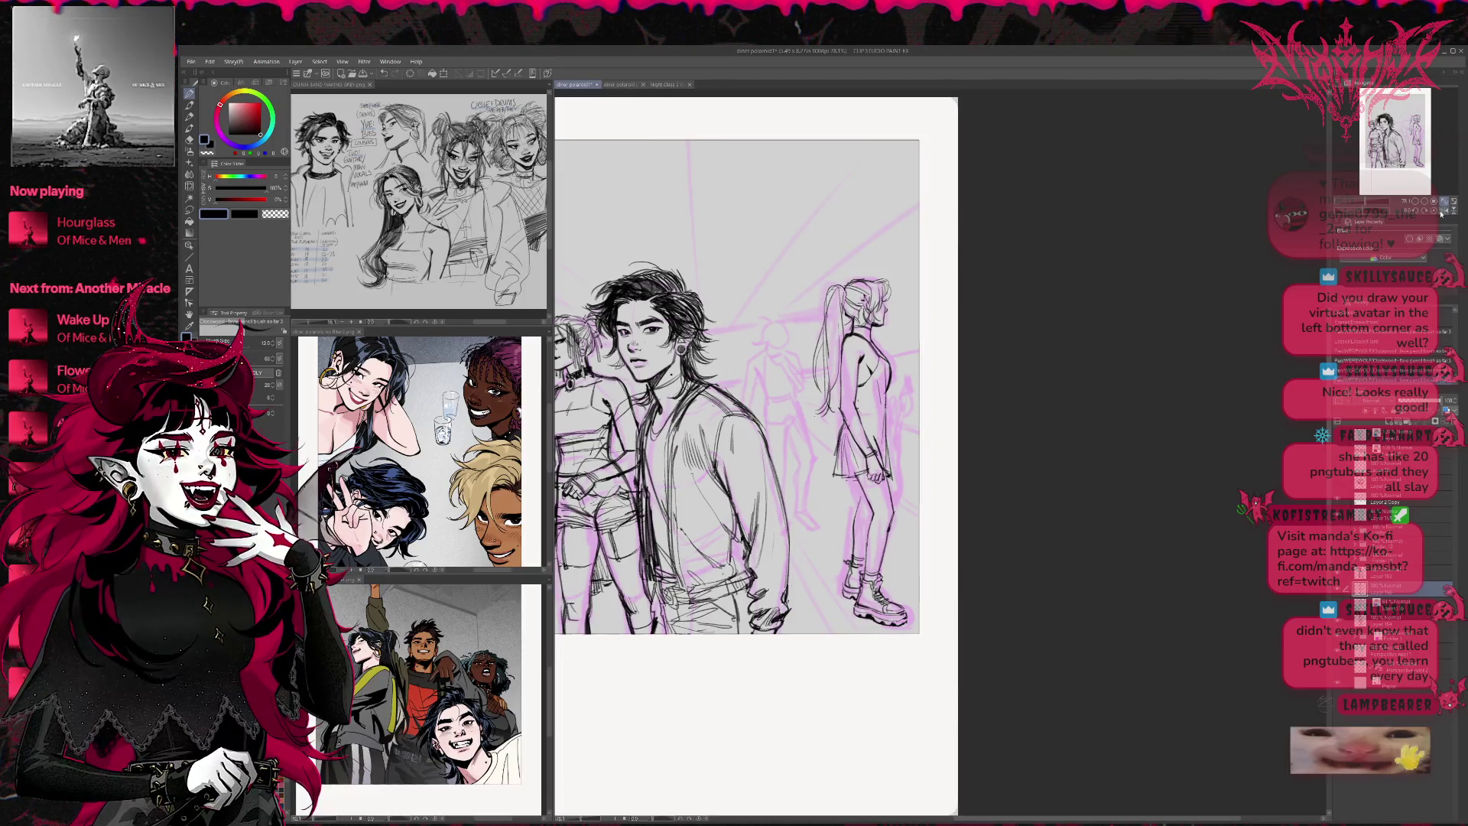
Mirror the canvas view, reposition the page, and toggle between pencil and eraser
key("h")
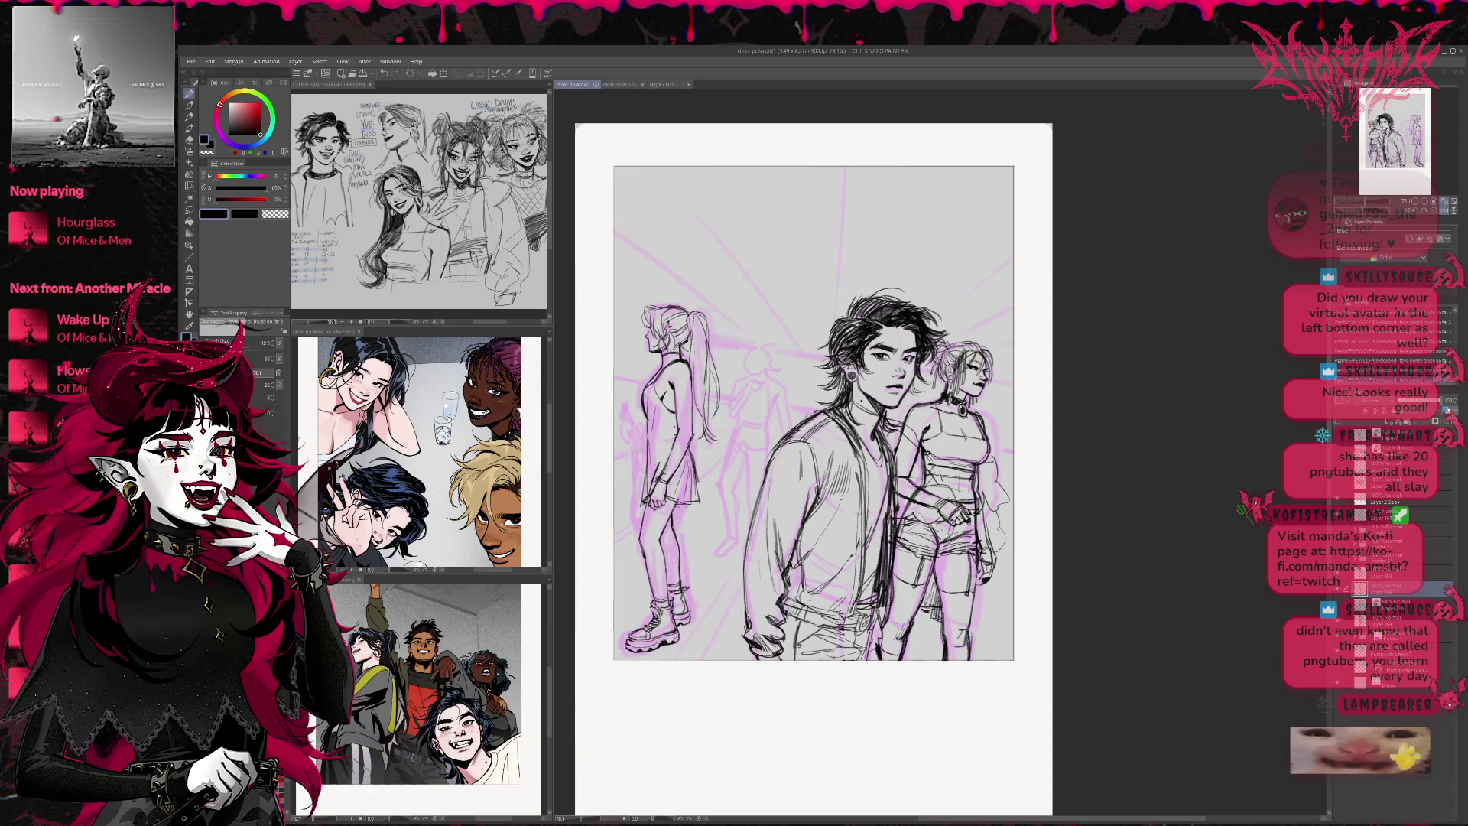
left_click_drag(814, 413, 848, 405)
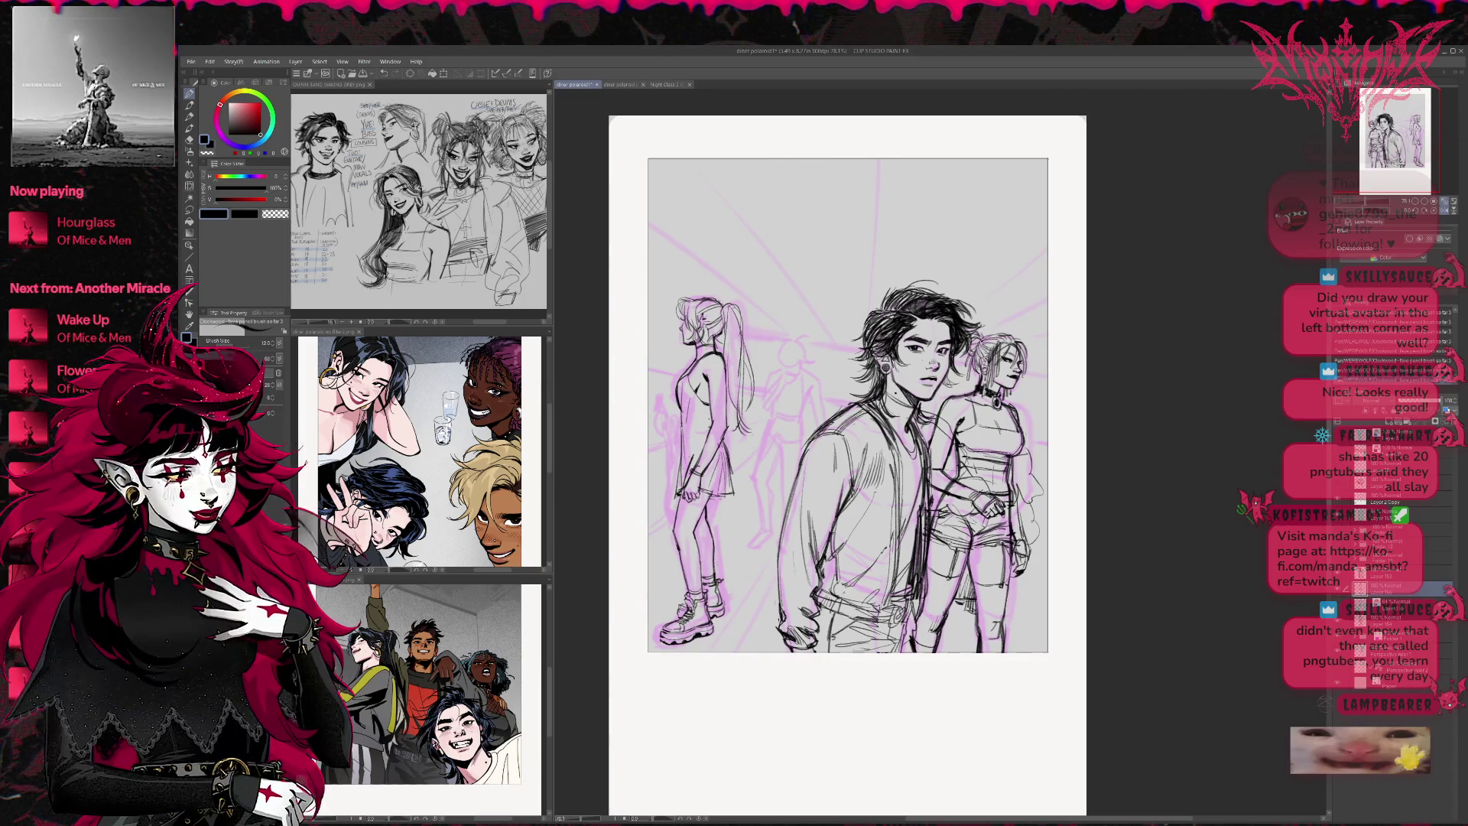
key("p")
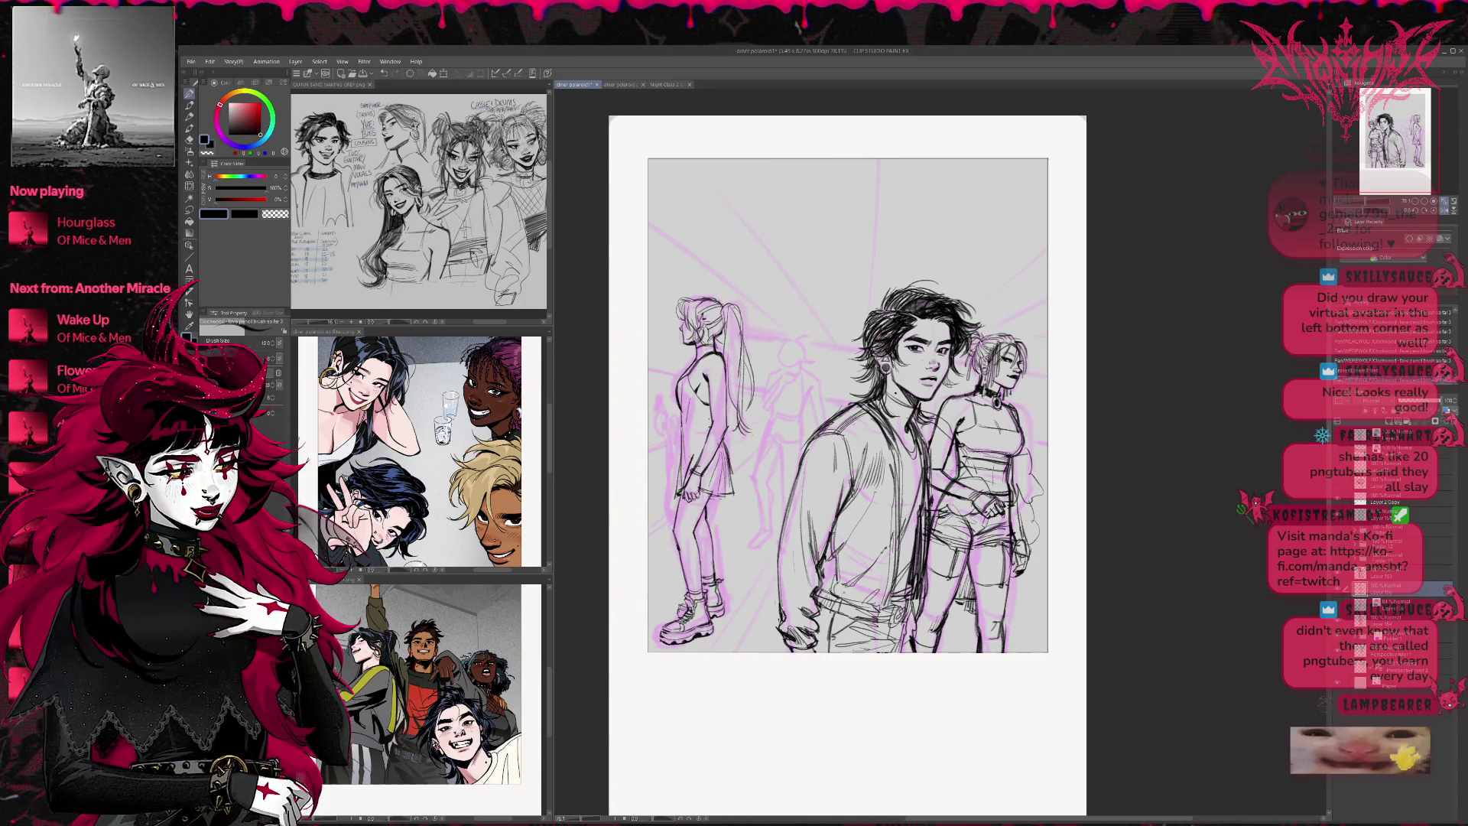
key("e")
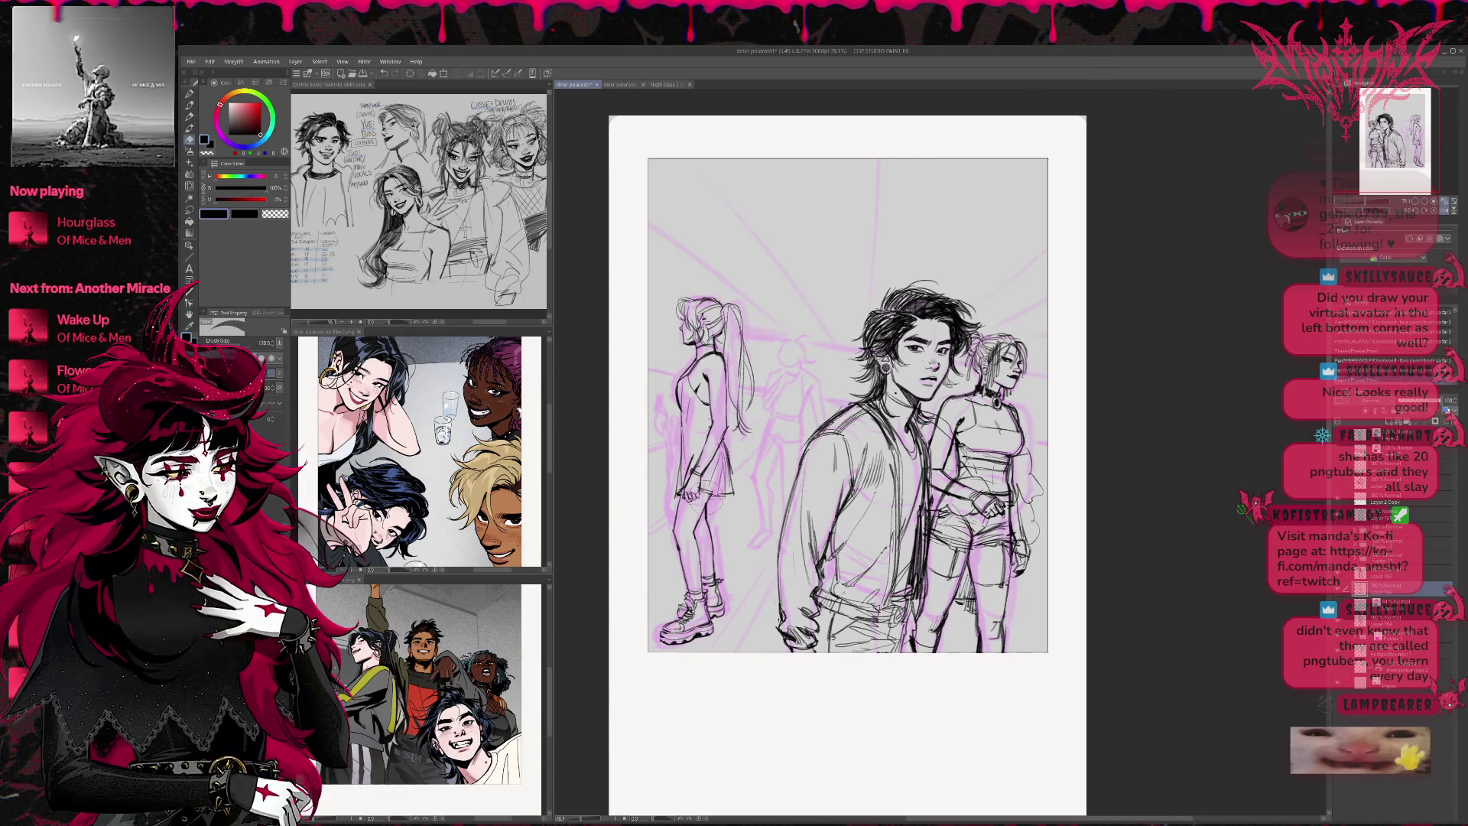
key("p")
key("e")
key("p")
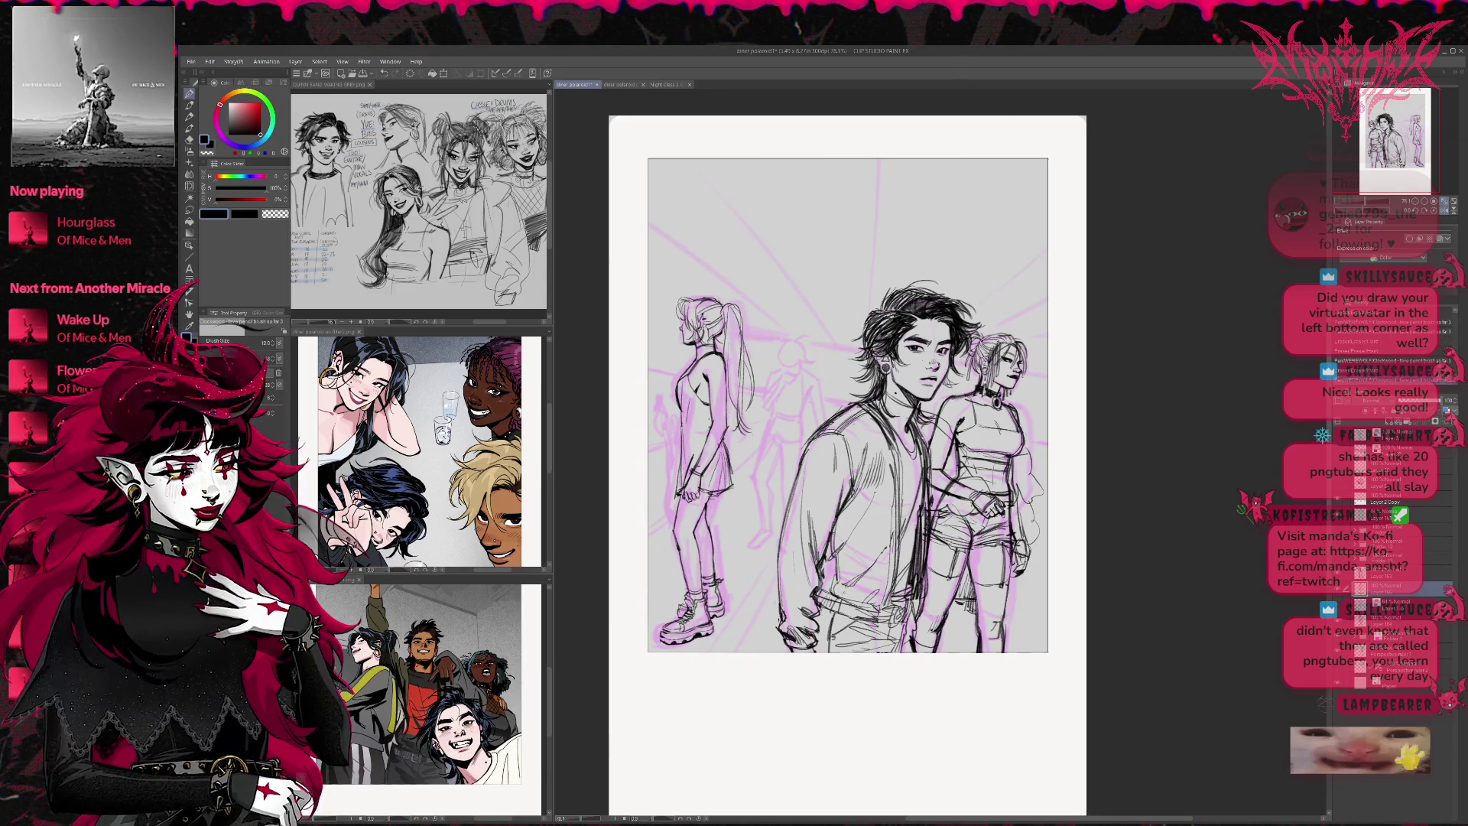
key("e")
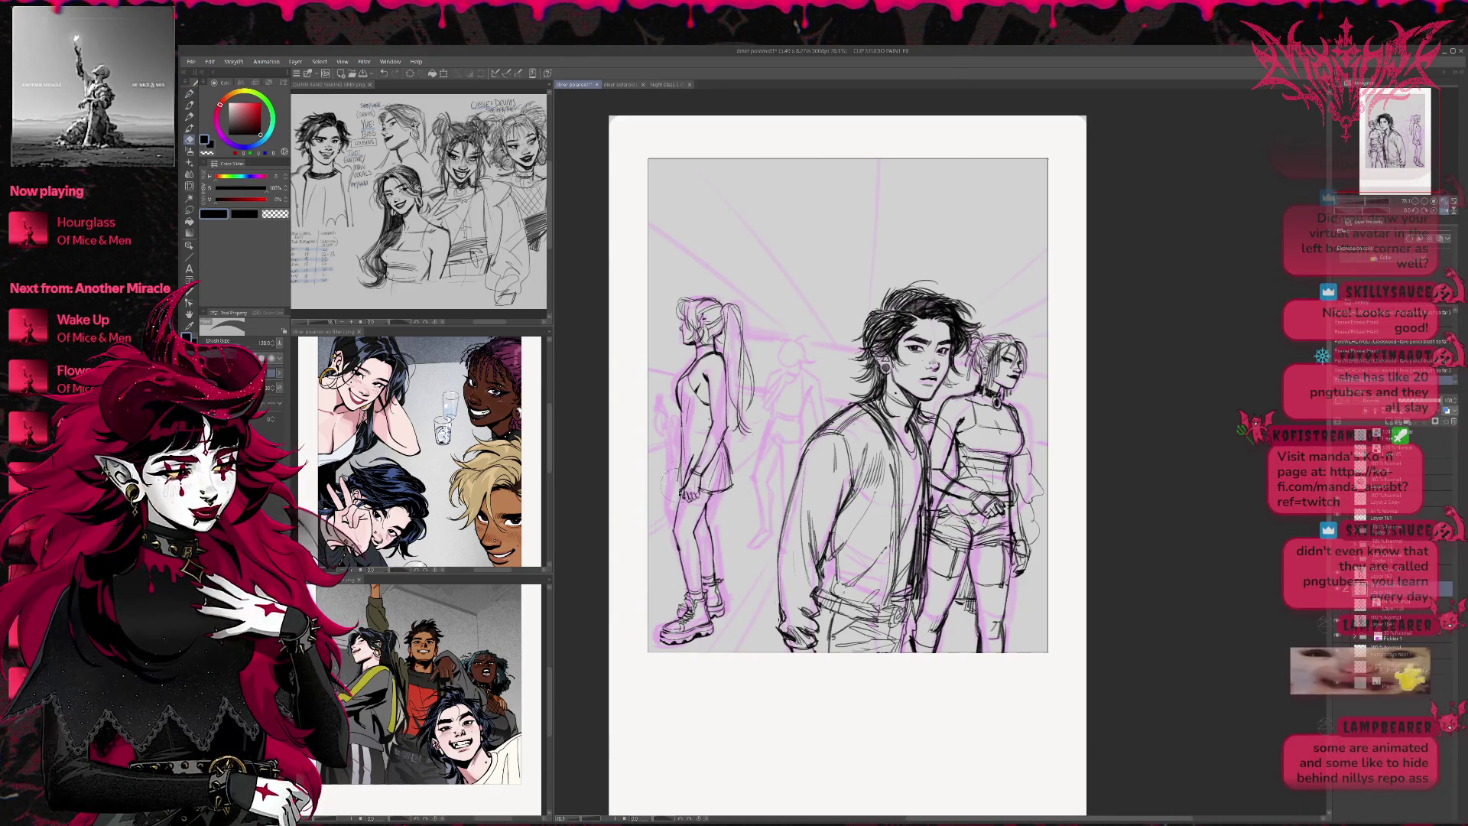
key("p")
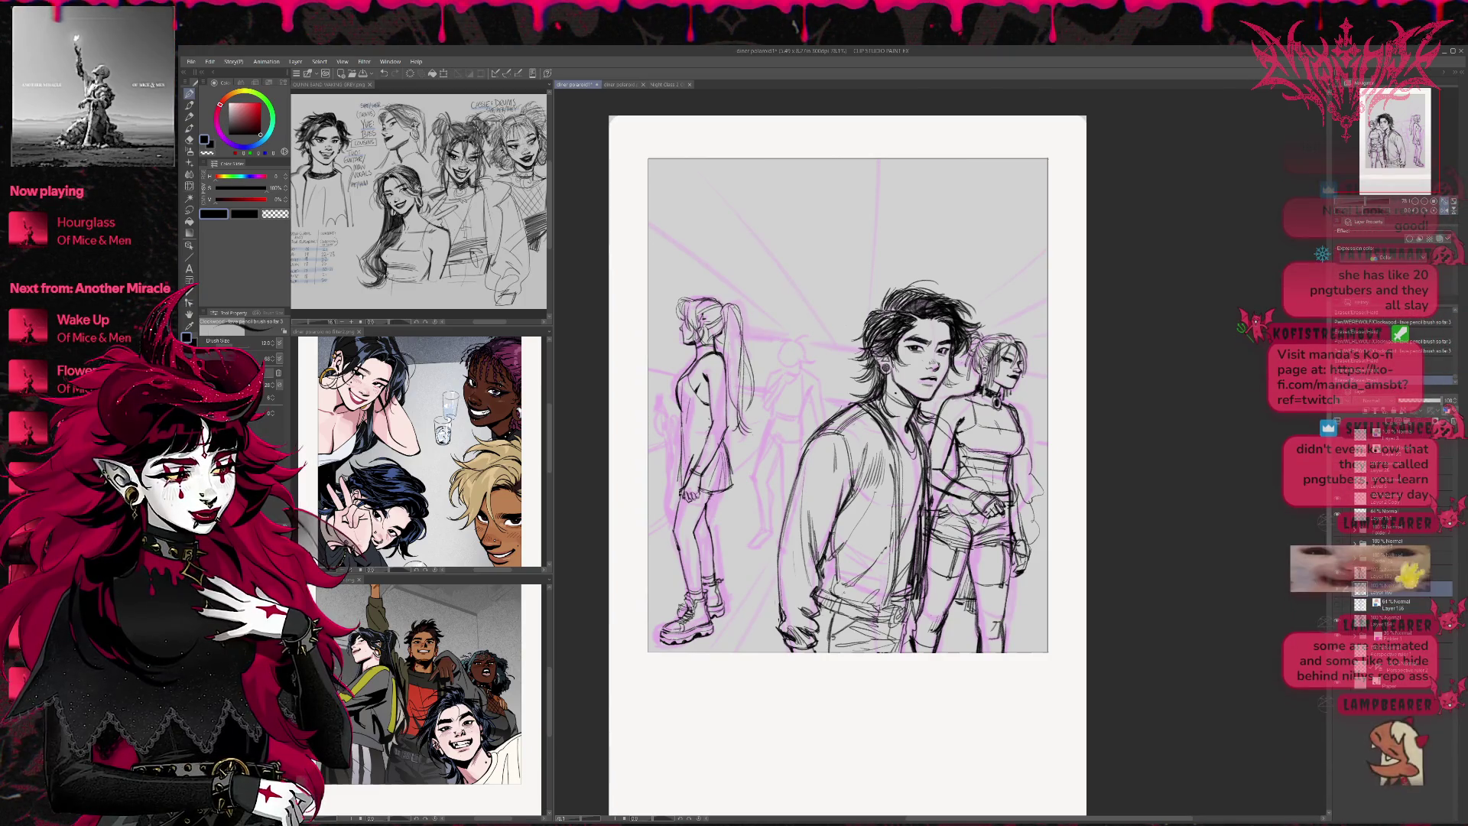
Toggle Flip Horizontal in the Navigator and pan over to the ponytail woman
left_click_drag(781, 455, 779, 454)
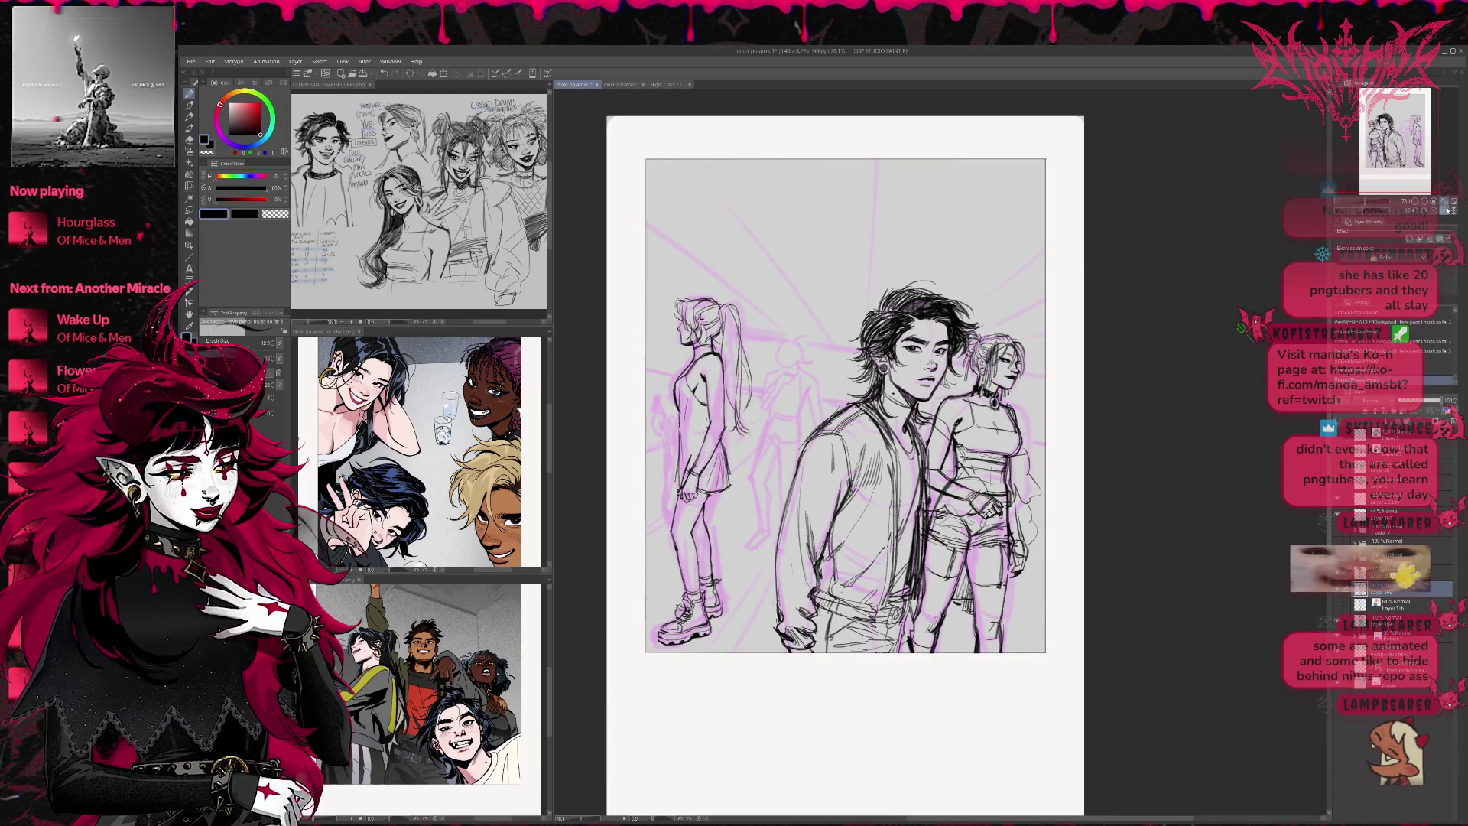
left_click(1445, 210)
mouse_move(1162, 378)
left_mouse_down()
mouse_move(858, 389)
mouse_move(789, 417)
mouse_move(796, 491)
left_mouse_up()
key("e")
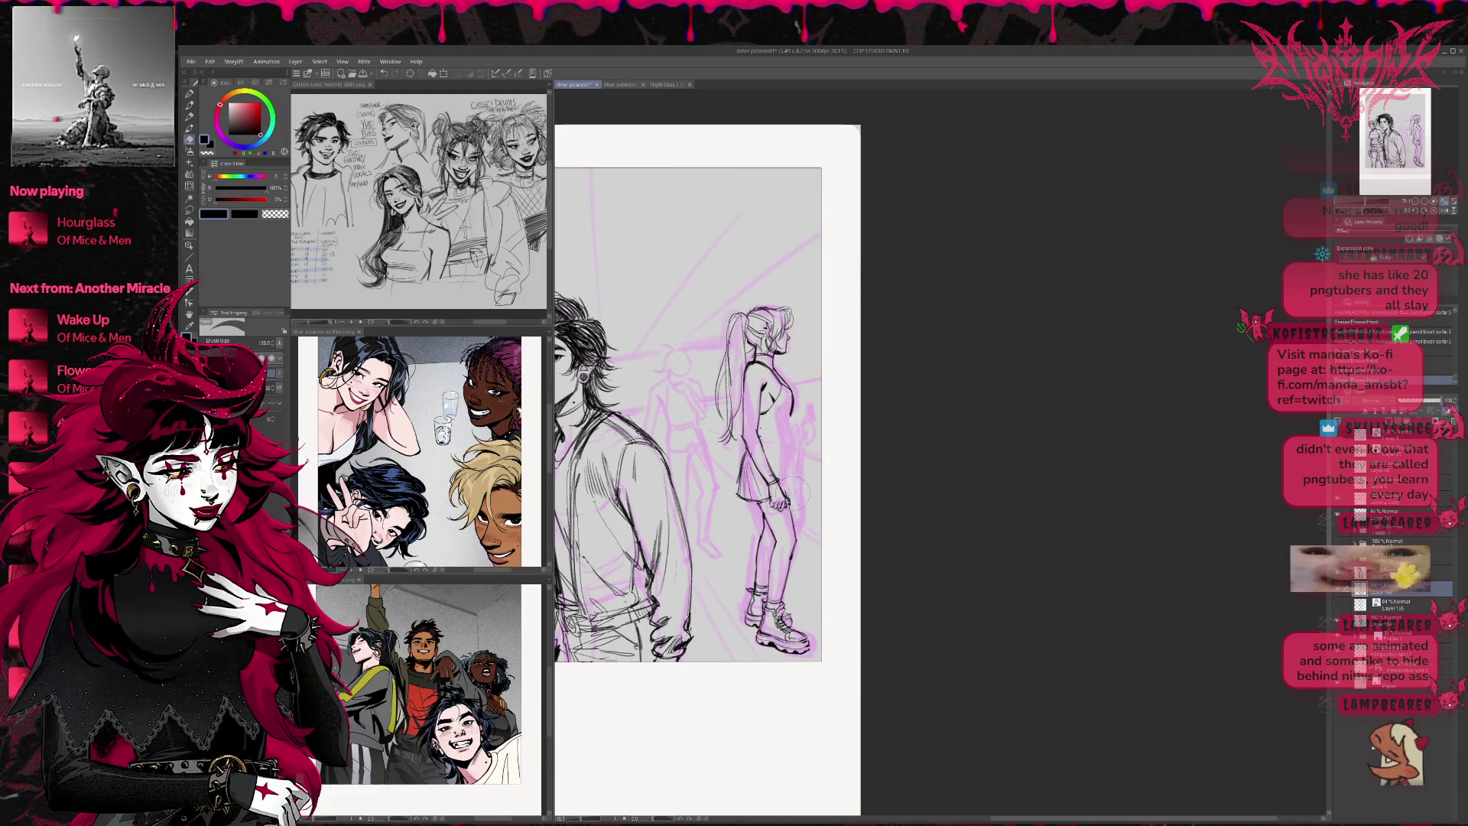
Ink a short line at the woman's hand and erase stray lines near her hip
key("p")
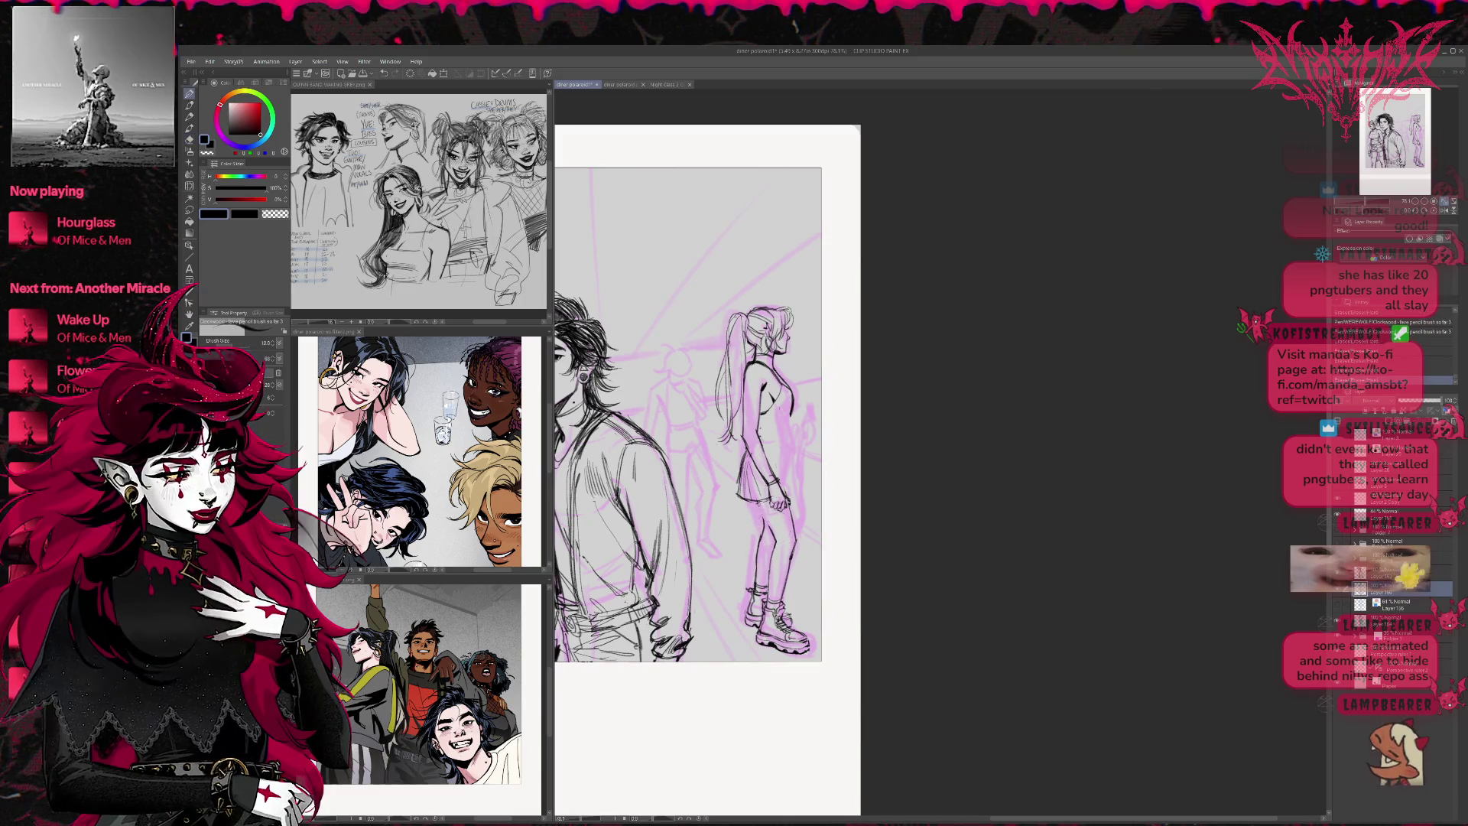
left_click_drag(759, 506, 770, 526)
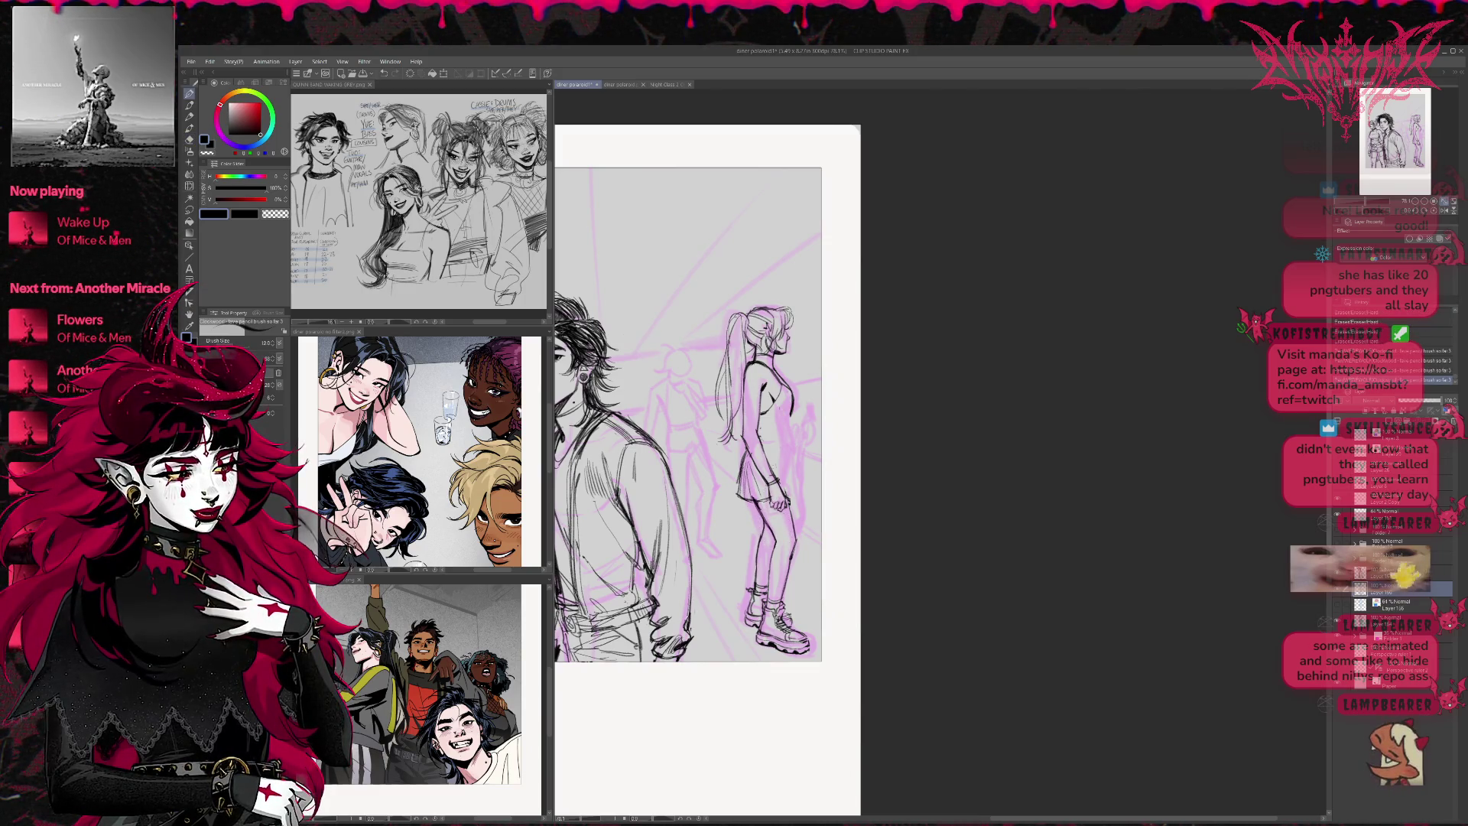
key("e")
mouse_move(739, 455)
left_mouse_down()
mouse_move(757, 502)
mouse_move(735, 501)
left_mouse_up()
key("p")
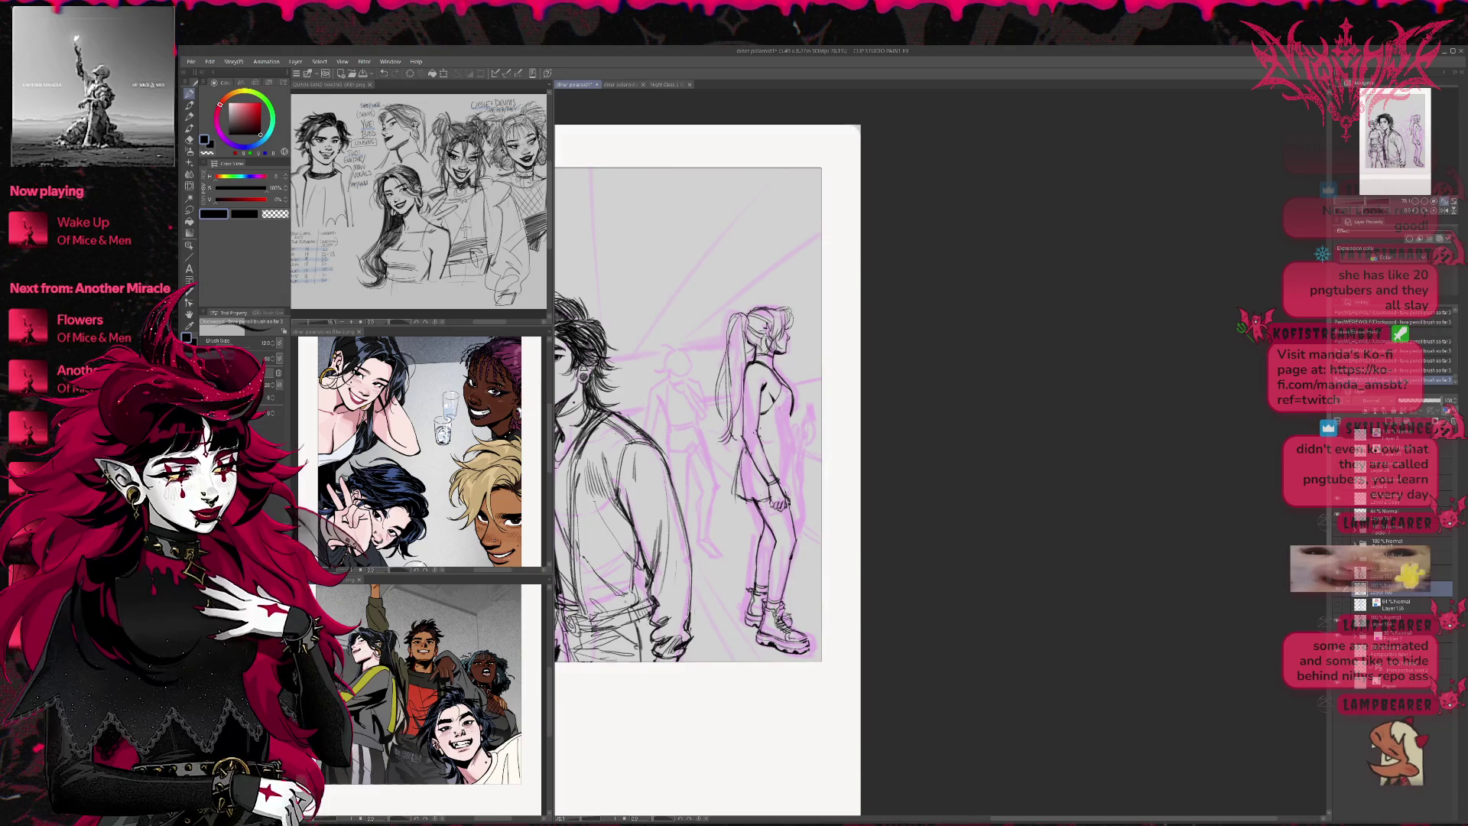
left_click_drag(688, 413, 677, 409)
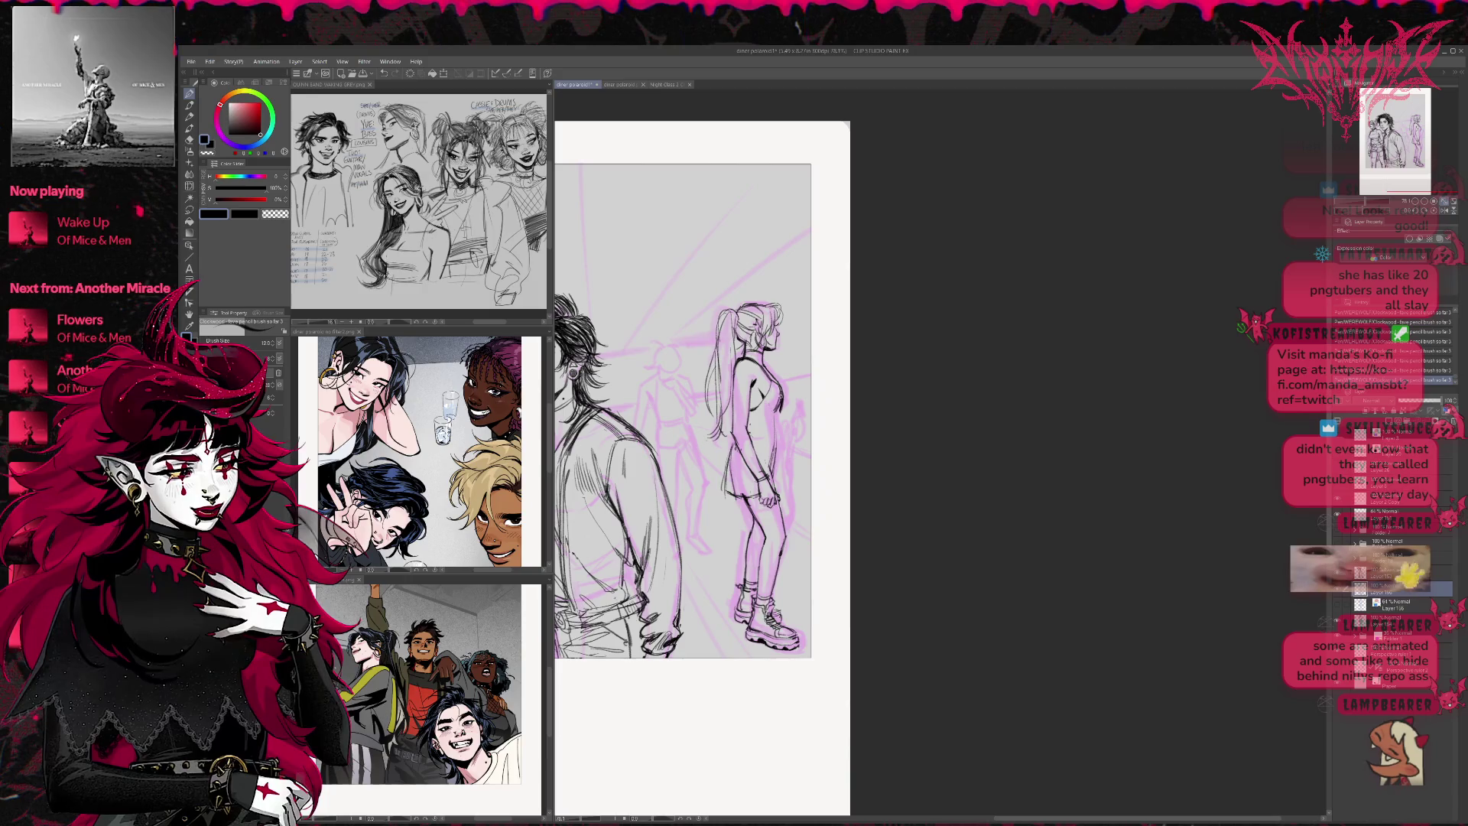
key("e")
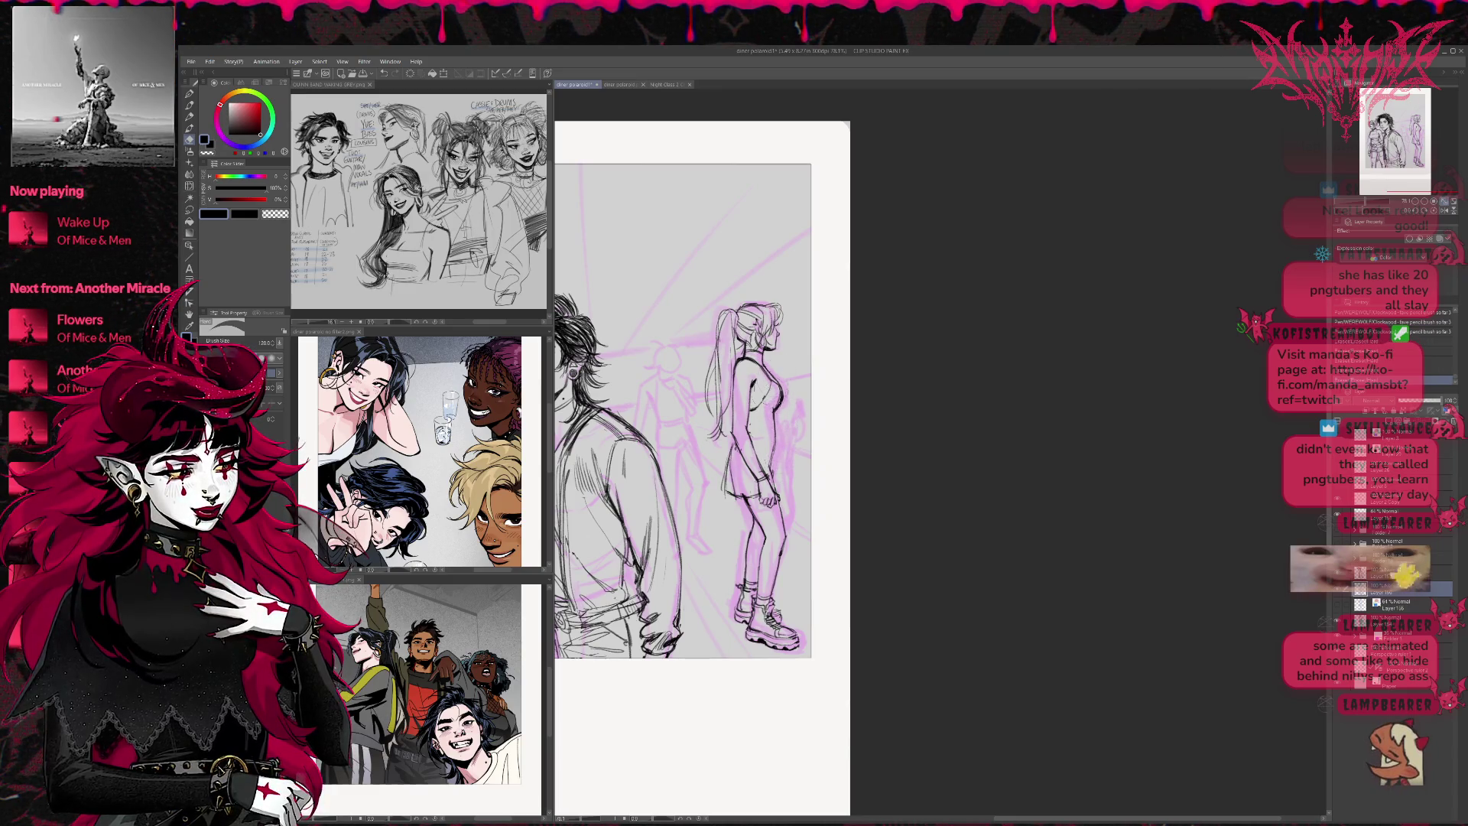
key("p")
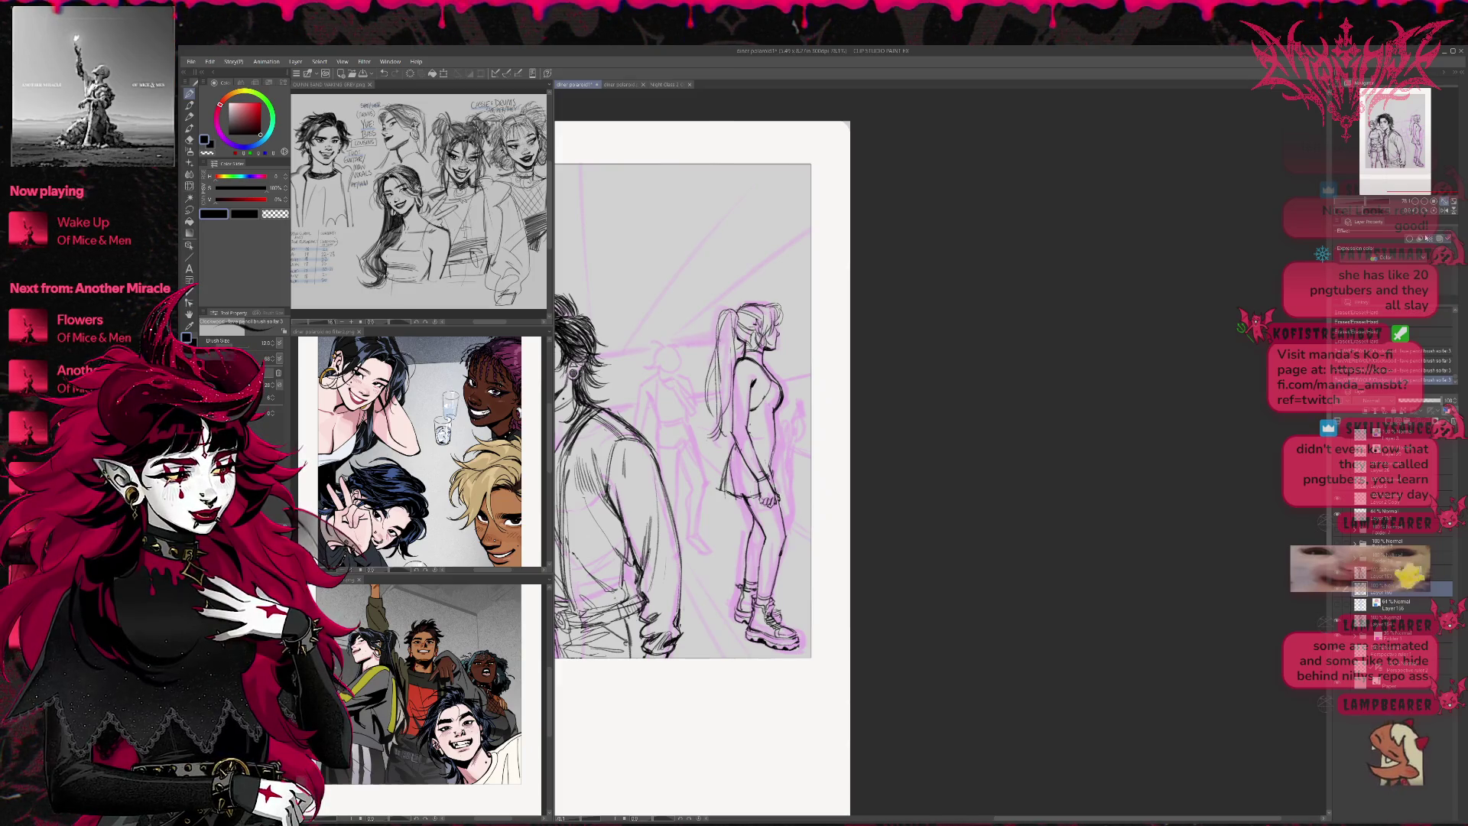
Flip the view upside down and back, then ink lines down the woman's torso
left_click(1449, 210)
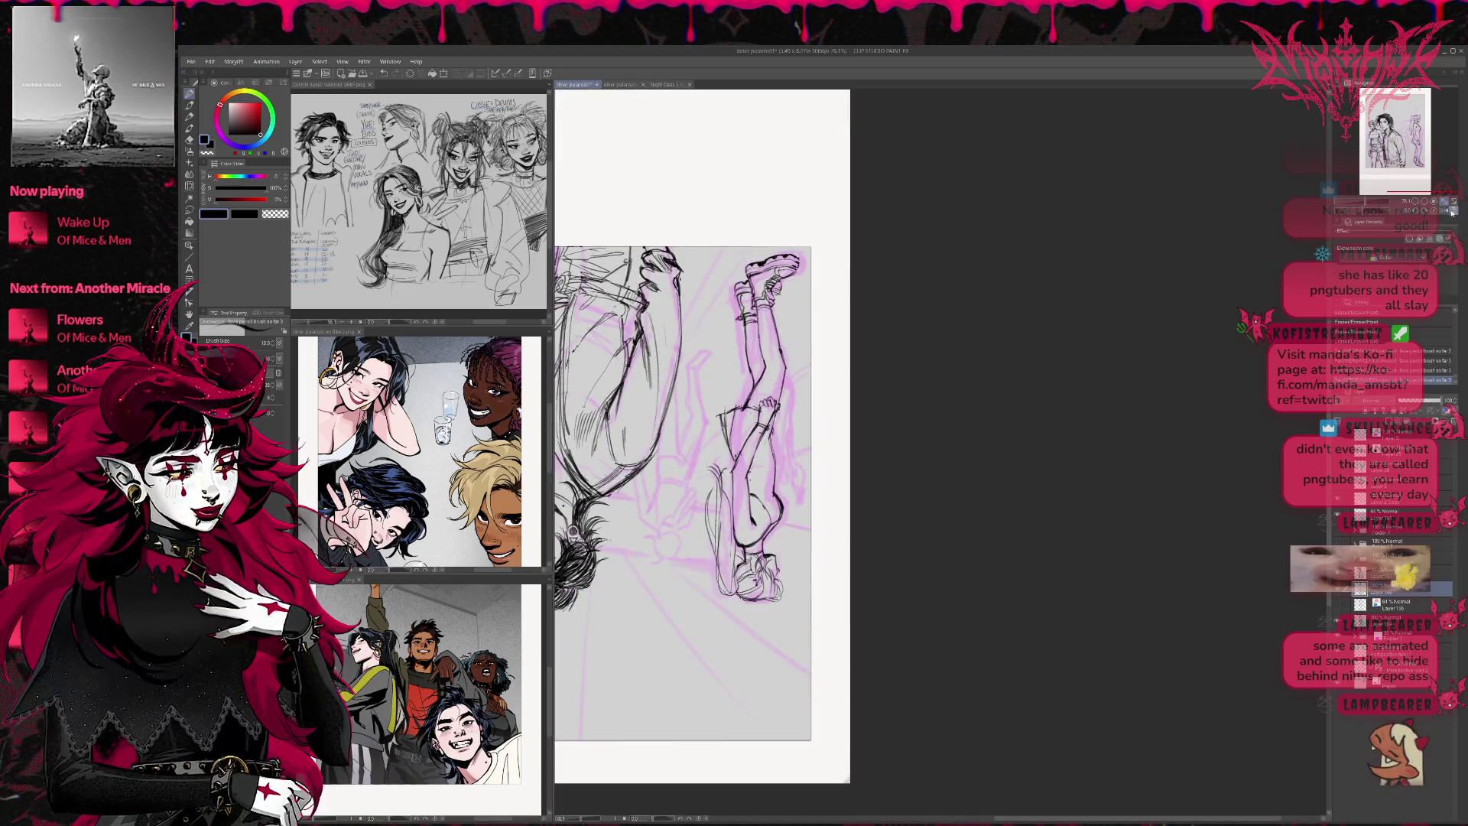
left_click(1452, 213)
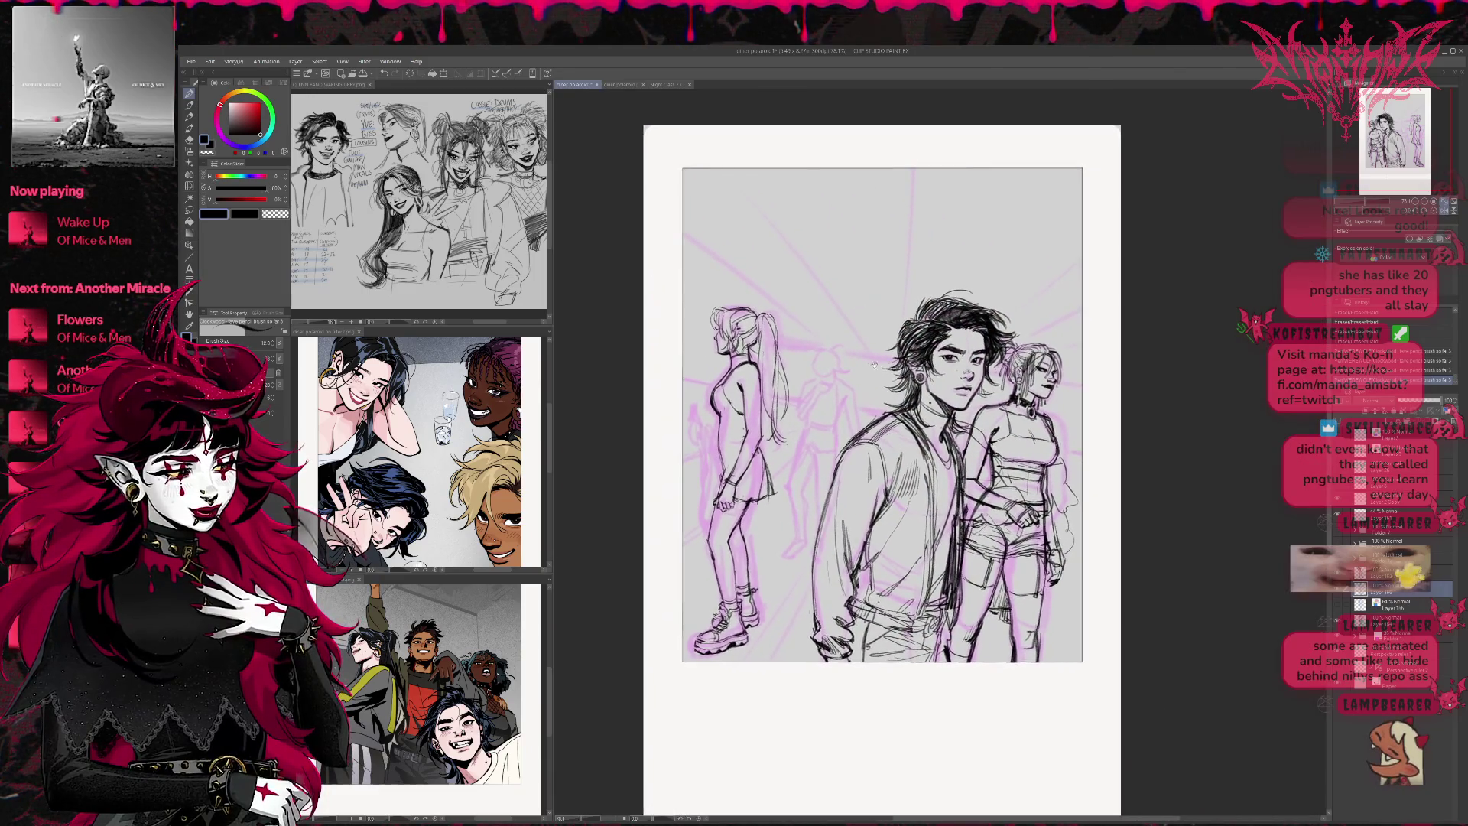
left_click_drag(883, 369, 879, 374)
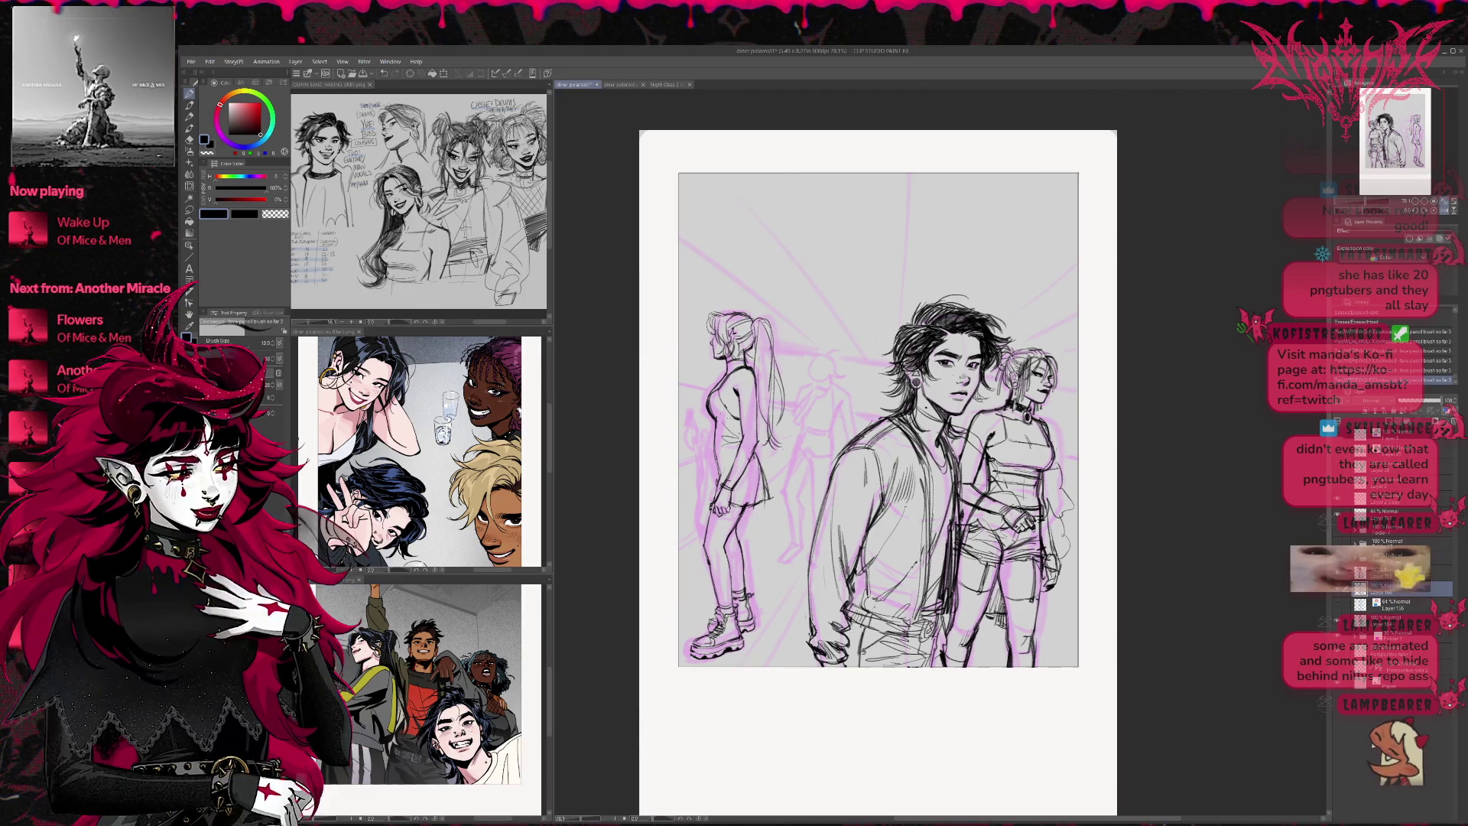
key("e")
key("p")
key("e")
key("p")
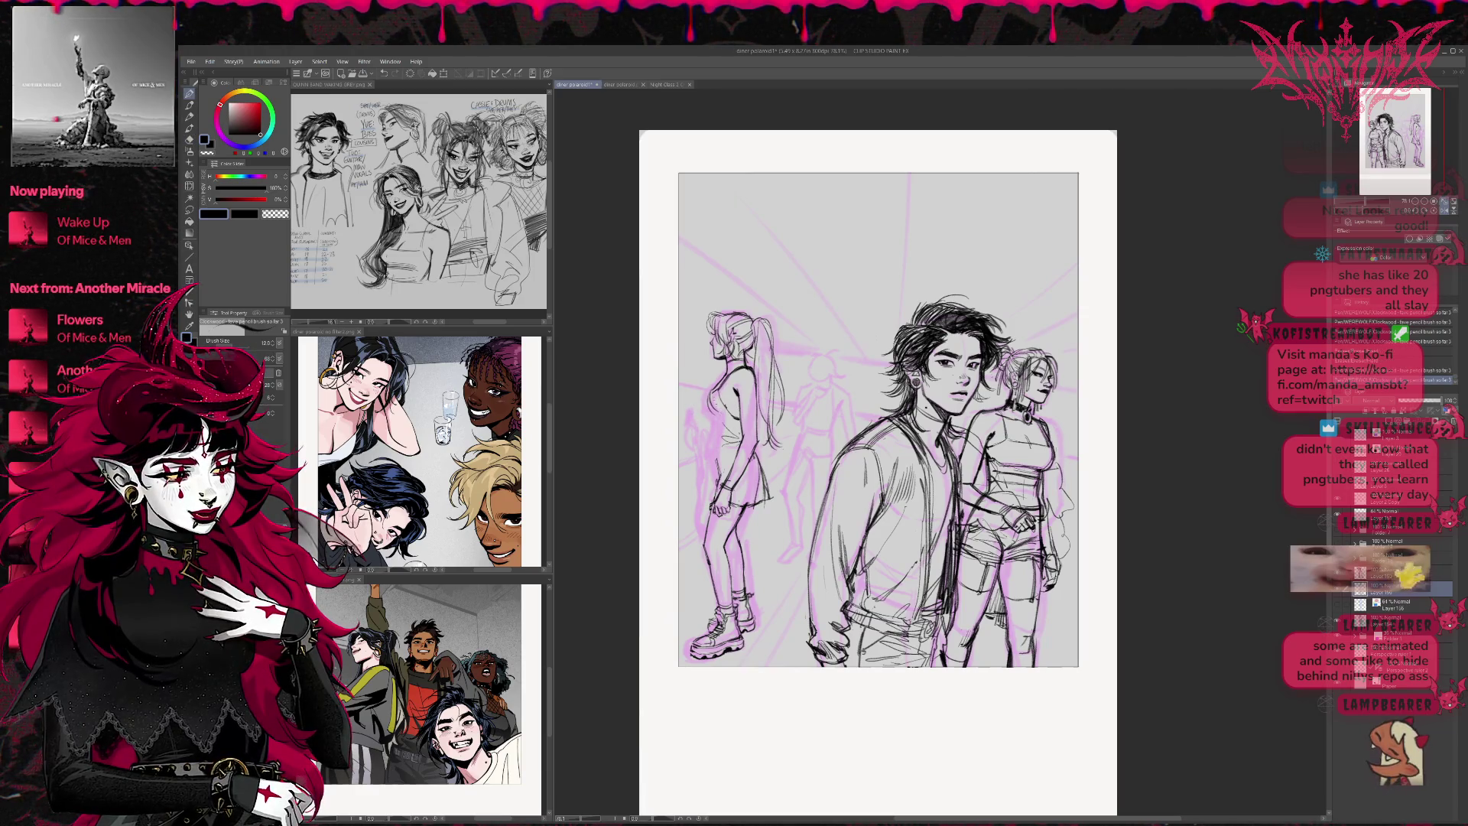
left_click_drag(719, 411, 717, 474)
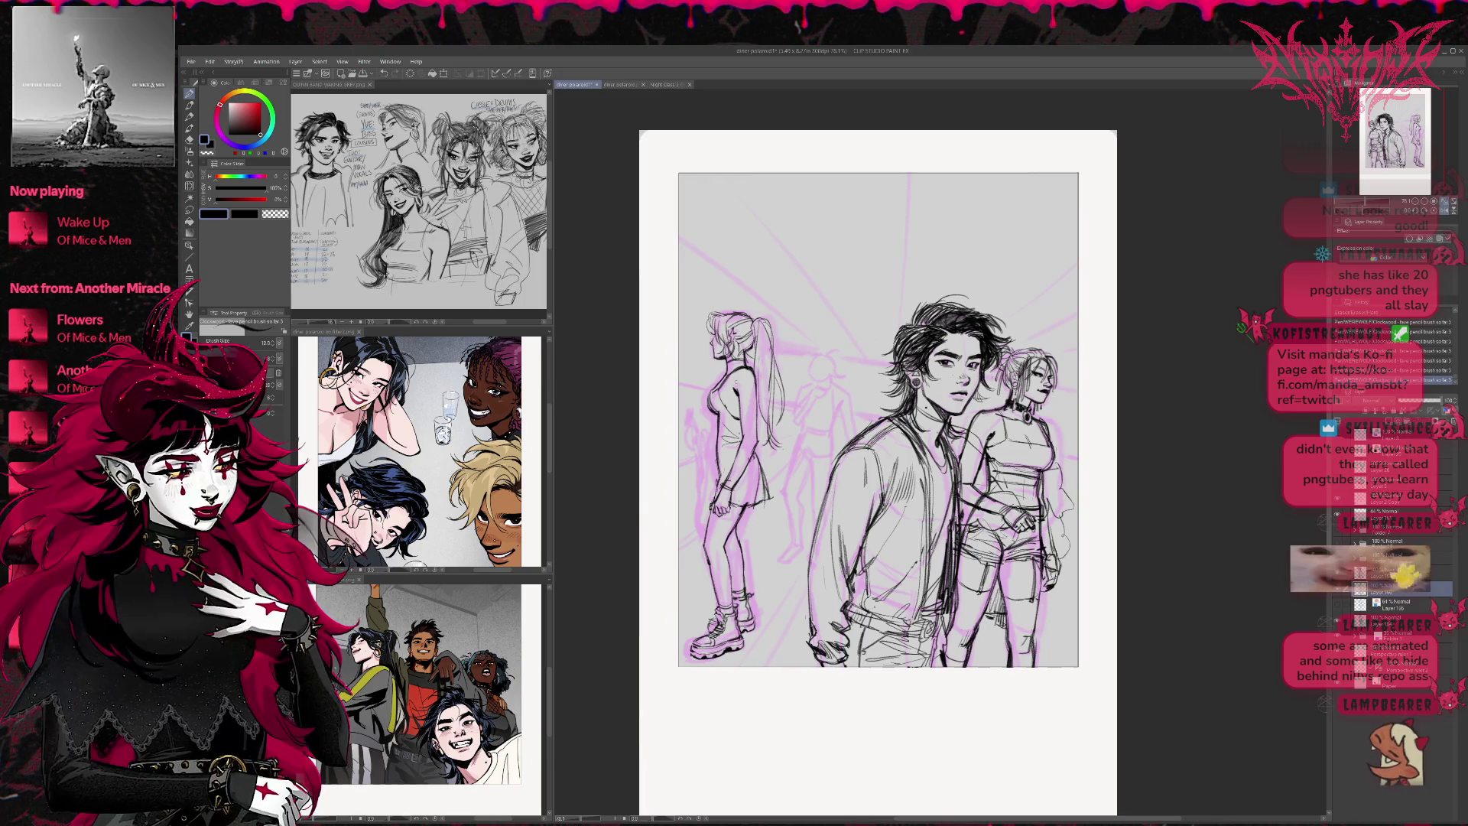
Select Liquify, mirror the view horizontally and pan to the ponytail woman
left_click(189, 188)
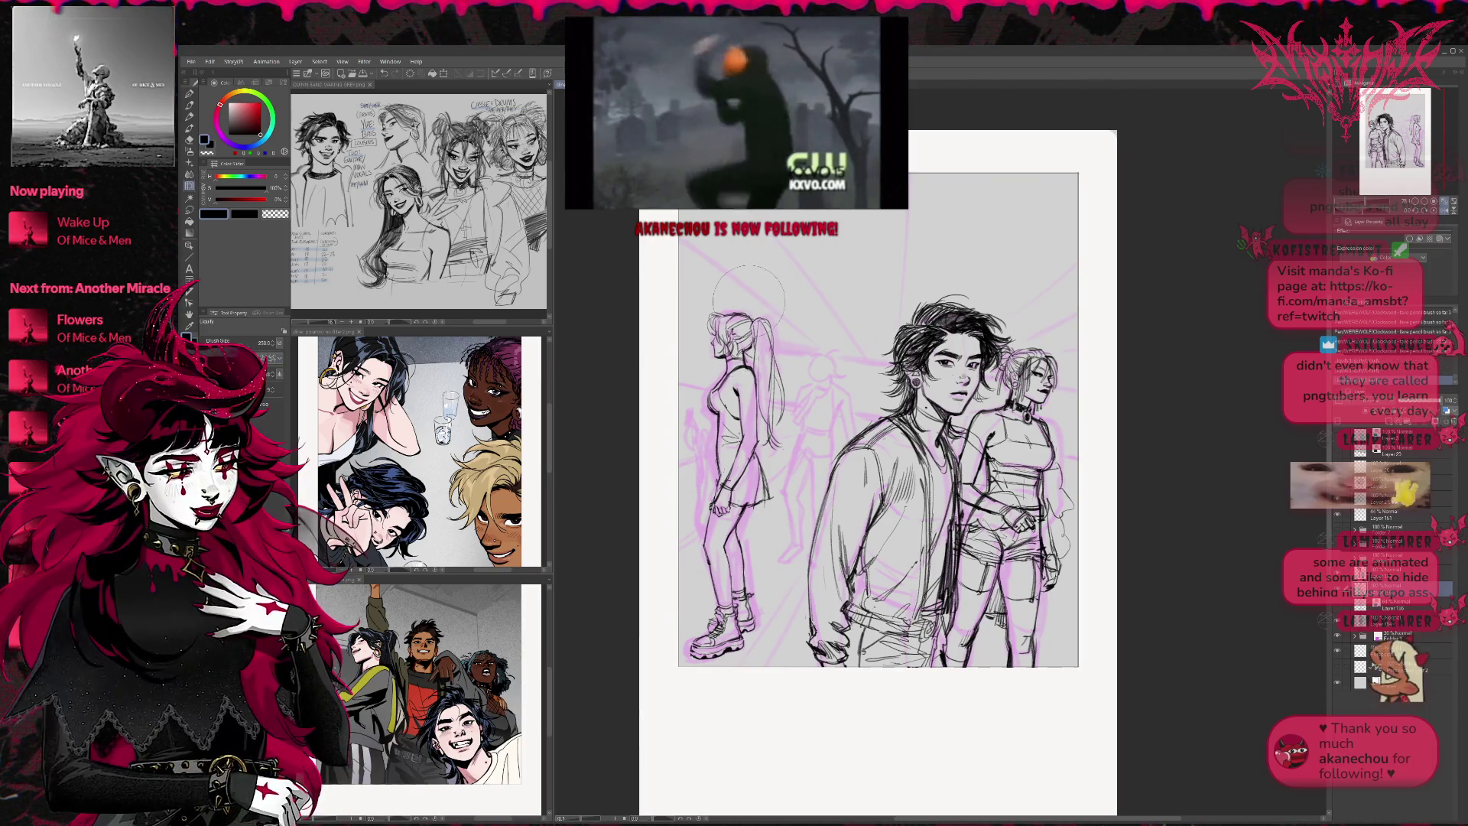
left_click(1450, 211)
left_click_drag(1228, 386, 994, 379)
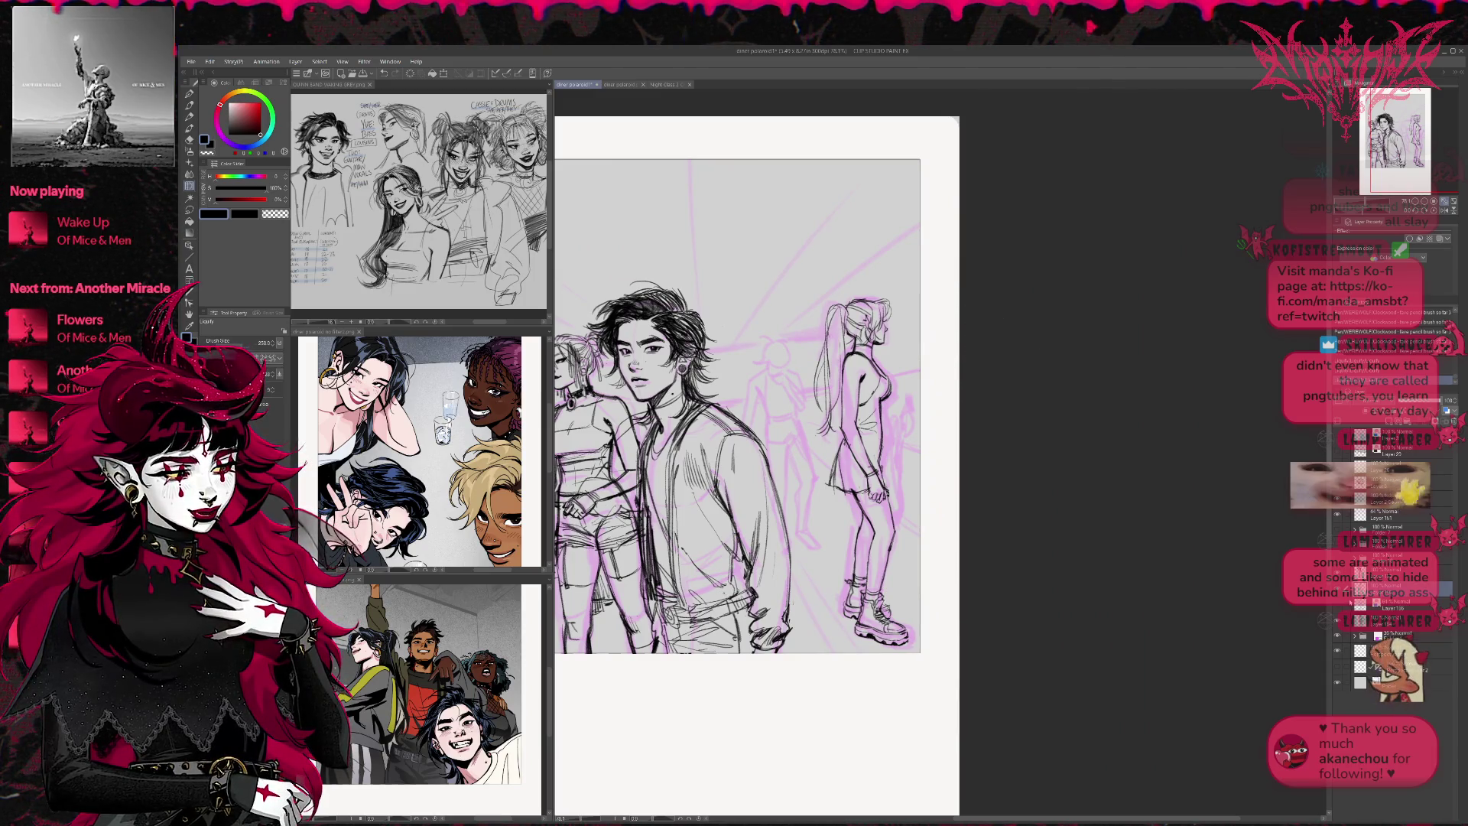
Toggle the left figure's layer, hide the pink rough sketch layer, and select the pencil brush
left_click(1338, 651)
left_click(1337, 650)
left_click(1338, 635)
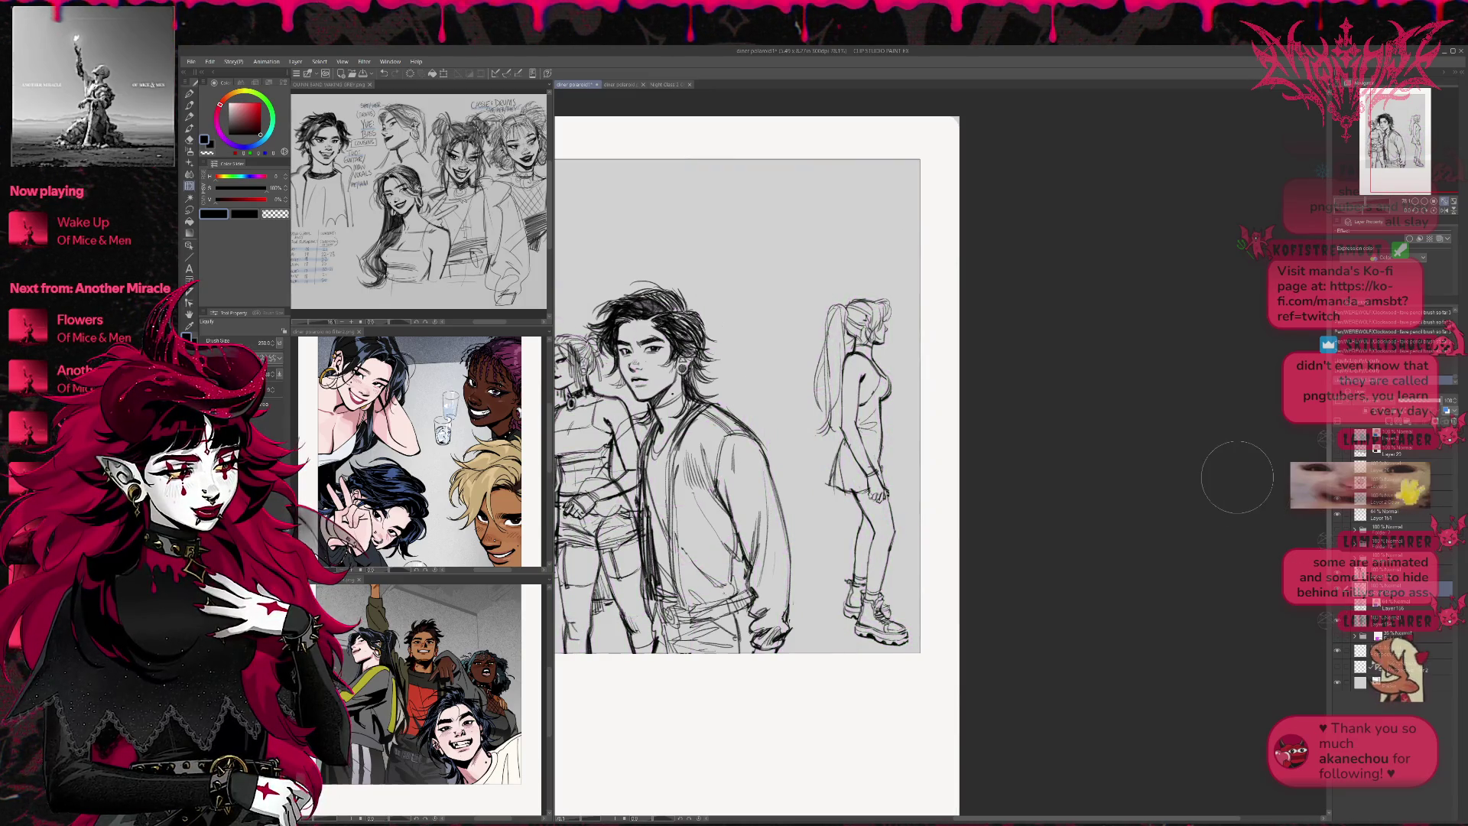
left_click(189, 93)
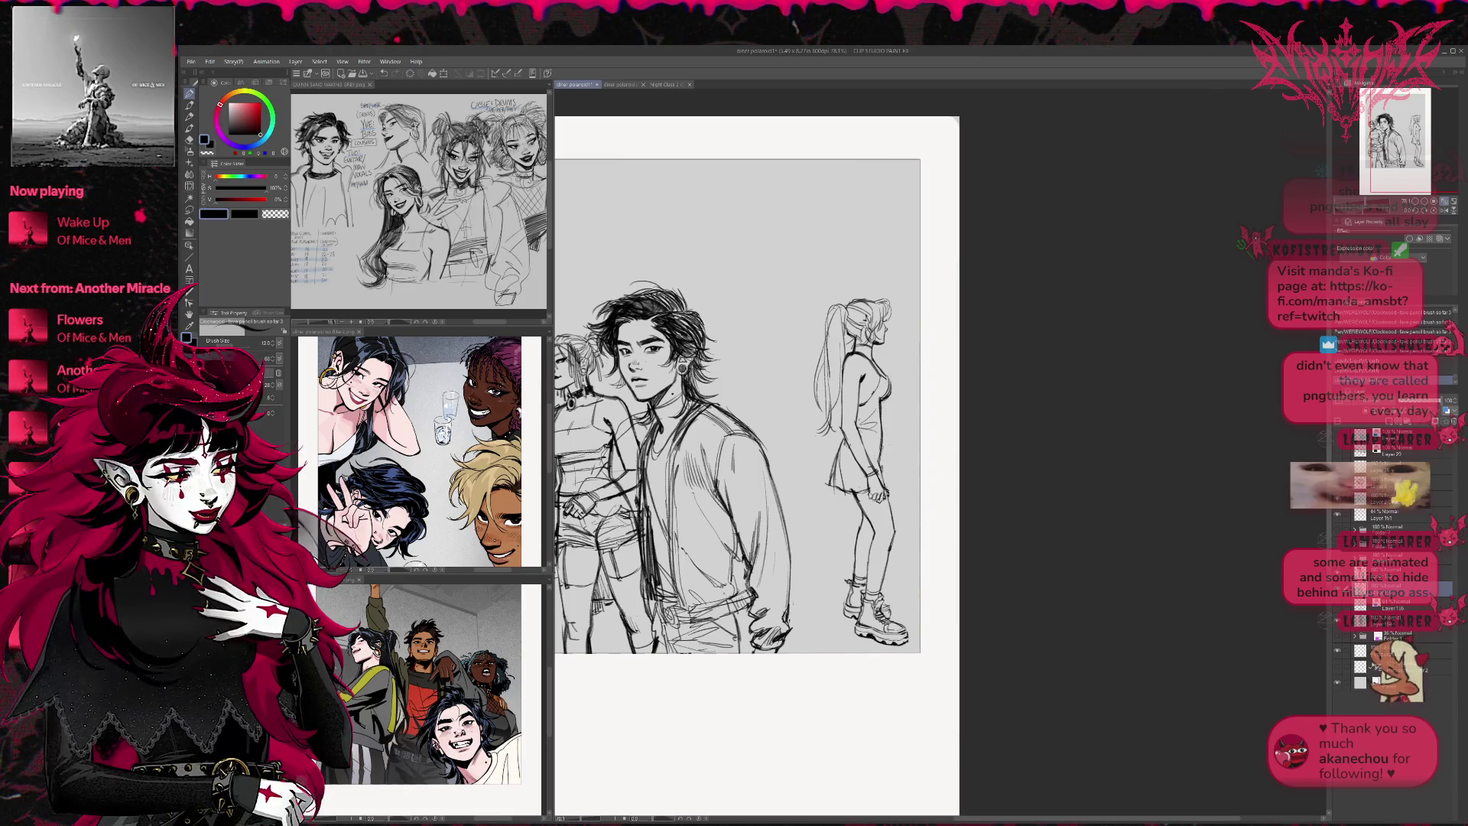
Lighten sketch lines on the woman's arm and waist, then ink along her side
key("e")
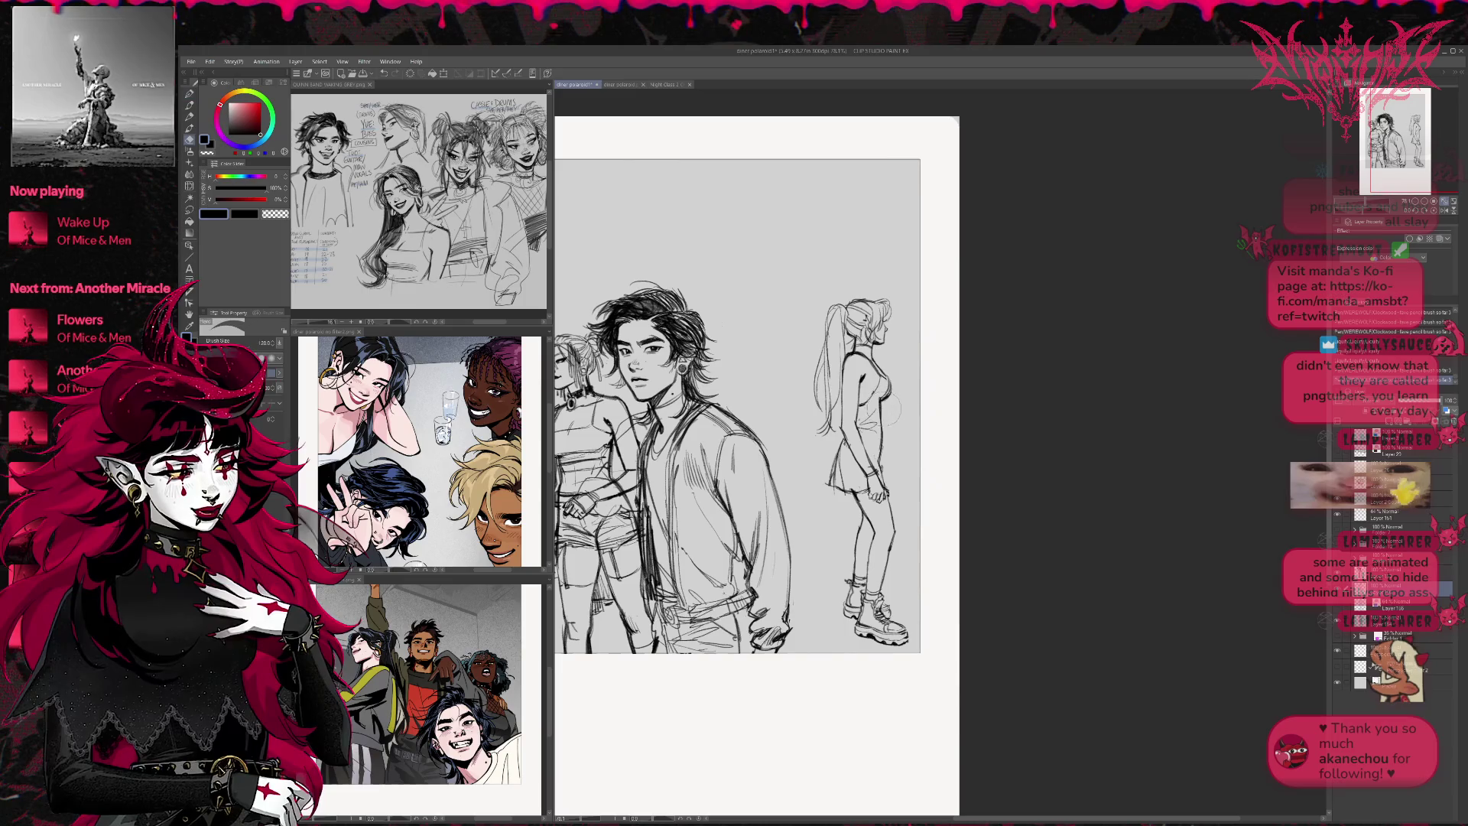
left_click_drag(883, 422, 883, 429)
key("p")
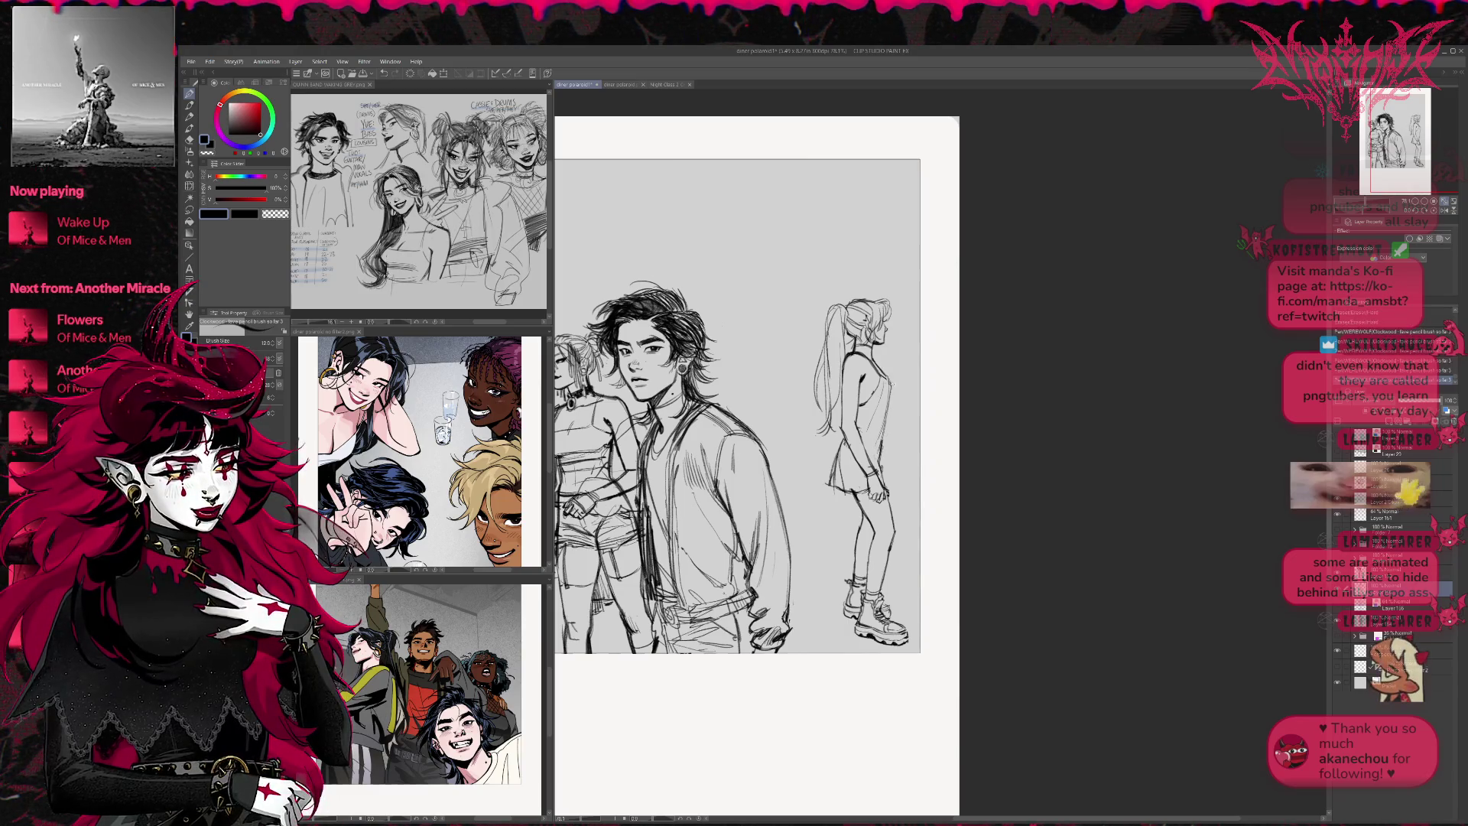
key("p")
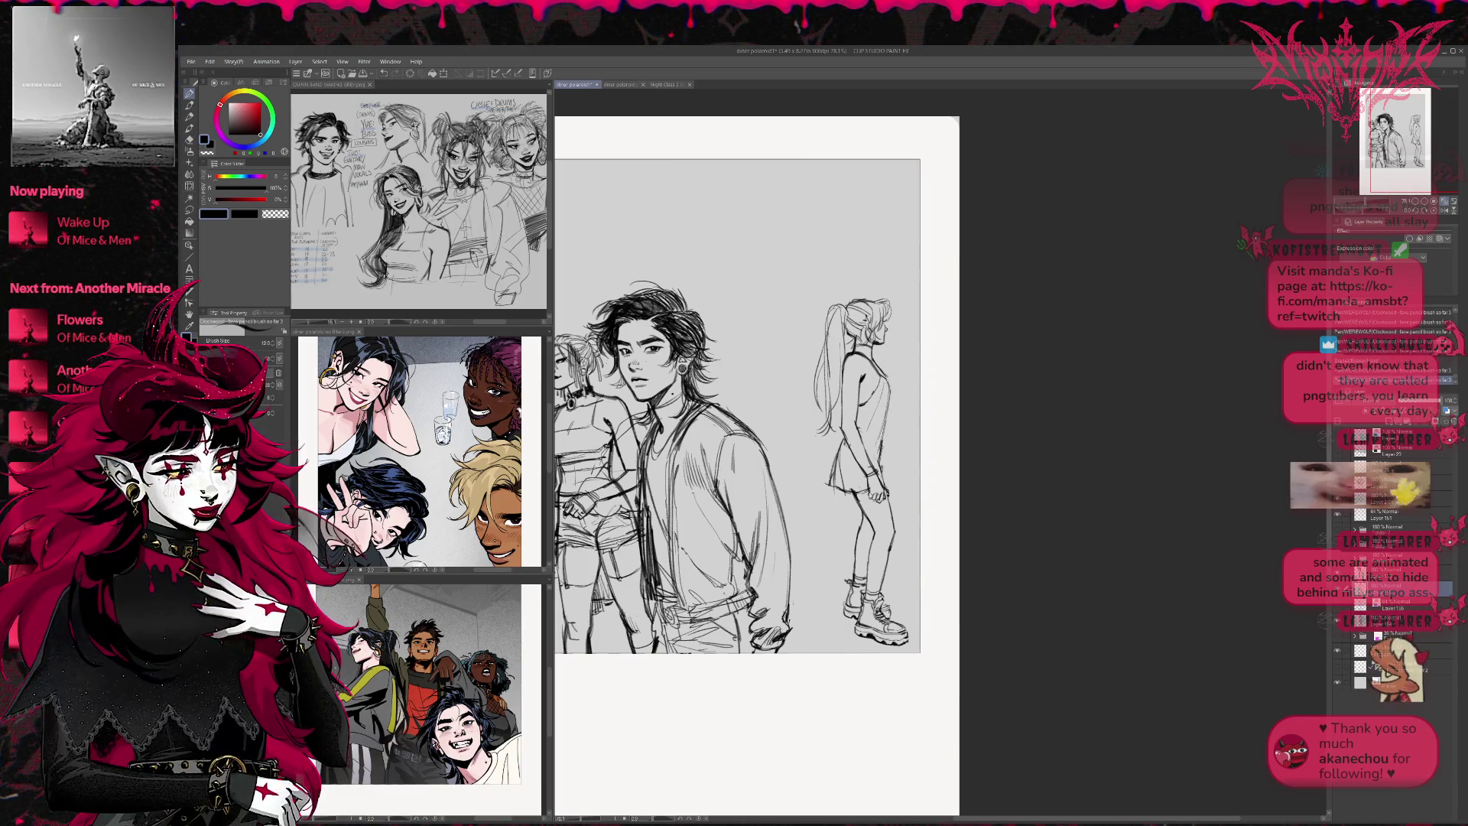
left_click_drag(887, 422, 887, 475)
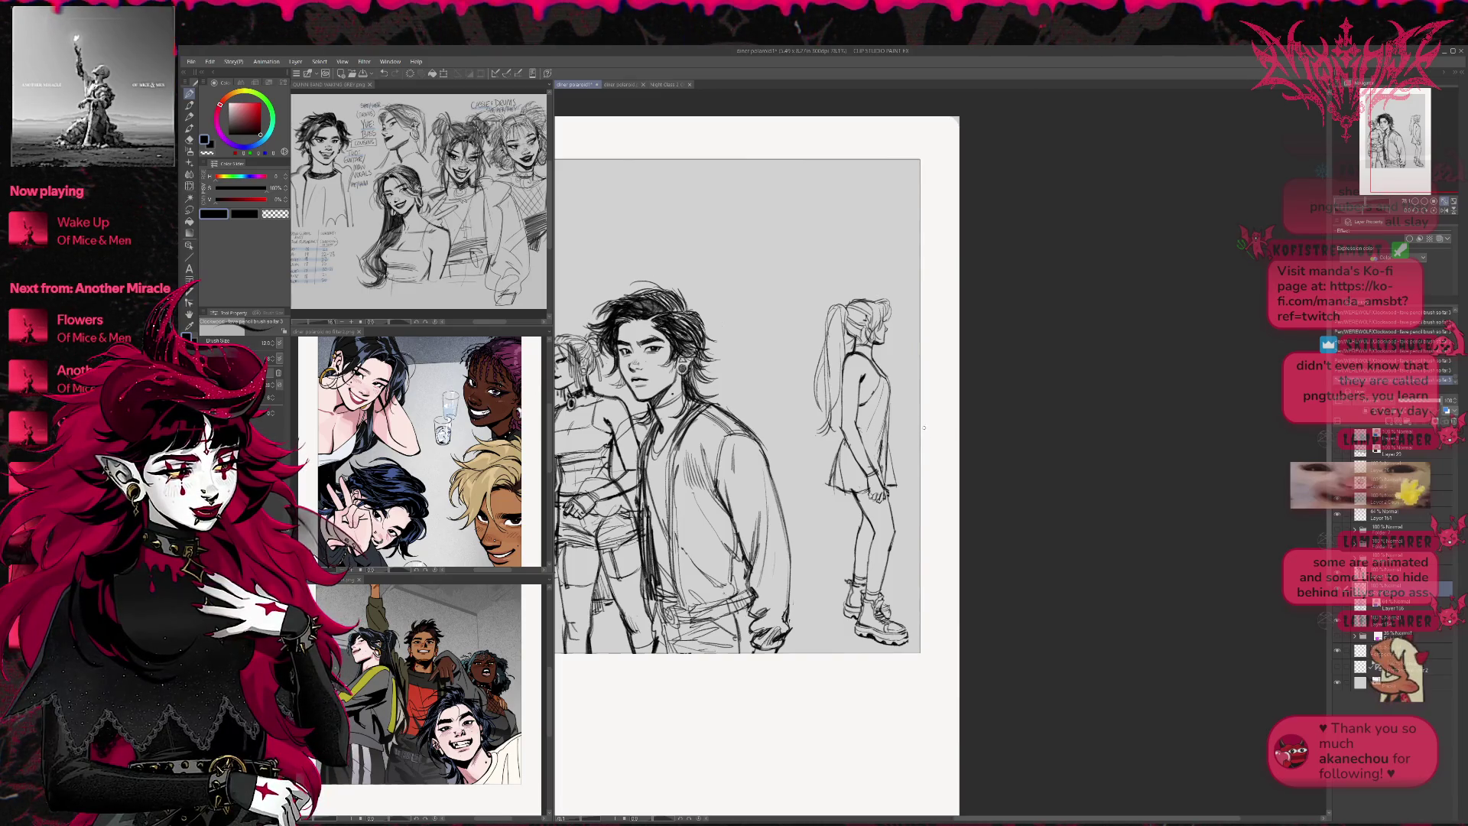
Check the mirrored view, then erase sketch lines along her right side and left hip
key("h")
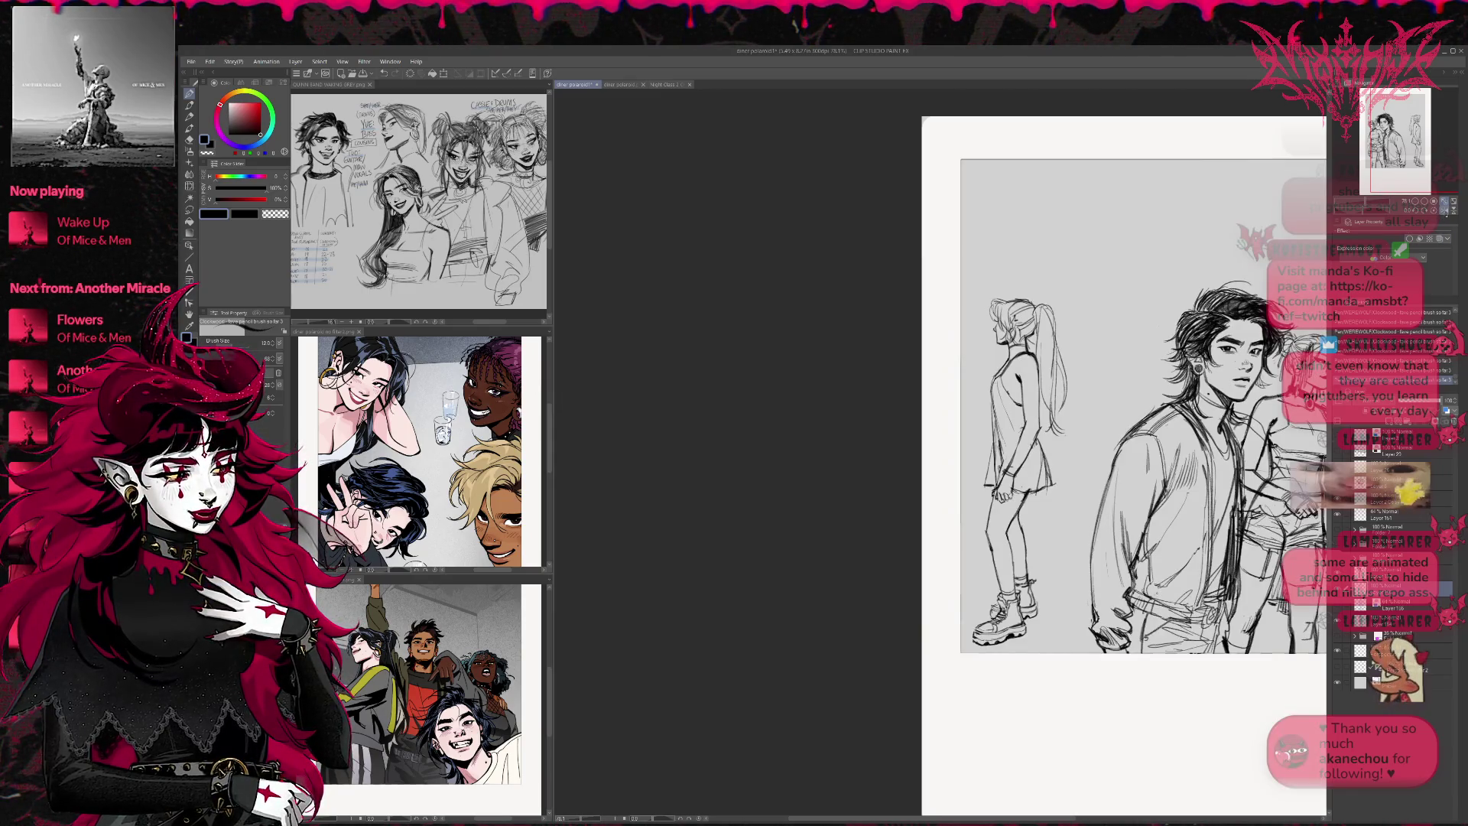
key("h")
left_click_drag(1104, 386, 989, 387)
key("e")
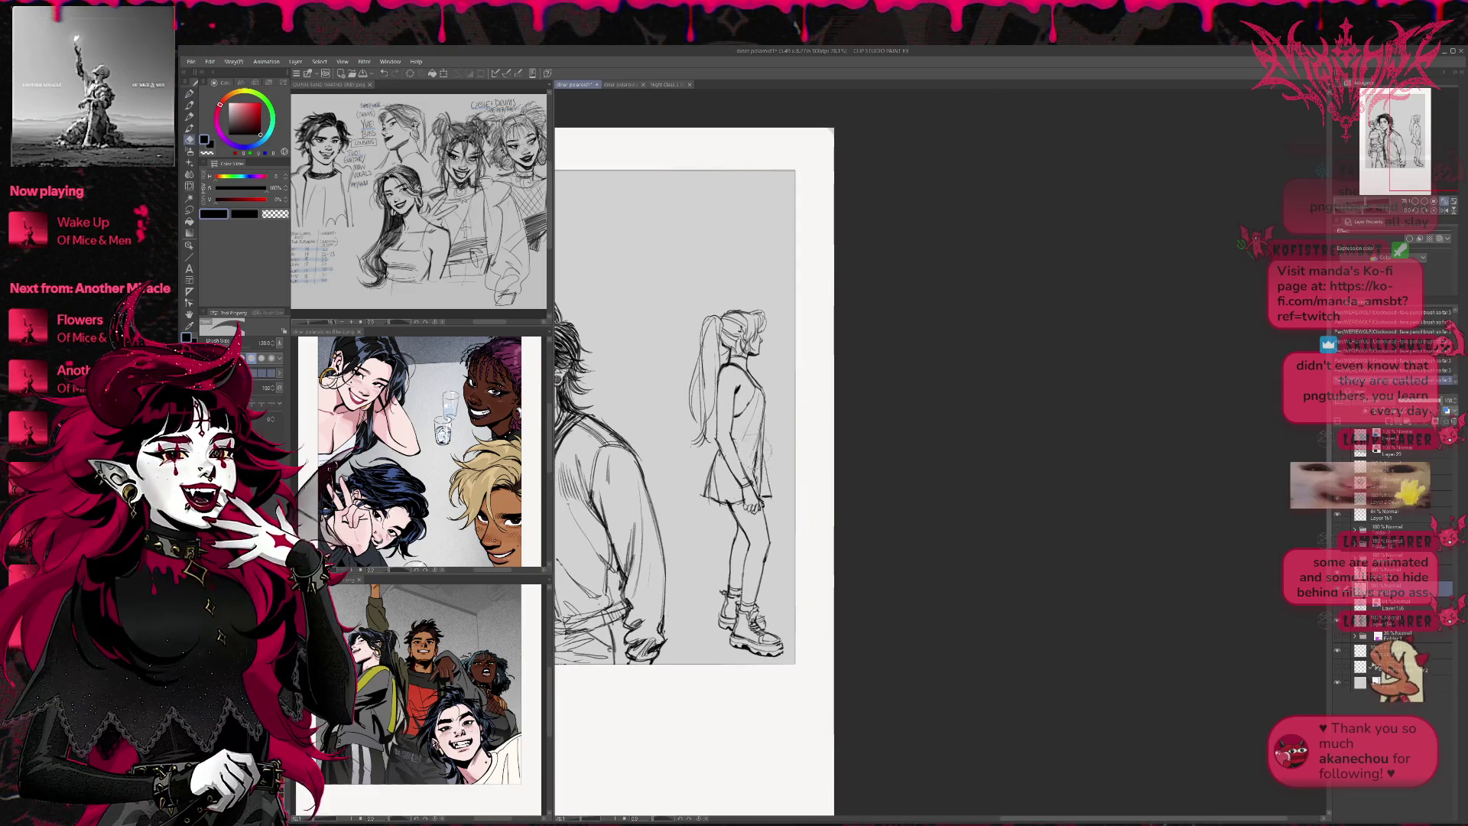
left_click_drag(767, 466, 762, 435)
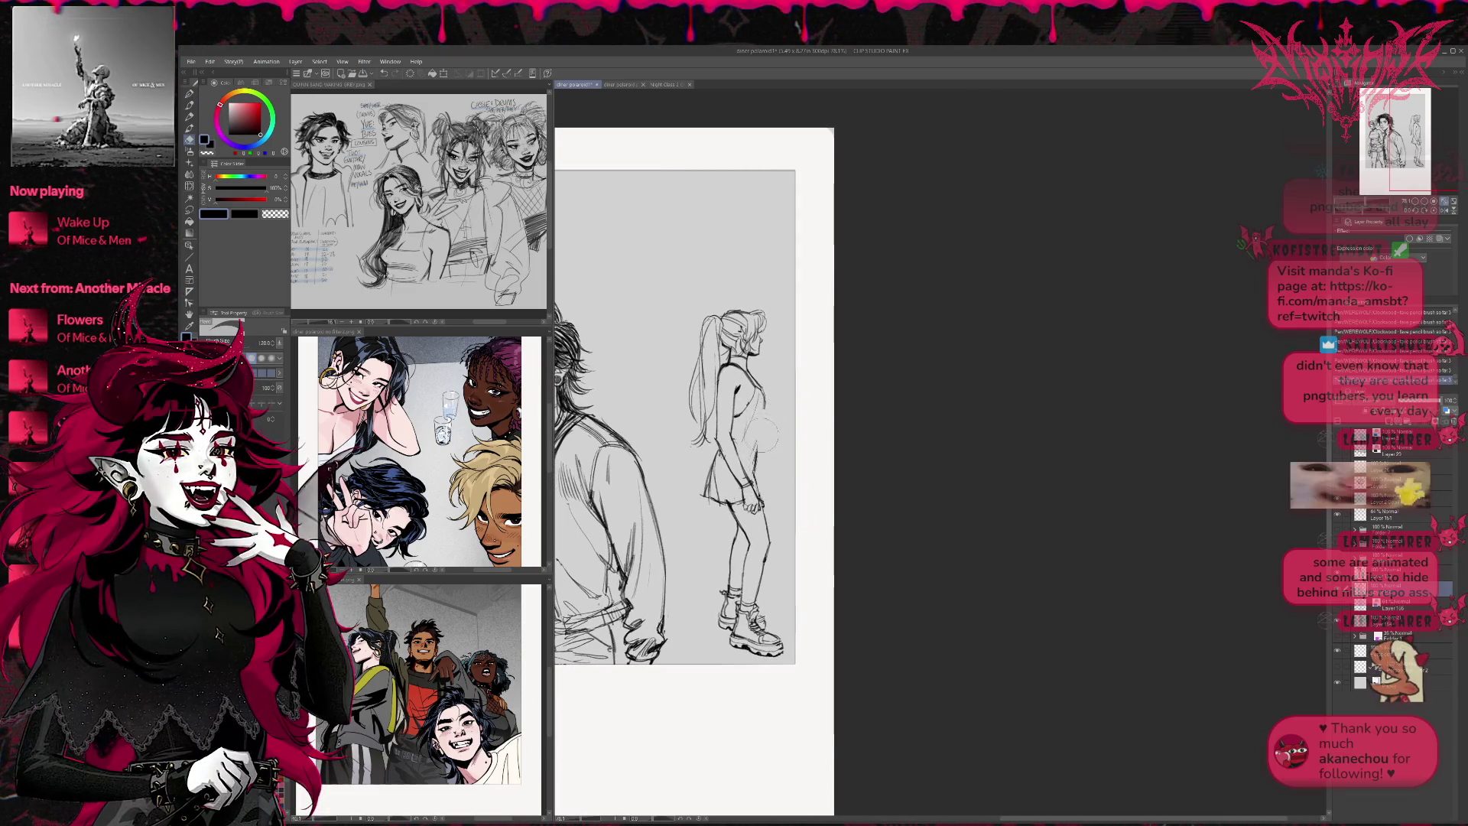
left_click_drag(708, 501, 711, 459)
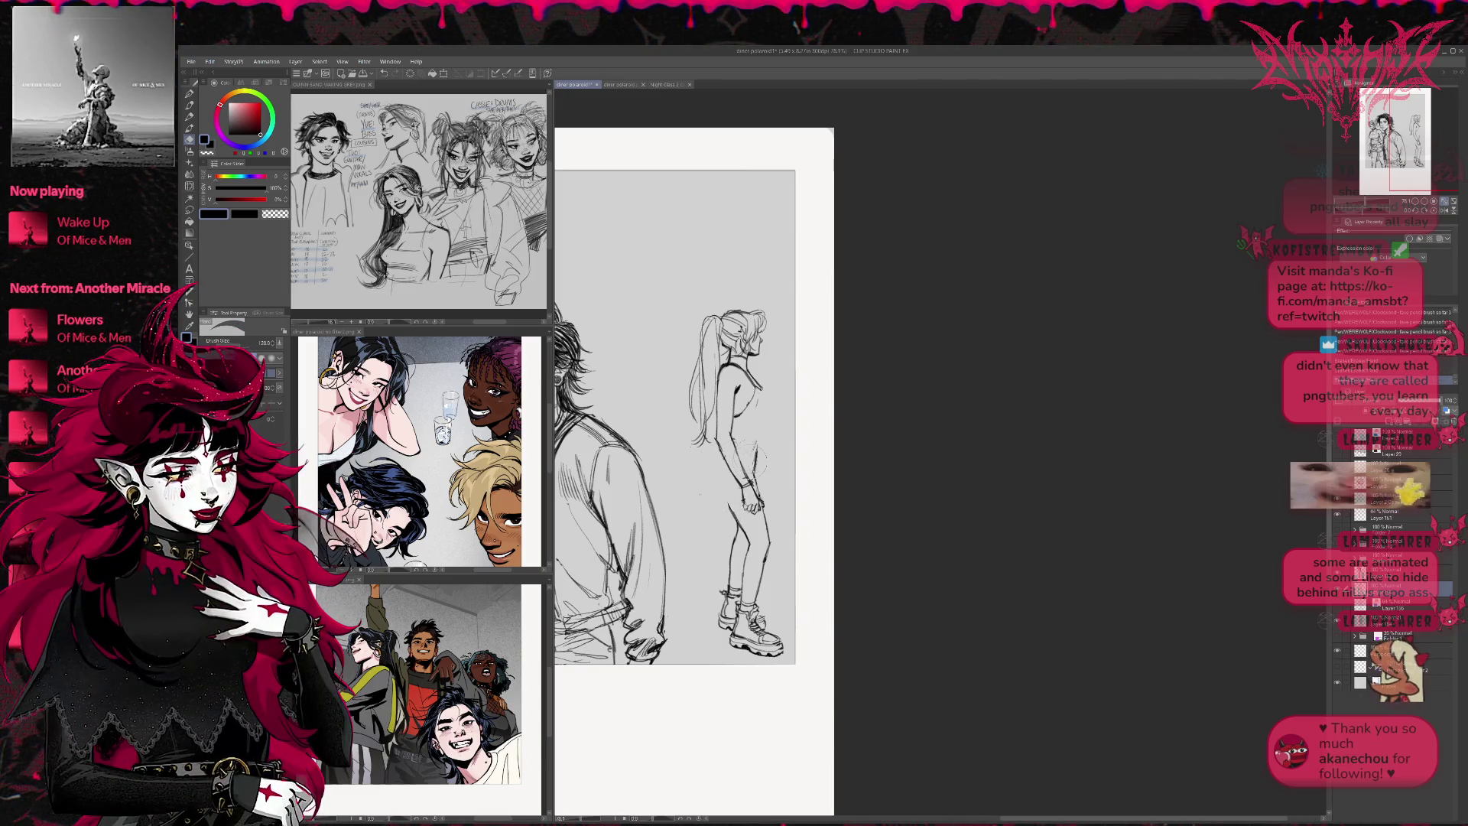
Show the blue sketch, erase near the shoulder, and ink lines at the hip and under the chest
left_click(1338, 604)
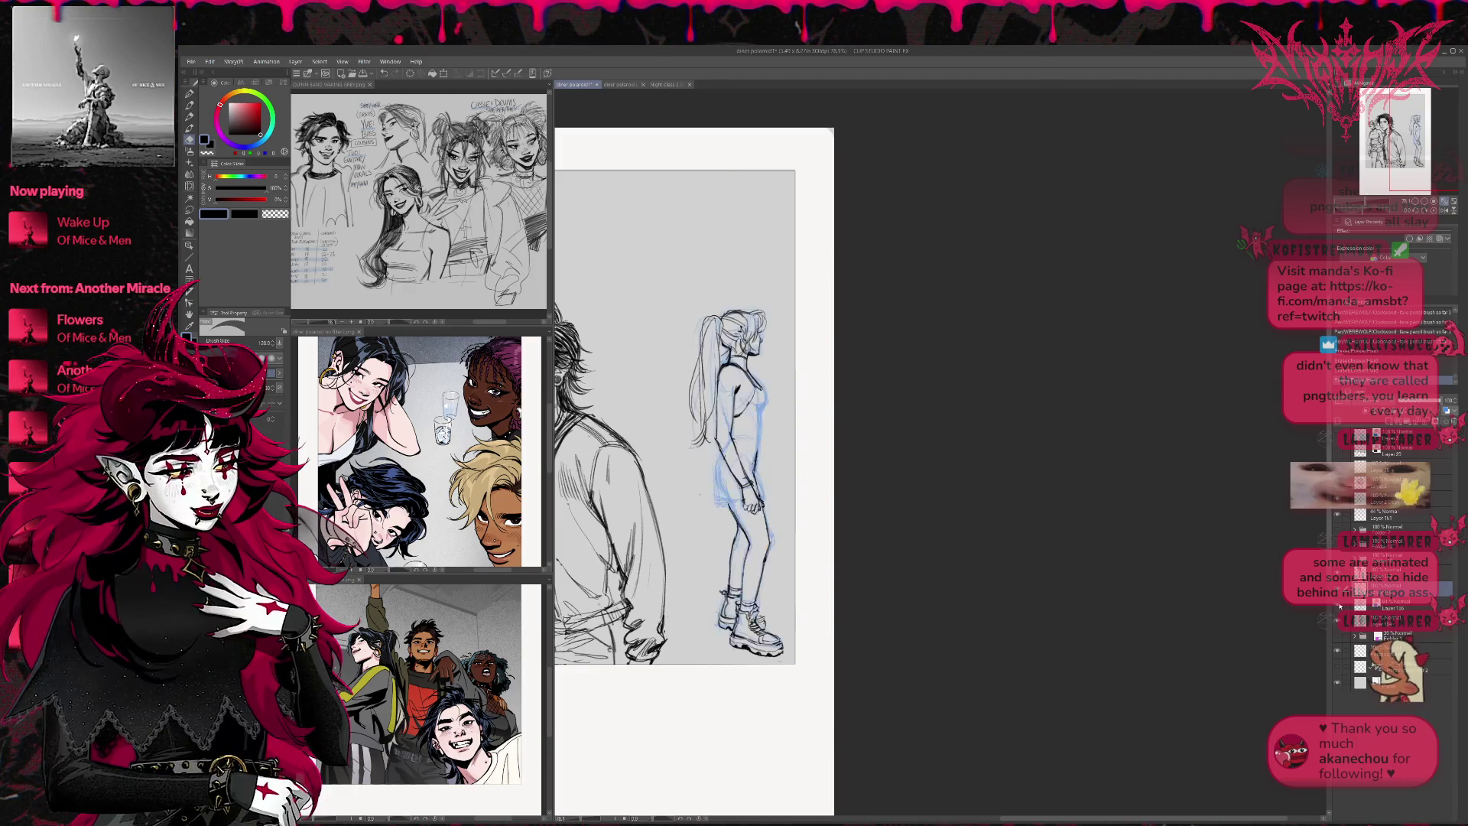
key("p")
key("e")
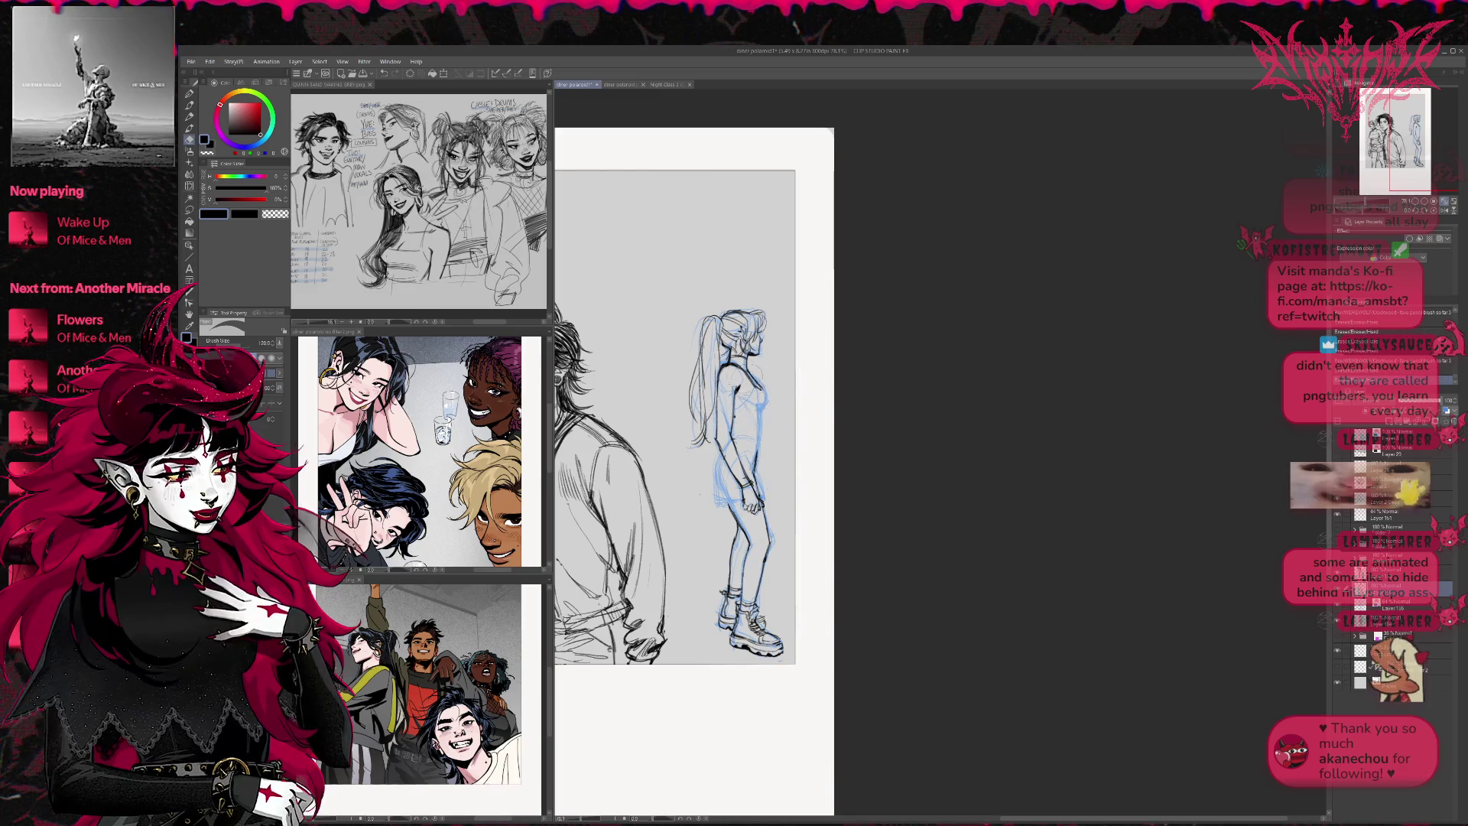
left_click_drag(768, 394, 787, 366)
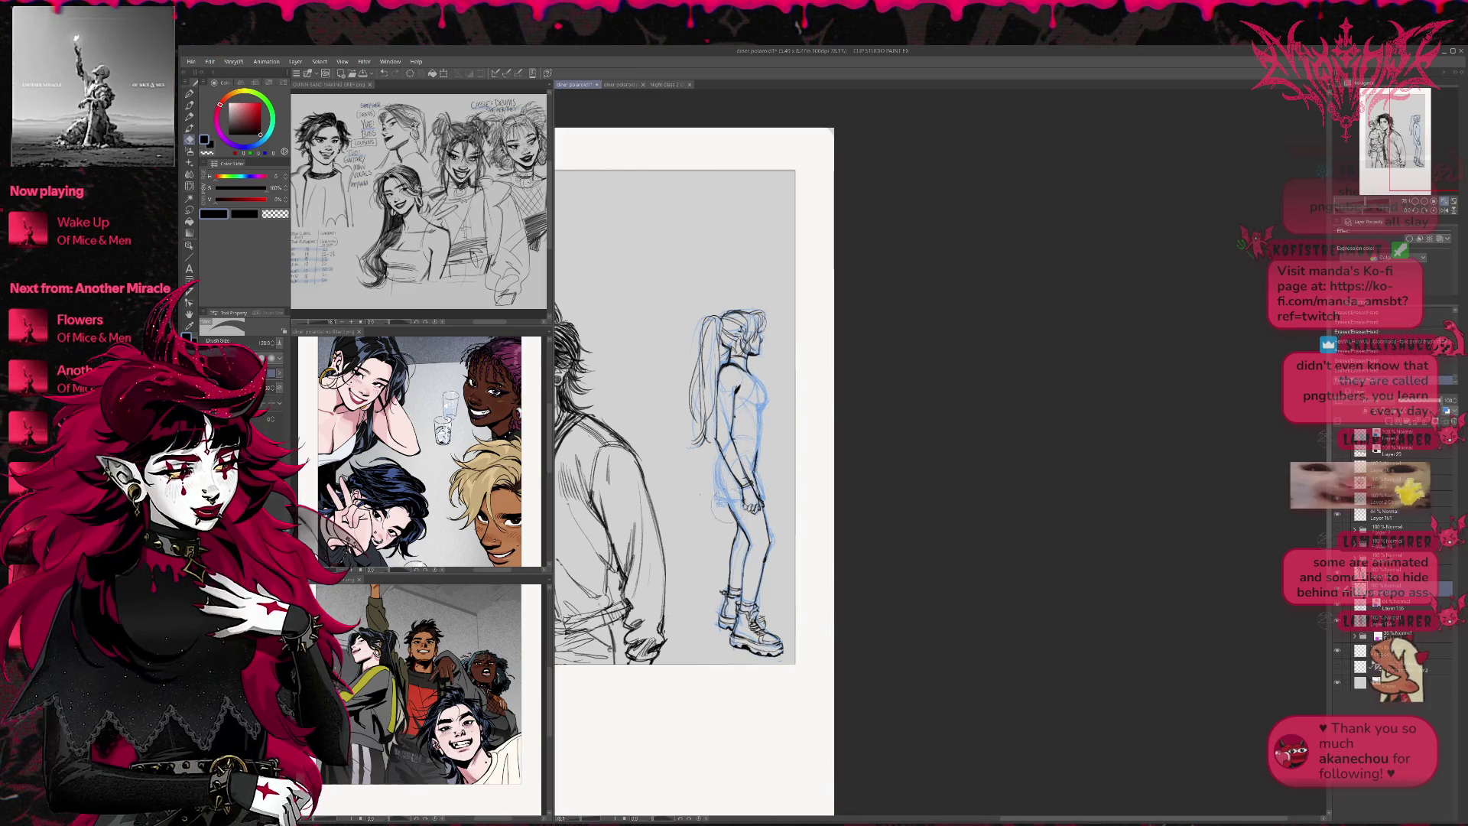
key("p")
mouse_move(719, 458)
left_mouse_down()
mouse_move(716, 495)
mouse_move(733, 511)
left_mouse_up()
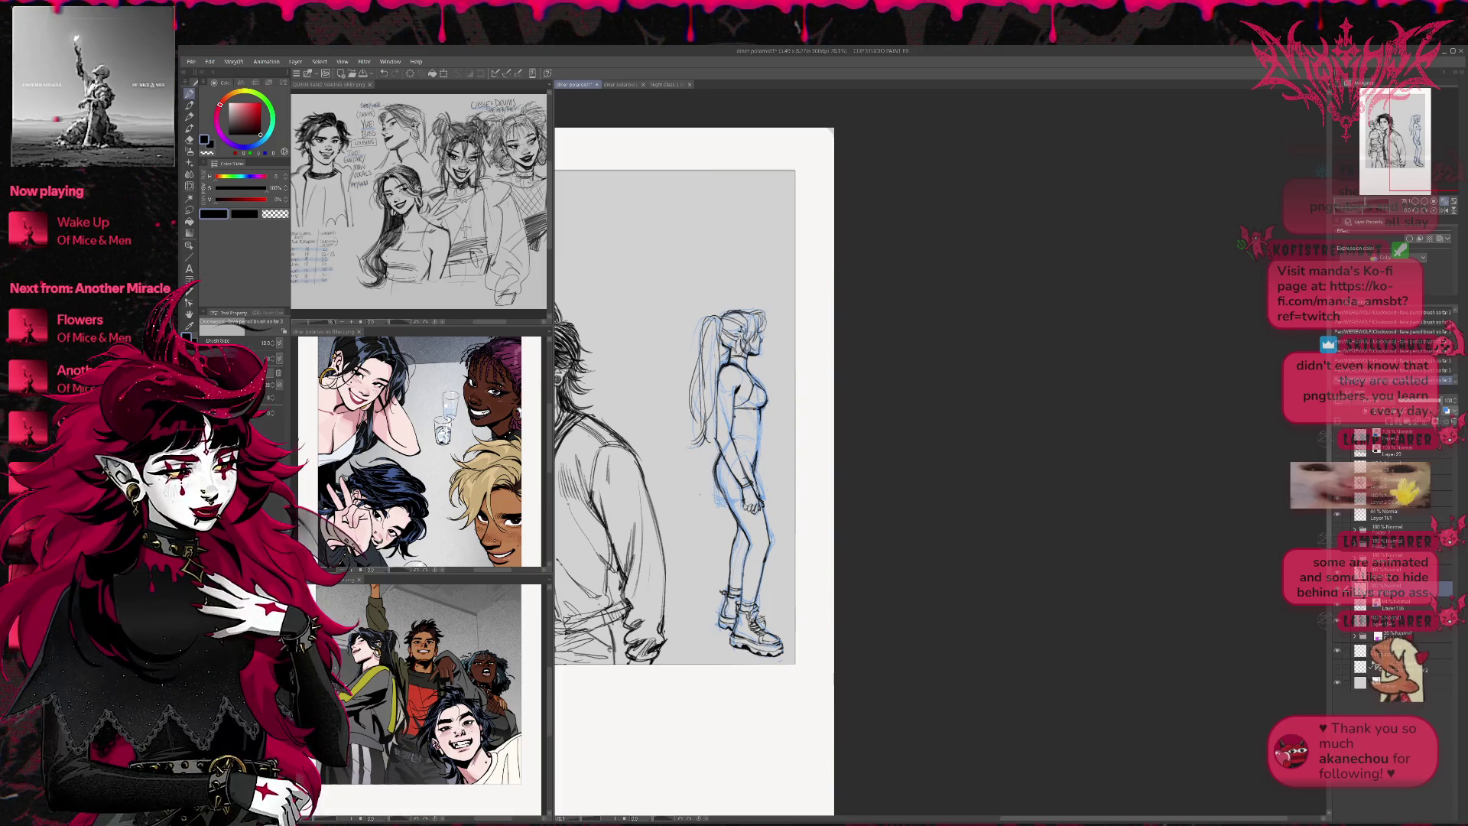
left_click_drag(738, 413, 761, 415)
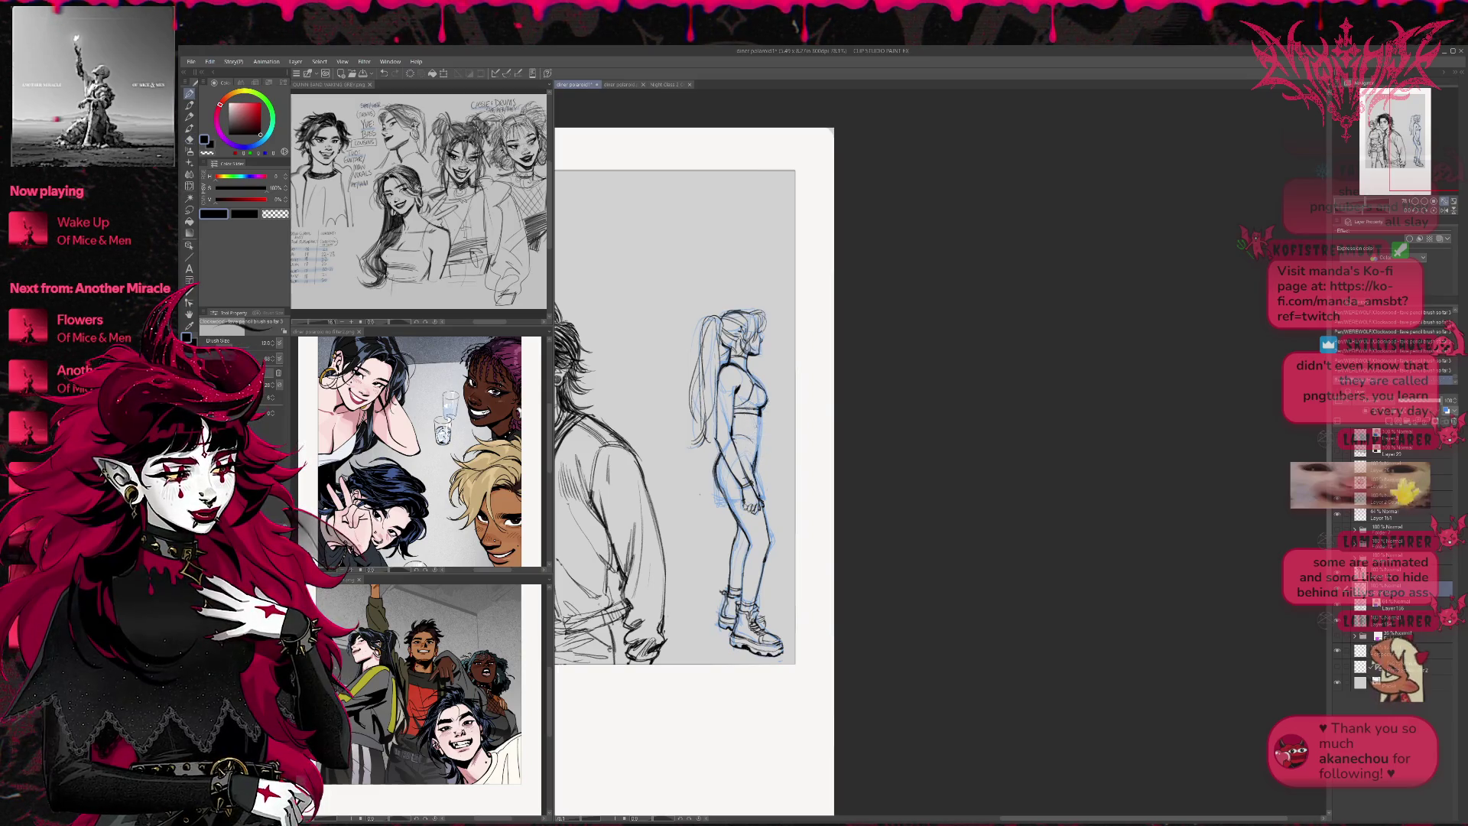
Mirror the canvas to check the figure, then flip back and re-centre the ponytail woman
key("e")
key("p")
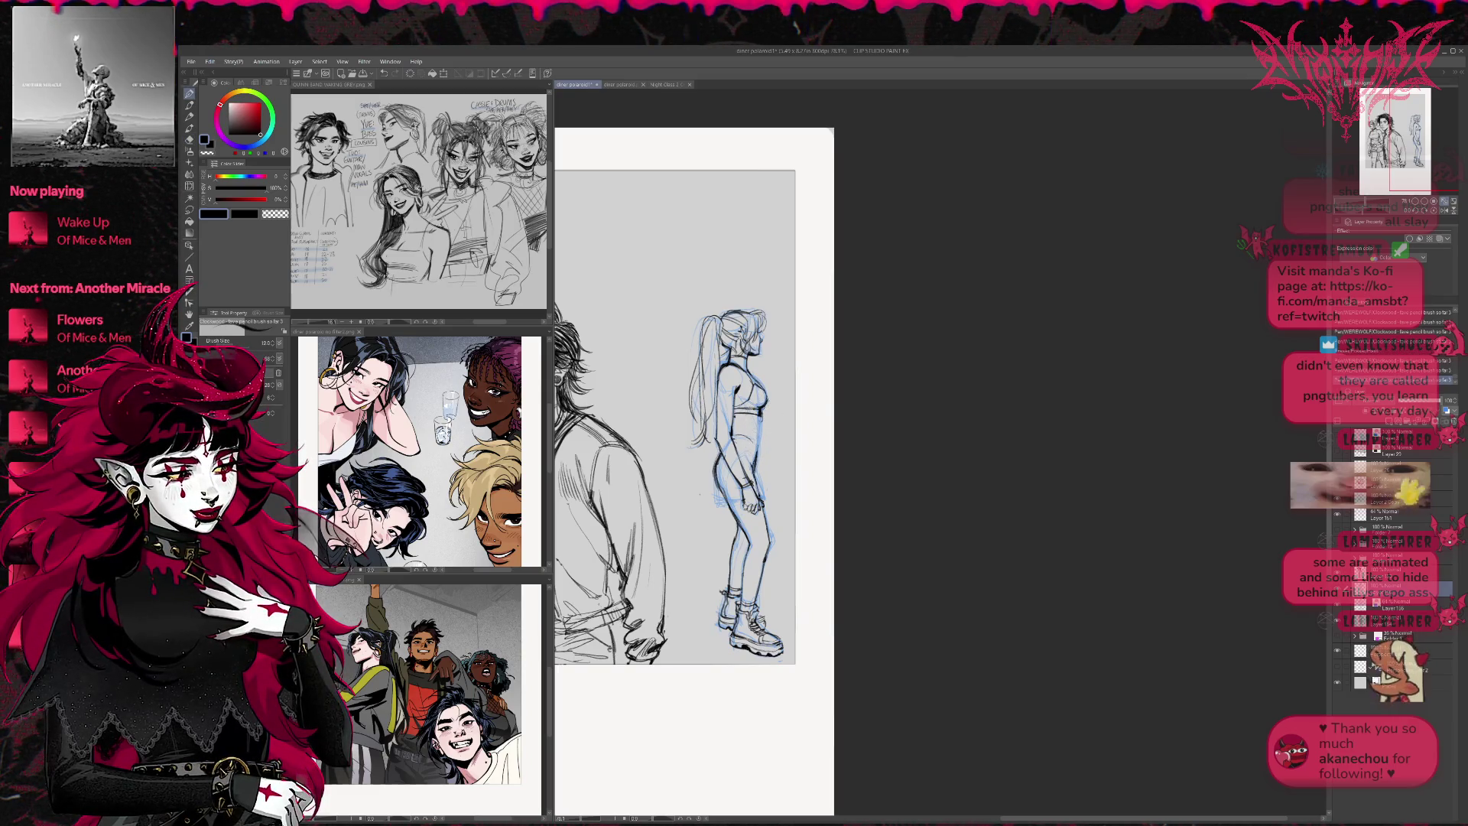
key("e")
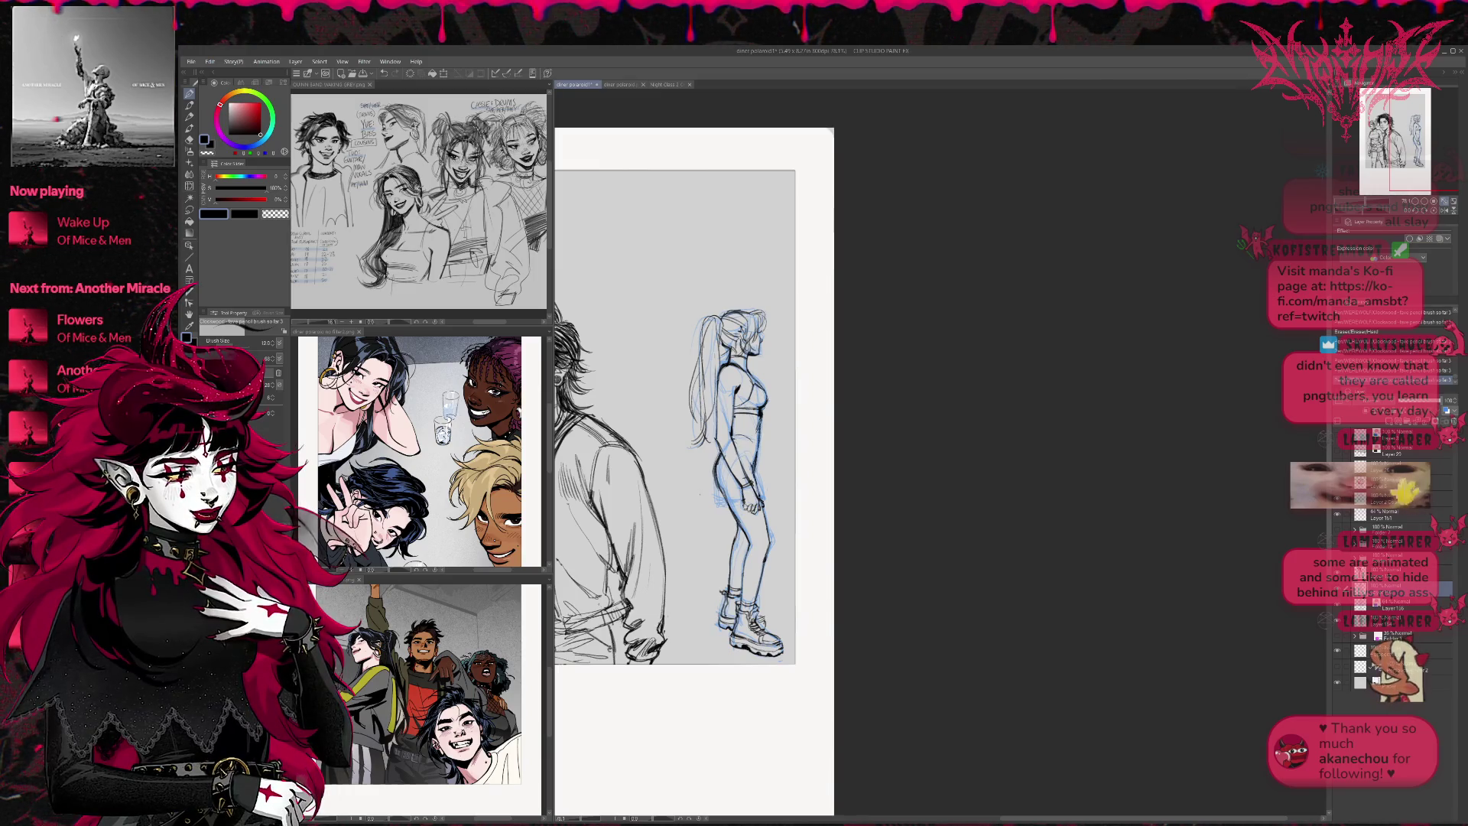
left_click(1444, 206)
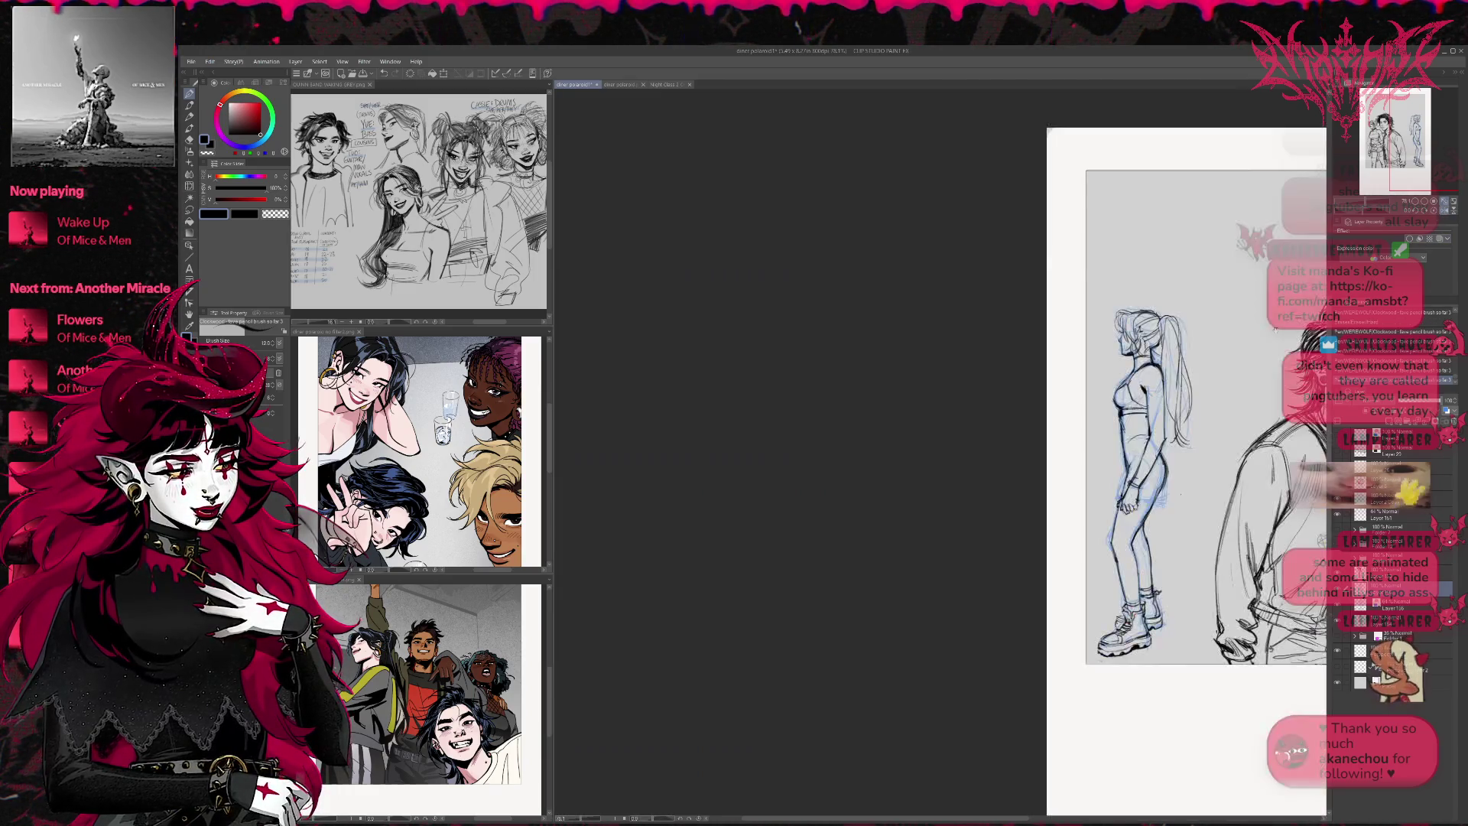
left_click_drag(1252, 356, 816, 380)
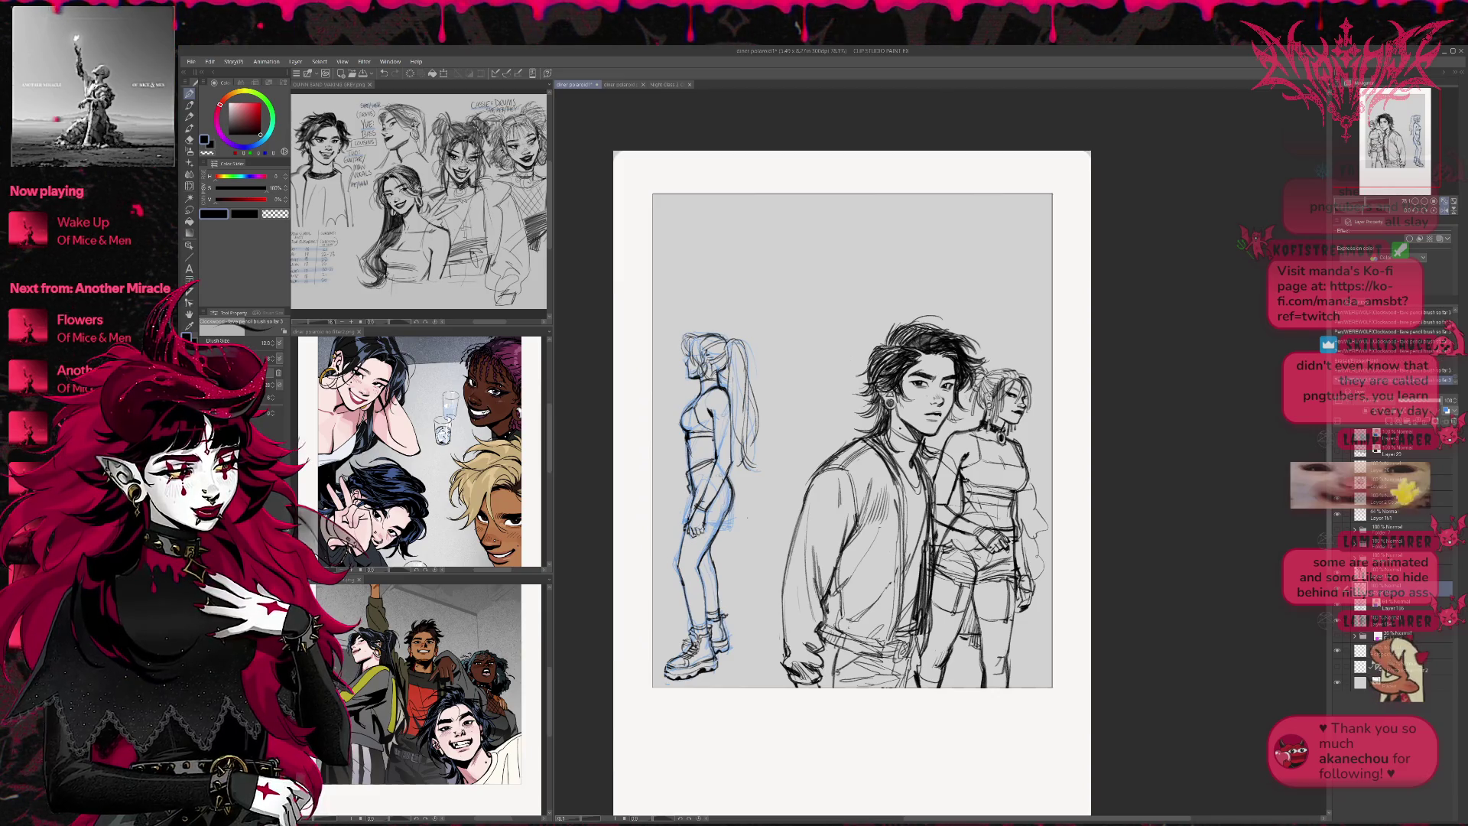
left_click_drag(852, 458, 868, 442)
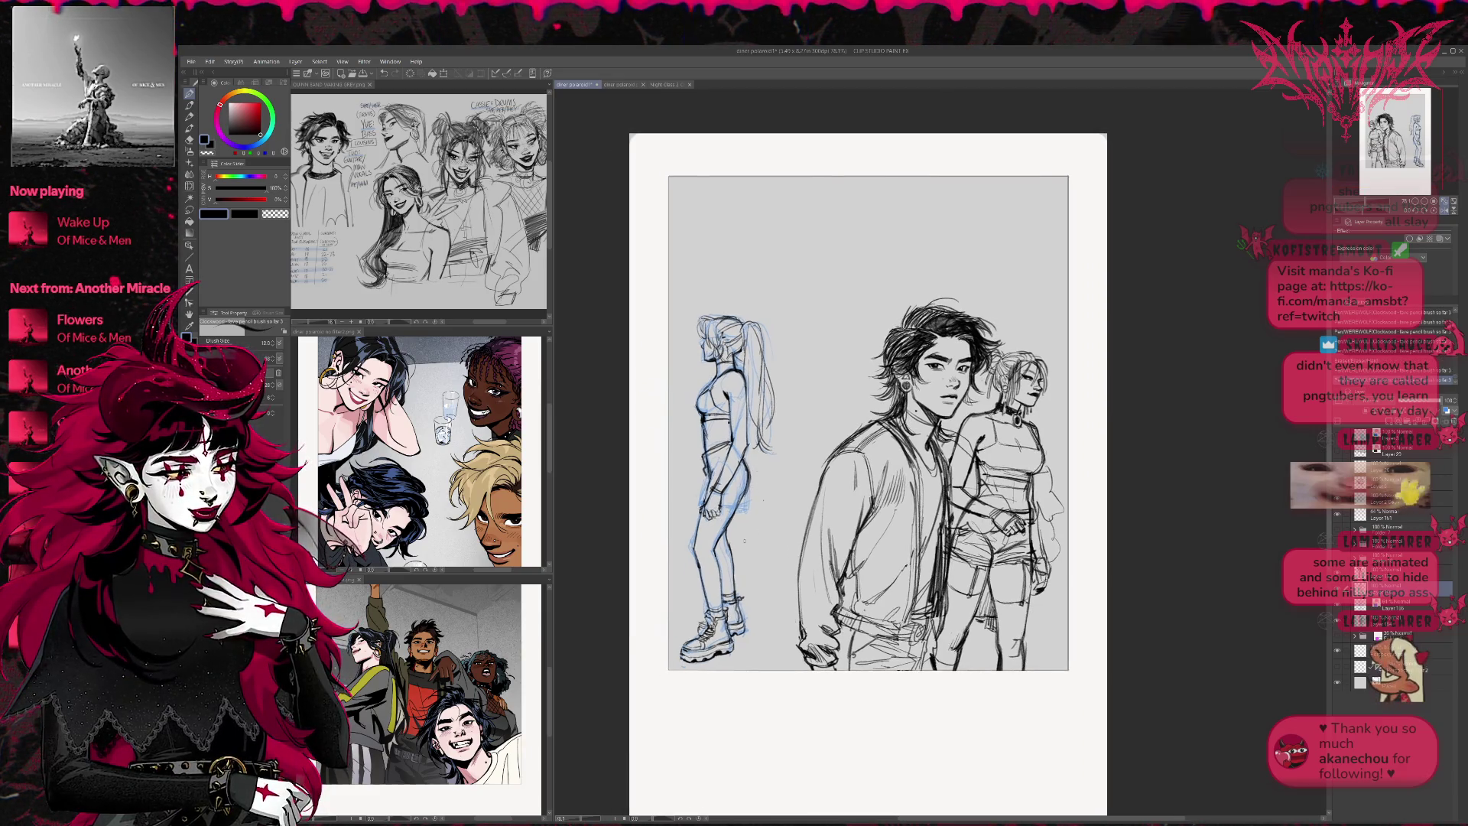
left_click(1434, 213)
mouse_move(1224, 440)
left_mouse_down()
mouse_move(830, 446)
mouse_move(786, 416)
left_mouse_up()
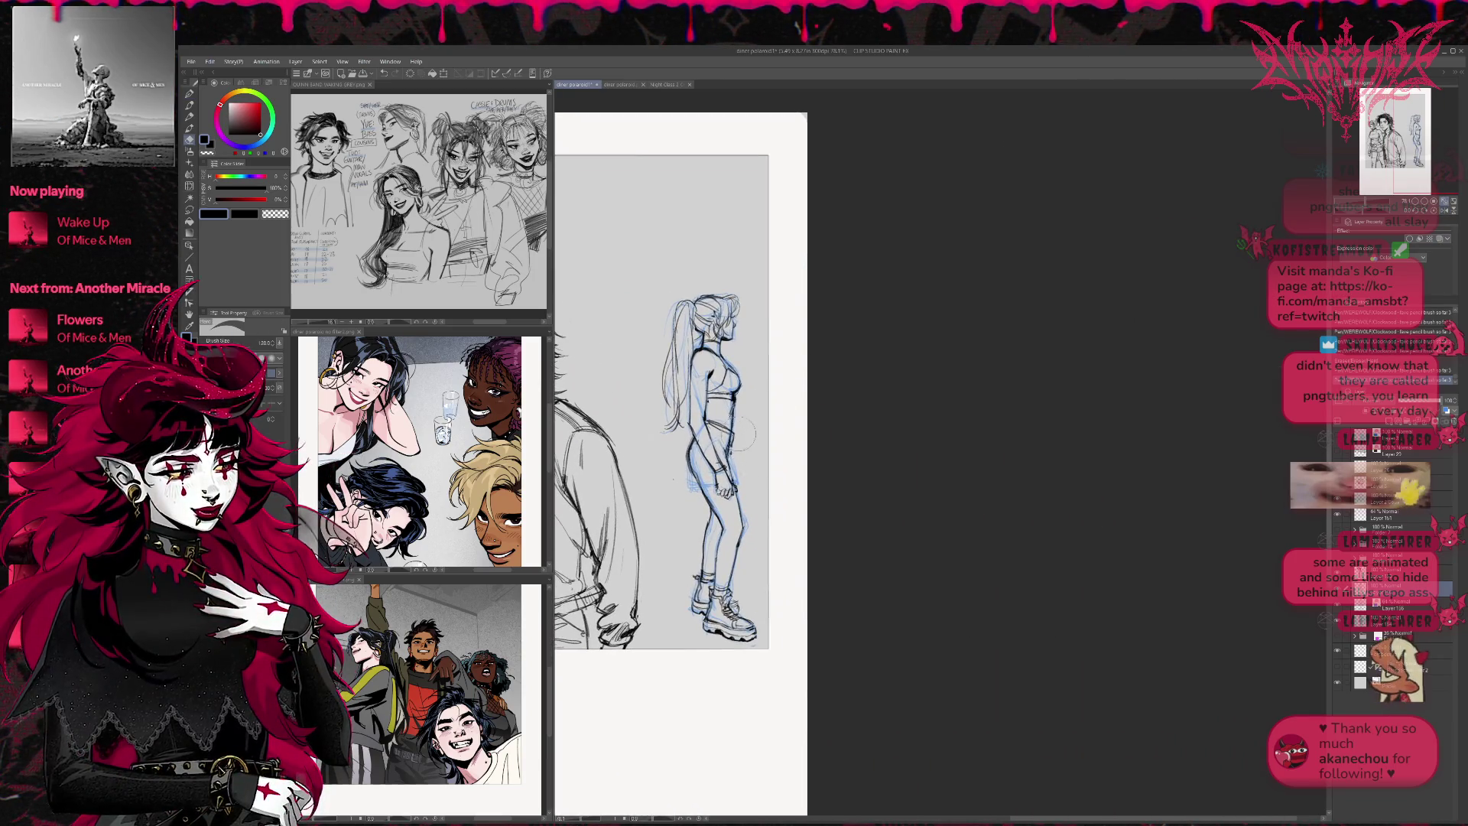
Refine the knee and ink the ponytail woman's back, hip and legs
key("p")
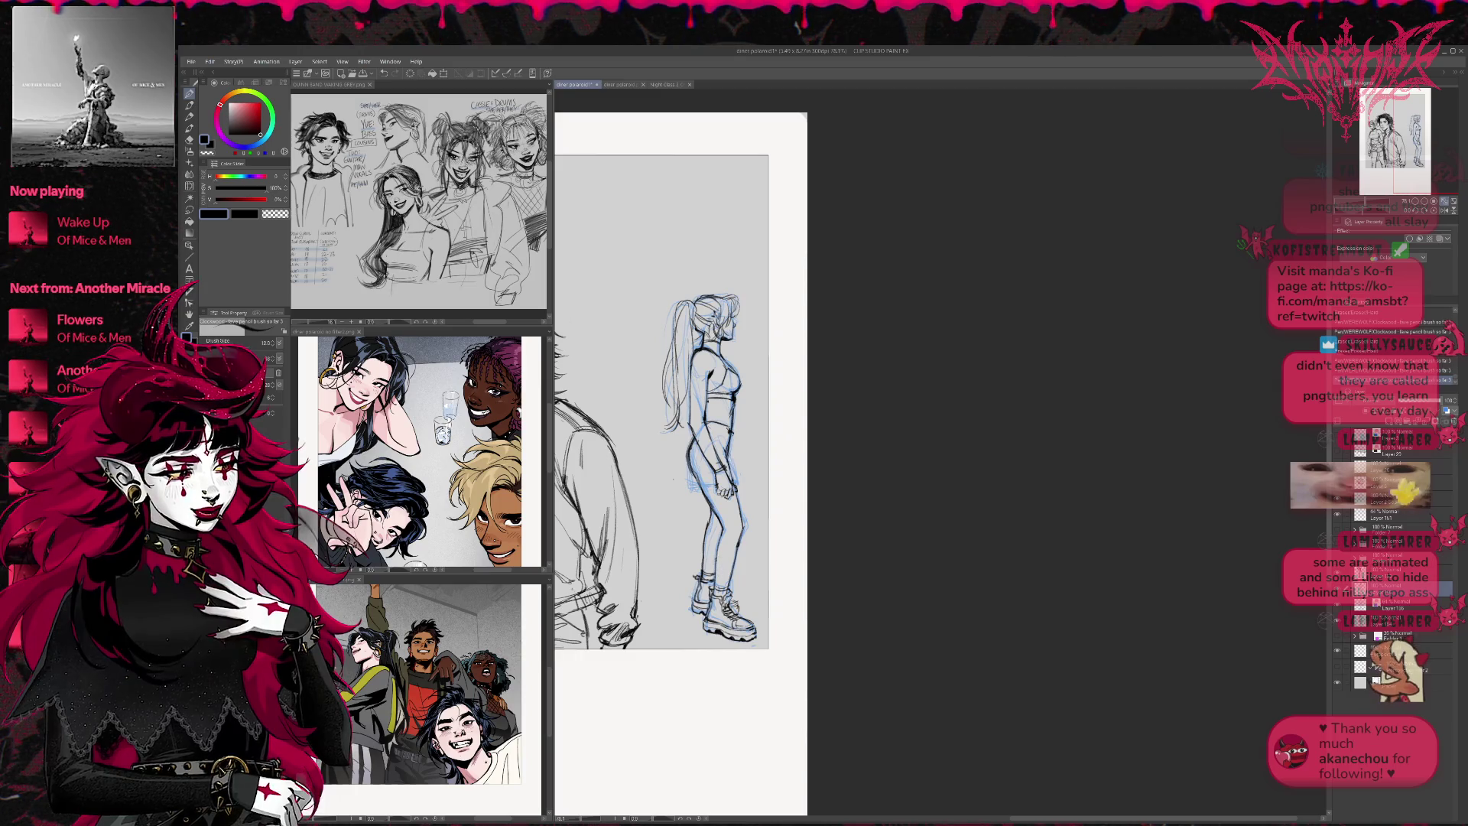
key("e")
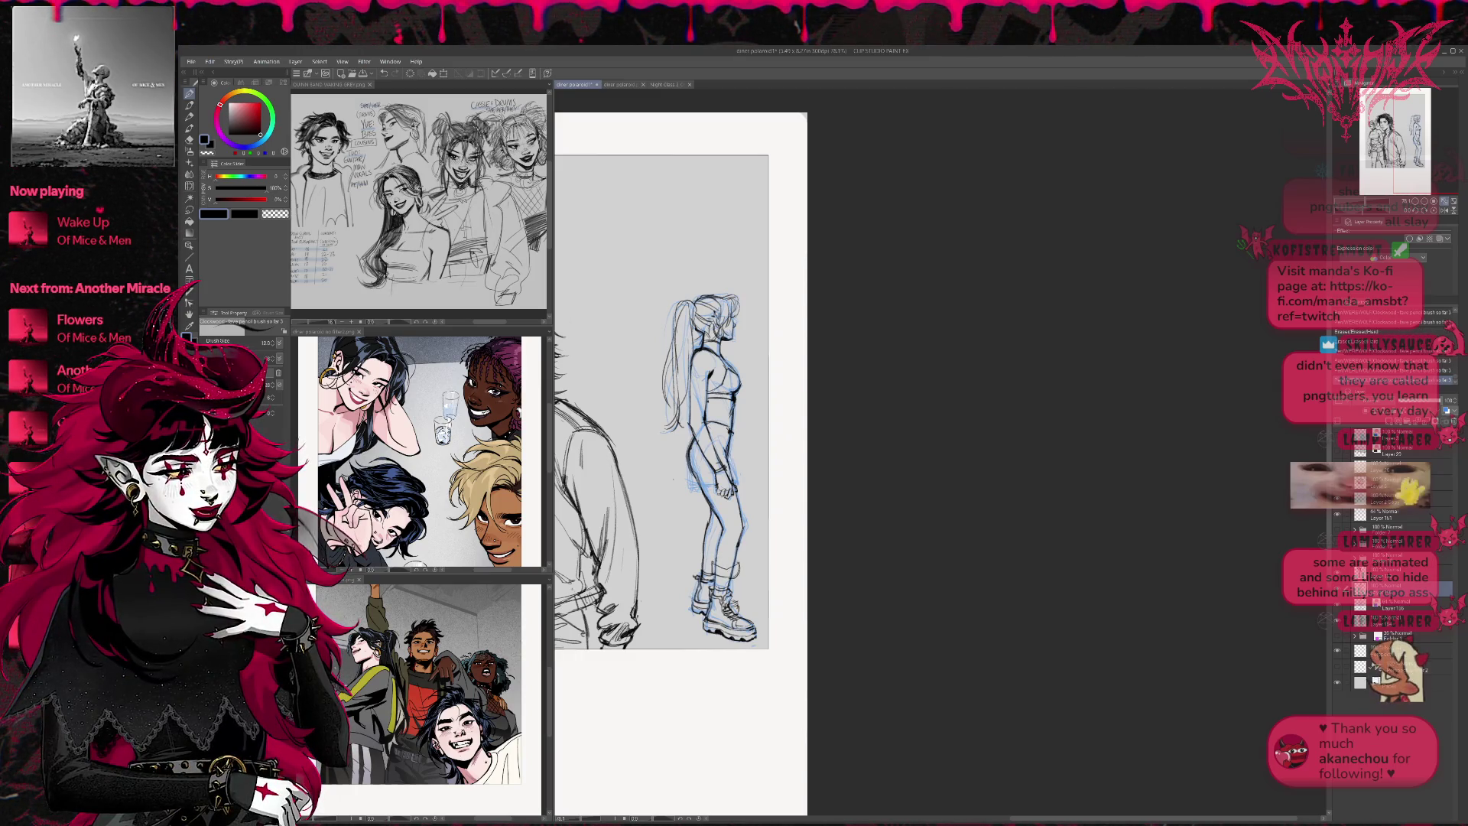
mouse_move(716, 540)
left_mouse_down()
mouse_move(714, 562)
mouse_move(712, 546)
left_mouse_up()
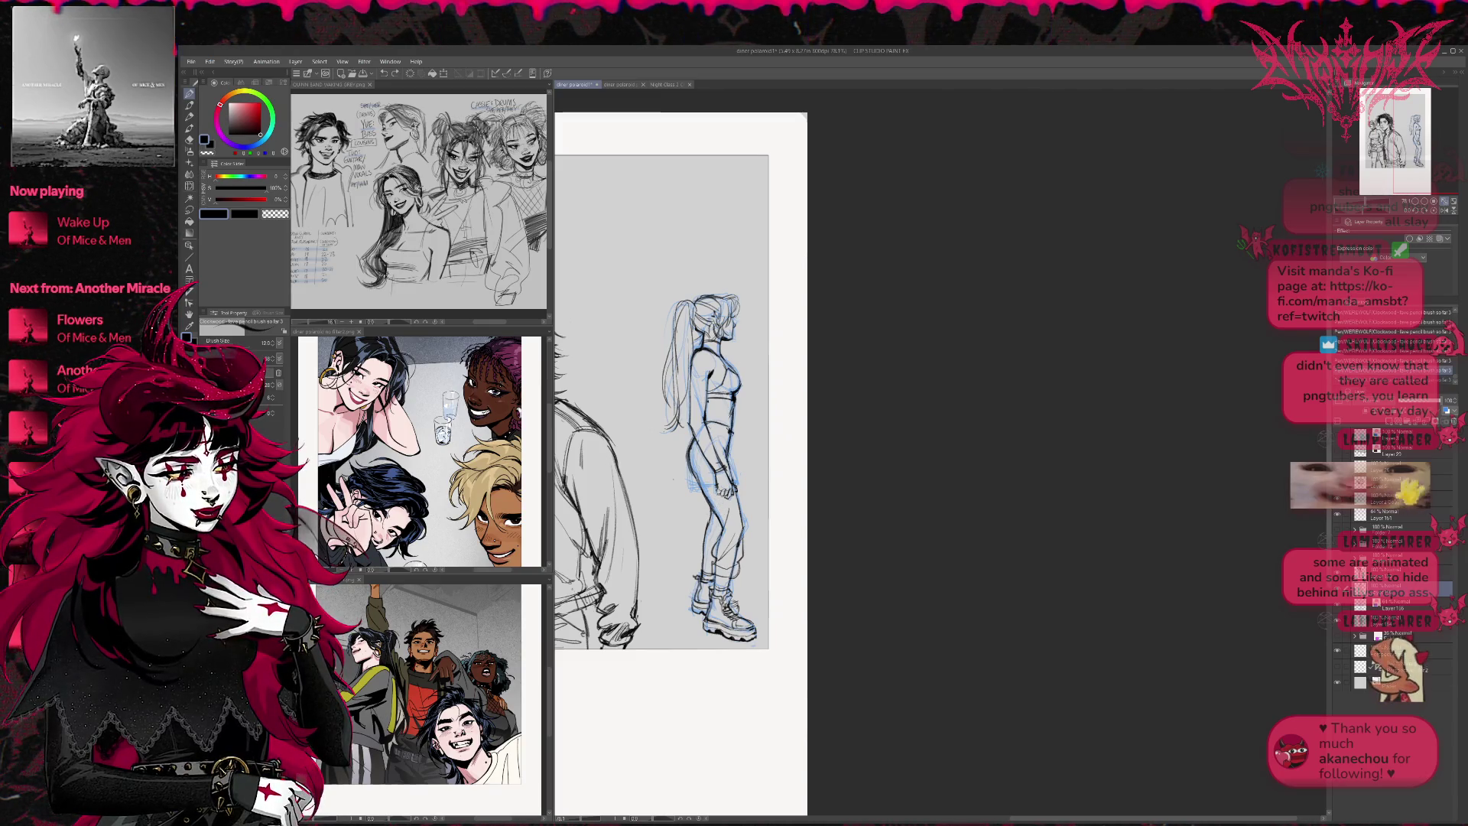
left_click_drag(693, 464, 707, 523)
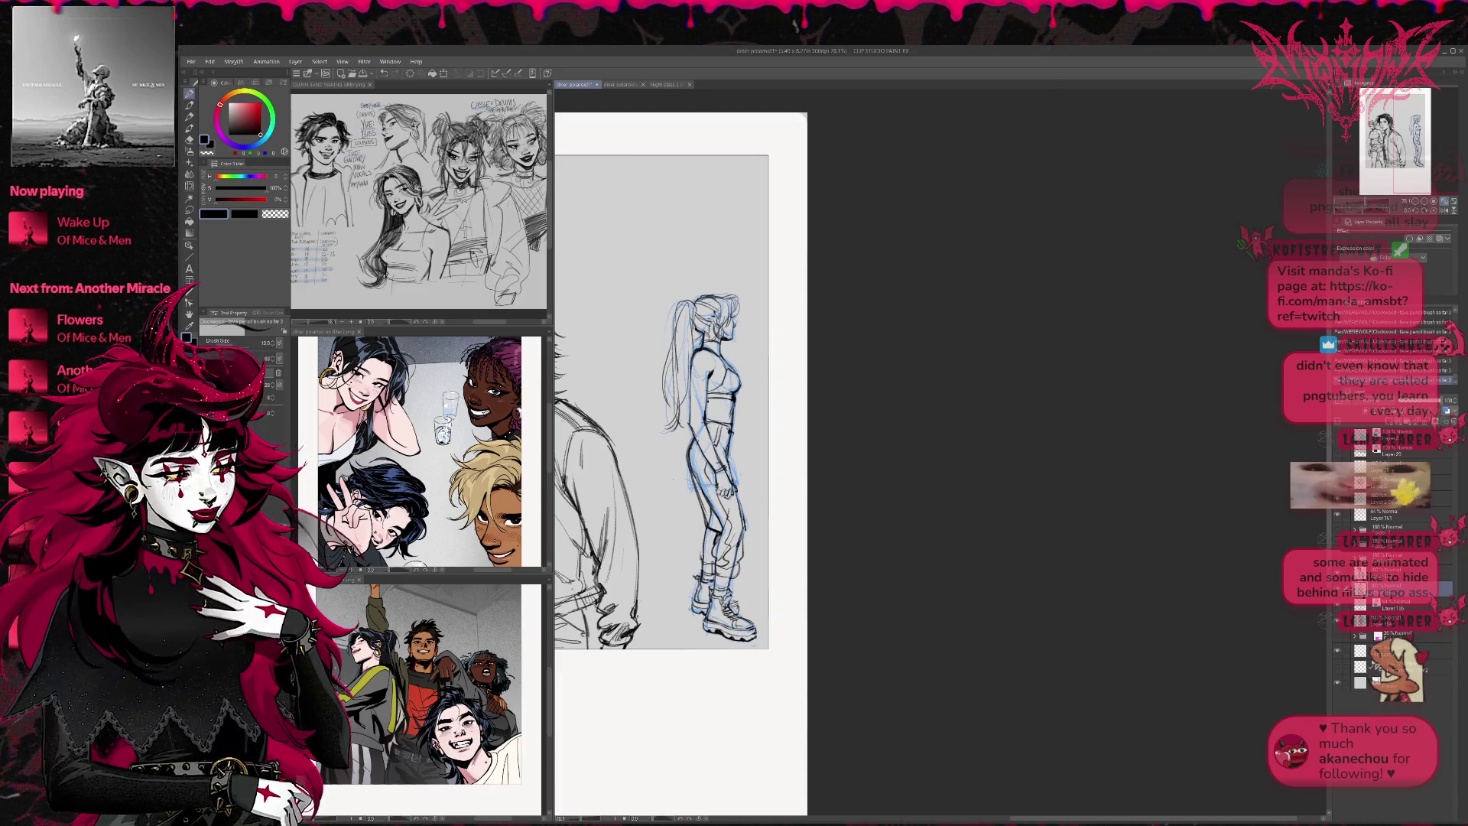
left_click_drag(695, 505, 714, 564)
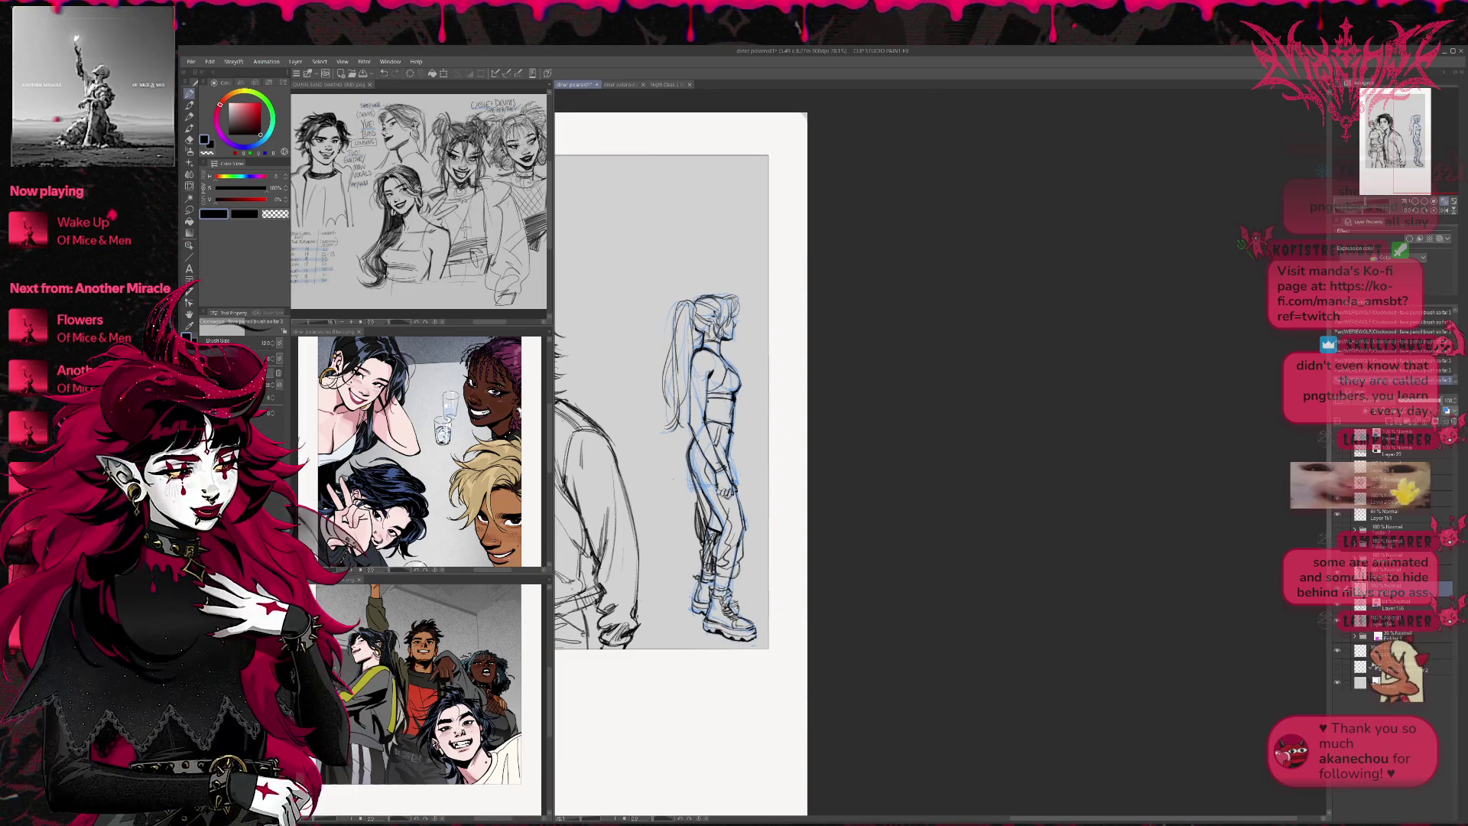
left_click_drag(732, 437, 734, 466)
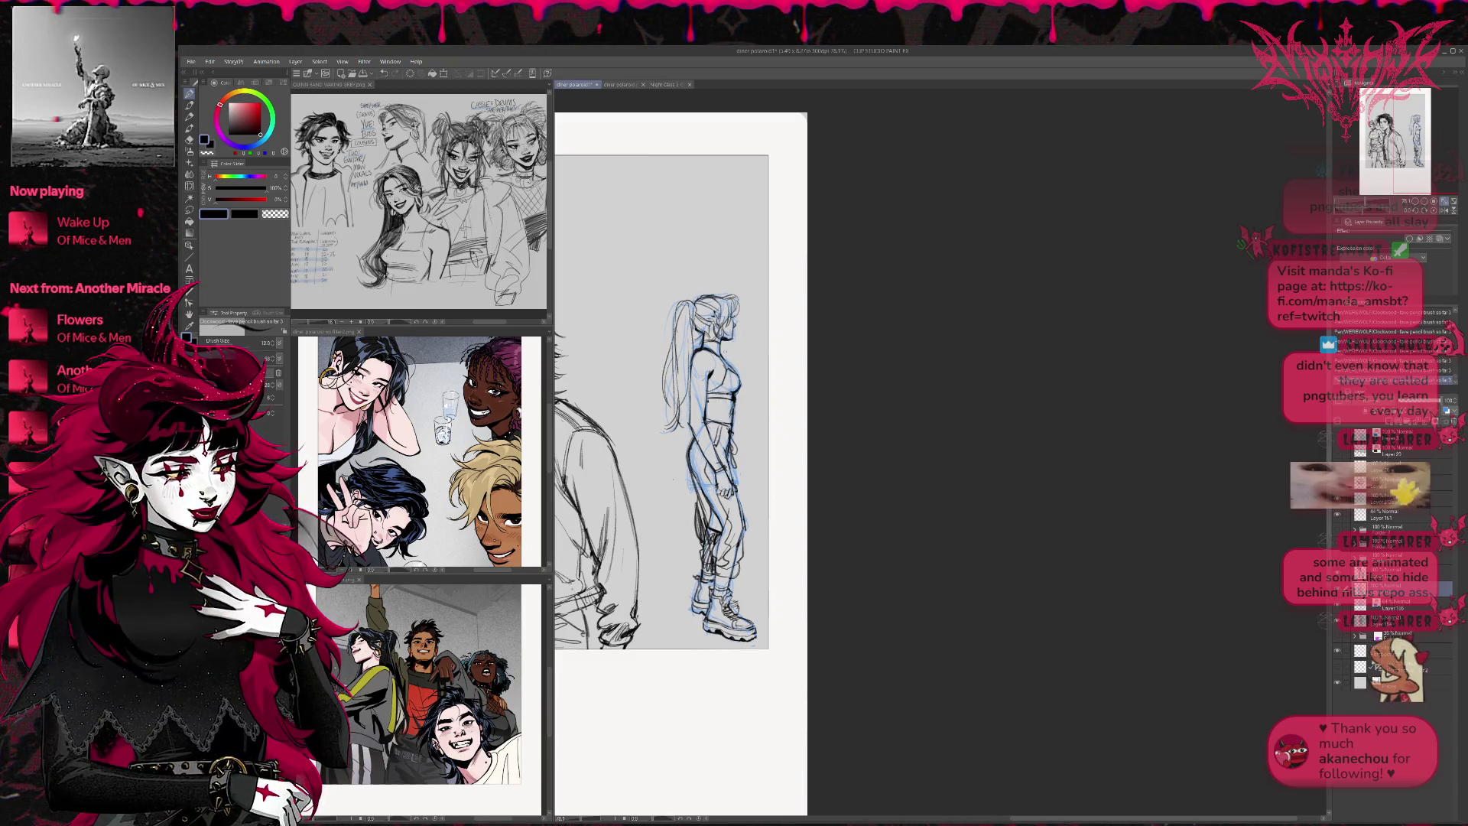
Hide the blue sketch layer and check the whole drawing in a mirrored view
left_click(1339, 608)
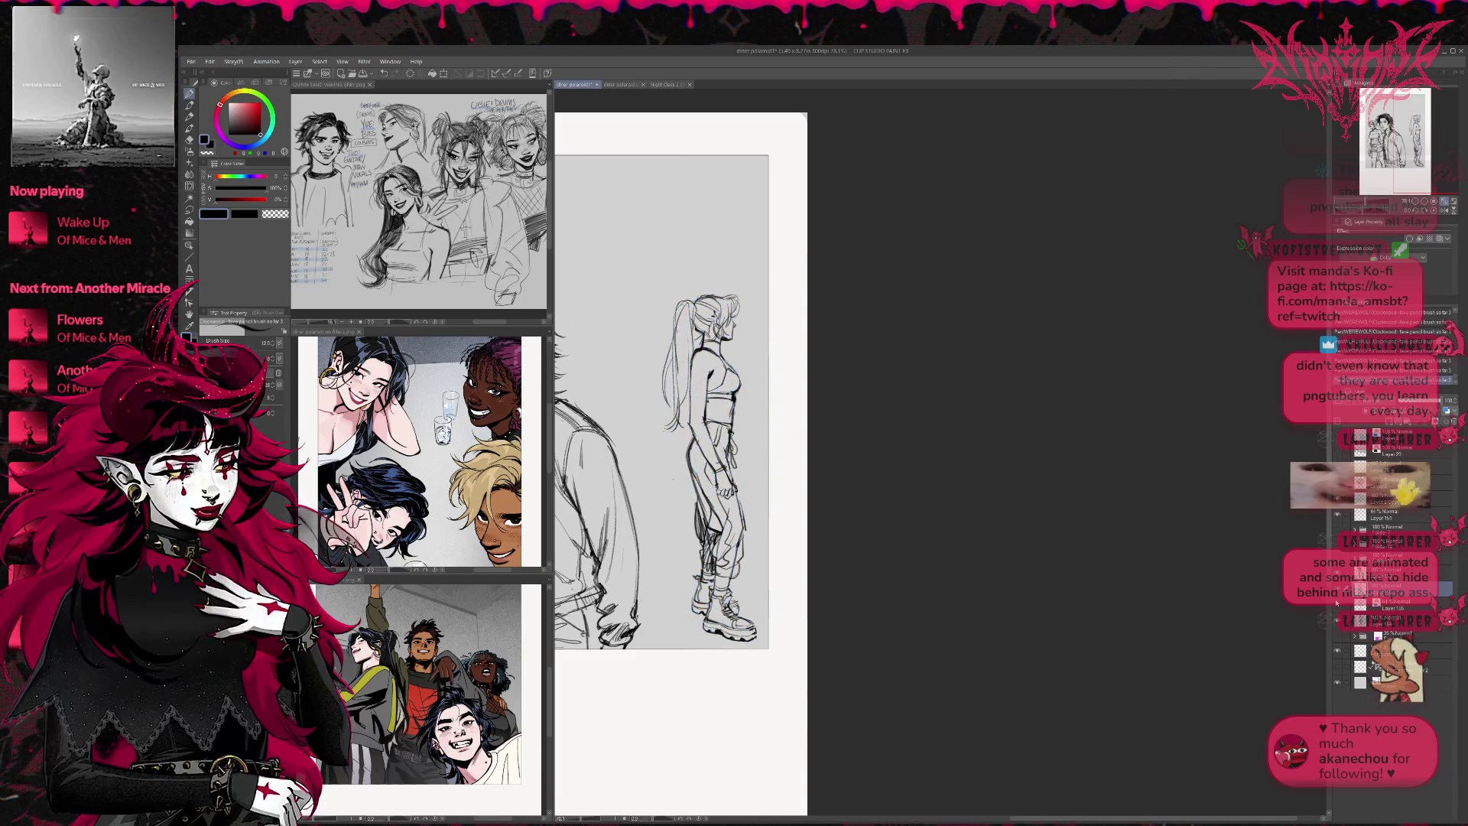
key("h")
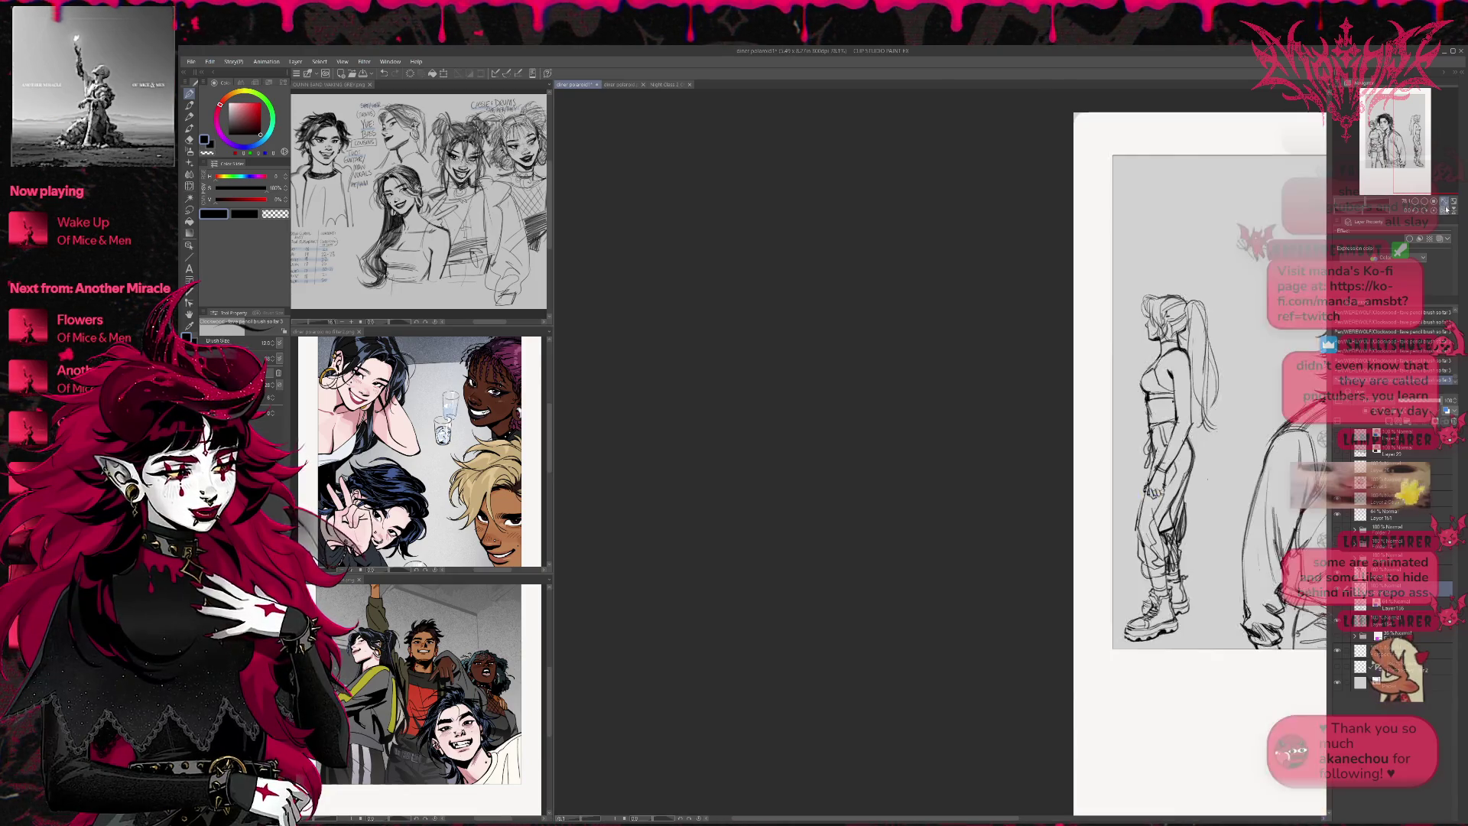
left_click_drag(1201, 459, 702, 442)
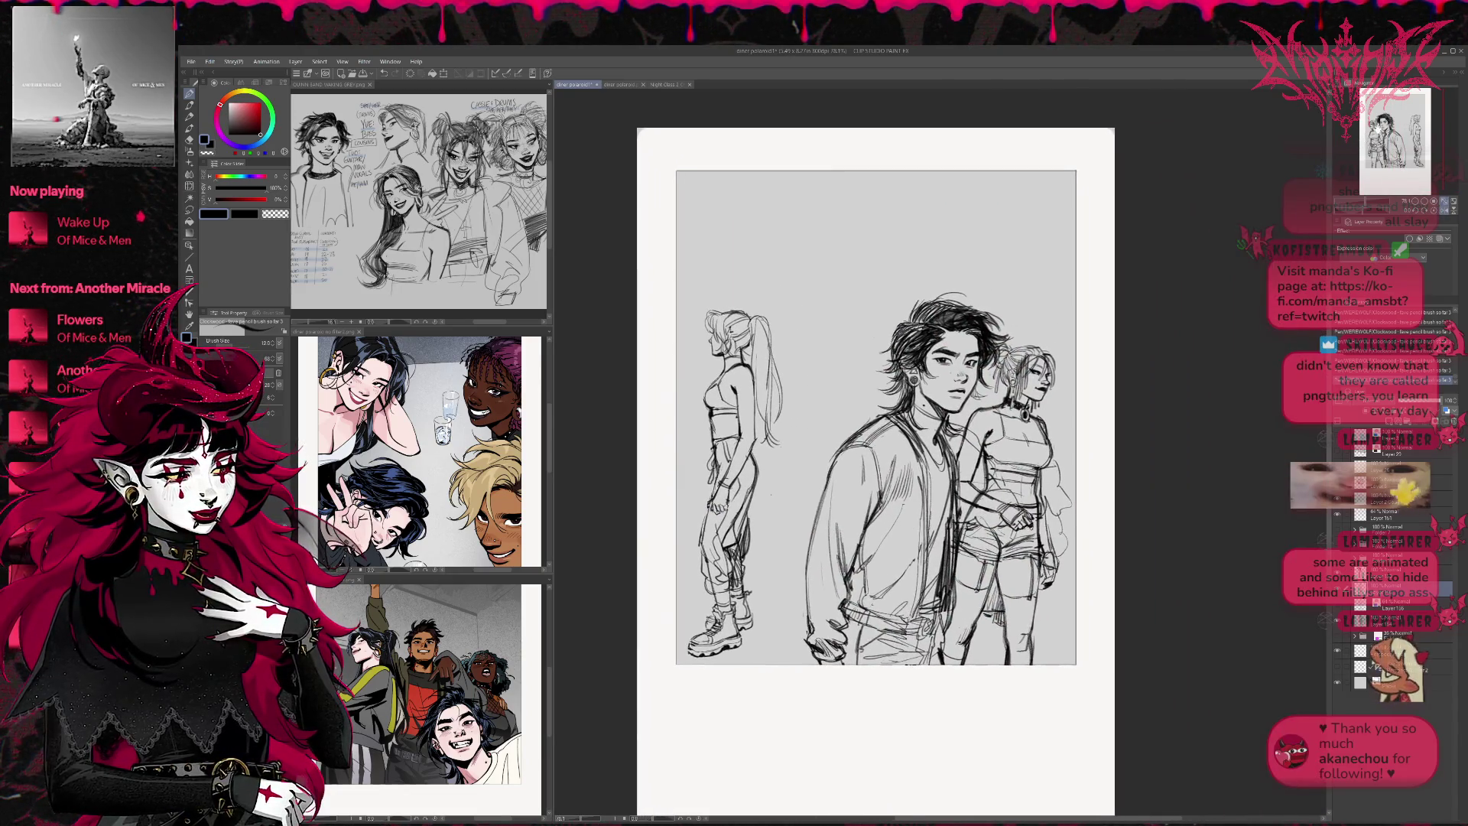
Show the pink sketch layer, mirror the view, and zoom in twice beside the ponytail woman
left_click(1338, 637)
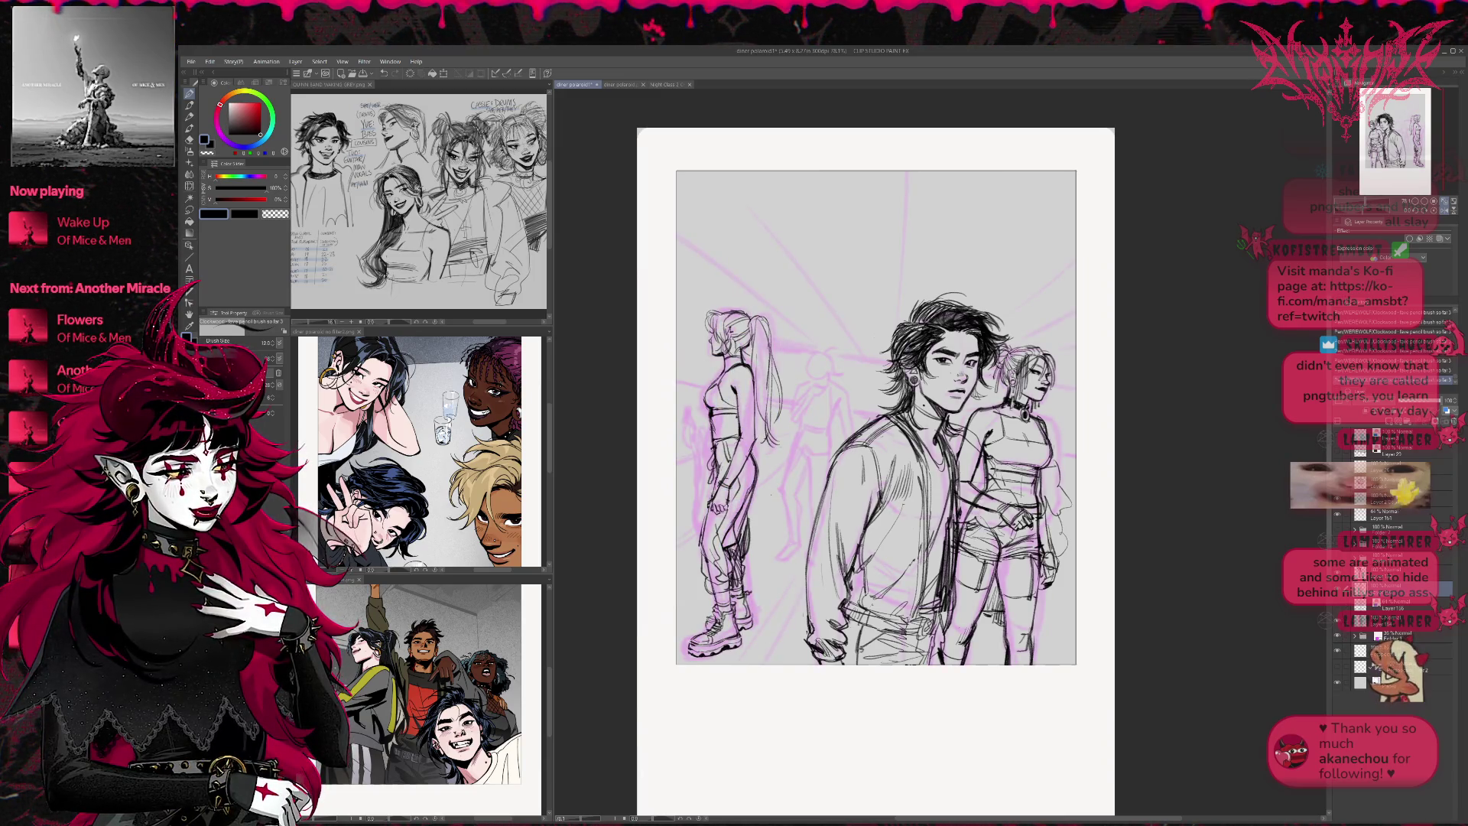
key("h")
key("ctrl+plus")
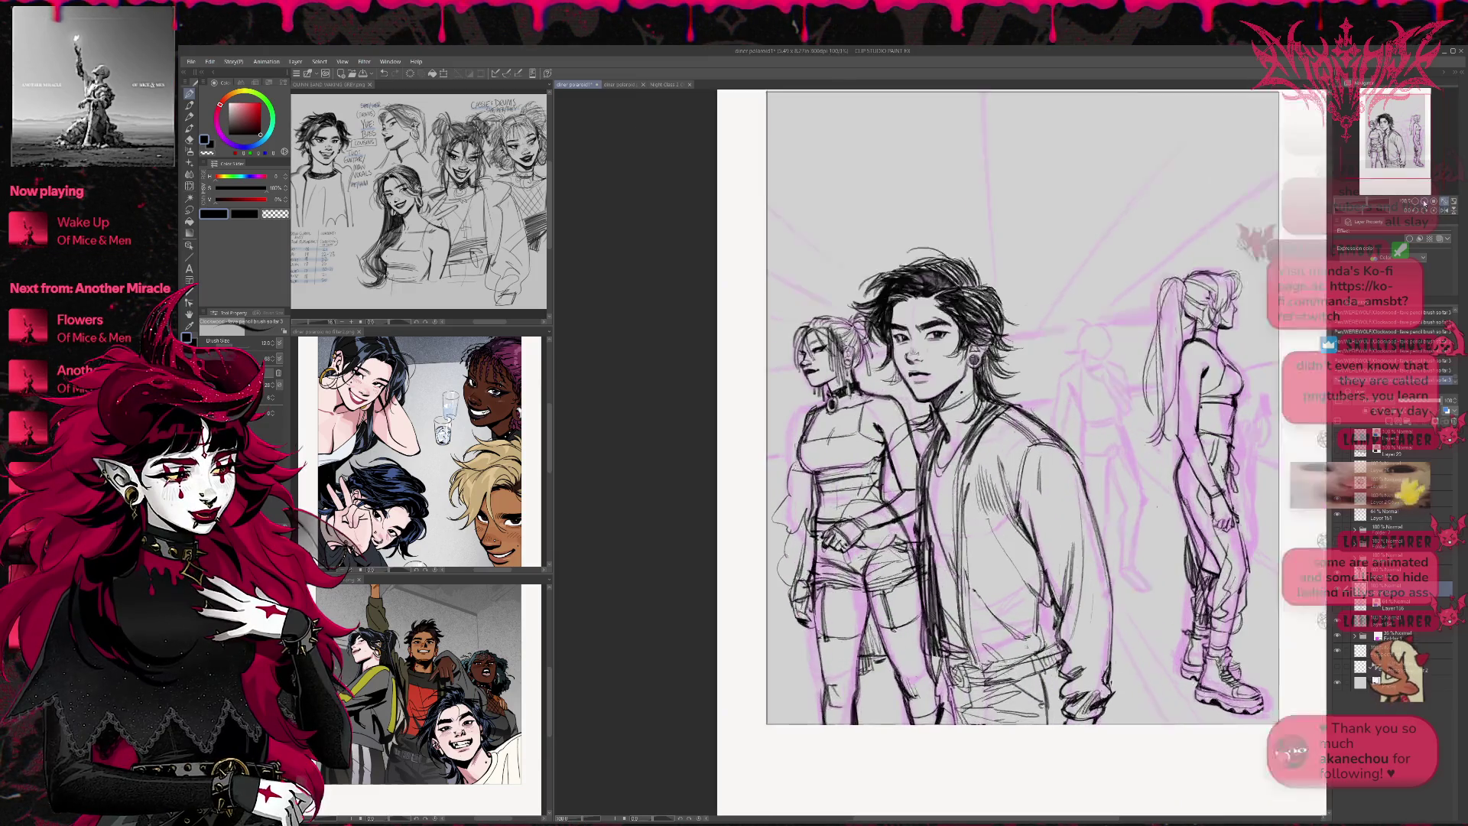
key("ctrl+plus")
mouse_move(1071, 459)
left_mouse_down()
mouse_move(425, 459)
mouse_move(578, 459)
left_mouse_up()
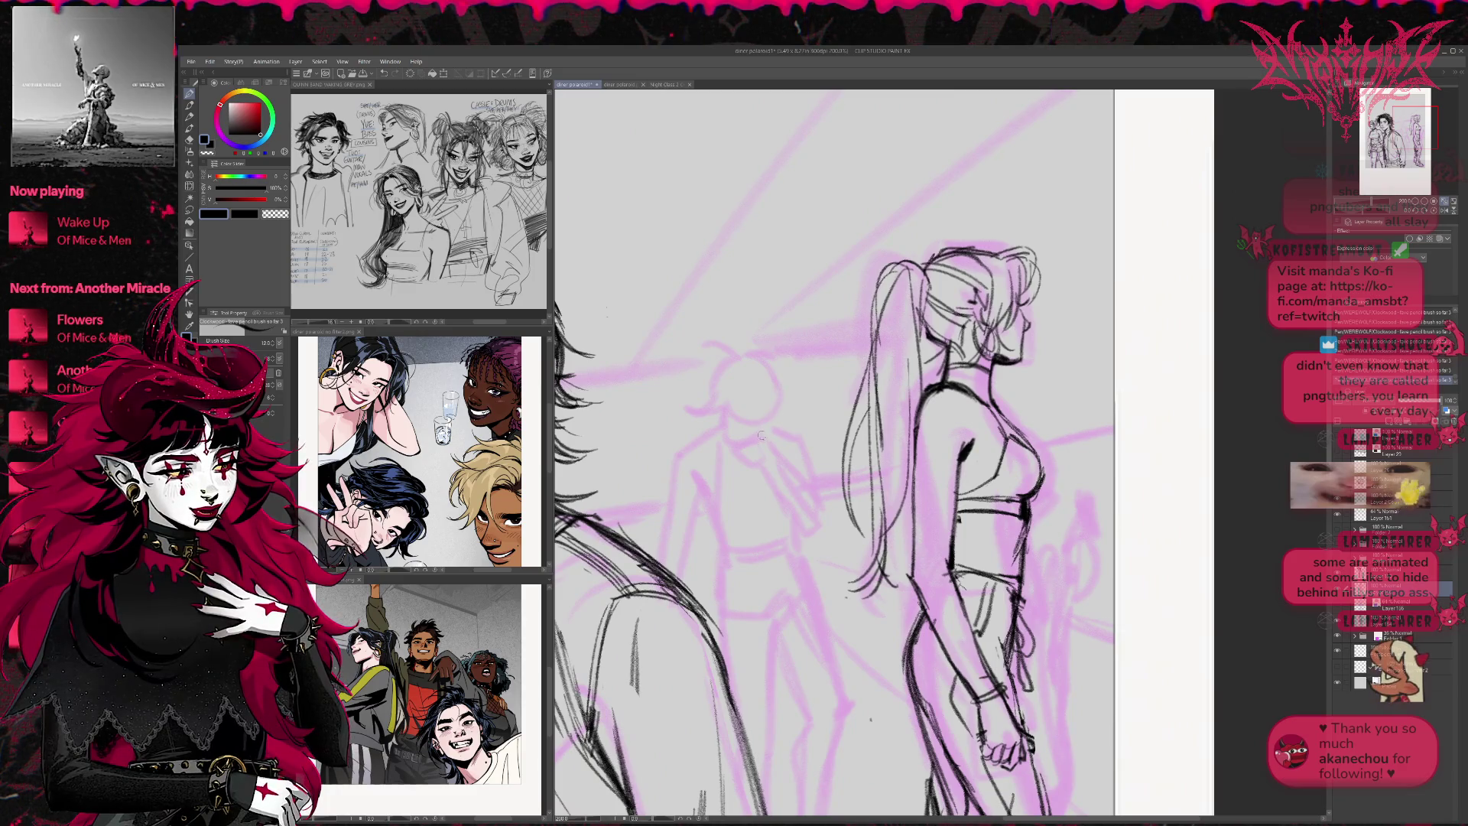
Draw the background boy's raised arm, hand and fingers, undoing one misplaced stroke
mouse_move(754, 461)
left_mouse_down()
mouse_move(771, 481)
mouse_move(806, 478)
mouse_move(832, 508)
mouse_move(779, 494)
mouse_move(808, 529)
mouse_move(827, 527)
left_mouse_up()
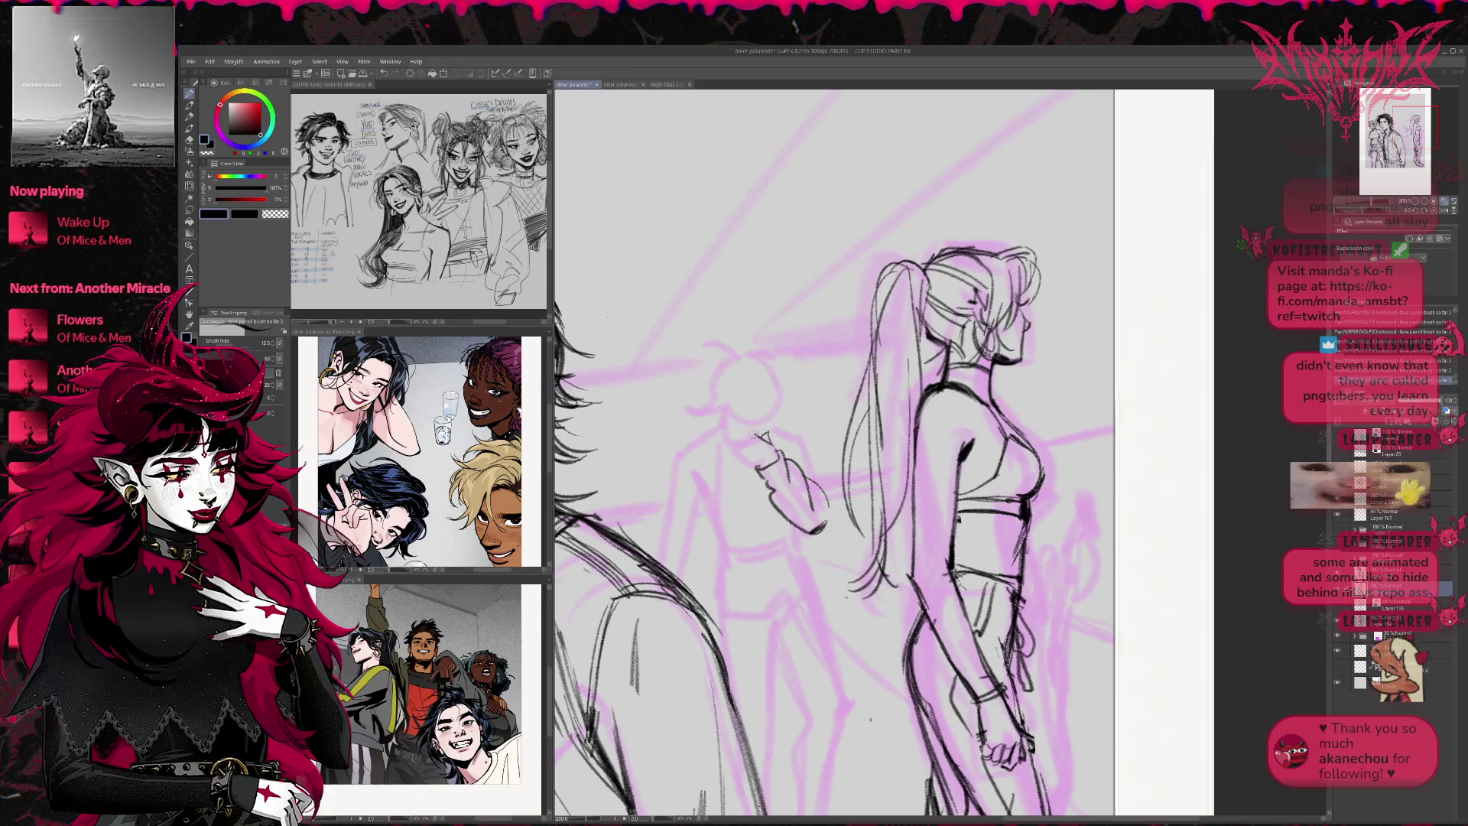
mouse_move(753, 452)
left_mouse_down()
mouse_move(743, 464)
mouse_move(735, 429)
mouse_move(745, 460)
left_mouse_up()
key("ctrl+z")
mouse_move(744, 436)
left_mouse_down()
mouse_move(740, 459)
mouse_move(767, 467)
left_mouse_up()
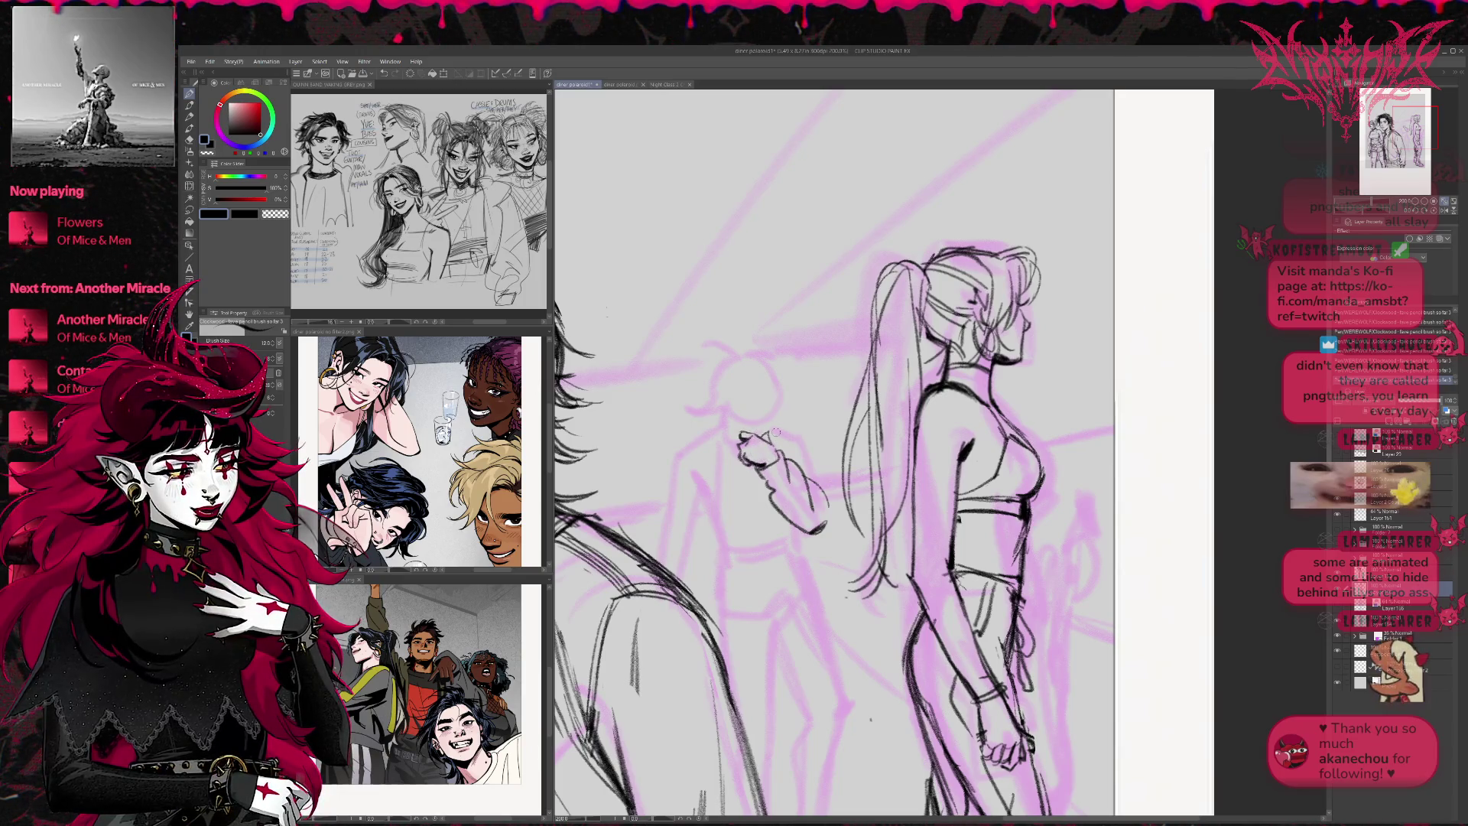
mouse_move(725, 403)
left_mouse_down()
mouse_move(739, 440)
mouse_move(717, 389)
left_mouse_up()
mouse_move(767, 439)
left_mouse_down()
mouse_move(778, 412)
mouse_move(749, 419)
mouse_move(737, 394)
mouse_move(772, 387)
mouse_move(775, 399)
mouse_move(730, 363)
mouse_move(741, 343)
mouse_move(795, 379)
left_mouse_up()
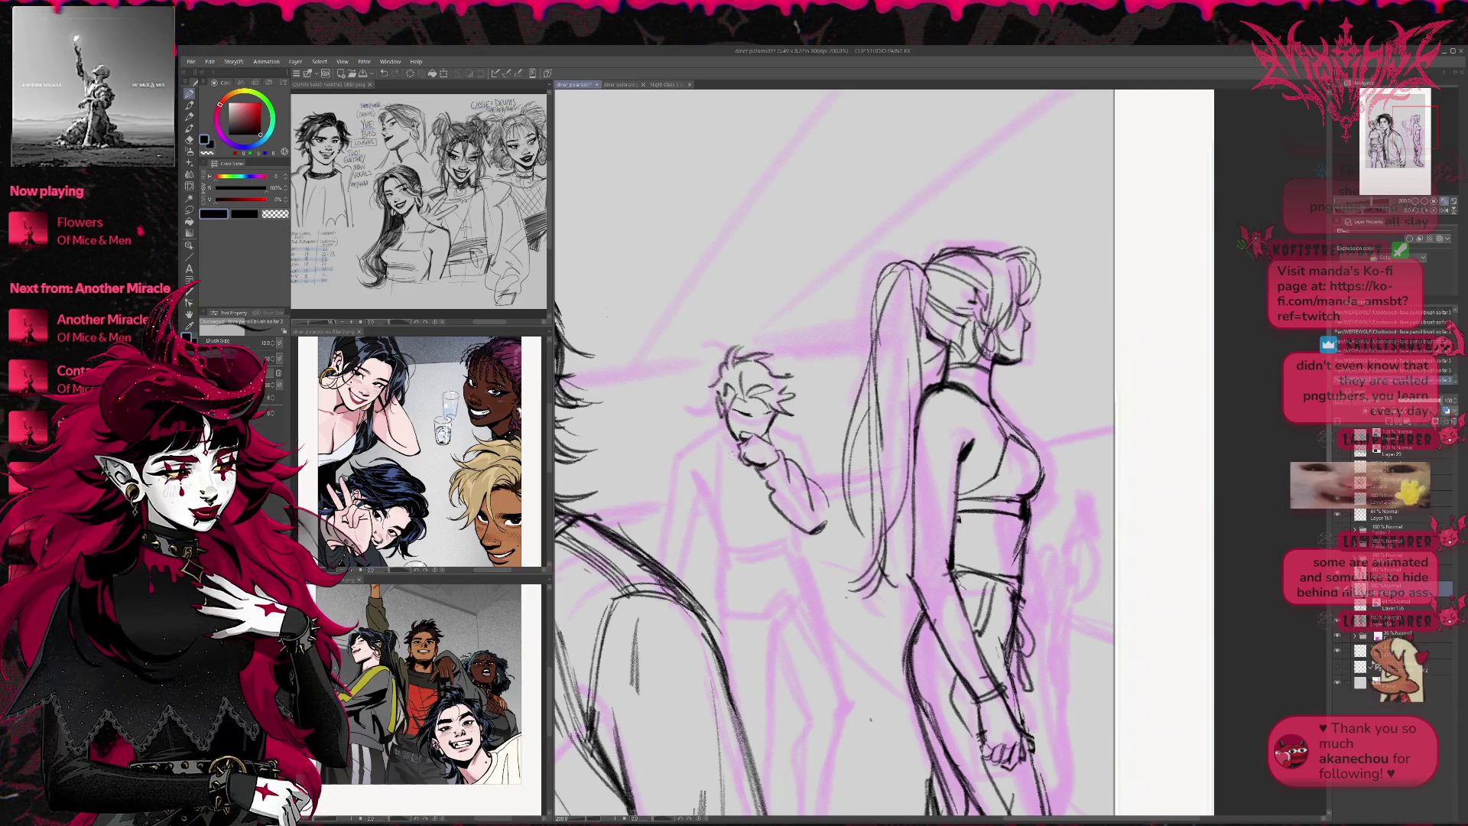
mouse_move(783, 433)
left_mouse_down()
mouse_move(774, 453)
mouse_move(817, 455)
left_mouse_up()
Draw the boy's raised arm, torso, shoulders, arms, shirt hem and hand
left_click_drag(809, 447, 826, 501)
left_click_drag(719, 437, 717, 522)
mouse_move(714, 430)
left_mouse_down()
mouse_move(681, 478)
mouse_move(687, 514)
left_mouse_up()
left_click_drag(679, 454, 646, 574)
mouse_move(703, 519)
left_mouse_down()
mouse_move(663, 574)
mouse_move(671, 535)
left_mouse_up()
left_click_drag(693, 488, 682, 498)
mouse_move(708, 519)
left_mouse_down()
mouse_move(675, 585)
mouse_move(682, 575)
left_mouse_up()
left_click_drag(731, 497, 717, 607)
mouse_move(713, 550)
left_mouse_down()
mouse_move(692, 579)
mouse_move(709, 598)
left_mouse_up()
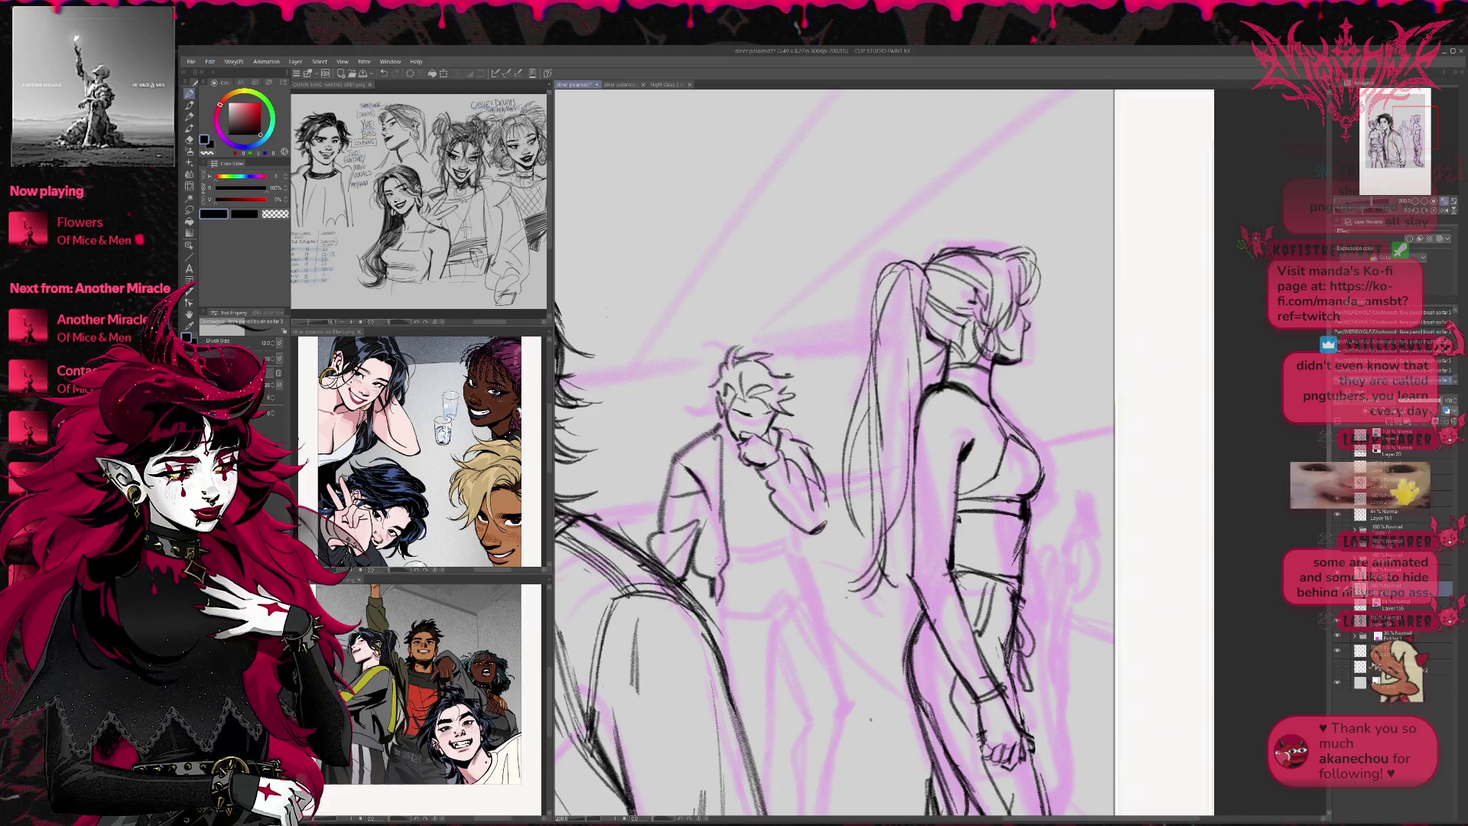
left_click_drag(814, 563, 806, 585)
mouse_move(811, 529)
left_mouse_down()
mouse_move(804, 564)
mouse_move(722, 598)
left_mouse_up()
mouse_move(799, 561)
left_mouse_down()
mouse_move(740, 597)
mouse_move(736, 557)
left_mouse_up()
mouse_move(795, 501)
left_mouse_down()
mouse_move(736, 498)
mouse_move(731, 539)
left_mouse_up()
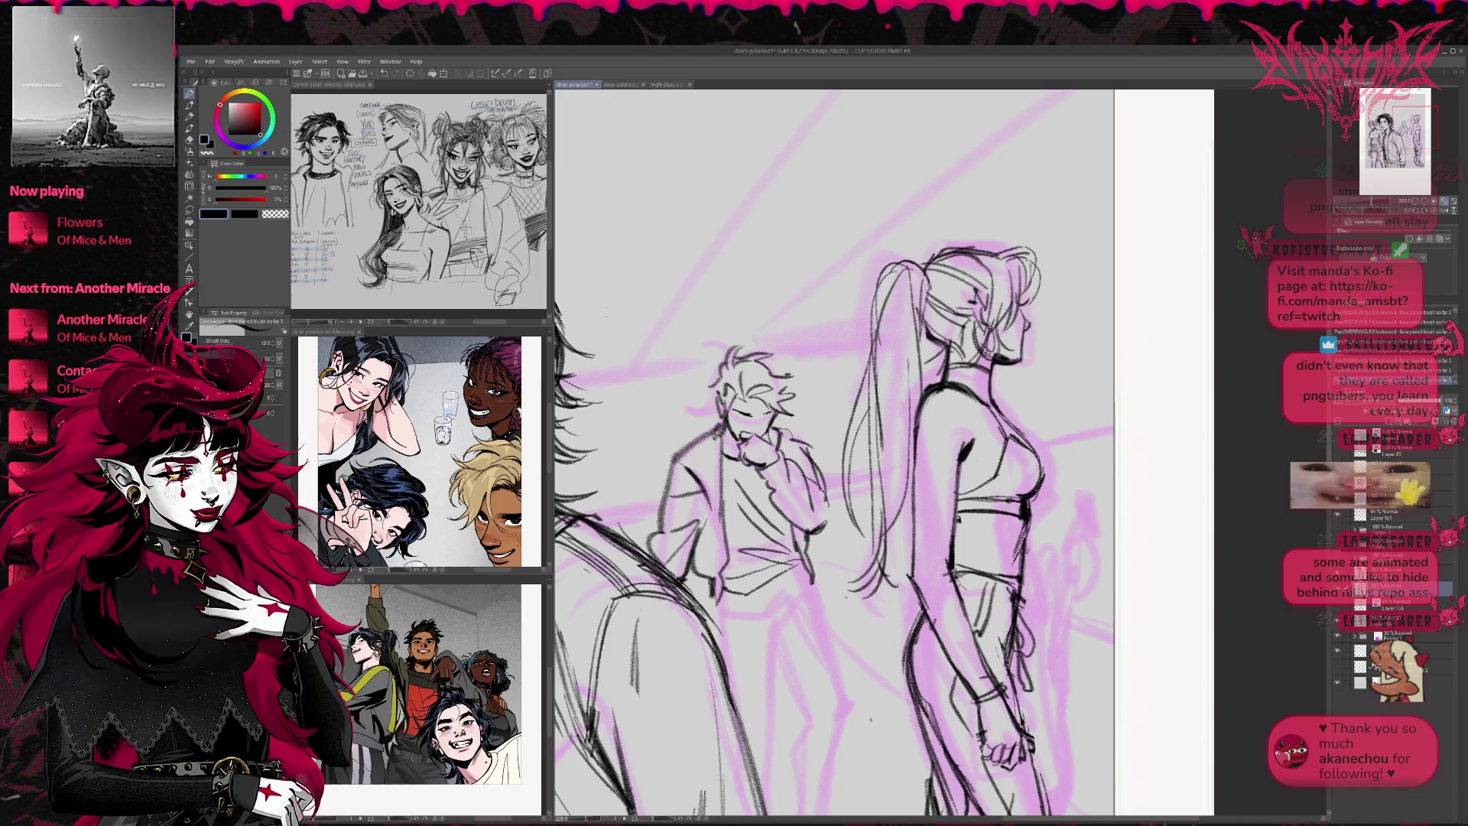
Draw the boy's pant creases, leg contours, knee, foot, heel and shin
mouse_move(845, 549)
left_mouse_down()
mouse_move(795, 427)
mouse_move(757, 381)
left_mouse_up()
left_click_drag(708, 440, 669, 480)
mouse_move(712, 449)
left_mouse_down()
mouse_move(673, 497)
mouse_move(731, 548)
mouse_move(725, 576)
left_mouse_up()
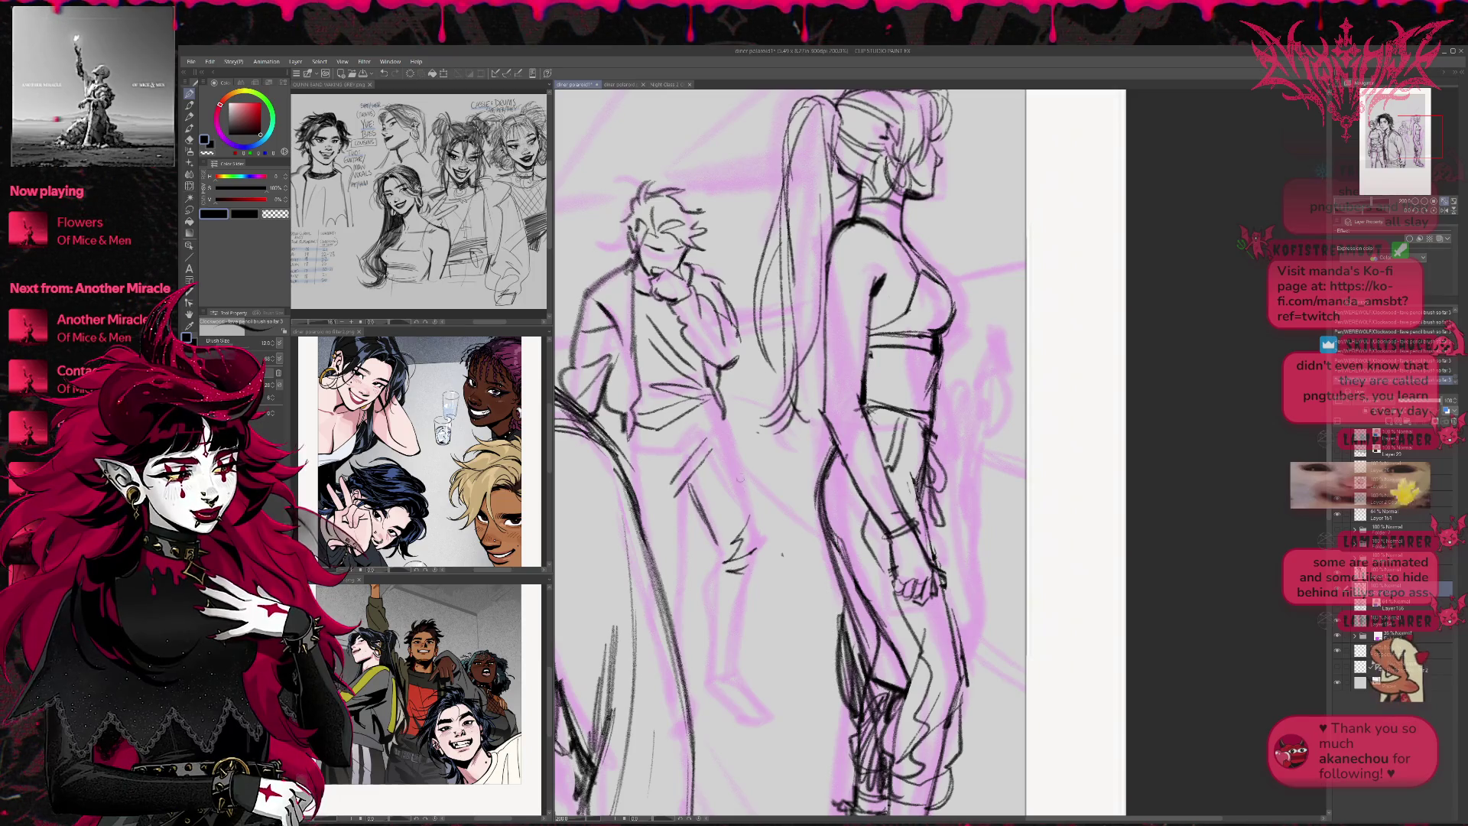
left_click_drag(740, 469, 758, 538)
left_click_drag(740, 476, 747, 499)
left_click_drag(725, 434, 741, 477)
left_click_drag(728, 403, 715, 428)
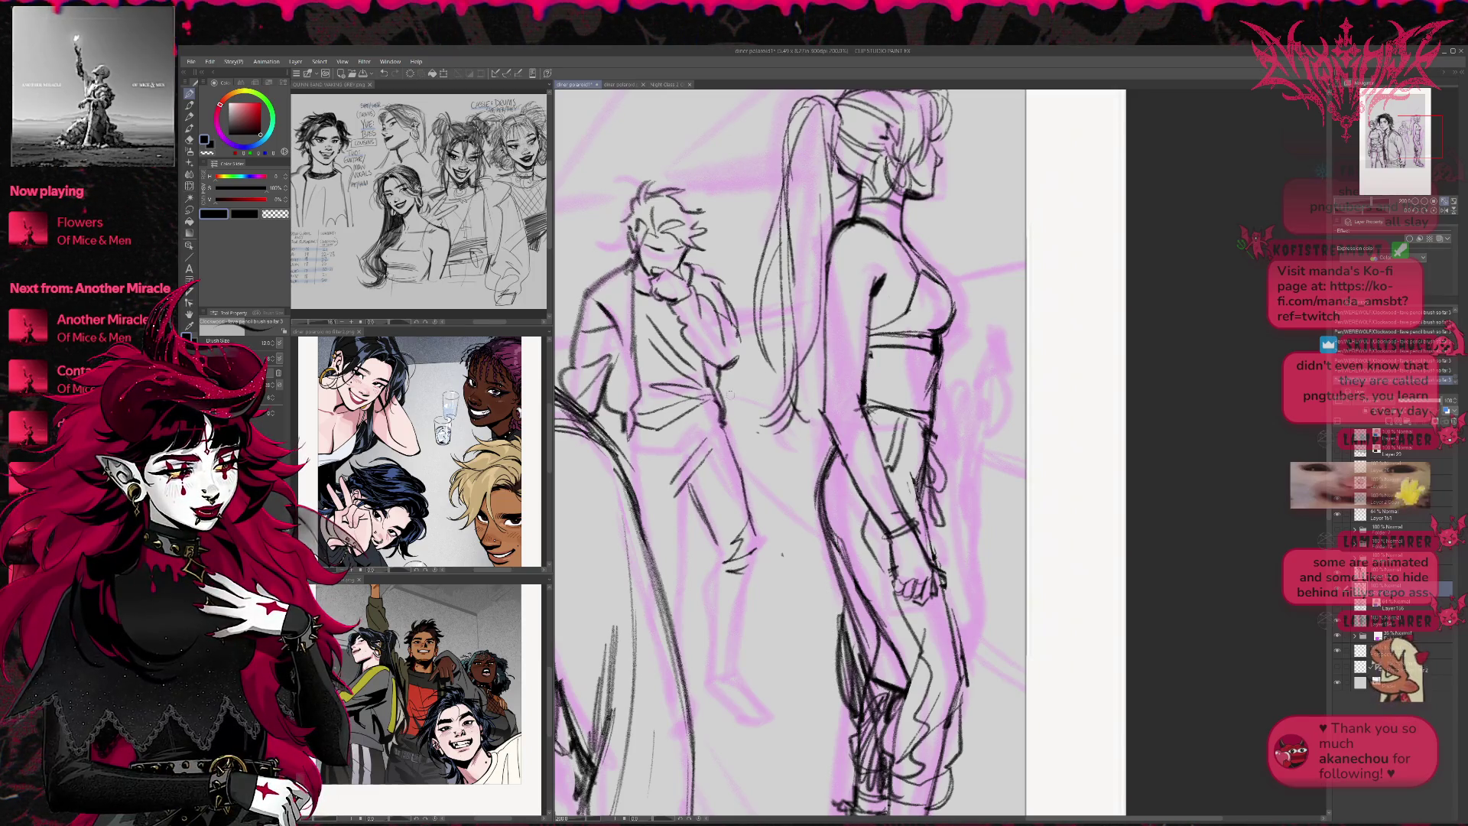
mouse_move(723, 553)
left_mouse_down()
mouse_move(707, 618)
mouse_move(717, 664)
left_mouse_up()
mouse_move(737, 581)
left_mouse_down()
mouse_move(719, 625)
mouse_move(725, 672)
left_mouse_up()
mouse_move(747, 621)
left_mouse_down()
mouse_move(731, 655)
mouse_move(751, 565)
left_mouse_up()
mouse_move(689, 484)
left_mouse_down()
mouse_move(674, 620)
mouse_move(703, 679)
mouse_move(763, 721)
left_mouse_up()
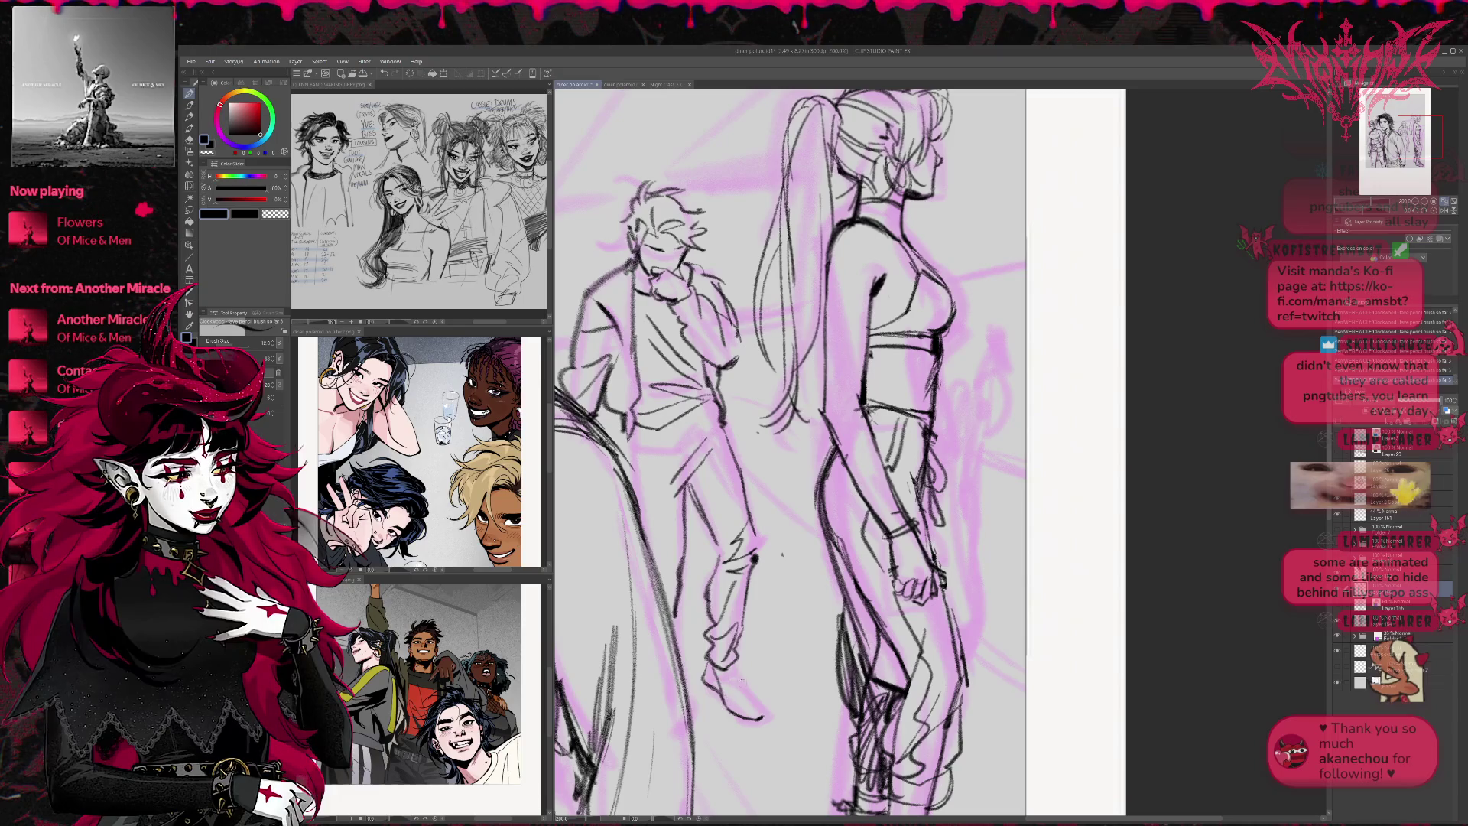
left_click_drag(733, 665, 757, 704)
left_click_drag(729, 702, 766, 714)
mouse_move(718, 667)
left_mouse_down()
mouse_move(704, 693)
mouse_move(763, 729)
mouse_move(703, 674)
mouse_move(768, 722)
left_mouse_up()
left_click_drag(715, 581, 706, 630)
mouse_move(716, 577)
left_mouse_down()
mouse_move(708, 617)
mouse_move(714, 585)
mouse_move(747, 587)
left_mouse_up()
Darken the boy's wrist, knee and leg outlines, adding strokes on the boot
mouse_move(676, 555)
left_mouse_down()
mouse_move(649, 563)
mouse_move(649, 531)
left_mouse_up()
left_click_drag(678, 582, 666, 605)
mouse_move(760, 529)
left_mouse_down()
mouse_move(751, 554)
mouse_move(710, 550)
left_mouse_up()
left_click_drag(715, 465, 695, 503)
left_click_drag(724, 570, 708, 662)
left_click_drag(735, 639, 729, 660)
left_click_drag(749, 577, 738, 625)
left_click_drag(742, 623, 729, 685)
mouse_move(756, 663)
left_mouse_down()
mouse_move(712, 719)
mouse_move(726, 674)
mouse_move(705, 693)
mouse_move(766, 725)
left_mouse_up()
Erase and redraw the boot's back, sole and toe, then draw the boy's hip and thigh
key("e")
key("p")
mouse_move(714, 660)
left_mouse_down()
mouse_move(706, 683)
mouse_move(733, 665)
mouse_move(736, 699)
mouse_move(770, 721)
left_mouse_up()
mouse_move(767, 697)
left_mouse_down()
mouse_move(756, 717)
mouse_move(735, 710)
mouse_move(769, 728)
left_mouse_up()
left_click_drag(706, 685, 772, 727)
mouse_move(692, 463)
left_mouse_down()
mouse_move(683, 486)
mouse_move(640, 448)
mouse_move(728, 422)
mouse_move(691, 462)
mouse_move(639, 472)
mouse_move(629, 498)
left_mouse_up()
left_click_drag(736, 443, 726, 464)
mouse_move(702, 485)
left_mouse_down()
mouse_move(676, 566)
mouse_move(681, 475)
mouse_move(625, 483)
left_mouse_up()
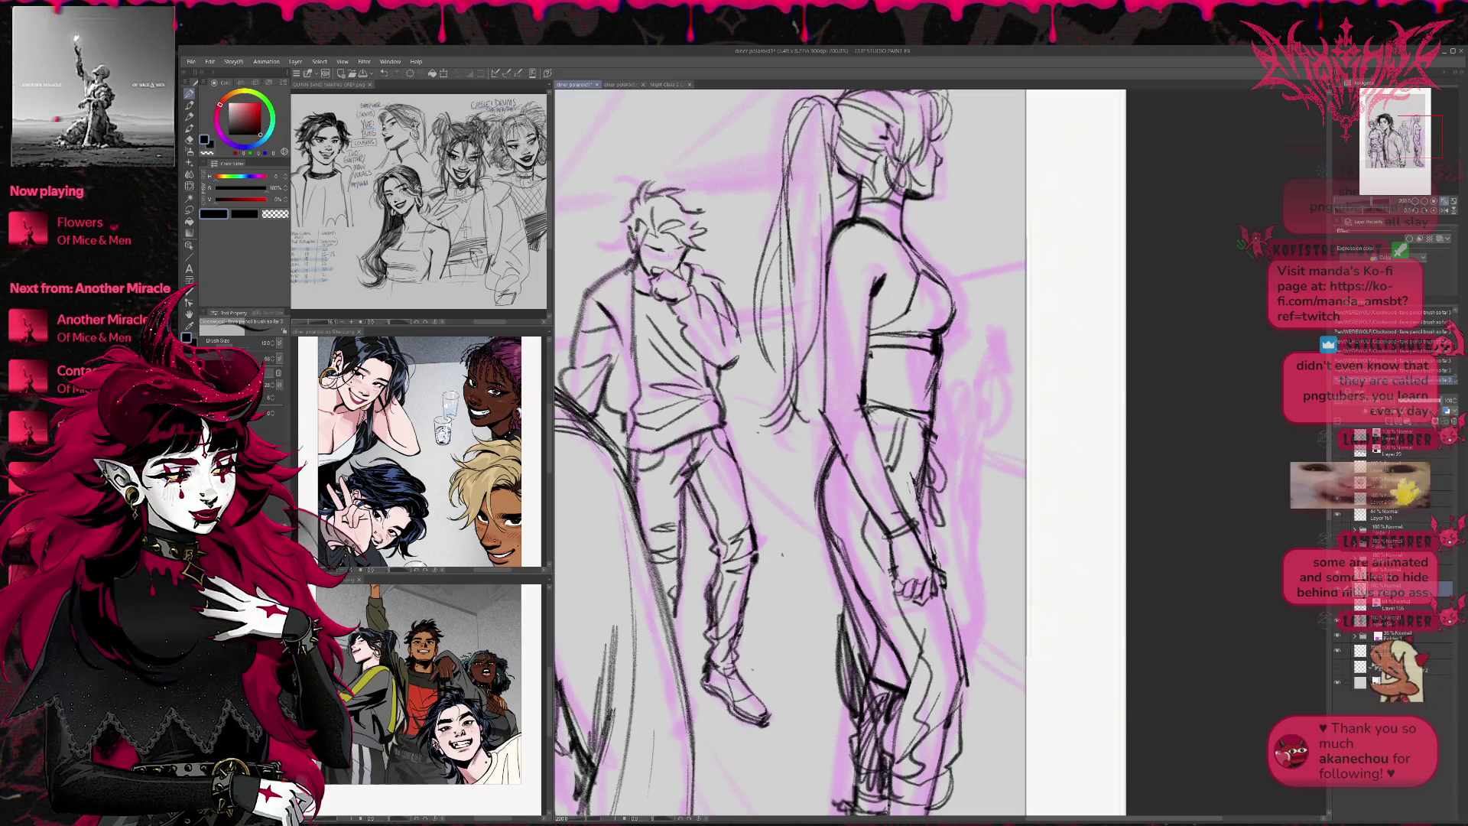
left_click_drag(743, 360, 723, 416)
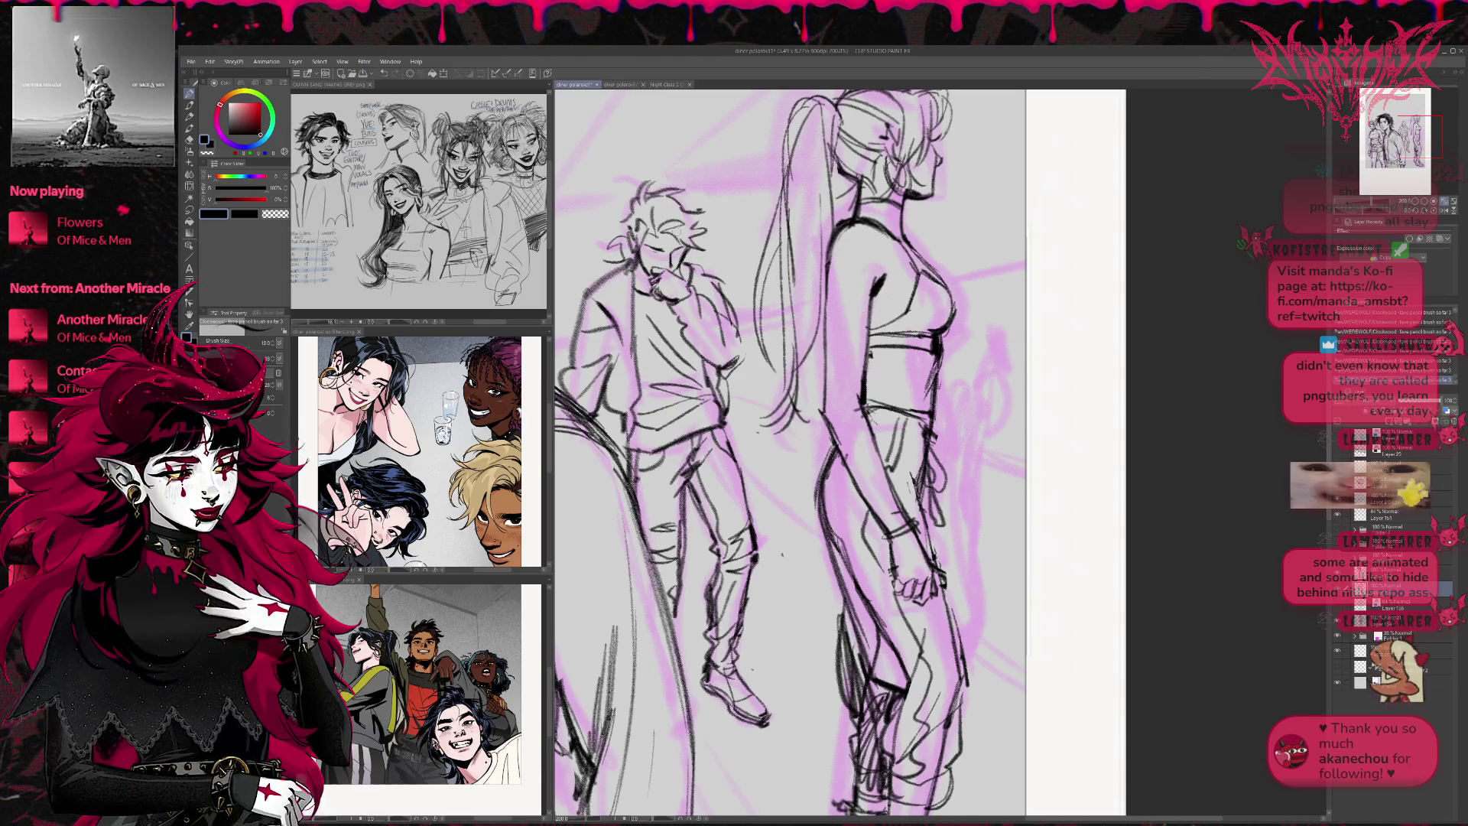
left_click(1416, 203)
Zoom out, mirror the view, and skew the central man slightly sideways
left_click(1416, 203)
left_click(1416, 202)
left_click(1446, 212)
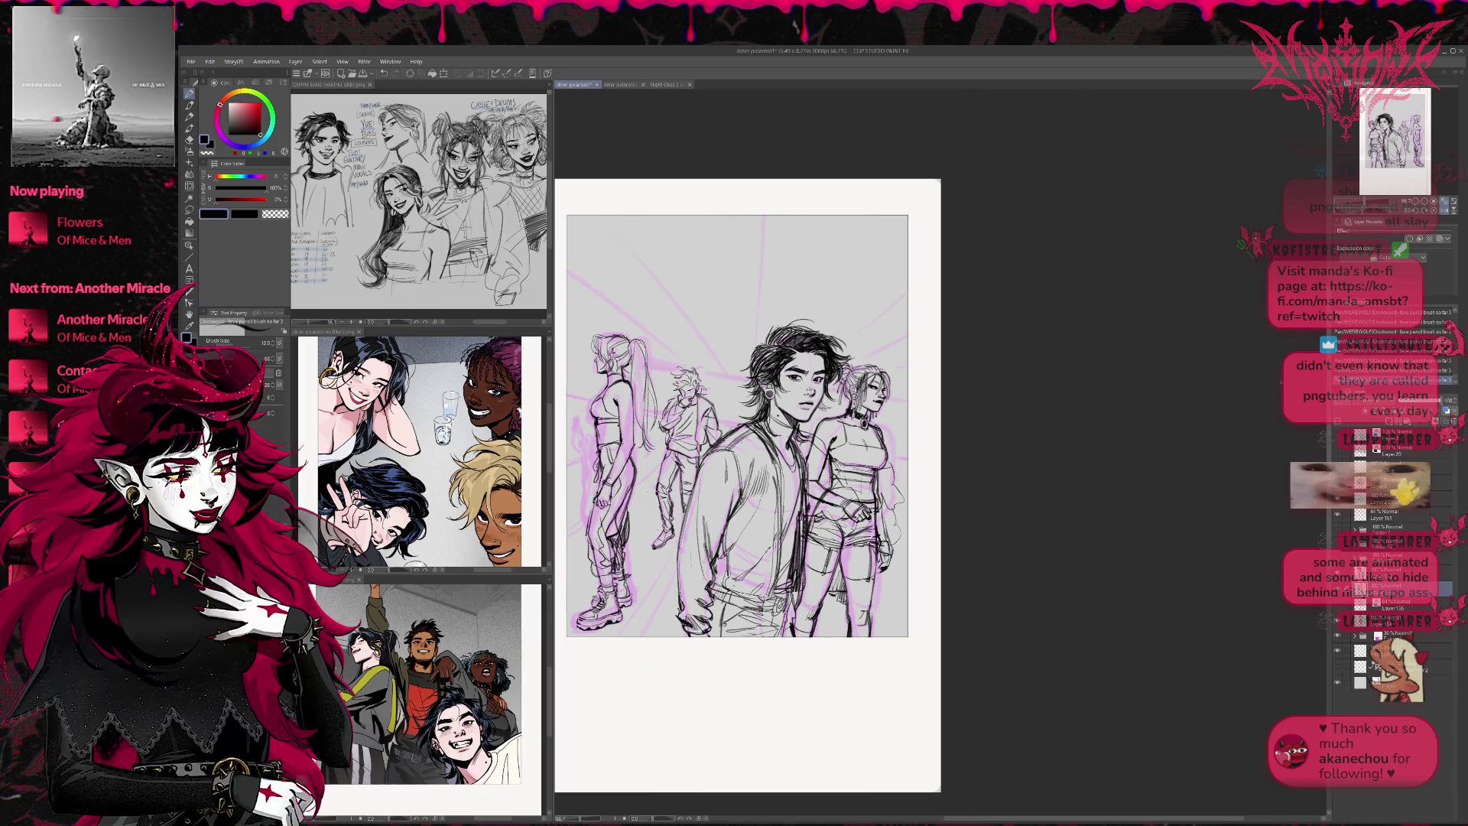
key("ctrl+t")
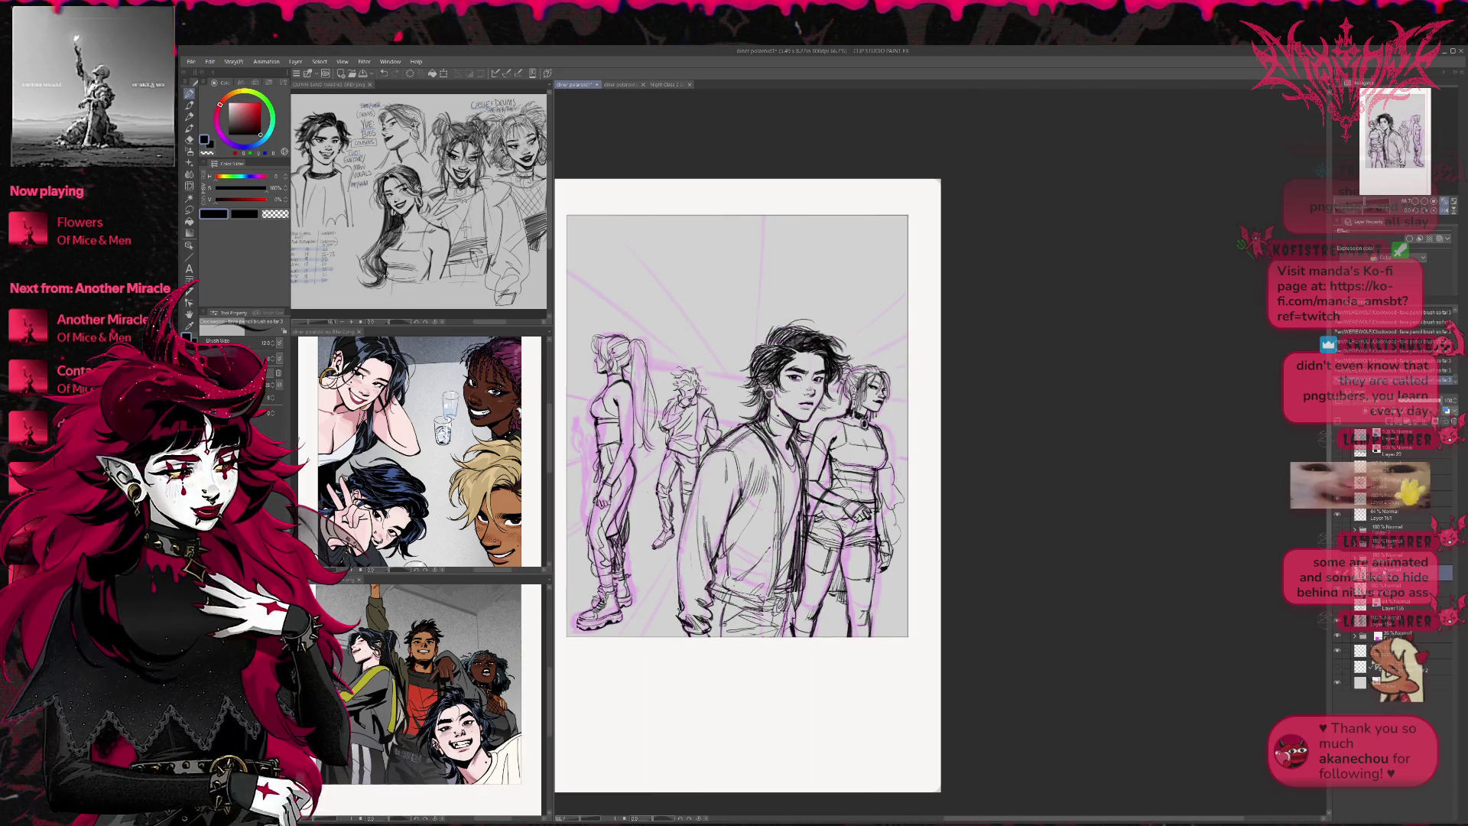
left_click_drag(750, 323, 728, 317)
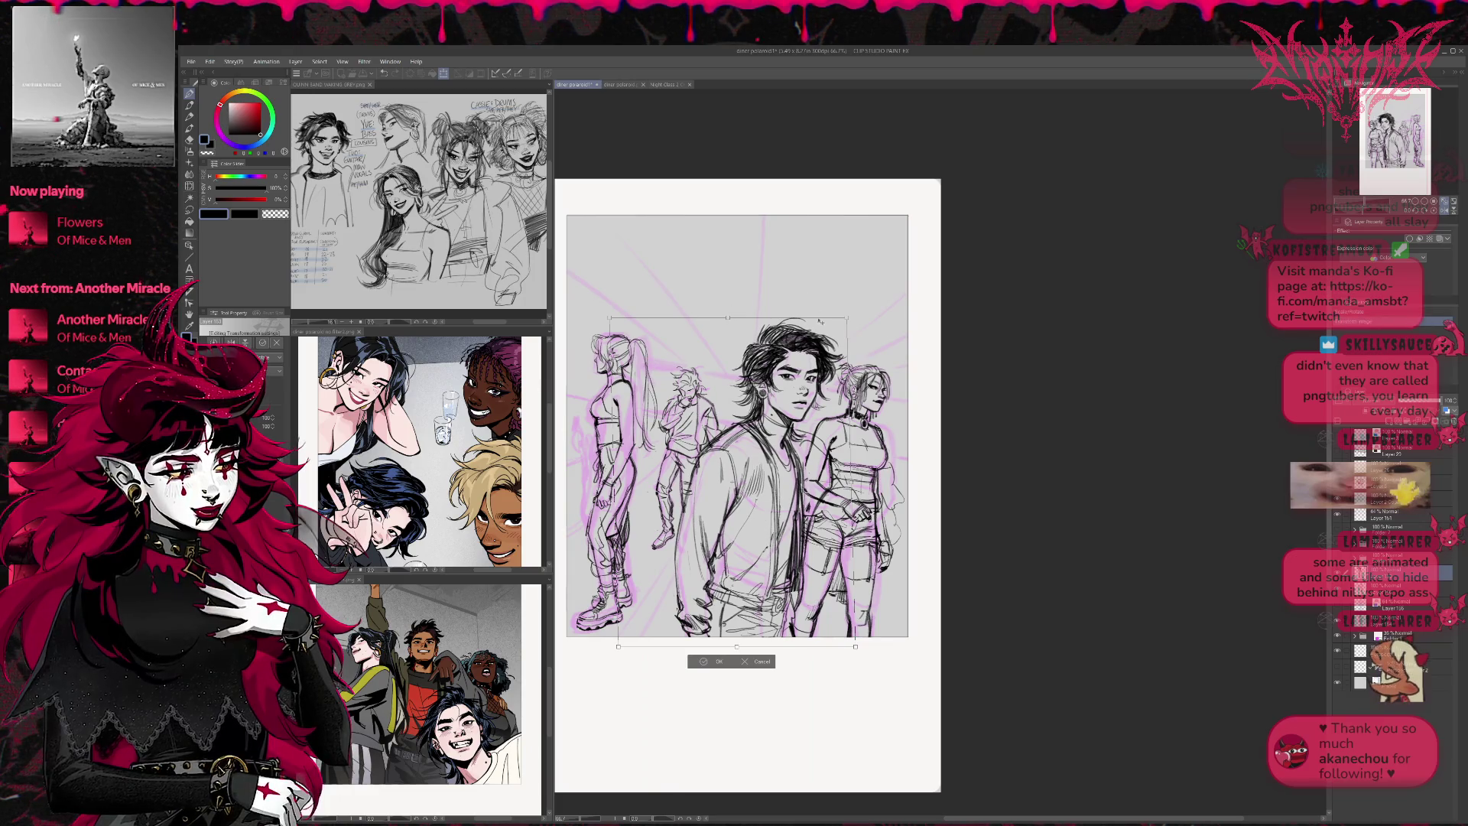
left_click_drag(824, 331, 821, 329)
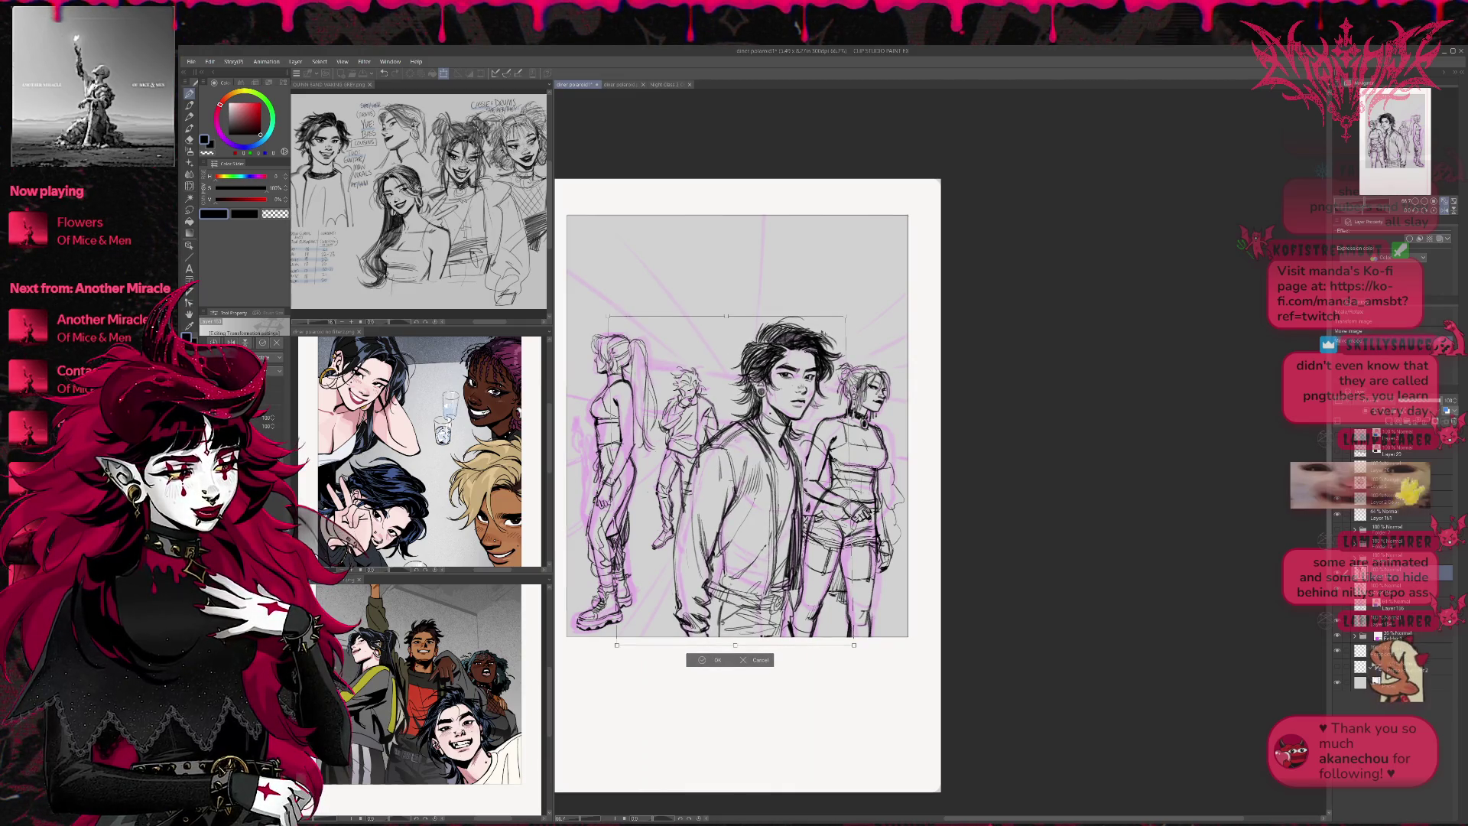
key("Return")
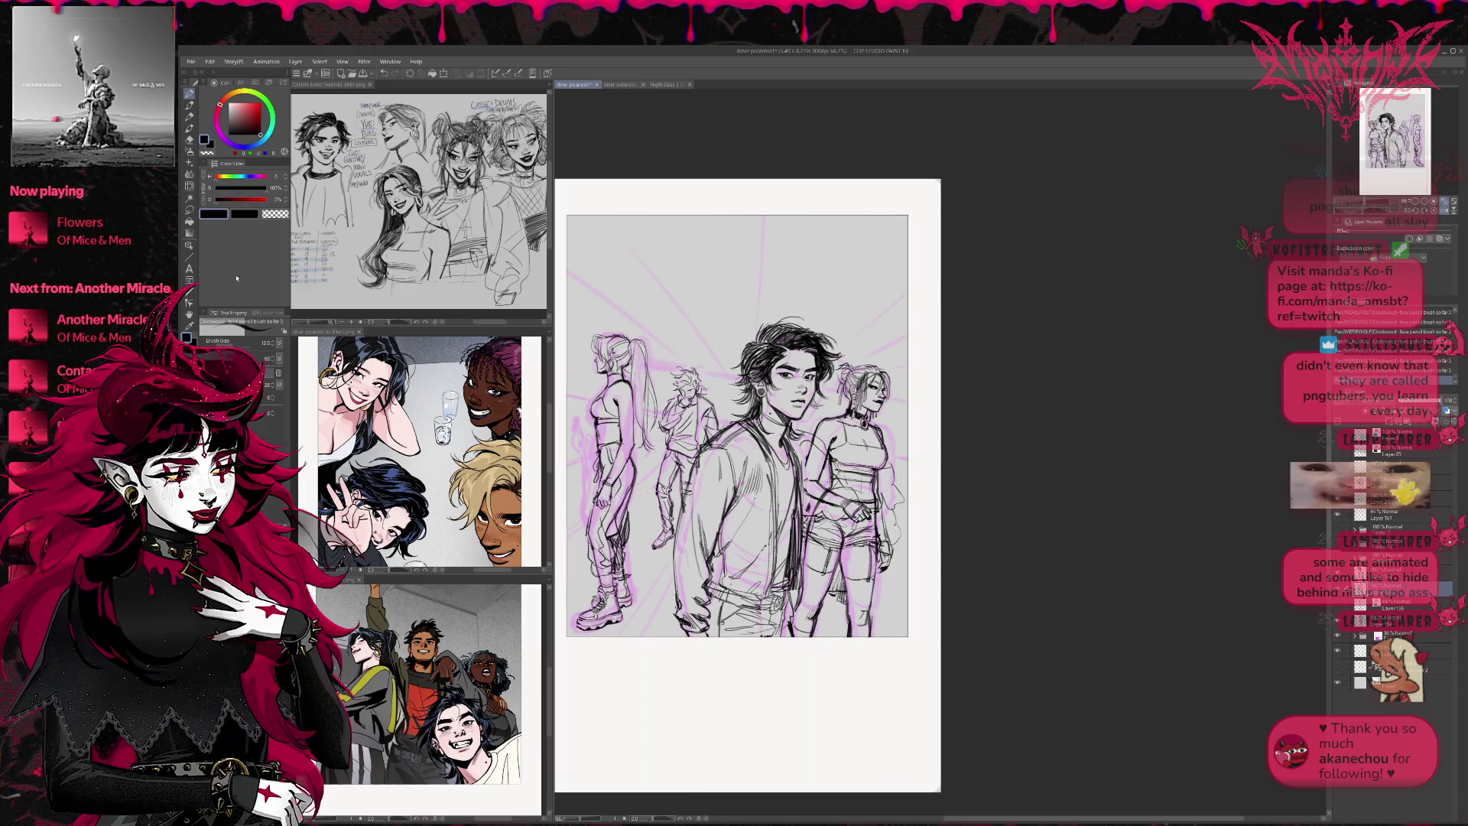
Select the ponytail woman, rotate her slightly and nudge her up-left
left_click_drag(649, 452, 653, 464)
key("ctrl+t")
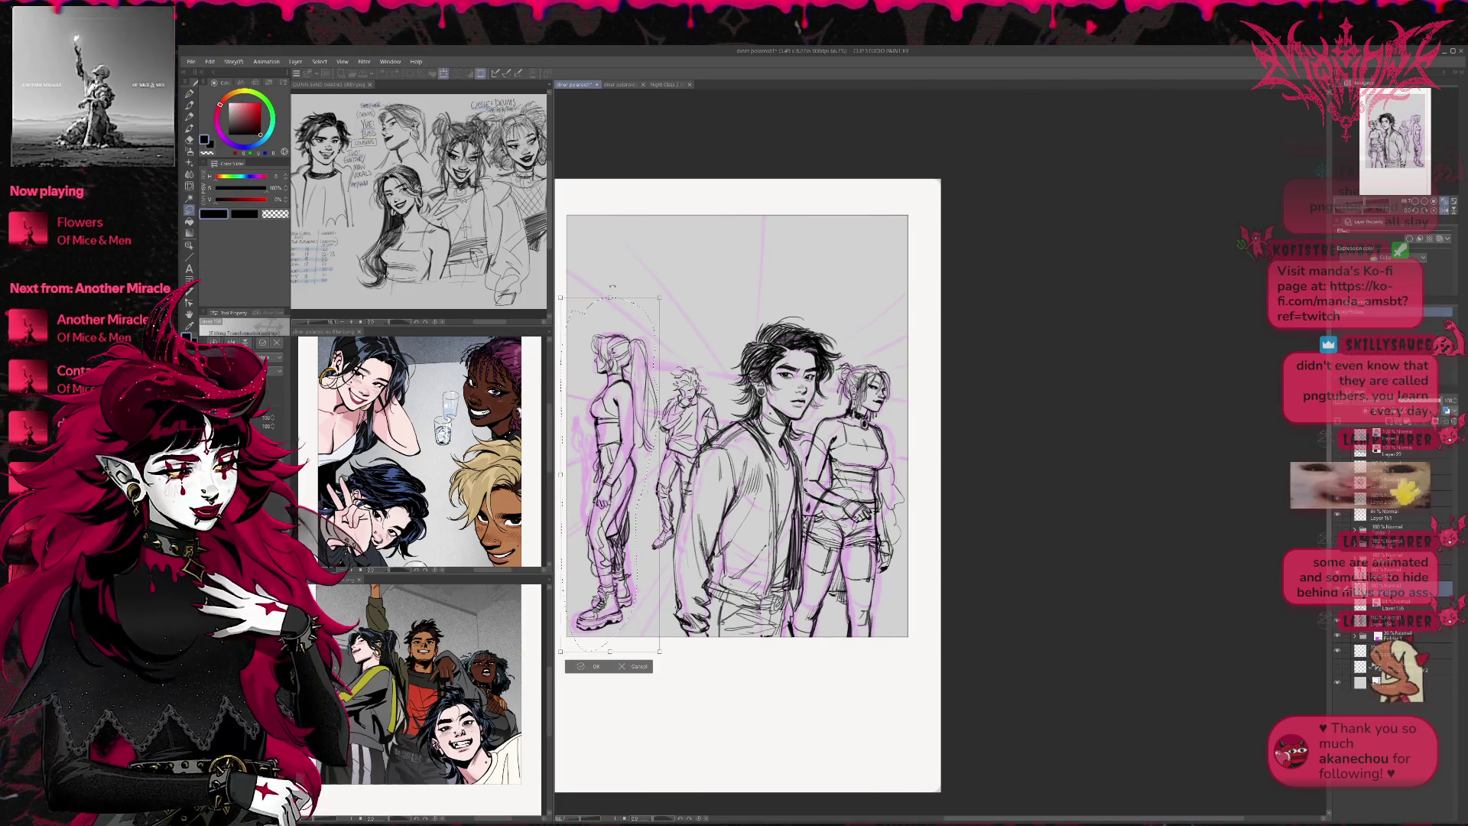
left_click_drag(560, 297, 663, 300)
left_click_drag(638, 534, 646, 521)
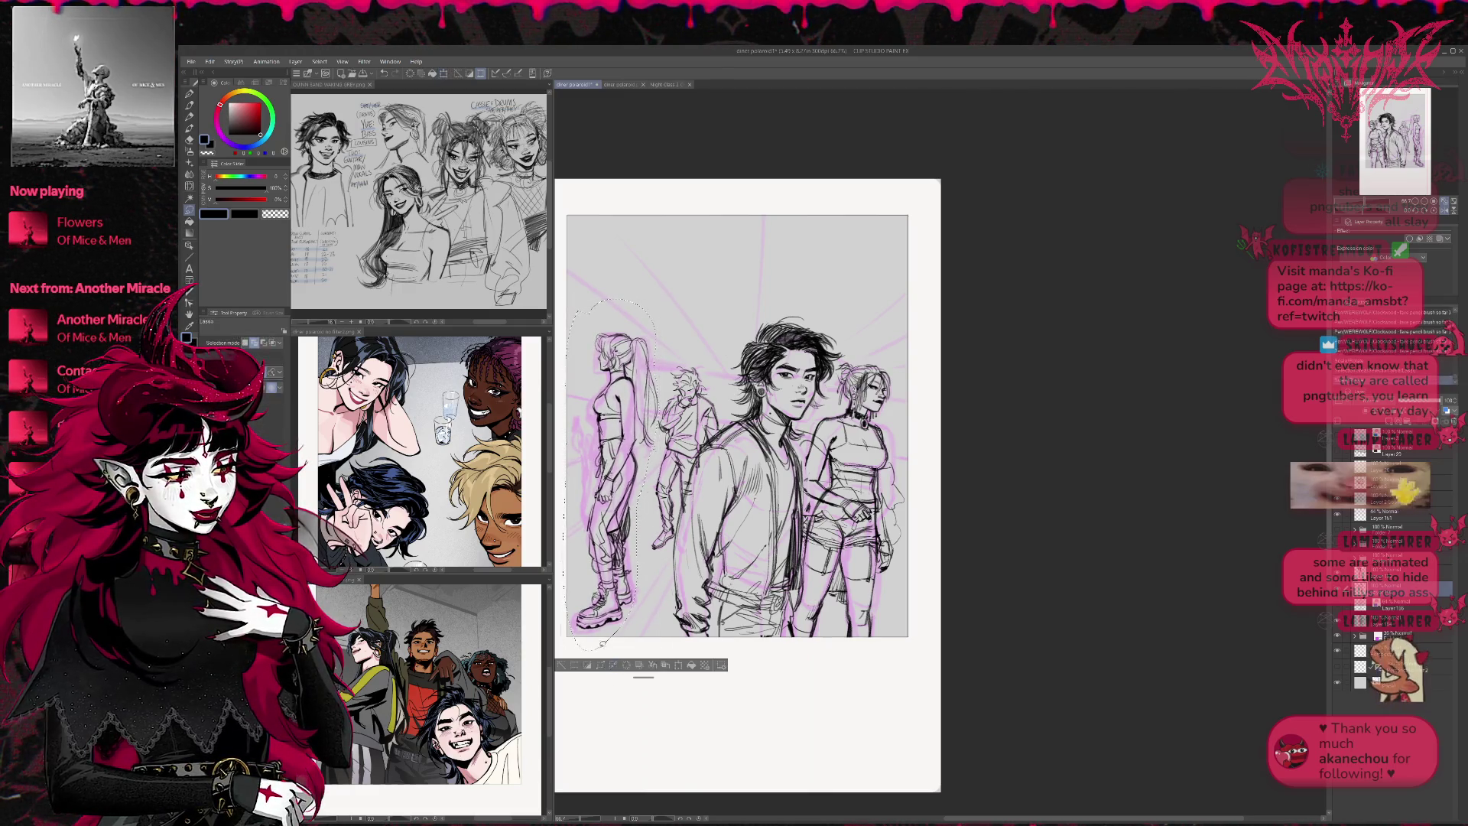
left_click(596, 666)
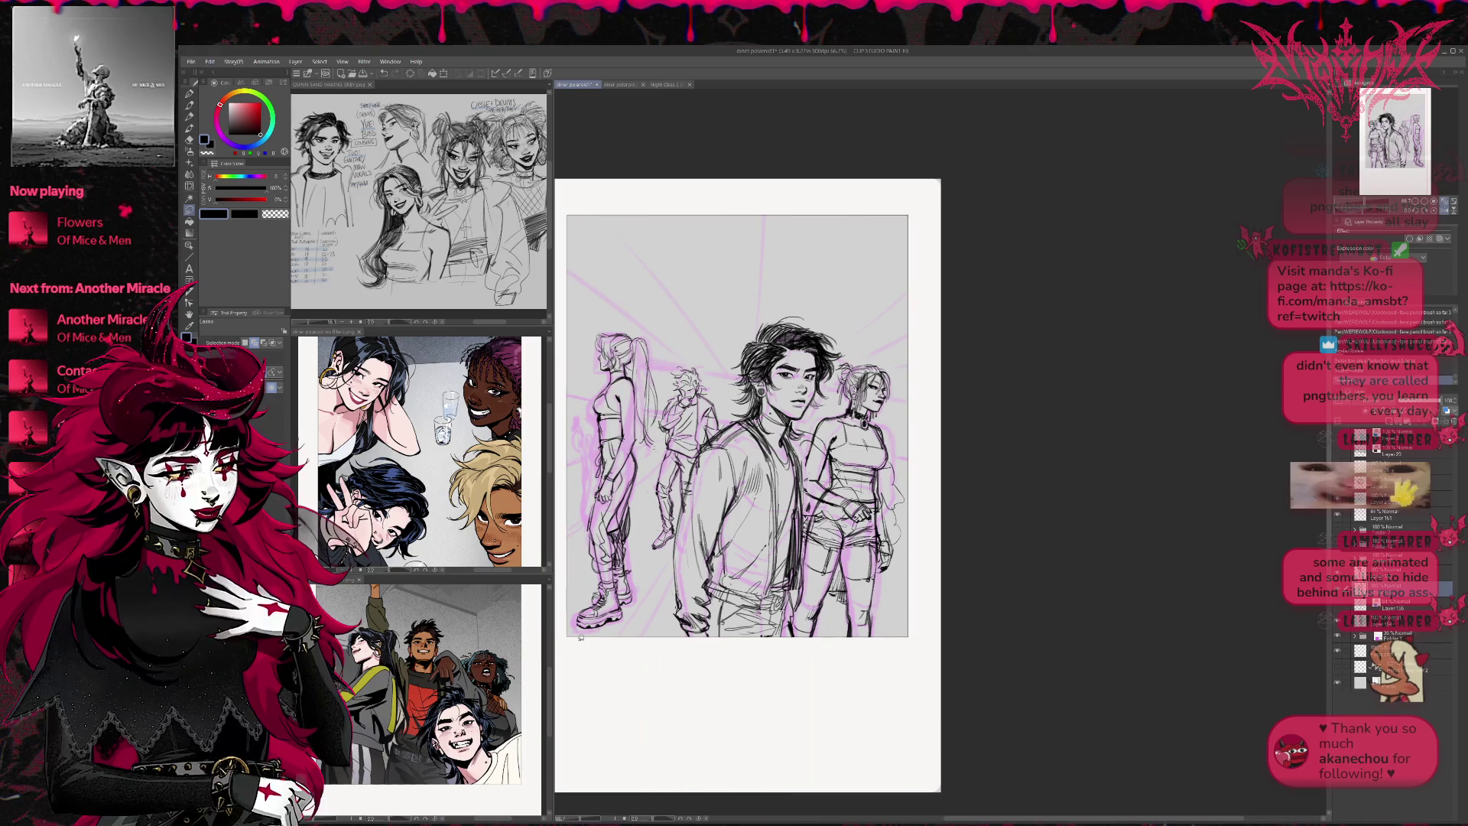
Flip the view back to normal and recentre the page
left_click(1435, 210)
left_click_drag(1420, 174, 1445, 176)
mouse_move(1231, 377)
left_mouse_down()
mouse_move(1032, 416)
mouse_move(1044, 429)
left_mouse_up()
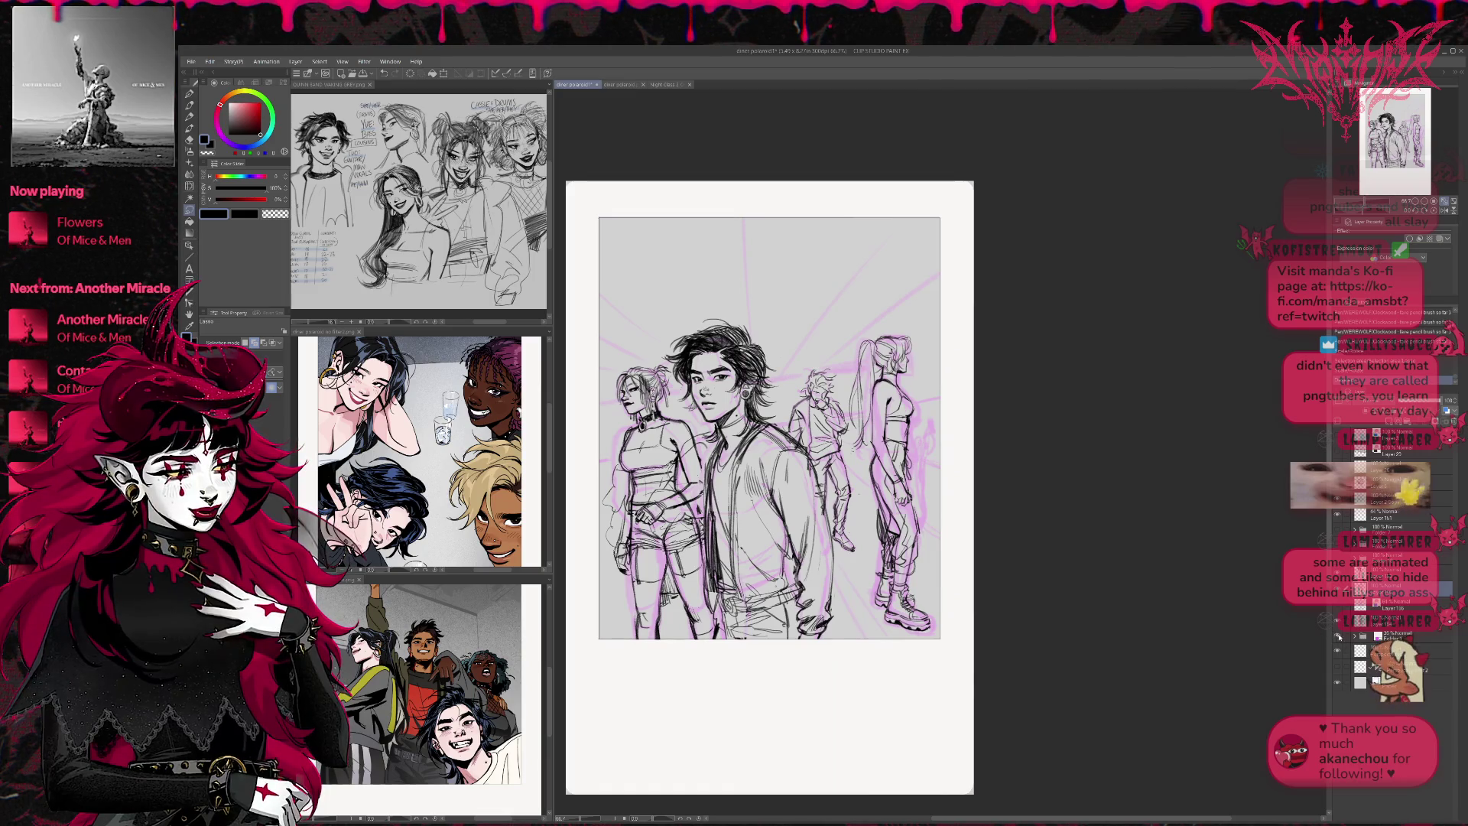
Hide the pink rough sketch and merge the line-art layers into one
key("Delete")
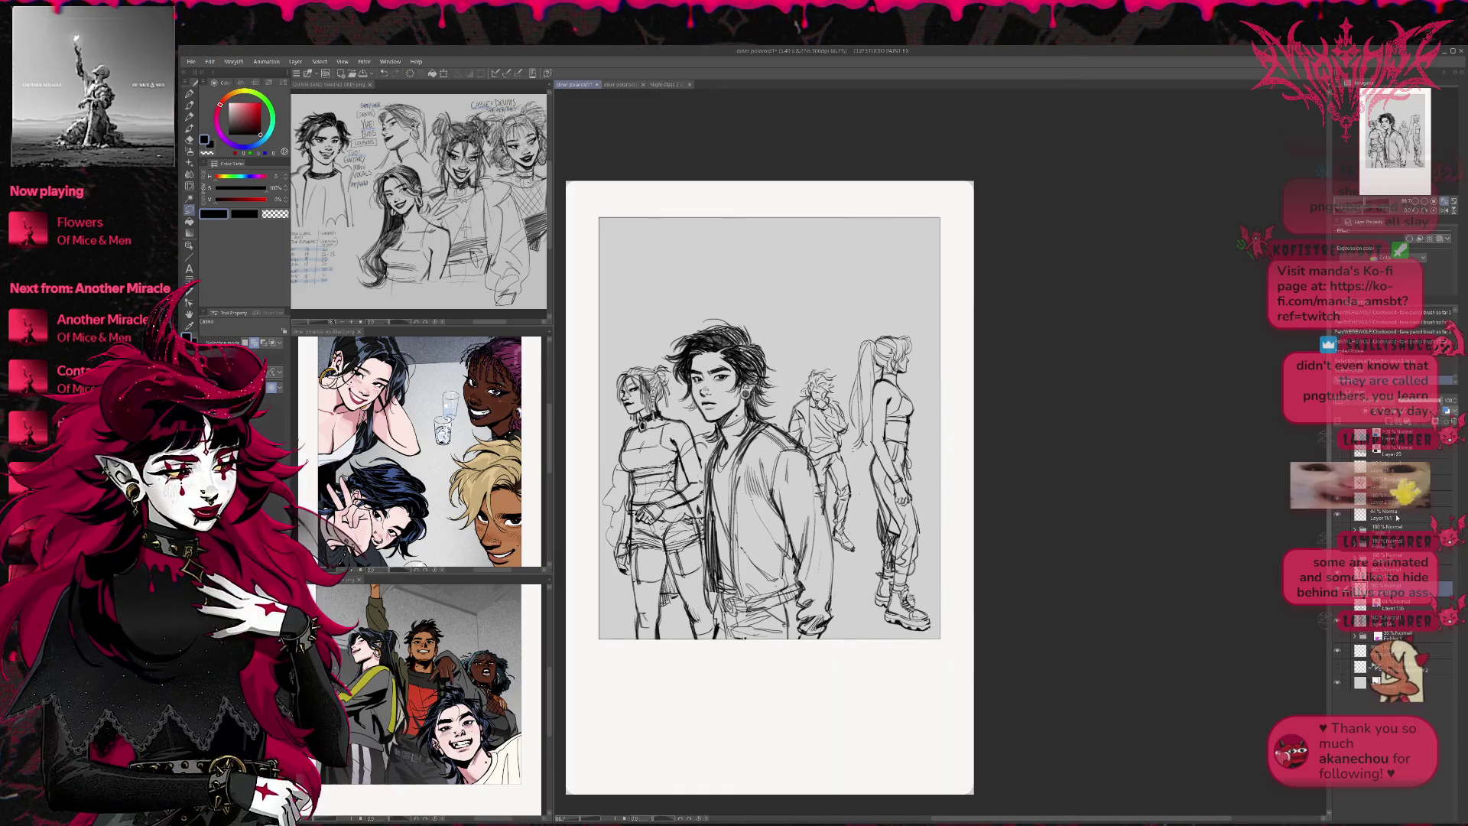
left_click(1392, 574)
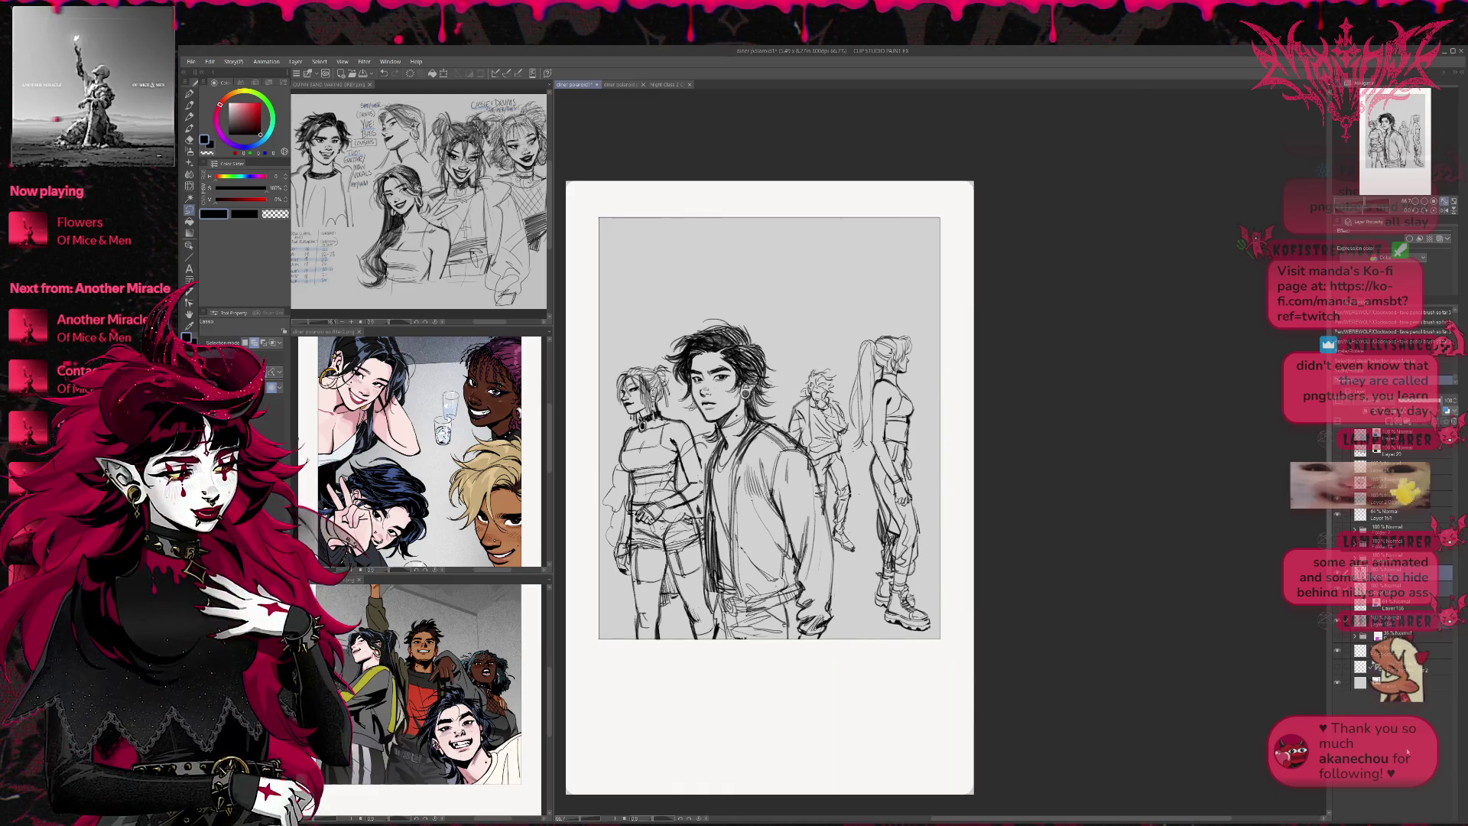
key("Delete")
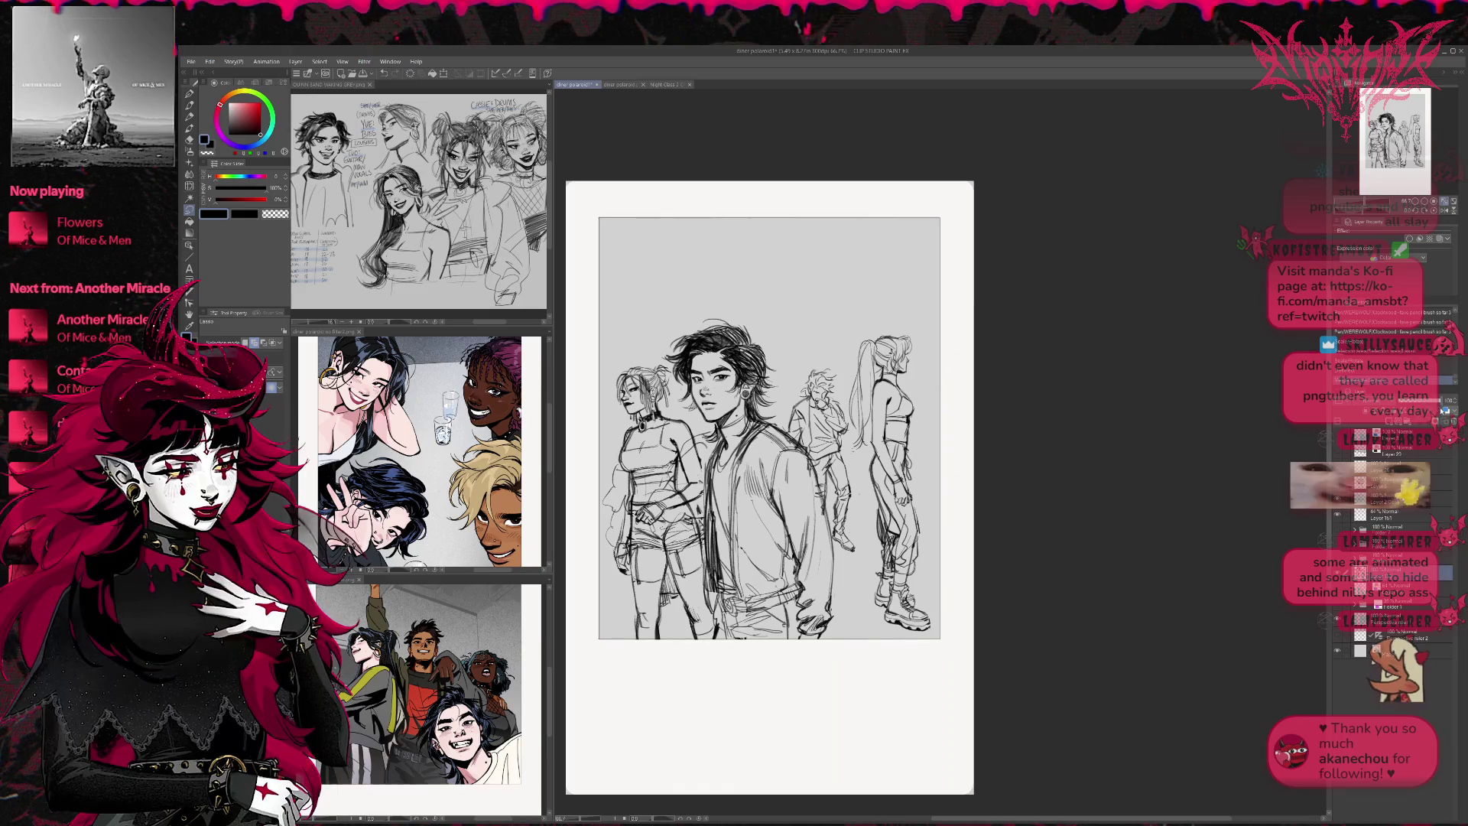
Tint the merged line art blue at about 55% opacity, then zoom in on the ponytail woman
left_click(1440, 239)
left_click(1427, 401)
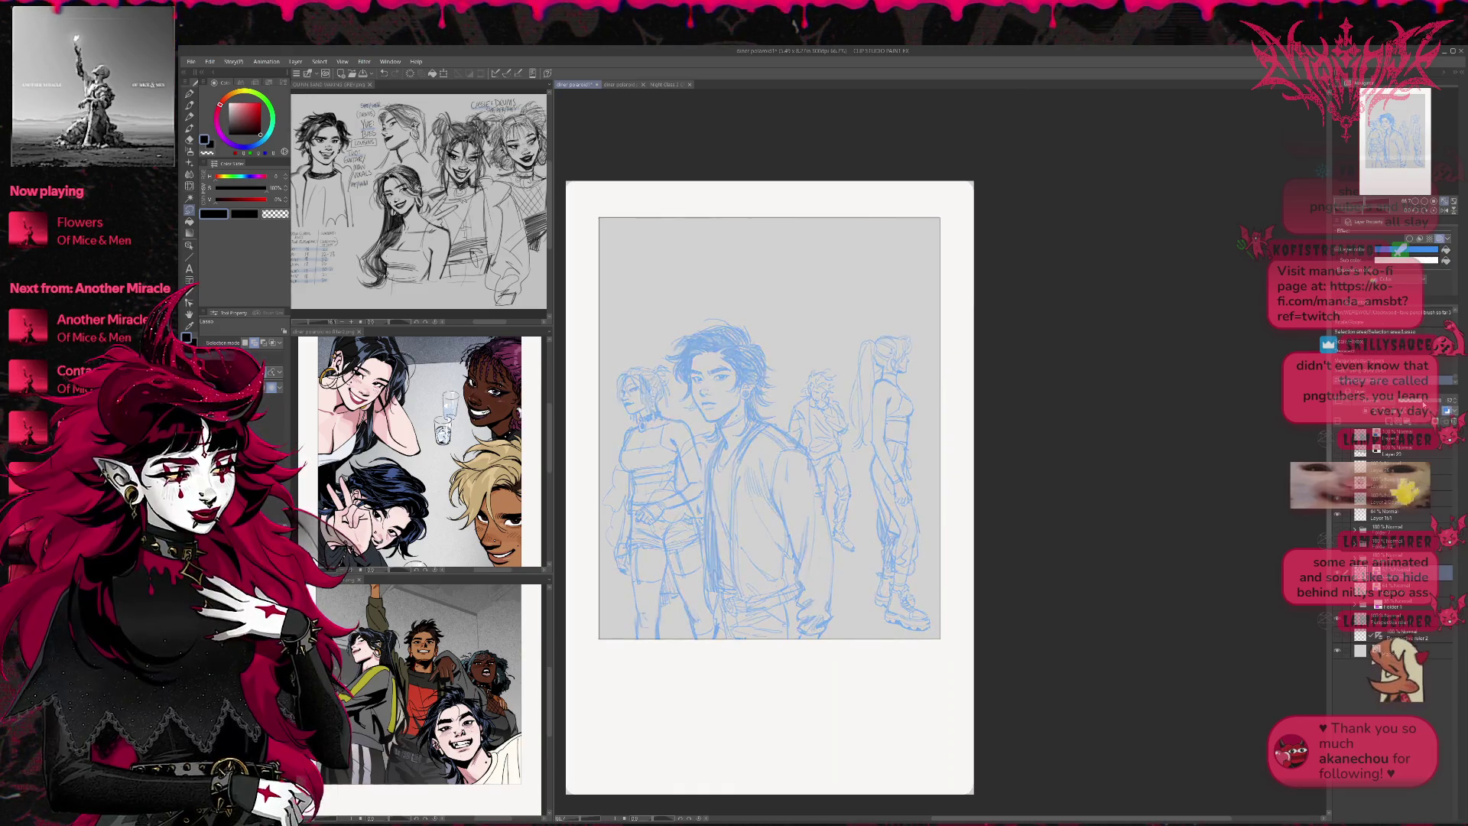
left_click(1409, 206)
left_click(1410, 207)
left_click_drag(598, 233, 824, 309)
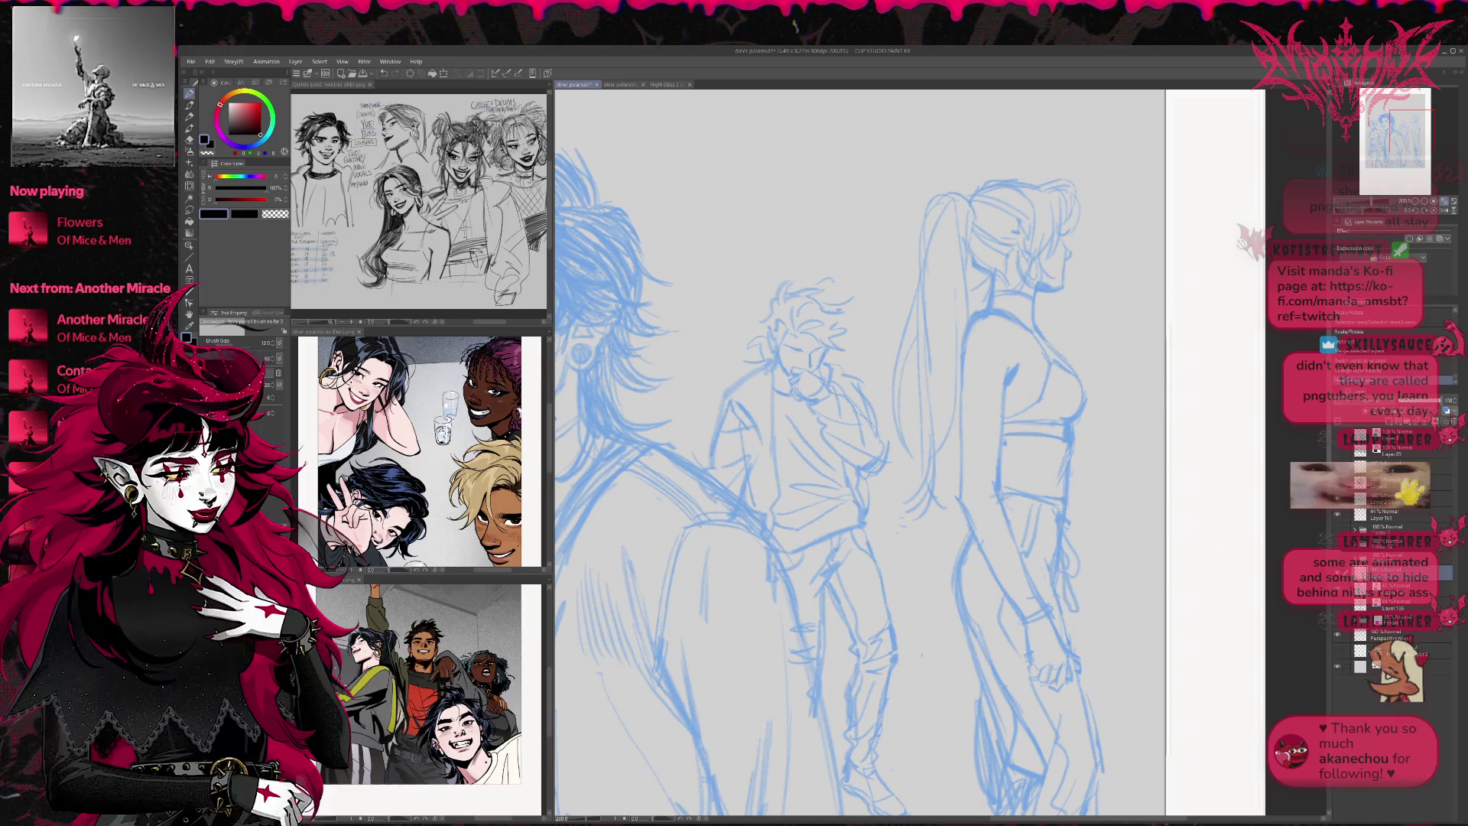
Zoom and pan the reference images to show the guitarist's head
mouse_move(555, 295)
left_mouse_down()
mouse_move(762, 295)
mouse_move(746, 290)
left_mouse_up()
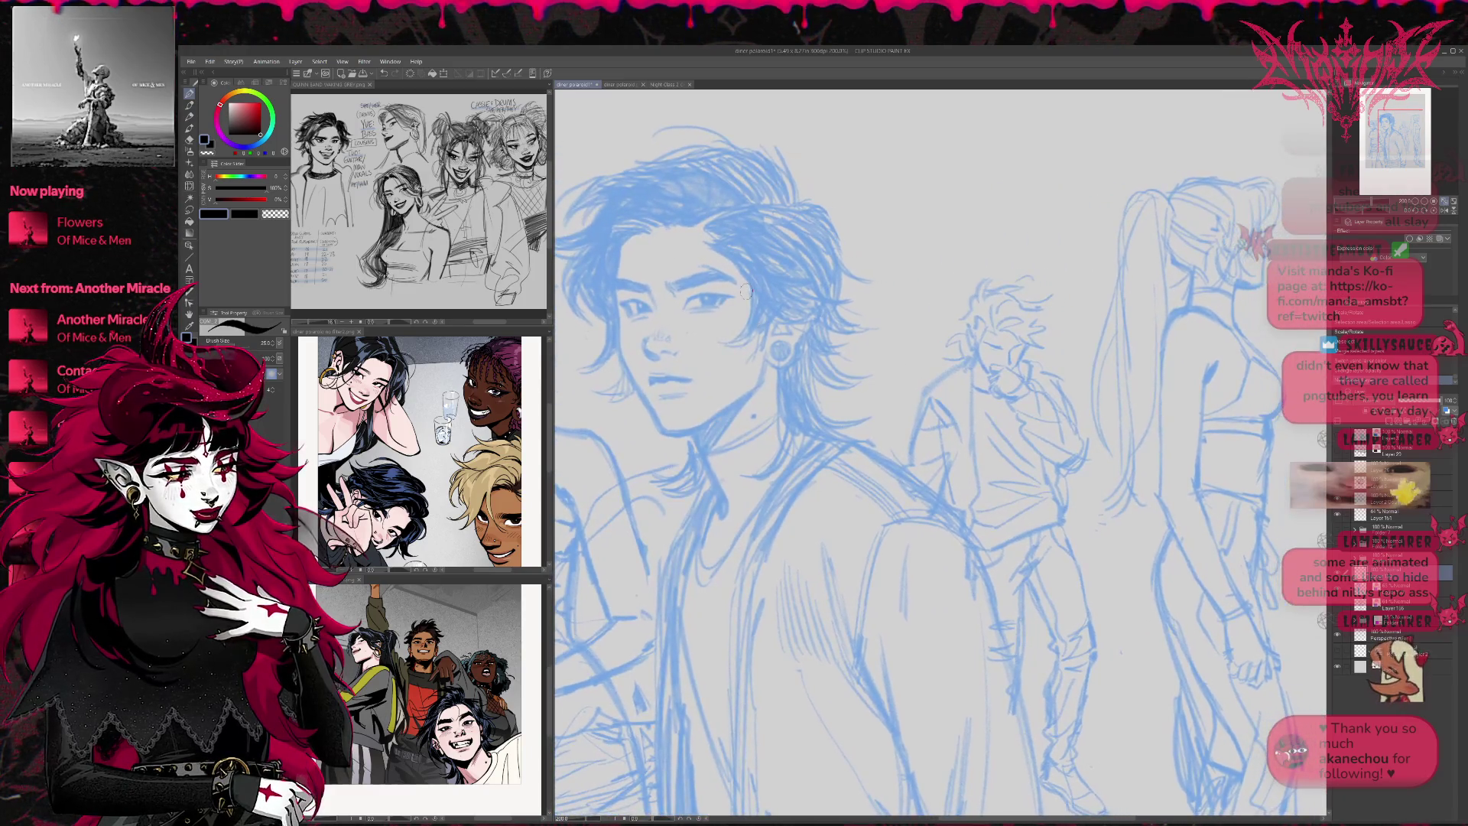
left_click(474, 191)
scroll(474, 191, "up", 4)
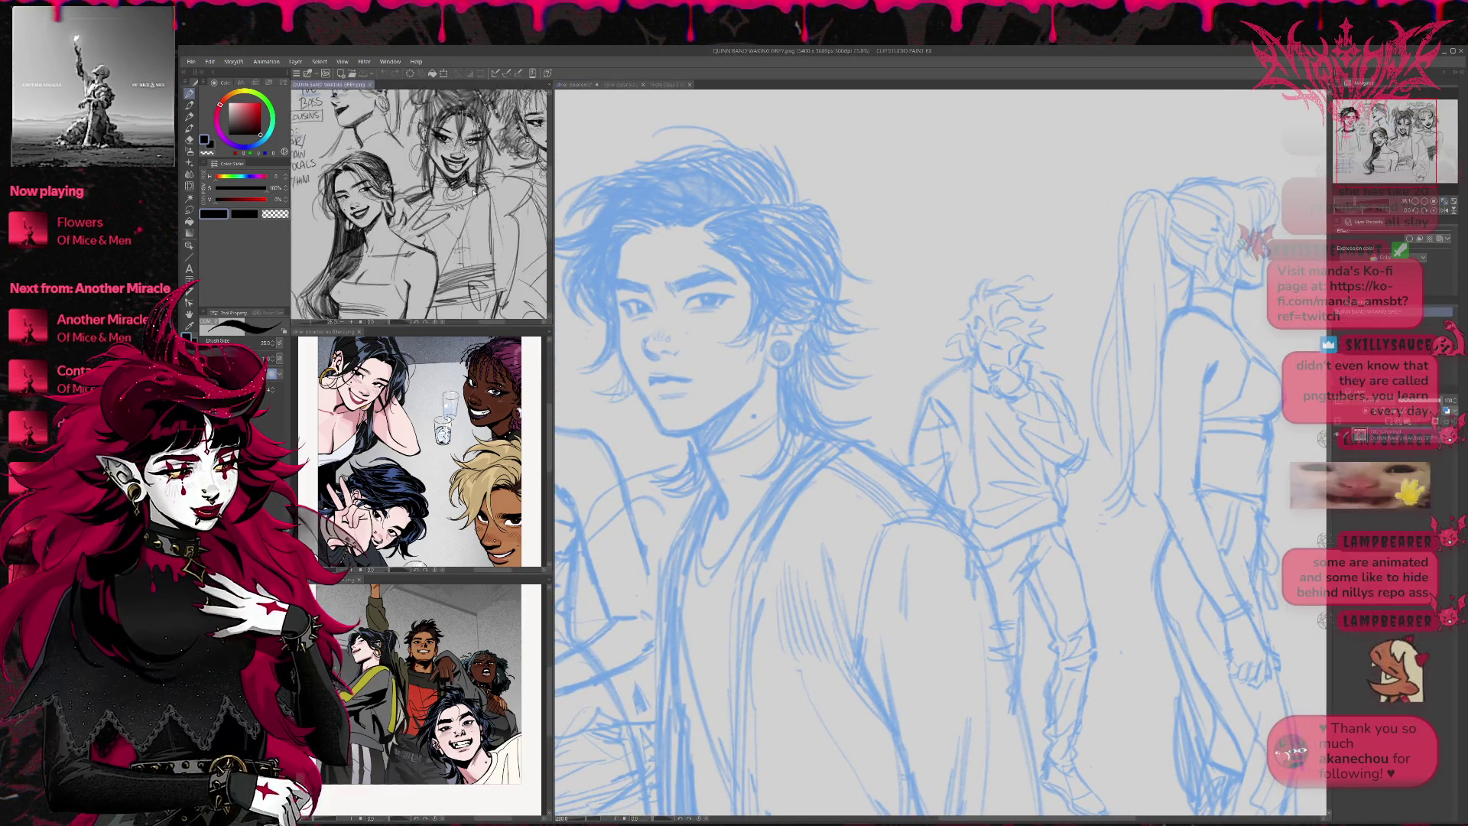
left_click_drag(328, 222, 504, 288)
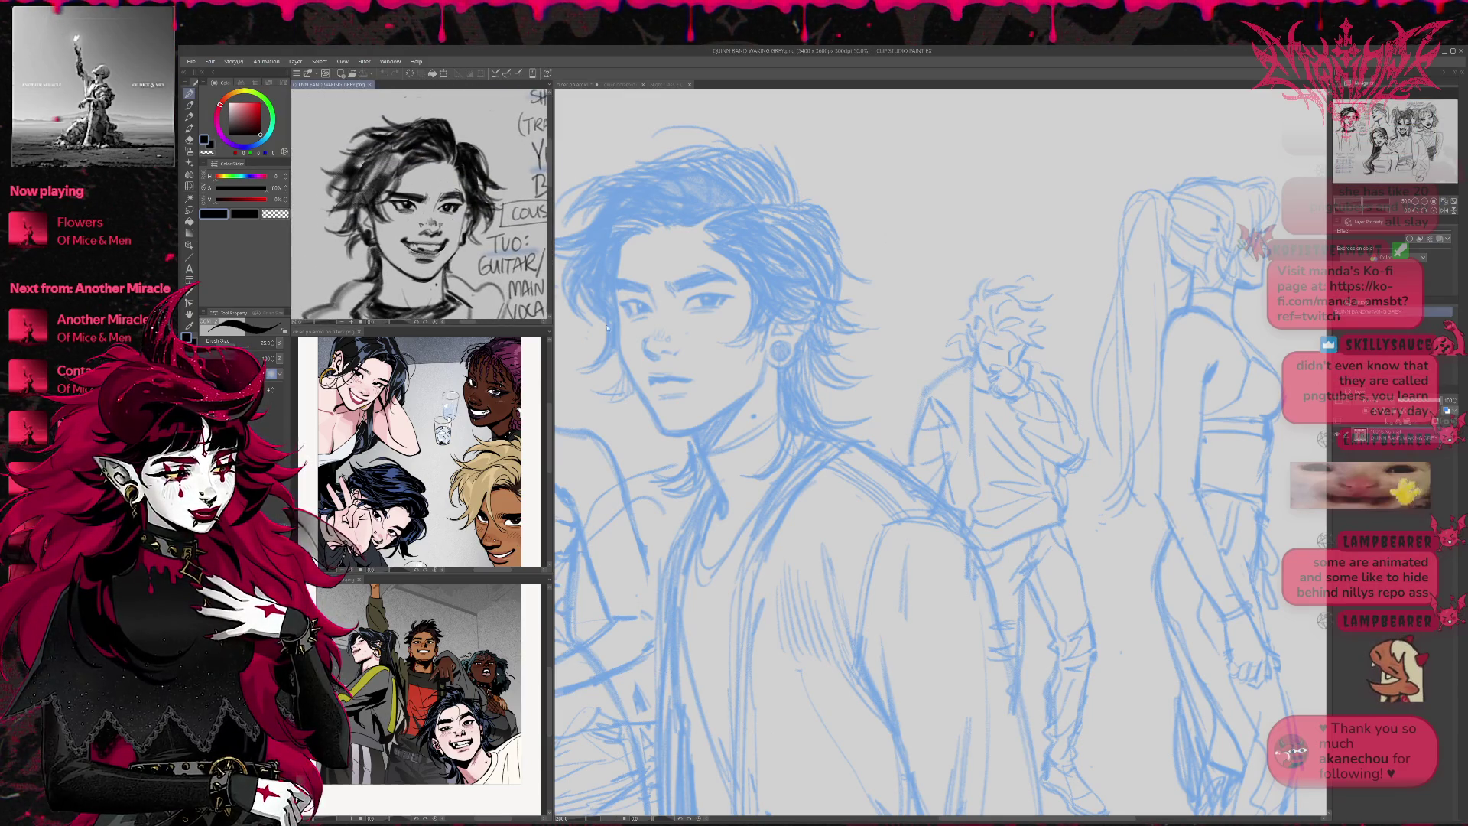
scroll(421, 207, "up", 2)
left_click(428, 452)
scroll(428, 451, "up", 2)
left_click(428, 689)
scroll(428, 688, "up", 3)
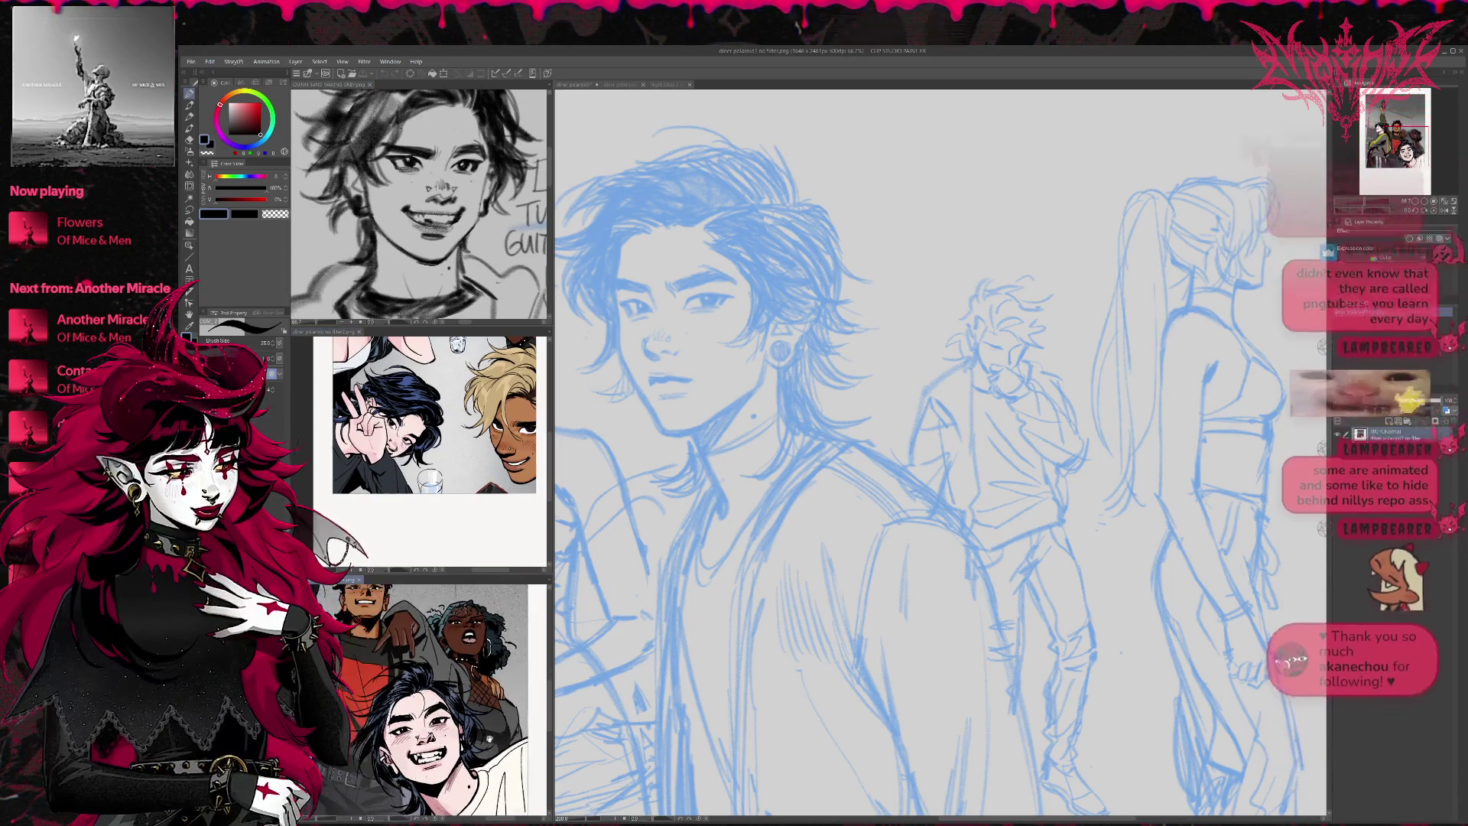
scroll(429, 688, "down", 1)
left_click(742, 471)
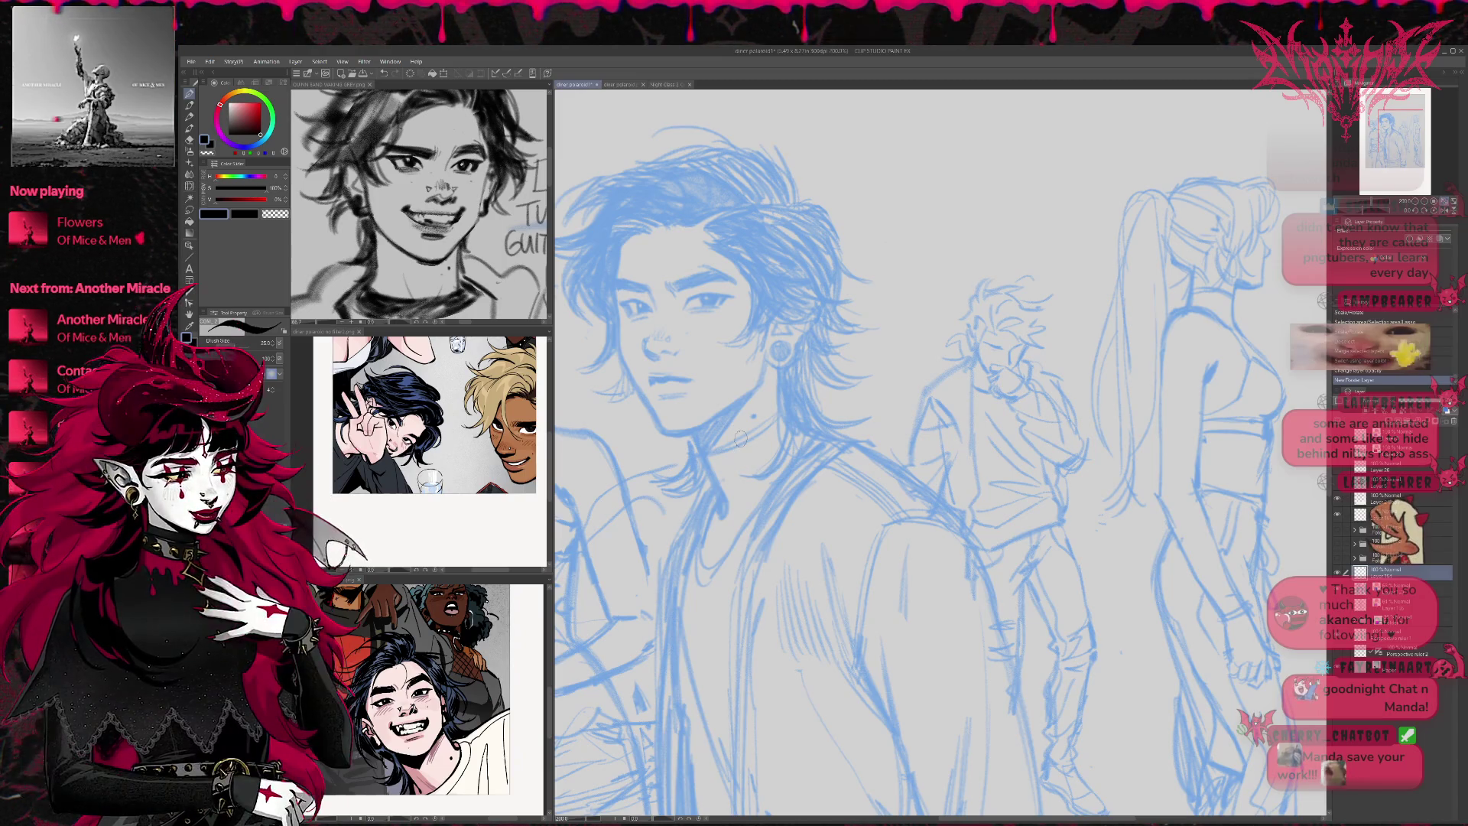
Ink the man's eyelids, iris, nostril, eye crease and eyebrows
mouse_move(687, 302)
left_mouse_down()
mouse_move(737, 293)
mouse_move(725, 294)
left_mouse_up()
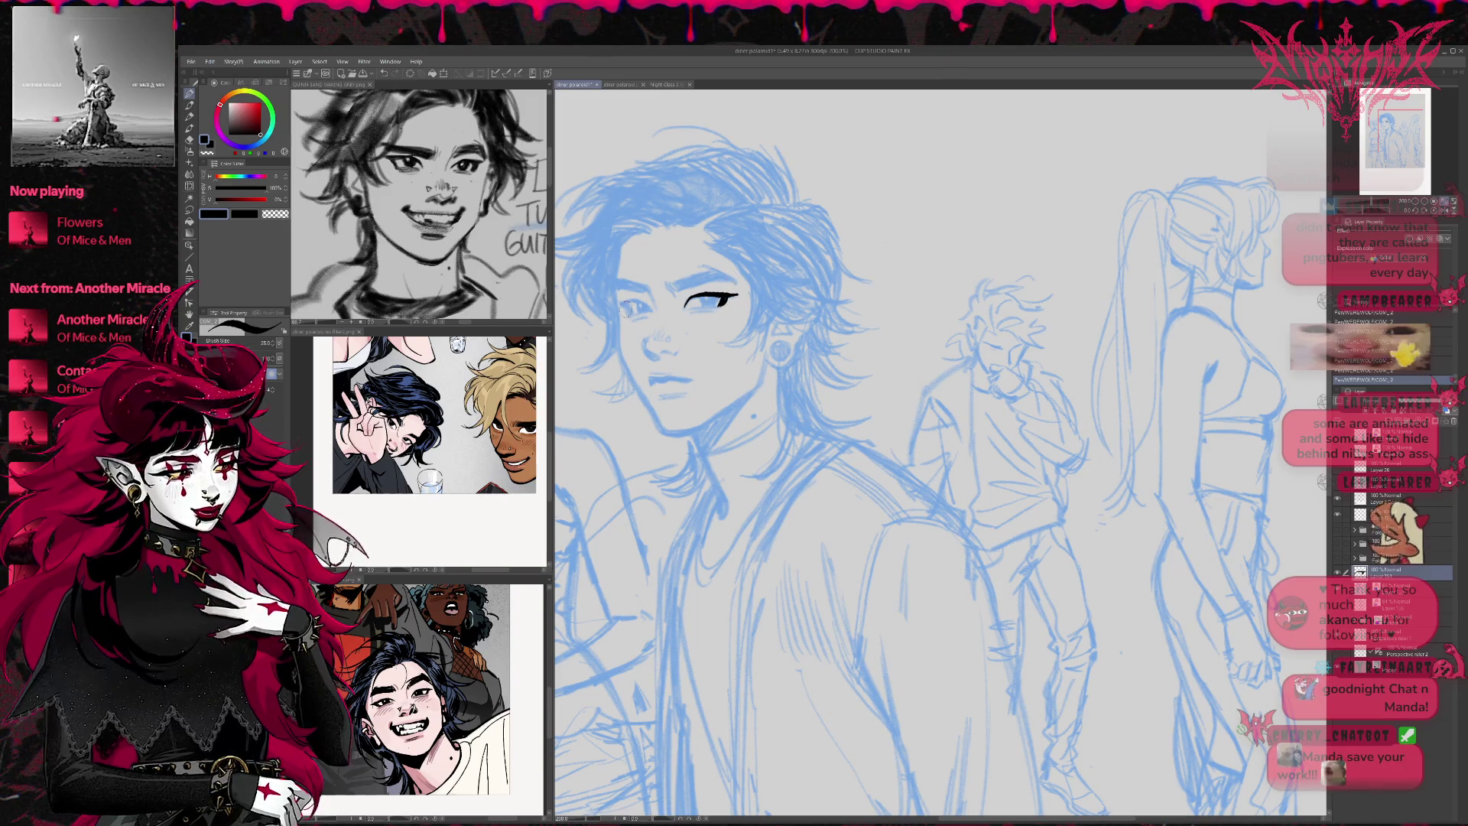
mouse_move(634, 304)
left_mouse_down()
mouse_move(615, 302)
mouse_move(648, 307)
left_mouse_up()
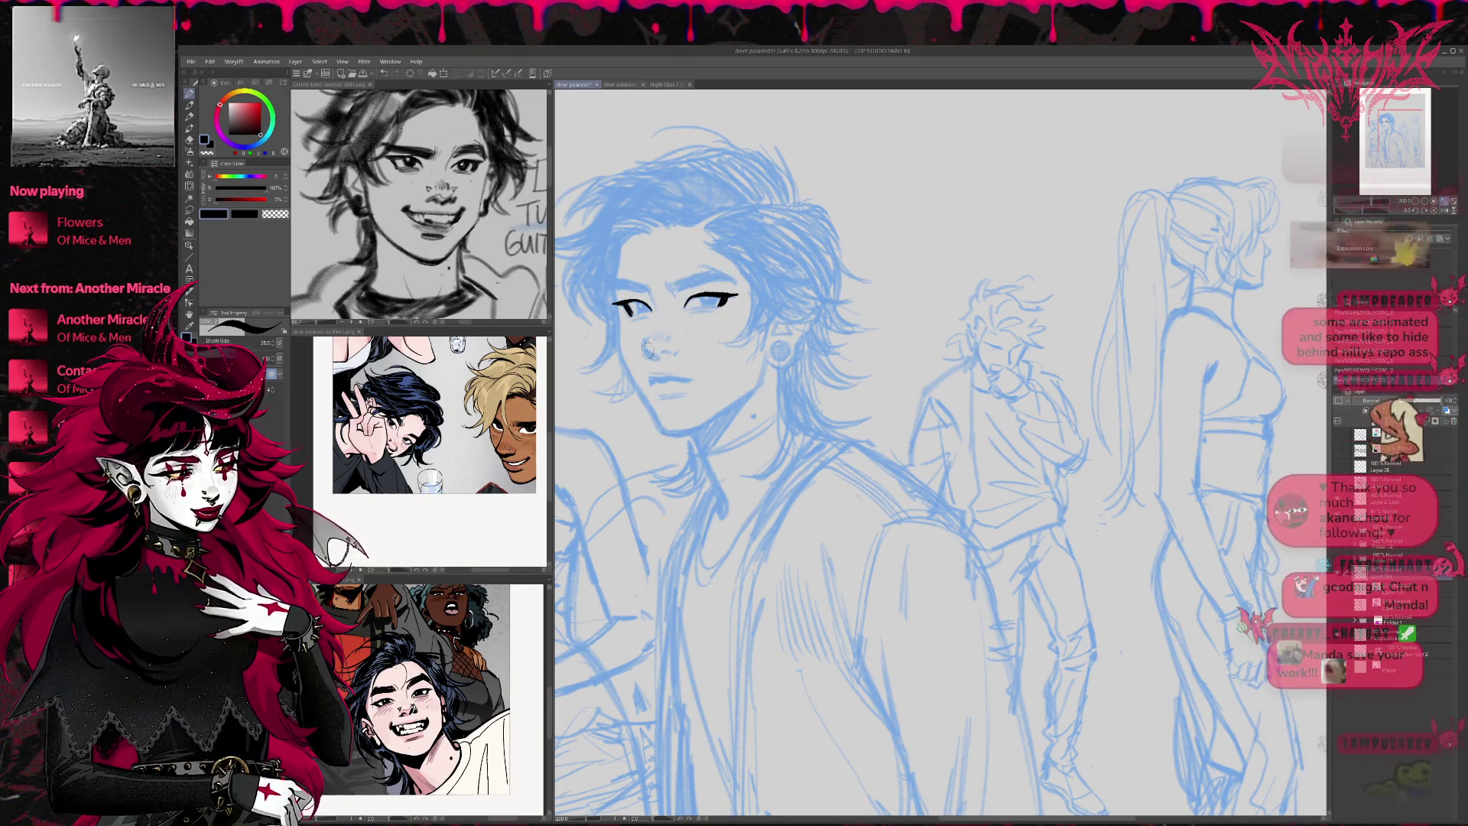
left_click_drag(646, 351, 678, 350)
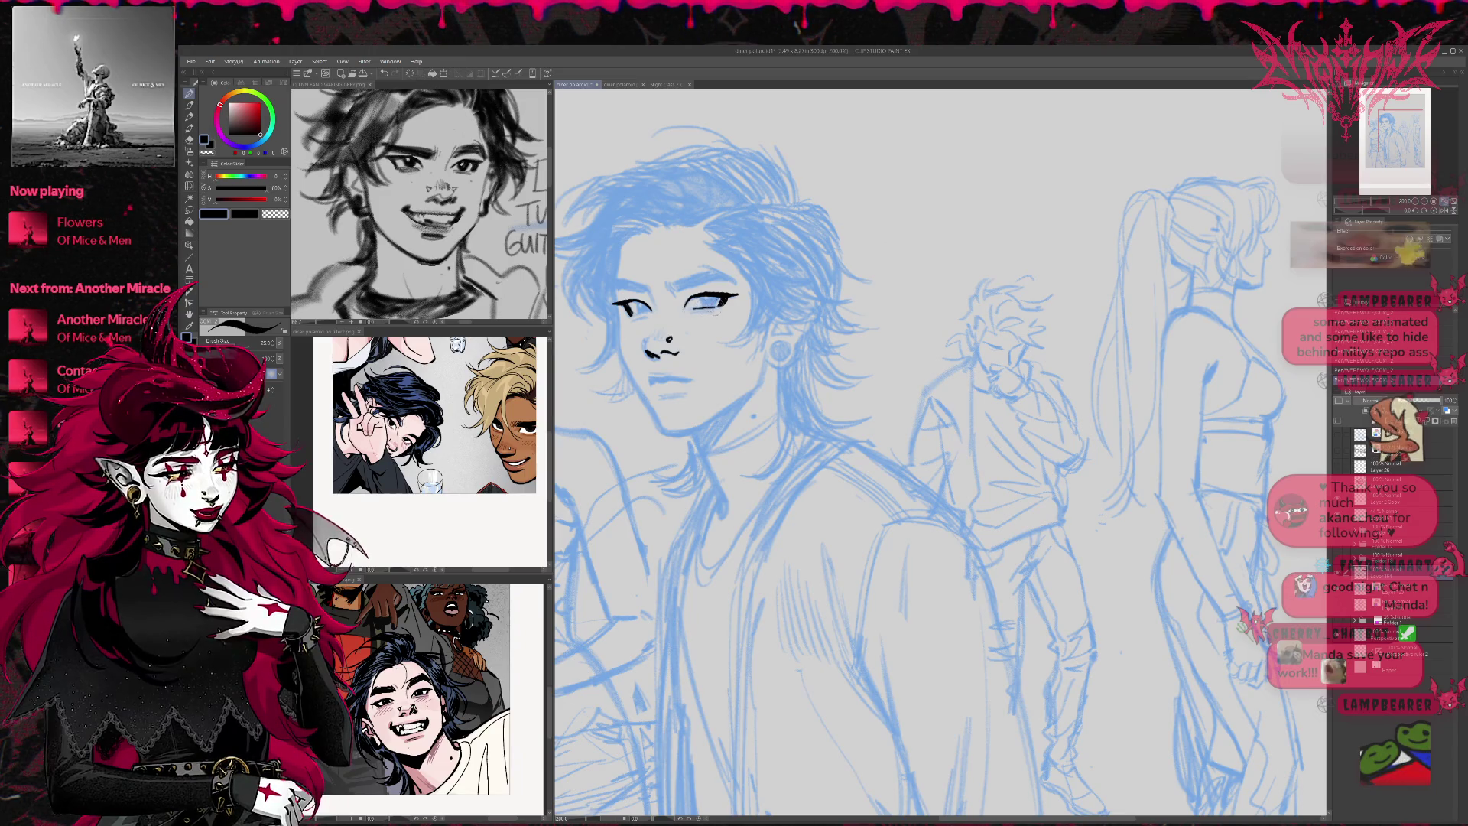
left_click_drag(712, 304, 641, 306)
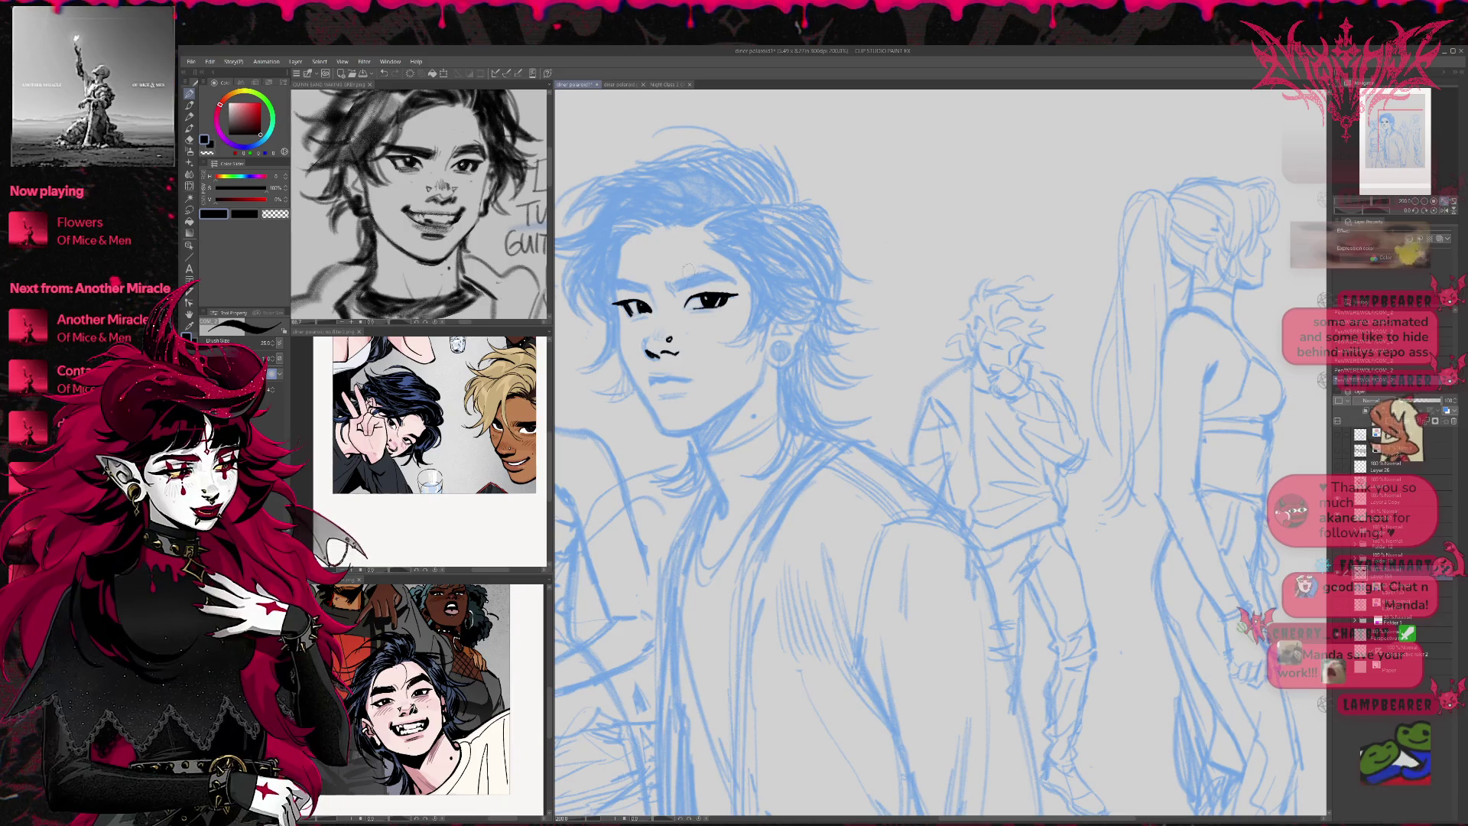
mouse_move(672, 293)
left_mouse_down()
mouse_move(735, 270)
mouse_move(723, 266)
left_mouse_up()
left_click_drag(616, 288, 646, 281)
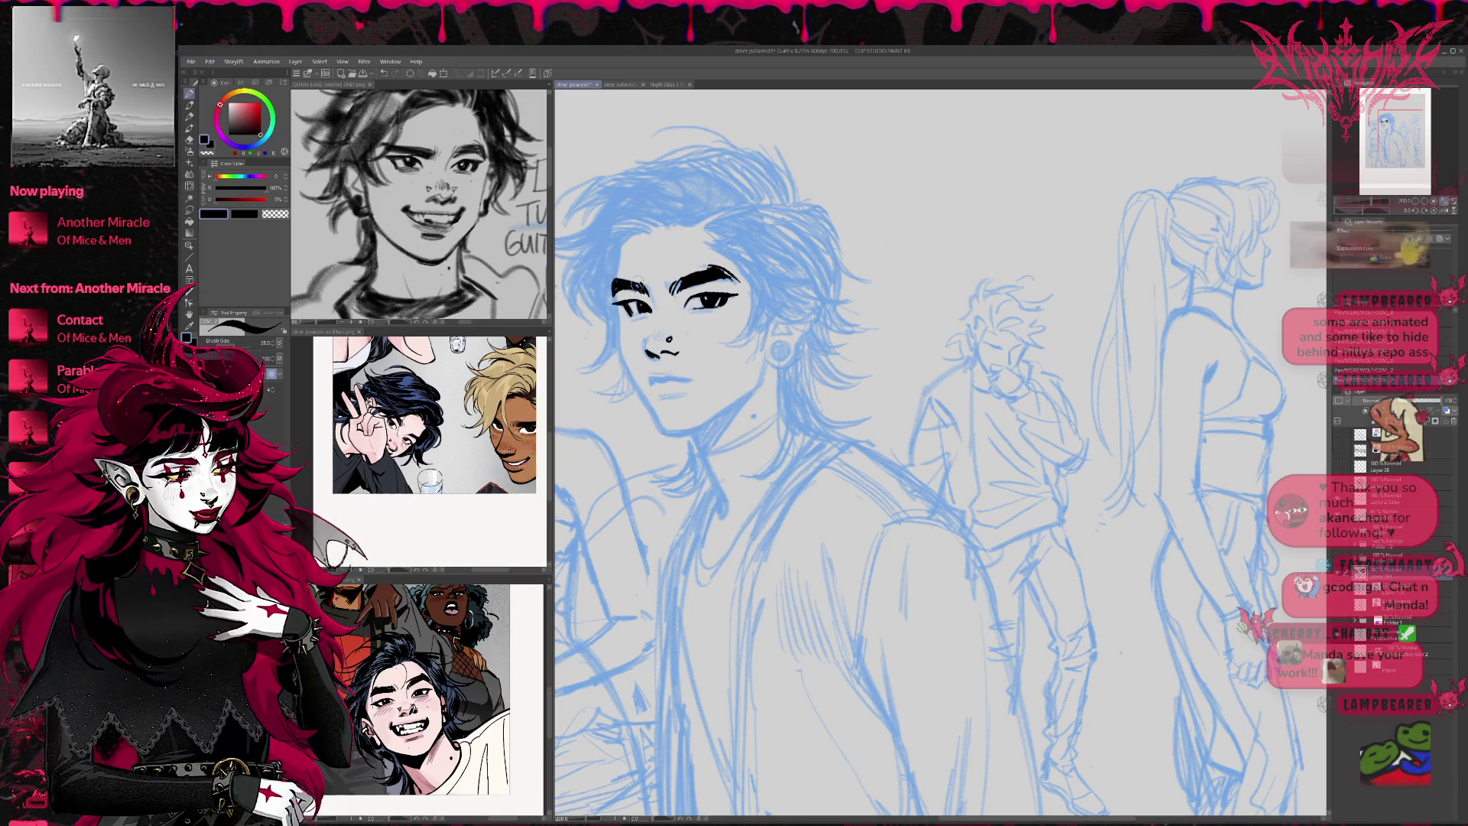
Ink the man's mouth, lower lip, earring loop, chin and left jawline
left_click_drag(648, 376, 691, 378)
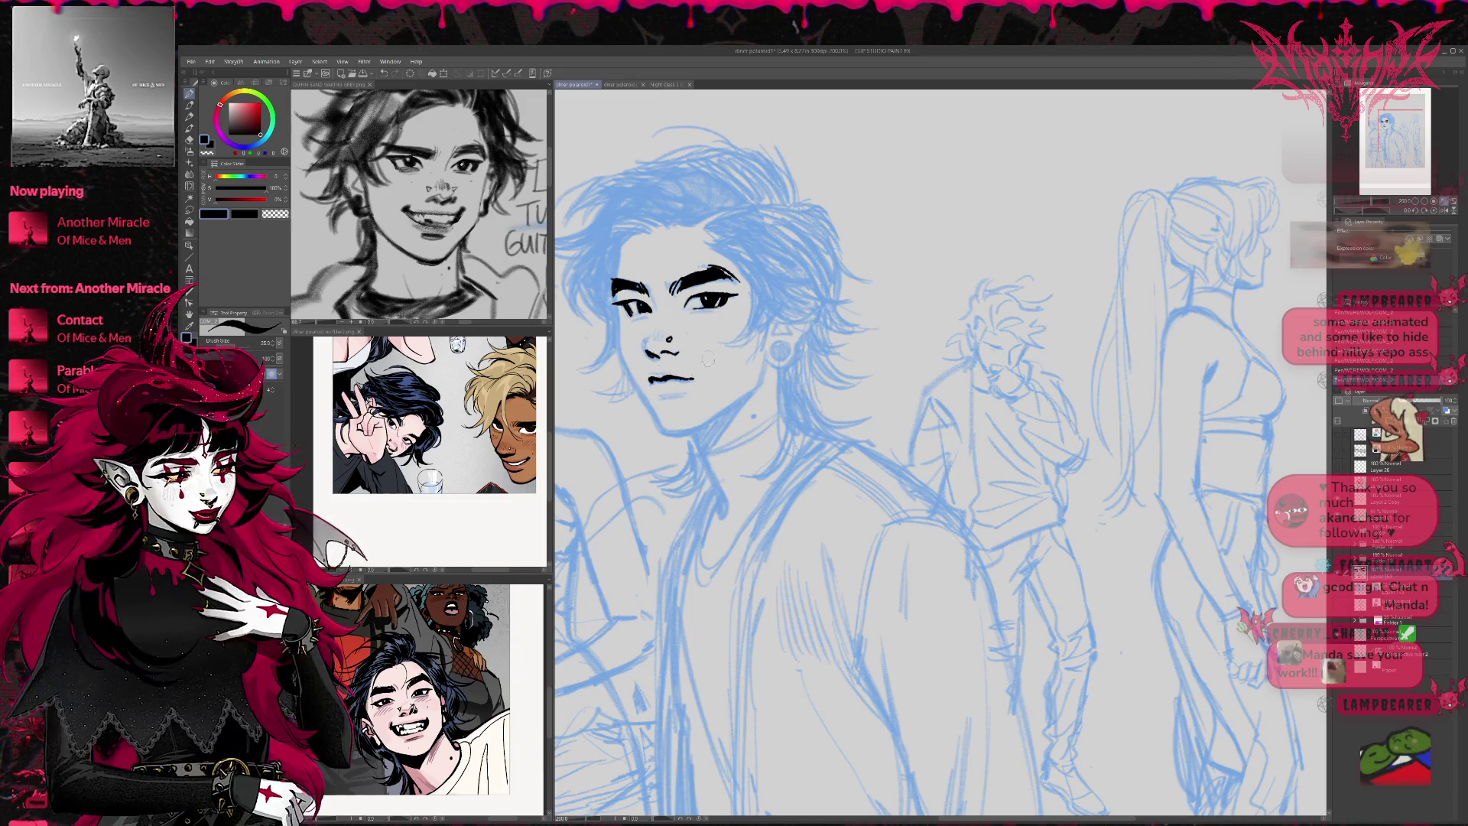
left_click_drag(659, 396, 679, 395)
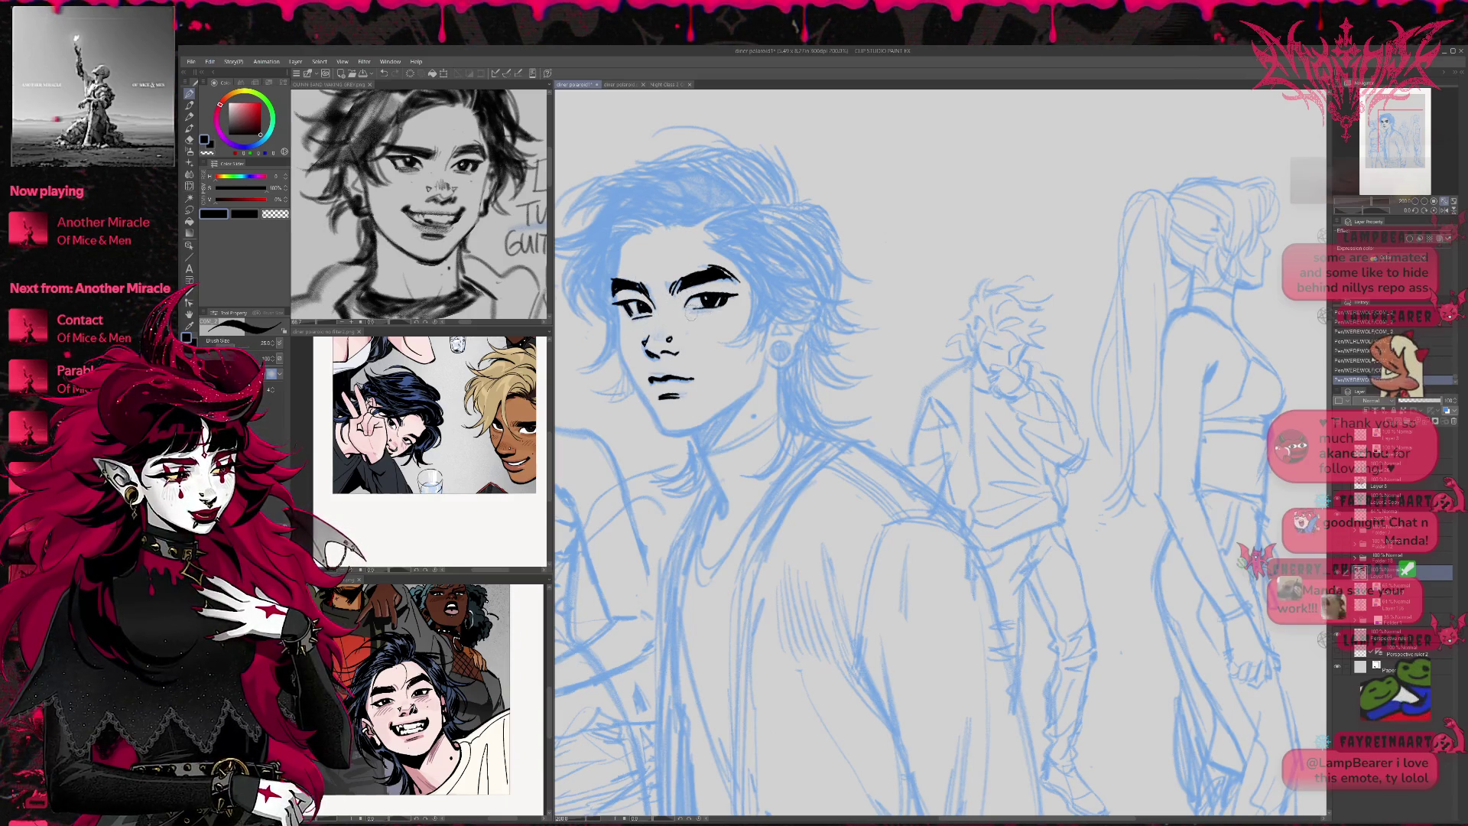
mouse_move(767, 351)
left_mouse_down()
mouse_move(778, 367)
mouse_move(788, 357)
left_mouse_up()
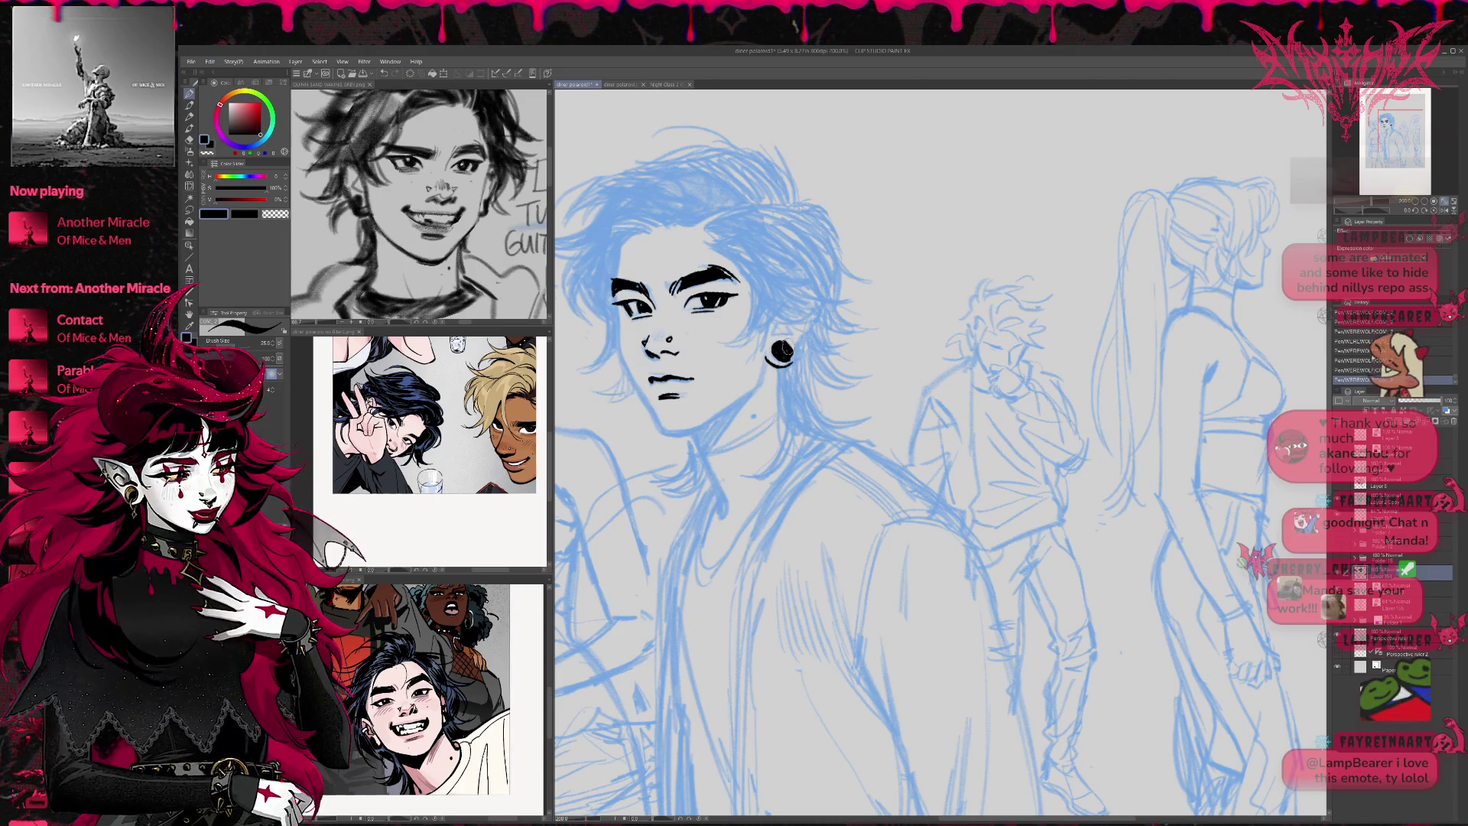
mouse_move(796, 361)
left_mouse_down()
mouse_move(804, 329)
mouse_move(781, 346)
left_mouse_up()
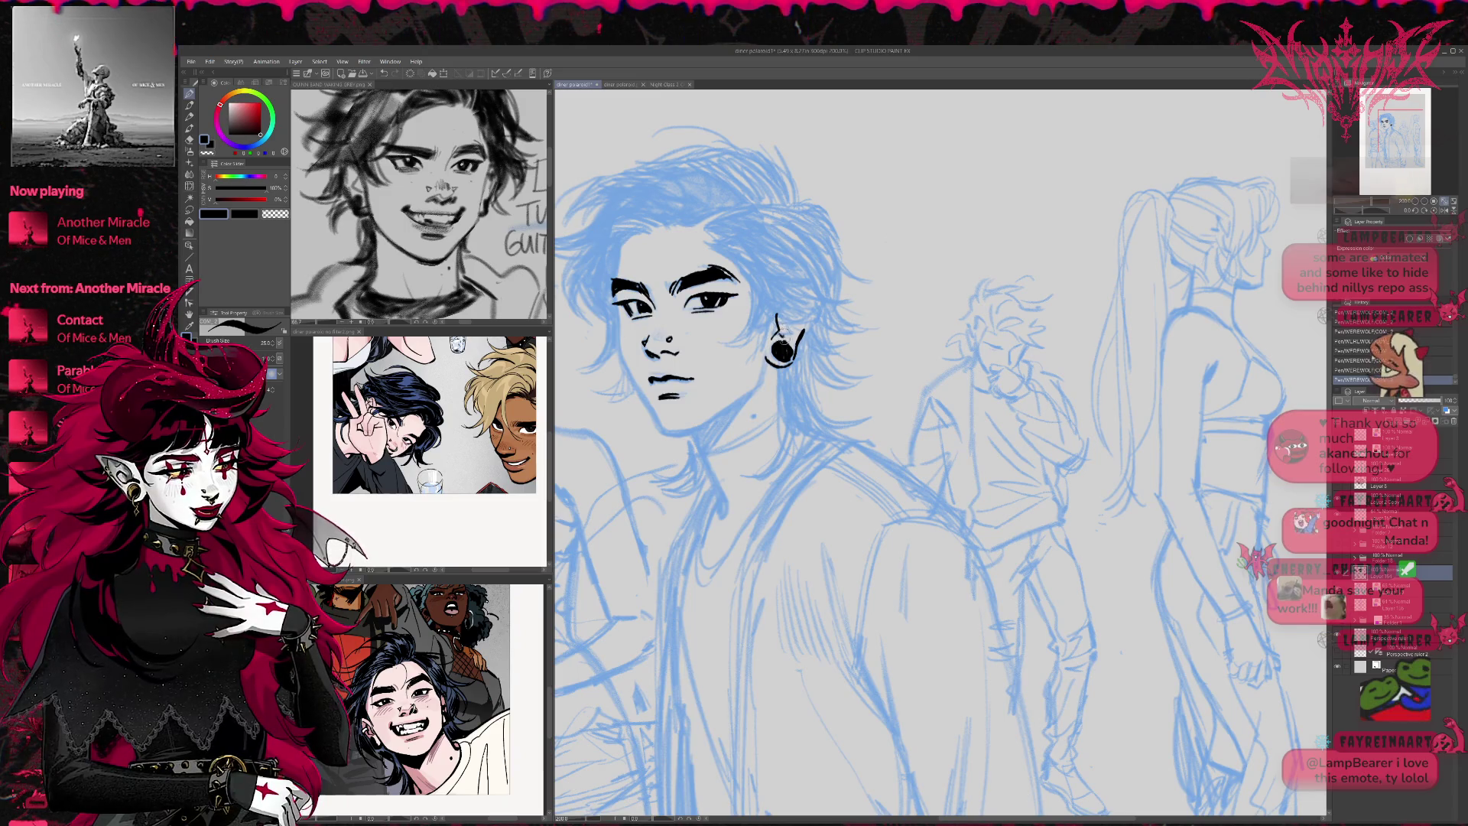
mouse_move(661, 429)
left_mouse_down()
mouse_move(688, 434)
mouse_move(755, 390)
left_mouse_up()
mouse_move(618, 310)
left_mouse_down()
mouse_move(635, 394)
mouse_move(708, 467)
left_mouse_up()
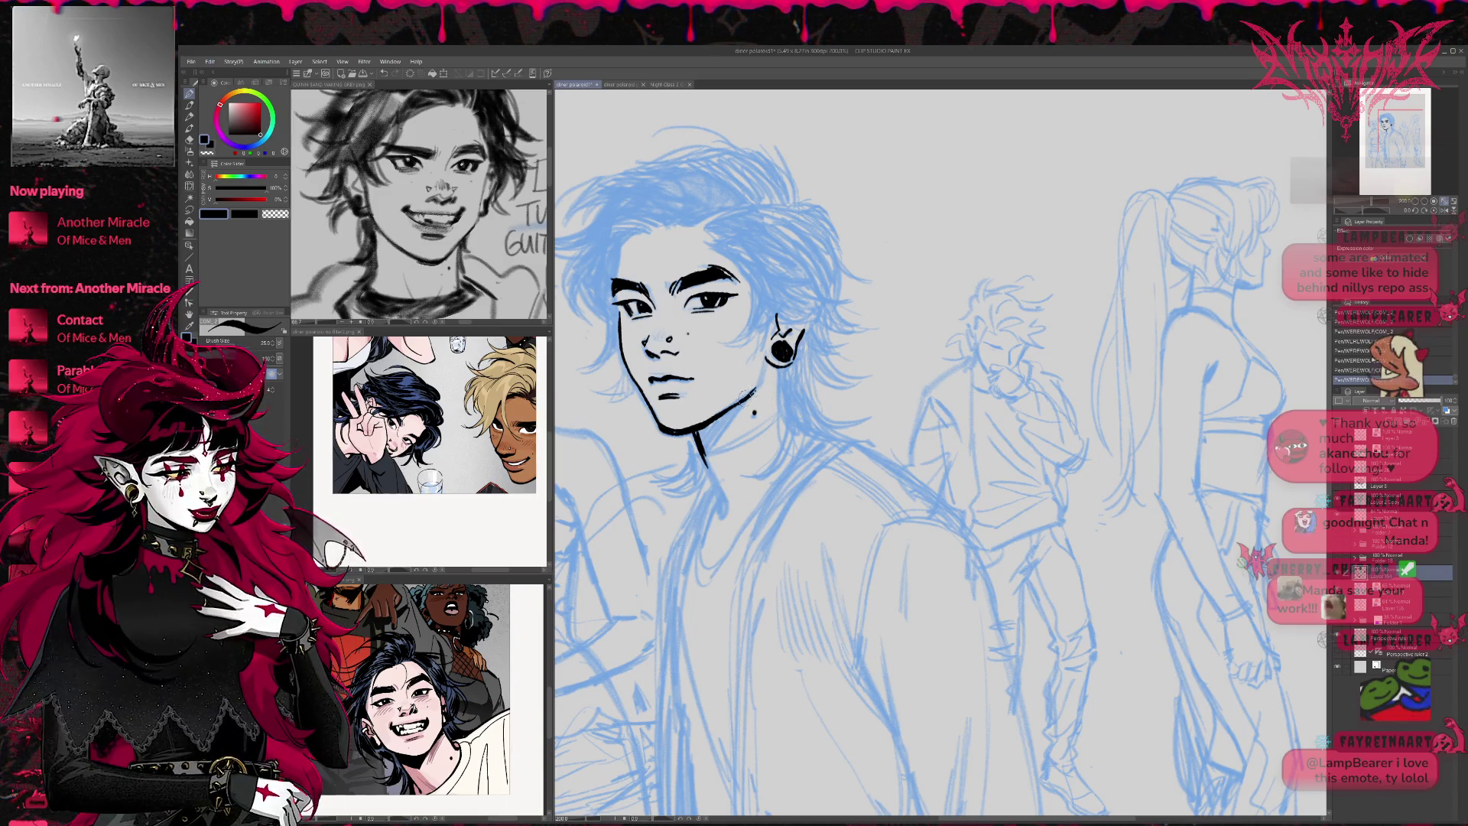
Ink the hair edges beside the ear and on the left, plus the neck and collar line
mouse_move(708, 243)
left_mouse_down()
mouse_move(811, 309)
mouse_move(769, 289)
mouse_move(825, 277)
mouse_move(738, 337)
mouse_move(767, 315)
left_mouse_up()
left_click_drag(576, 290, 589, 331)
mouse_move(585, 243)
left_mouse_down()
mouse_move(568, 310)
mouse_move(595, 312)
mouse_move(579, 354)
left_mouse_up()
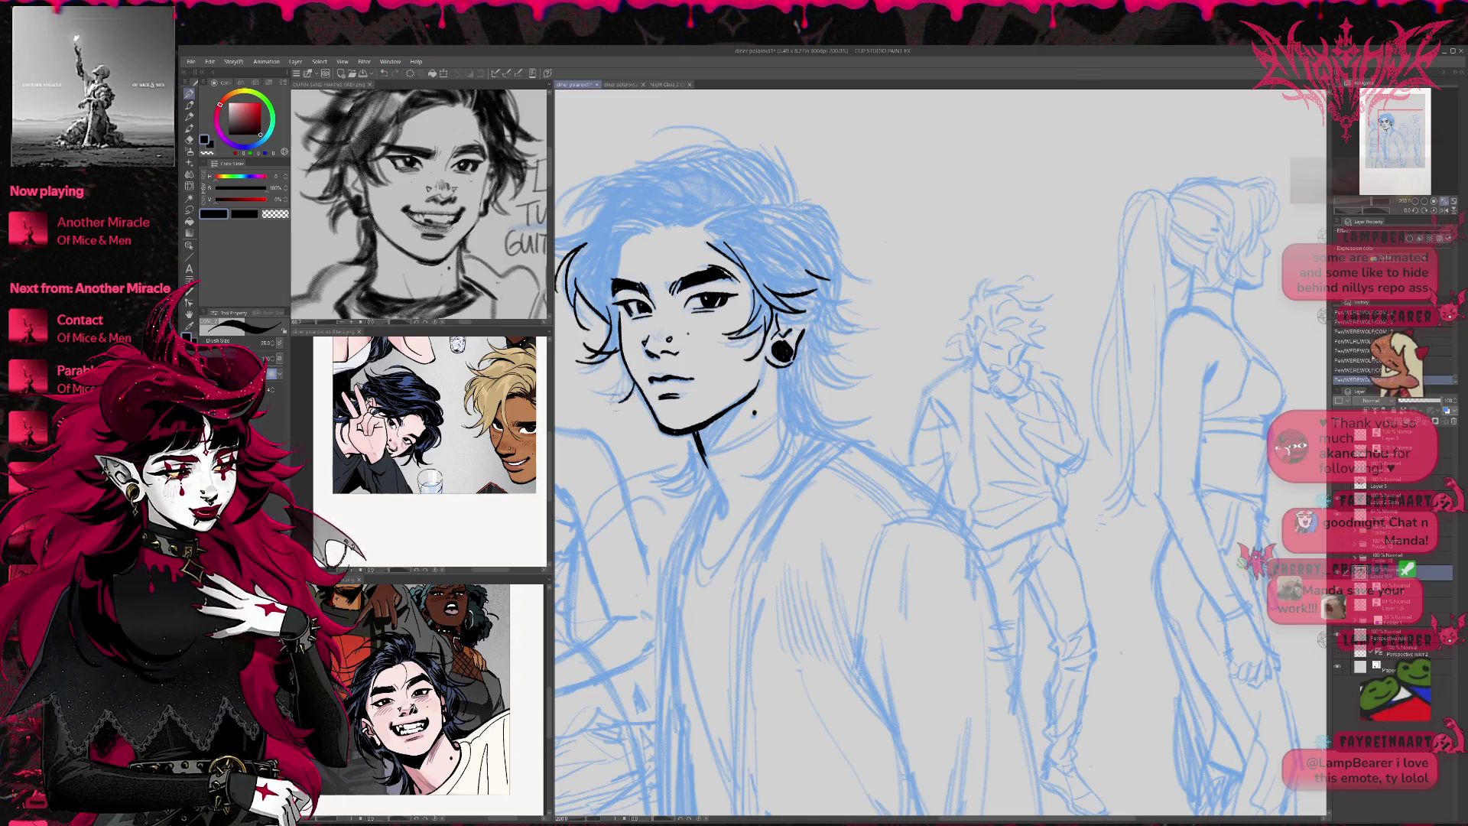
mouse_move(779, 368)
left_mouse_down()
mouse_move(780, 420)
mouse_move(810, 463)
left_mouse_up()
mouse_move(803, 390)
left_mouse_down()
mouse_move(849, 450)
mouse_move(658, 480)
mouse_move(683, 511)
left_mouse_up()
Ink hair strands around the right ear, across the top and along the forehead hairline
left_click_drag(787, 314, 832, 368)
left_click_drag(824, 330, 868, 331)
left_click_drag(811, 260, 841, 319)
mouse_move(804, 253)
left_mouse_down()
mouse_move(849, 296)
mouse_move(881, 260)
left_mouse_up()
mouse_move(725, 239)
left_mouse_down()
mouse_move(837, 208)
mouse_move(854, 239)
left_mouse_up()
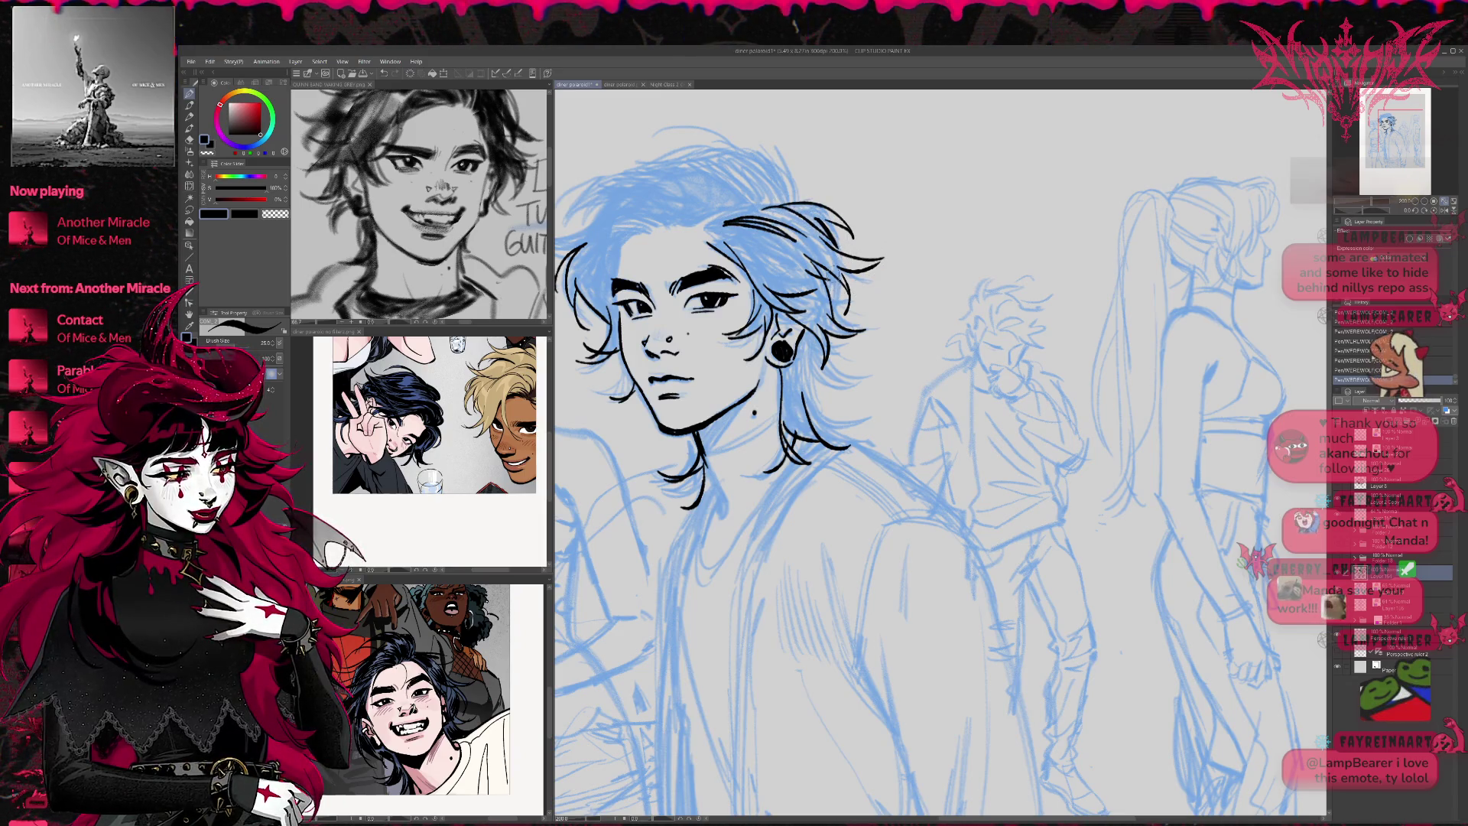
mouse_move(855, 358)
left_mouse_down()
mouse_move(795, 430)
mouse_move(839, 430)
left_mouse_up()
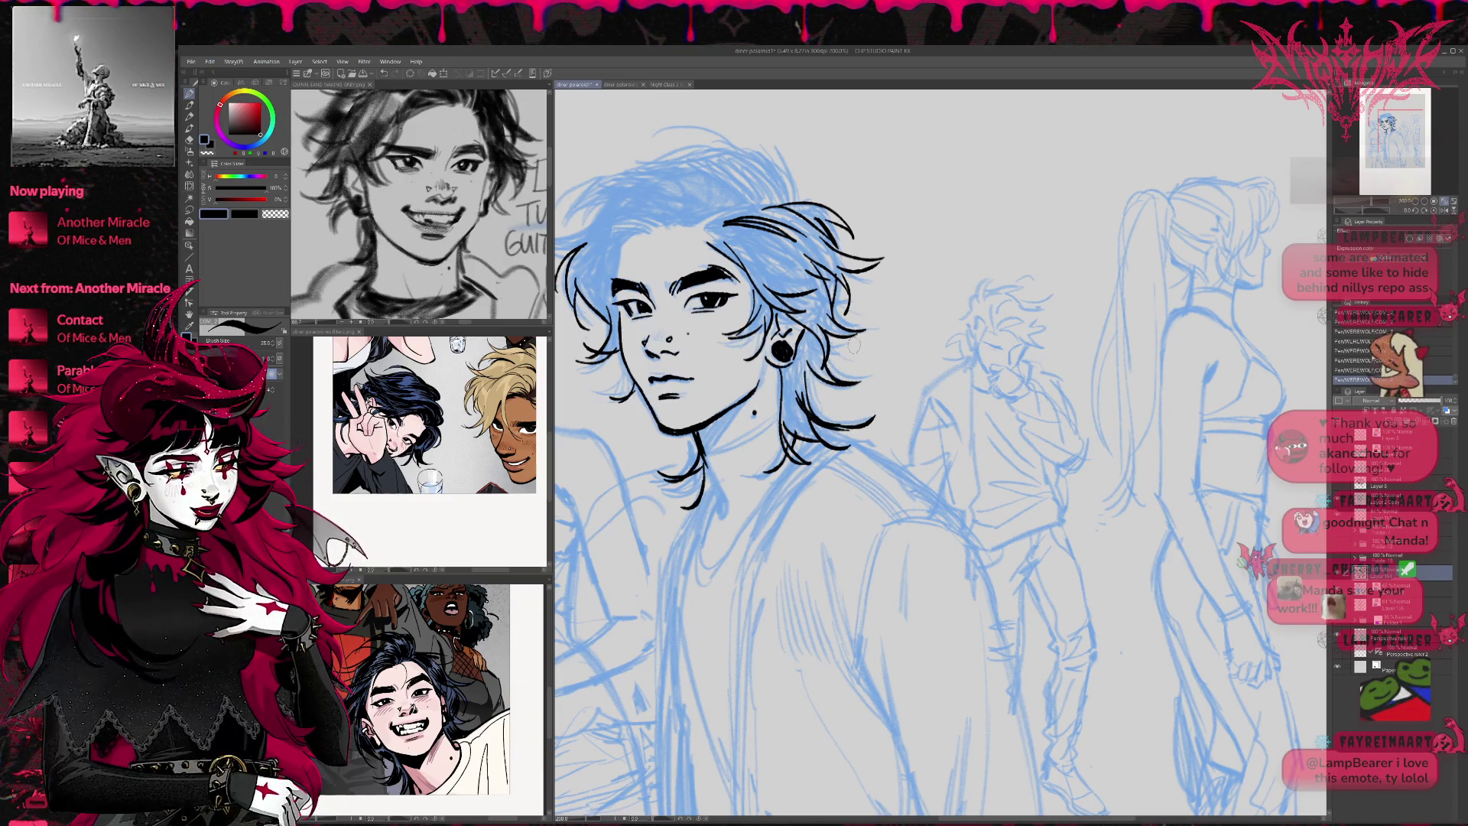
mouse_move(623, 248)
left_mouse_down()
mouse_move(612, 294)
mouse_move(656, 224)
mouse_move(648, 202)
mouse_move(731, 235)
mouse_move(762, 222)
left_mouse_up()
left_click_drag(616, 291, 618, 315)
left_click_drag(614, 390, 638, 389)
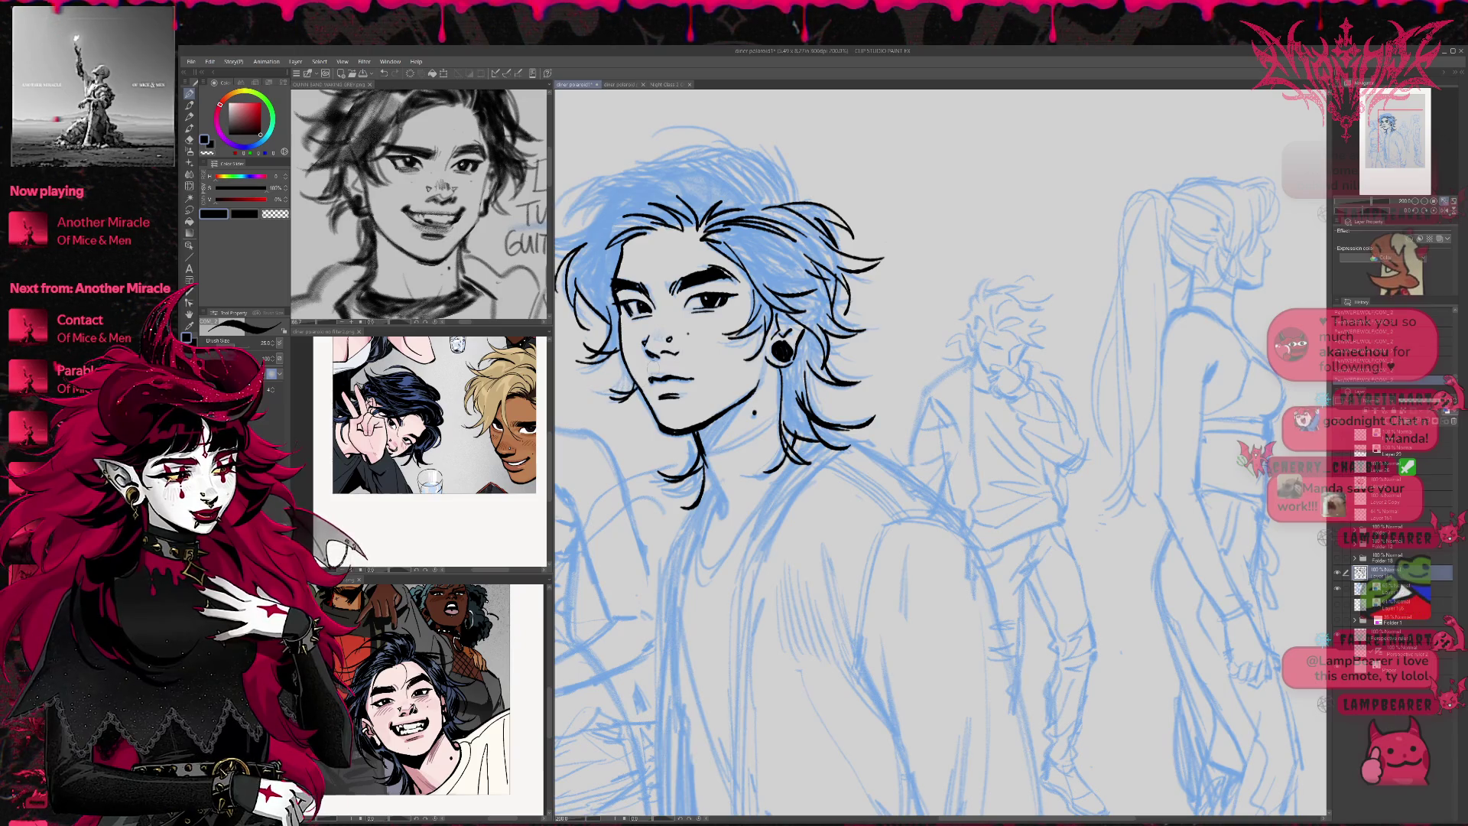
Add strands on the upper, forehead and right side of the hair, then zoom out
left_click_drag(737, 297, 852, 320)
left_click_drag(719, 261, 649, 271)
mouse_move(723, 233)
left_mouse_down()
mouse_move(700, 258)
mouse_move(676, 248)
left_mouse_up()
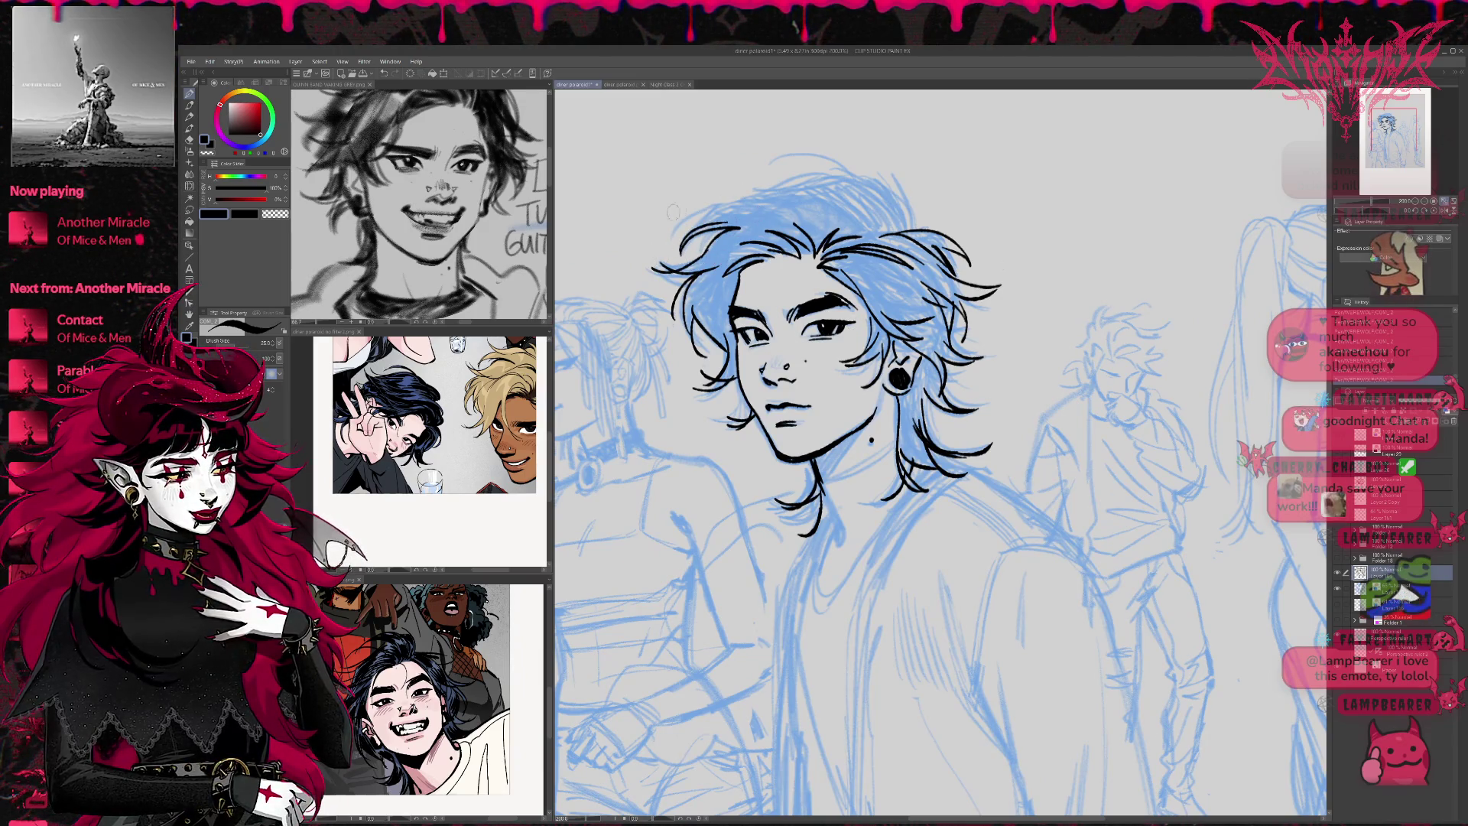
left_click_drag(731, 198, 710, 220)
mouse_move(836, 218)
left_mouse_down()
mouse_move(744, 225)
mouse_move(742, 188)
mouse_move(818, 193)
mouse_move(812, 230)
mouse_move(883, 211)
left_mouse_up()
left_click_drag(946, 306, 928, 287)
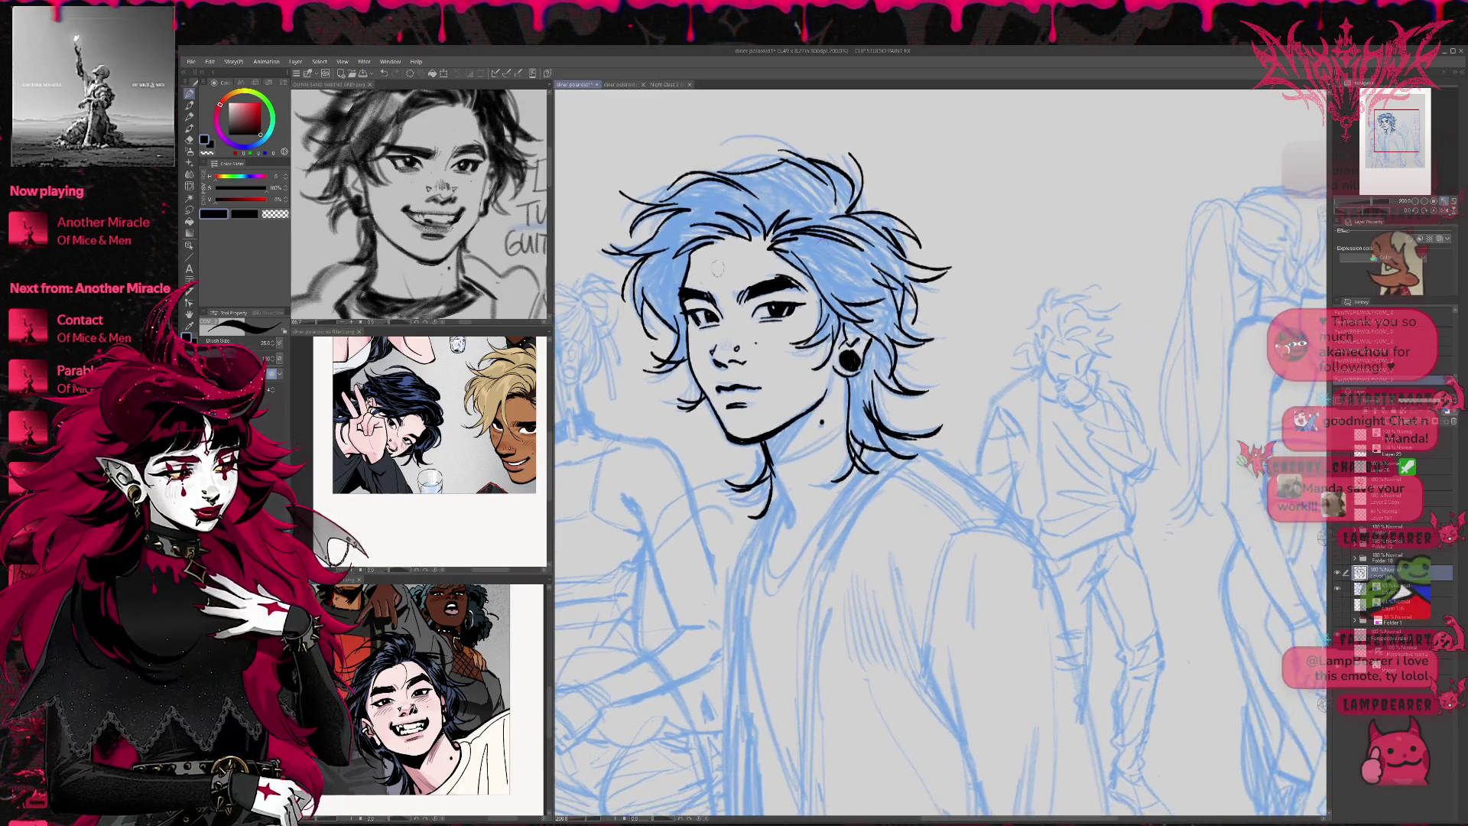
left_click_drag(676, 254, 671, 290)
left_click_drag(699, 242, 682, 275)
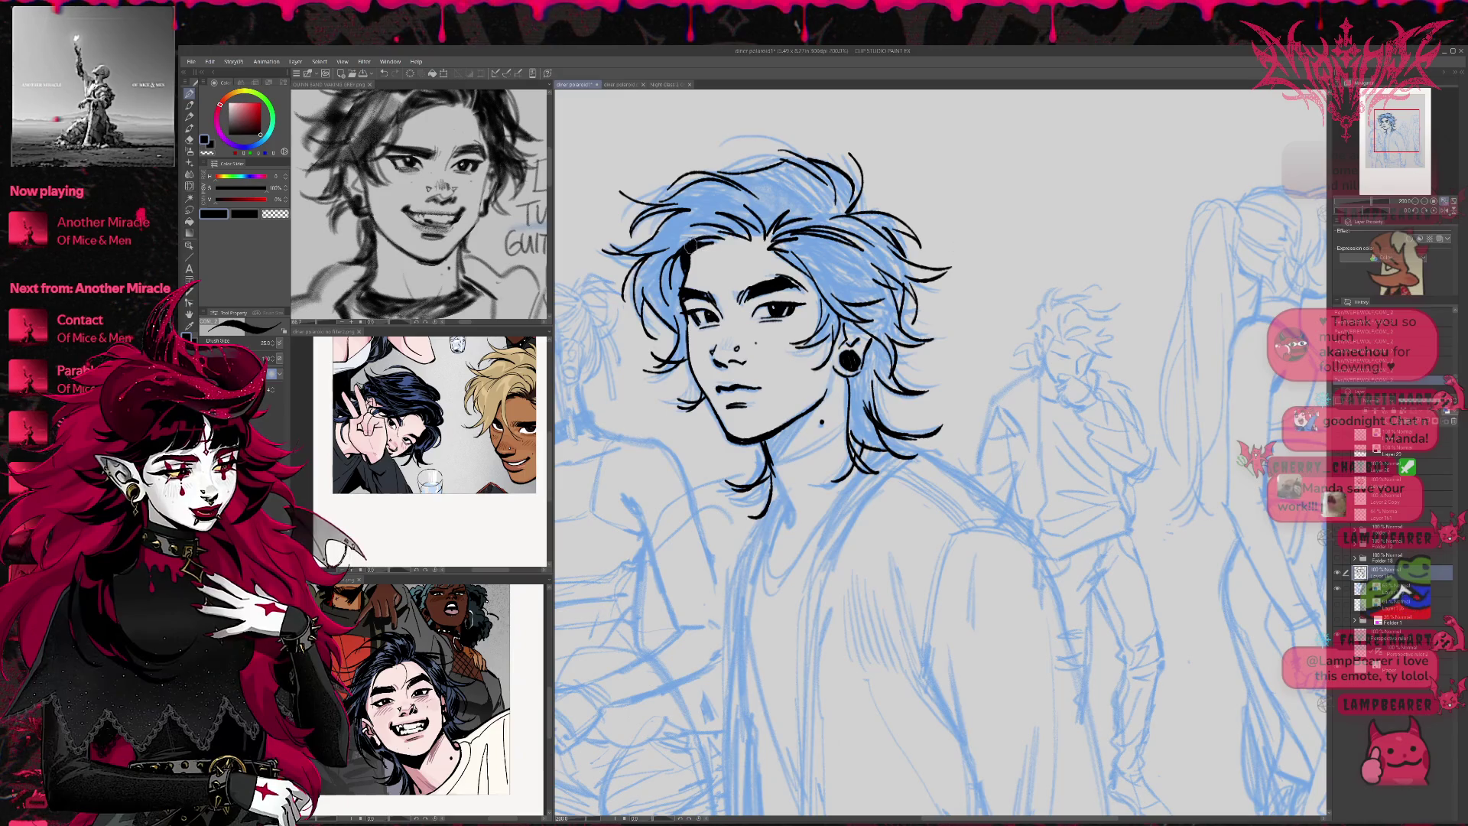
left_click_drag(908, 243, 844, 218)
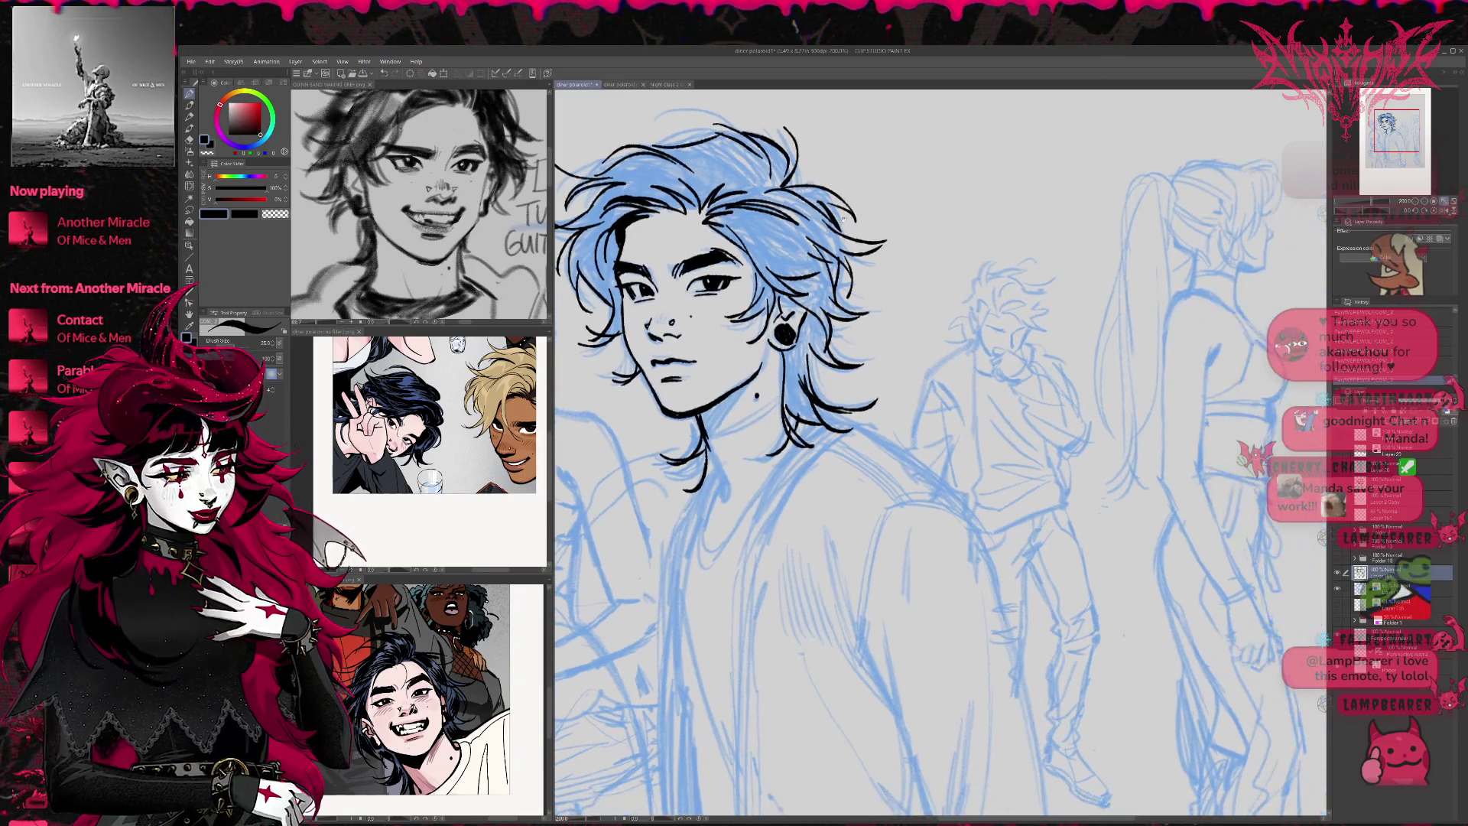
left_click_drag(733, 215, 840, 276)
left_click_drag(776, 223, 869, 277)
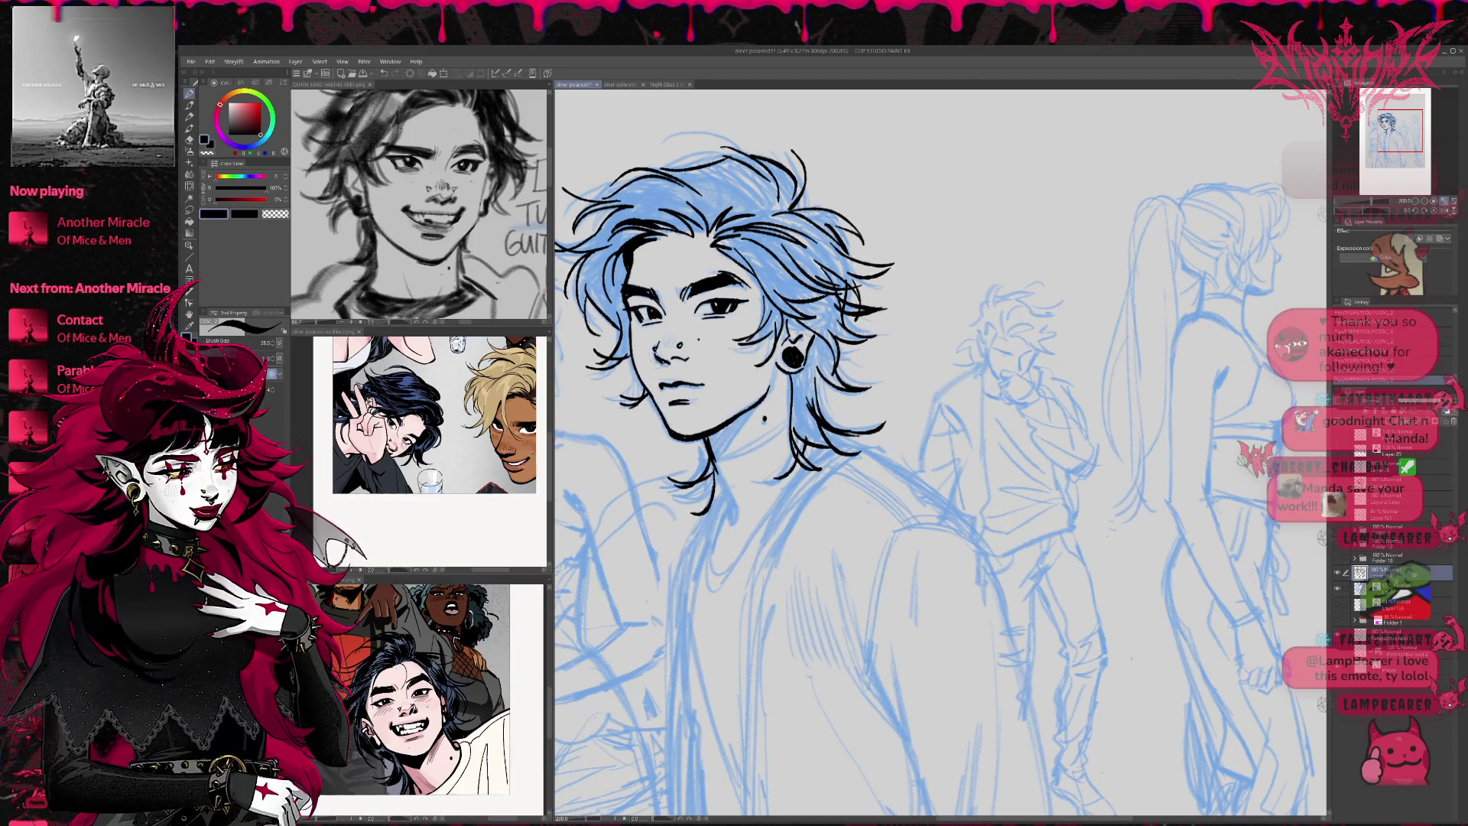
left_click_drag(661, 381, 642, 377)
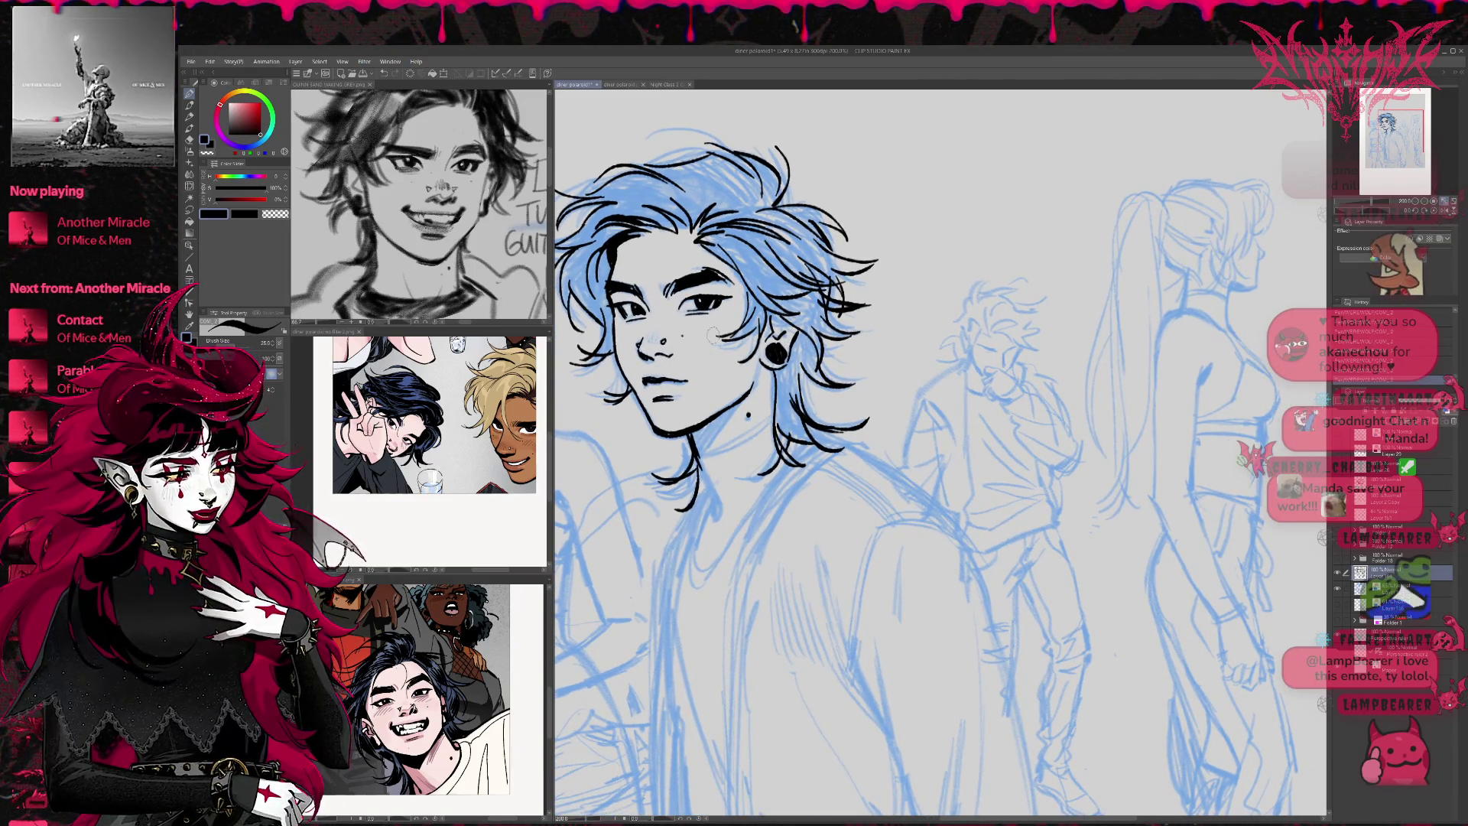
left_click_drag(874, 388, 946, 362)
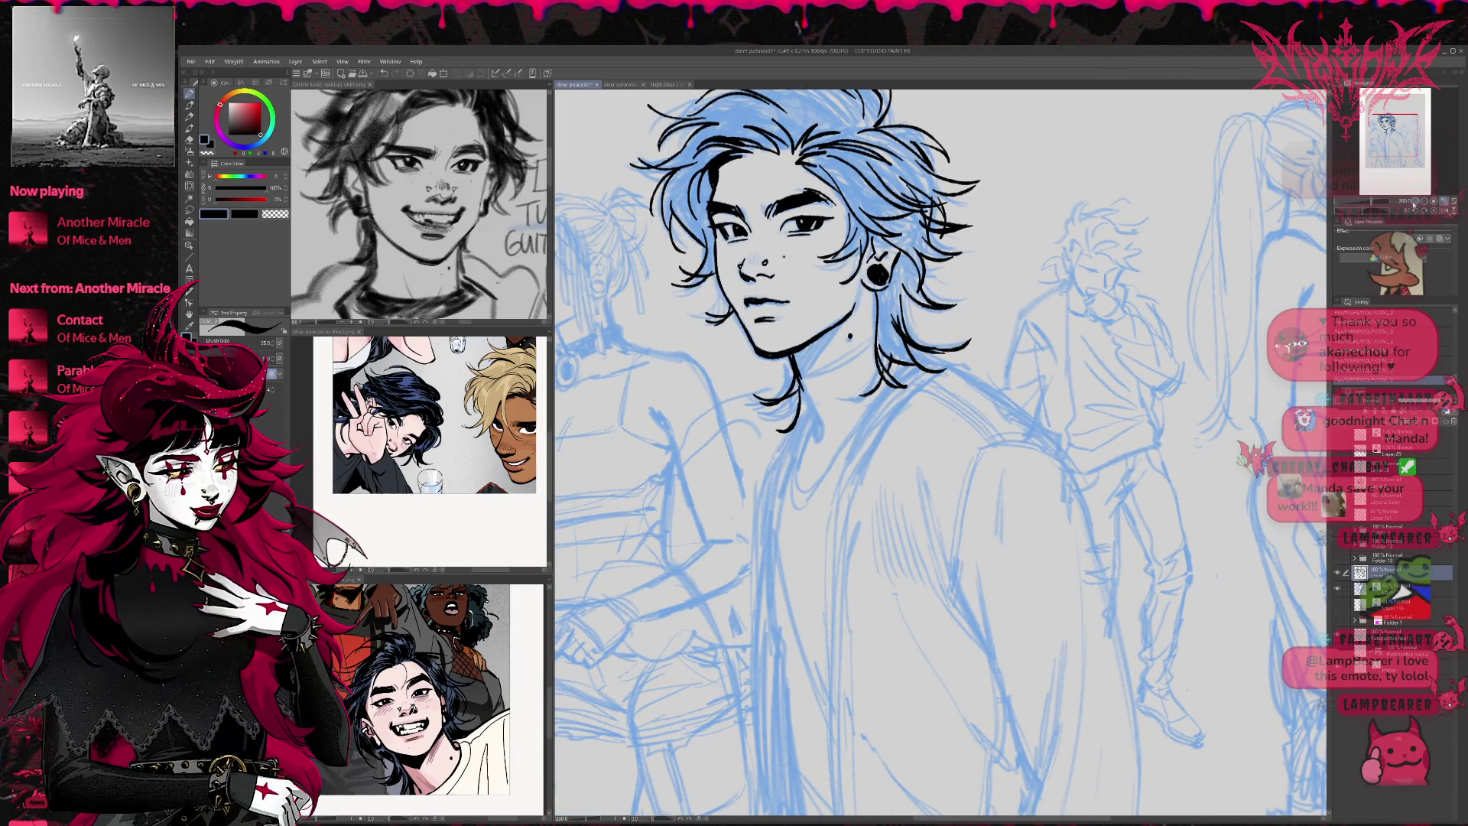
key("ctrl+minus")
Ink the man's jacket collar lines up the neck
left_click_drag(1024, 382, 879, 329)
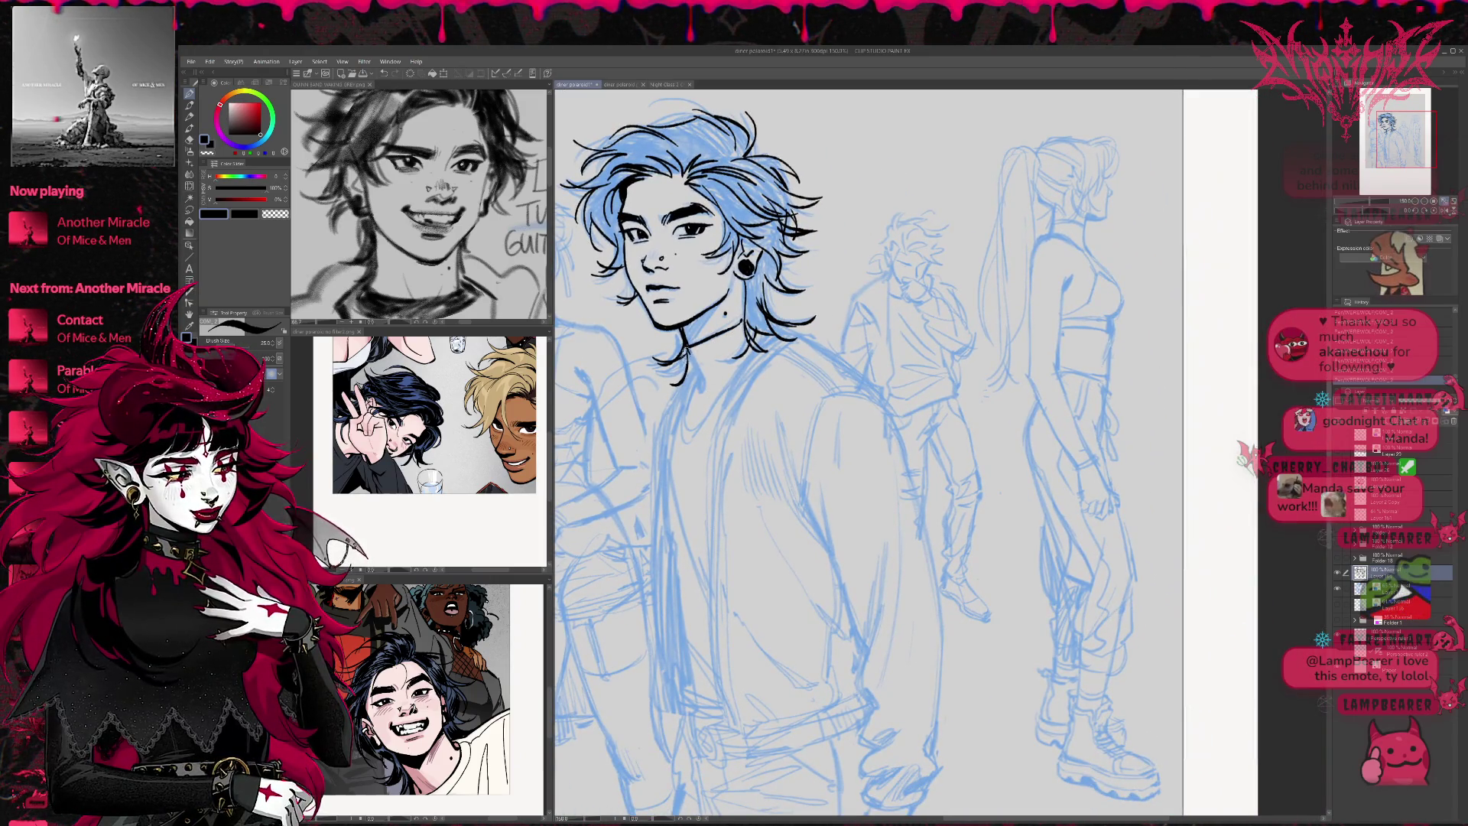
mouse_move(688, 374)
left_mouse_down()
mouse_move(665, 337)
mouse_move(696, 662)
mouse_move(730, 715)
mouse_move(700, 659)
mouse_move(689, 501)
mouse_move(702, 349)
left_mouse_up()
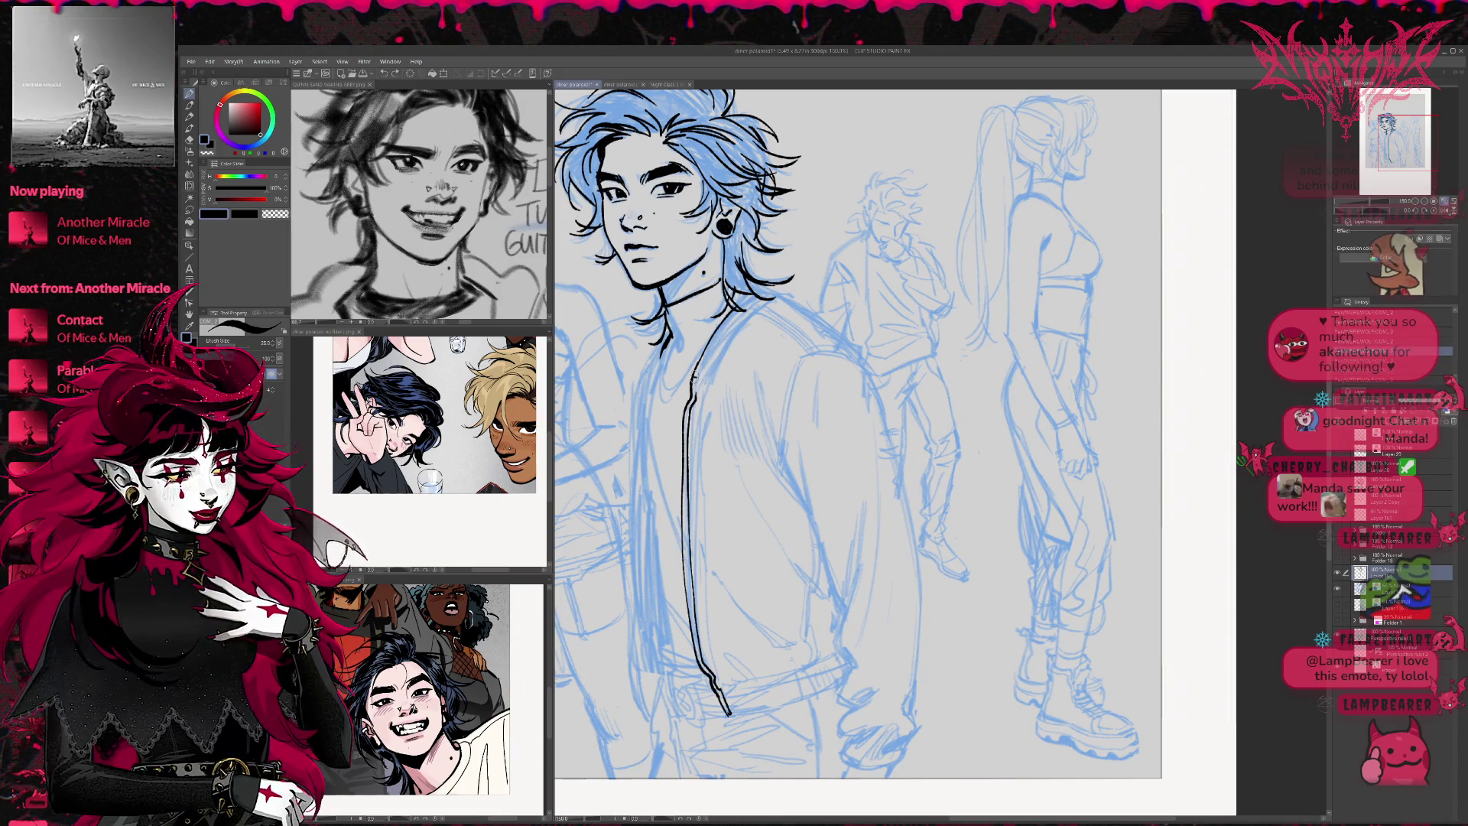
left_click_drag(699, 374, 767, 296)
left_click_drag(641, 413, 665, 346)
left_click_drag(642, 413, 659, 323)
left_click_drag(830, 344, 819, 275)
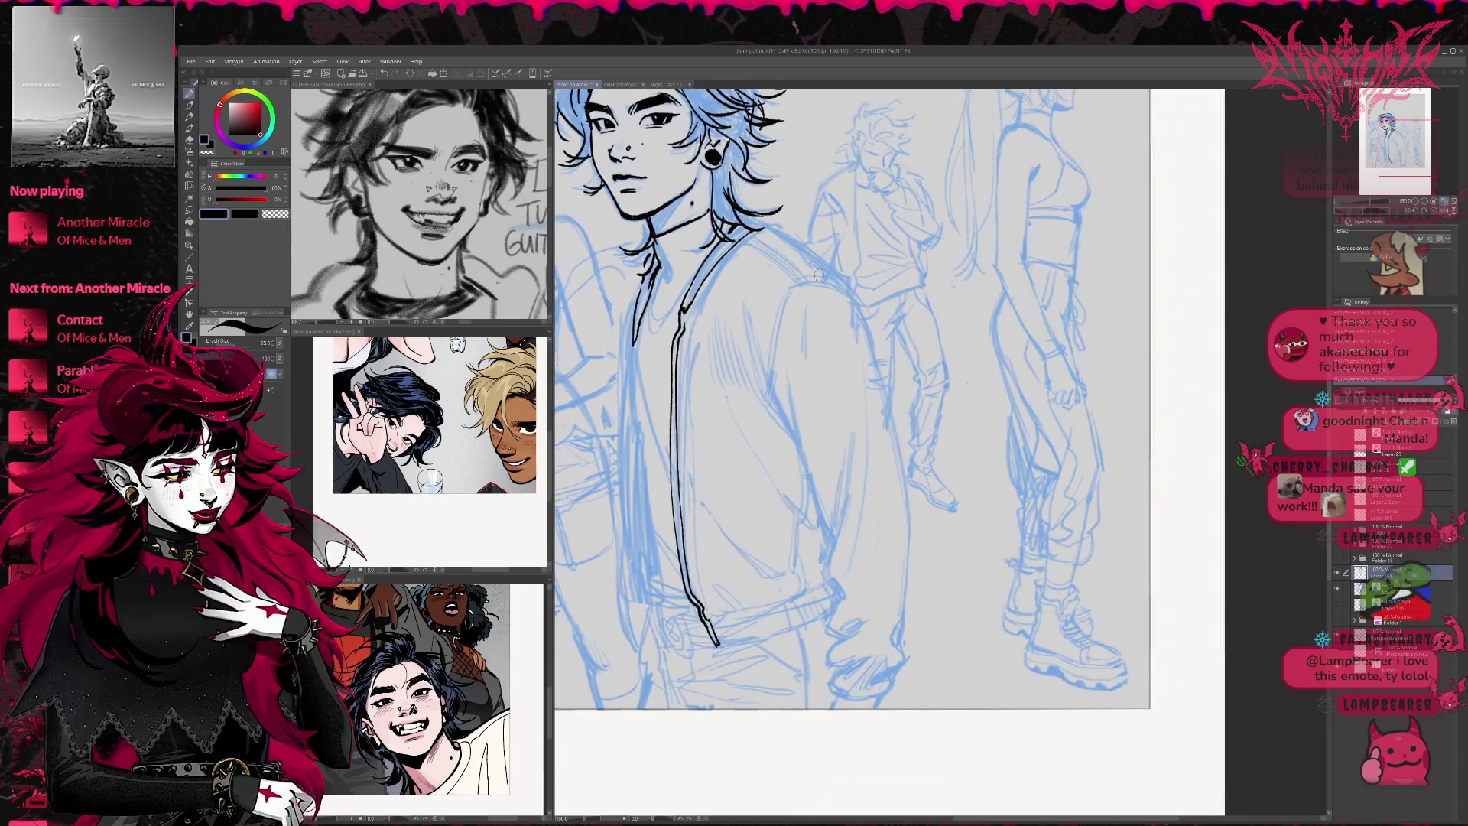
Ink and darken the jacket's left front edge and inner zipper line
mouse_move(635, 337)
left_mouse_down()
mouse_move(623, 601)
mouse_move(644, 641)
left_mouse_up()
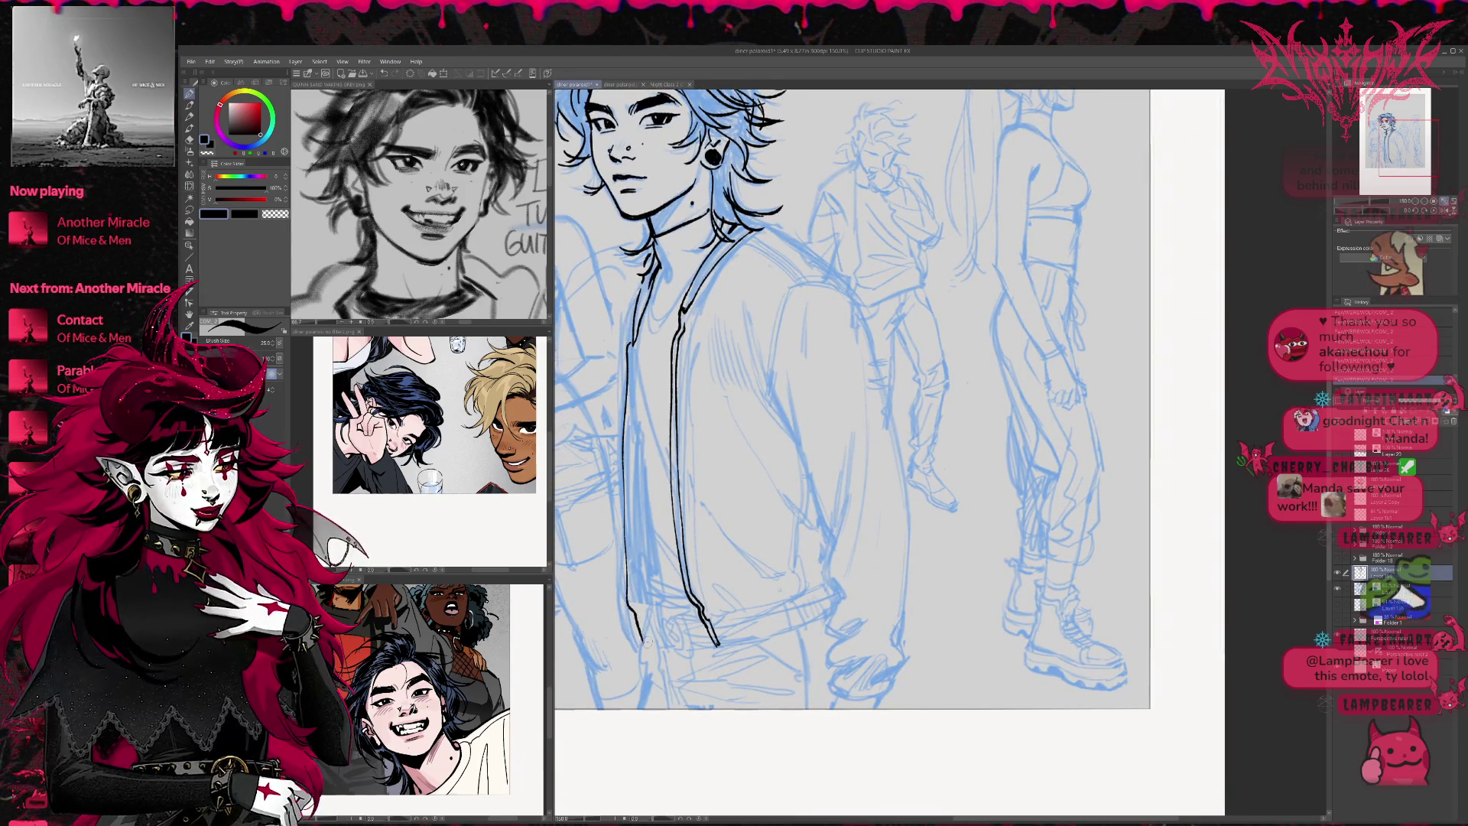
left_click_drag(632, 530, 636, 612)
mouse_move(629, 411)
left_mouse_down()
mouse_move(632, 337)
mouse_move(641, 610)
mouse_move(695, 621)
left_mouse_up()
left_click_drag(635, 454, 648, 537)
left_click_drag(634, 429, 678, 584)
left_click_drag(658, 468, 676, 540)
mouse_move(644, 377)
left_mouse_down()
mouse_move(660, 469)
mouse_move(685, 427)
left_mouse_up()
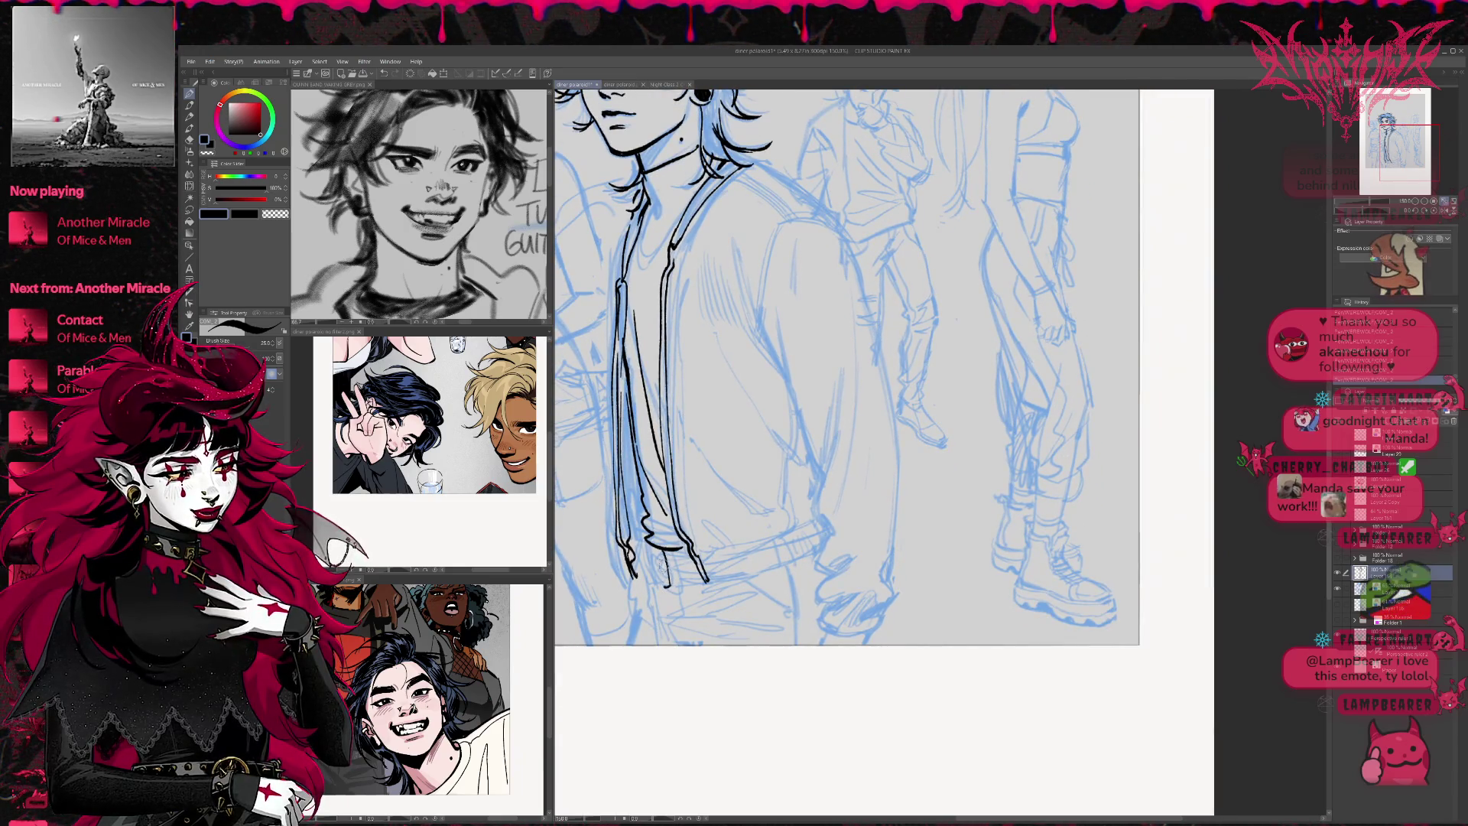
mouse_move(665, 580)
left_mouse_down()
mouse_move(676, 595)
mouse_move(656, 556)
mouse_move(694, 580)
mouse_move(658, 585)
mouse_move(689, 568)
mouse_move(689, 584)
mouse_move(652, 573)
mouse_move(657, 587)
left_mouse_up()
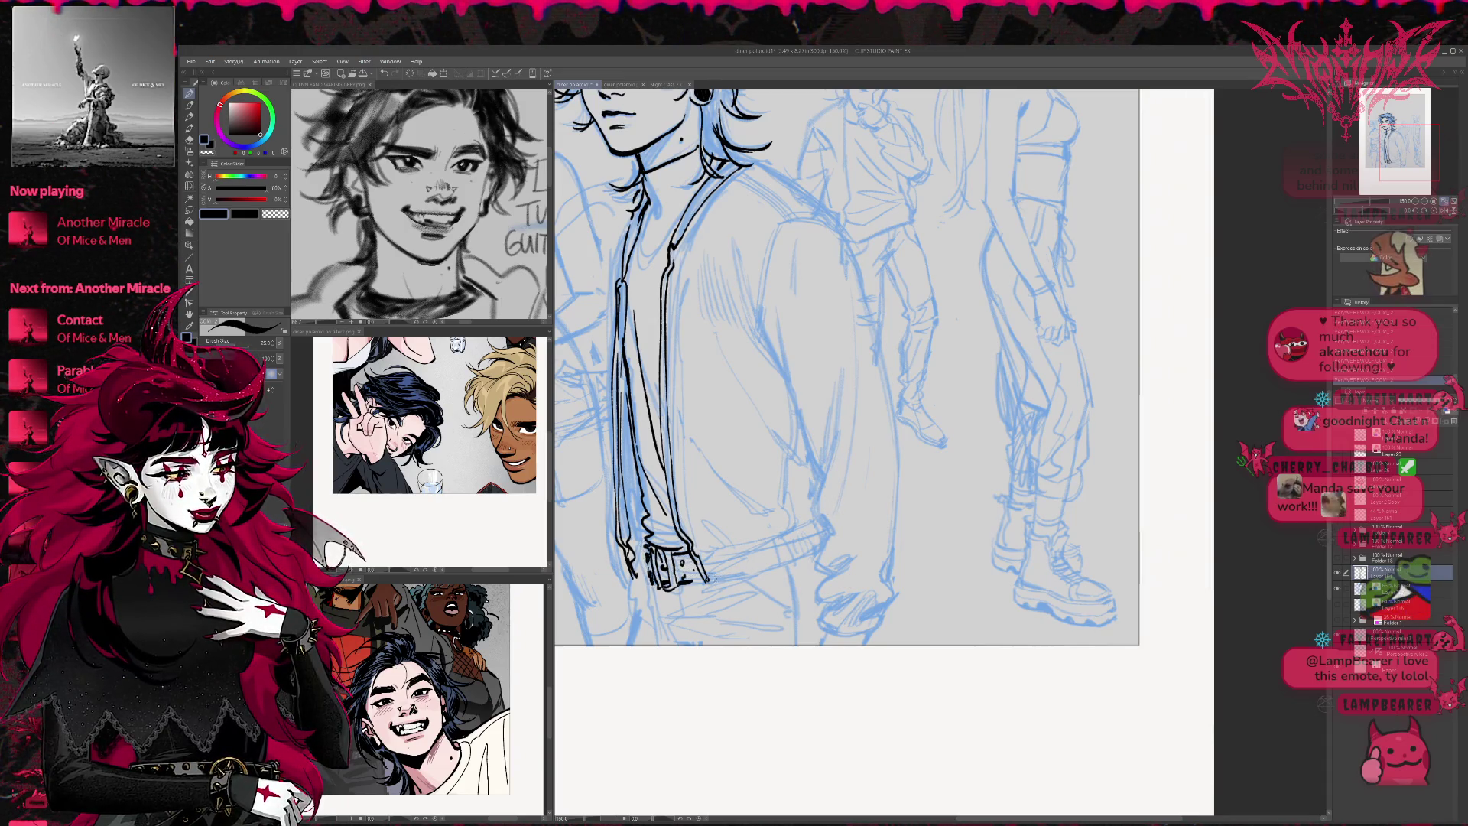
Ink the jacket hem, belt line across the hip, jeans line and the jacket's side and back edges
left_click_drag(792, 559, 823, 539)
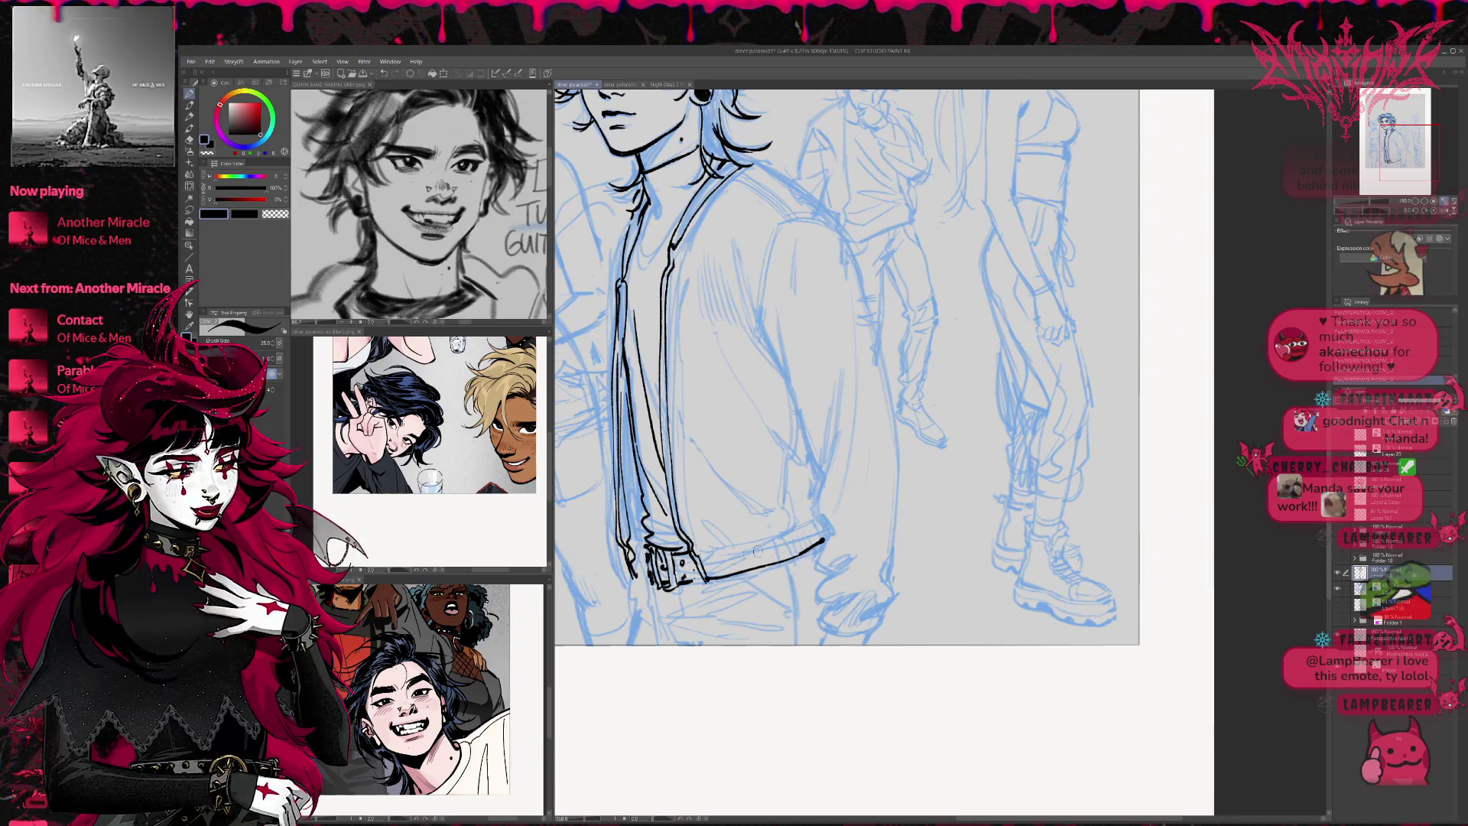
left_click_drag(783, 561, 801, 644)
mouse_move(679, 591)
left_mouse_down()
mouse_move(677, 616)
mouse_move(653, 623)
left_mouse_up()
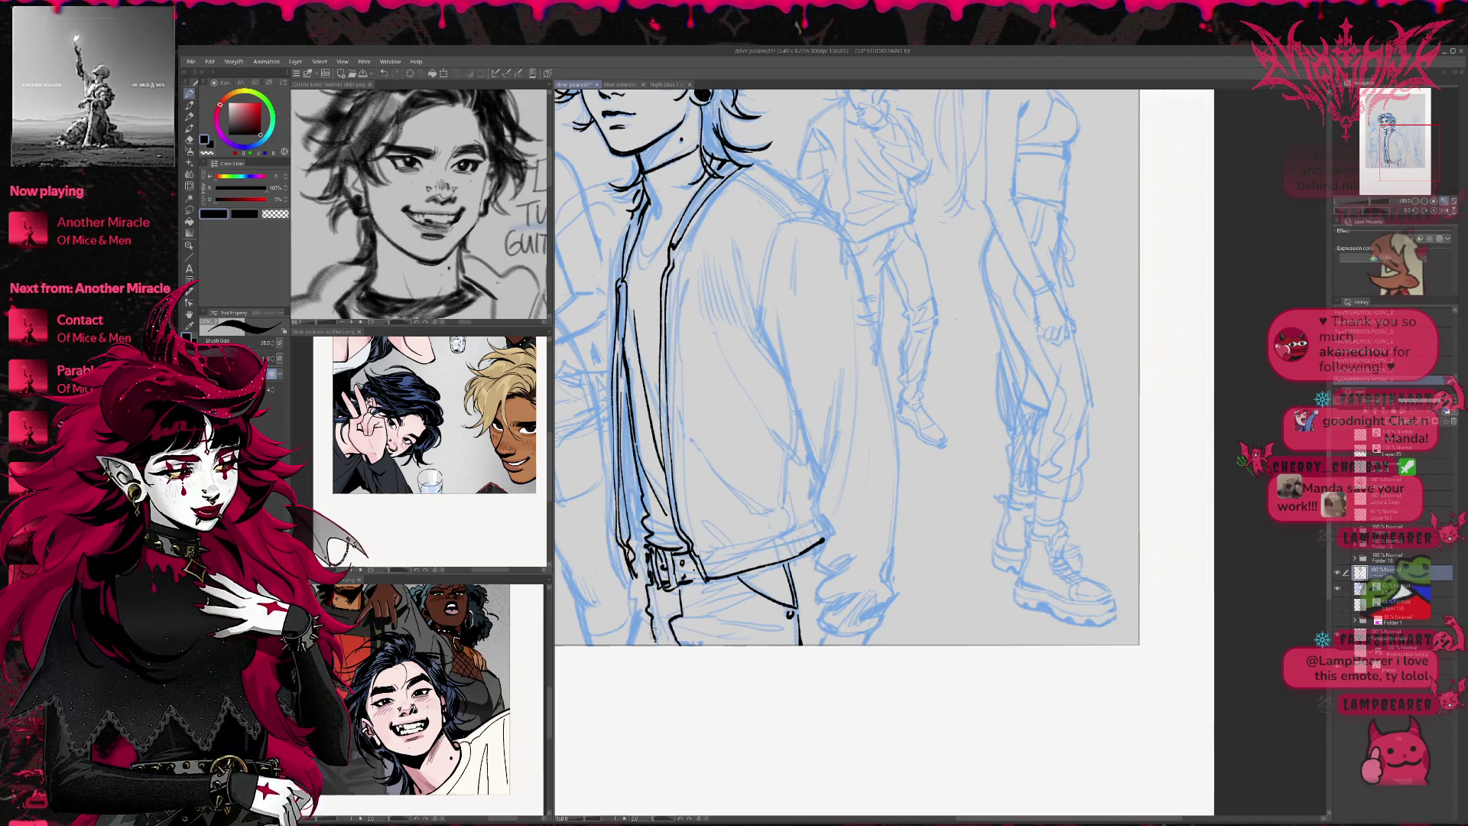
left_click_drag(710, 507, 729, 512)
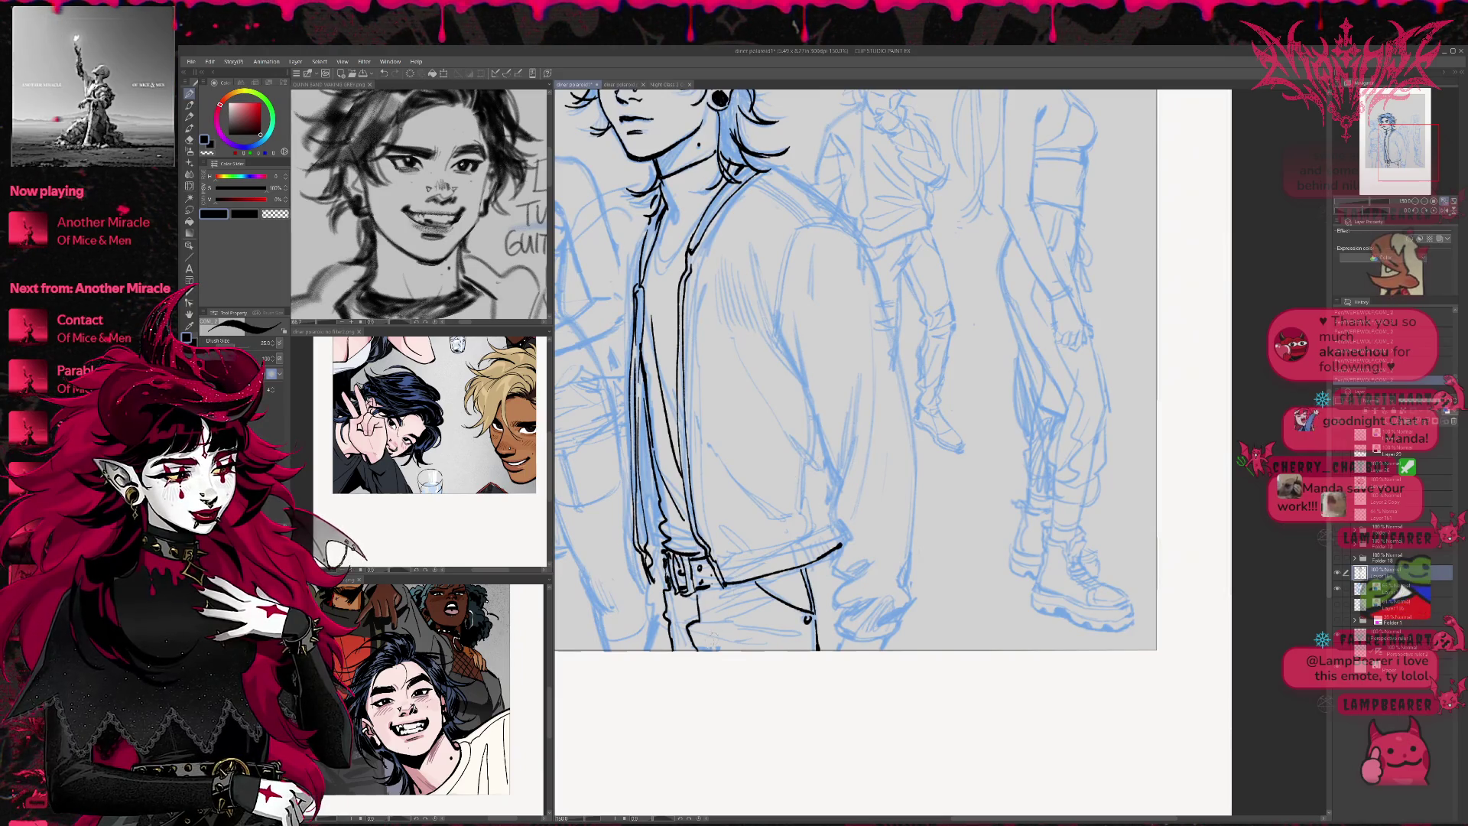
left_click_drag(668, 606, 746, 612)
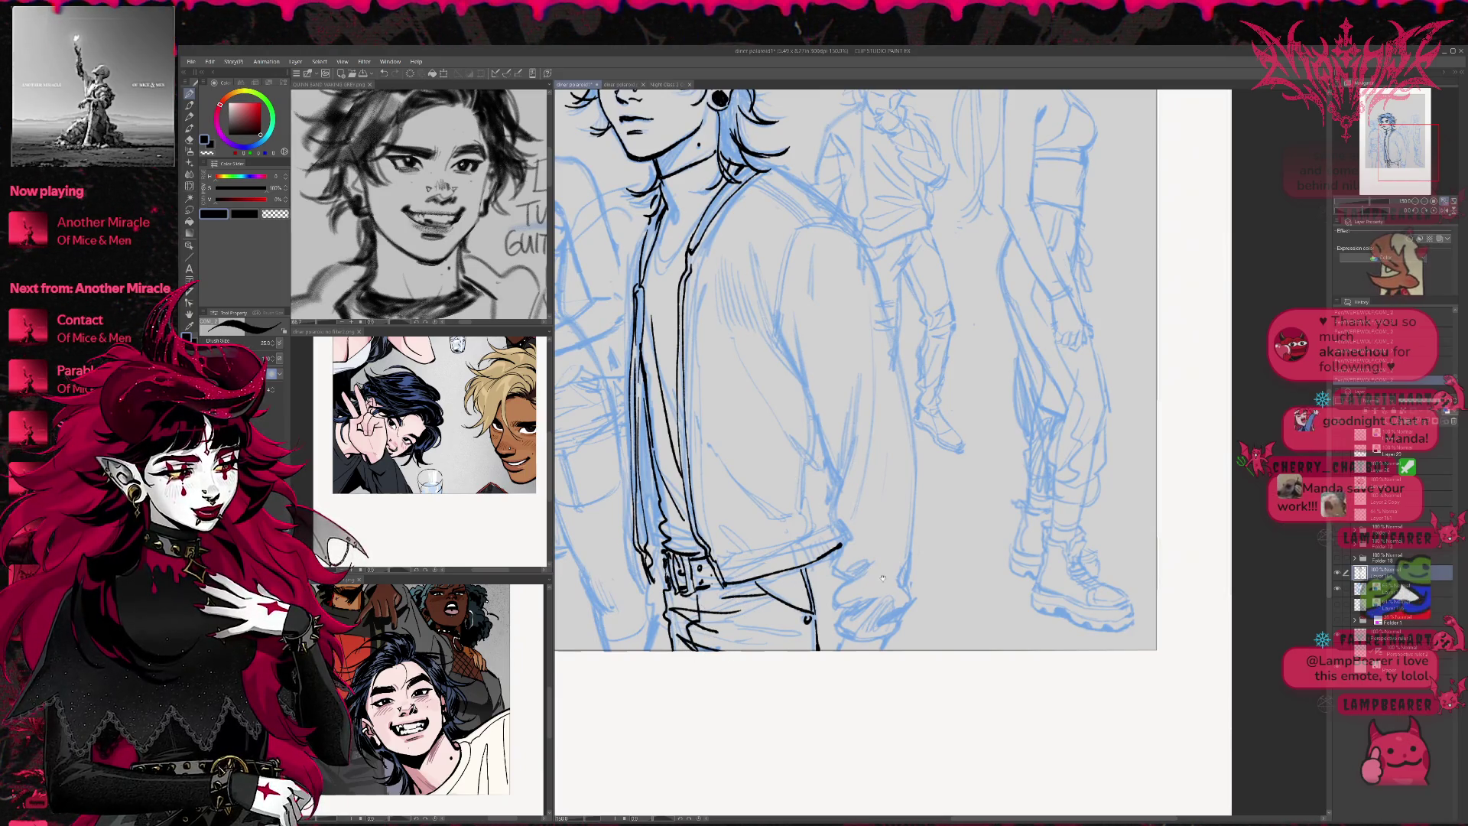
left_click_drag(883, 579, 829, 572)
mouse_move(725, 327)
left_mouse_down()
mouse_move(751, 376)
mouse_move(795, 645)
left_mouse_up()
mouse_move(799, 222)
left_mouse_down()
mouse_move(852, 379)
mouse_move(864, 541)
left_mouse_up()
mouse_move(857, 605)
left_mouse_down()
mouse_move(839, 633)
mouse_move(848, 750)
left_mouse_up()
Ink the jacket's shoulder and inner arm with hatching, plus folds on the lower jacket
left_click_drag(816, 315, 741, 265)
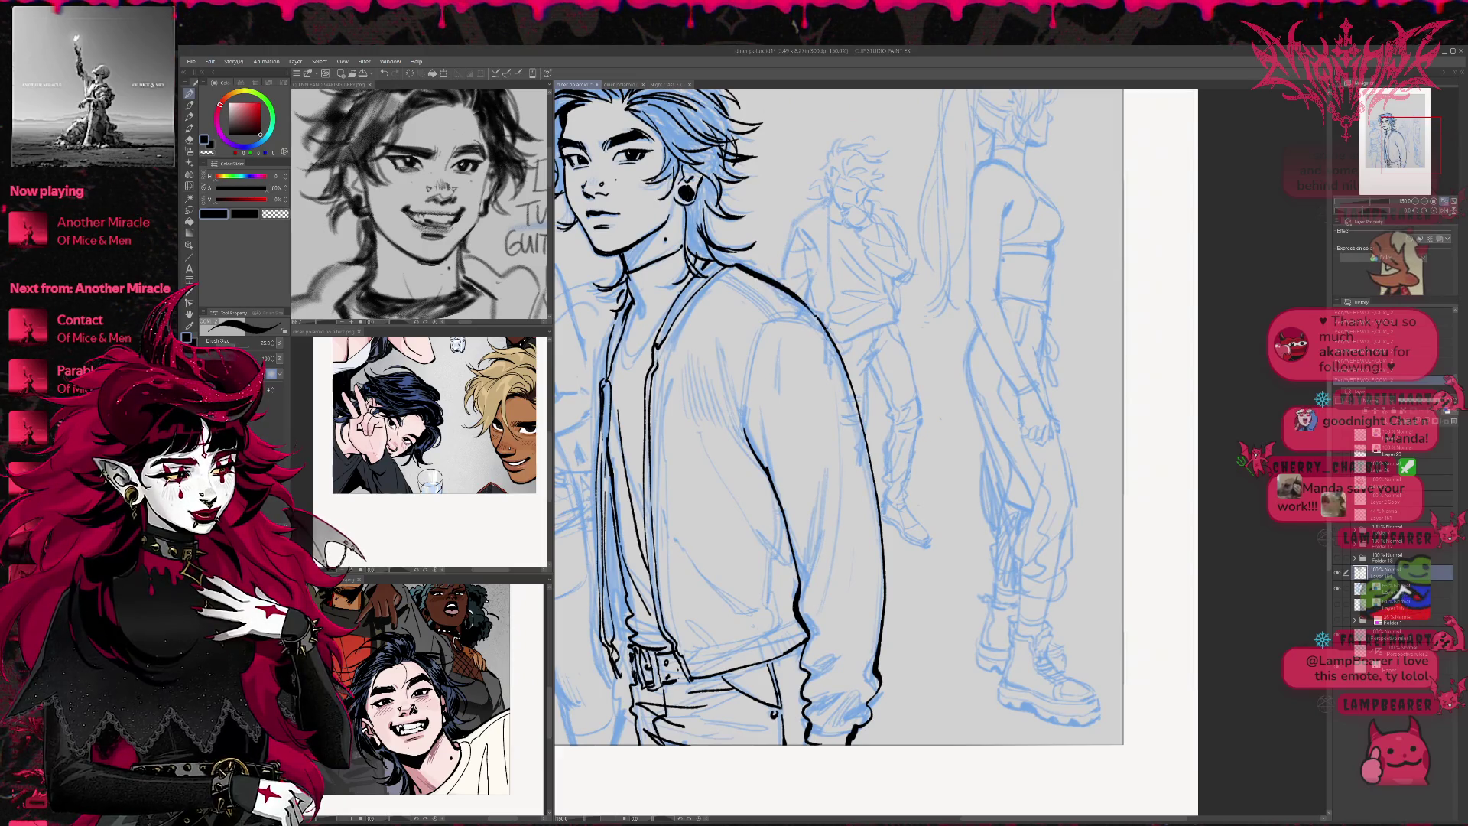
left_click_drag(815, 314, 734, 264)
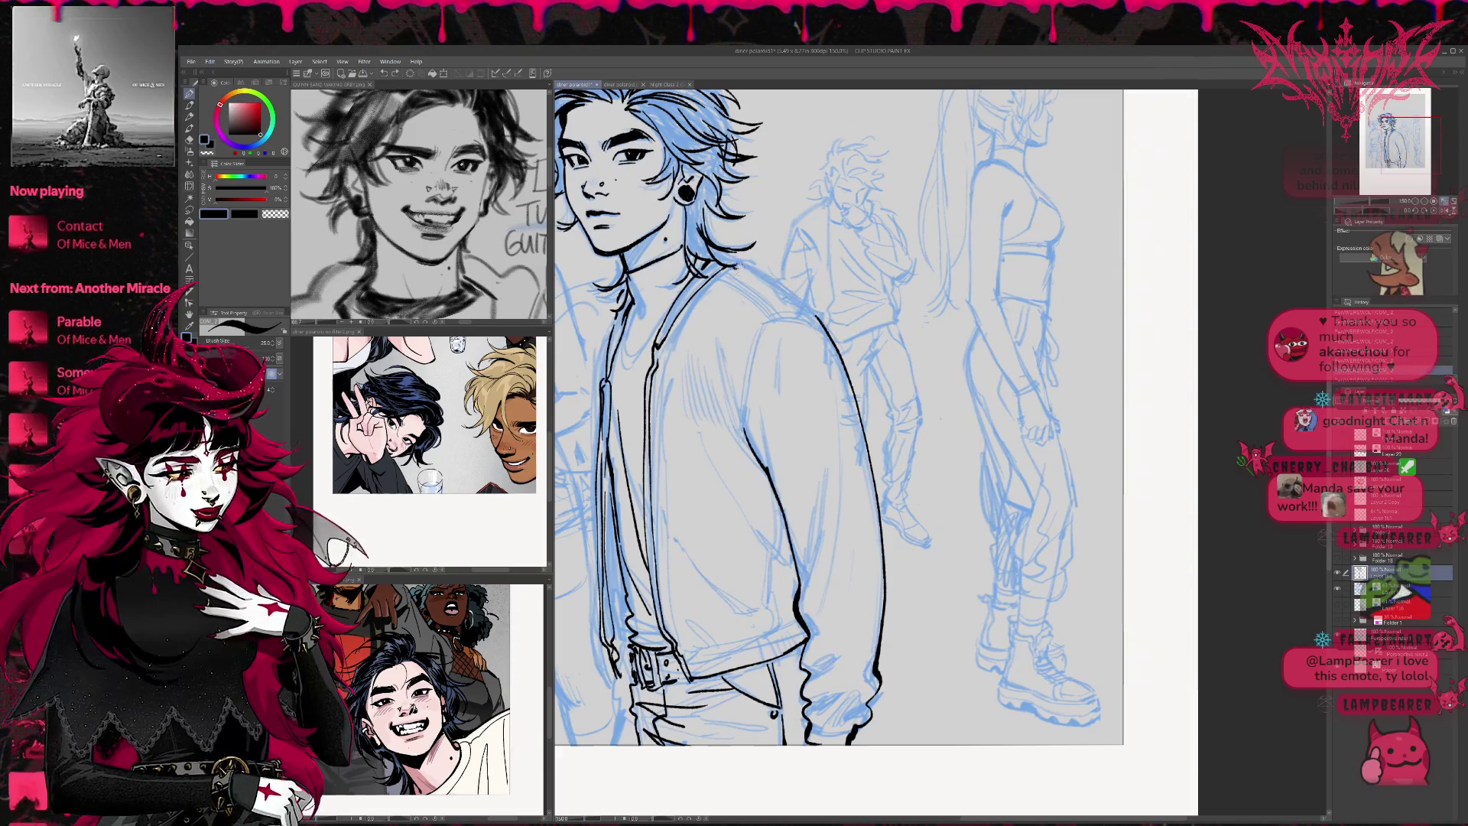
left_click_drag(842, 420, 875, 413)
left_click_drag(801, 313, 835, 307)
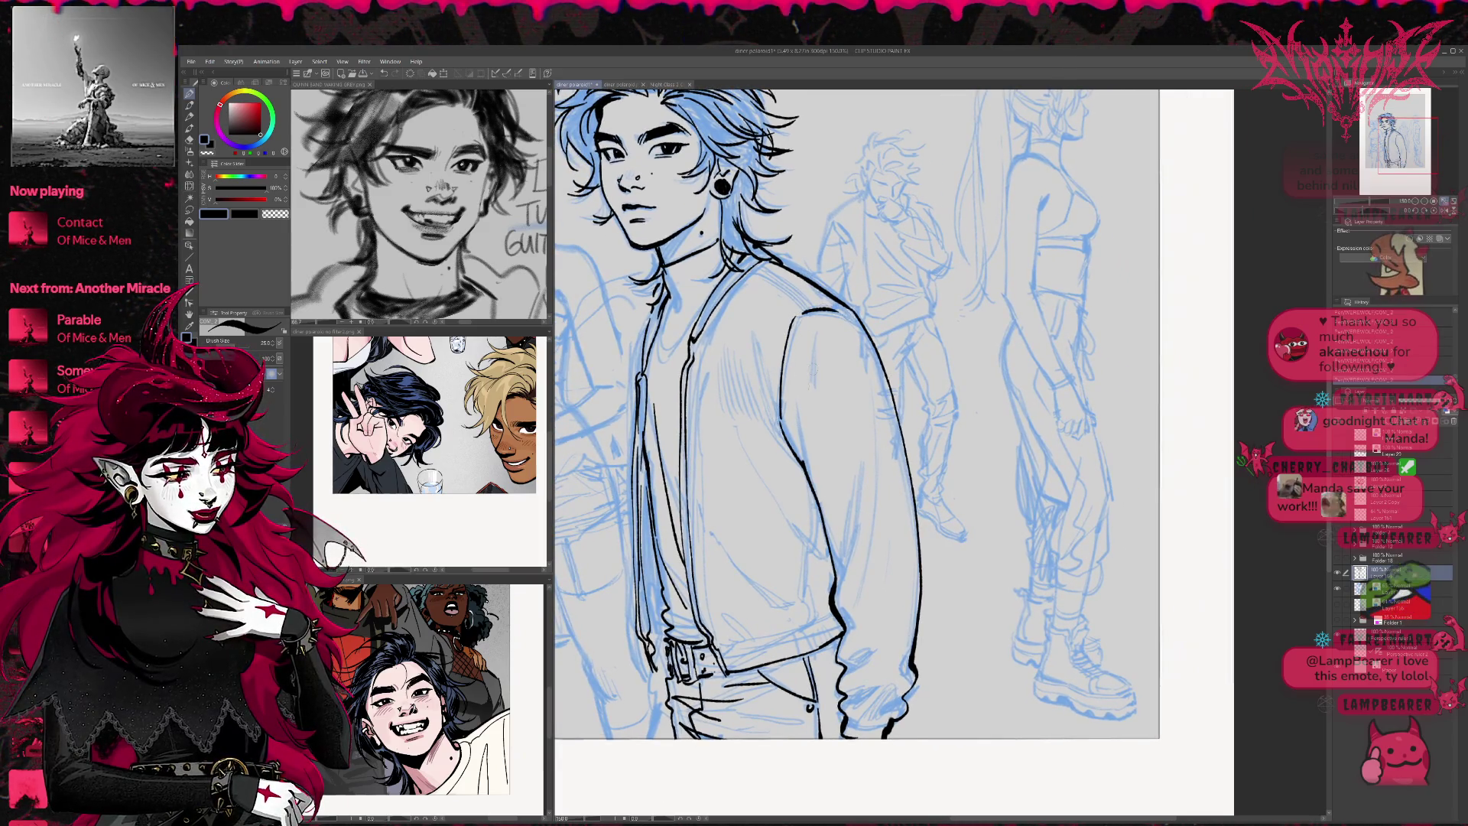
mouse_move(749, 360)
left_mouse_down()
mouse_move(794, 462)
mouse_move(736, 407)
left_mouse_up()
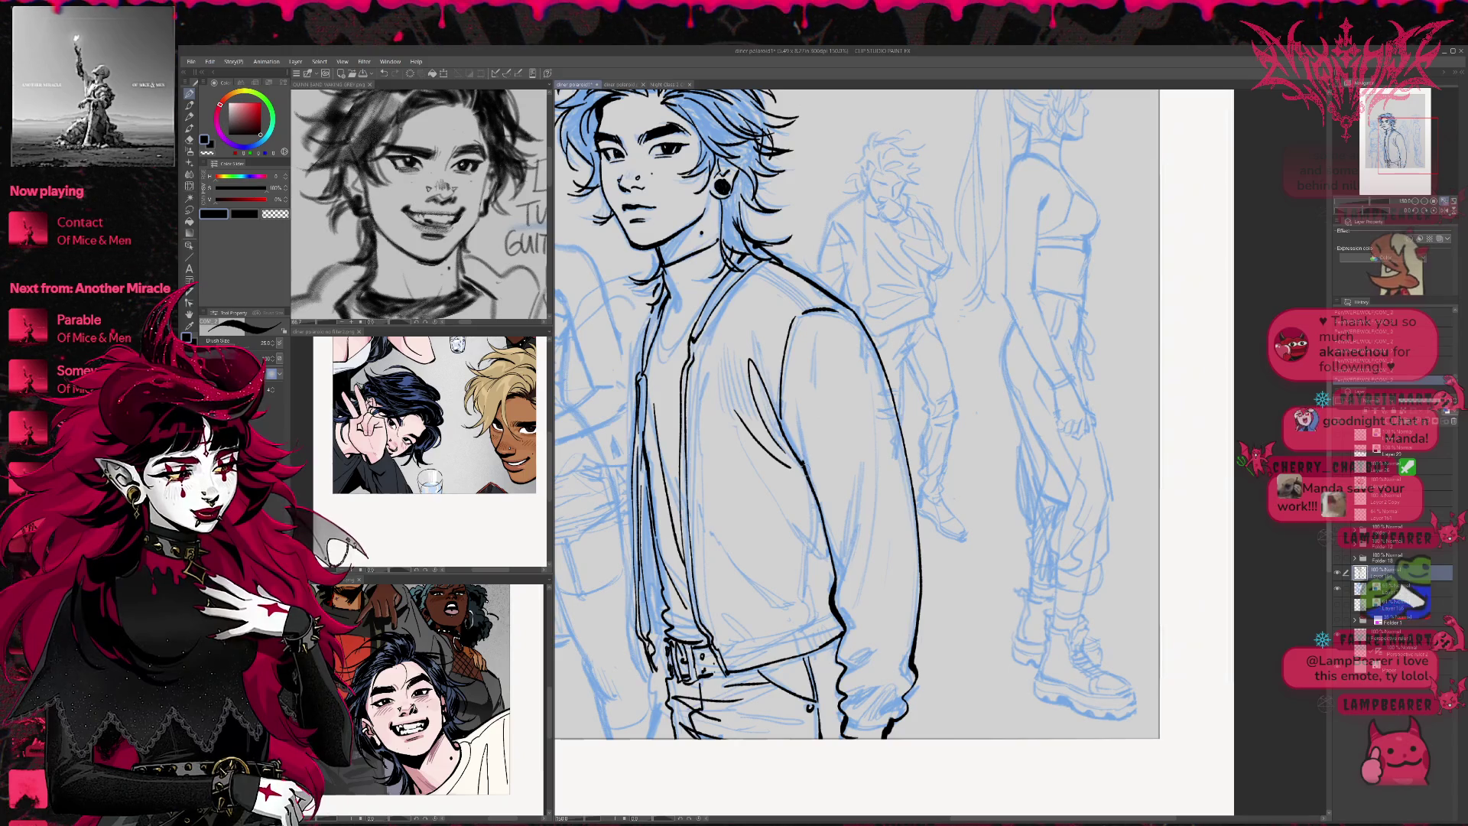
left_click_drag(842, 421, 821, 386)
left_click_drag(775, 490, 811, 528)
mouse_move(740, 437)
left_mouse_down()
mouse_move(776, 494)
mouse_move(757, 573)
left_mouse_up()
left_click_drag(738, 544, 785, 574)
left_click_drag(704, 614, 755, 604)
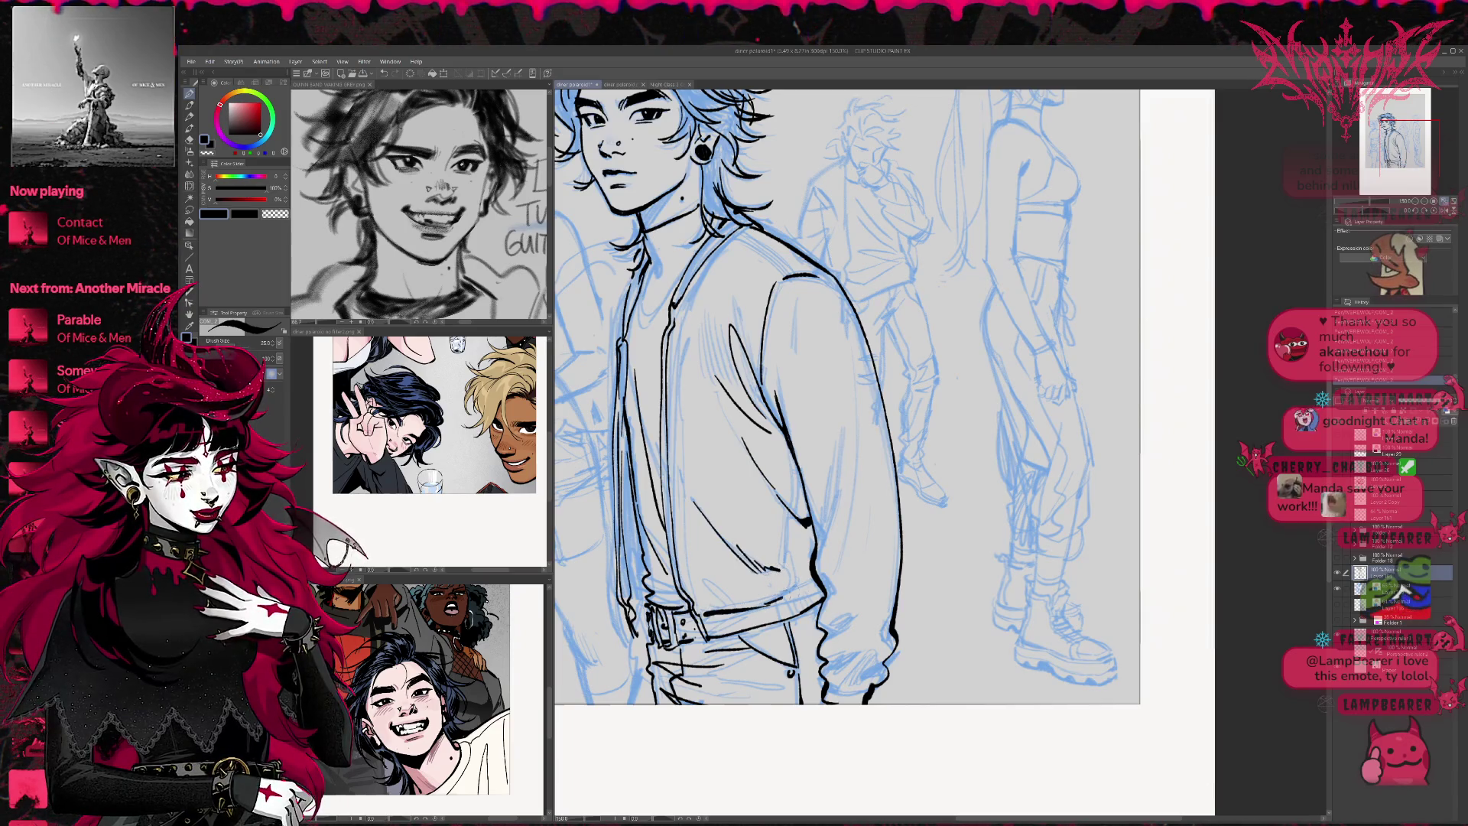
Ink the jacket's shoulder seam, collar detail, left edge and the belt's strokes
mouse_move(768, 284)
left_mouse_down()
mouse_move(788, 327)
mouse_move(812, 324)
left_mouse_up()
mouse_move(750, 277)
left_mouse_down()
mouse_move(782, 303)
mouse_move(831, 311)
left_mouse_up()
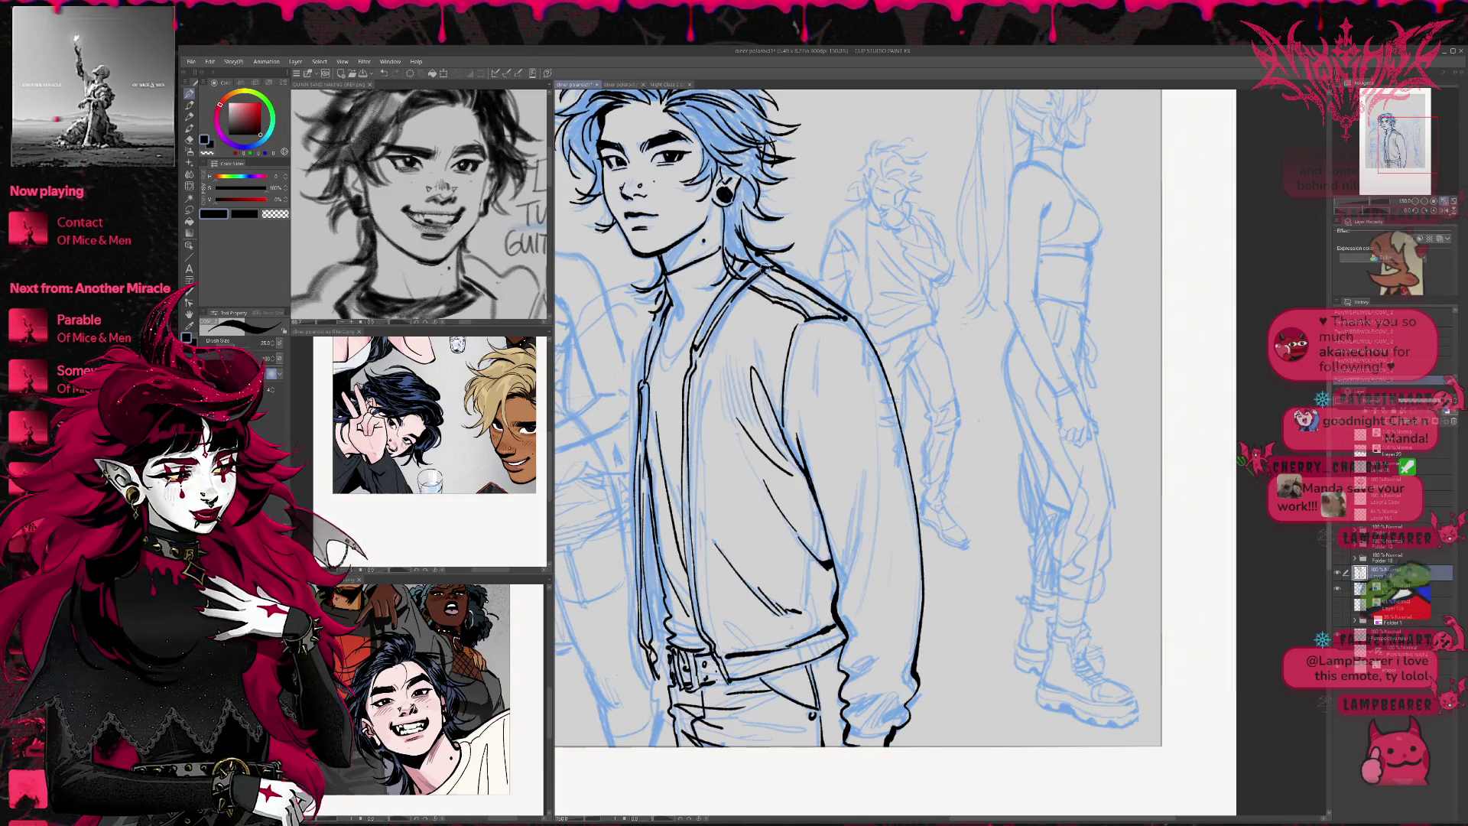
left_click_drag(764, 269, 800, 281)
left_click_drag(717, 332, 708, 316)
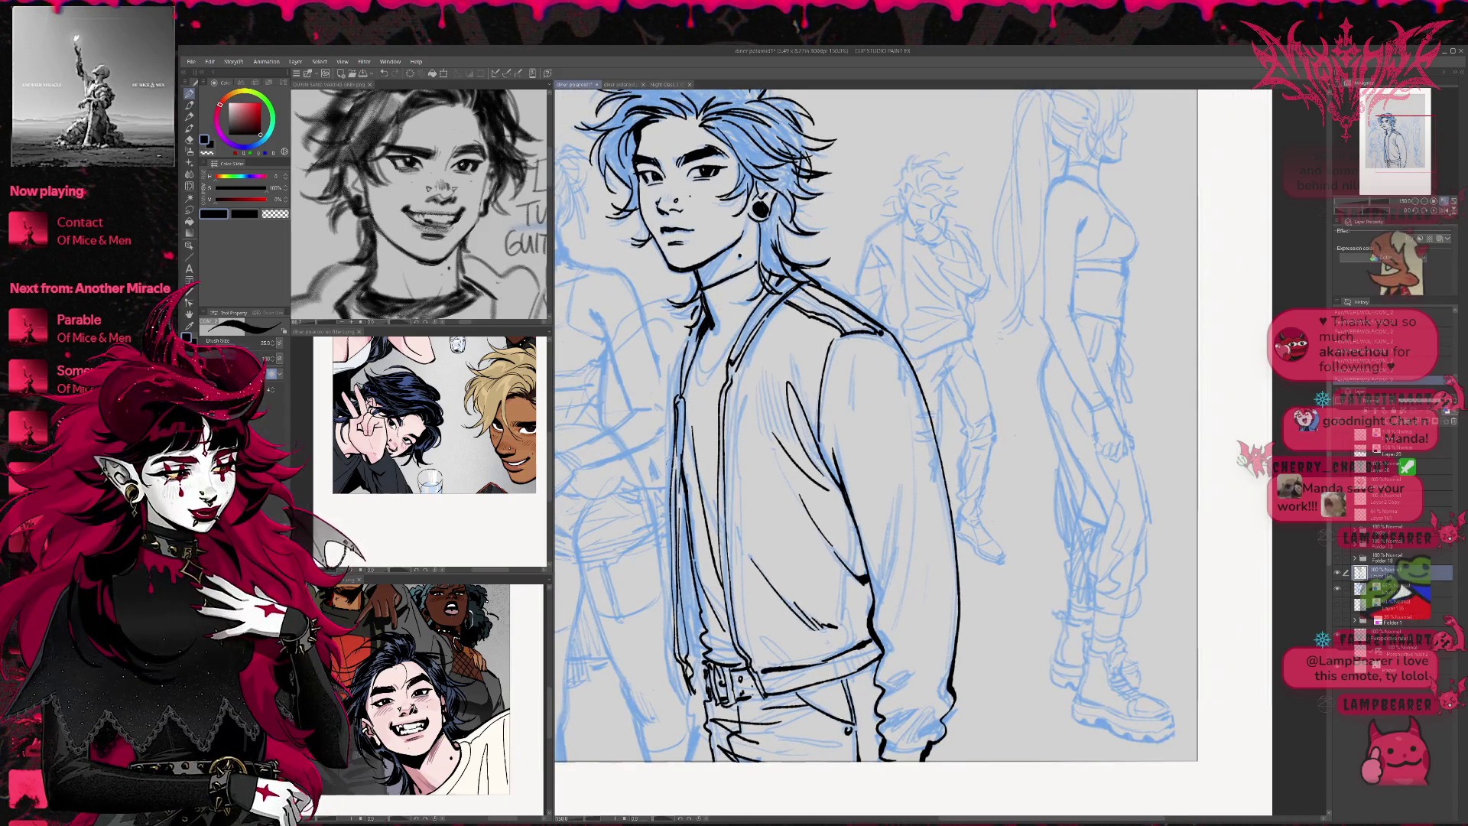
mouse_move(792, 412)
left_mouse_down()
mouse_move(918, 404)
mouse_move(855, 361)
left_mouse_up()
left_click_drag(732, 420, 731, 549)
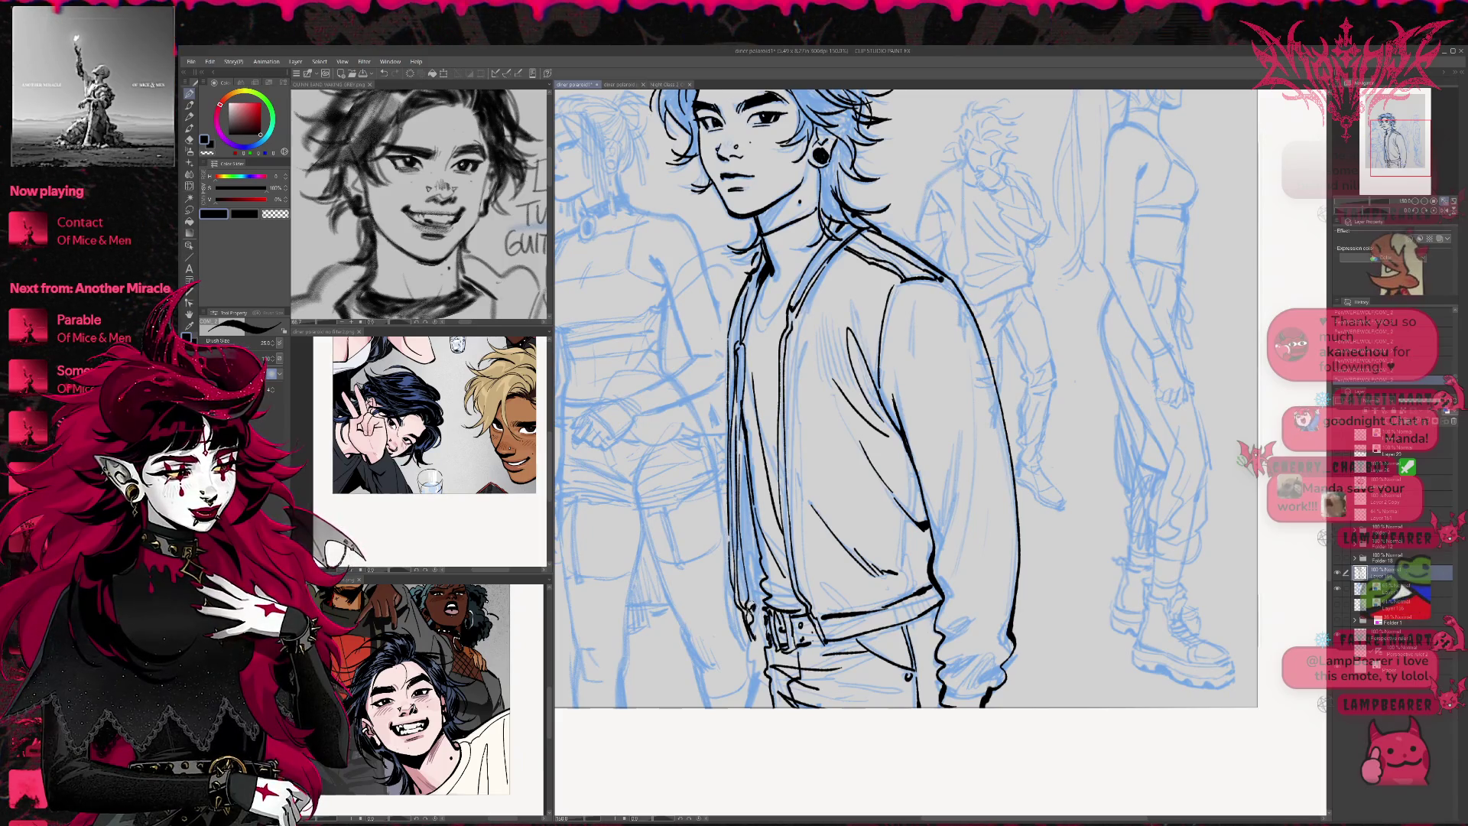
left_click_drag(757, 612, 768, 633)
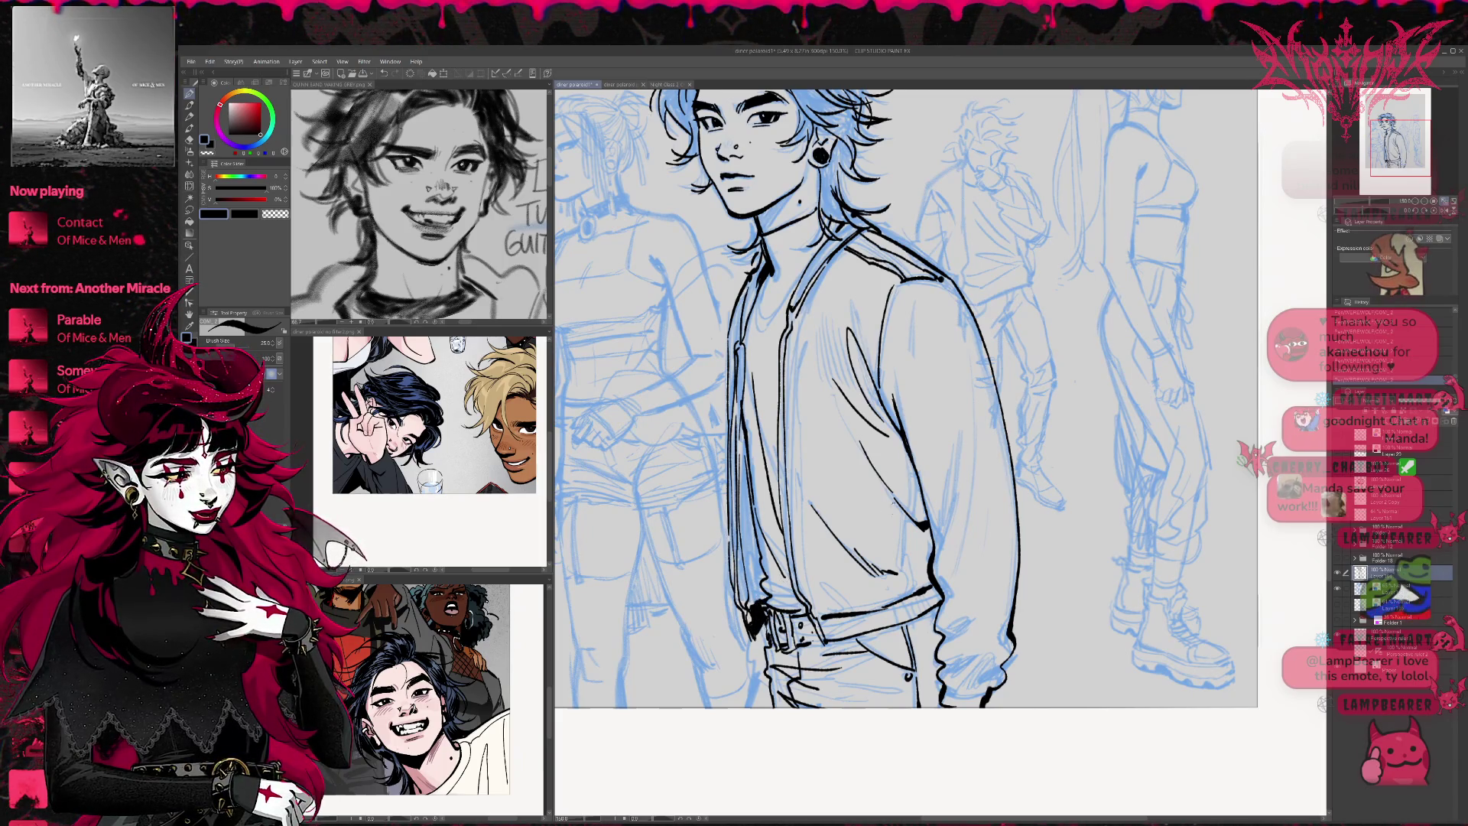
left_click_drag(915, 475, 860, 443)
left_click_drag(690, 588, 711, 664)
left_click_drag(697, 611, 710, 633)
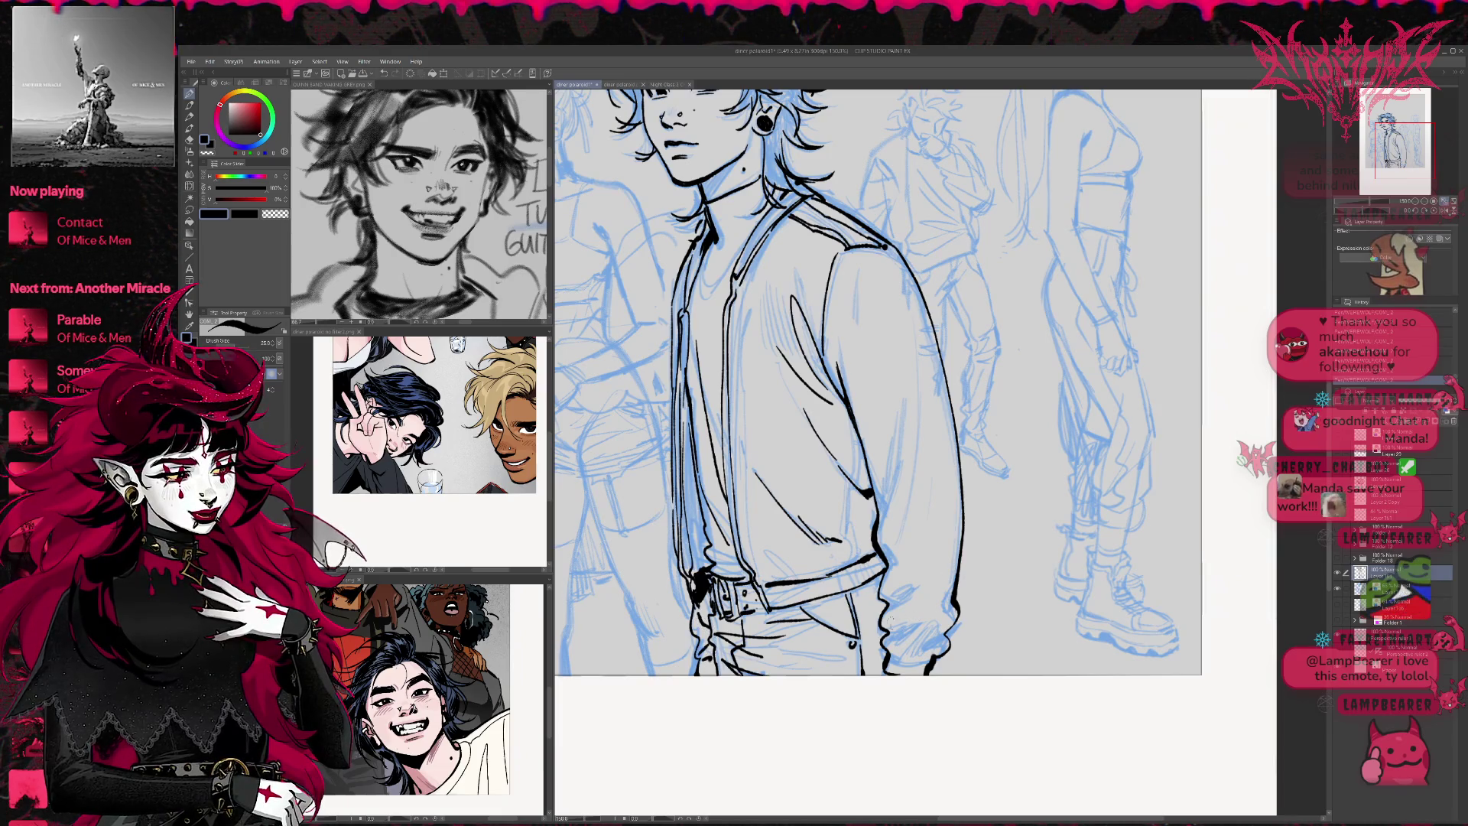
Ink the sleeve cuff, undoing stray strokes, and the right side of the sleeve
left_click_drag(884, 612, 900, 599)
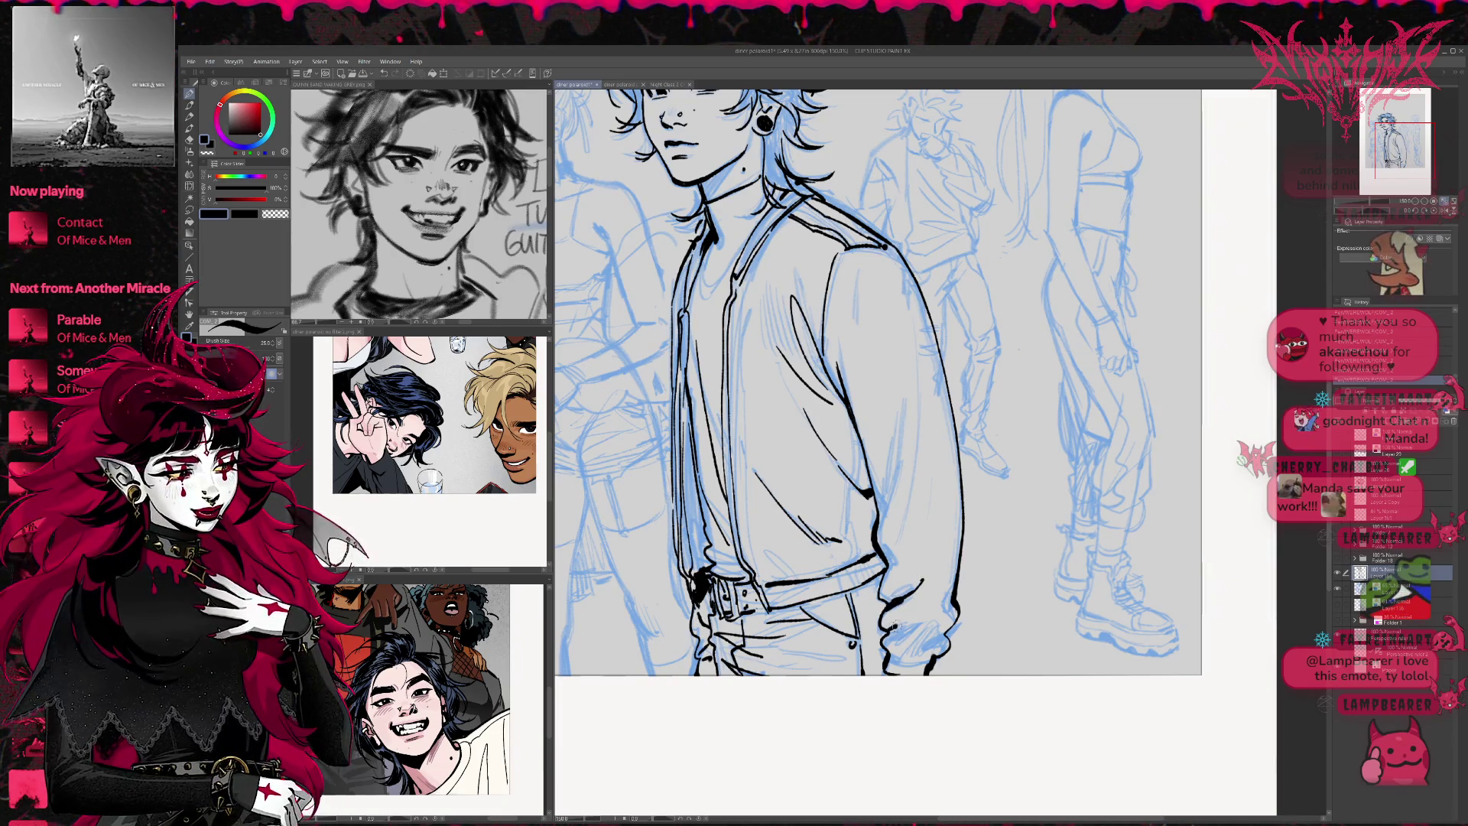
left_click_drag(956, 605, 927, 610)
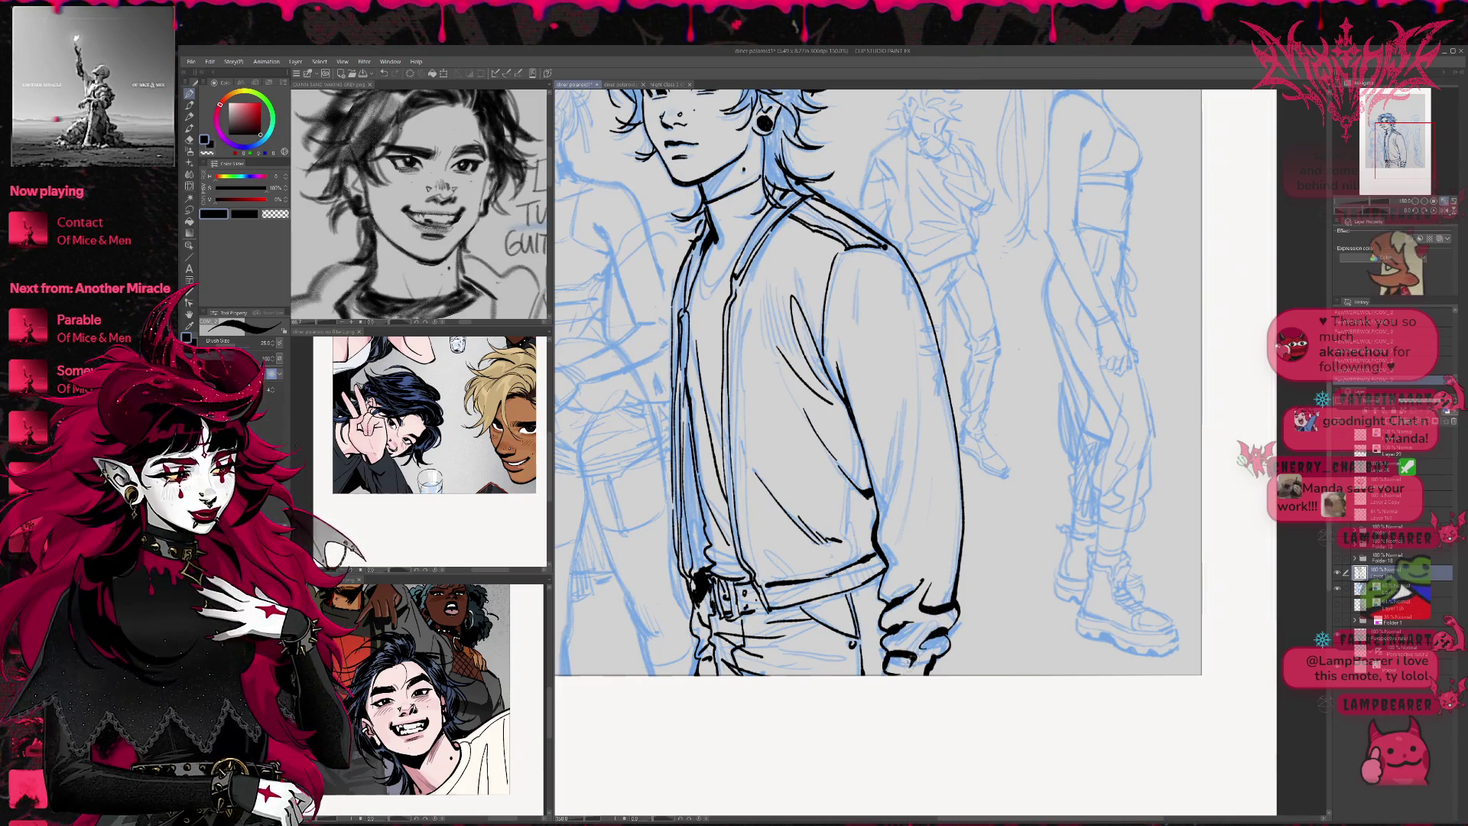
key("ctrl+z")
key("ctrl+z")
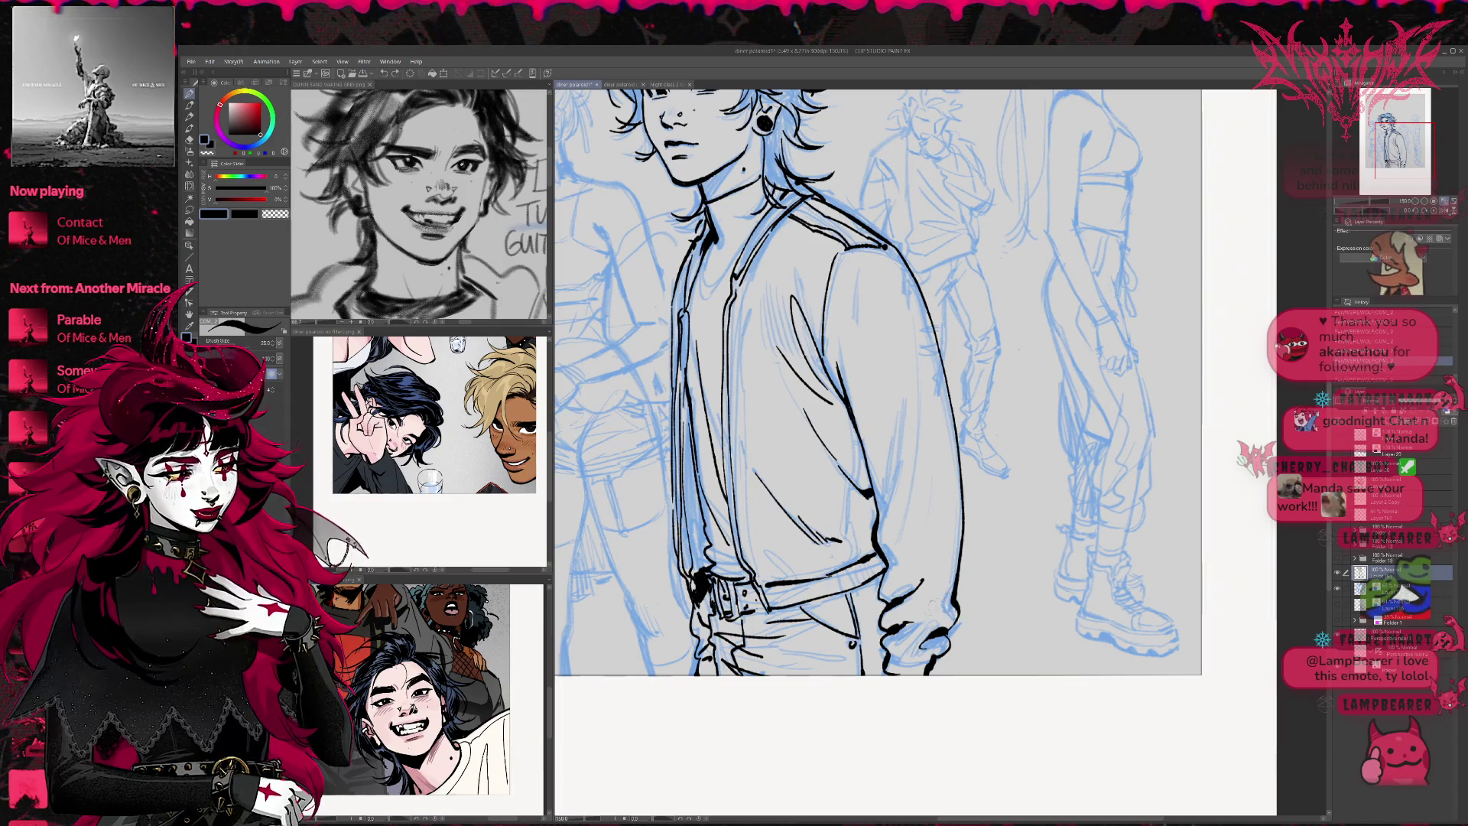
left_click_drag(945, 606, 924, 615)
key("ctrl+z")
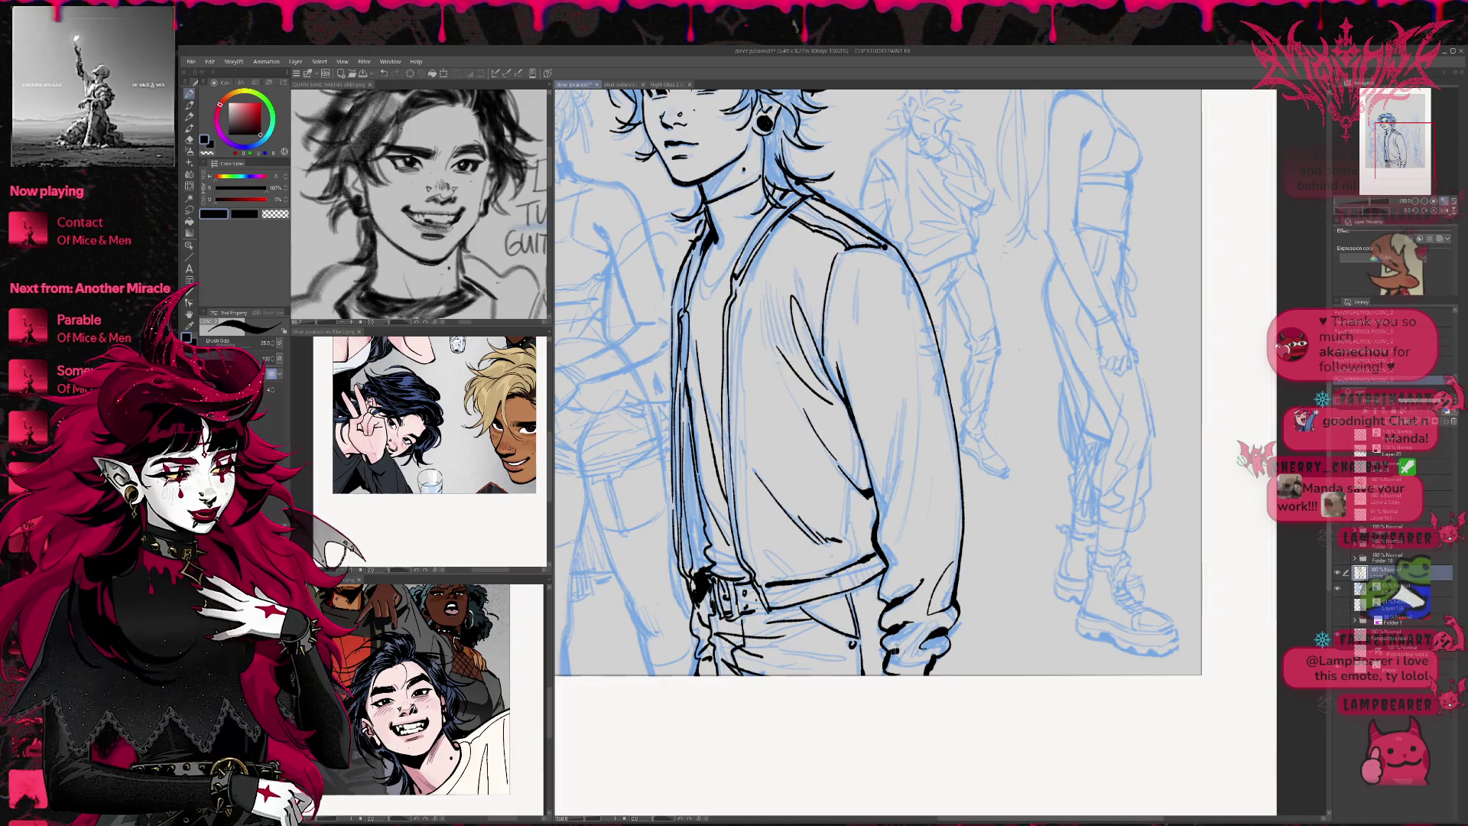
left_click_drag(924, 650, 892, 673)
left_click_drag(890, 569, 924, 446)
left_click_drag(878, 521, 892, 414)
Hatch the bottom of the jeans and add fold lines to the shirt
mouse_move(951, 325)
left_mouse_down()
mouse_move(986, 413)
mouse_move(1001, 359)
left_mouse_up()
left_click_drag(899, 687, 834, 702)
left_click_drag(890, 700, 849, 710)
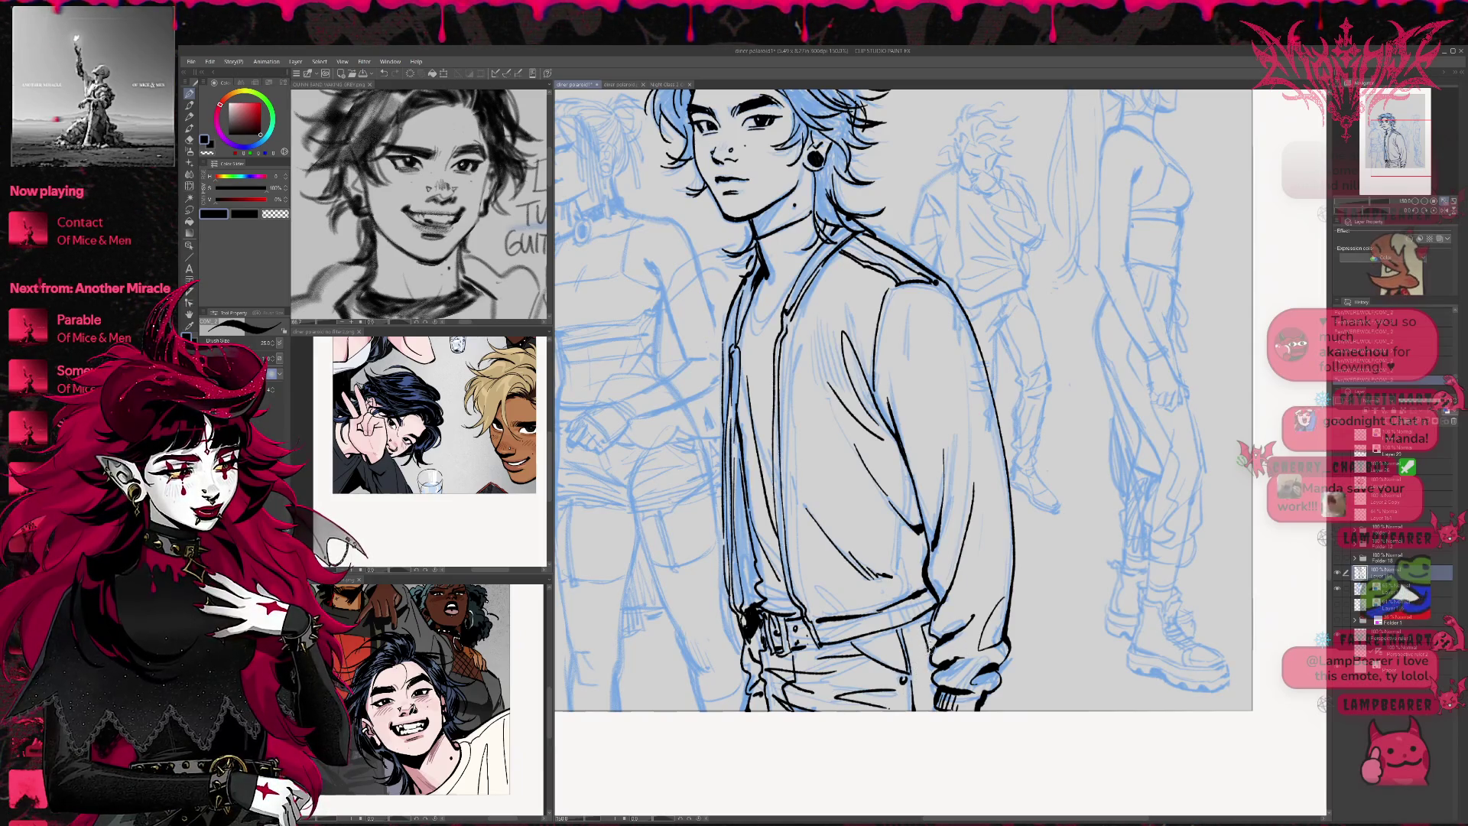
mouse_move(939, 683)
left_mouse_down()
mouse_move(931, 700)
mouse_move(903, 618)
left_mouse_up()
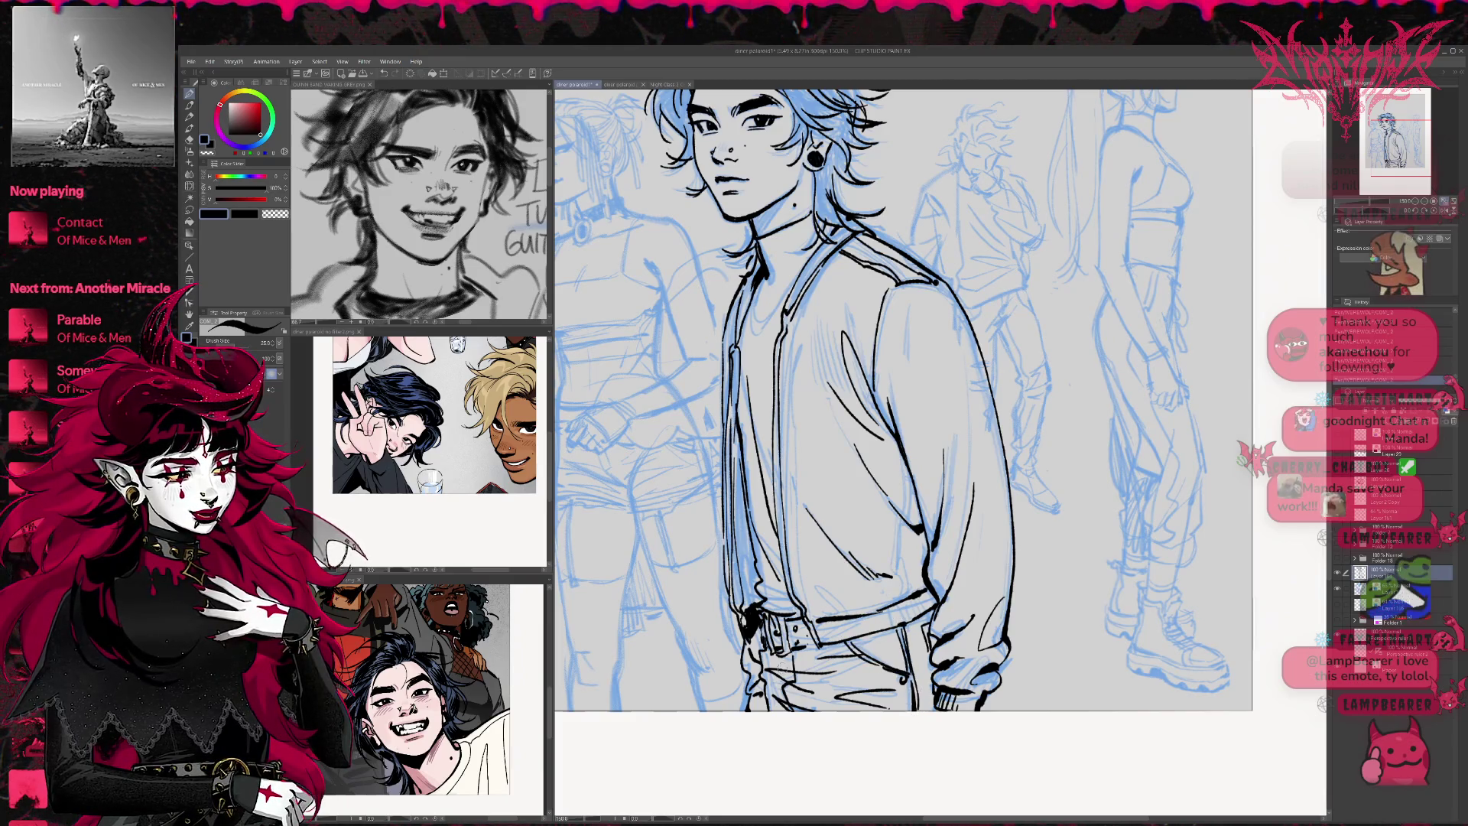
scroll(777, 392, "up", 2)
left_click_drag(773, 452, 776, 569)
left_click_drag(780, 633, 803, 688)
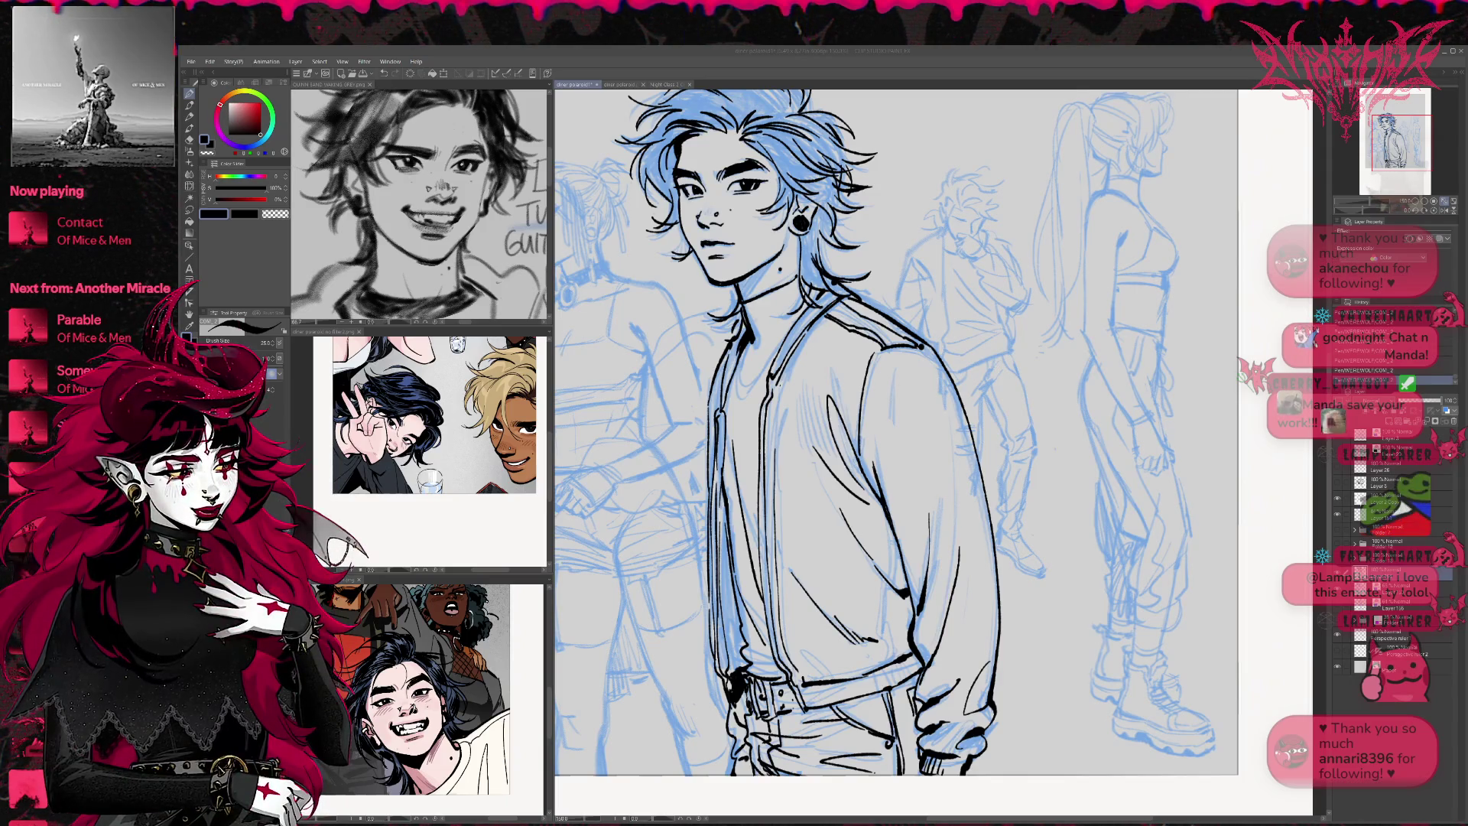
Zoom in on the man's face and the neighbouring woman
mouse_move(901, 463)
left_mouse_down()
mouse_move(1011, 434)
mouse_move(1060, 497)
left_mouse_up()
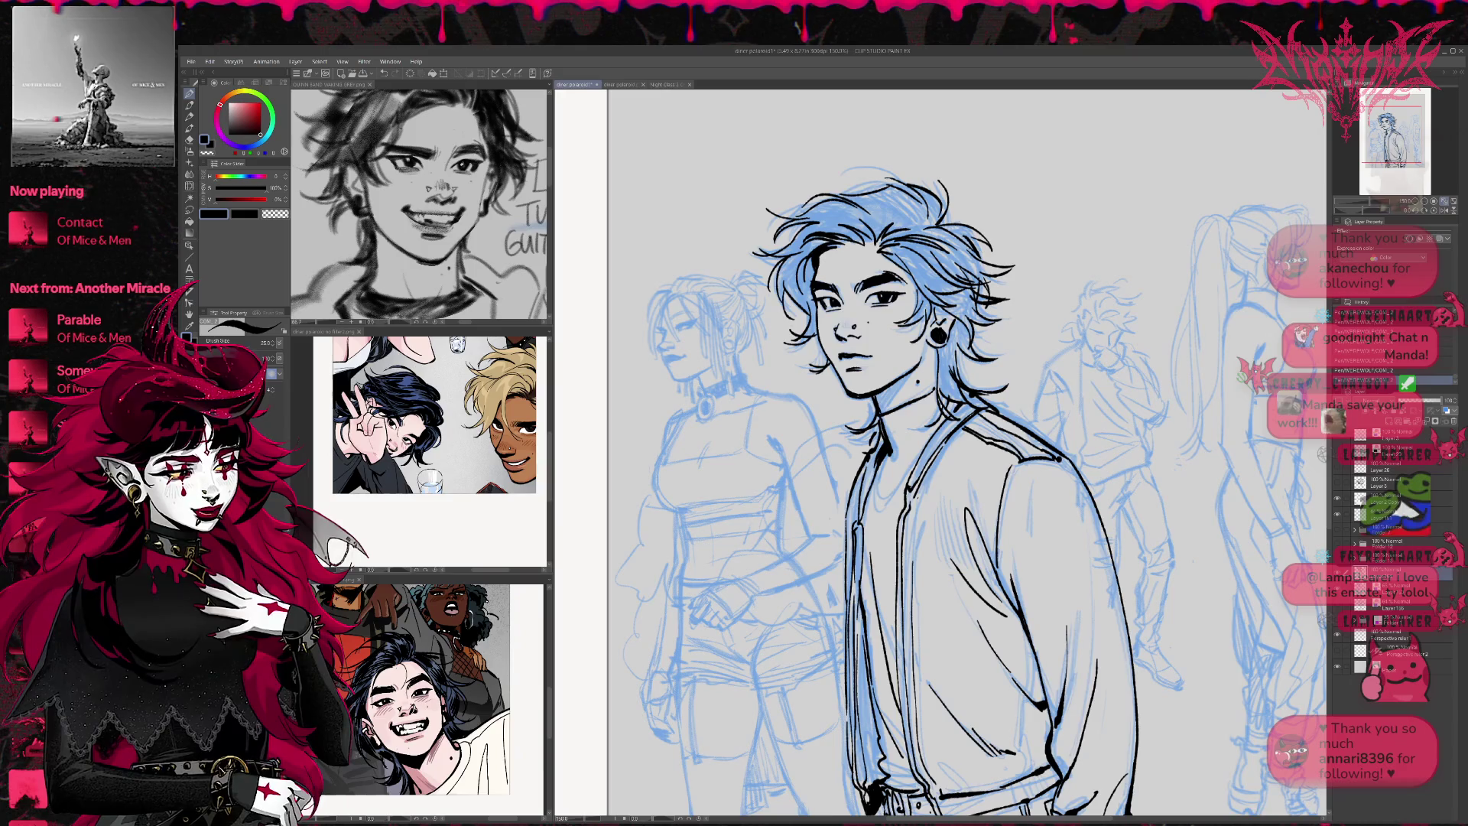
key("ctrl+plus")
key("ctrl+plus")
key("ctrl+plus")
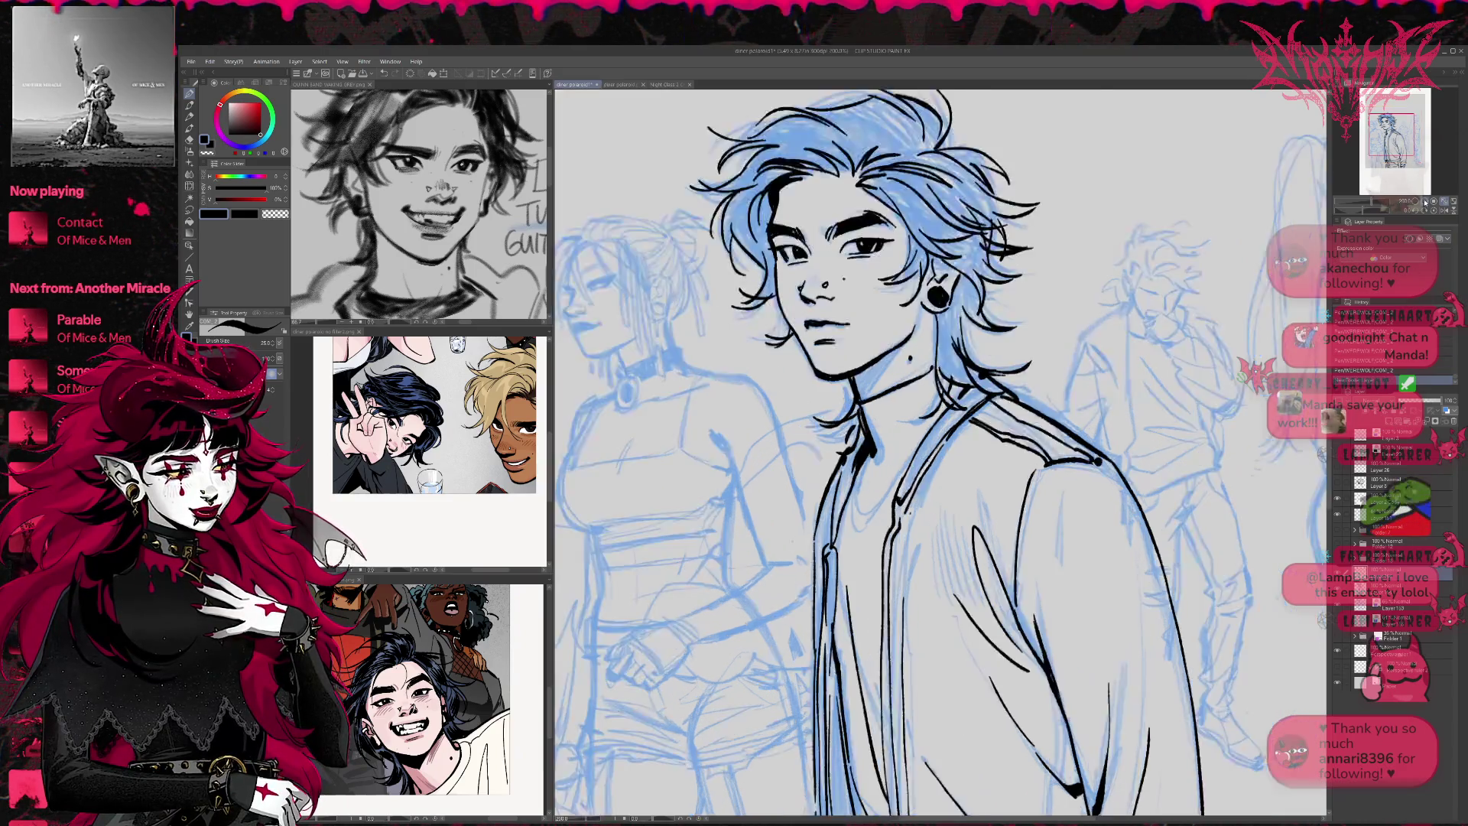
mouse_move(738, 324)
left_mouse_down()
mouse_move(1110, 536)
mouse_move(1143, 591)
left_mouse_up()
Ink the woman's eye and lashes, nose bridge, and lips, darkening the lower lip
mouse_move(729, 417)
left_mouse_down()
mouse_move(673, 412)
mouse_move(737, 436)
left_mouse_up()
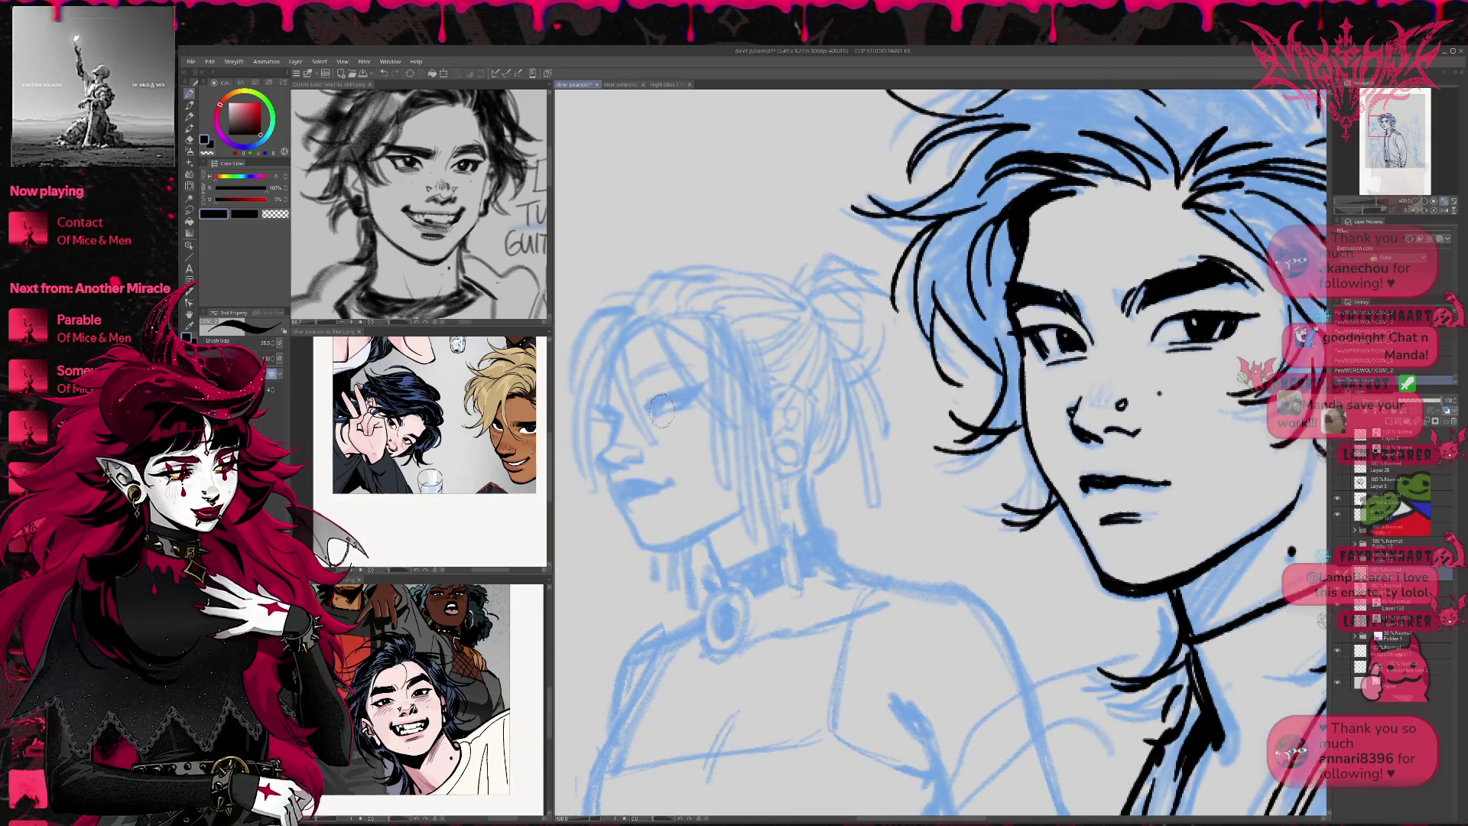
mouse_move(656, 399)
left_mouse_down()
mouse_move(654, 415)
mouse_move(689, 386)
mouse_move(666, 394)
mouse_move(717, 375)
mouse_move(673, 365)
left_mouse_up()
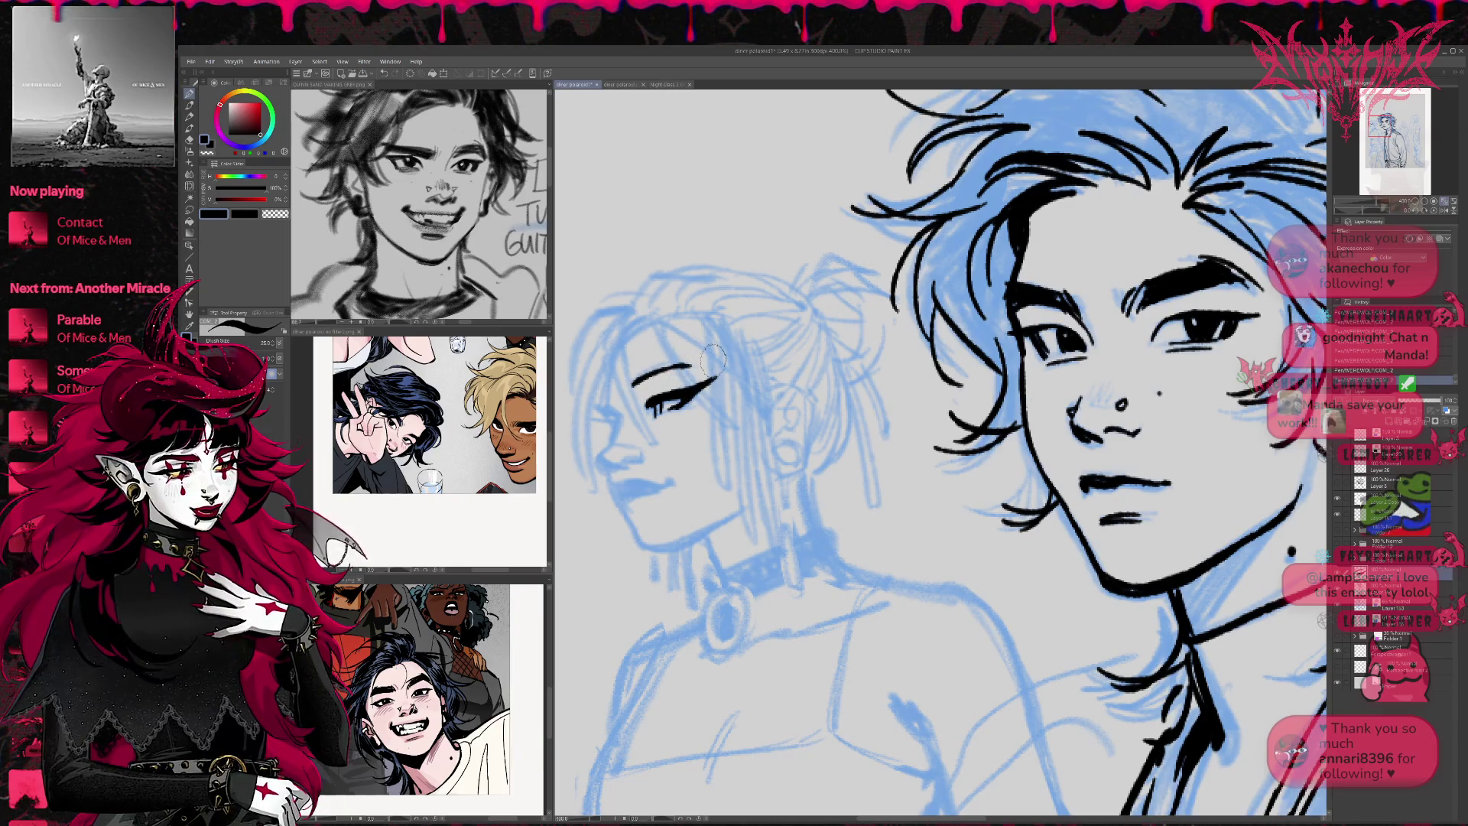
left_click_drag(600, 458, 636, 457)
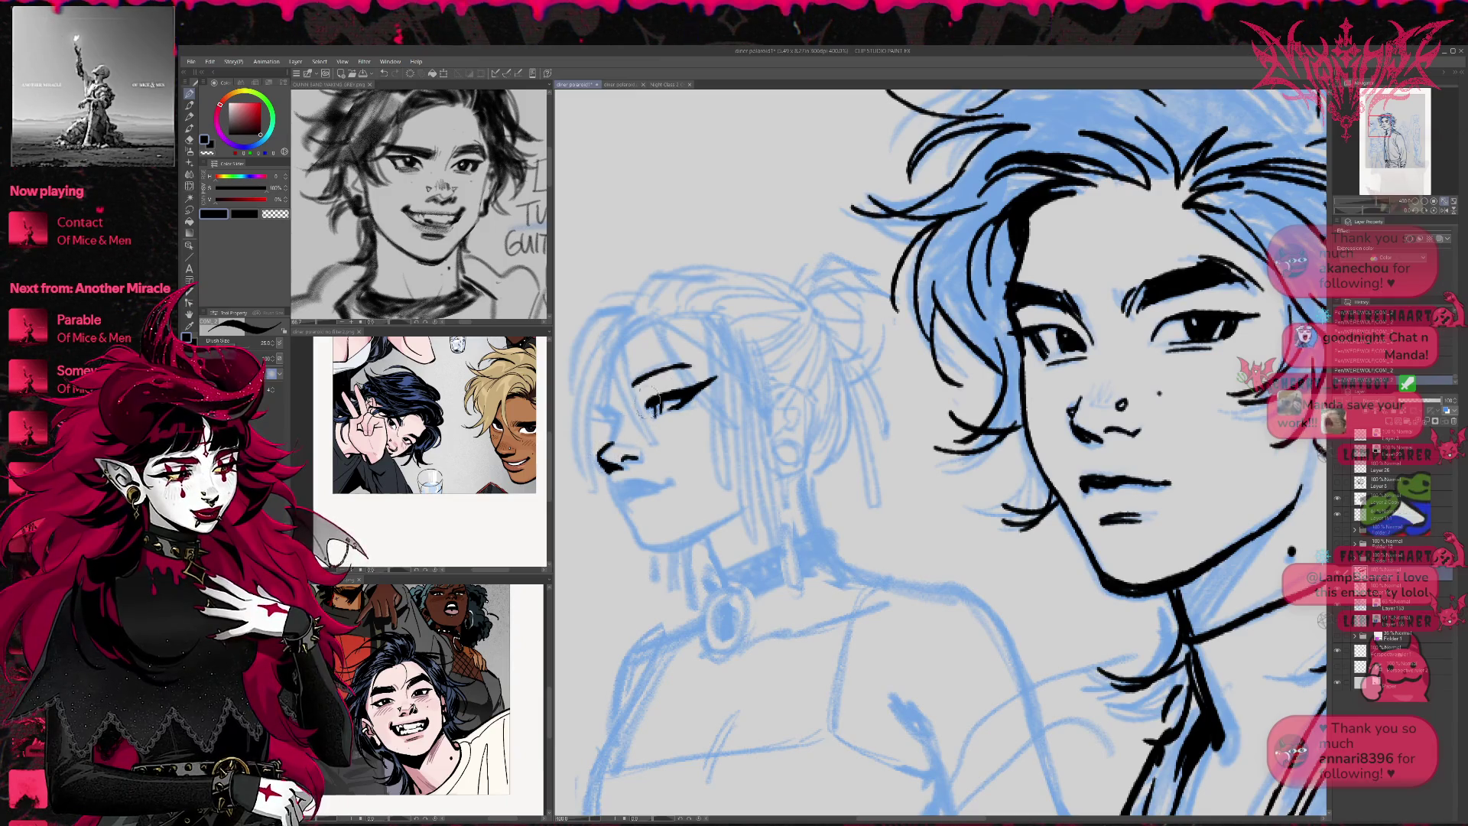
mouse_move(600, 394)
left_mouse_down()
mouse_move(621, 430)
mouse_move(615, 419)
left_mouse_up()
mouse_move(608, 488)
left_mouse_down()
mouse_move(621, 504)
mouse_move(642, 474)
mouse_move(658, 490)
mouse_move(677, 480)
mouse_move(650, 490)
mouse_move(637, 541)
mouse_move(707, 538)
left_mouse_up()
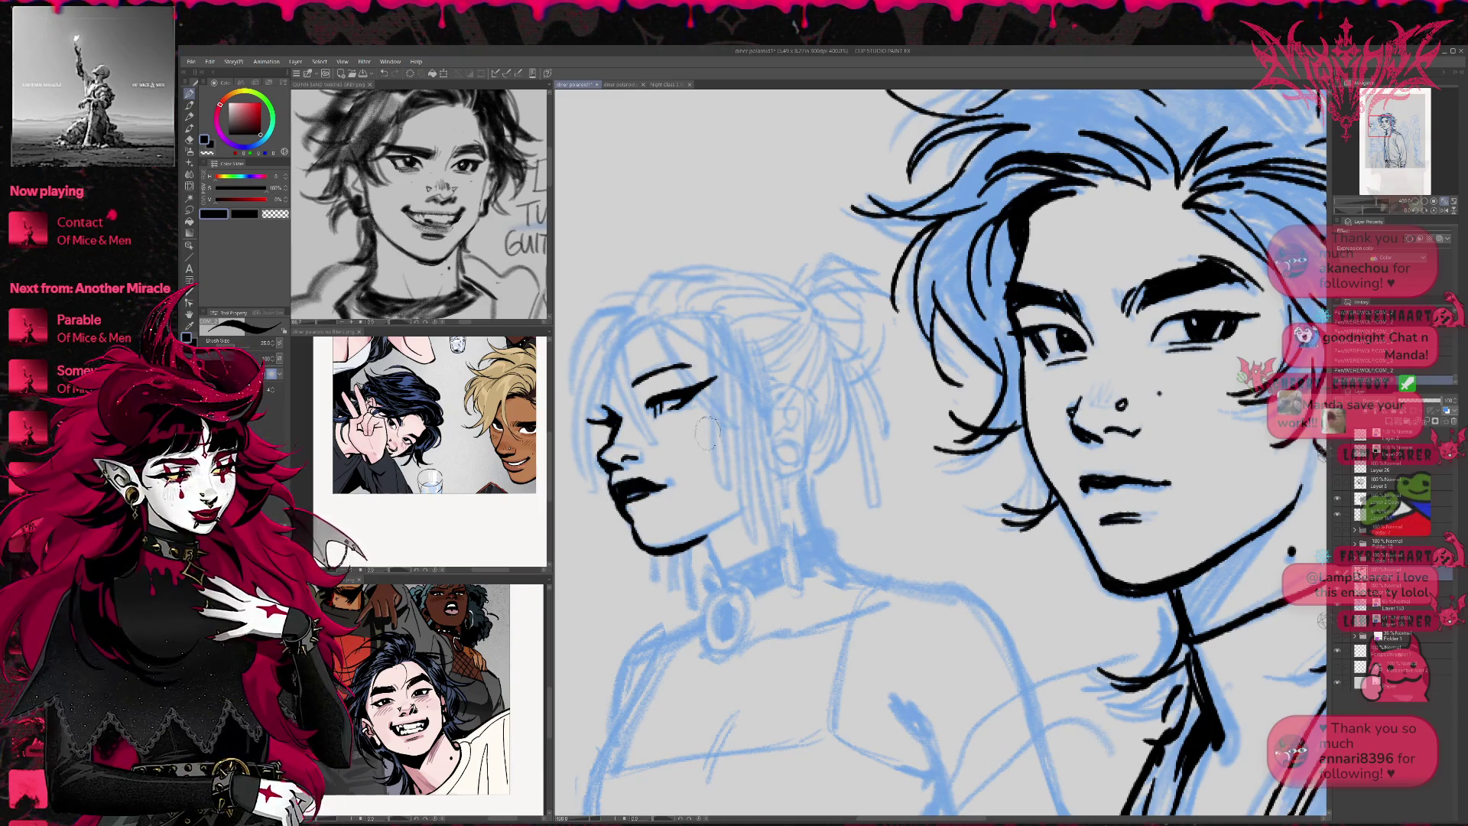
left_click_drag(615, 493, 662, 489)
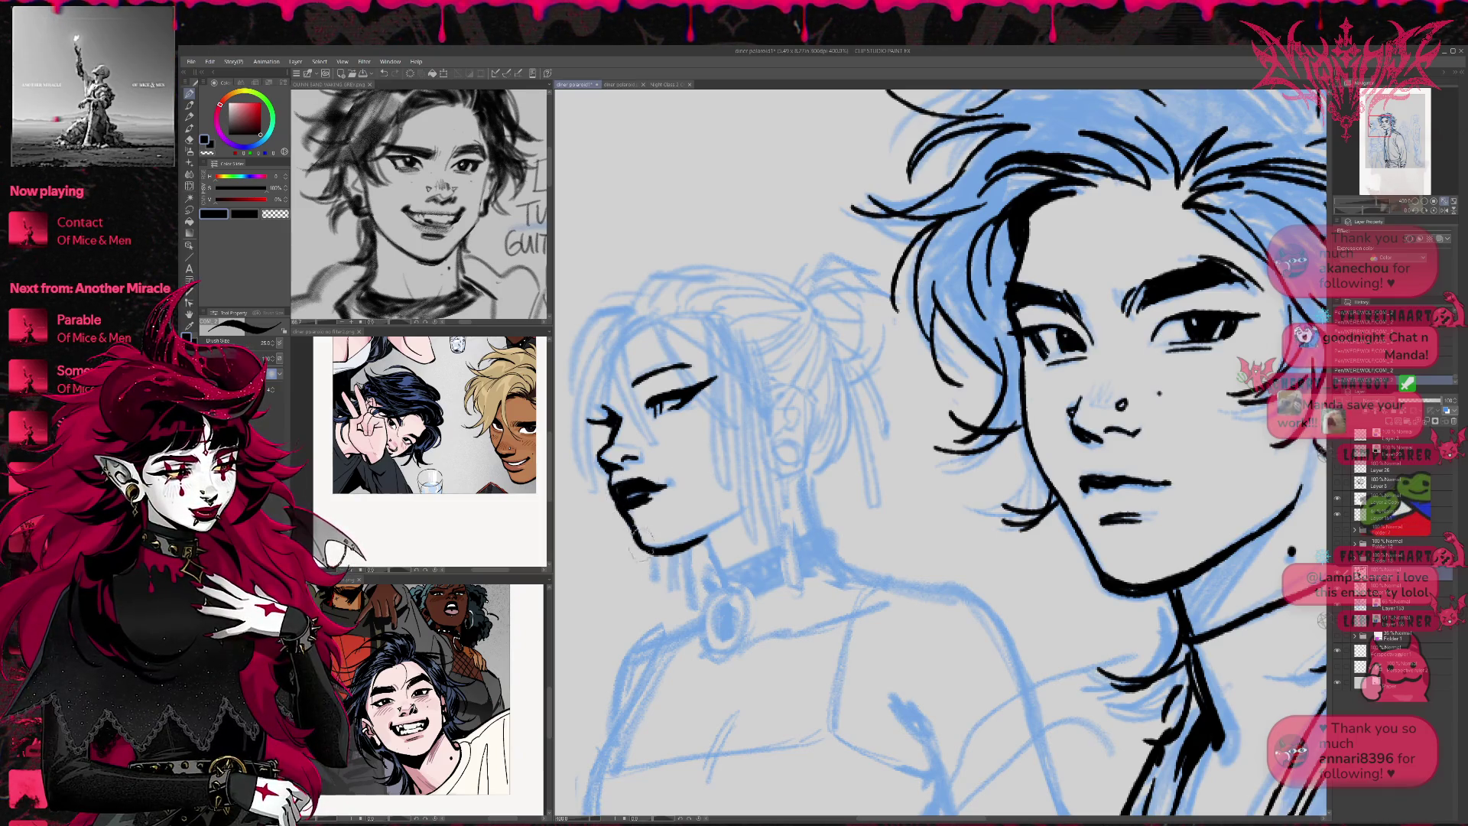
Ink her hoop earring and the hair strands across her eye and past the earring
mouse_move(777, 432)
left_mouse_down()
mouse_move(797, 461)
mouse_move(771, 397)
mouse_move(786, 372)
mouse_move(809, 409)
mouse_move(777, 382)
mouse_move(811, 402)
mouse_move(807, 455)
left_mouse_up()
left_click_drag(784, 355, 805, 386)
mouse_move(616, 345)
left_mouse_down()
mouse_move(658, 344)
mouse_move(697, 444)
left_mouse_up()
left_click_drag(642, 324, 695, 445)
mouse_move(679, 320)
left_mouse_down()
mouse_move(765, 420)
mouse_move(691, 309)
mouse_move(803, 403)
left_mouse_up()
mouse_move(692, 301)
left_mouse_down()
mouse_move(801, 391)
mouse_move(756, 374)
mouse_move(738, 316)
left_mouse_up()
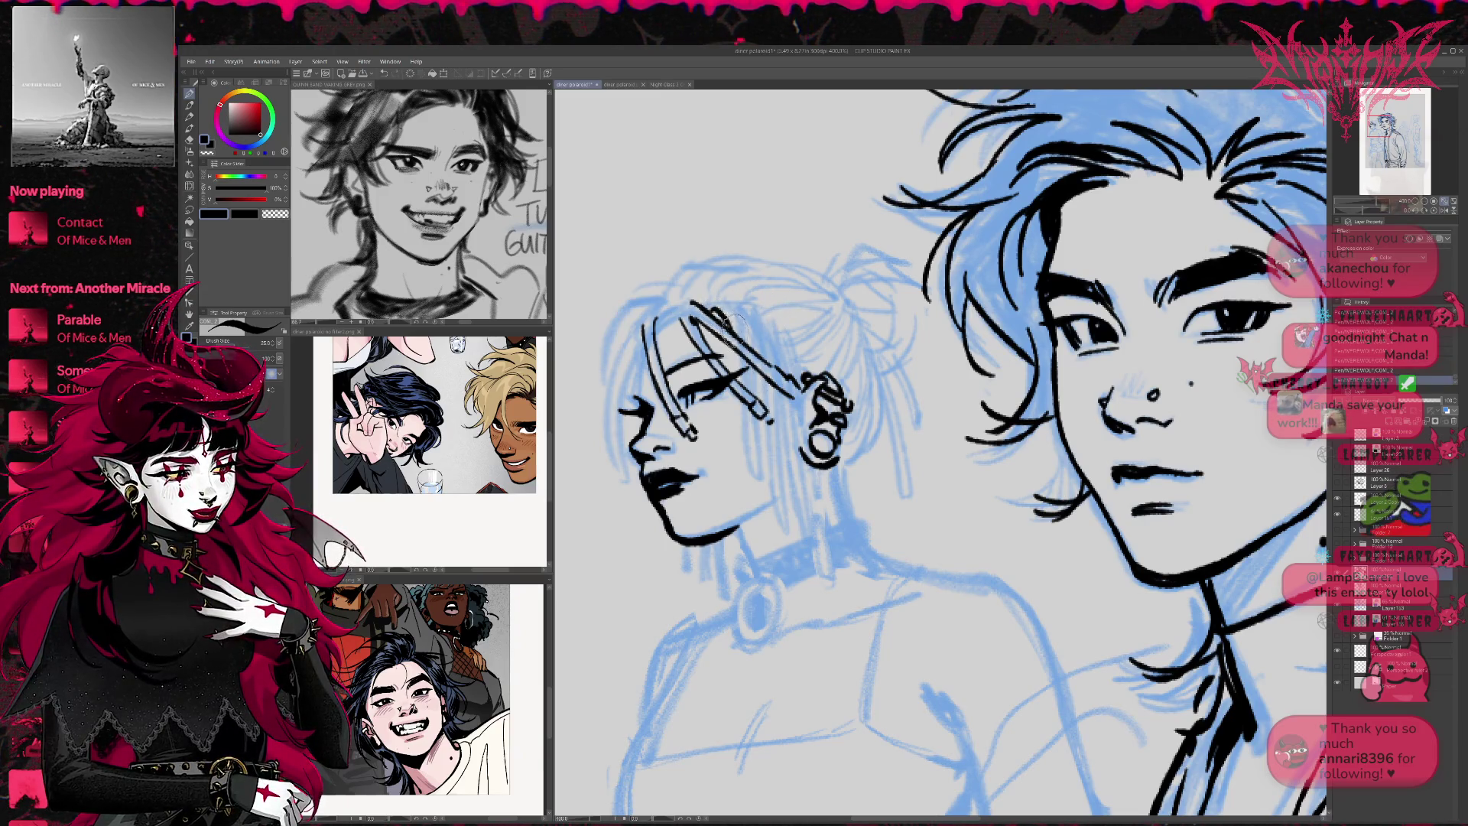
left_click_drag(734, 353, 786, 541)
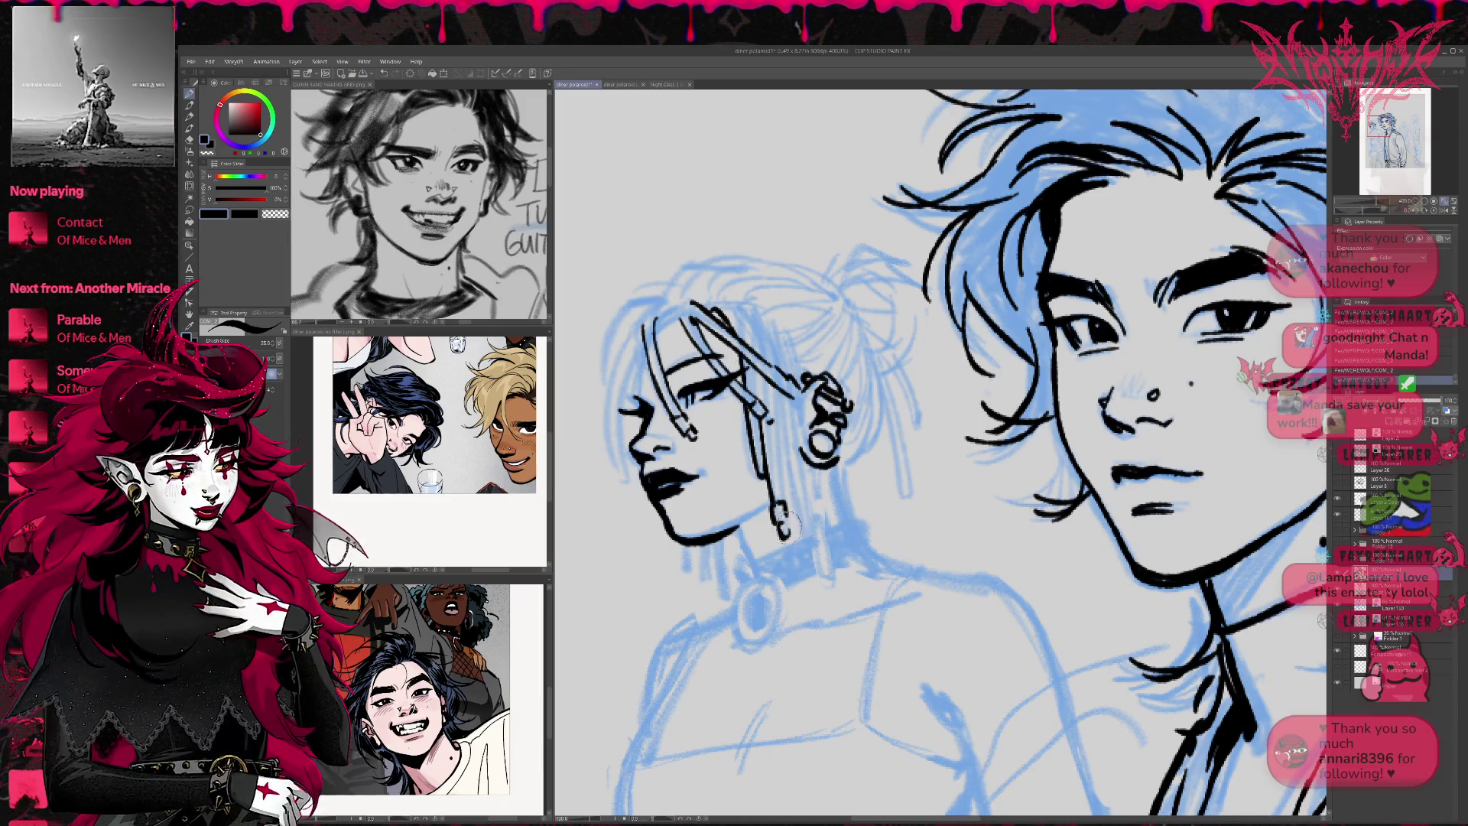
Finish the hanging hair strand, its ends below the jaw, and both sides of her hair
left_click_drag(781, 467, 757, 373)
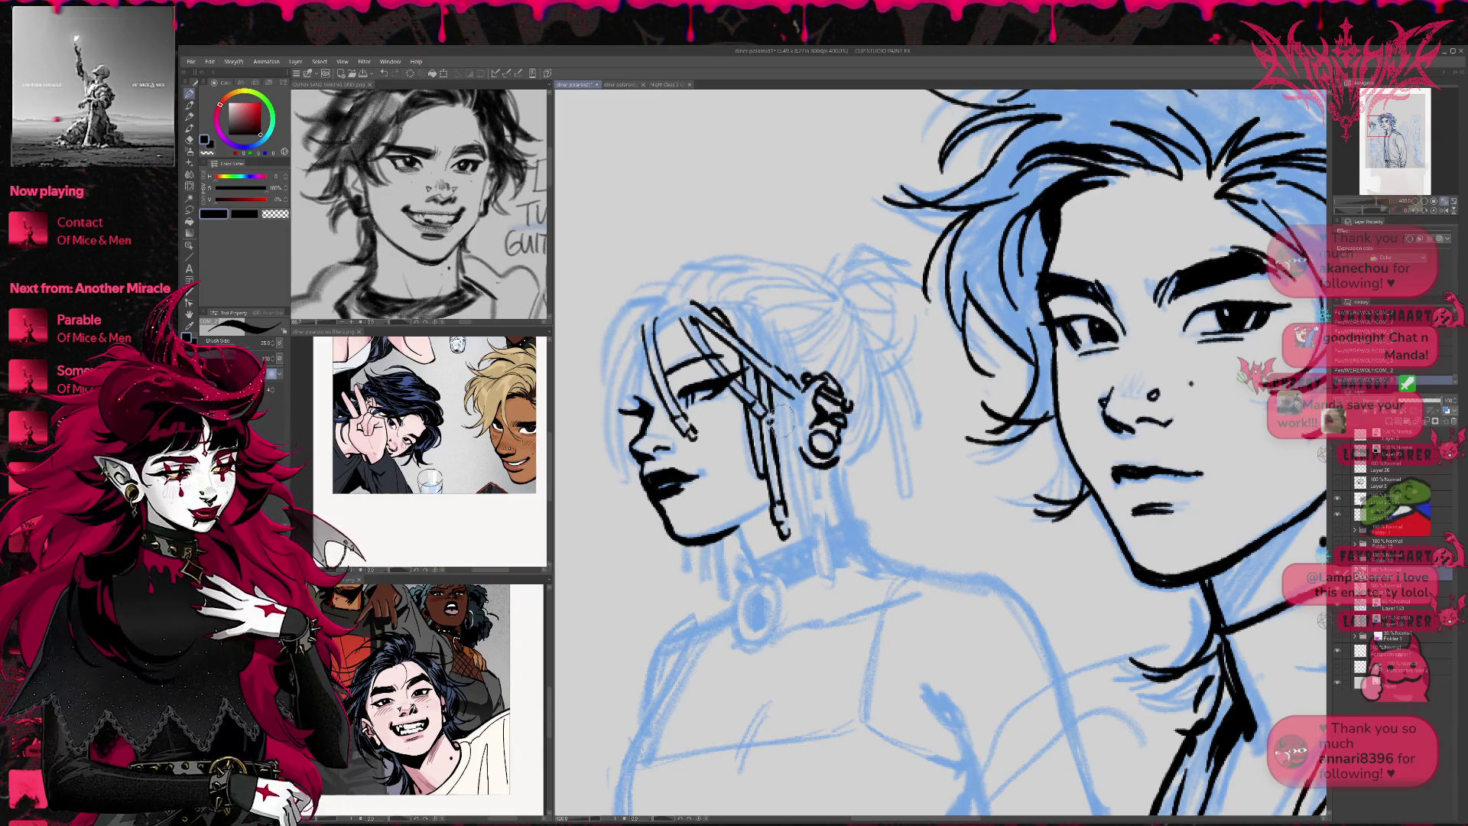
mouse_move(795, 495)
left_mouse_down()
mouse_move(816, 548)
mouse_move(788, 413)
mouse_move(788, 455)
left_mouse_up()
key("ctrl+z")
mouse_move(773, 402)
left_mouse_down()
mouse_move(788, 478)
mouse_move(791, 467)
mouse_move(843, 566)
left_mouse_up()
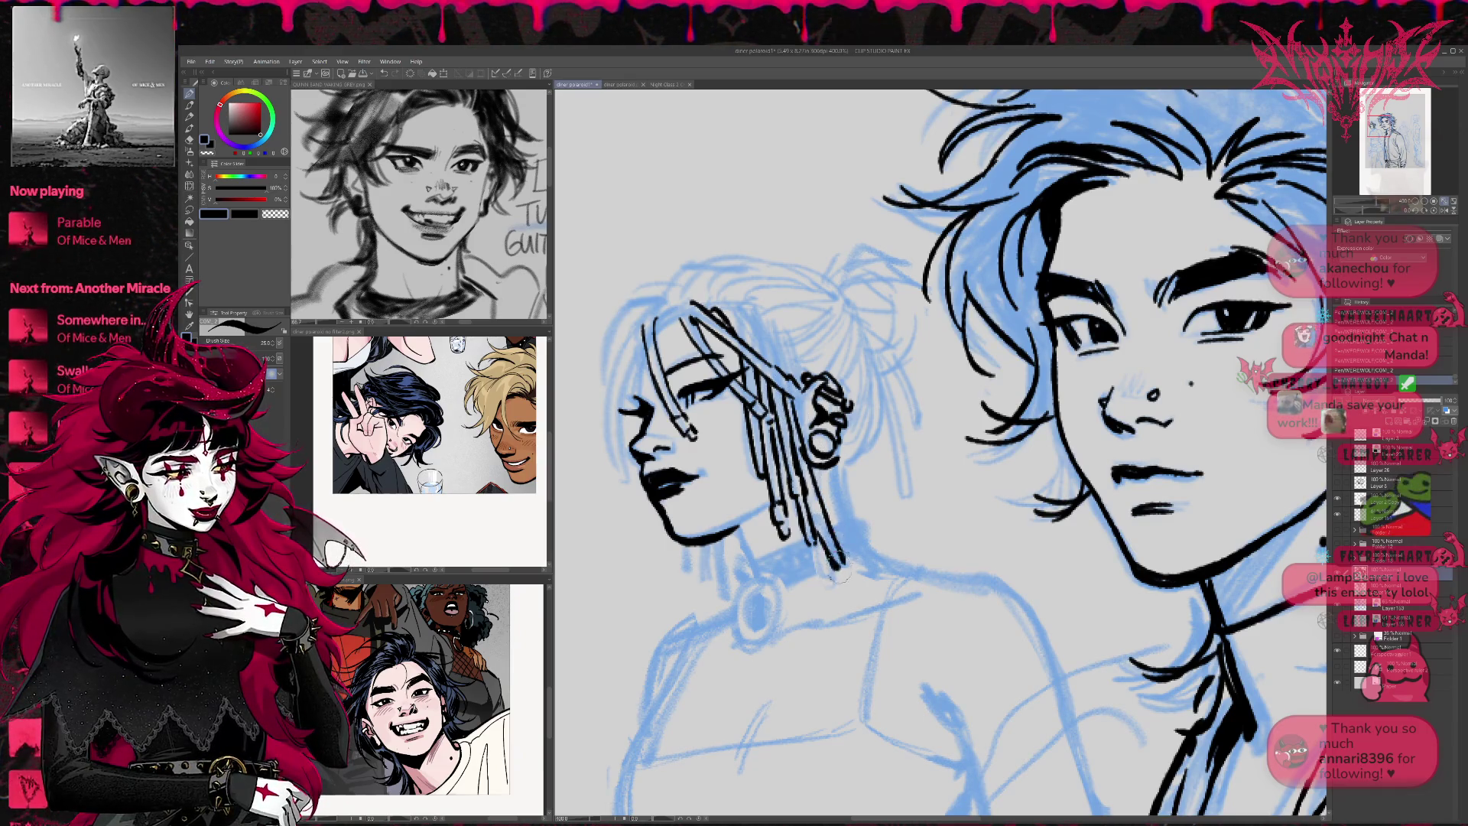
mouse_move(687, 539)
left_mouse_down()
mouse_move(685, 566)
mouse_move(728, 595)
left_mouse_up()
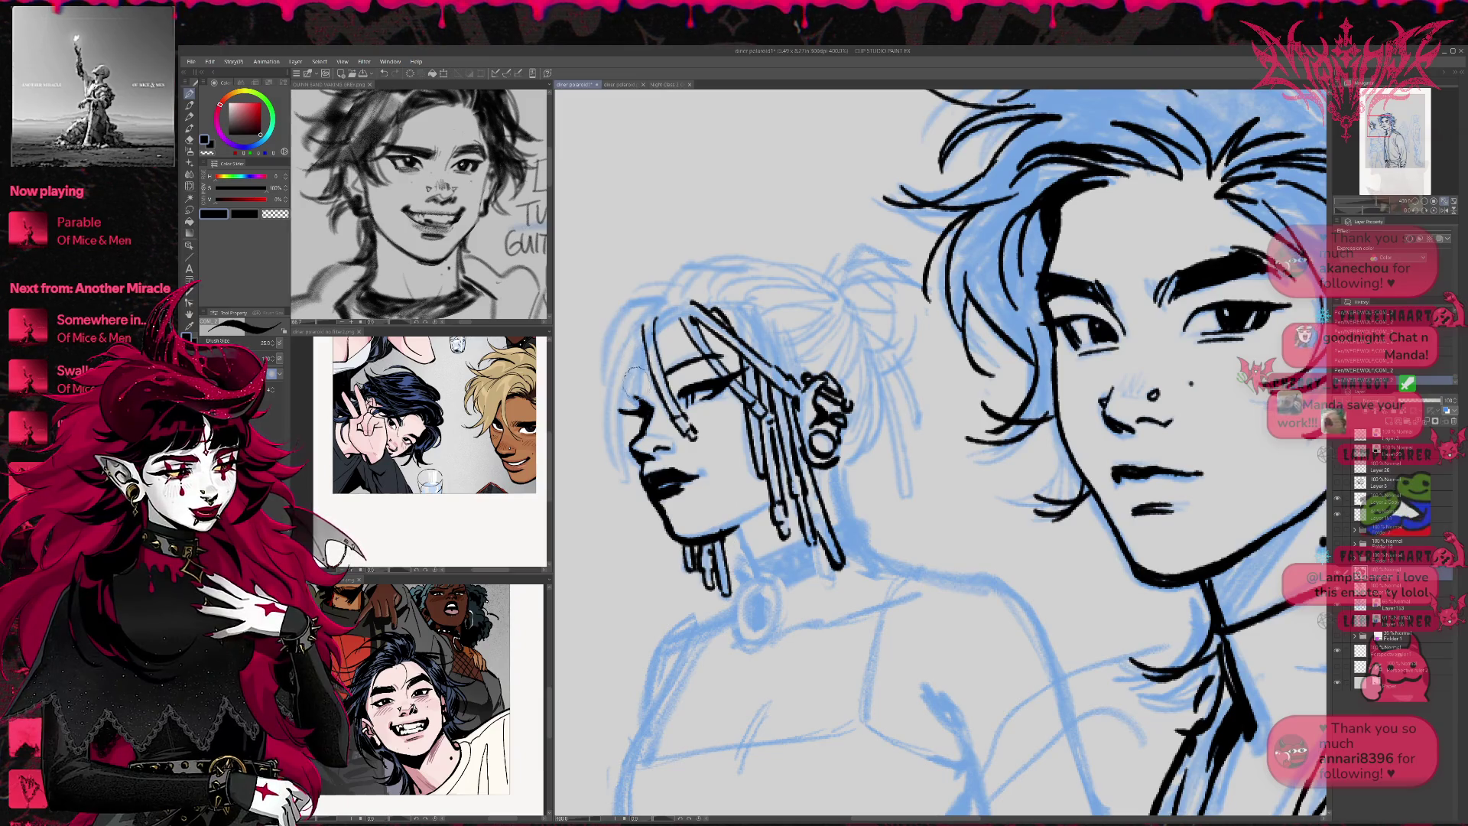
mouse_move(641, 325)
left_mouse_down()
mouse_move(610, 432)
mouse_move(648, 319)
mouse_move(626, 325)
mouse_move(598, 394)
mouse_move(631, 296)
mouse_move(658, 303)
left_mouse_up()
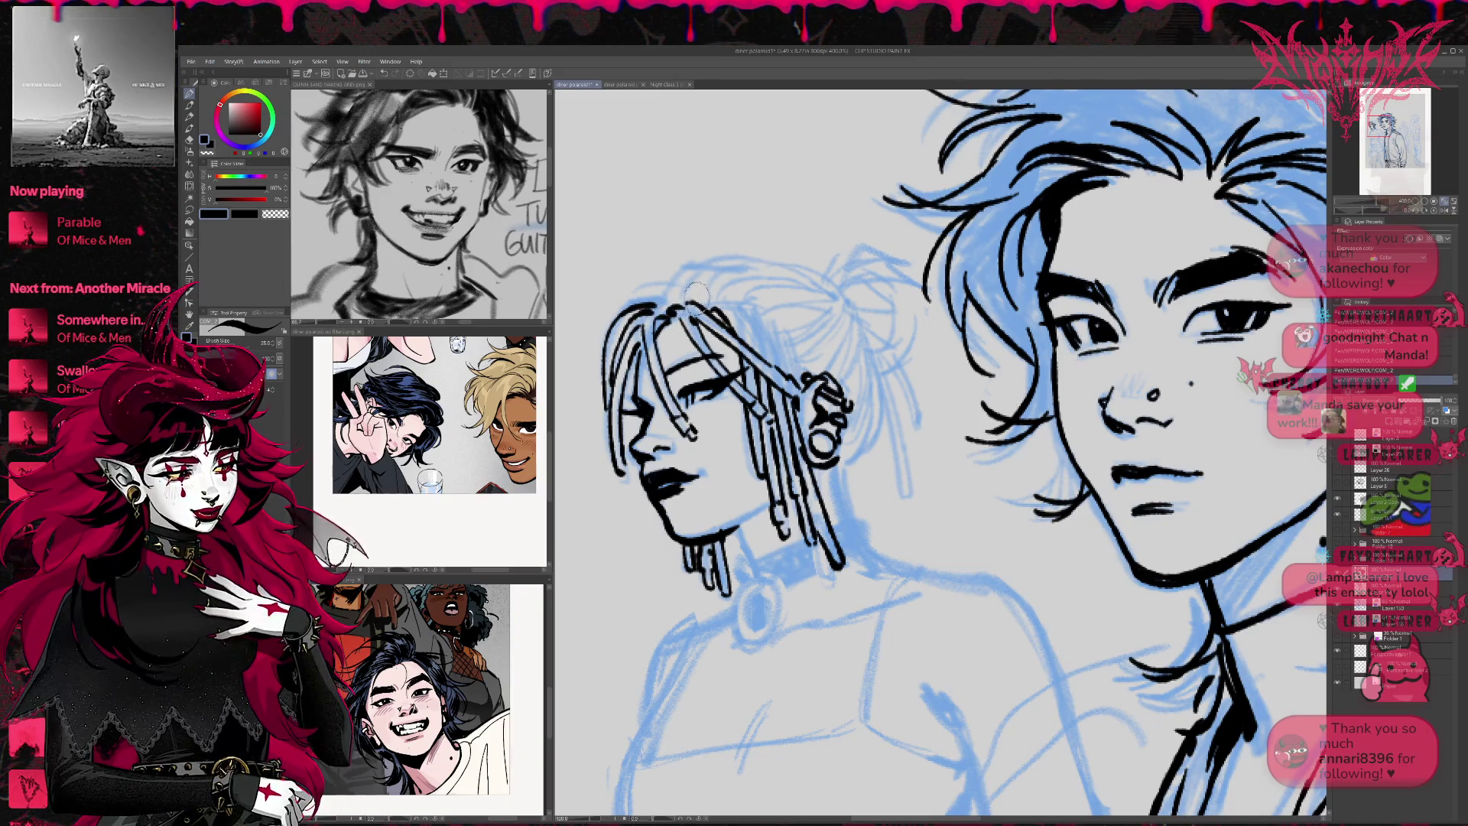
left_click_drag(727, 305, 748, 330)
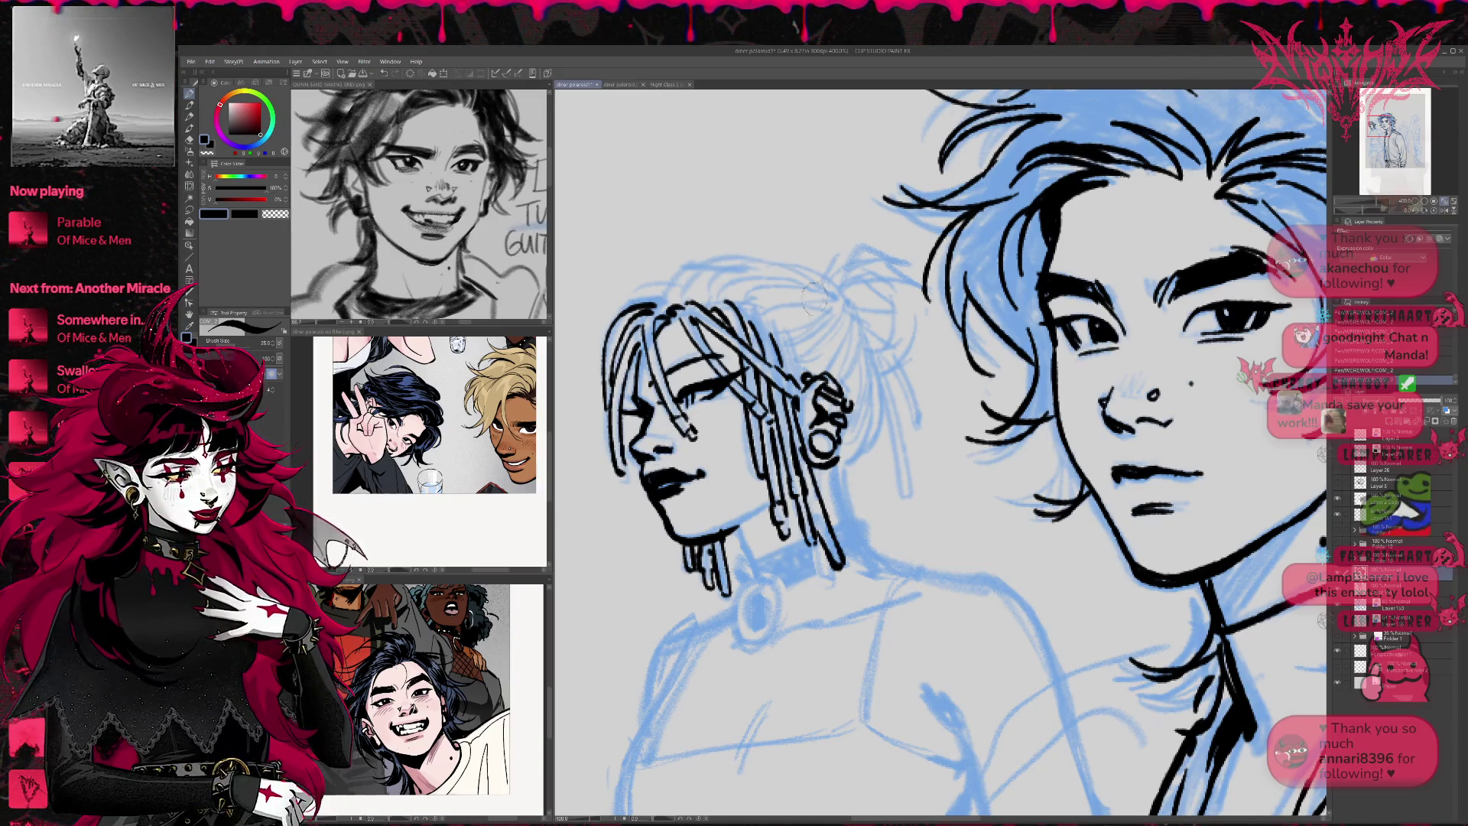
Outline the top of her head and the line behind her ear, then draw the collar band with two hanging rings
mouse_move(673, 272)
left_mouse_down()
mouse_move(800, 270)
mouse_move(845, 302)
left_mouse_up()
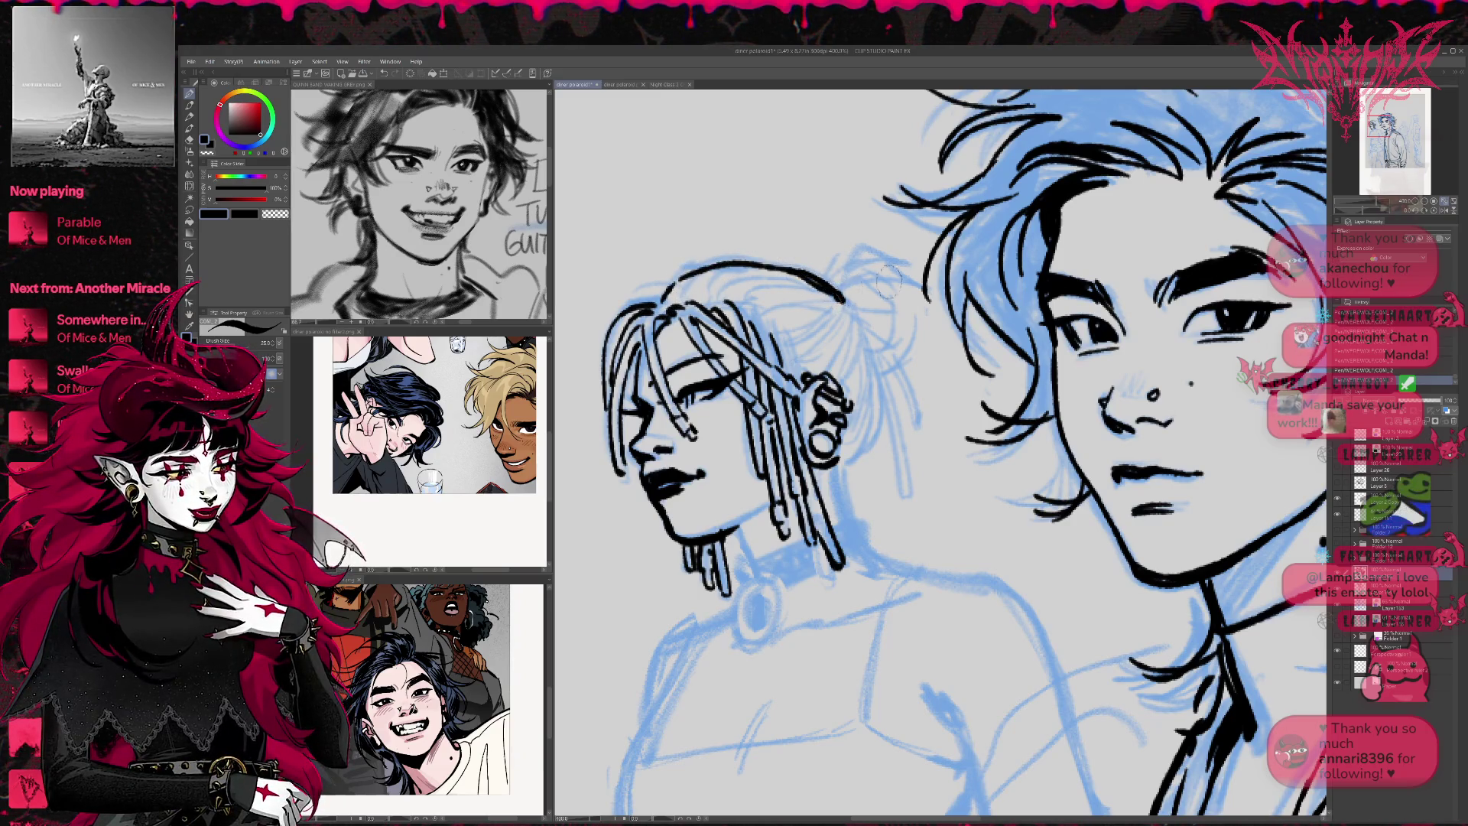
mouse_move(837, 459)
left_mouse_down()
mouse_move(864, 434)
mouse_move(860, 335)
mouse_move(872, 356)
mouse_move(852, 528)
left_mouse_up()
mouse_move(741, 537)
left_mouse_down()
mouse_move(754, 562)
mouse_move(851, 526)
left_mouse_up()
mouse_move(748, 576)
left_mouse_down()
mouse_move(774, 639)
mouse_move(740, 650)
mouse_move(757, 652)
mouse_move(753, 581)
mouse_move(769, 627)
mouse_move(788, 574)
left_mouse_up()
mouse_move(780, 624)
left_mouse_down()
mouse_move(803, 577)
mouse_move(780, 631)
left_mouse_up()
mouse_move(780, 582)
left_mouse_down()
mouse_move(791, 570)
mouse_move(728, 633)
mouse_move(751, 605)
mouse_move(744, 587)
mouse_move(722, 633)
mouse_move(736, 606)
mouse_move(743, 618)
left_mouse_up()
Ink the dotted choker, her neck line and the bun outline
mouse_move(799, 573)
left_mouse_down()
mouse_move(841, 560)
mouse_move(816, 574)
mouse_move(855, 522)
mouse_move(864, 547)
left_mouse_up()
left_click_drag(825, 469, 845, 528)
mouse_move(830, 297)
left_mouse_down()
mouse_move(853, 264)
mouse_move(899, 259)
mouse_move(937, 344)
mouse_move(885, 368)
left_mouse_up()
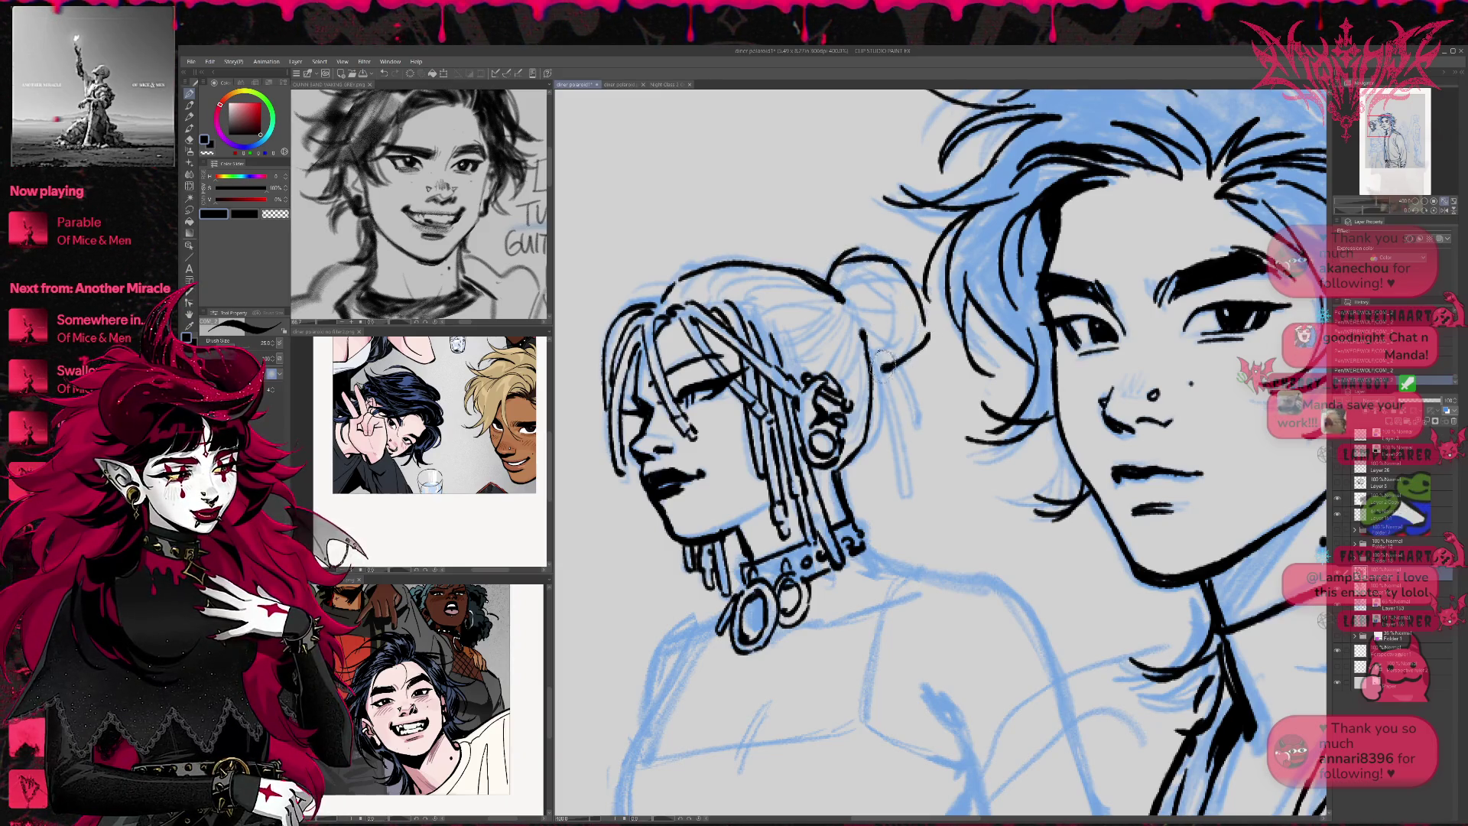
mouse_move(859, 239)
left_mouse_down()
mouse_move(914, 271)
mouse_move(916, 254)
left_mouse_up()
Ink two dangling earring chains with a bead and ring
left_click_drag(878, 367, 891, 471)
mouse_move(869, 370)
left_mouse_down()
mouse_move(904, 500)
mouse_move(893, 478)
mouse_move(906, 482)
left_mouse_up()
mouse_move(906, 397)
left_mouse_down()
mouse_move(902, 428)
mouse_move(918, 413)
left_mouse_up()
left_click_drag(883, 348, 930, 440)
Redraw and thicken the bun with its ring, and add the hair band, strands and head top outline
mouse_move(847, 296)
left_mouse_down()
mouse_move(907, 307)
mouse_move(917, 353)
left_mouse_up()
left_click_drag(893, 299, 876, 327)
mouse_move(840, 255)
left_mouse_down()
mouse_move(868, 288)
mouse_move(861, 277)
left_mouse_up()
mouse_move(835, 268)
left_mouse_down()
mouse_move(893, 300)
mouse_move(895, 347)
left_mouse_up()
mouse_move(890, 280)
left_mouse_down()
mouse_move(913, 338)
mouse_move(881, 371)
left_mouse_up()
mouse_move(849, 302)
left_mouse_down()
mouse_move(768, 333)
mouse_move(776, 348)
mouse_move(730, 300)
left_mouse_up()
mouse_move(810, 348)
left_mouse_down()
mouse_move(799, 378)
mouse_move(862, 318)
mouse_move(858, 391)
left_mouse_up()
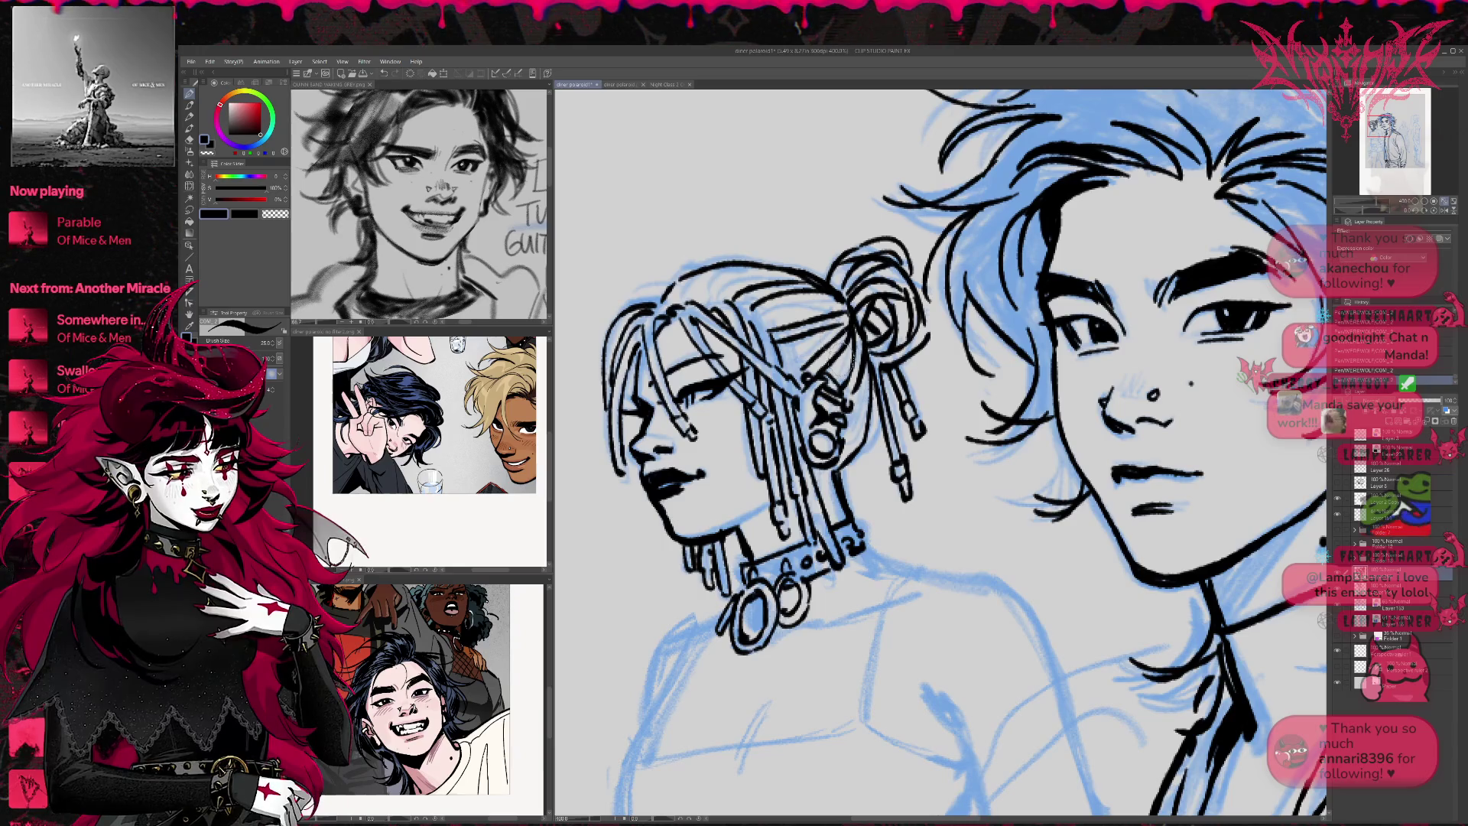
left_click_drag(750, 264, 690, 297)
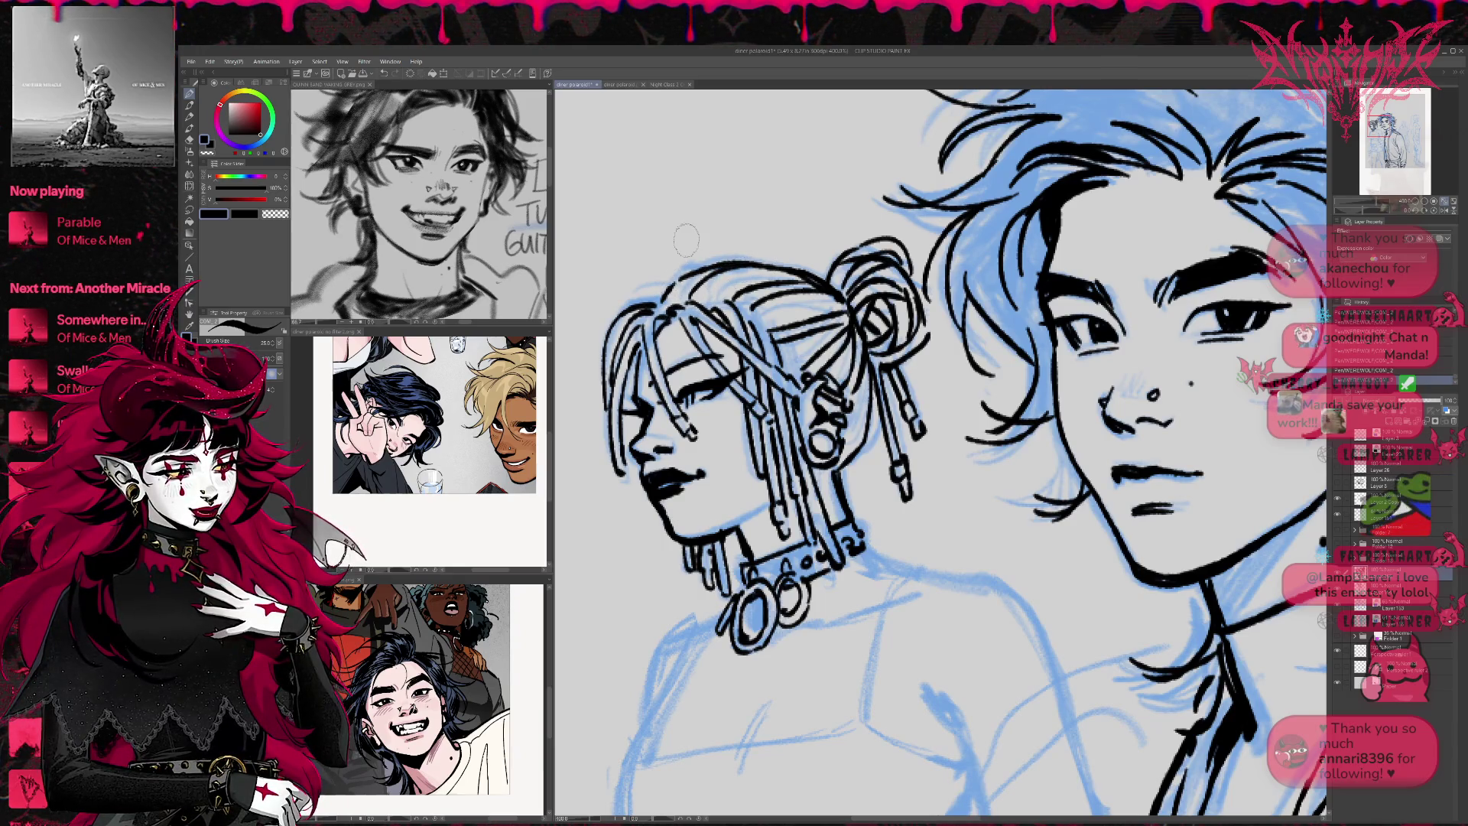
mouse_move(646, 292)
left_mouse_down()
mouse_move(746, 245)
mouse_move(780, 262)
left_mouse_up()
key("ctrl+z")
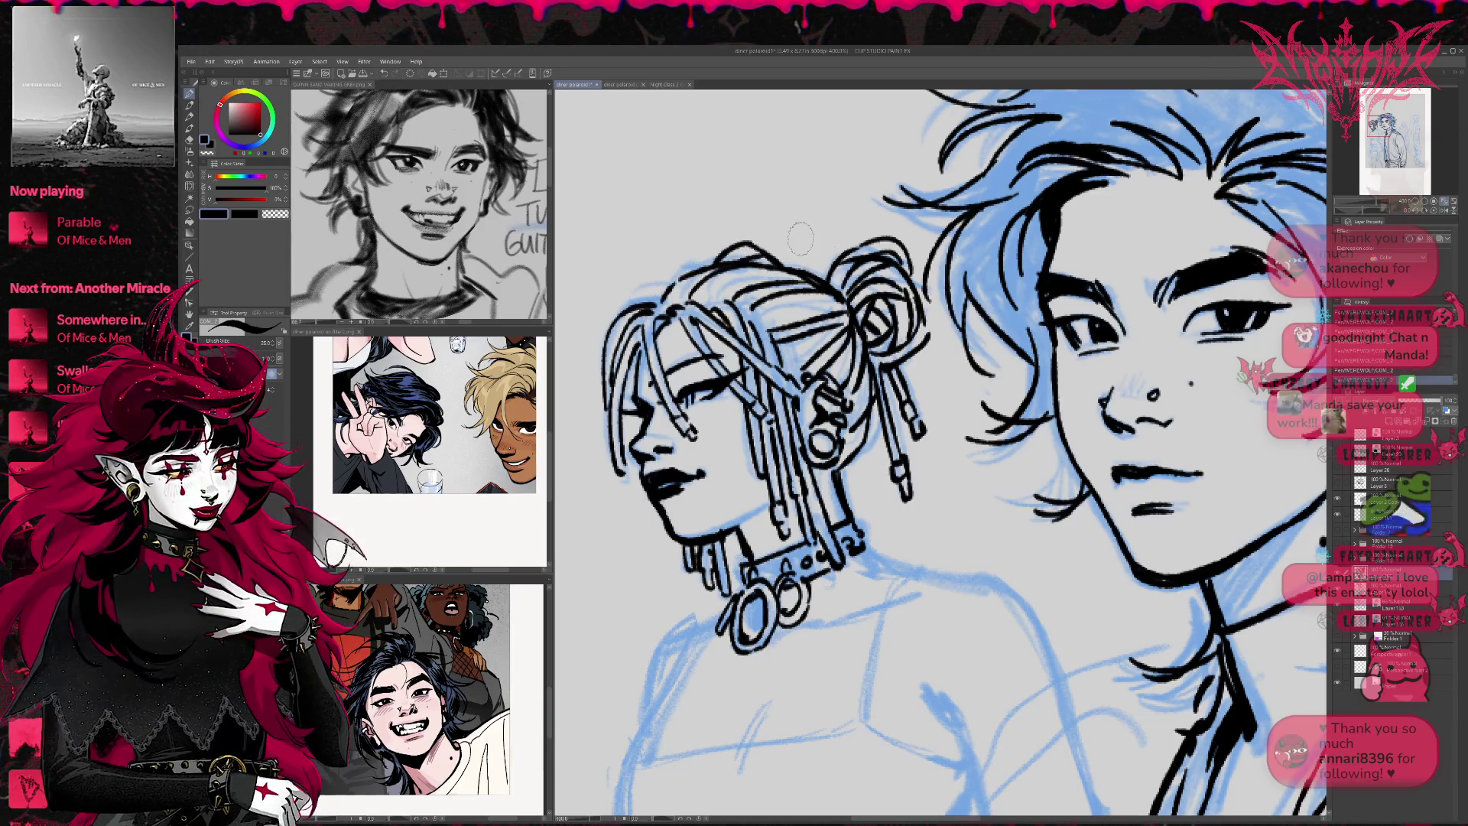
Ink the woman's neck and shoulder line, extending it to the right
left_click_drag(868, 249, 857, 419)
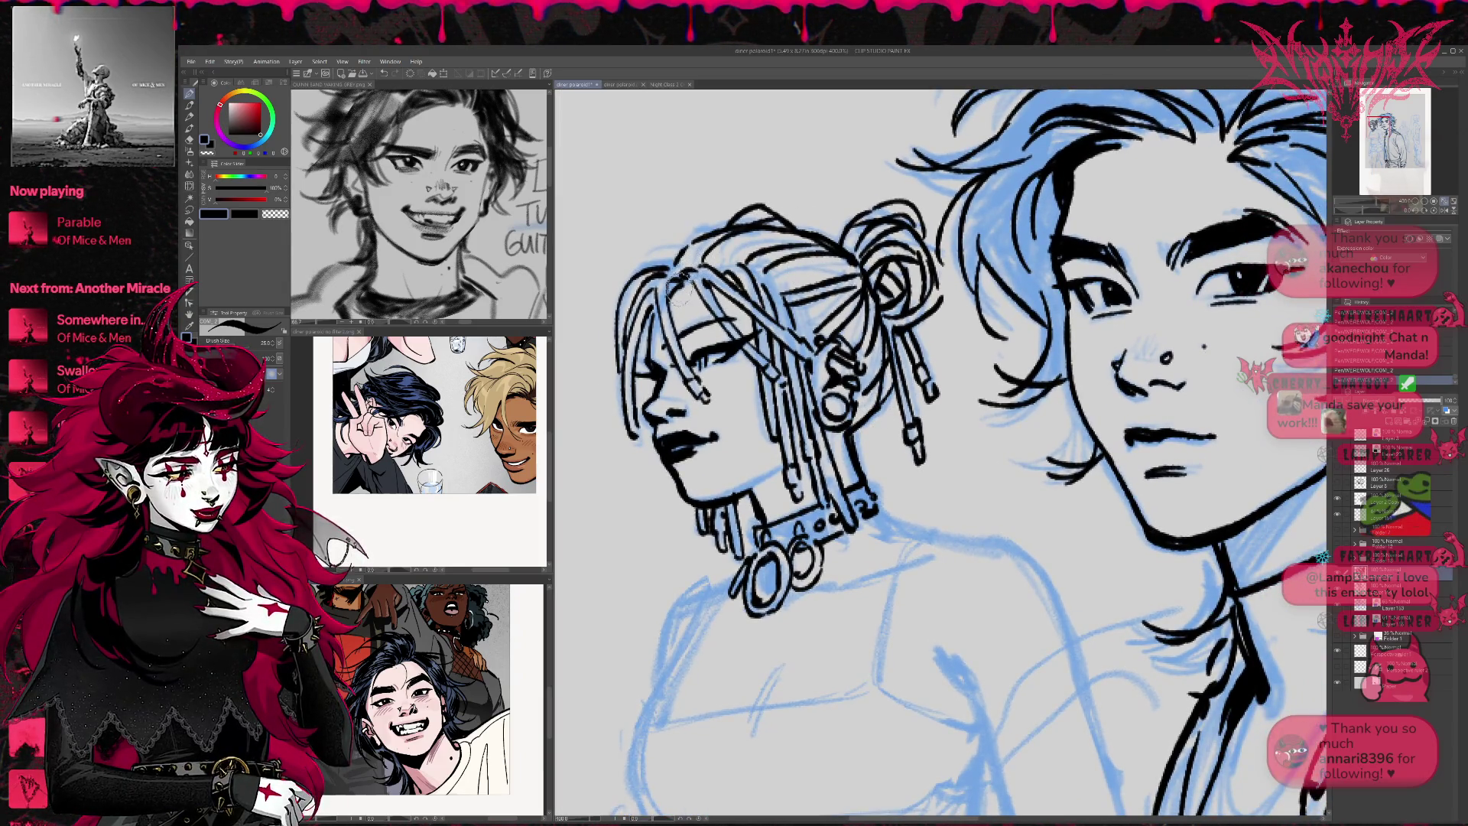
left_click_drag(781, 284, 775, 231)
mouse_move(667, 447)
left_mouse_down()
mouse_move(830, 328)
mouse_move(849, 357)
left_mouse_up()
mouse_move(858, 428)
left_mouse_down()
mouse_move(872, 457)
mouse_move(910, 474)
left_mouse_up()
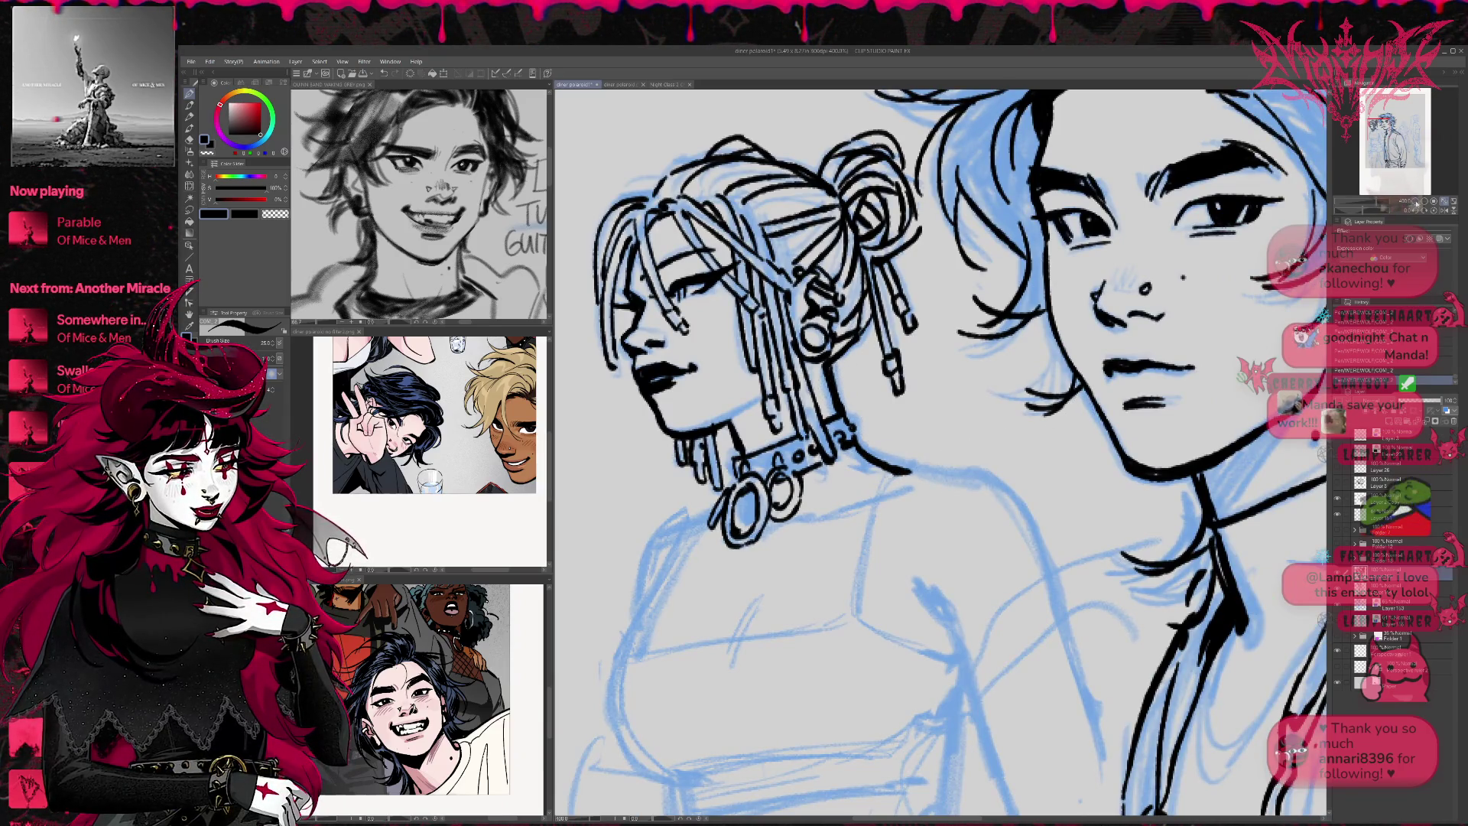
scroll(773, 390, "down", 4)
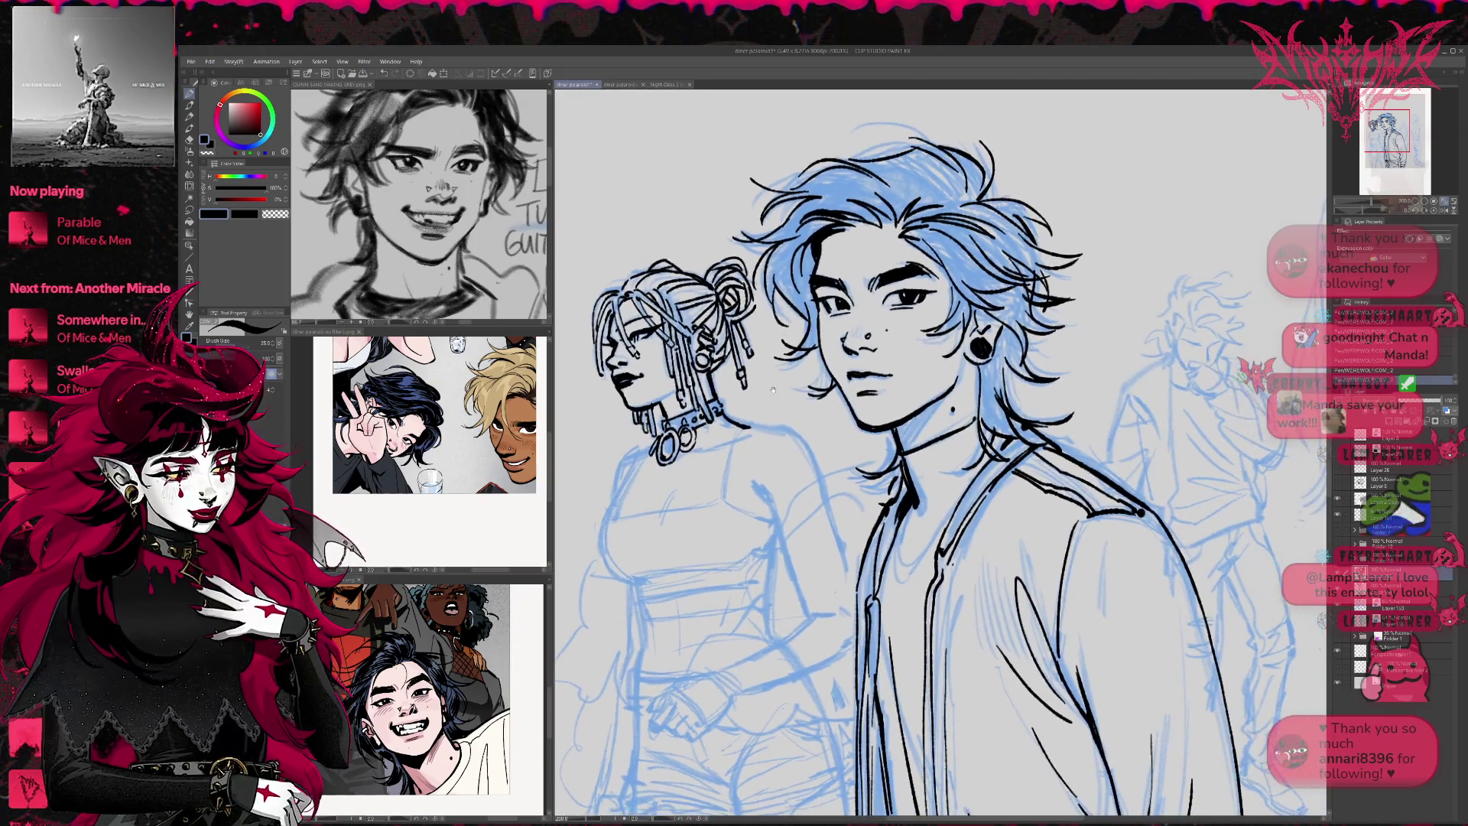
mouse_move(743, 422)
left_mouse_down()
mouse_move(813, 439)
mouse_move(816, 468)
left_mouse_up()
Ink the woman's left side and shoulder line, redoing the side stroke
left_click_drag(631, 472, 618, 572)
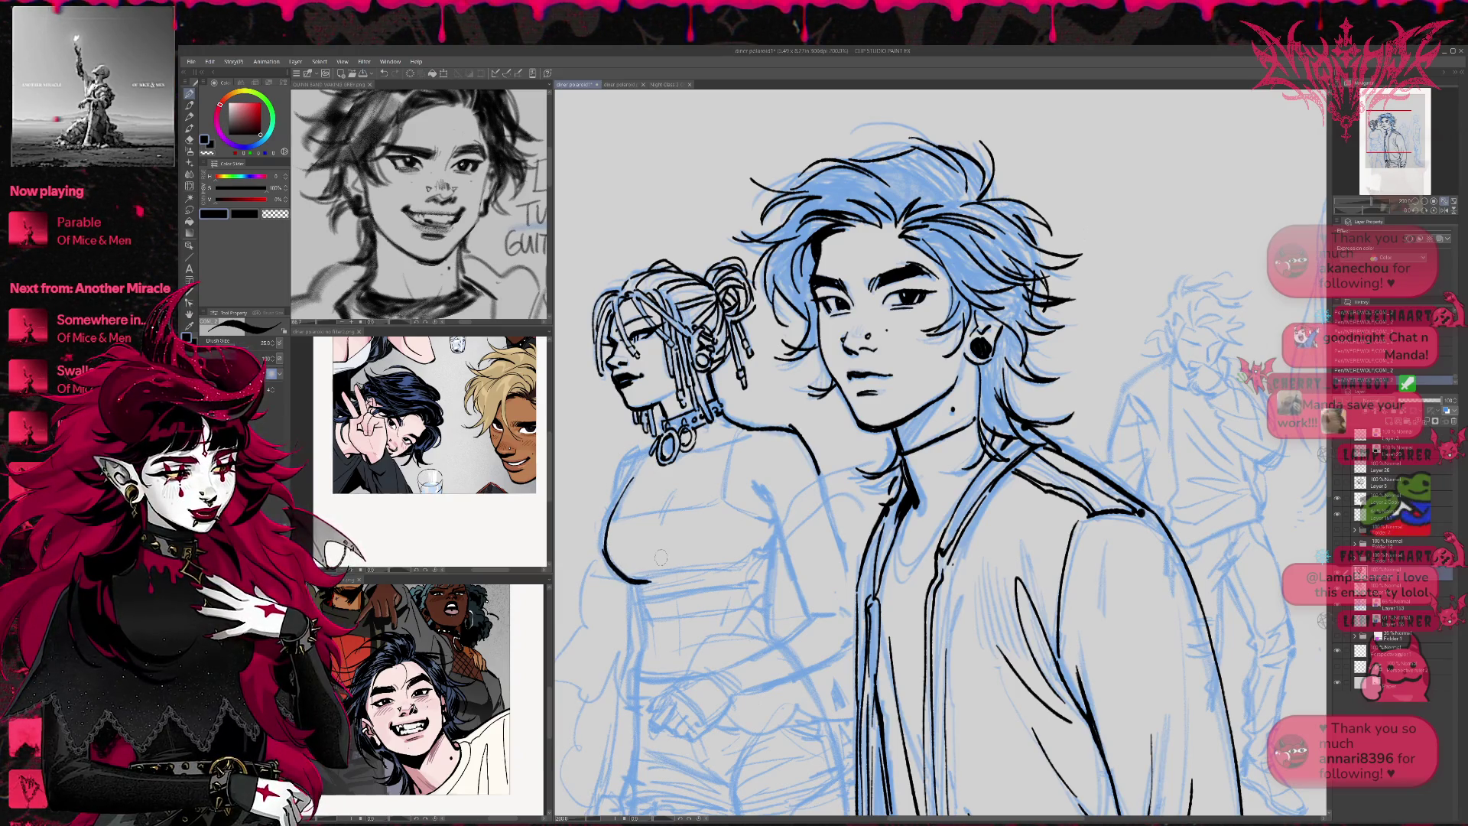
mouse_move(610, 554)
left_mouse_down()
mouse_move(646, 583)
mouse_move(641, 692)
mouse_move(637, 583)
mouse_move(640, 649)
left_mouse_up()
key("ctrl+z")
key("ctrl+z")
key("ctrl+z")
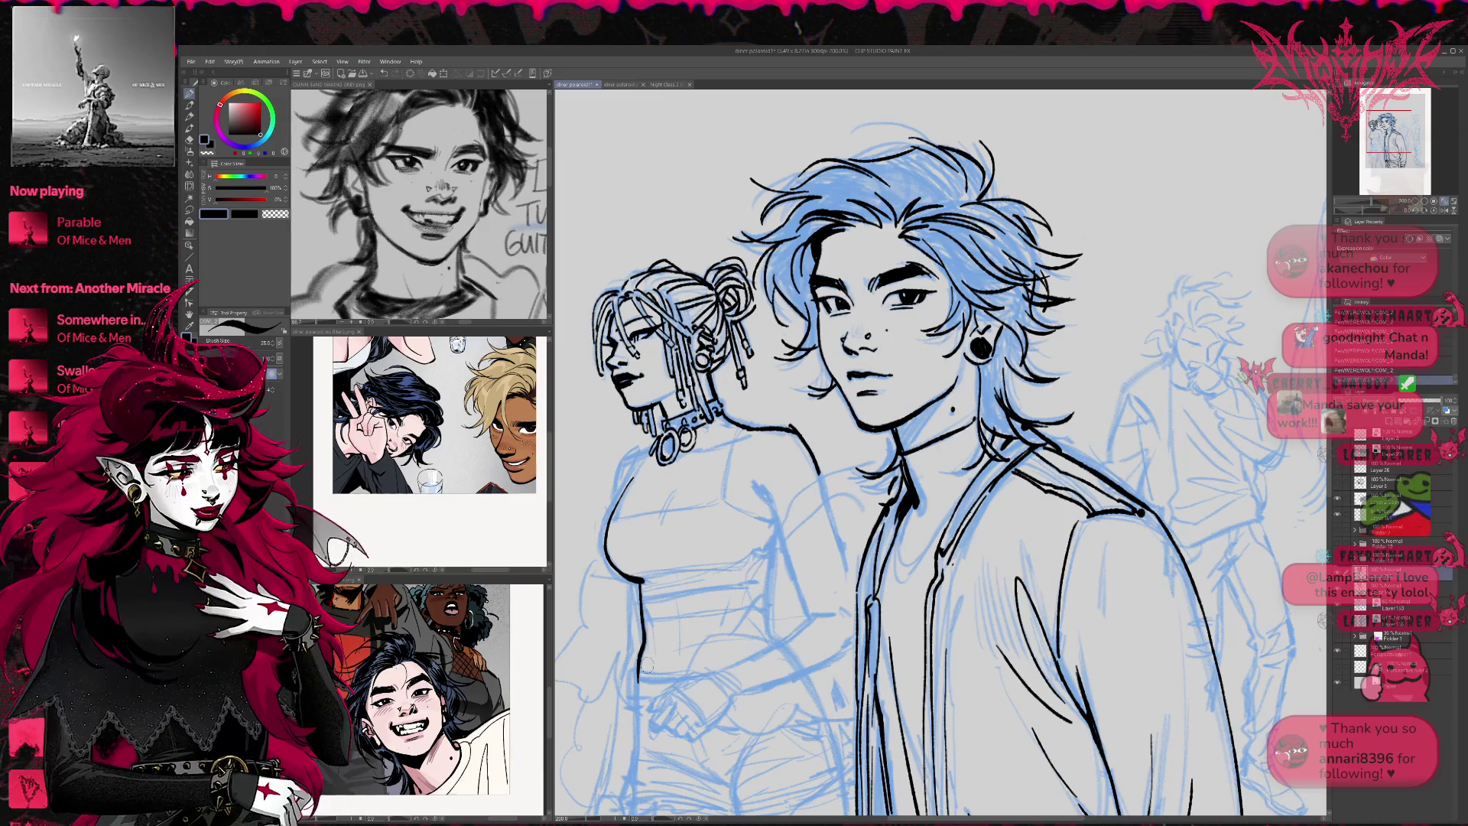
scroll(733, 487, "up", 2)
scroll(862, 454, "down", 2)
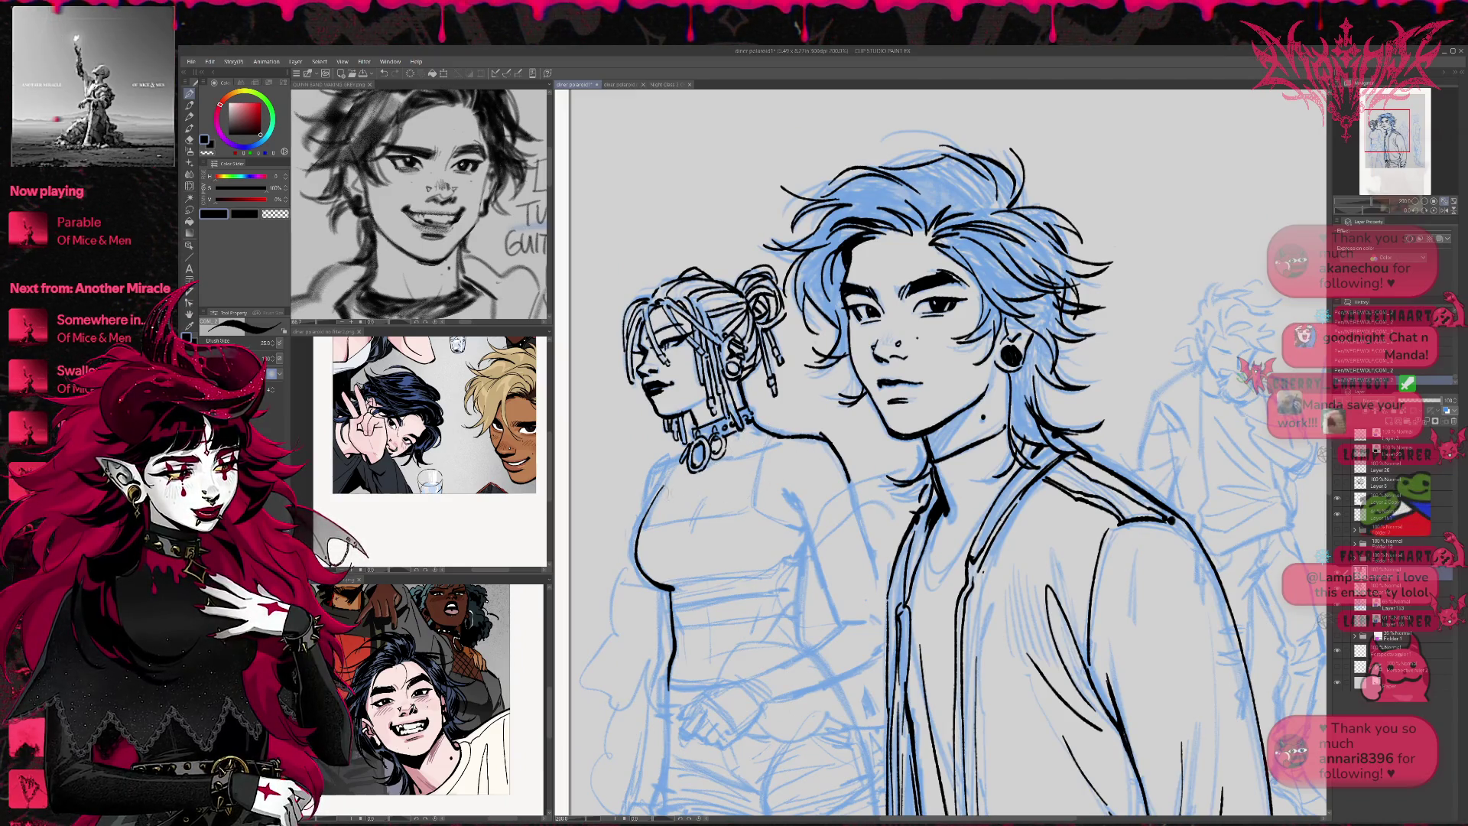
mouse_move(647, 507)
left_mouse_down()
mouse_move(660, 464)
mouse_move(693, 443)
left_mouse_up()
Outline her bust and waist and draw the knotted bow loops at the front
left_click_drag(665, 598, 635, 583)
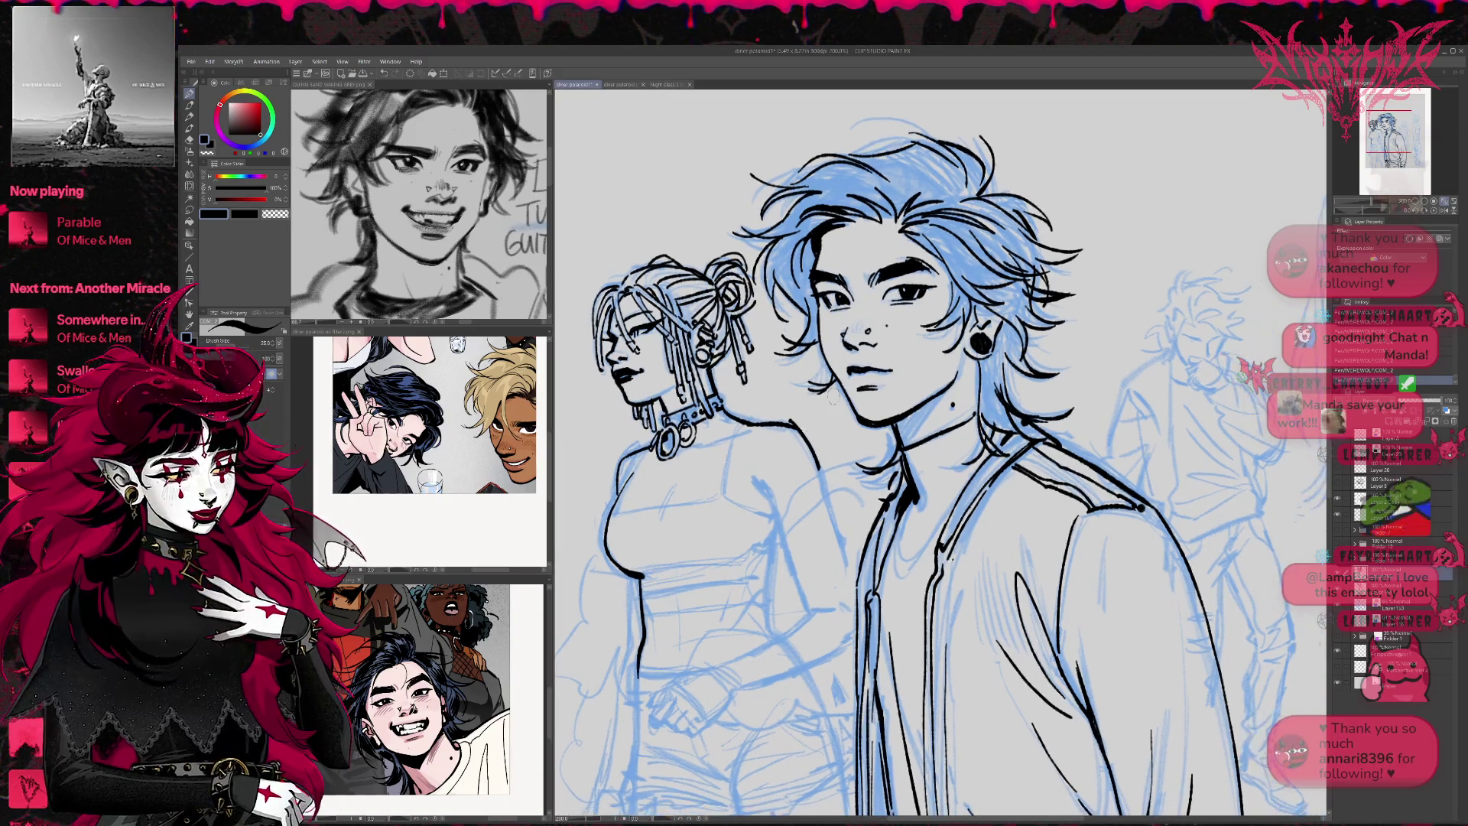
key("e")
key("p")
mouse_move(636, 564)
left_mouse_down()
mouse_move(626, 573)
mouse_move(641, 581)
mouse_move(719, 509)
left_mouse_up()
left_click_drag(657, 569, 748, 540)
mouse_move(627, 579)
left_mouse_down()
mouse_move(659, 589)
mouse_move(655, 616)
mouse_move(679, 585)
mouse_move(705, 619)
left_mouse_up()
mouse_move(683, 568)
left_mouse_down()
mouse_move(723, 601)
mouse_move(722, 621)
mouse_move(751, 583)
left_mouse_up()
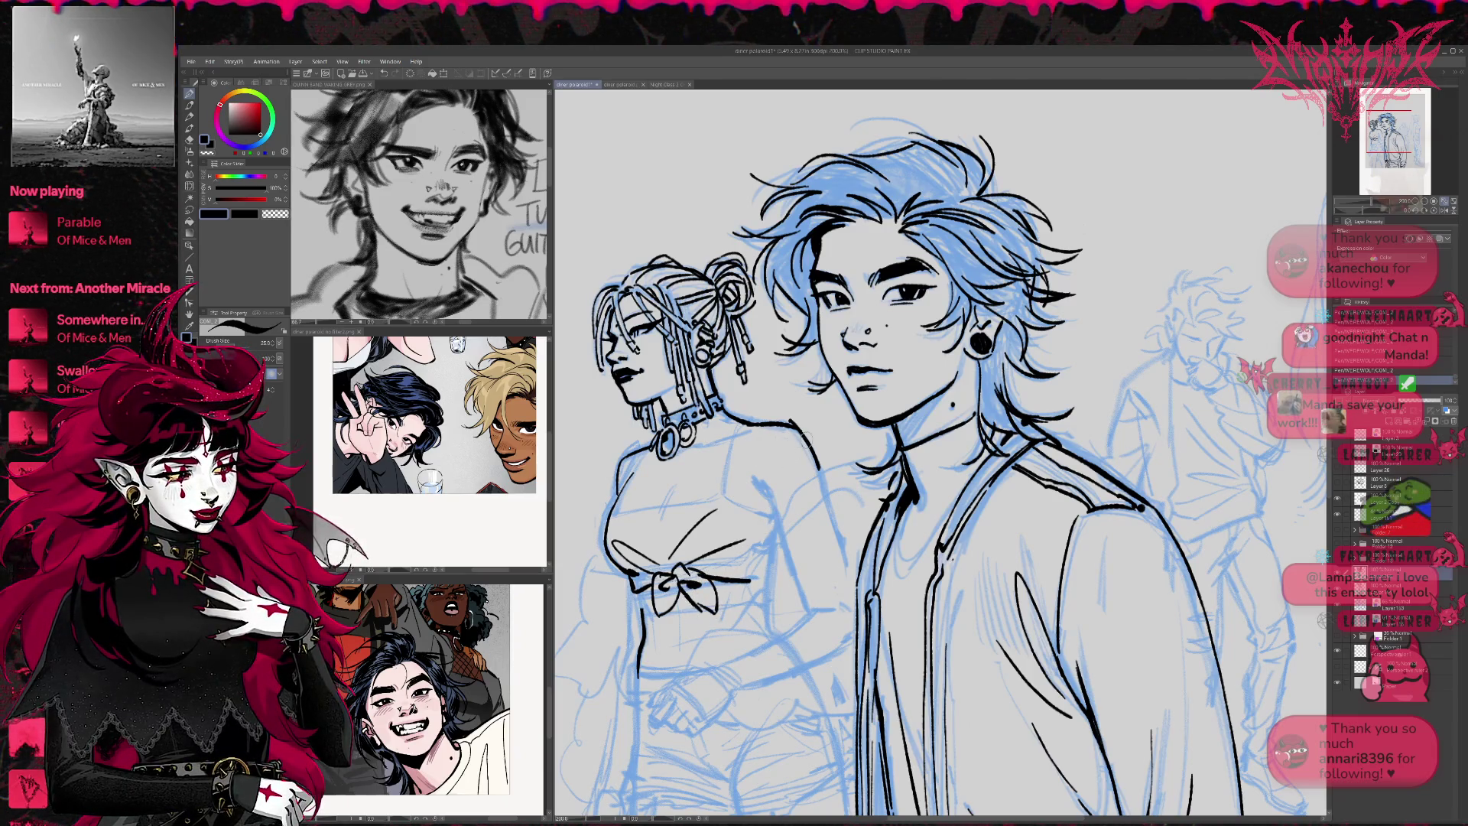
Erase the stray shoulder stroke and ink both shoulders, the arm line and the sleeve
left_click_drag(765, 482, 771, 510)
key("e")
mouse_move(807, 428)
left_mouse_down()
mouse_move(764, 505)
mouse_move(795, 430)
mouse_move(765, 478)
mouse_move(818, 445)
left_mouse_up()
key("p")
key("e")
key("e")
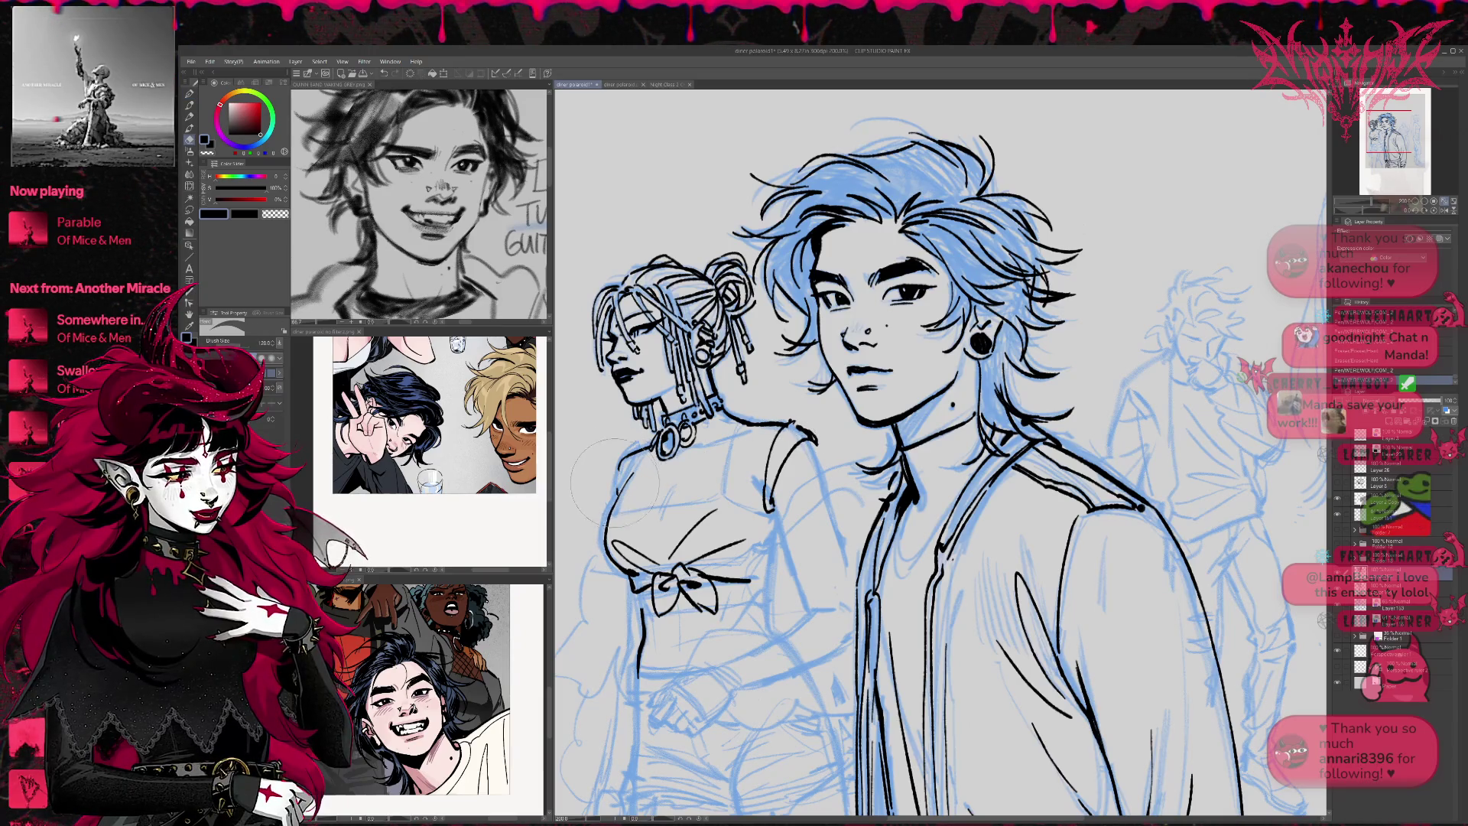
key("p")
left_click_drag(608, 495, 615, 465)
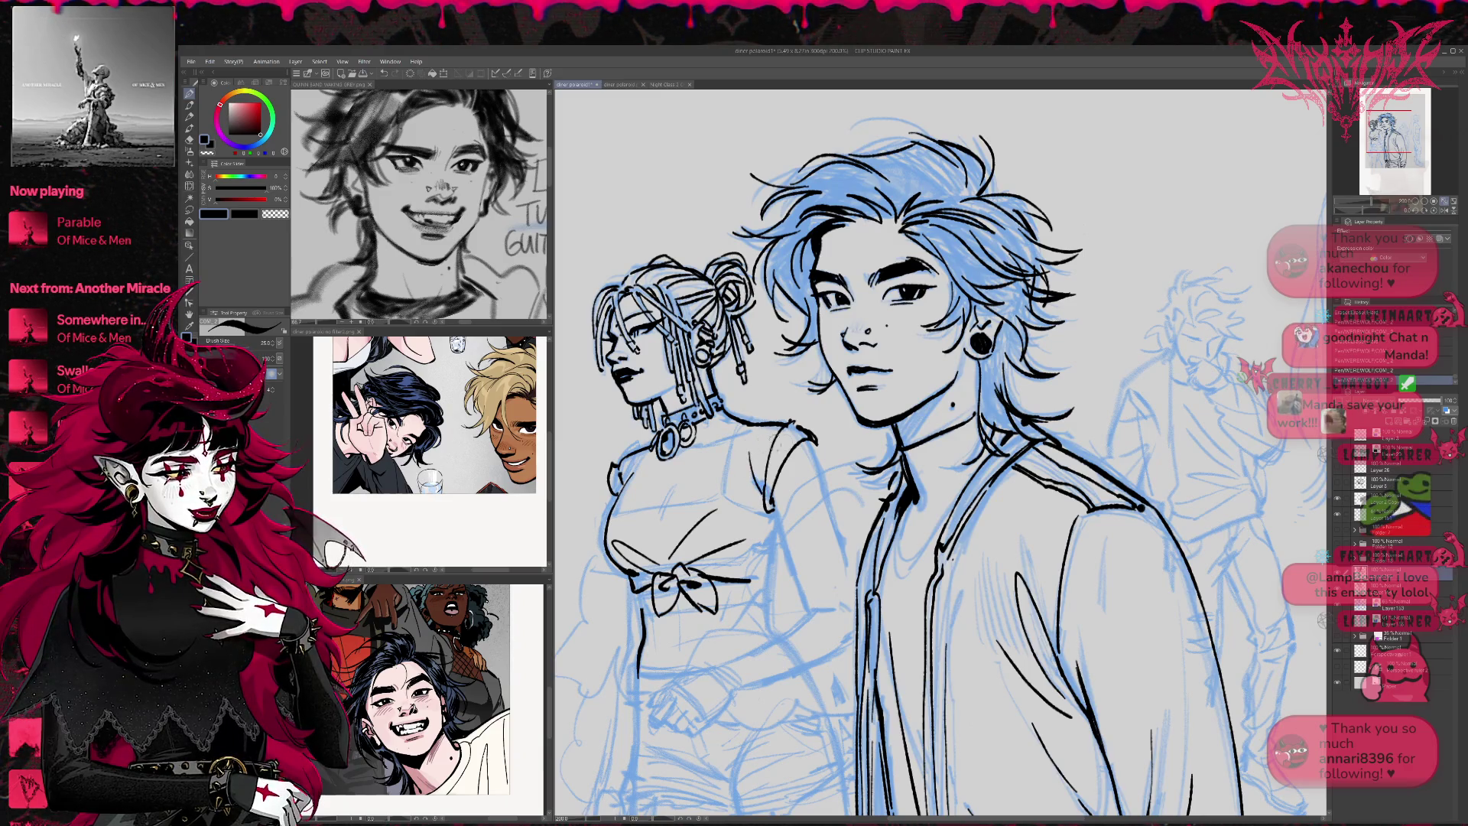
left_click_drag(767, 494, 791, 546)
left_click_drag(806, 437, 832, 512)
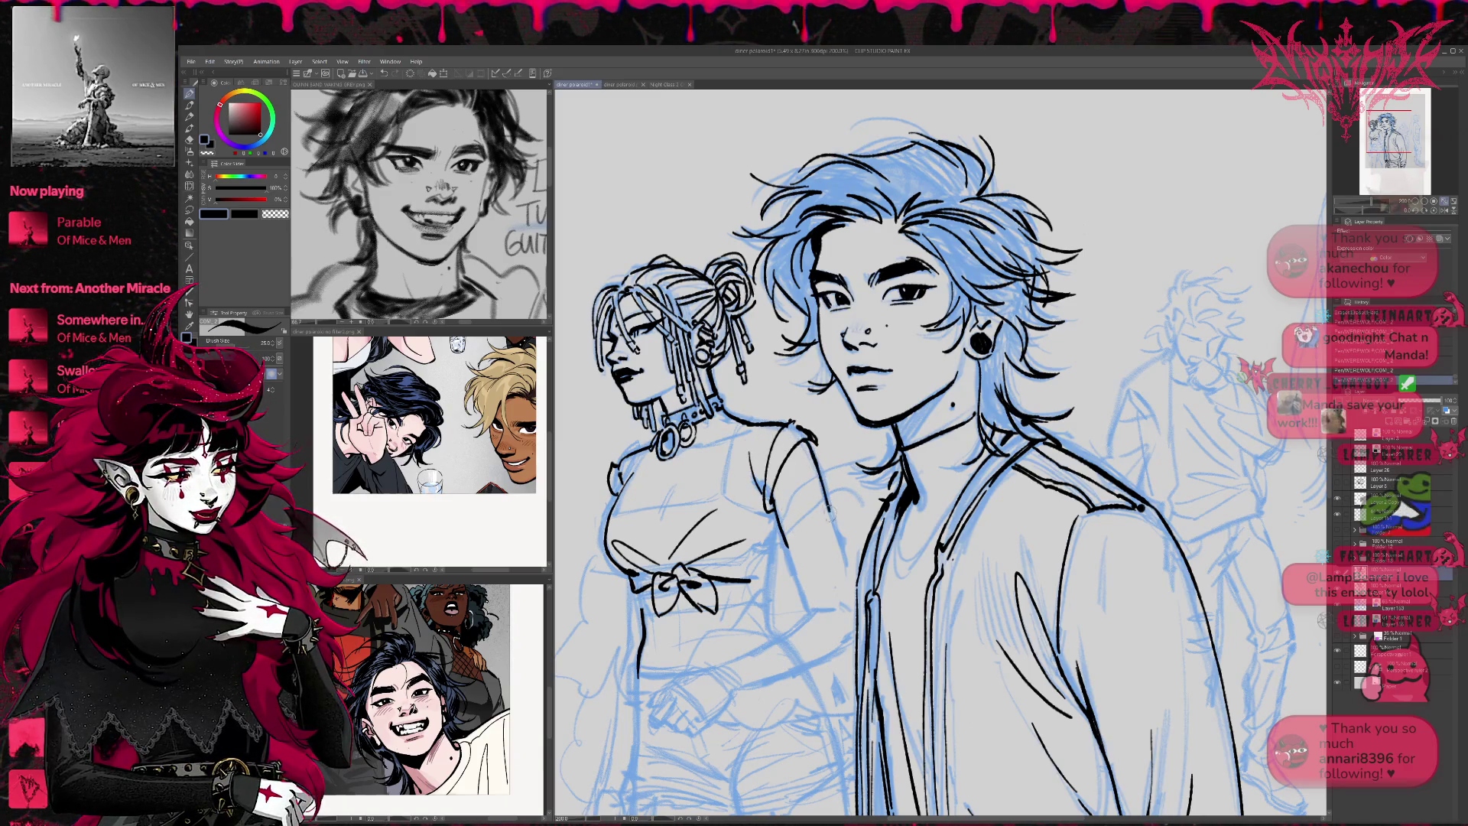
Ink her upper arm, the hem line right of the bow, and a fold line on her top
mouse_move(738, 416)
left_mouse_down()
mouse_move(692, 448)
mouse_move(698, 435)
mouse_move(677, 438)
left_mouse_up()
key("ctrl+z")
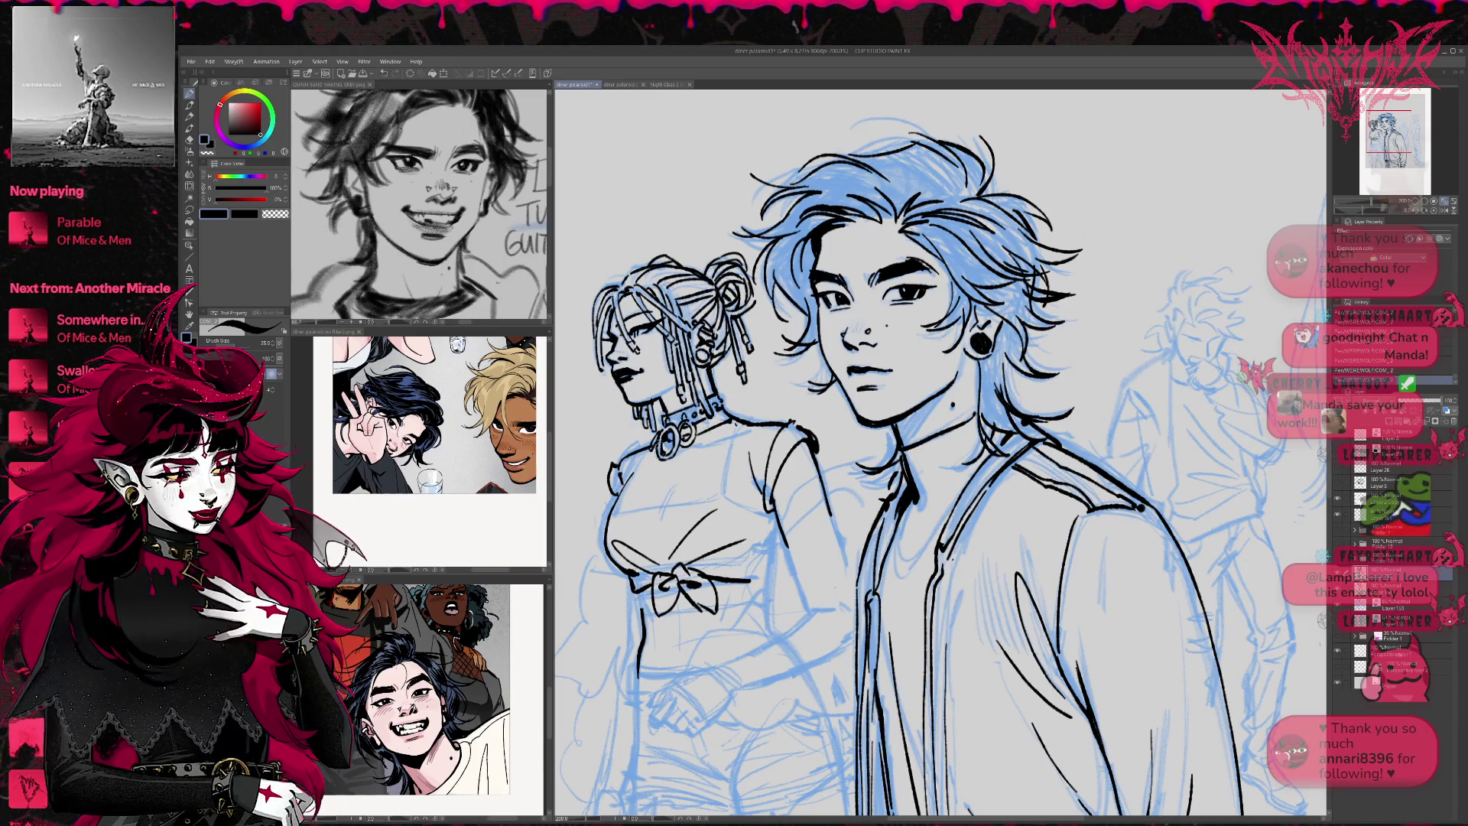
left_click_drag(604, 538, 628, 482)
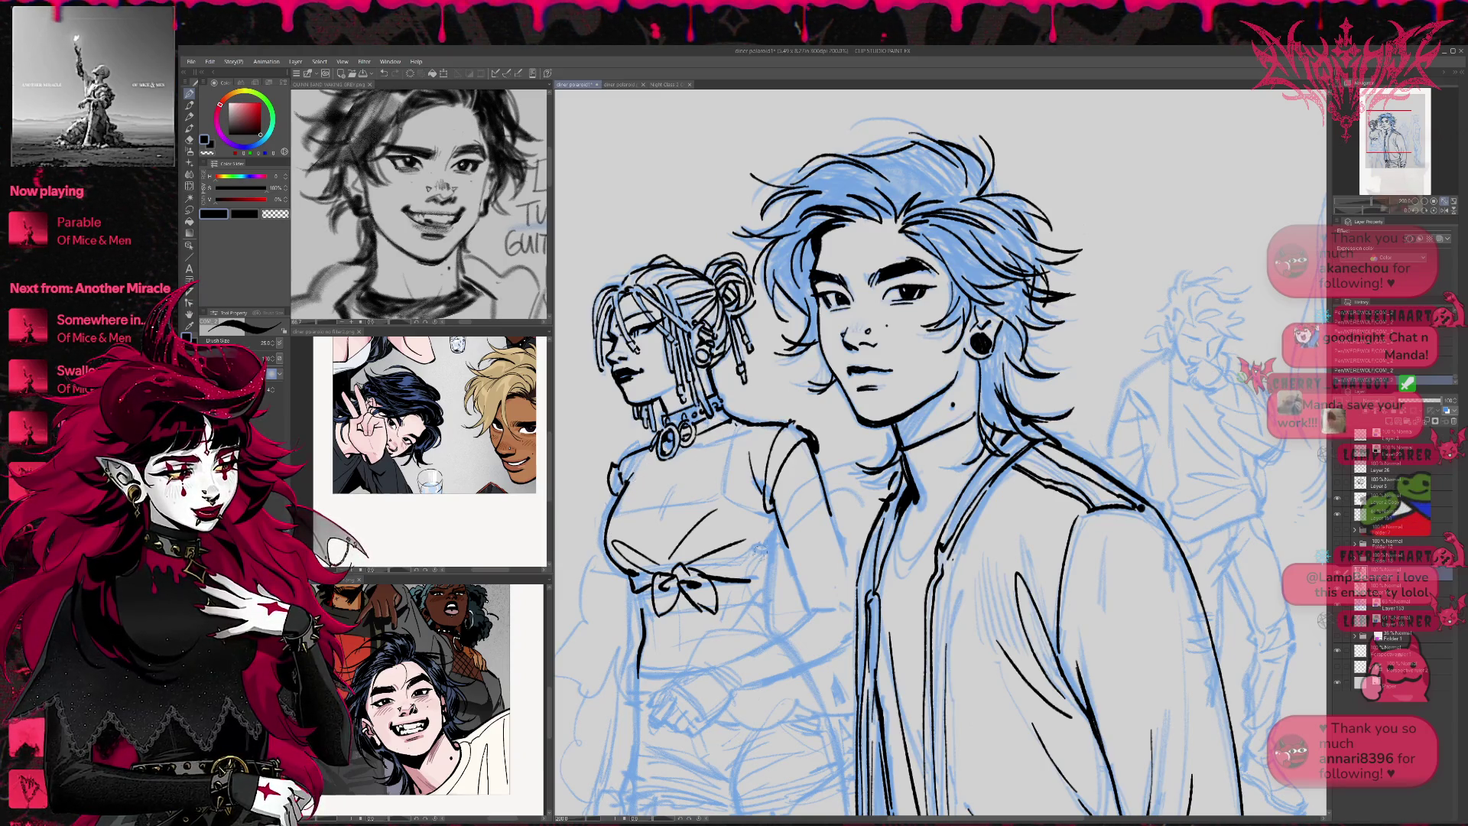
left_click_drag(723, 570, 761, 578)
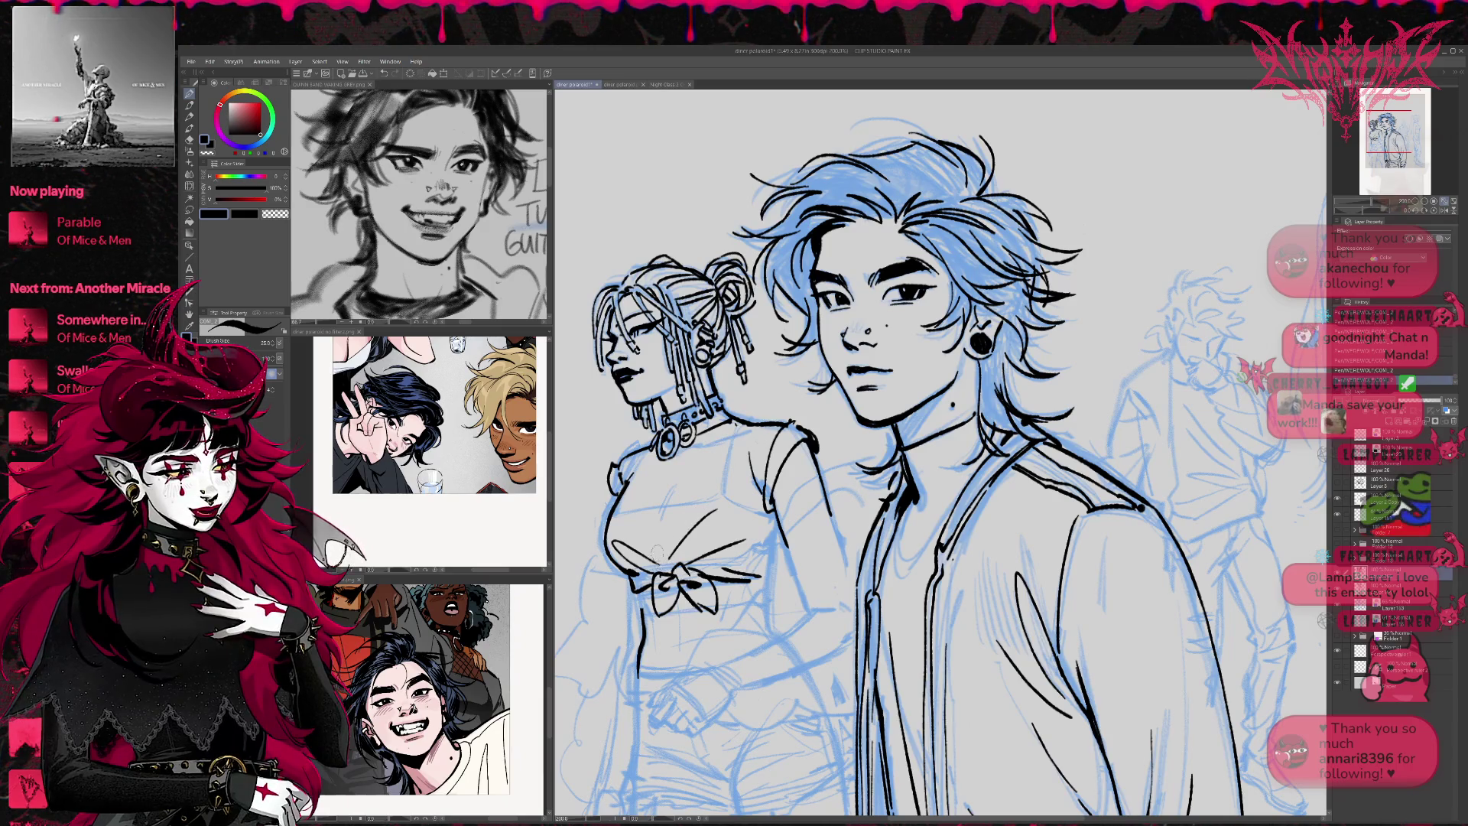
left_click_drag(647, 529, 661, 558)
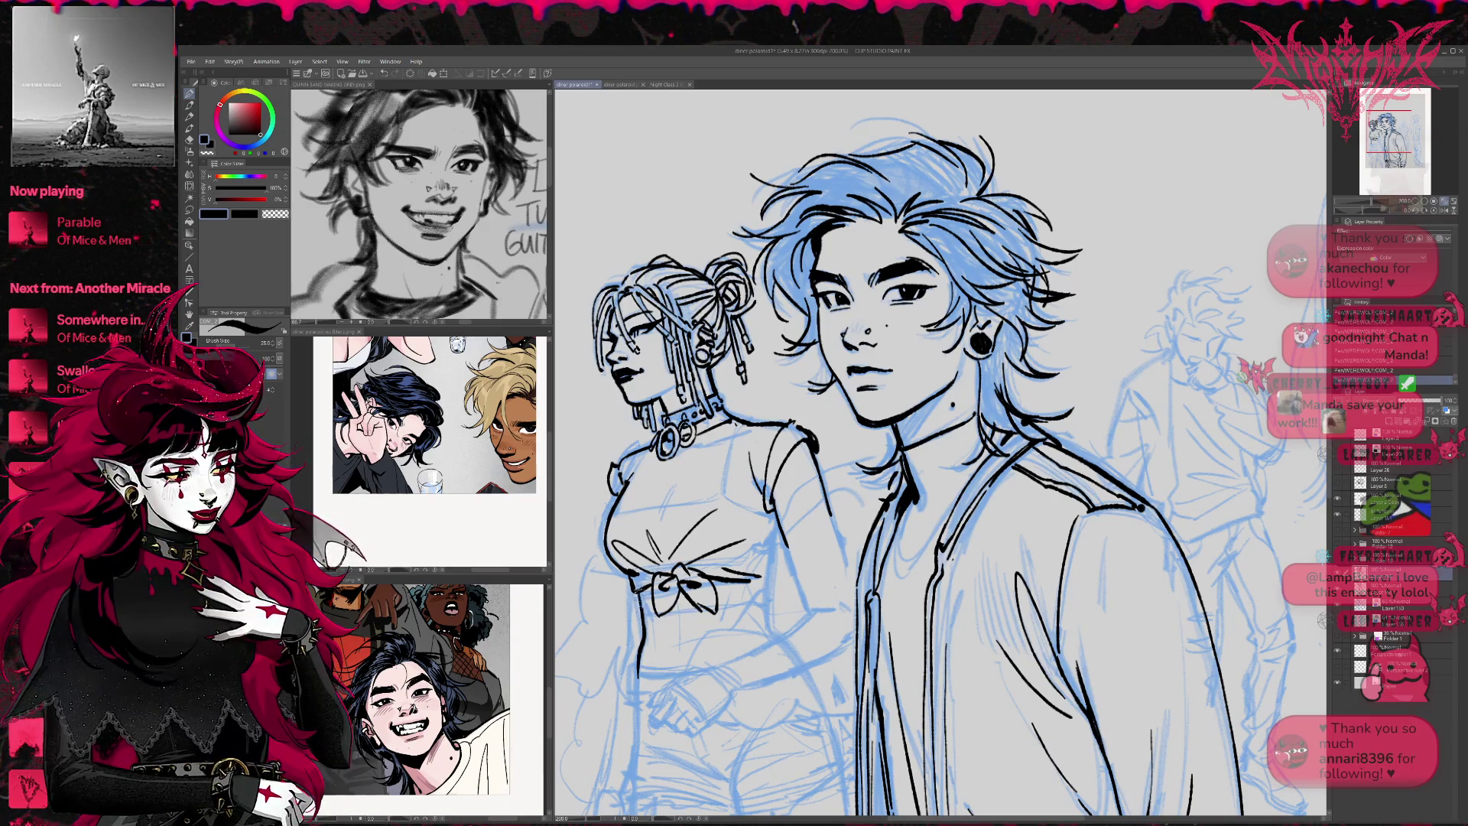
scroll(933, 455, "down", 1)
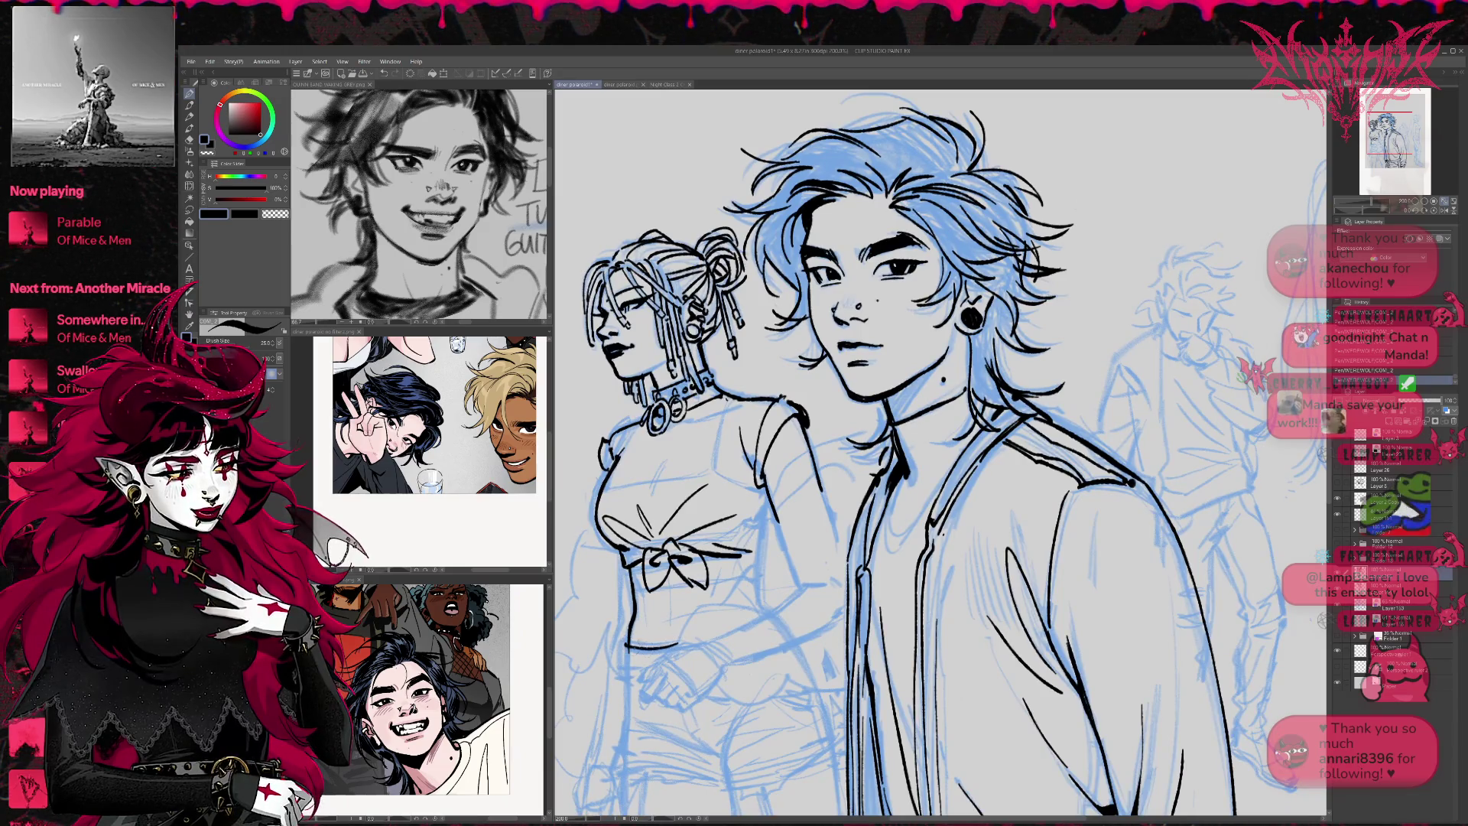
left_click_drag(765, 511, 820, 505)
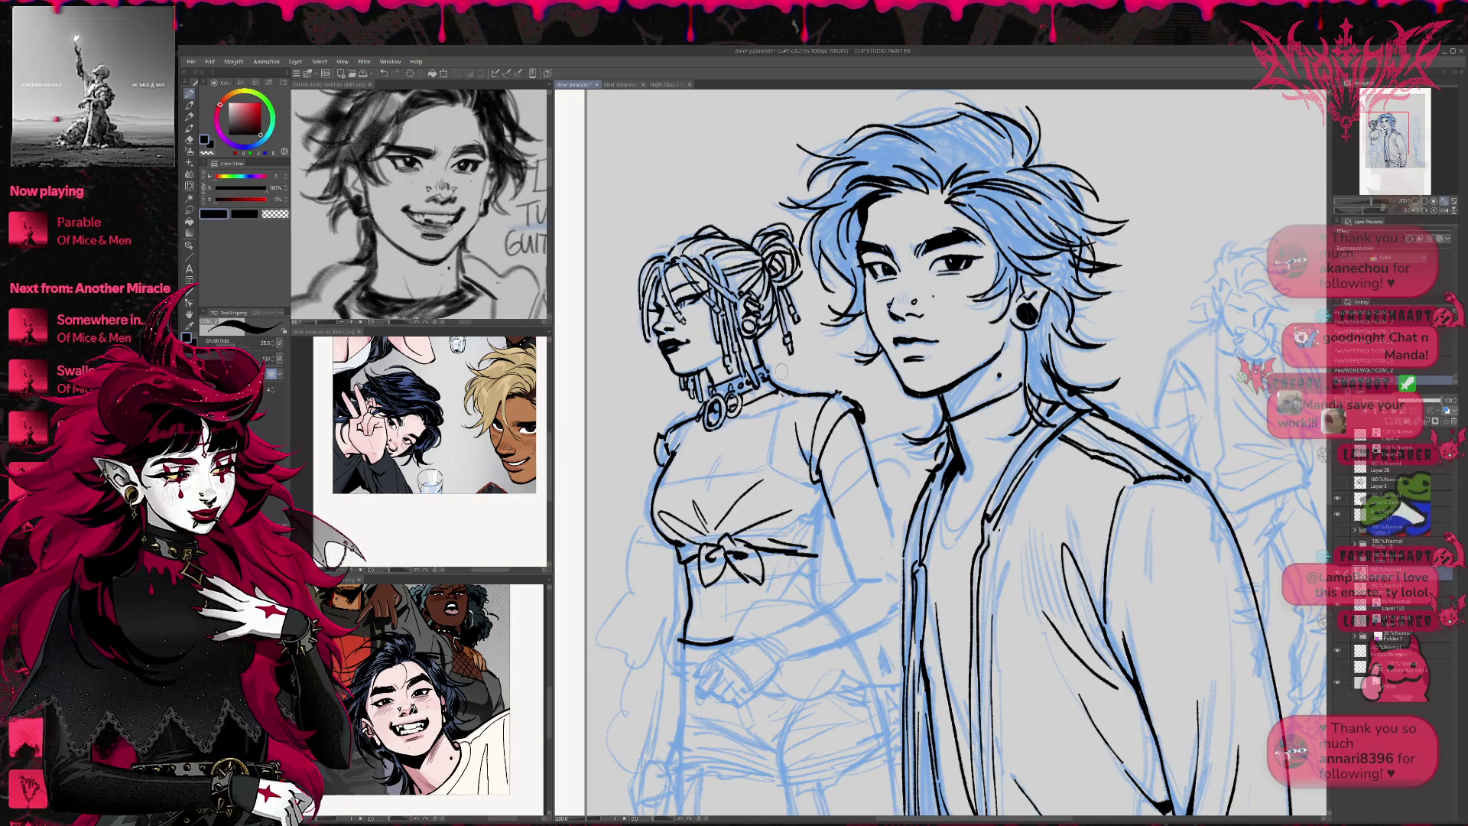
left_click(1443, 213)
Erase the old shoulder and arm lines and redraw the woman's shoulder and arm
mouse_move(1270, 310)
left_mouse_down()
mouse_move(1080, 324)
mouse_move(988, 271)
left_mouse_up()
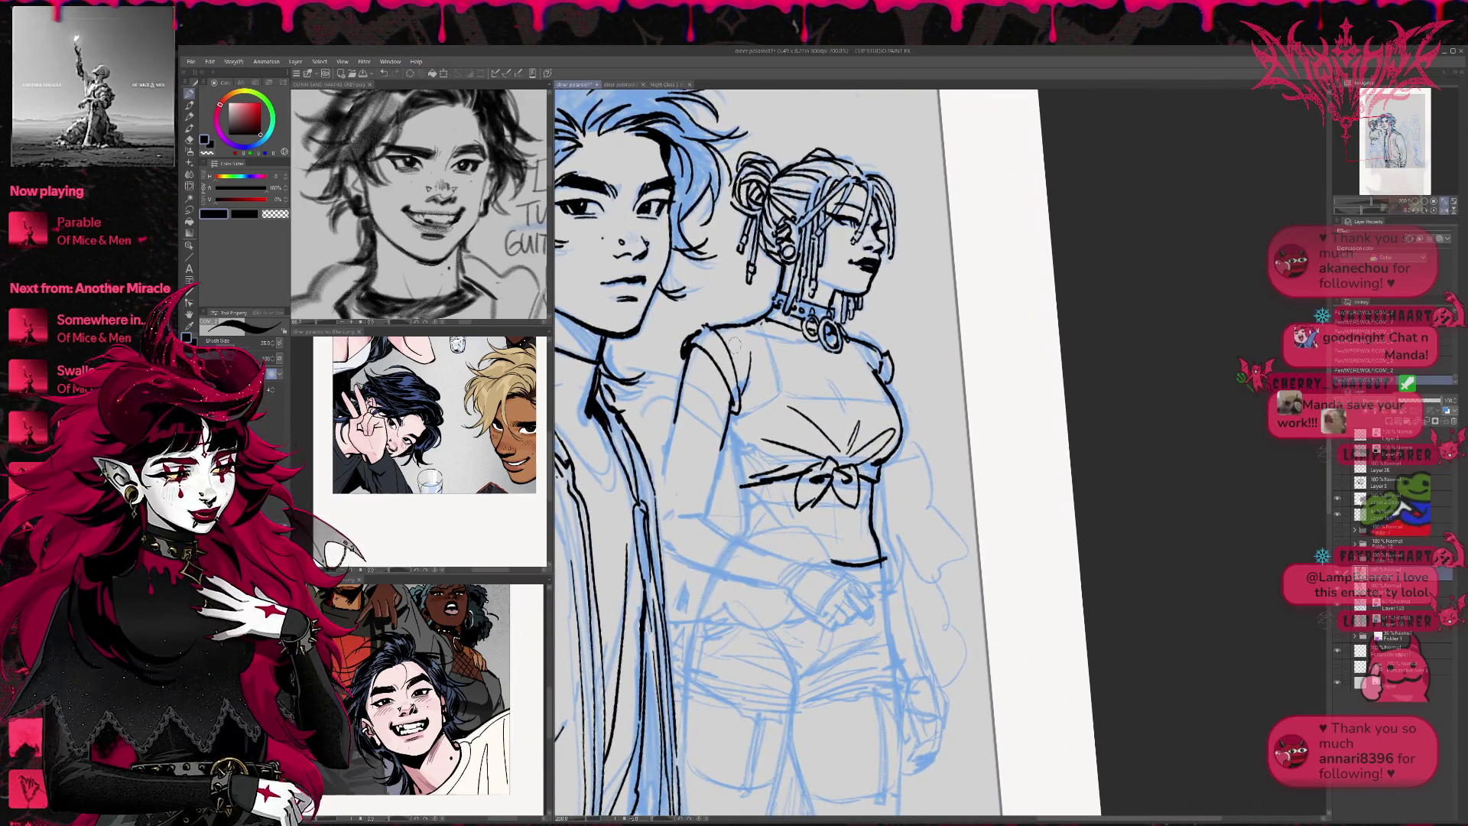
key("e")
left_click_drag(704, 329, 738, 421)
left_click_drag(673, 378, 677, 420)
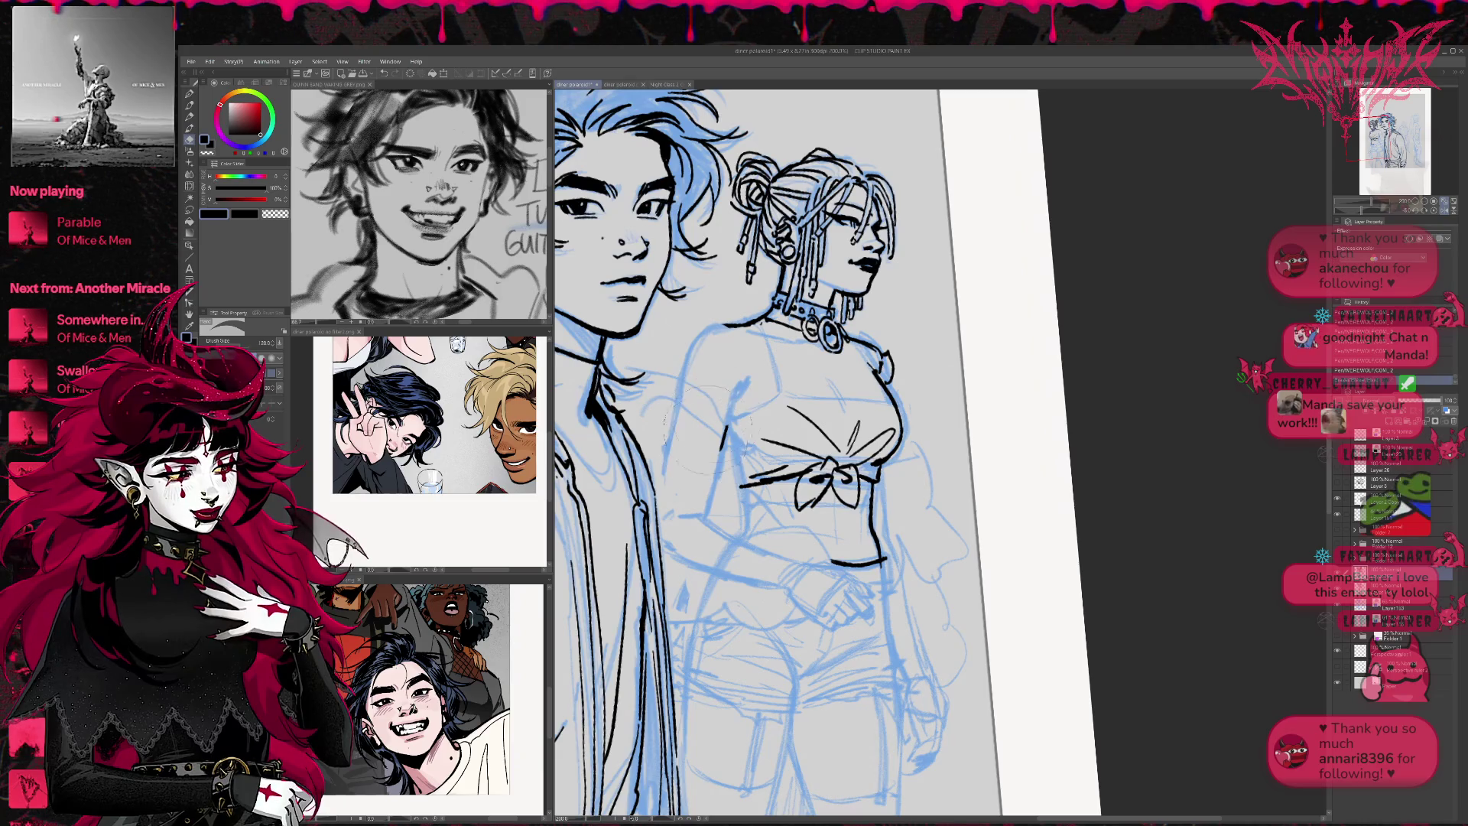
key("p")
left_click_drag(751, 324, 787, 318)
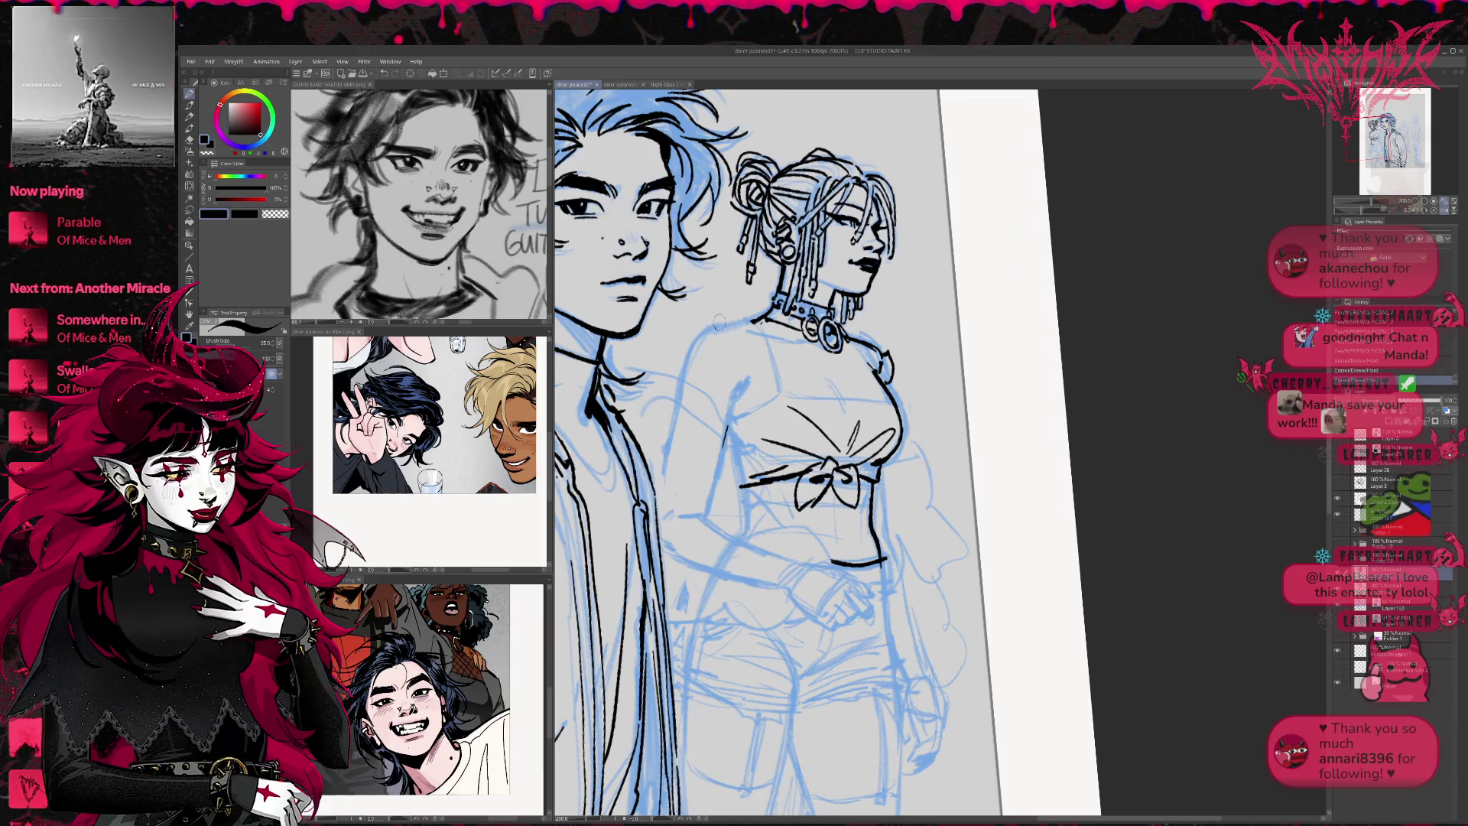
key("ctrl+z")
mouse_move(700, 346)
left_mouse_down()
mouse_move(730, 416)
mouse_move(720, 332)
left_mouse_up()
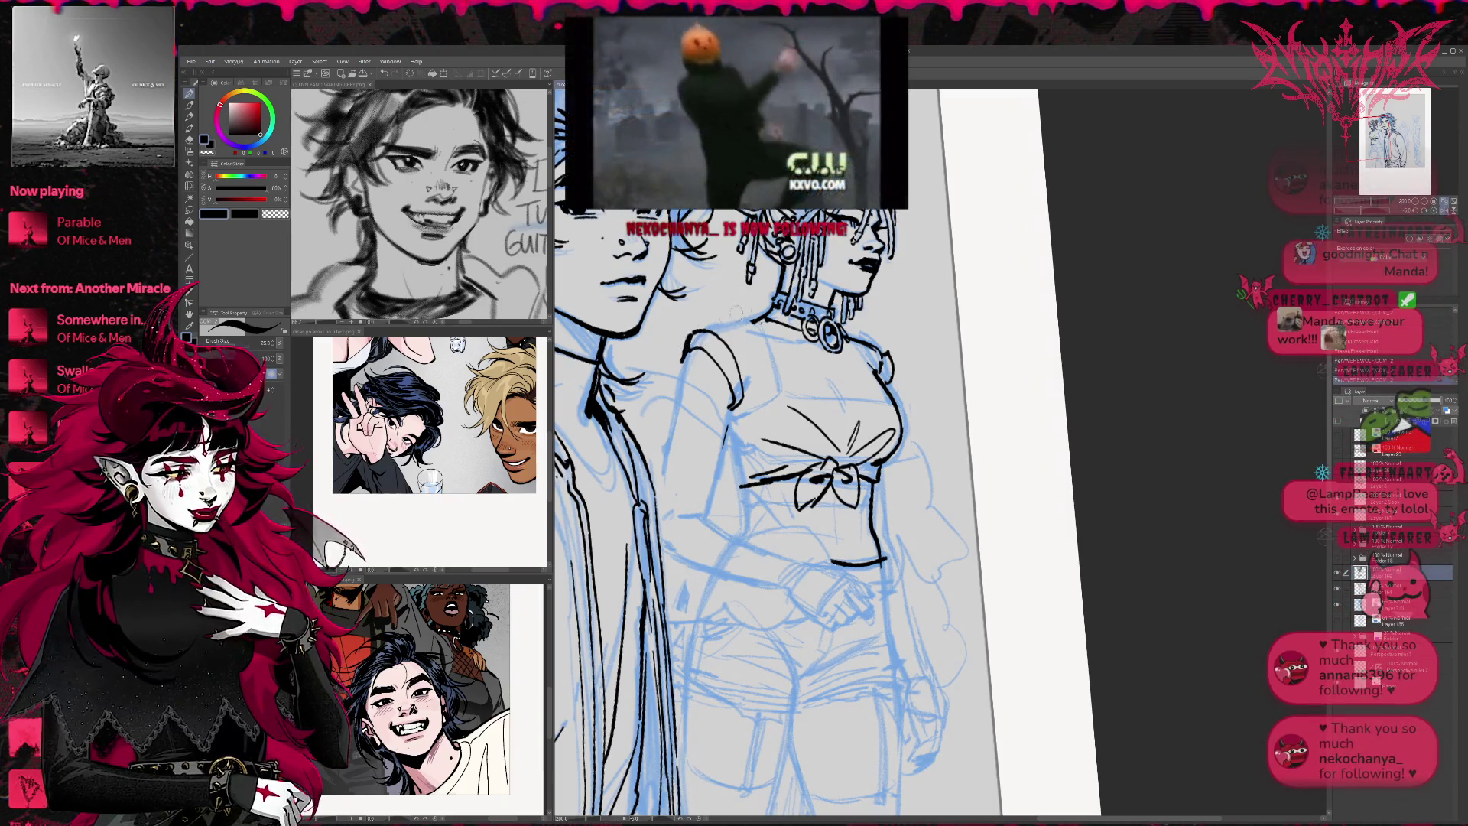
Ink the stroke along her shoulder and arm, the sleeve line, and the hip curving from her hand
left_click_drag(893, 321, 877, 305)
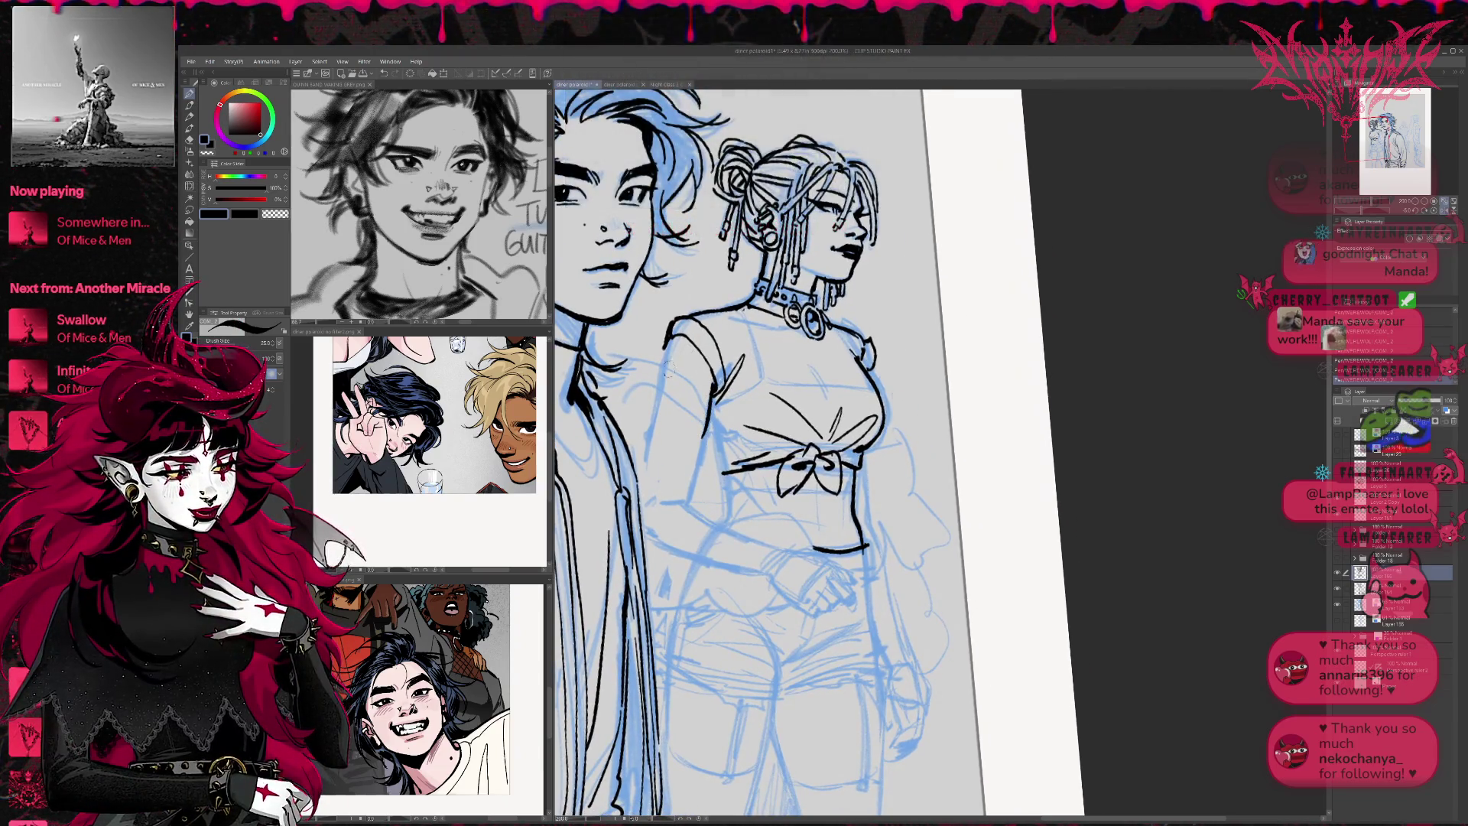
left_click_drag(923, 394, 893, 376)
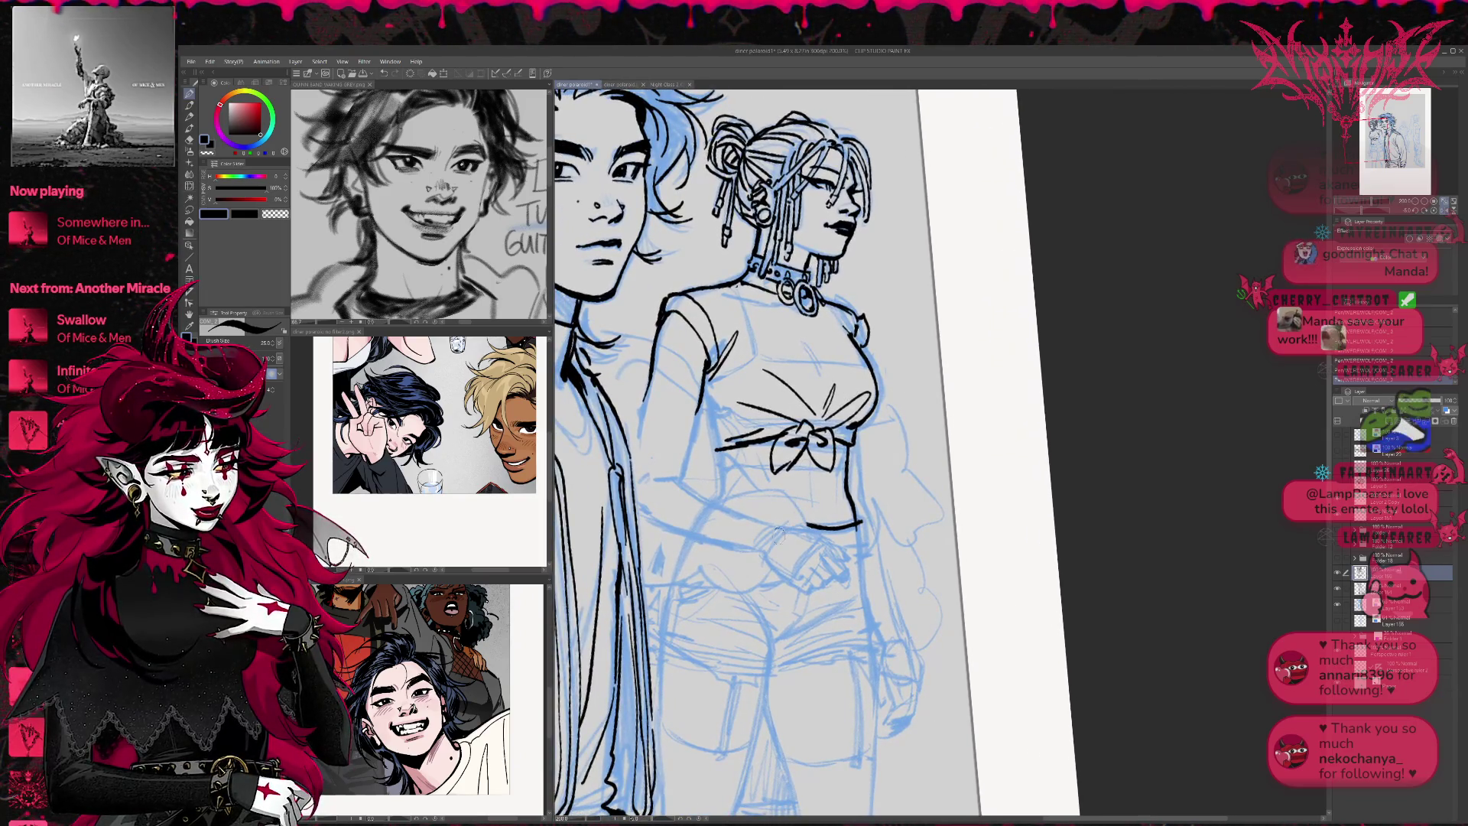
mouse_move(601, 381)
left_mouse_down()
mouse_move(651, 357)
mouse_move(701, 428)
mouse_move(711, 499)
mouse_move(643, 468)
left_mouse_up()
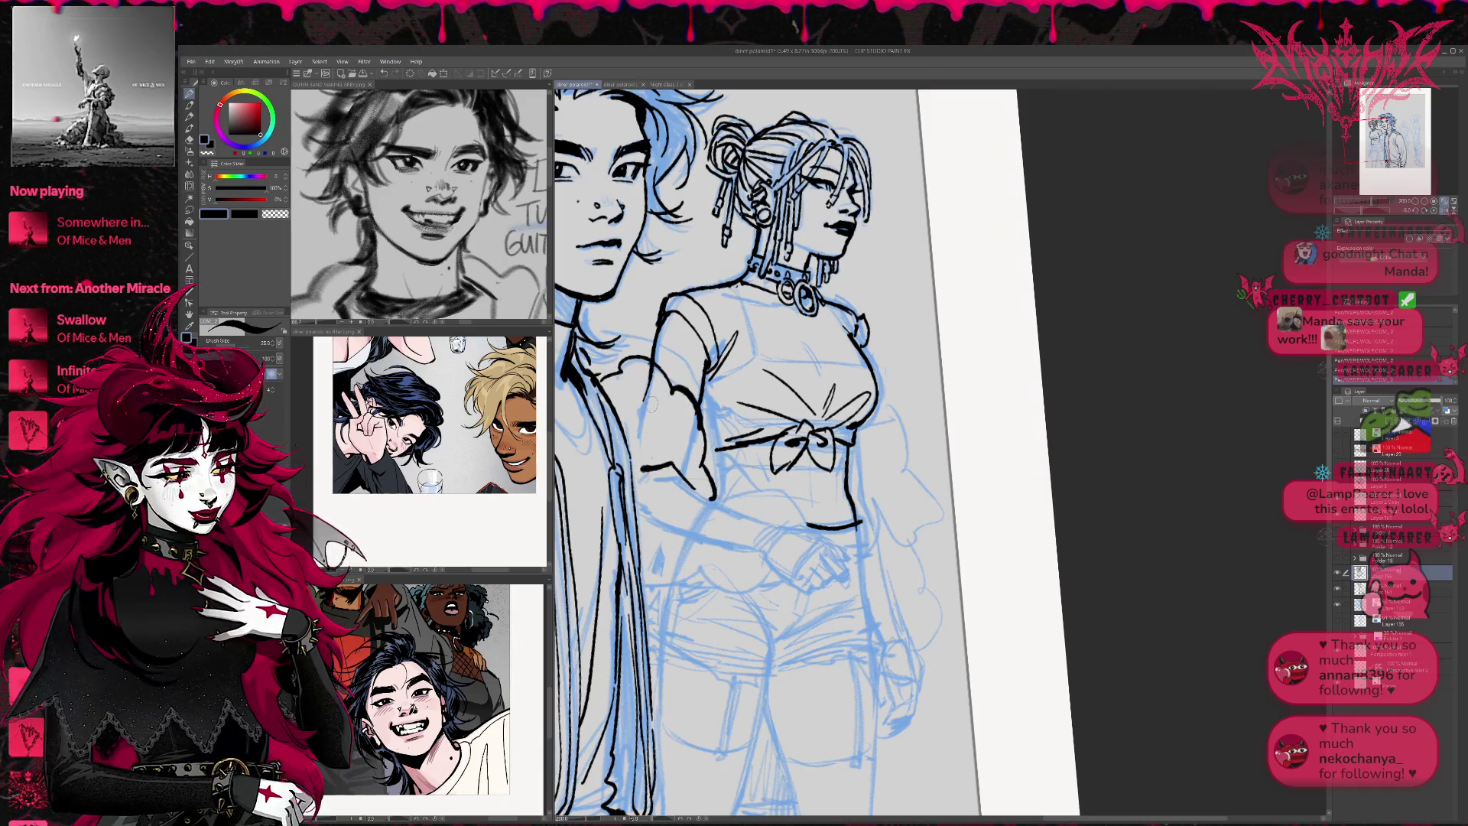
key("w")
key("e")
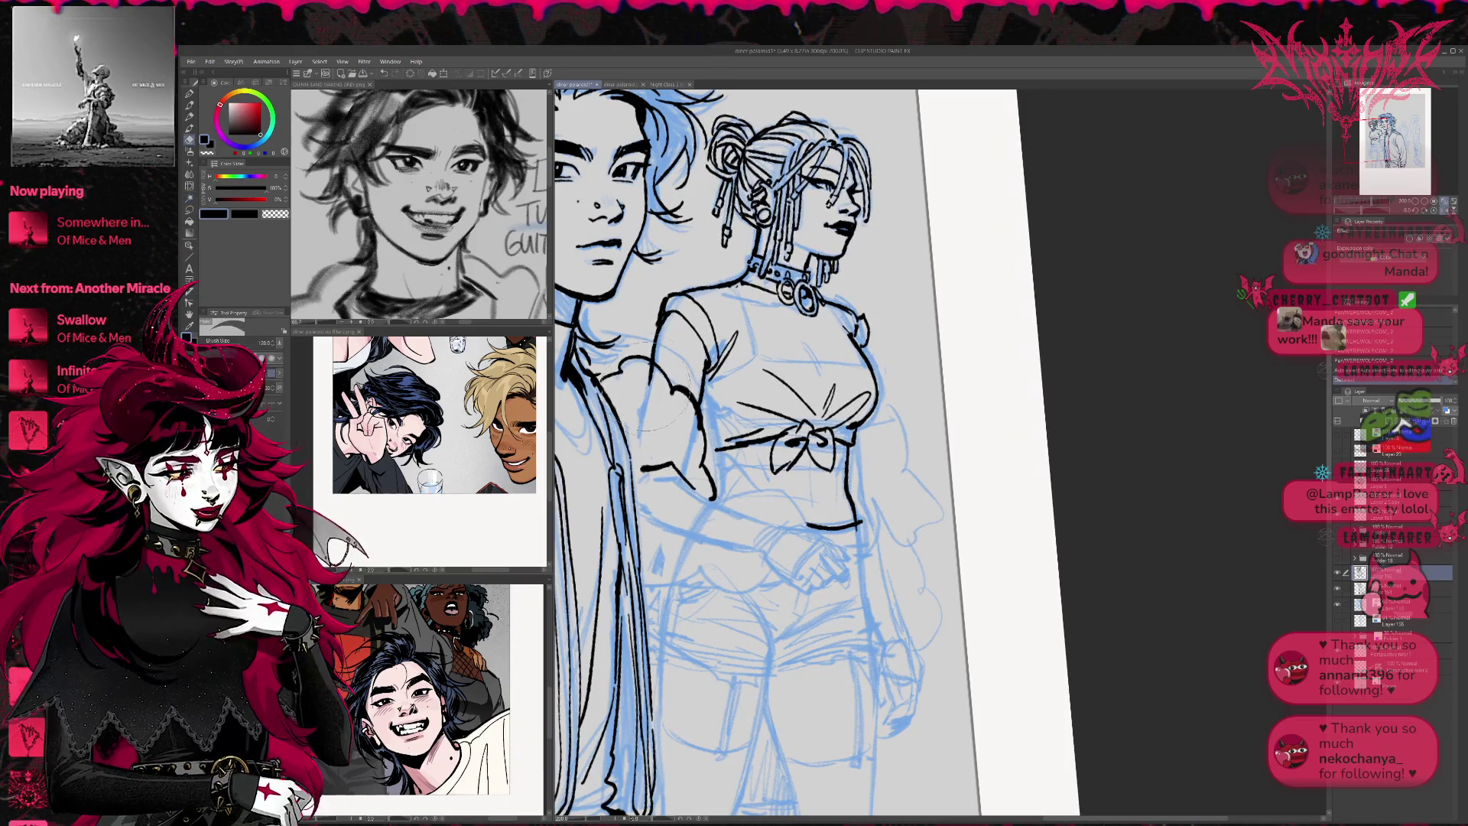
key("p")
mouse_move(844, 468)
left_mouse_down()
mouse_move(767, 434)
mouse_move(847, 453)
mouse_move(837, 526)
left_mouse_up()
mouse_move(754, 466)
left_mouse_down()
mouse_move(797, 463)
mouse_move(740, 541)
mouse_move(761, 504)
mouse_move(732, 460)
mouse_move(629, 501)
mouse_move(607, 443)
left_mouse_up()
left_click_drag(731, 543, 625, 563)
Add short ink marks around the hand, refine them with the eraser, and mark the sleeve cuff
left_click_drag(905, 464, 856, 430)
left_click_drag(699, 507, 712, 517)
left_click_drag(722, 456, 744, 471)
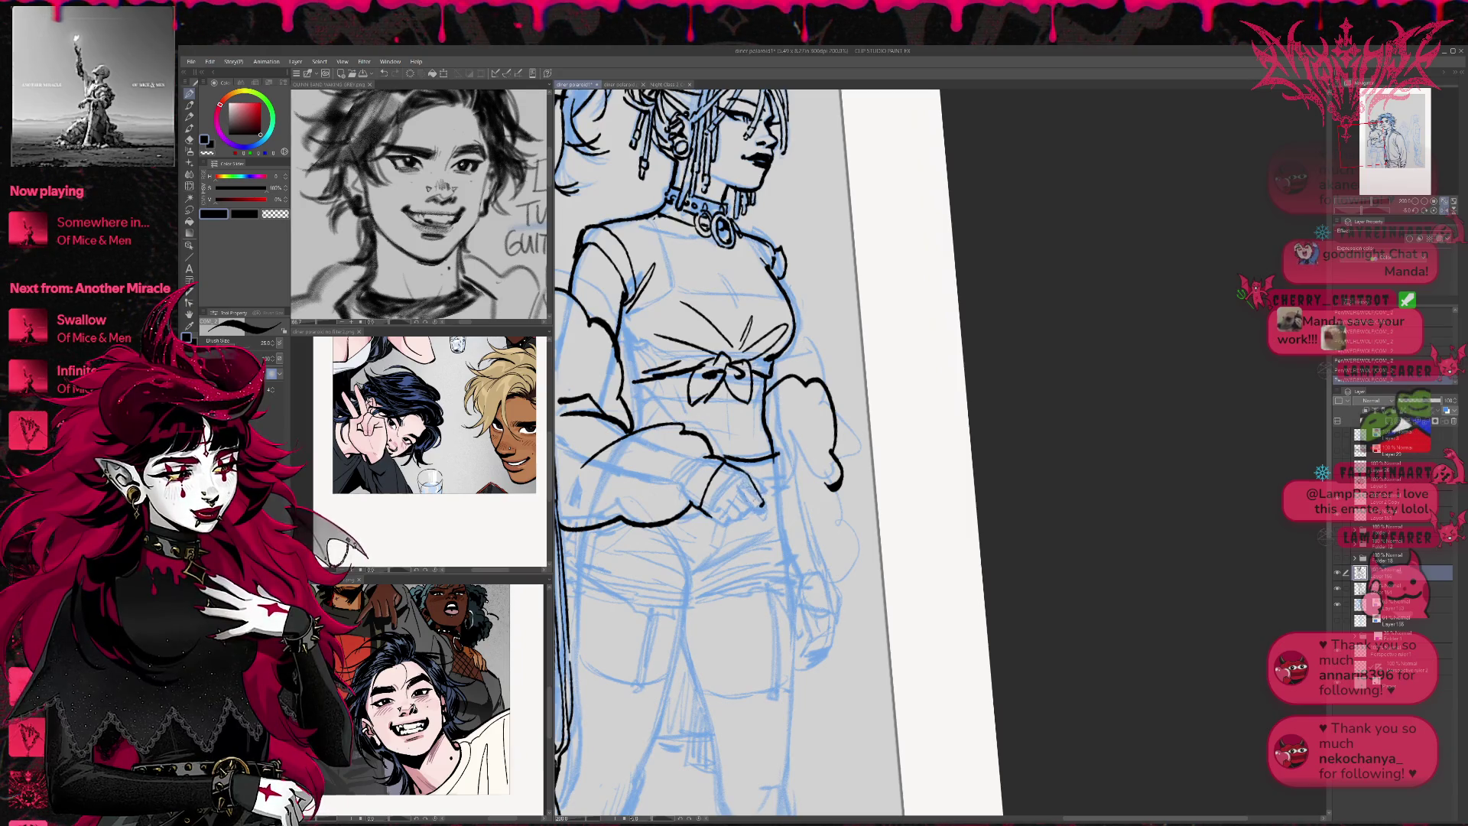
left_click_drag(730, 523, 723, 520)
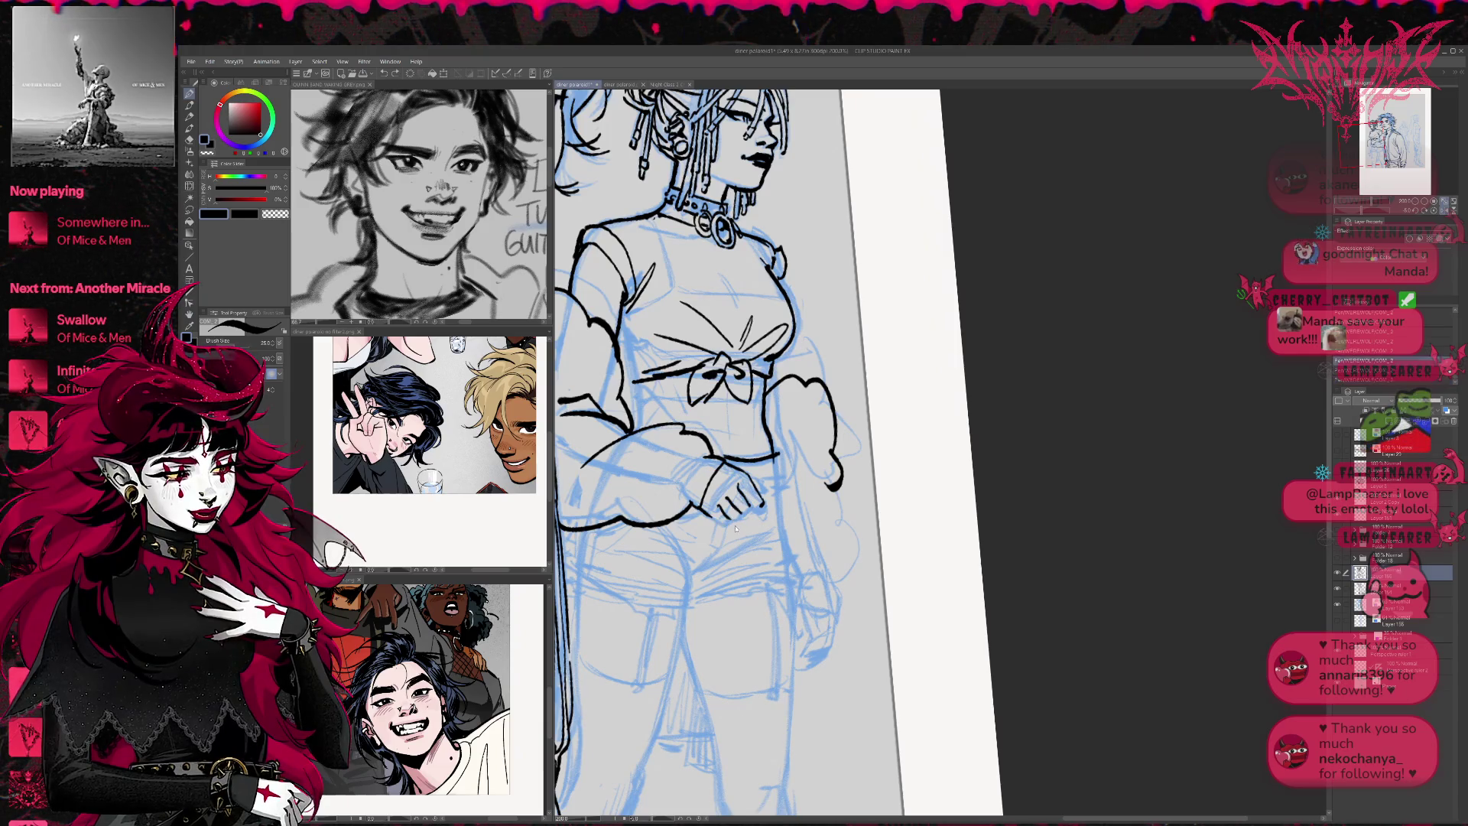
left_click_drag(719, 517, 728, 524)
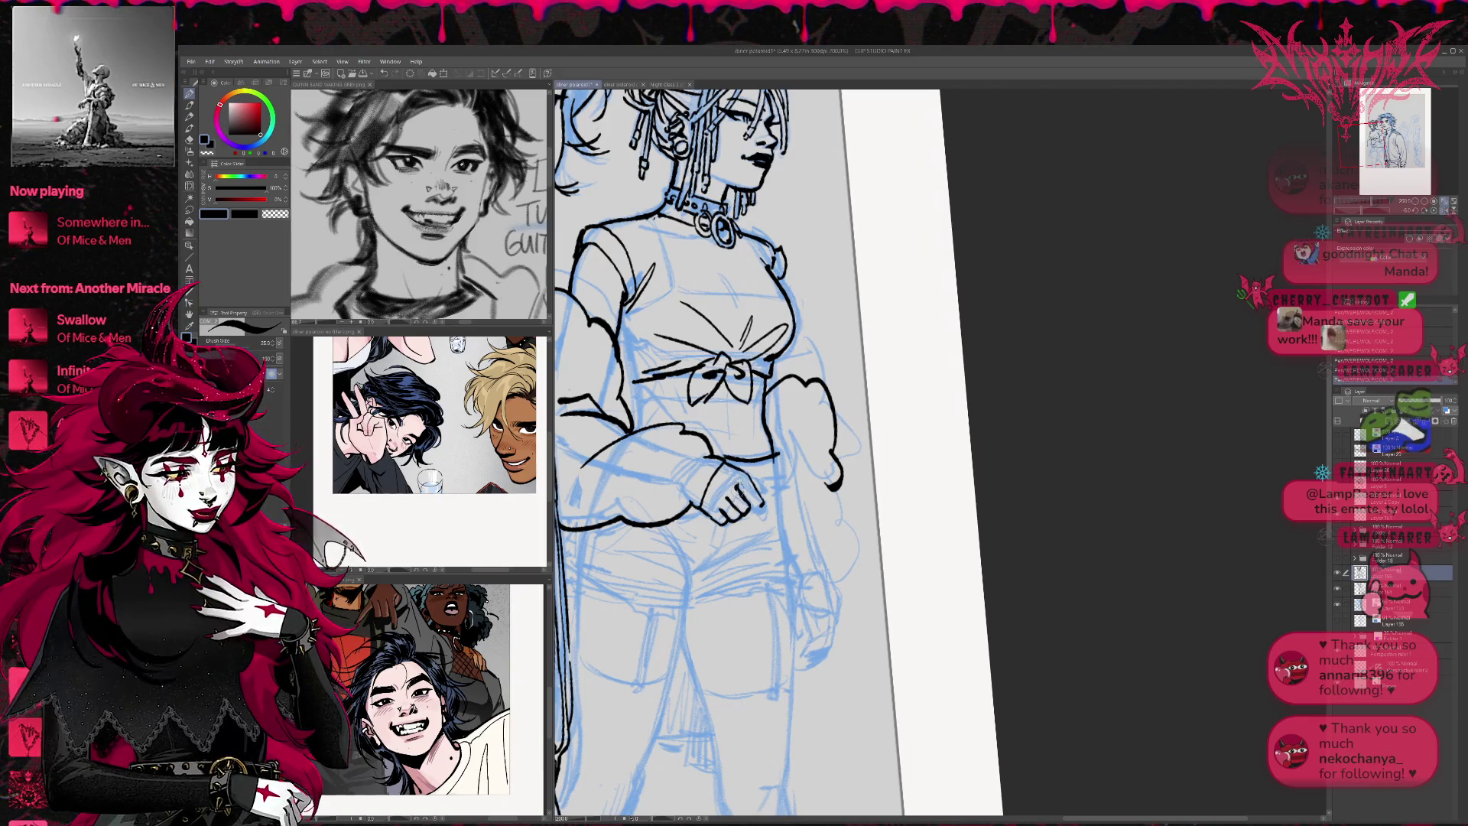
key("e")
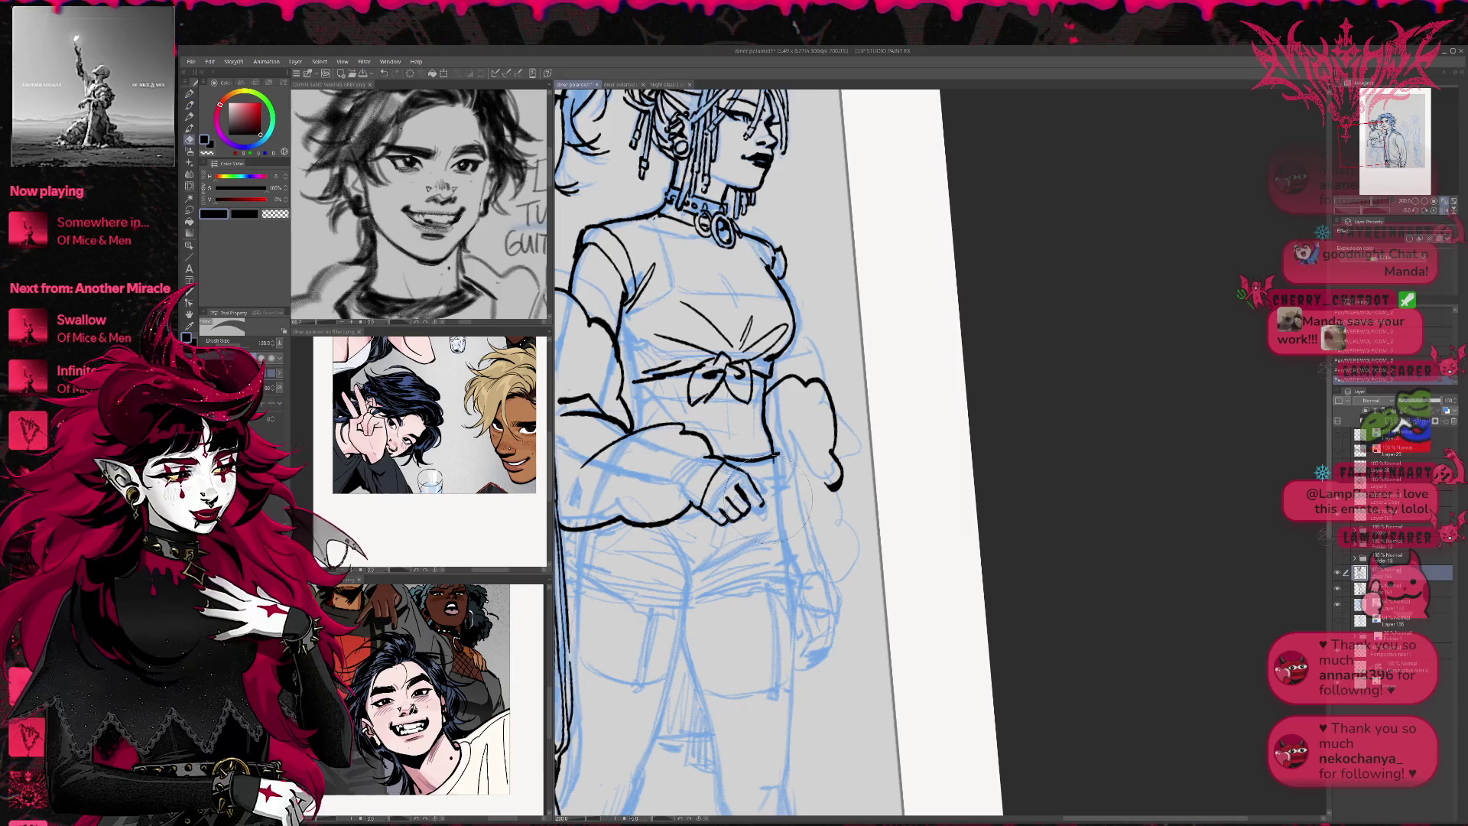
left_click_drag(759, 504, 757, 515)
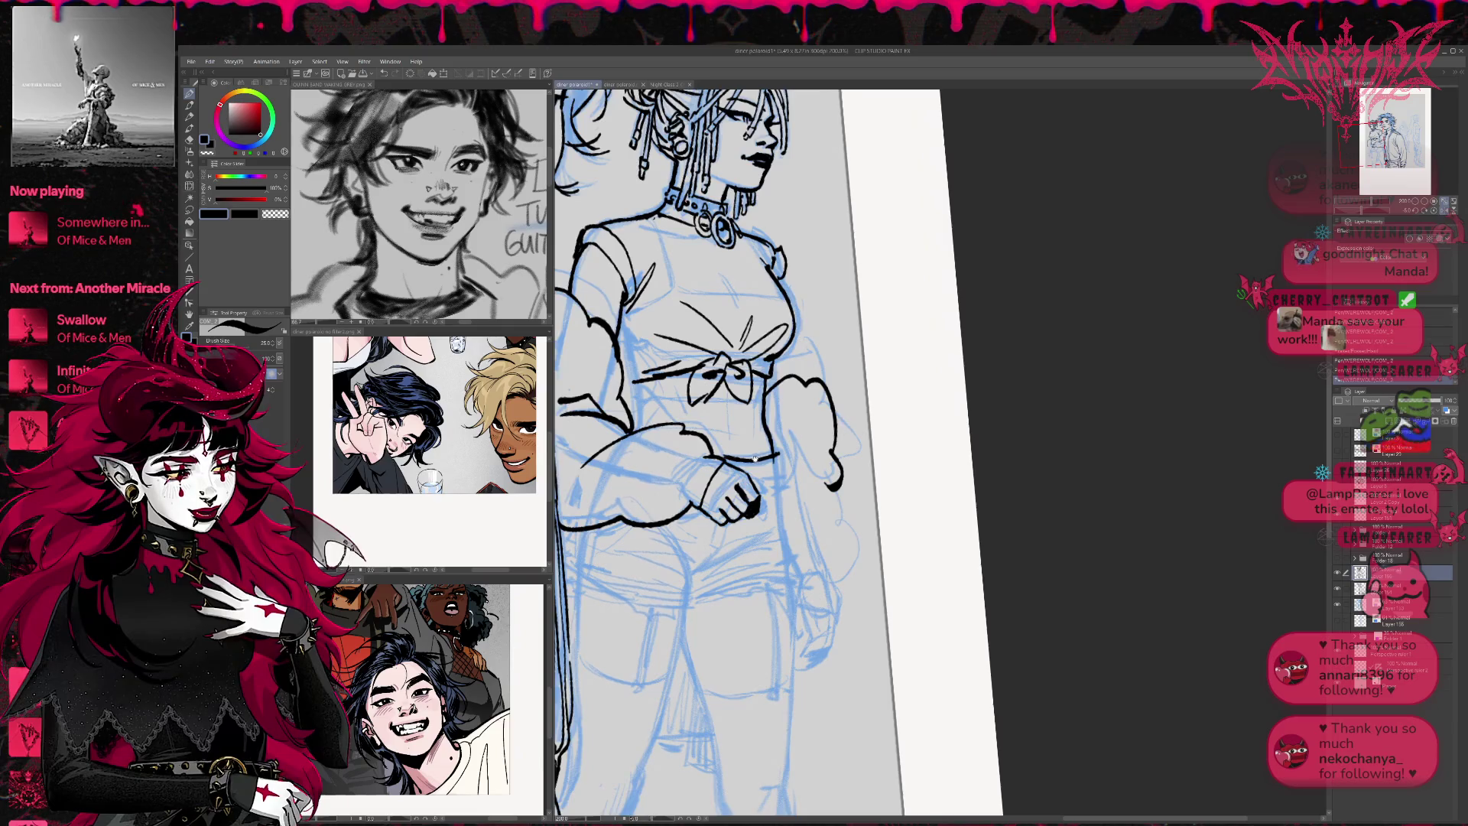
scroll(774, 478, "up", 1)
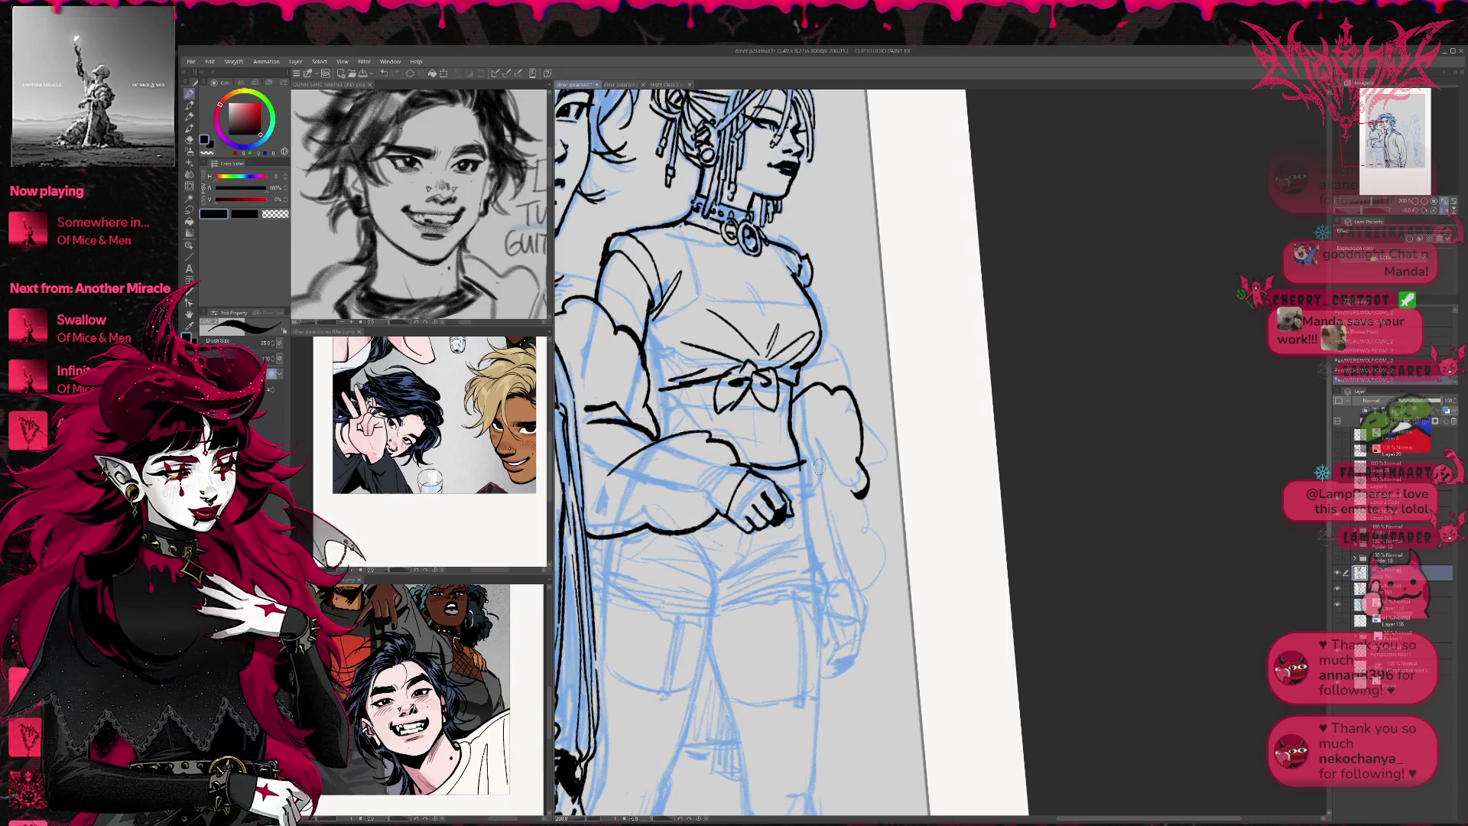
left_click_drag(709, 514, 704, 476)
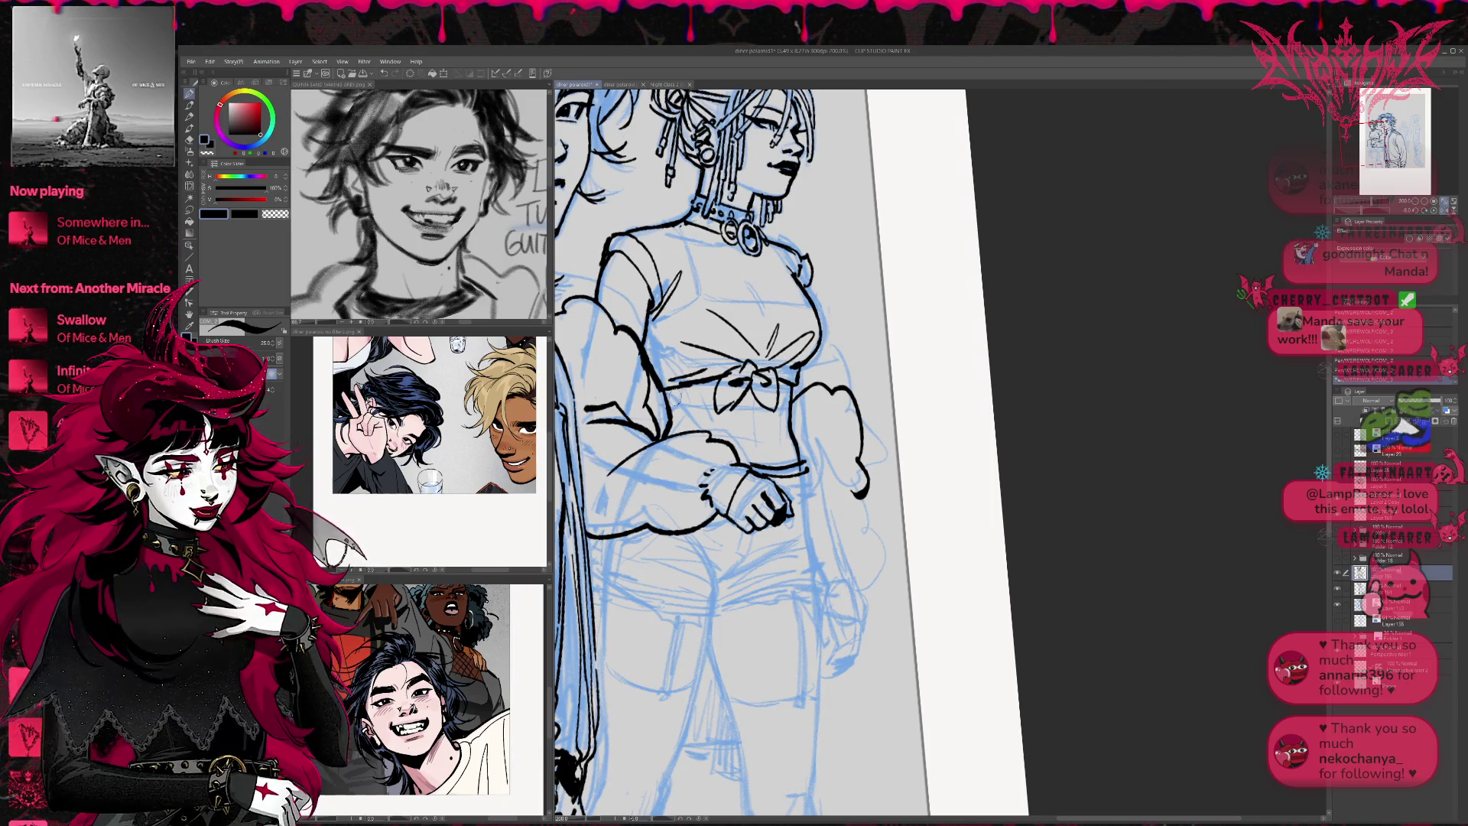
Erase stray ink on the shirt's left side and redraw its lines
key("e")
left_click_drag(657, 360, 658, 393)
left_click_drag(647, 409, 627, 433)
key("p")
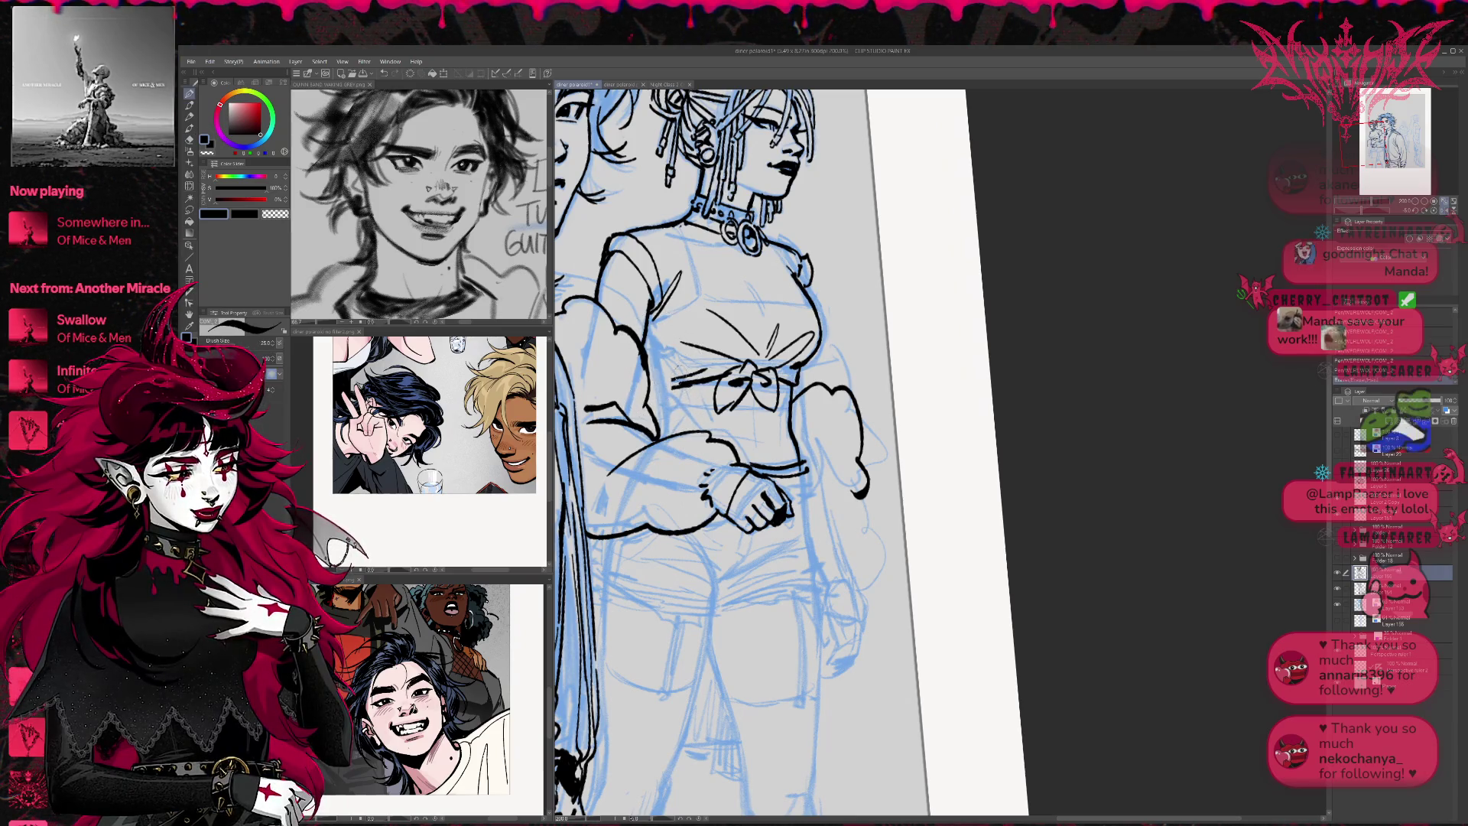
left_click_drag(643, 327, 662, 387)
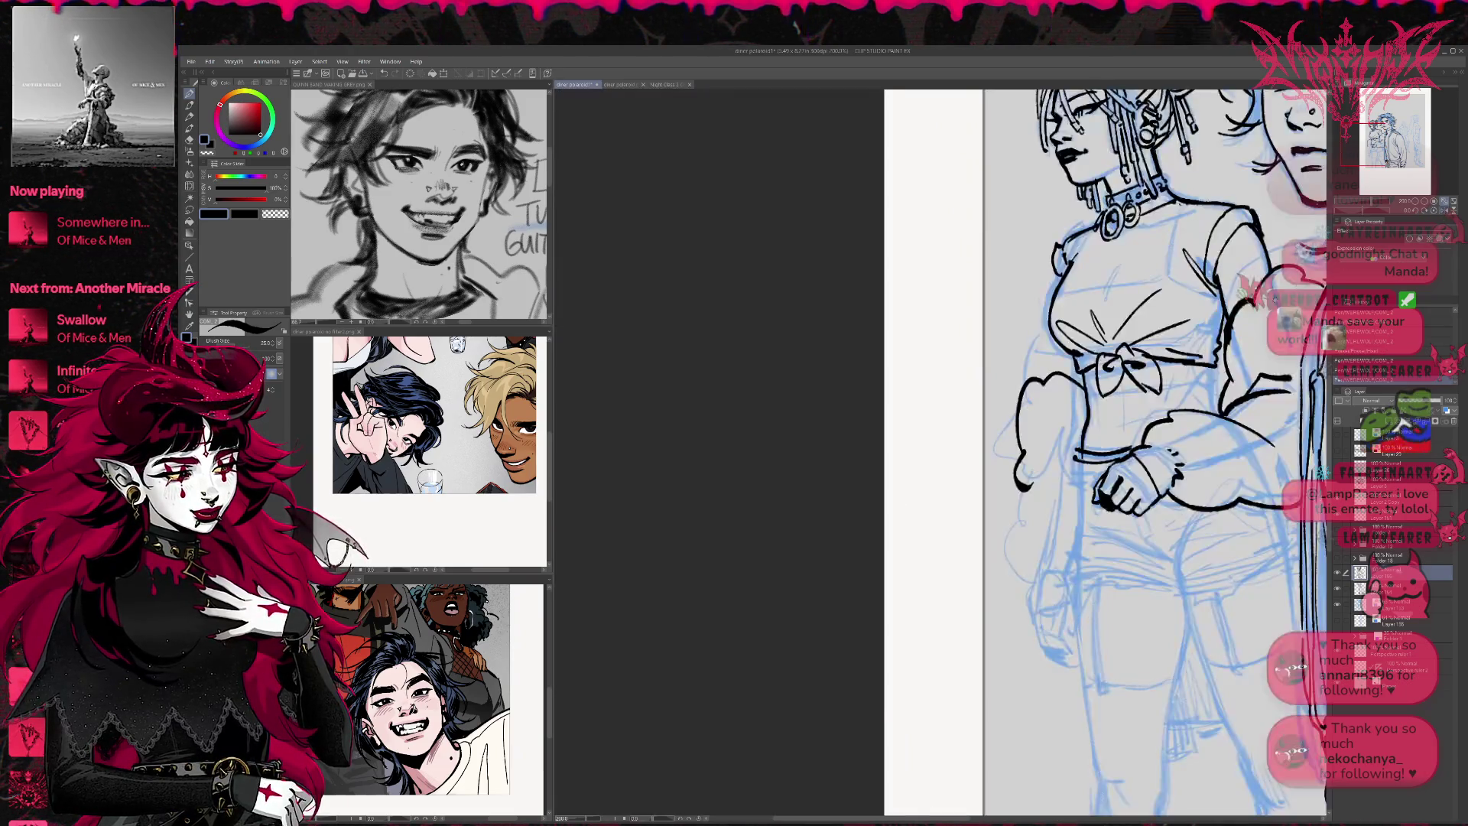
With the view unmirrored and straightened, add short strokes down her sleeve and around her hand
key("h")
mouse_move(723, 411)
left_mouse_down()
mouse_move(721, 457)
mouse_move(765, 434)
mouse_move(803, 445)
left_mouse_up()
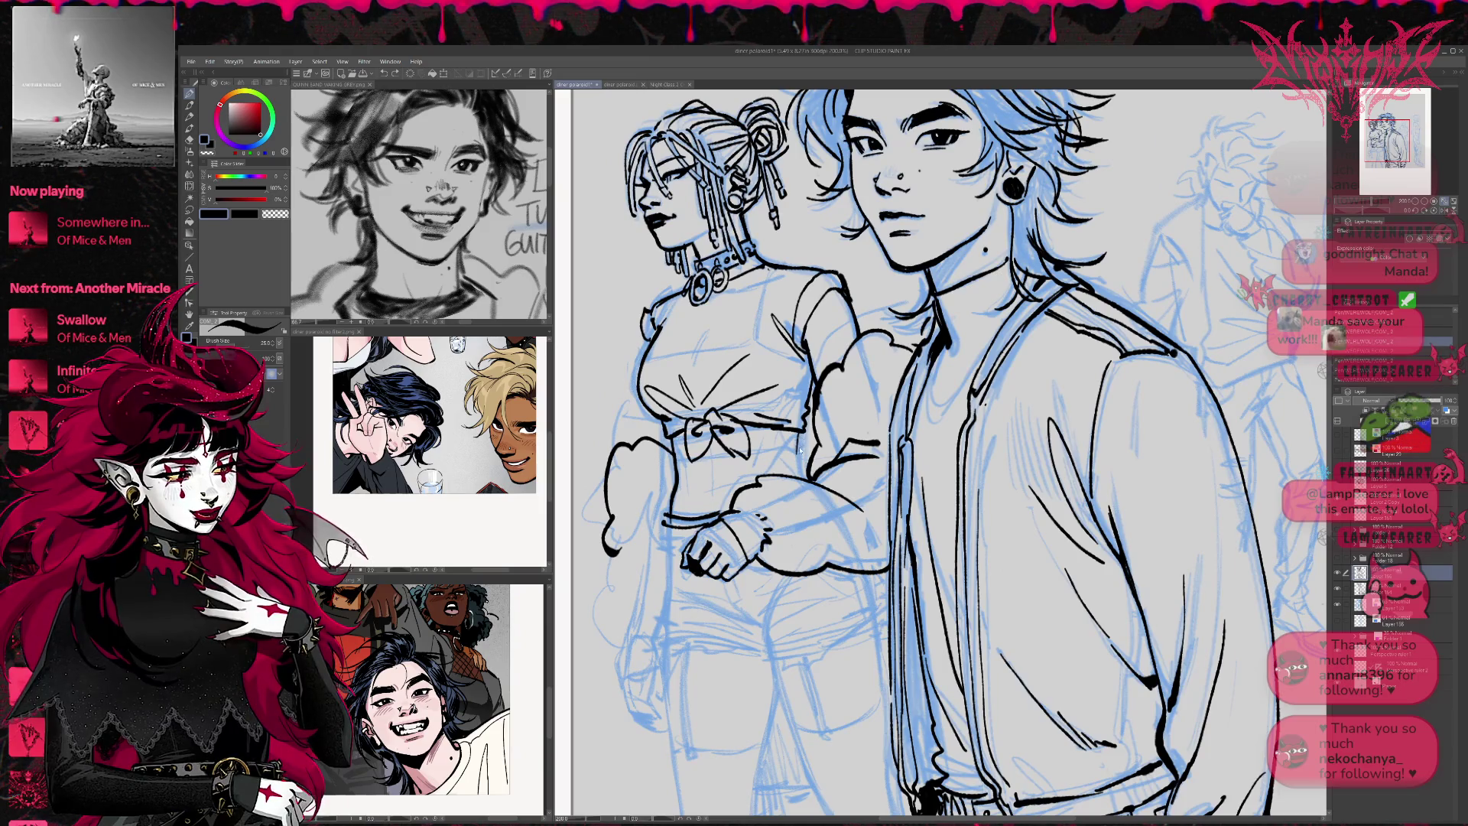
mouse_move(841, 388)
left_mouse_down()
mouse_move(871, 436)
mouse_move(910, 353)
left_mouse_up()
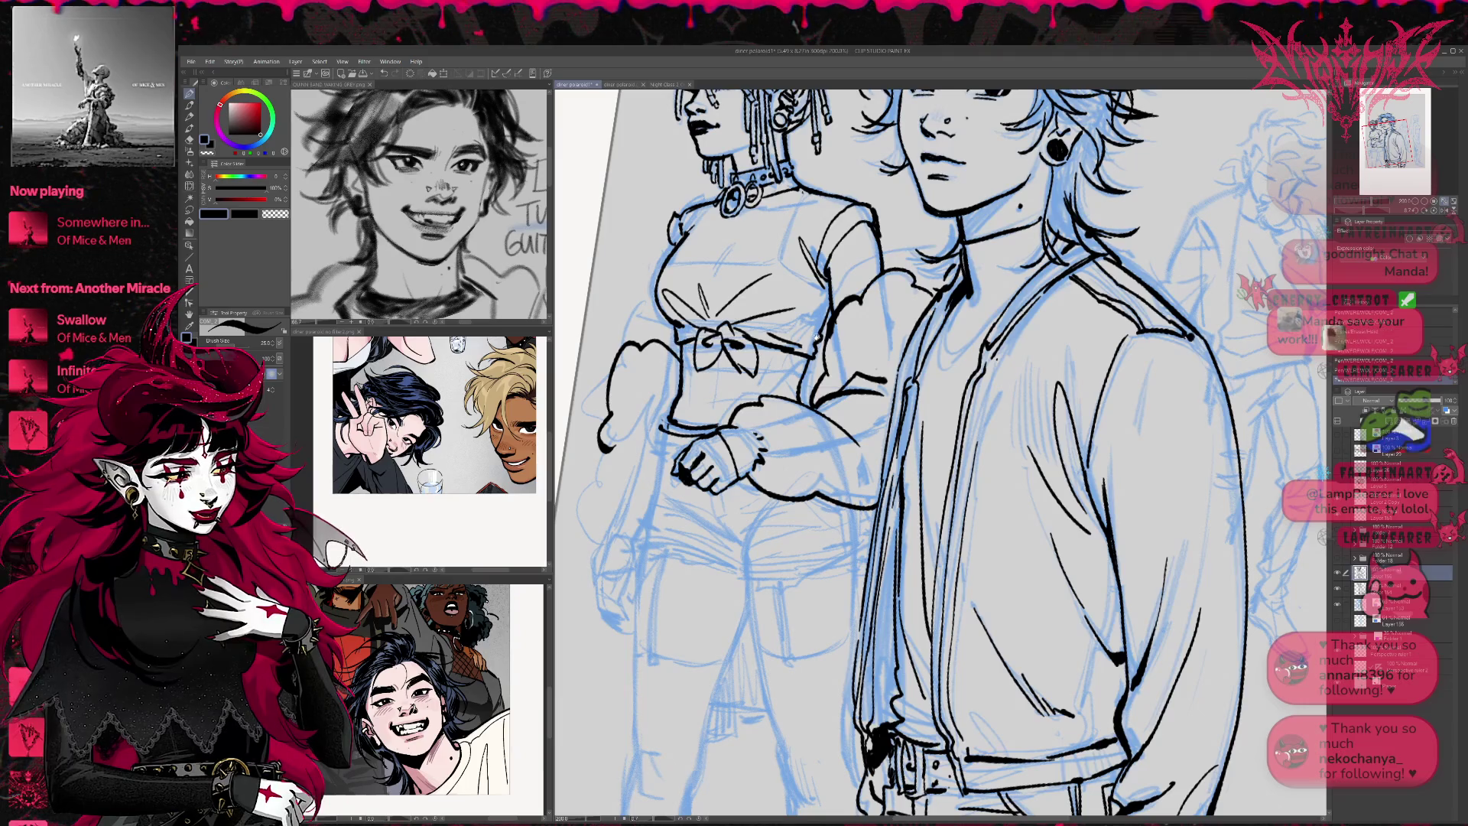
left_click_drag(679, 394, 672, 427)
mouse_move(810, 387)
left_mouse_down()
mouse_move(823, 379)
mouse_move(781, 421)
mouse_move(726, 413)
mouse_move(700, 468)
mouse_move(746, 444)
mouse_move(765, 463)
mouse_move(735, 489)
left_mouse_up()
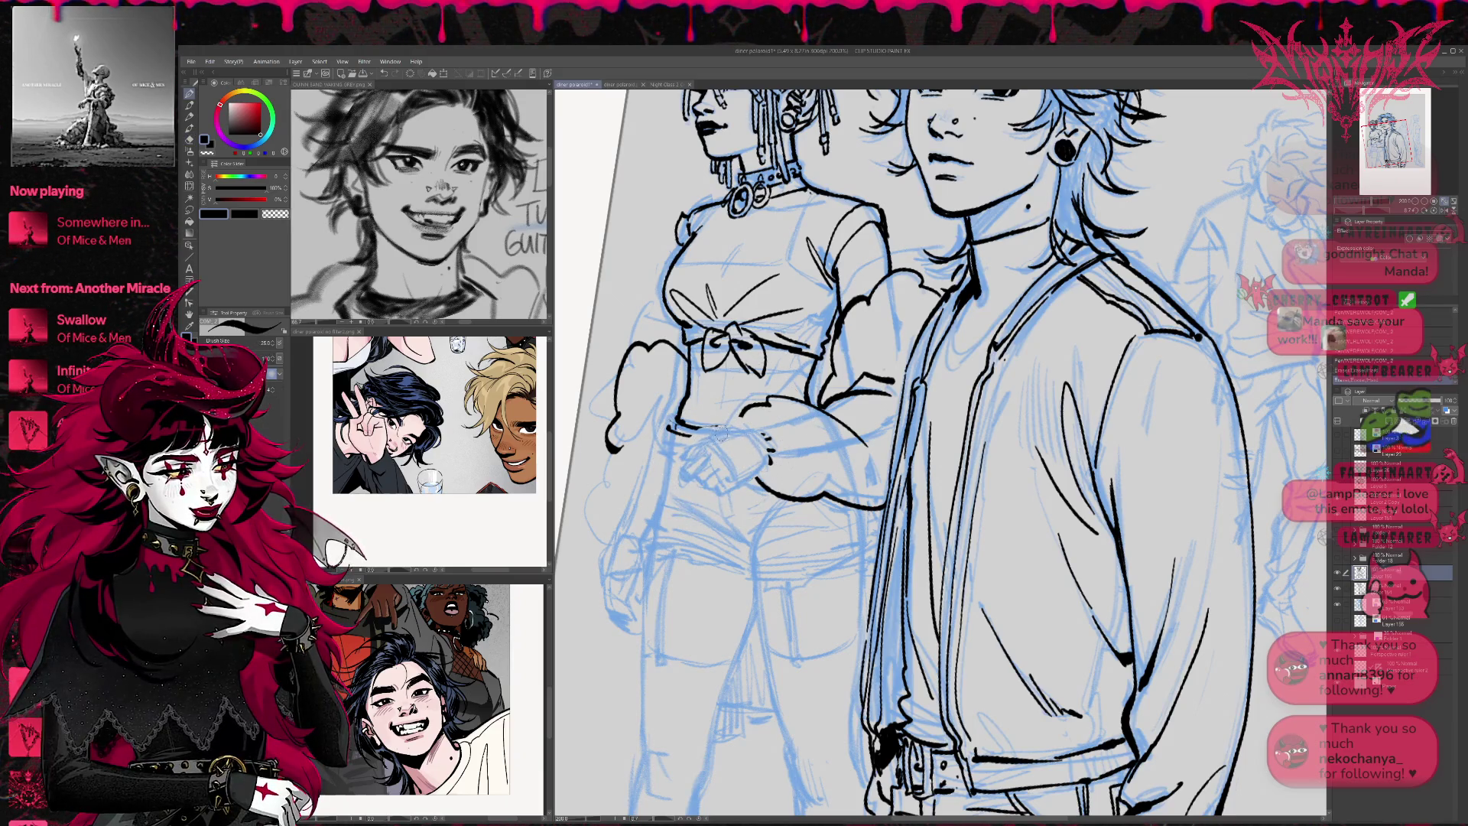
left_click_drag(718, 435, 691, 473)
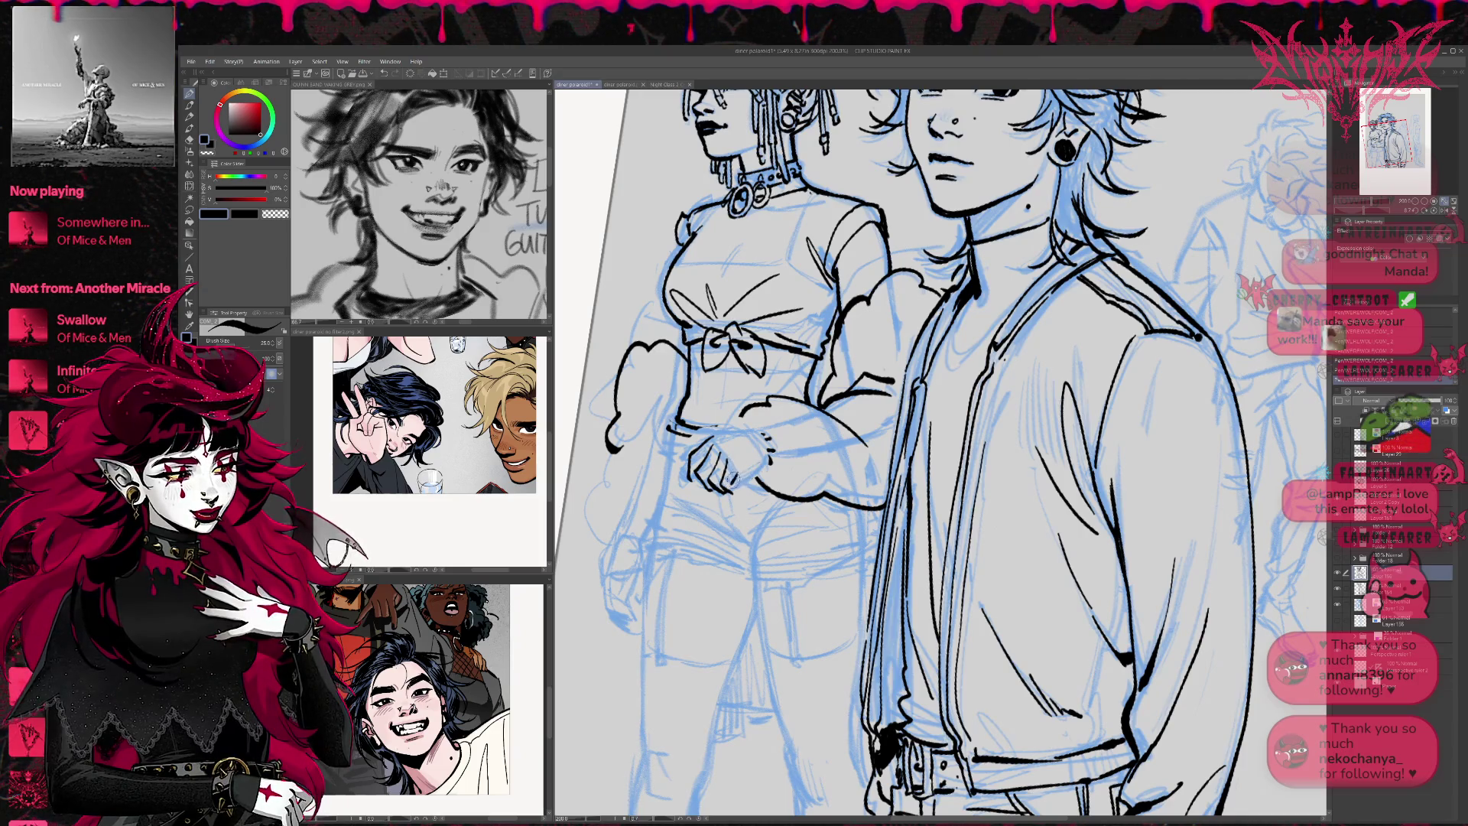
On the mirrored canvas, extend her inner-leg line, ink the man's coat edge and a knee stroke
key("h")
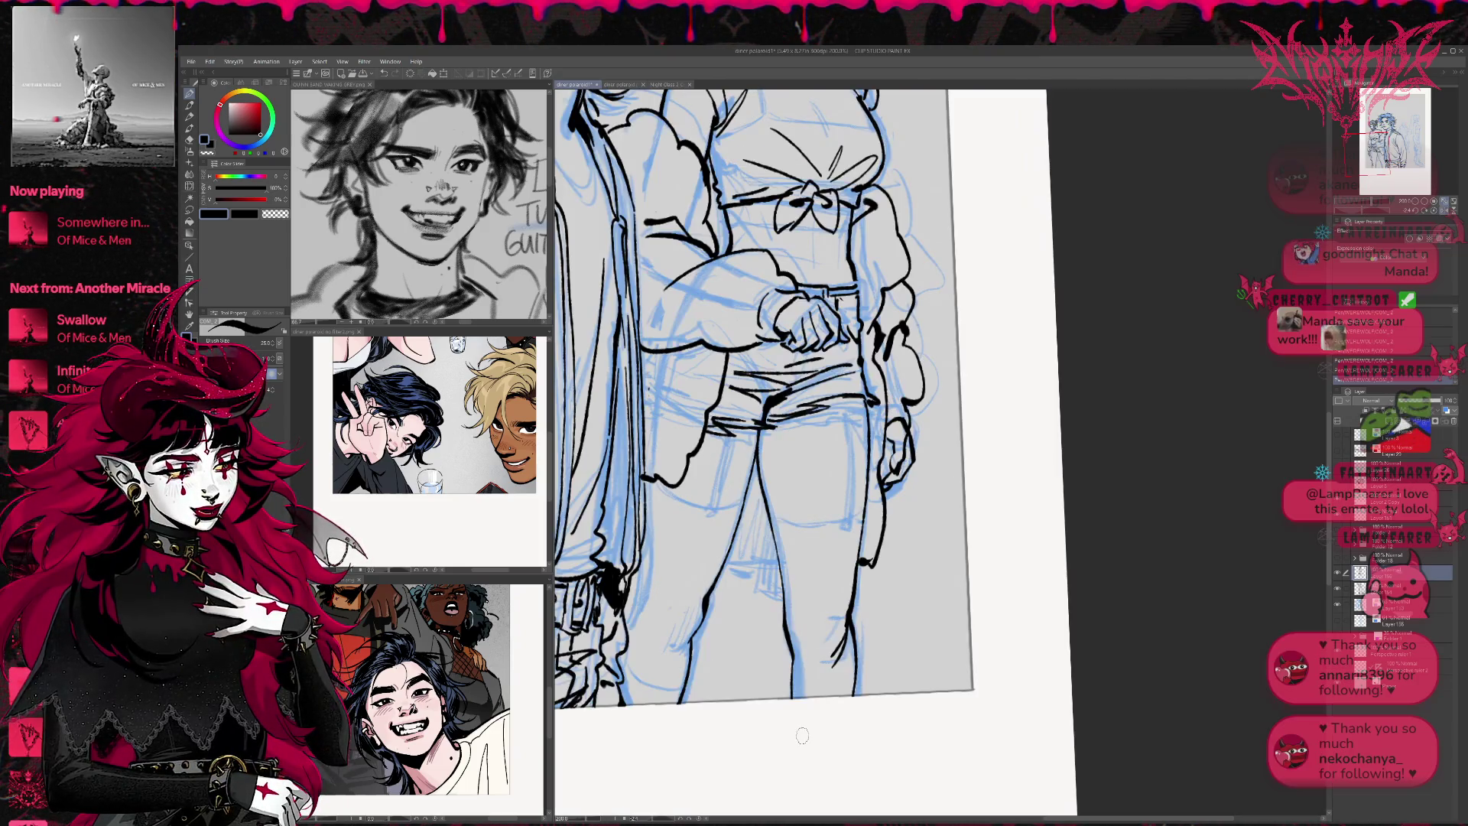
left_click_drag(785, 586, 790, 683)
left_click_drag(813, 533, 881, 567)
left_click_drag(693, 665, 715, 619)
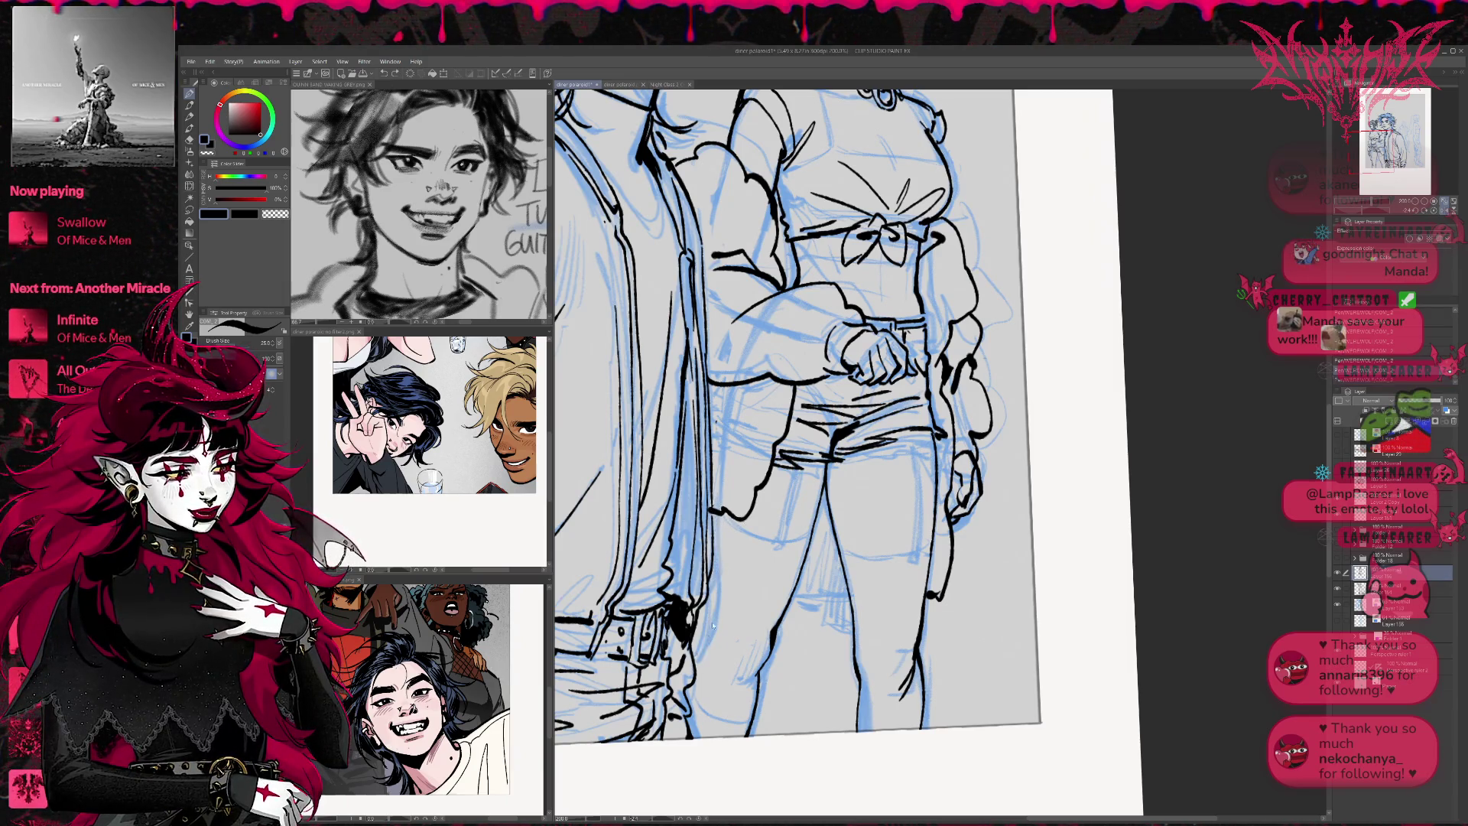
mouse_move(695, 664)
left_mouse_down()
mouse_move(715, 608)
mouse_move(716, 510)
mouse_move(712, 623)
left_mouse_up()
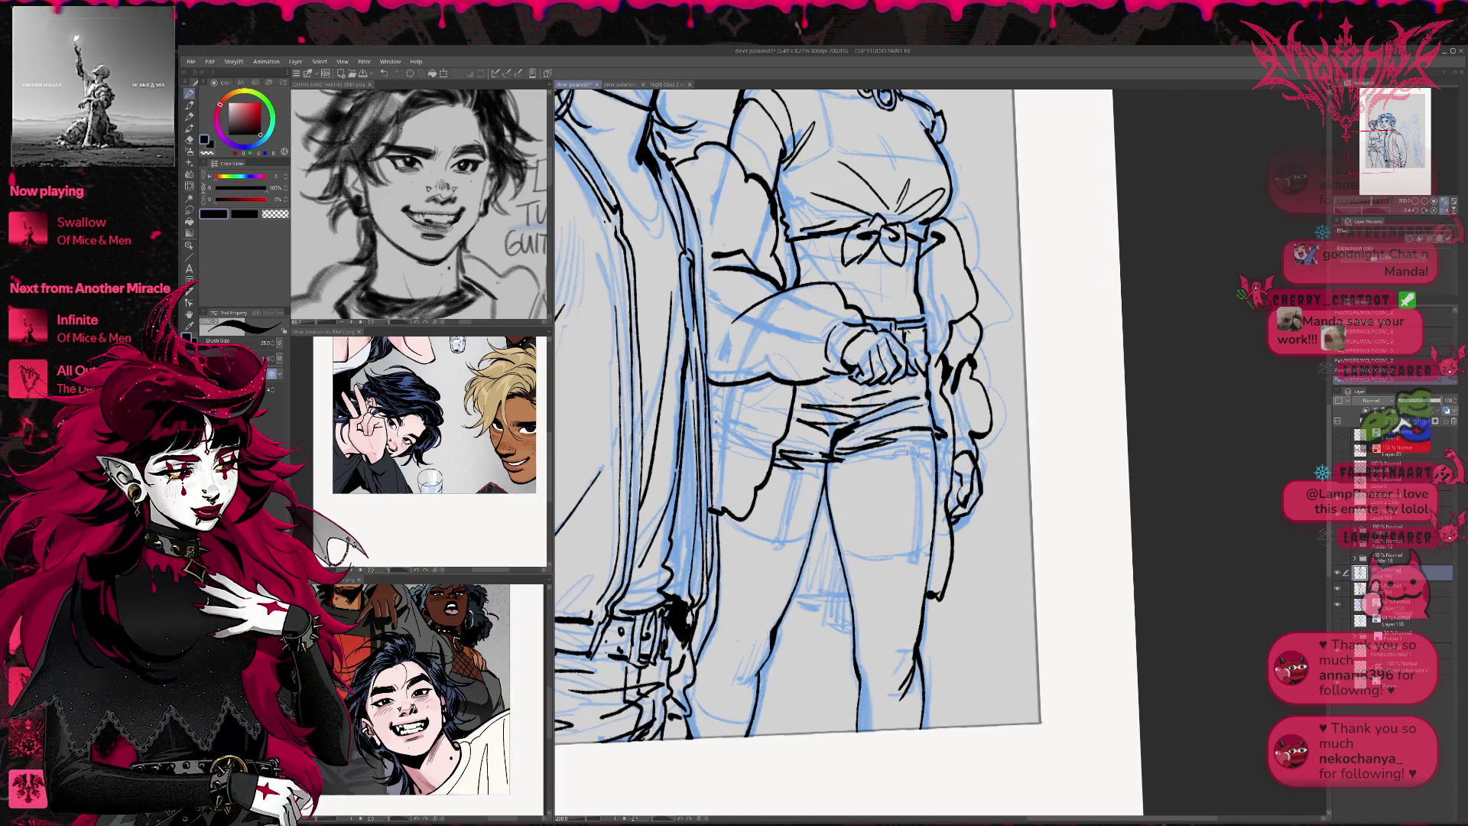
left_click_drag(898, 472, 879, 541)
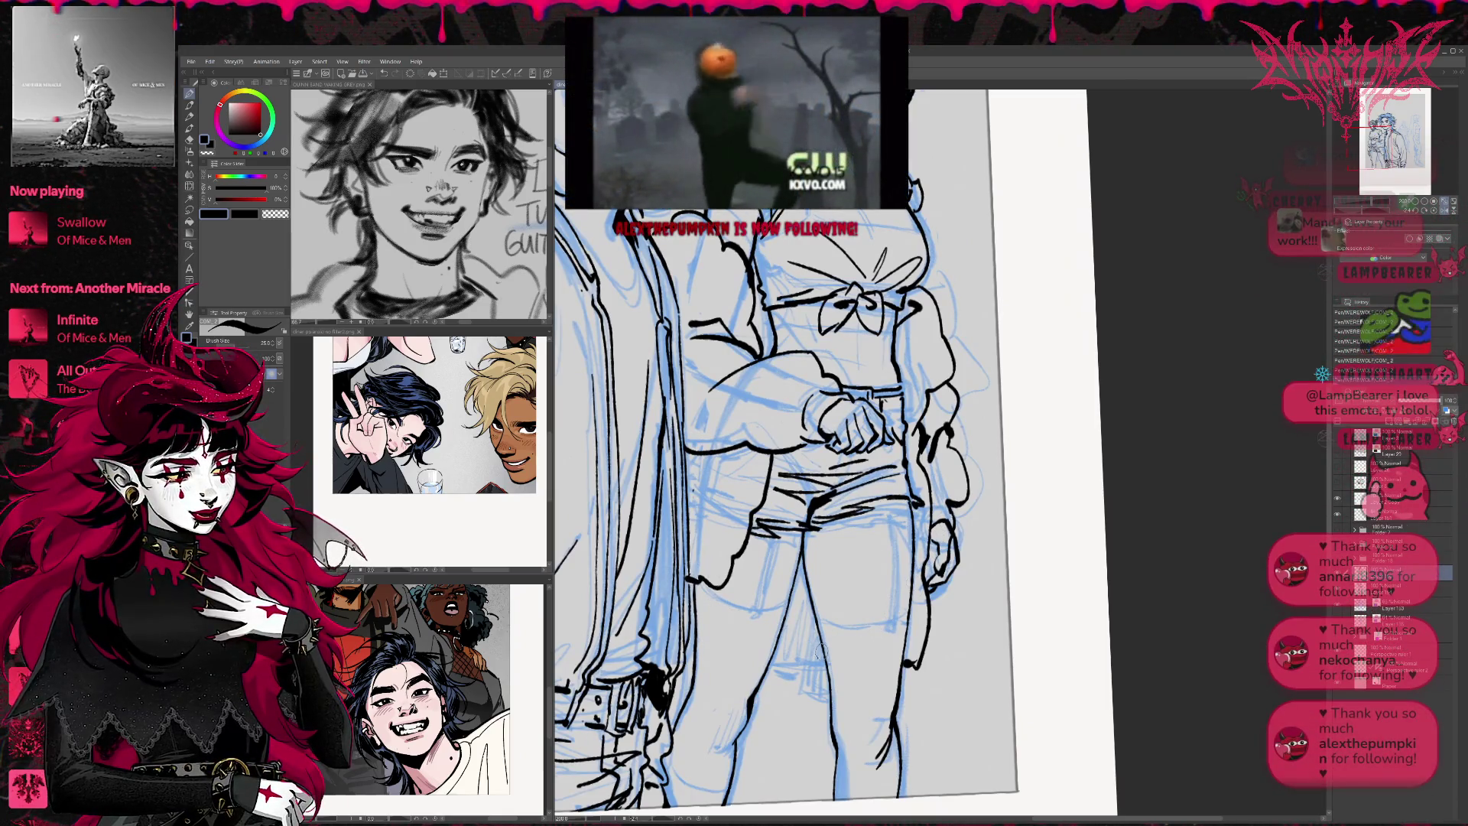
left_click_drag(778, 647, 822, 643)
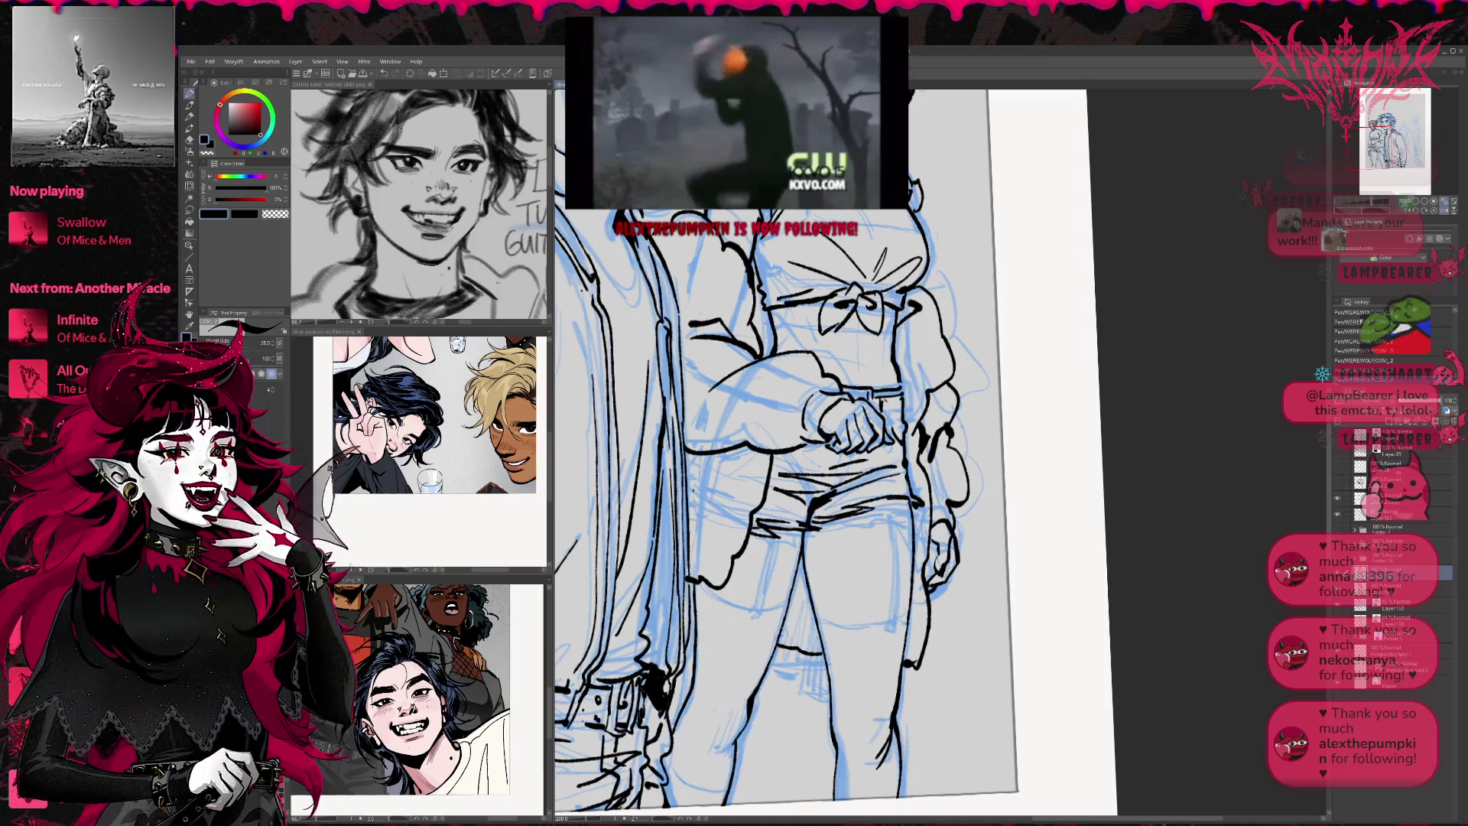
key("ctrl+@")
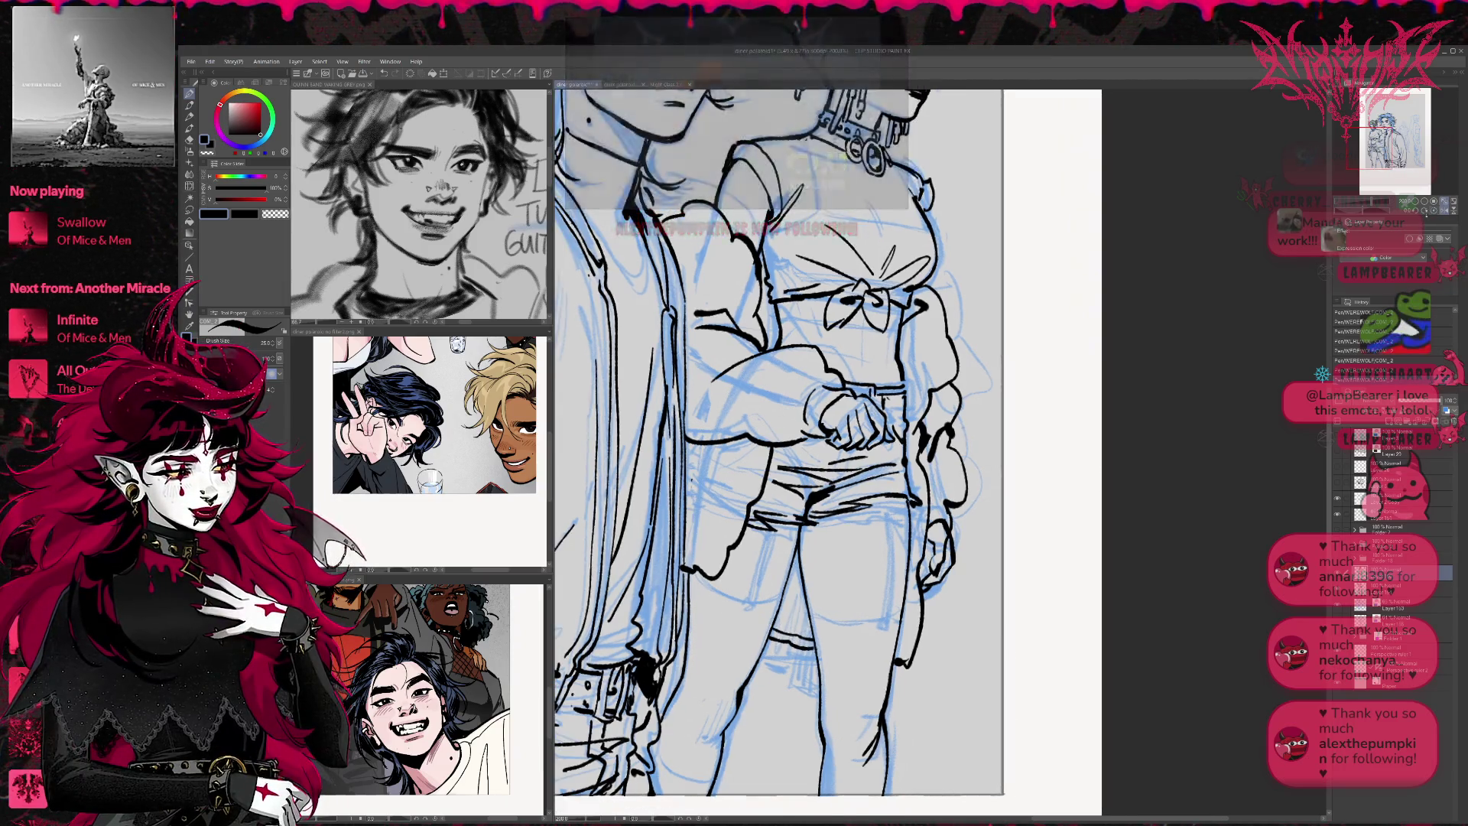
Zoom out and tilt the view, then turn off the sketch and man's line-art layers
scroll(941, 428, "up", 3)
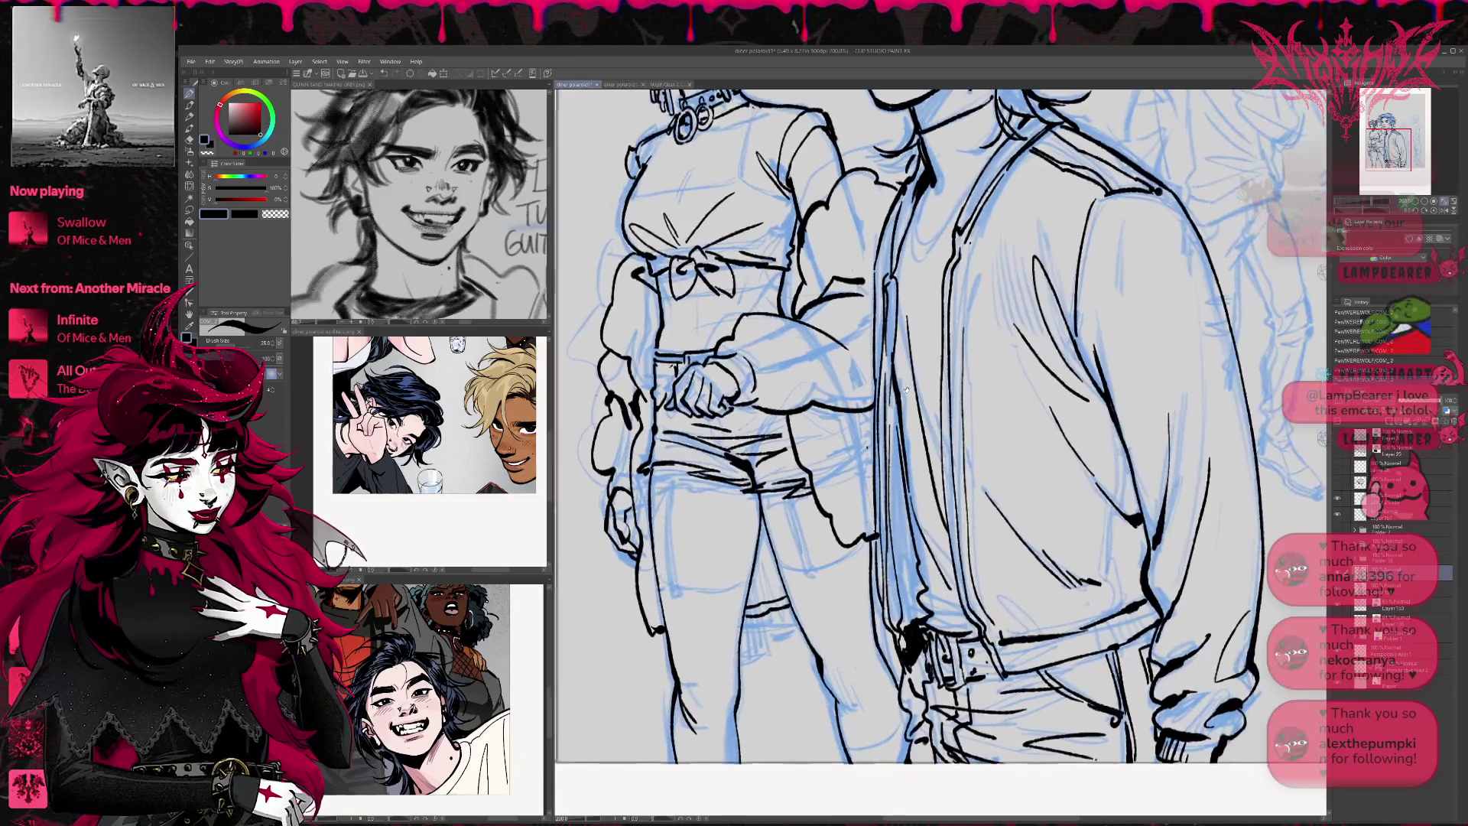
key("e")
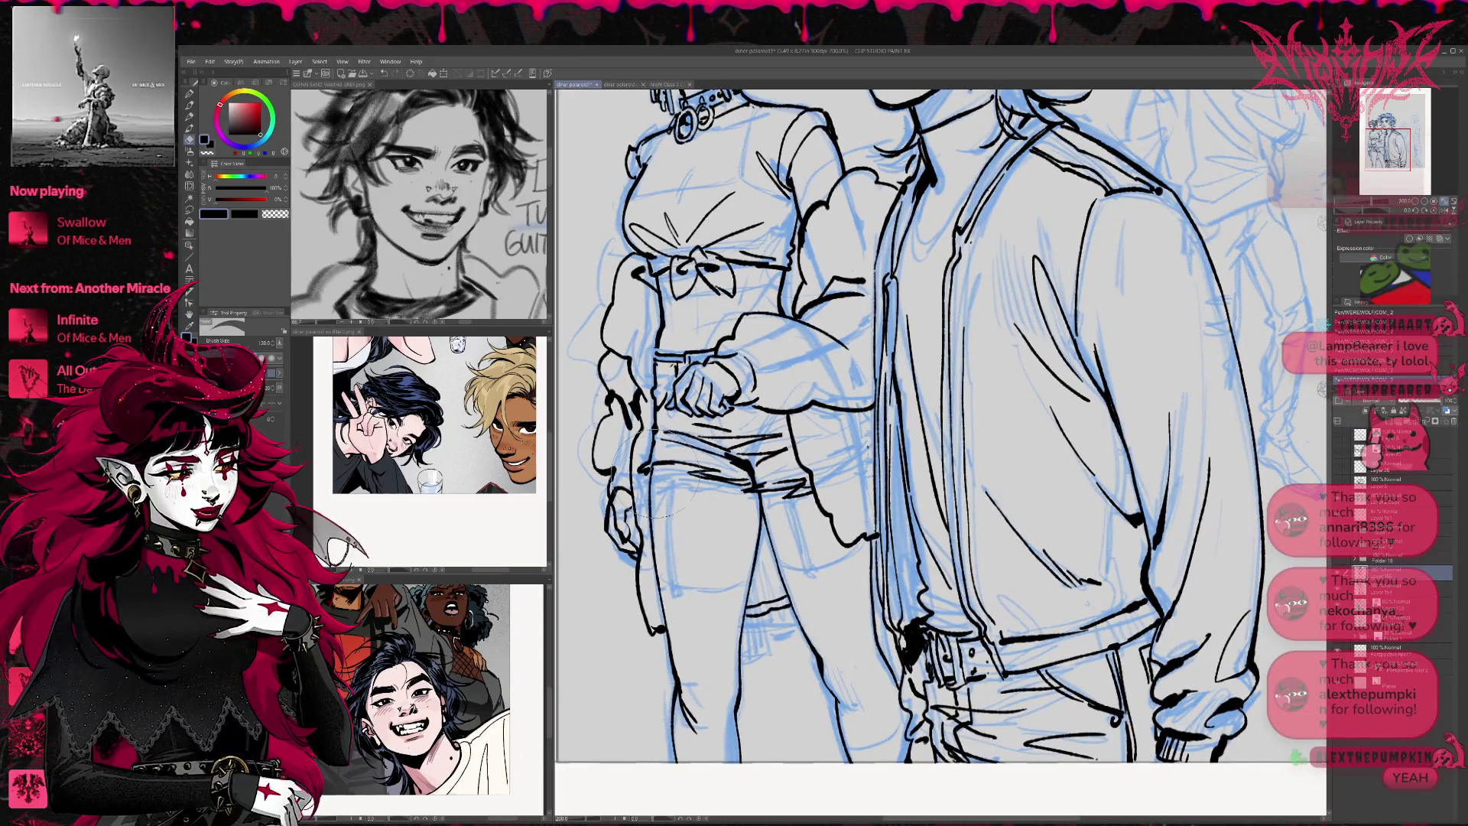
key("p")
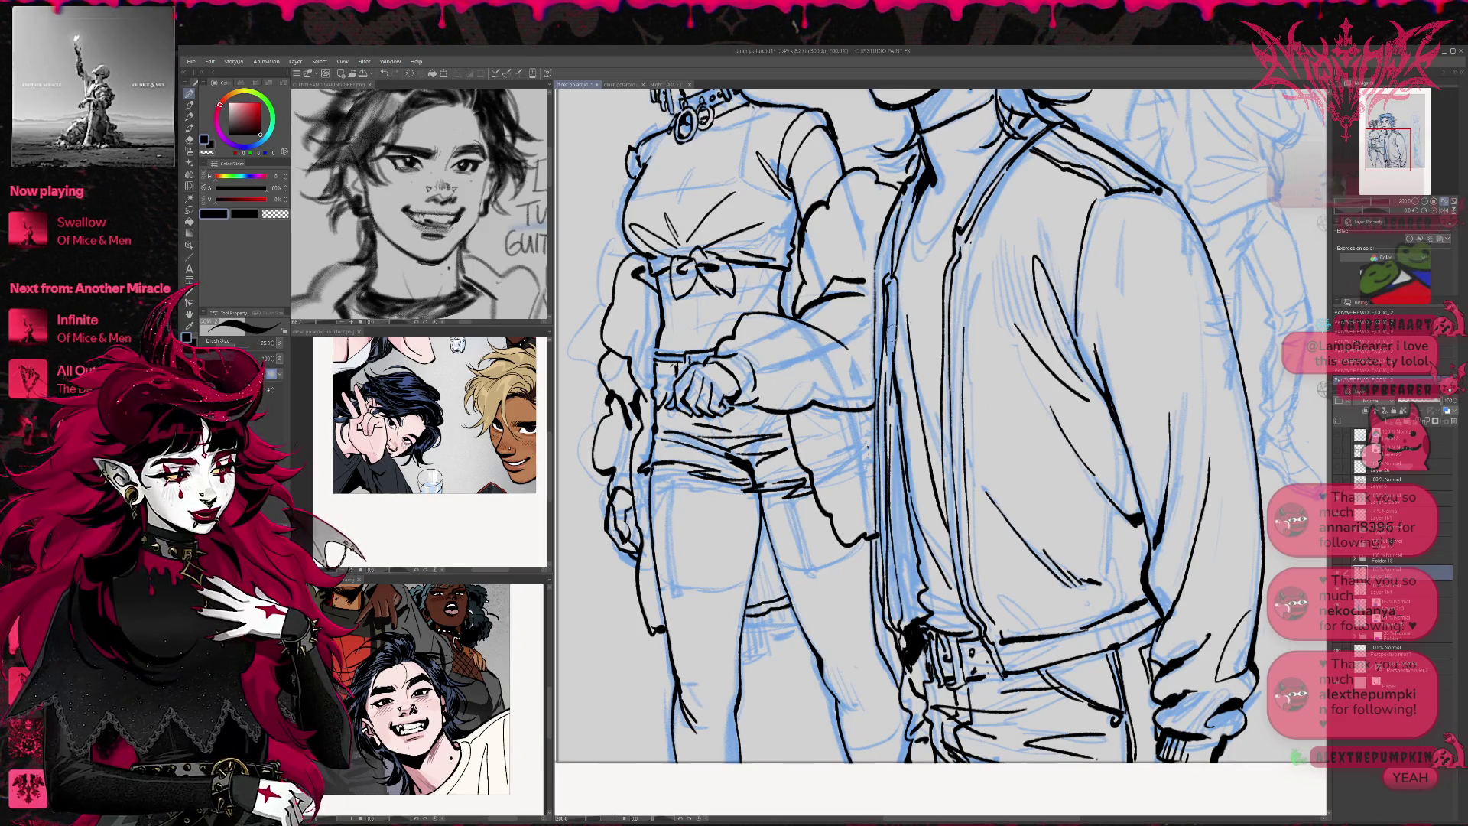
key("ctrl+minus")
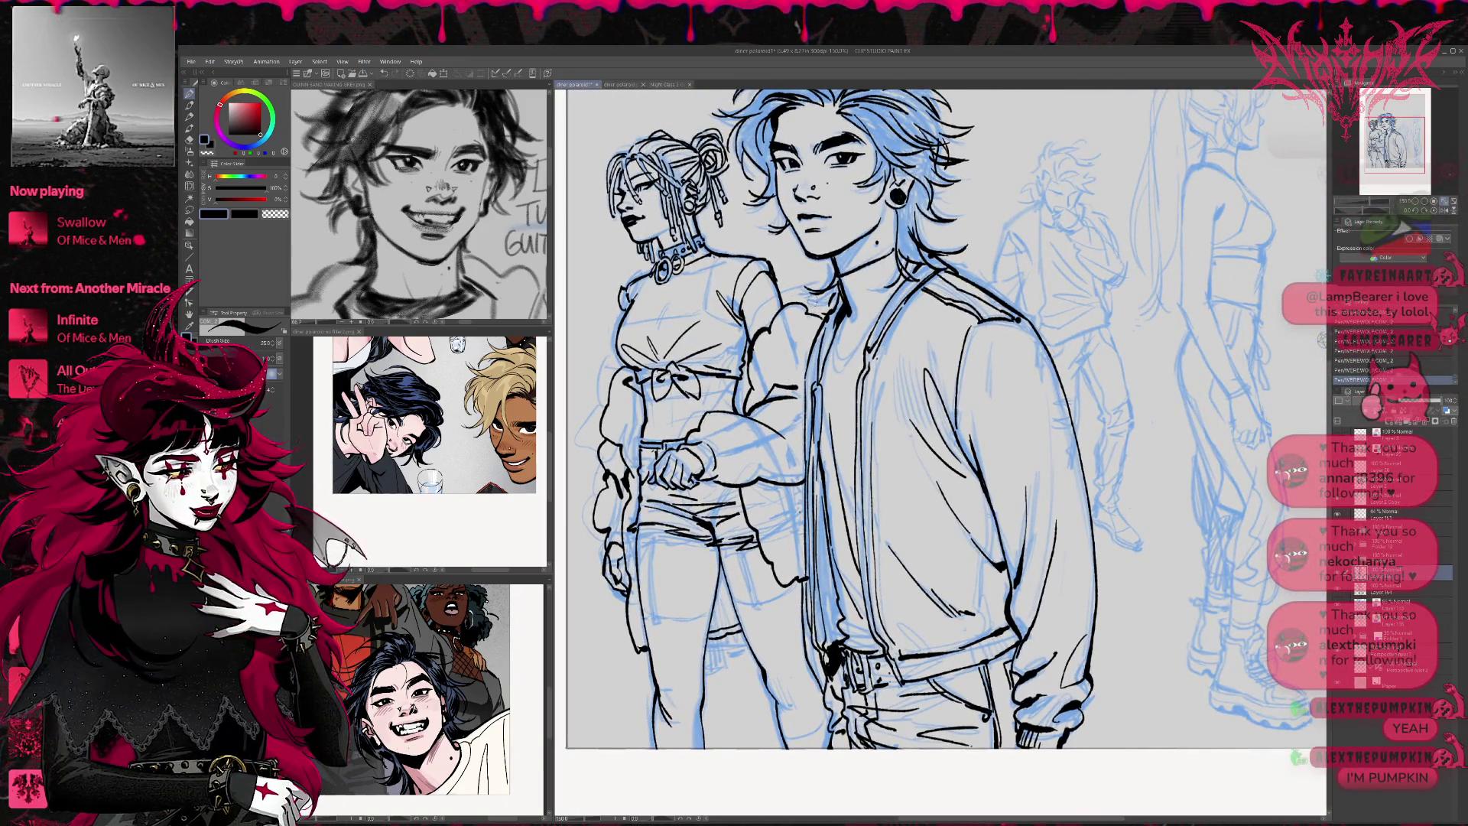
key("r")
left_click_drag(798, 304, 843, 327)
scroll(944, 441, "down", 3)
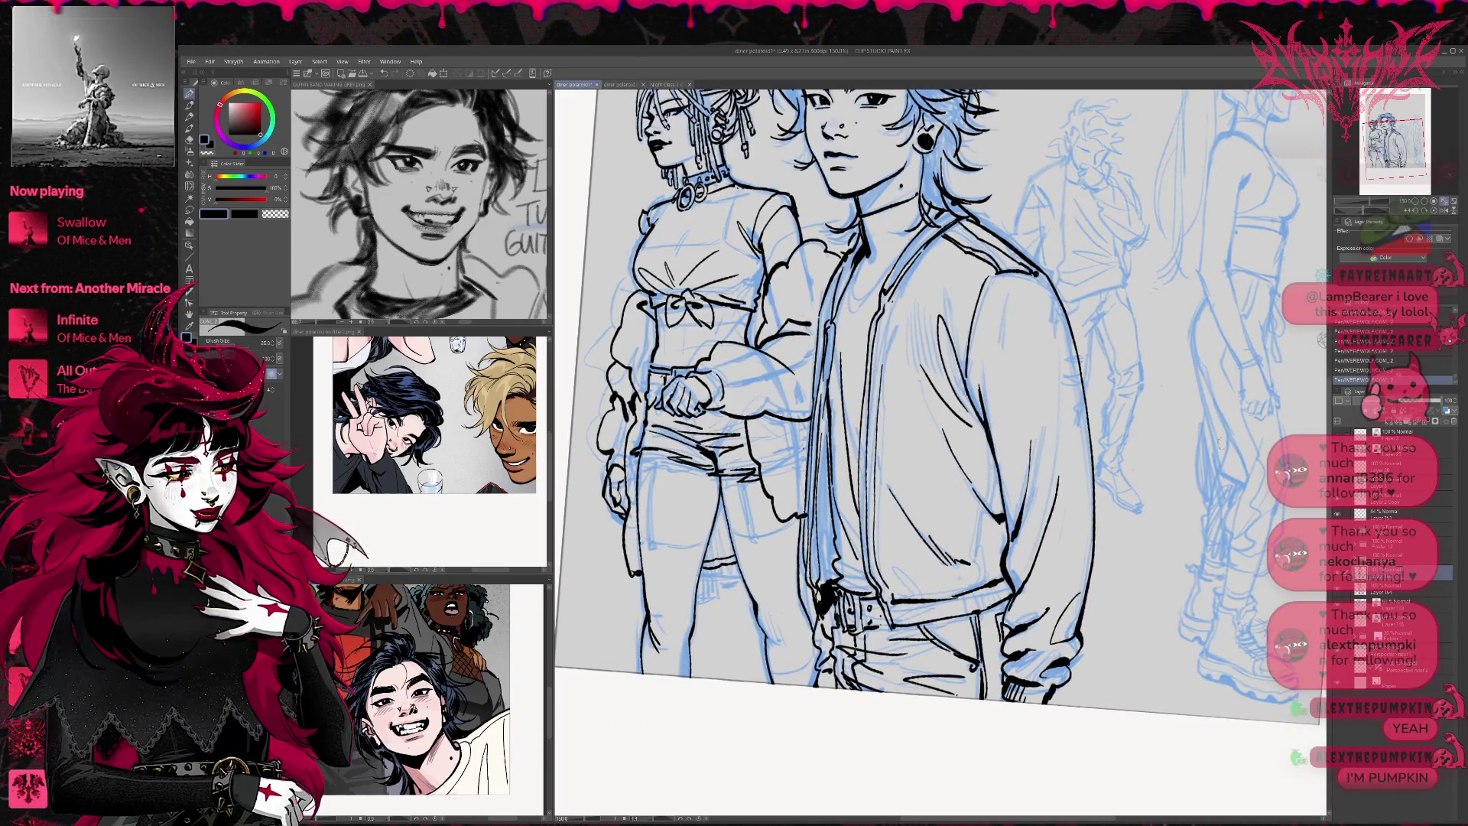
left_click(1338, 591)
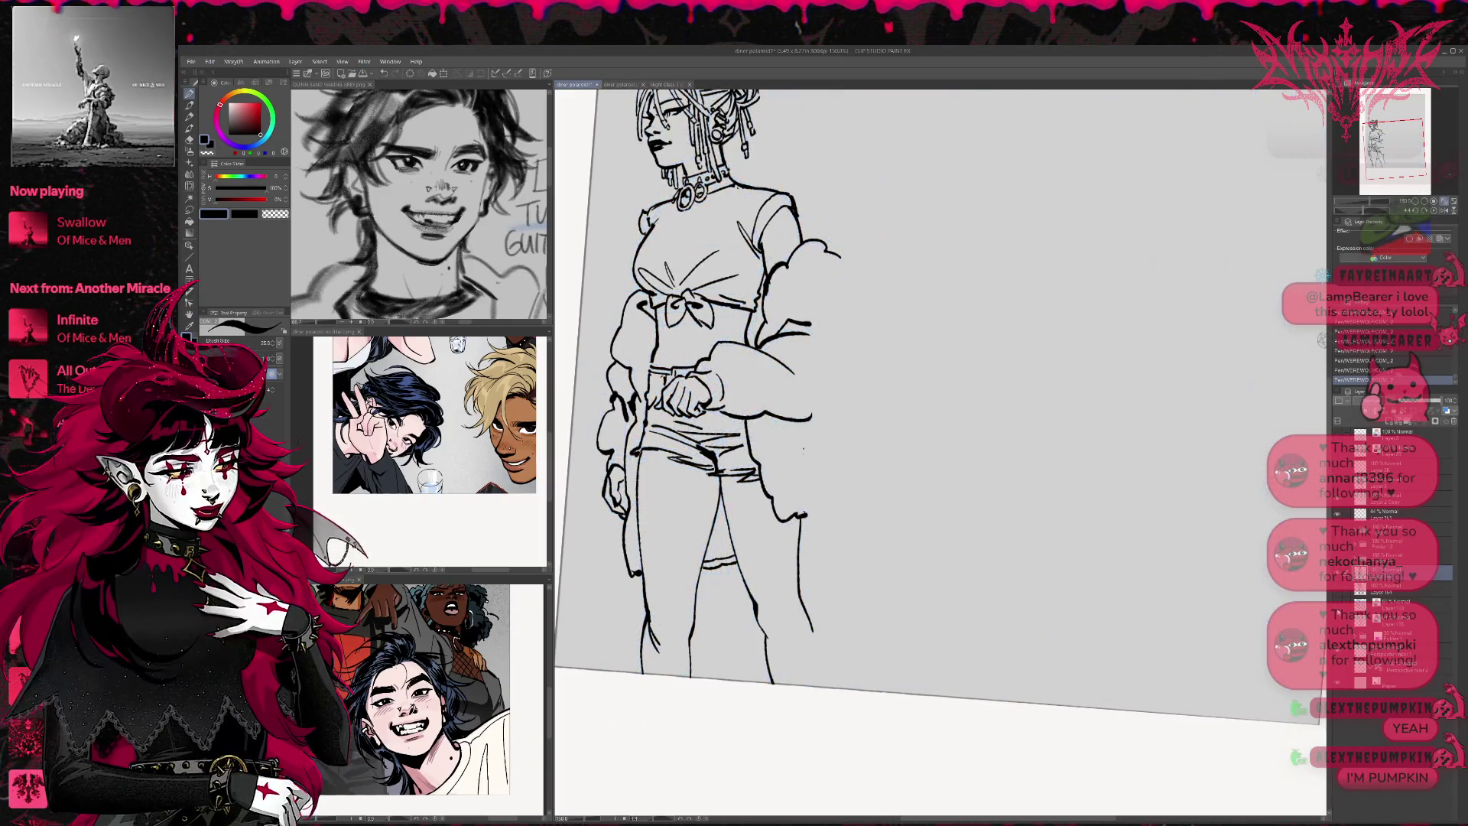
Show the man's line art again and tilt the canvas view slightly, ending on the pen
left_click(1338, 592)
key("e")
left_click_drag(795, 459, 681, 642)
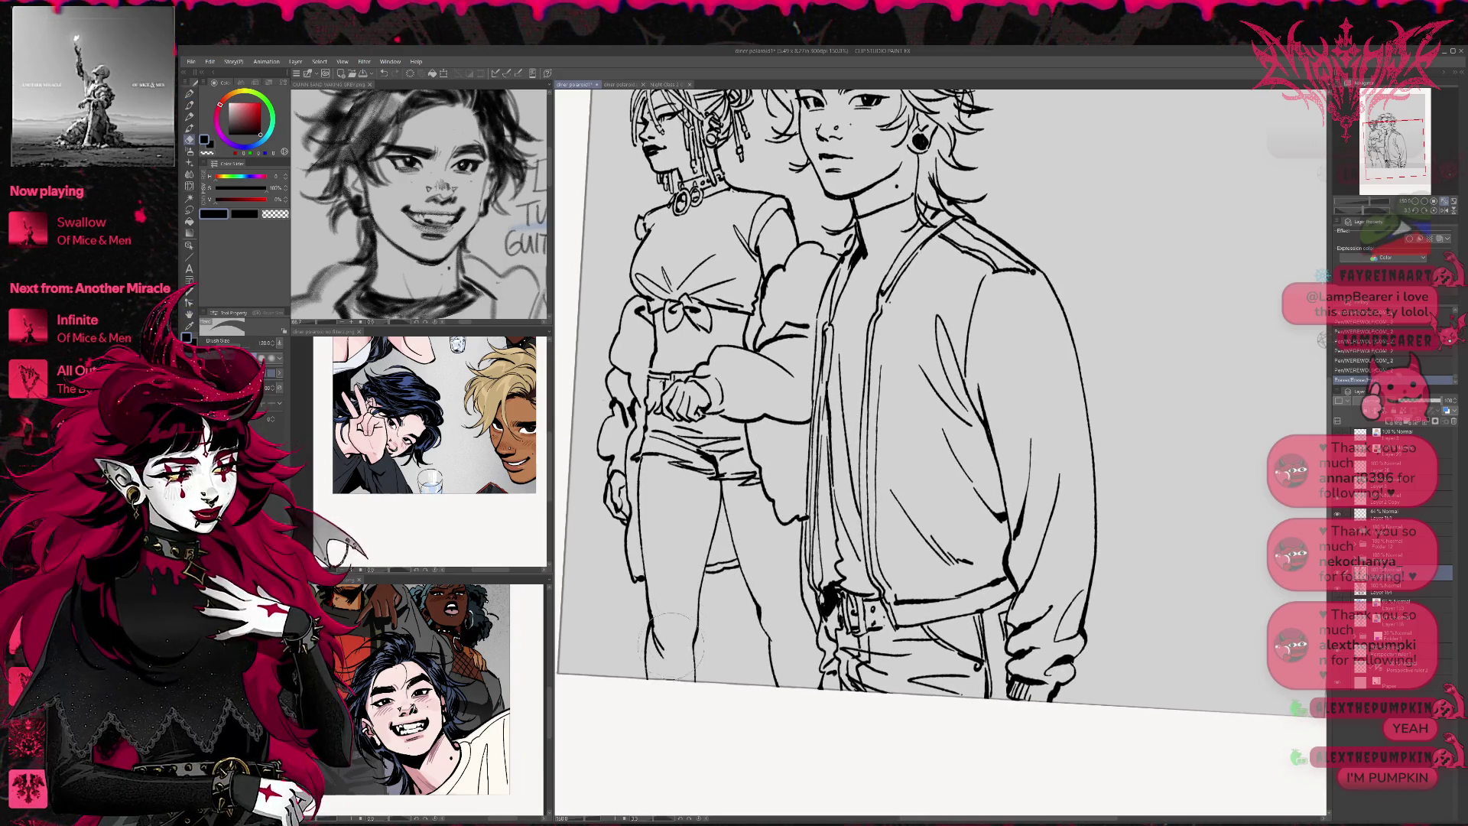
key("p")
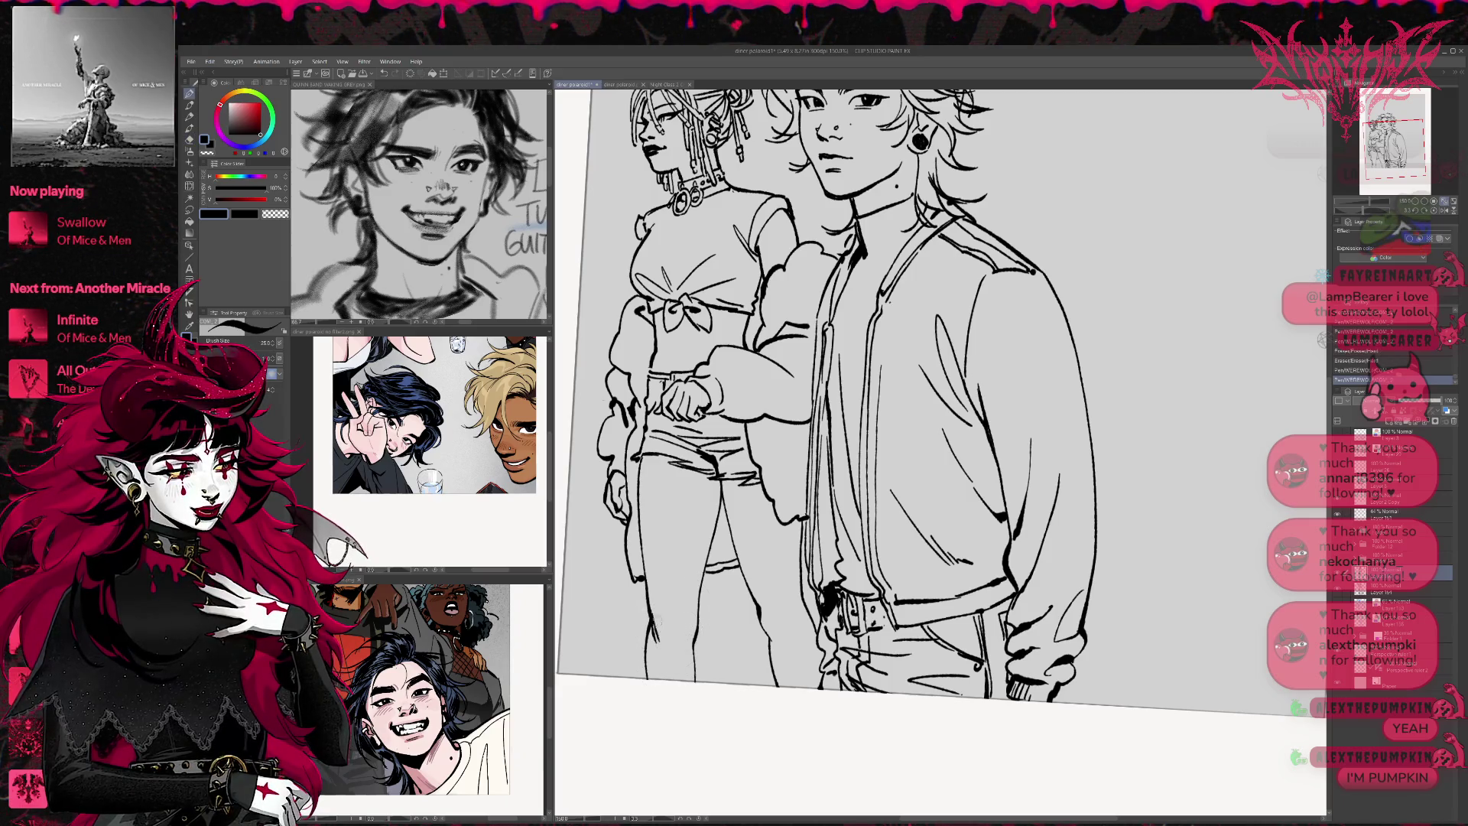
mouse_move(816, 520)
left_mouse_down()
mouse_move(806, 512)
mouse_move(816, 563)
left_mouse_up()
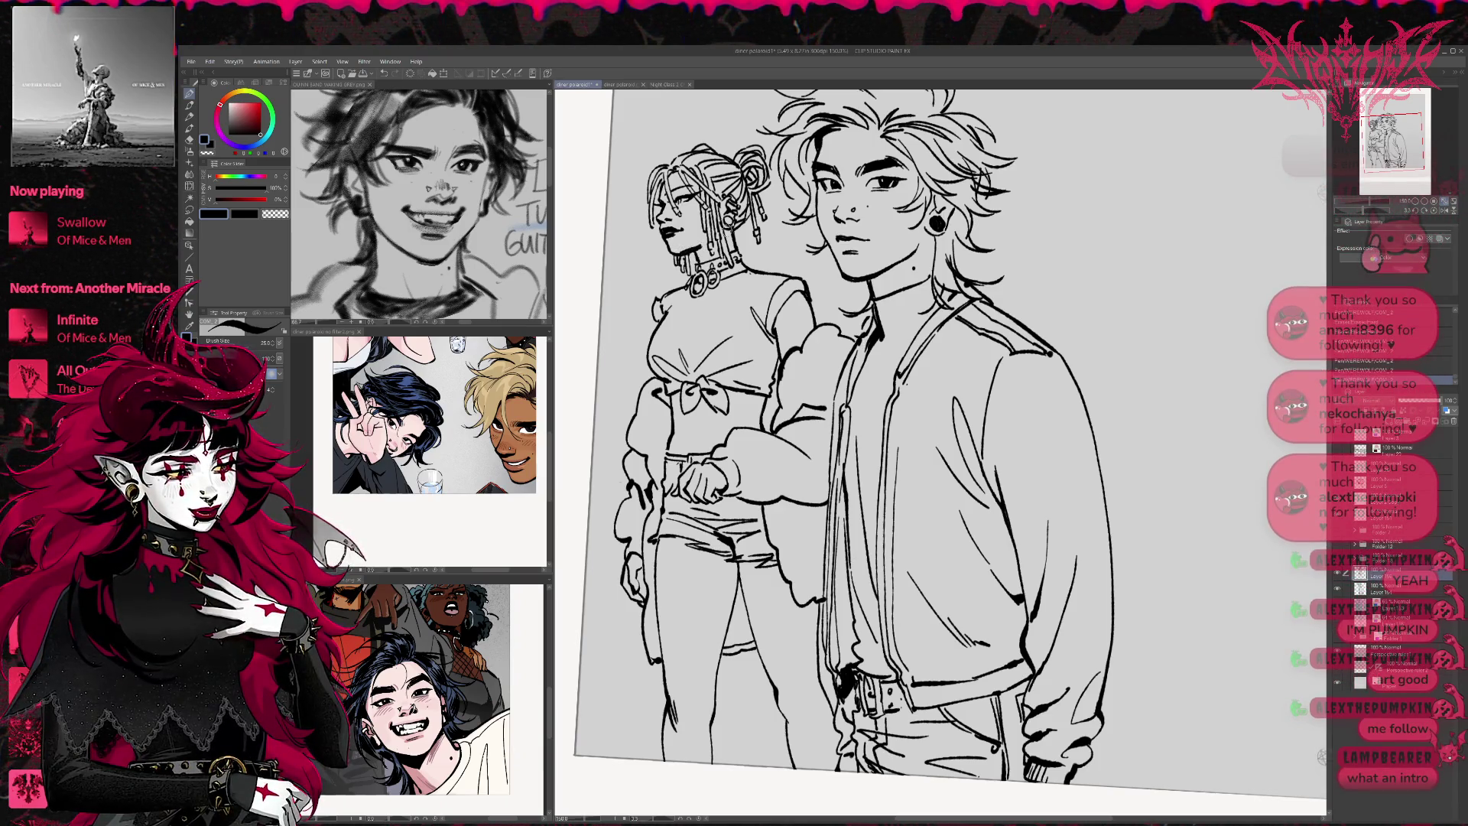
Straighten and mirror the canvas view, then zoom in on the two inked figures
key("ctrl+@")
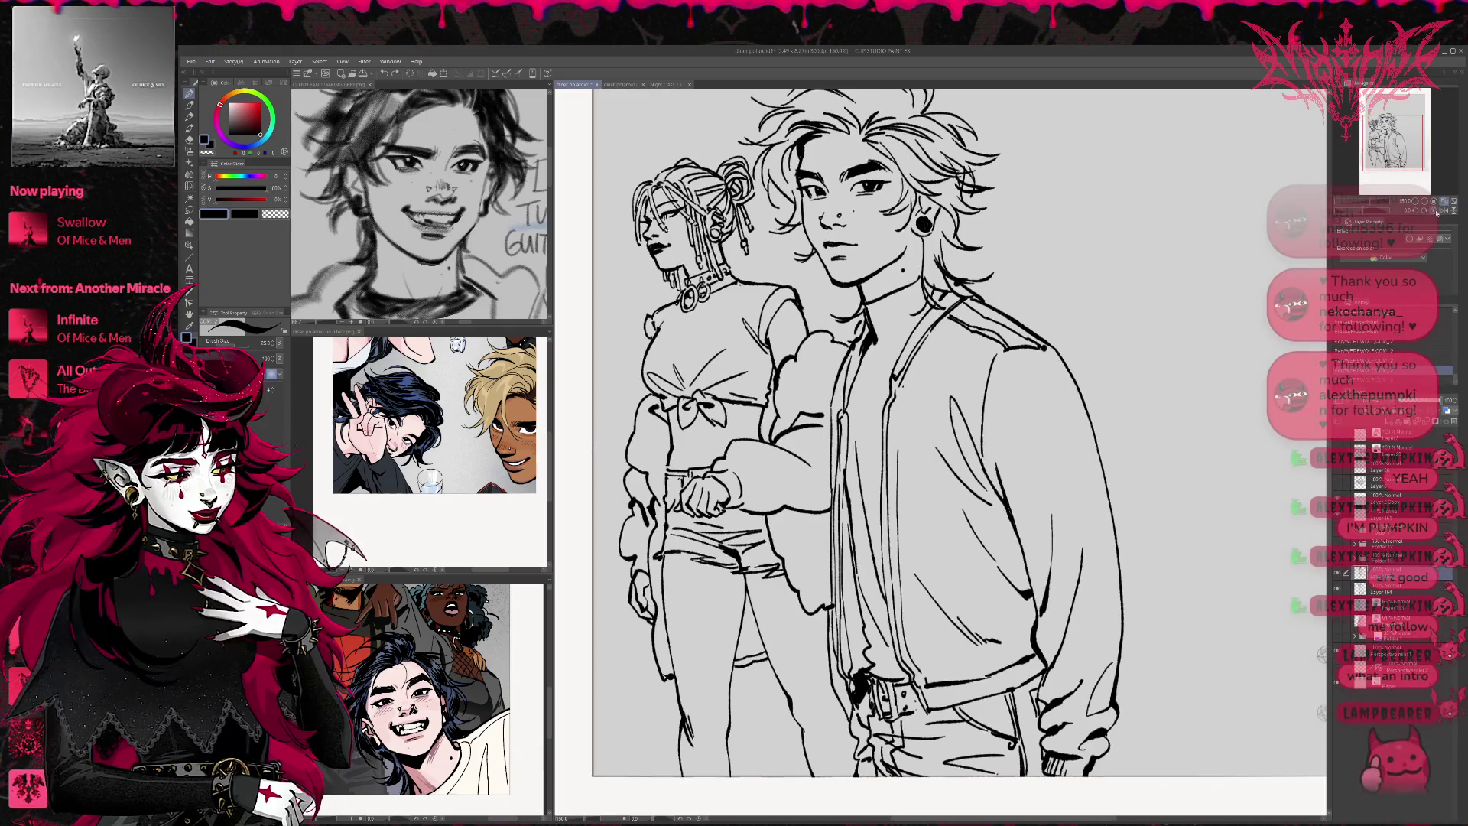
key("h")
scroll(917, 421, "up", 2)
scroll(918, 421, "right", 1)
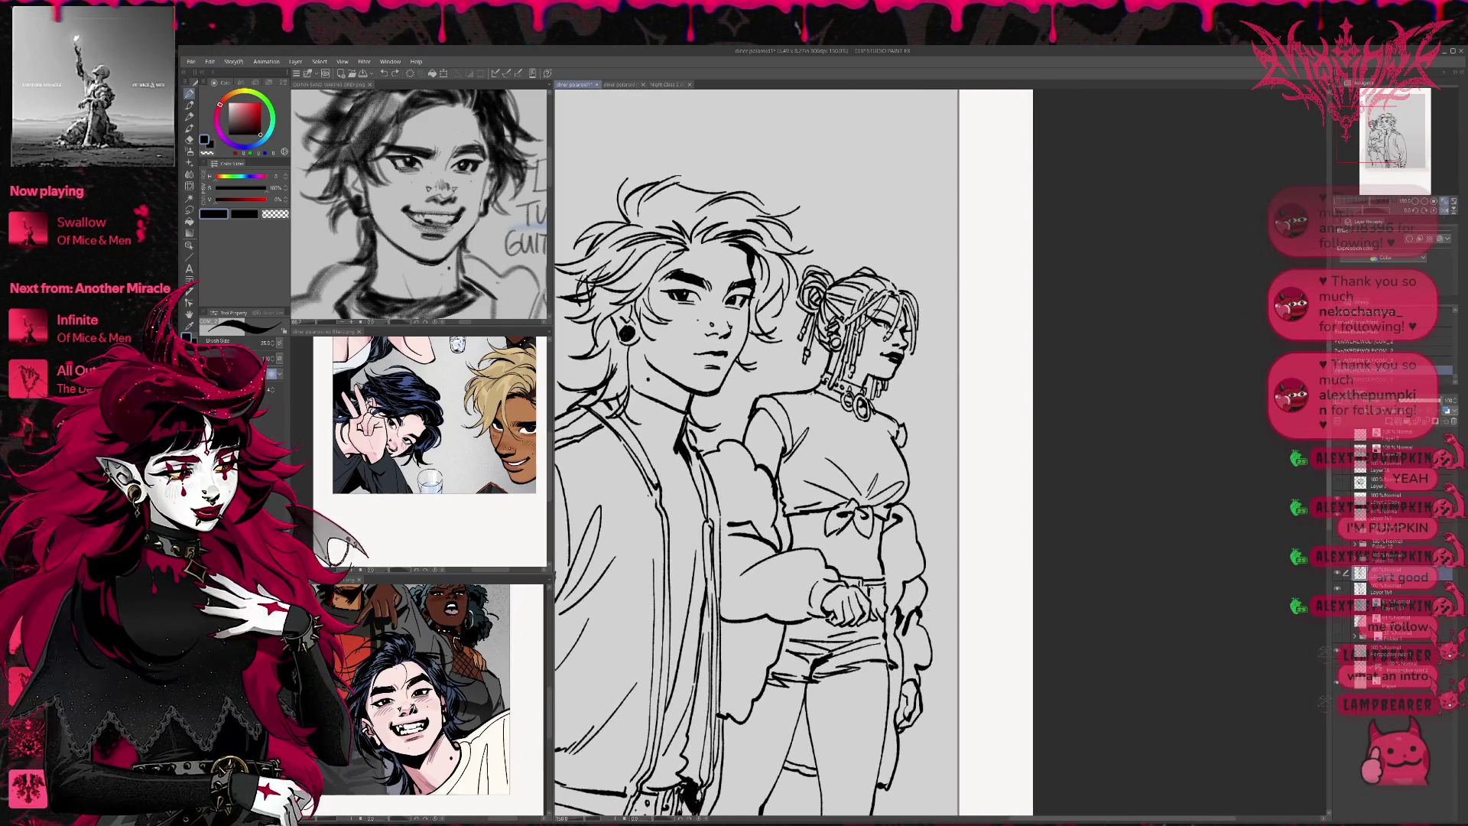
Liquify the braided woman's chin, neck and choker, and hair bun lines
left_click(192, 176)
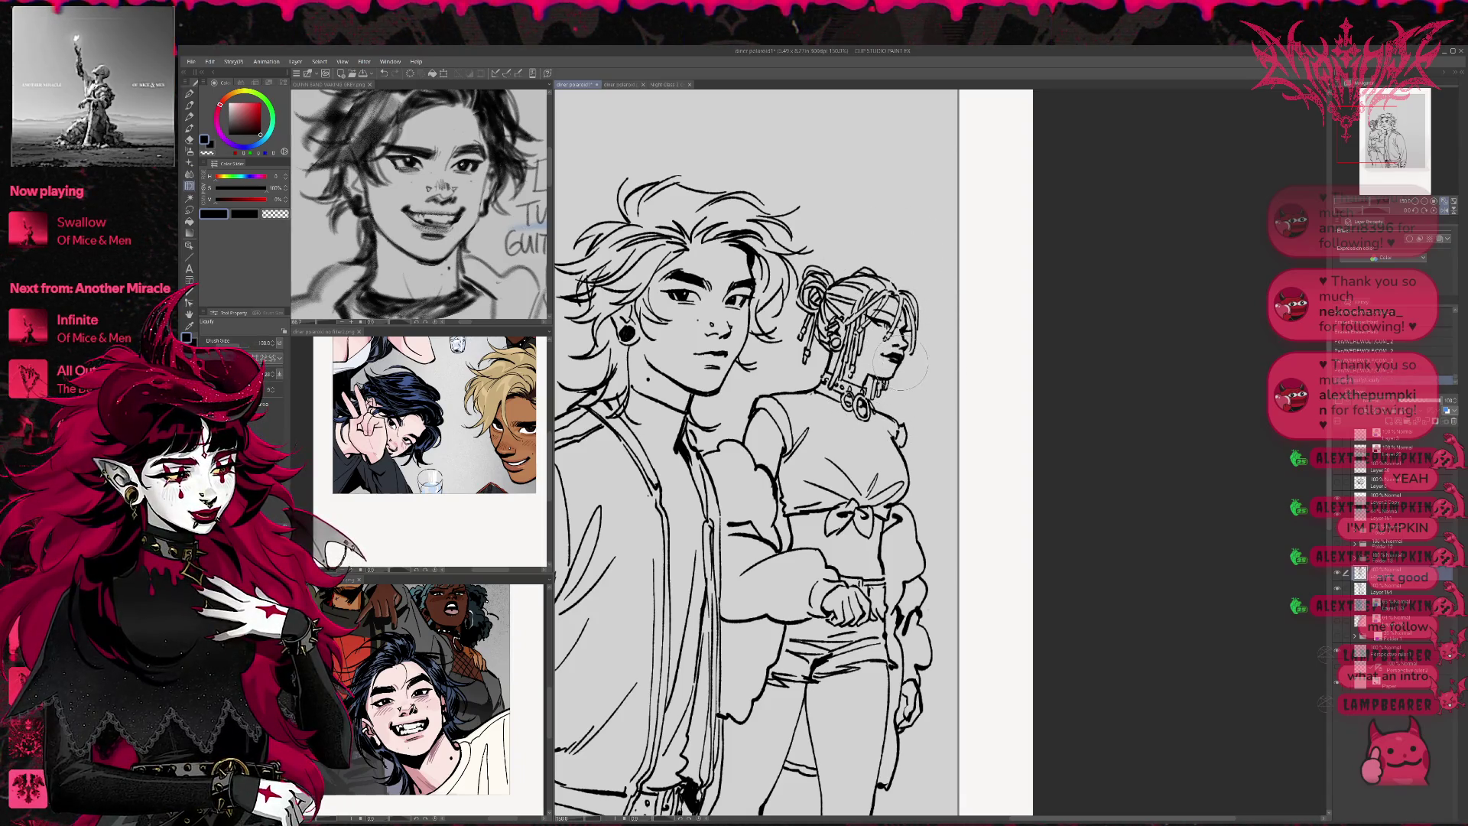
key("ctrl+z")
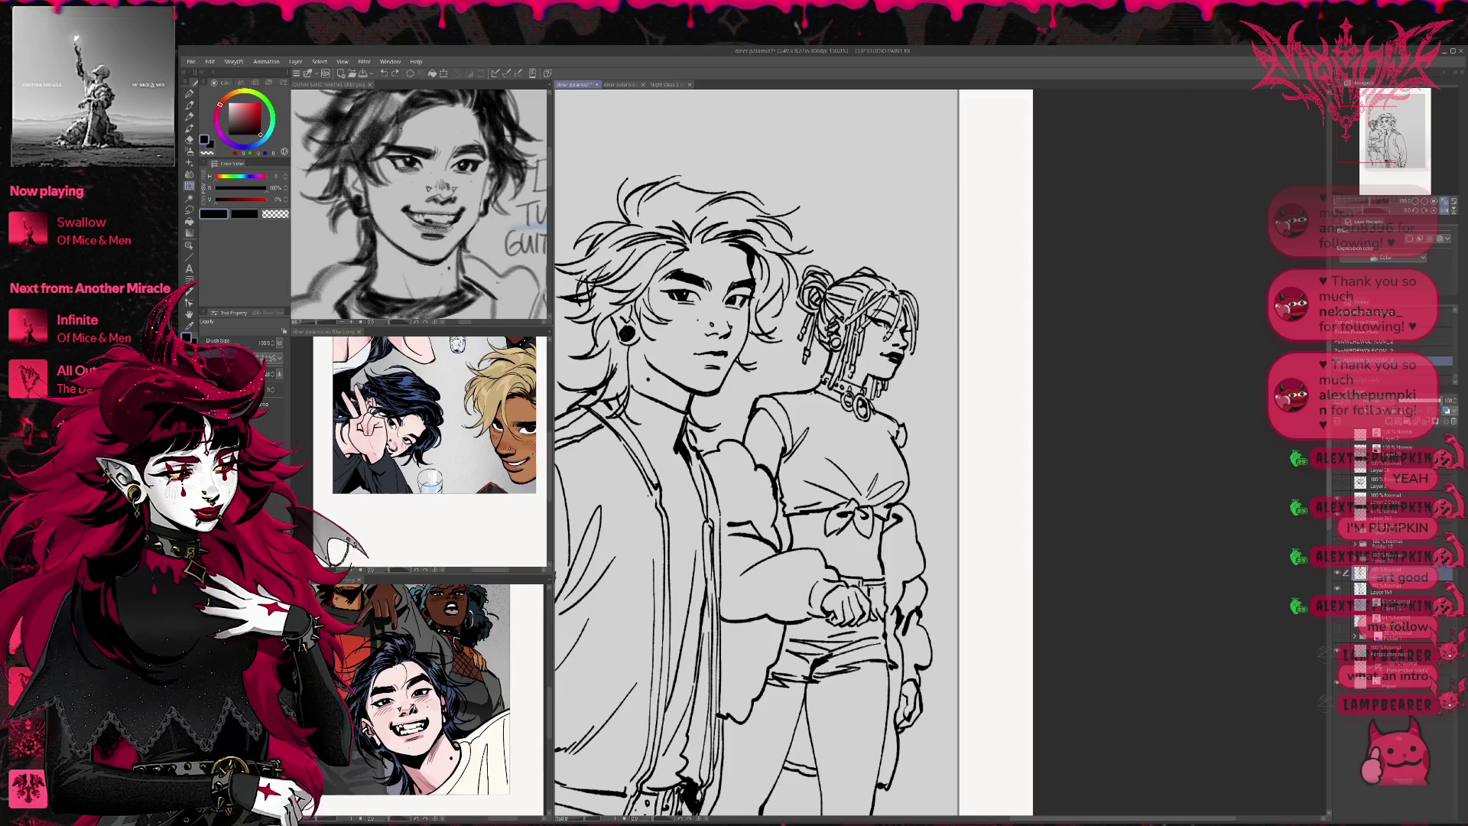
left_click_drag(903, 368, 904, 299)
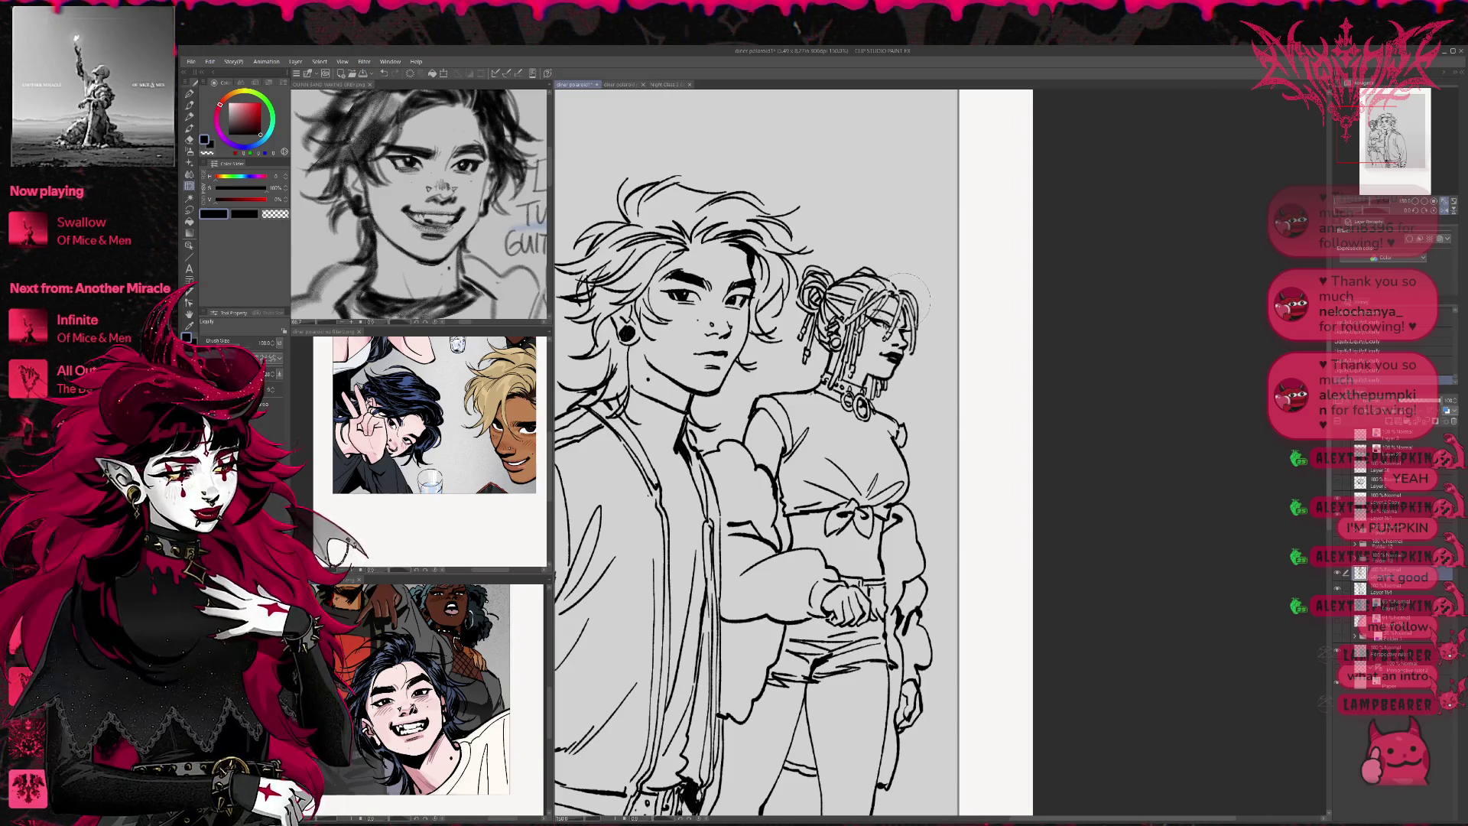
mouse_move(887, 383)
left_mouse_down()
mouse_move(863, 386)
mouse_move(902, 390)
mouse_move(915, 374)
left_mouse_up()
mouse_move(822, 313)
left_mouse_down()
mouse_move(841, 306)
mouse_move(848, 272)
left_mouse_up()
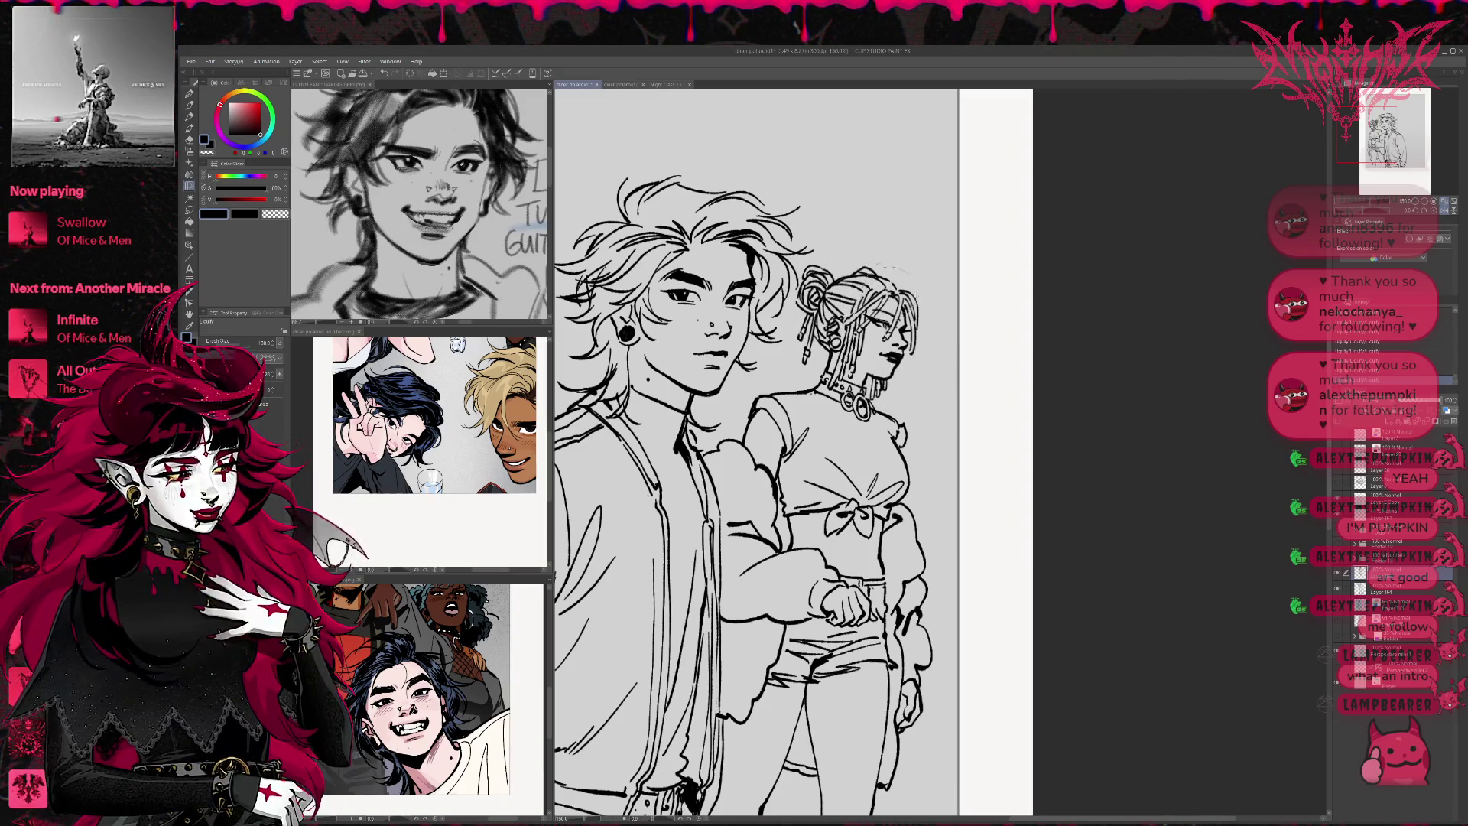
Return to the pen, flip the canvas view back to normal, and select the layer below
key("p")
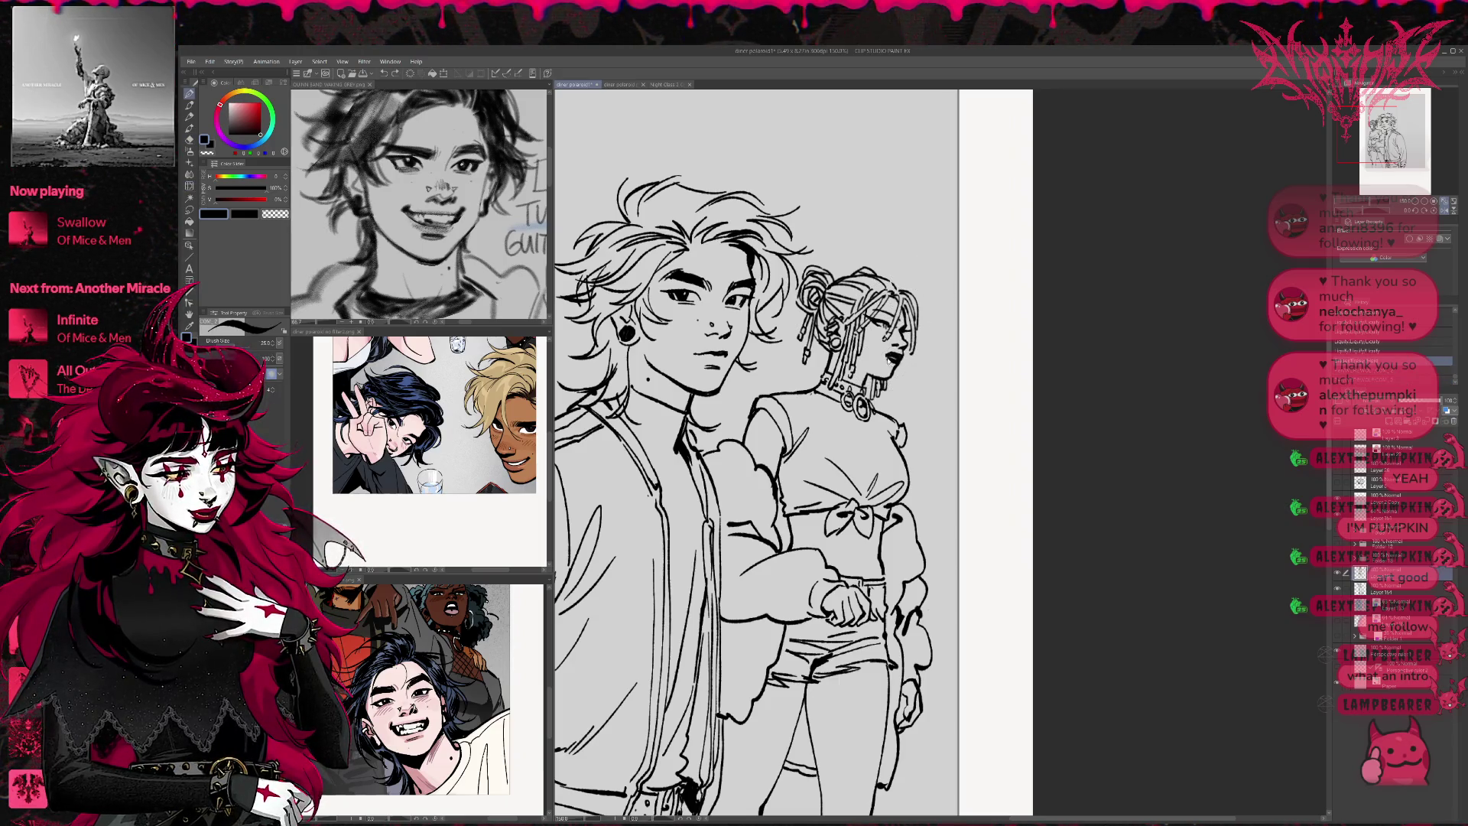
key("p")
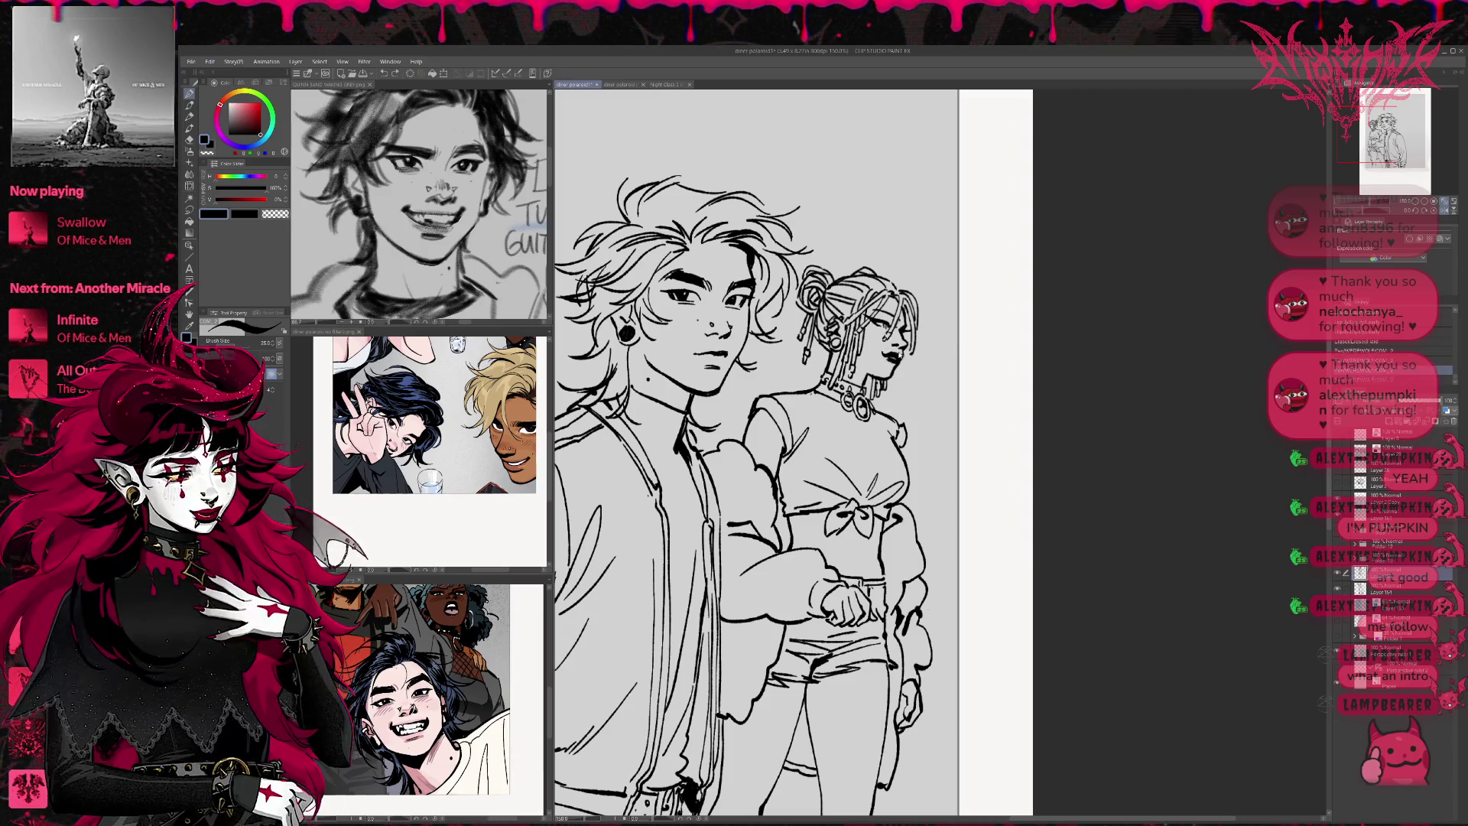
left_click(1436, 211)
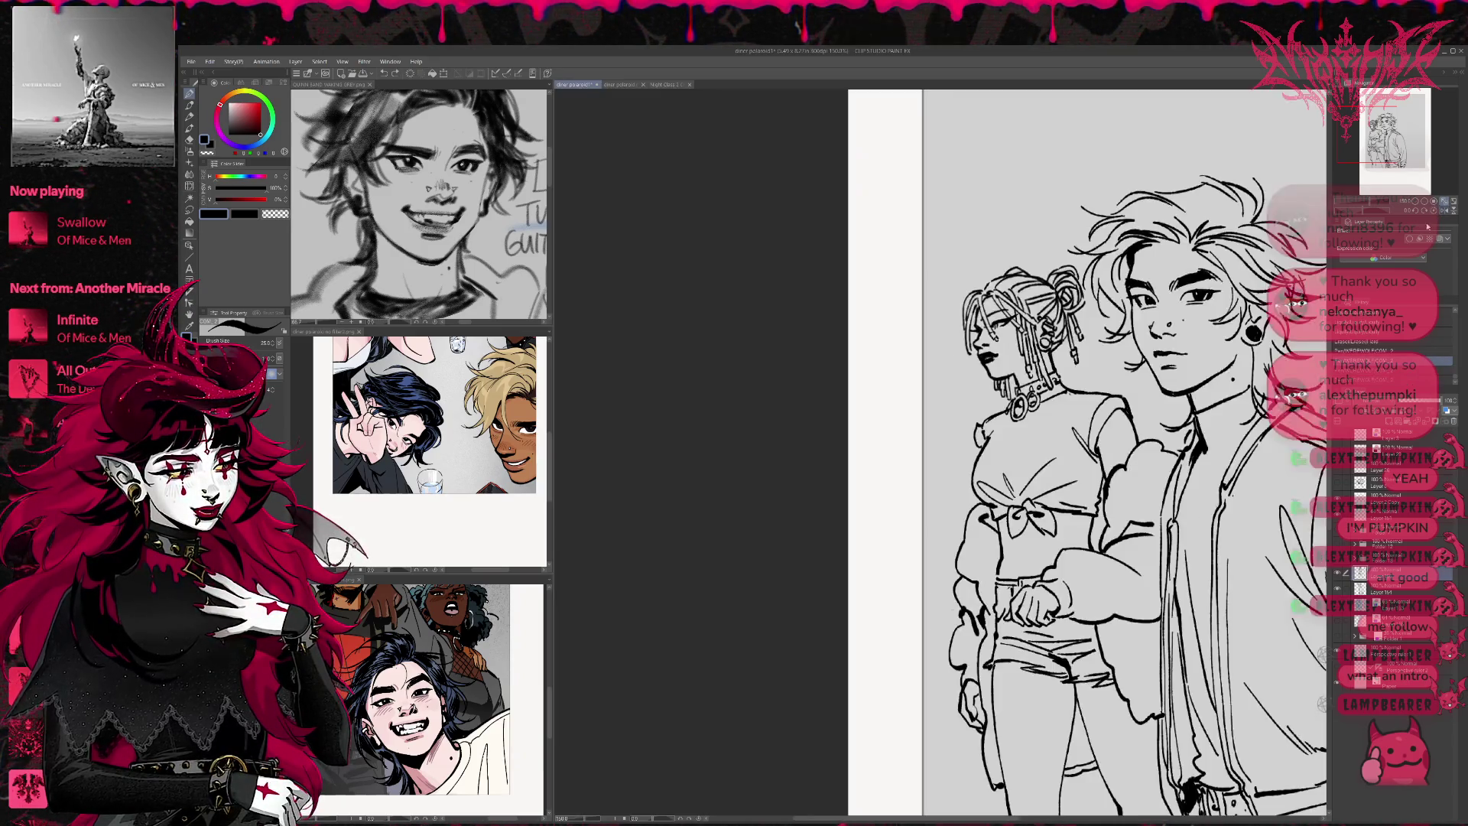
left_click(1392, 380)
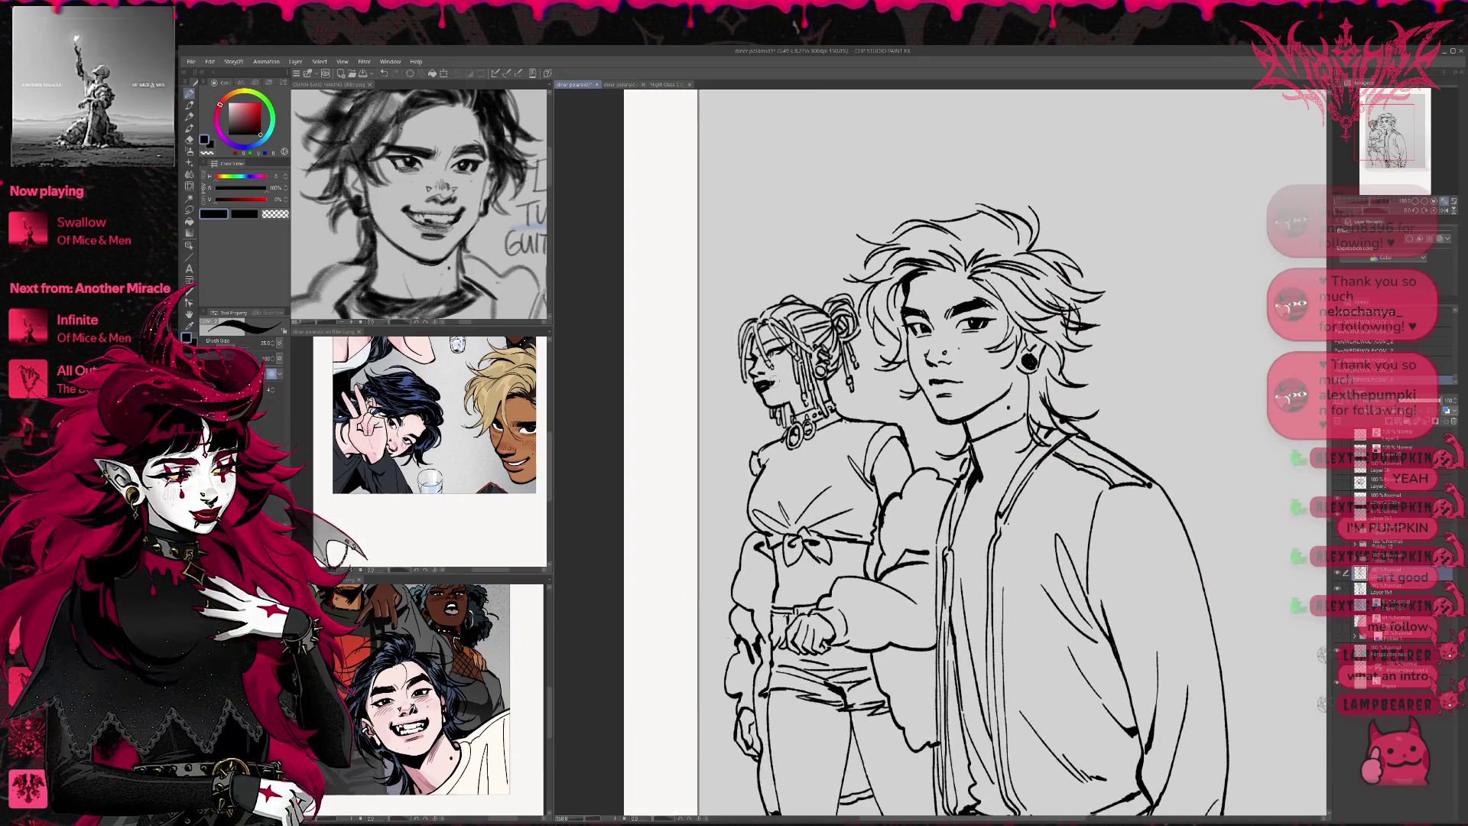
Pan down to the page's bottom edge and show the blue sketch layer again
key("e")
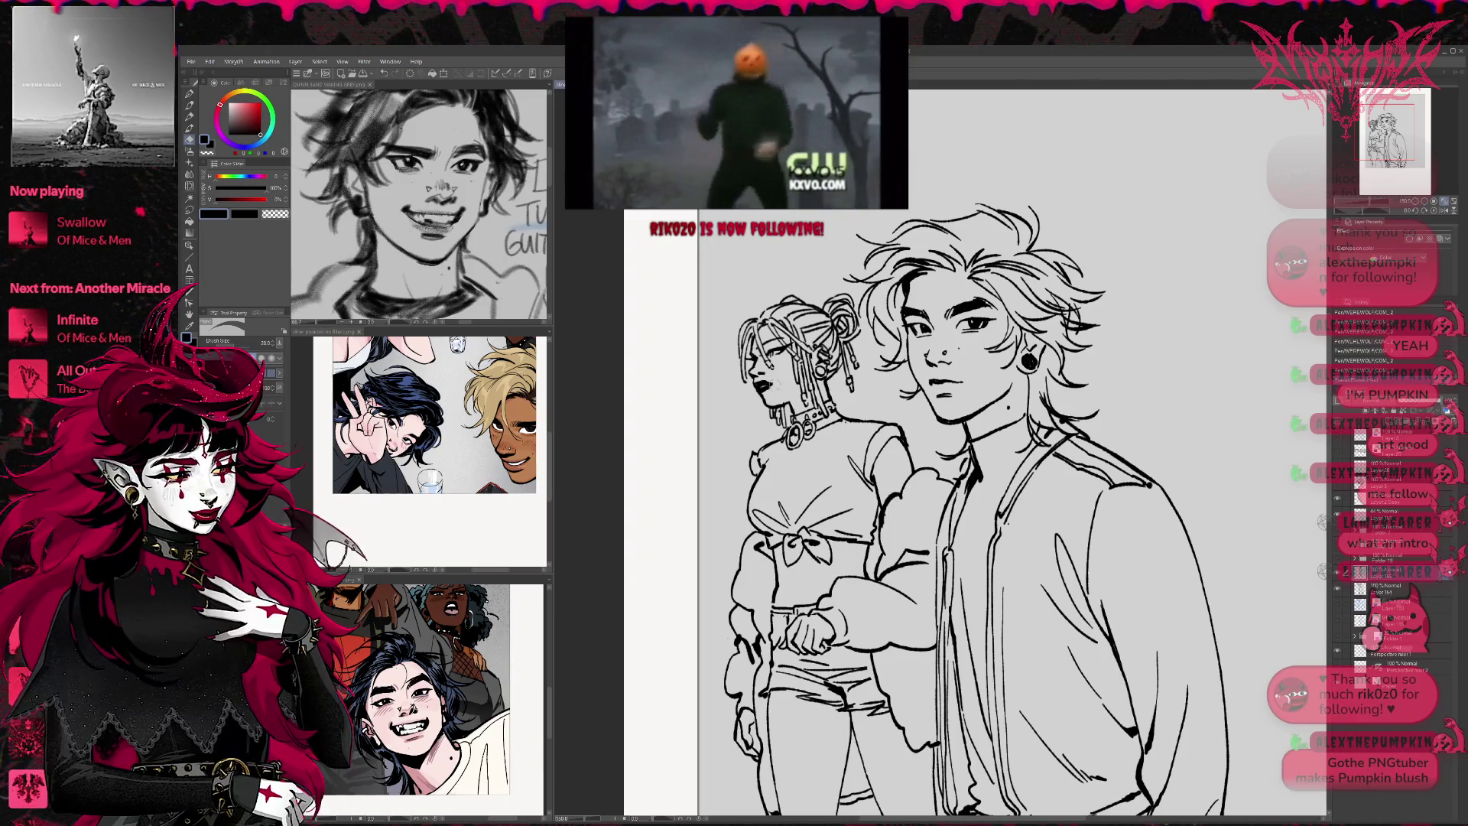
key("p")
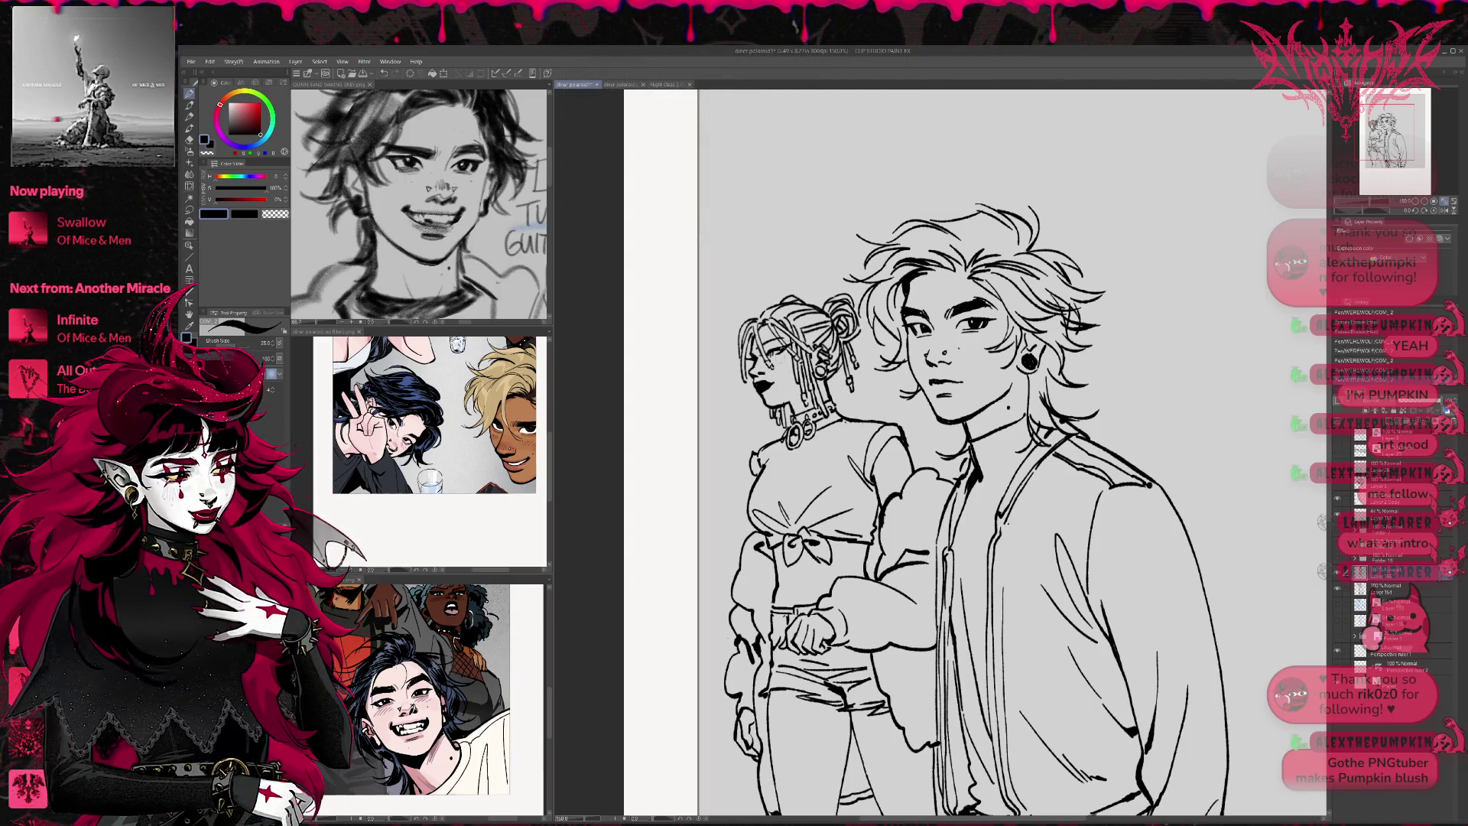
key("e")
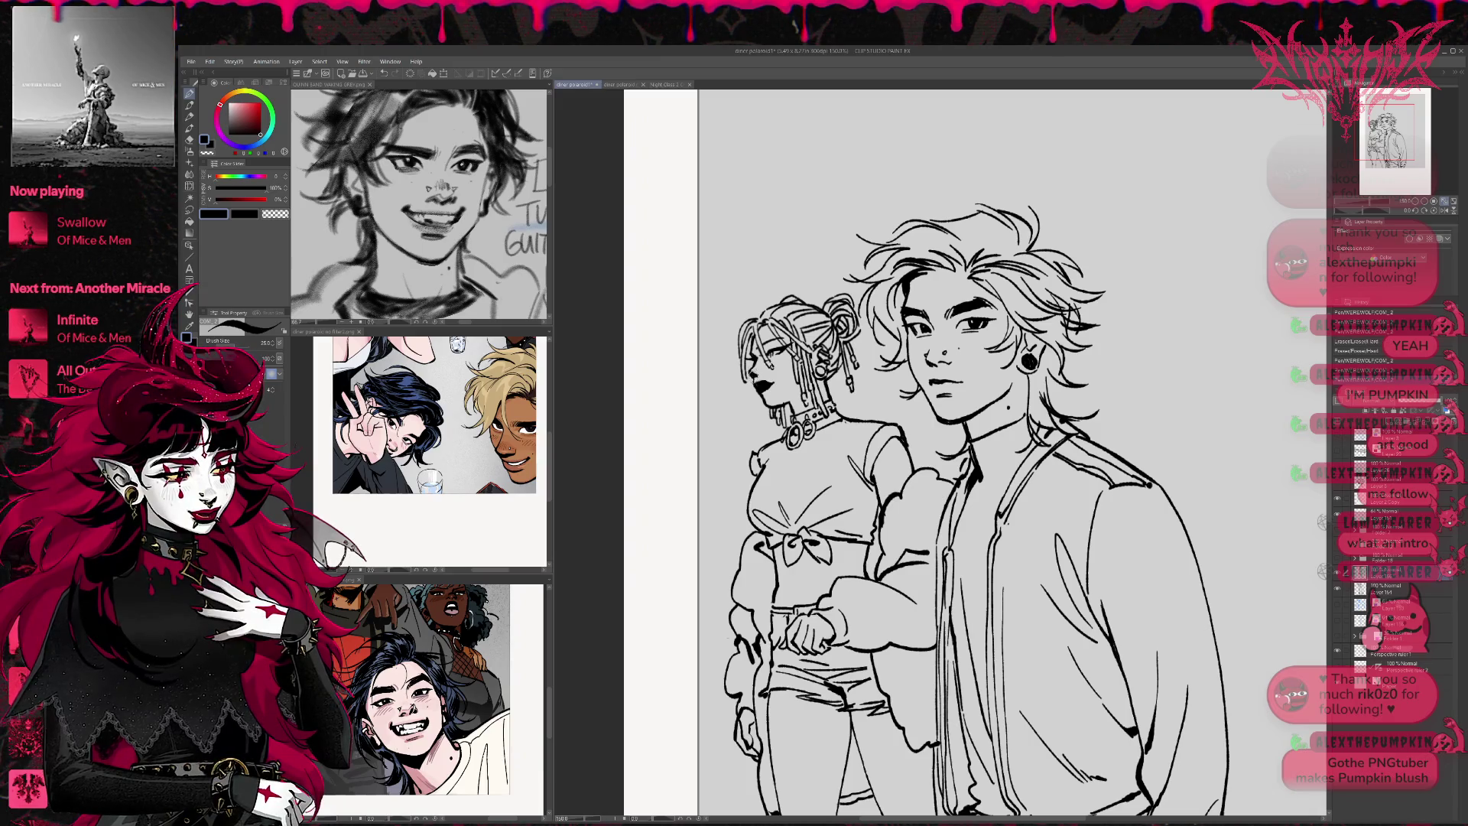
mouse_move(899, 455)
left_mouse_down()
mouse_move(847, 458)
mouse_move(870, 450)
mouse_move(832, 387)
left_mouse_up()
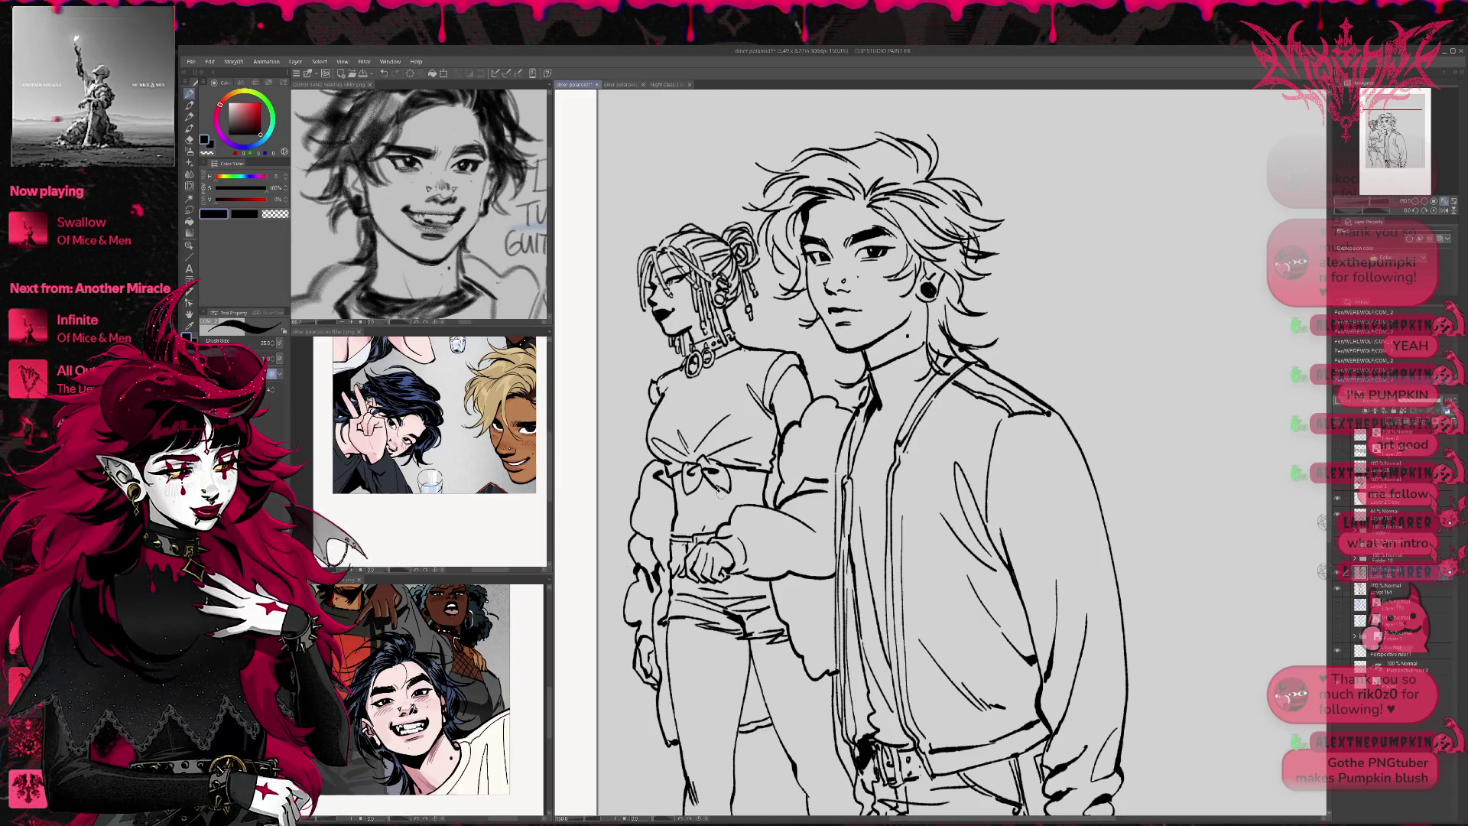
left_click_drag(782, 535, 768, 394)
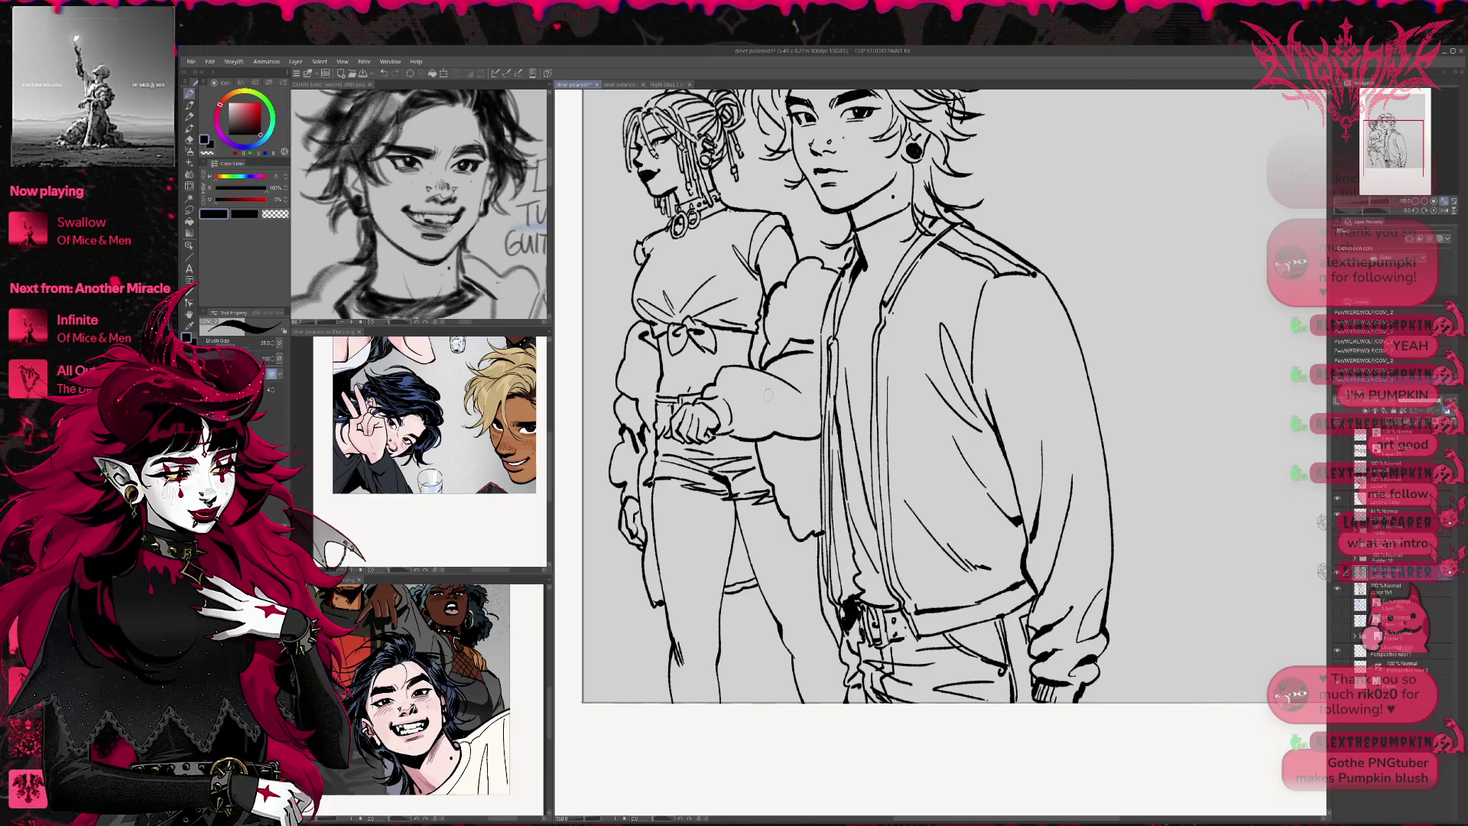
left_click(1339, 605)
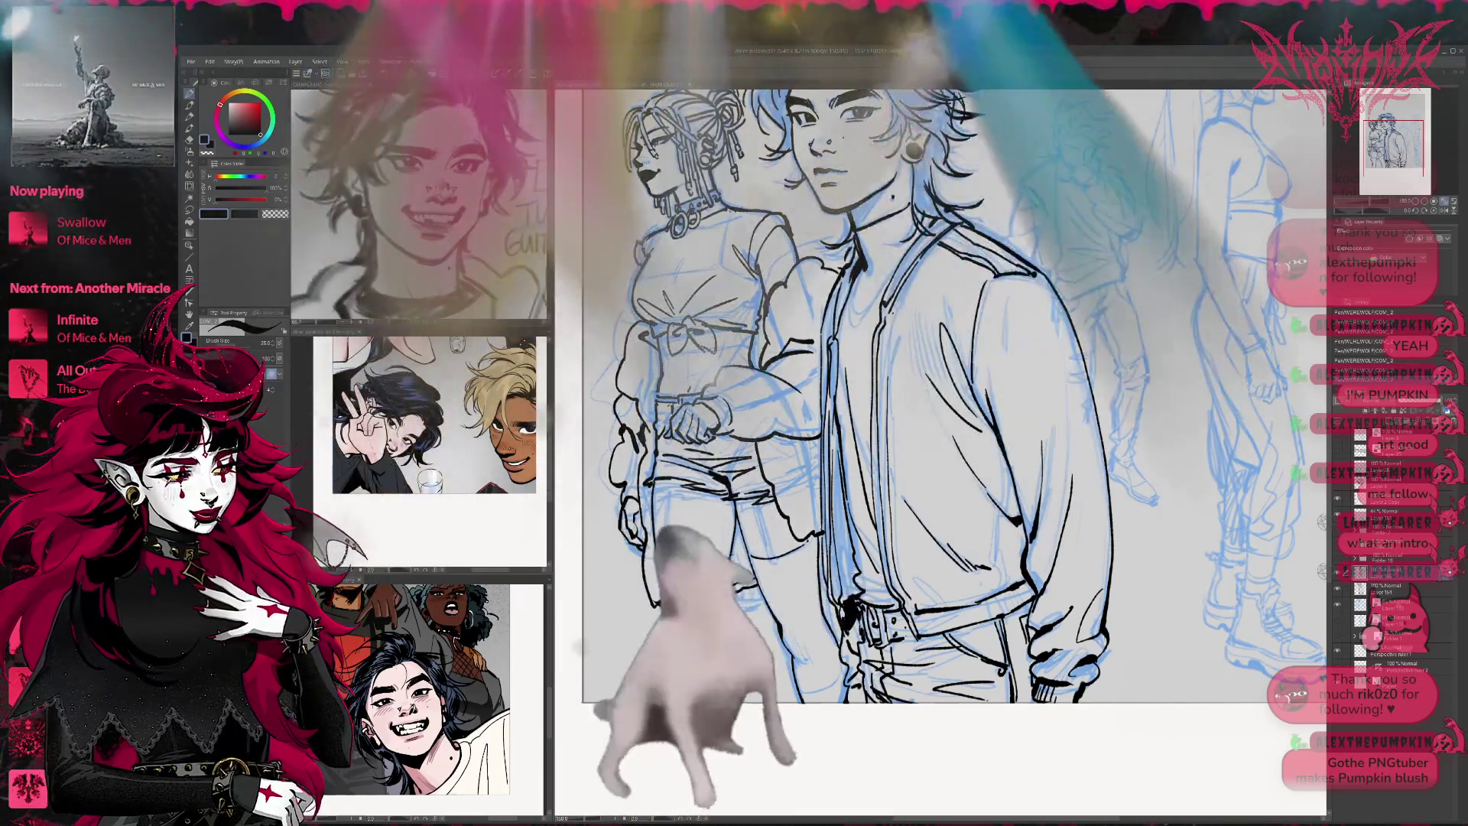
Ink the braided woman's leg outline, other thigh, knee line and lower leg
left_click_drag(810, 479, 918, 437)
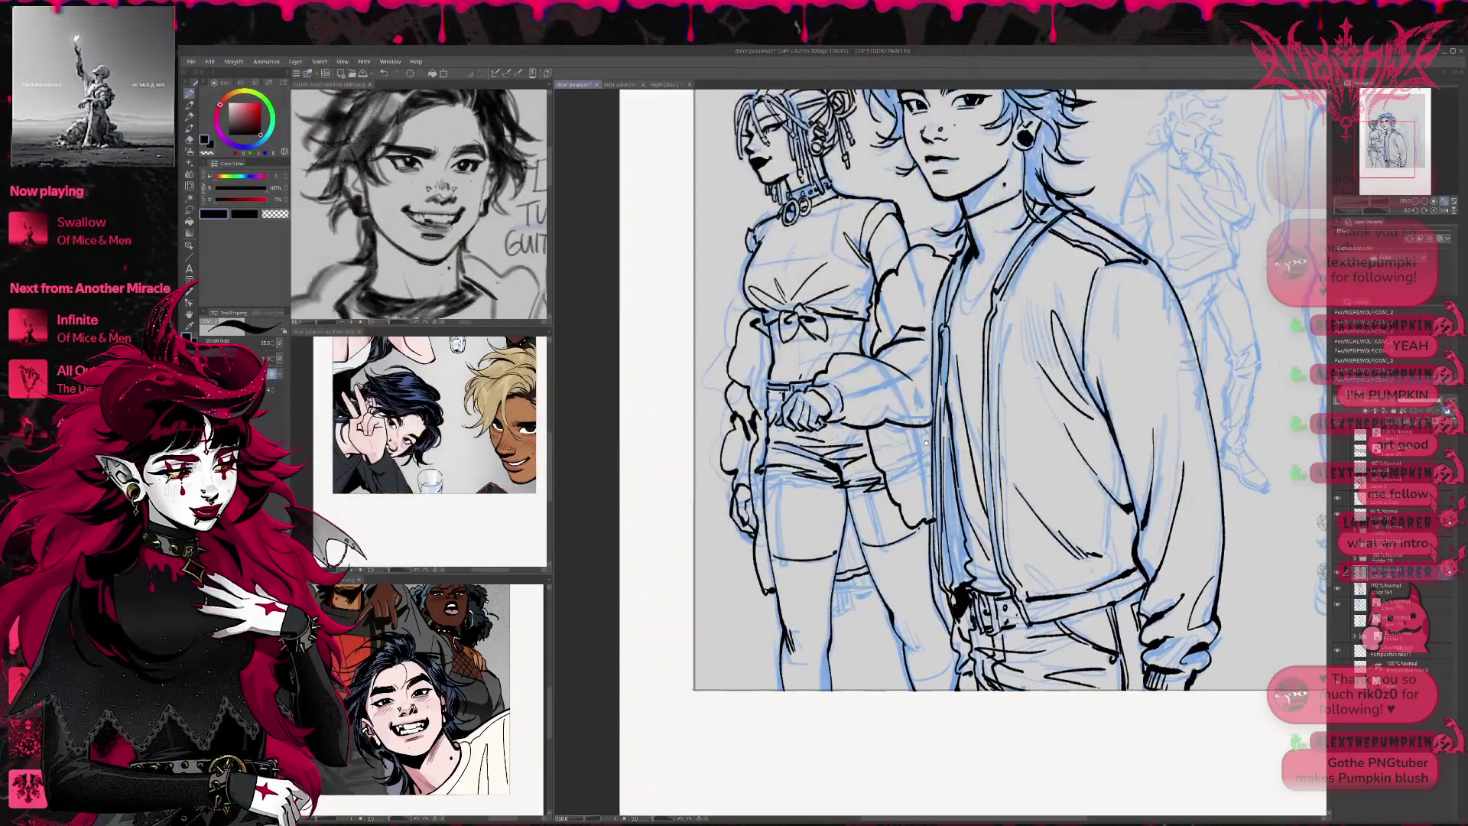
scroll(921, 439, "up", 2)
mouse_move(928, 443)
left_mouse_down()
mouse_move(909, 485)
mouse_move(880, 493)
left_mouse_up()
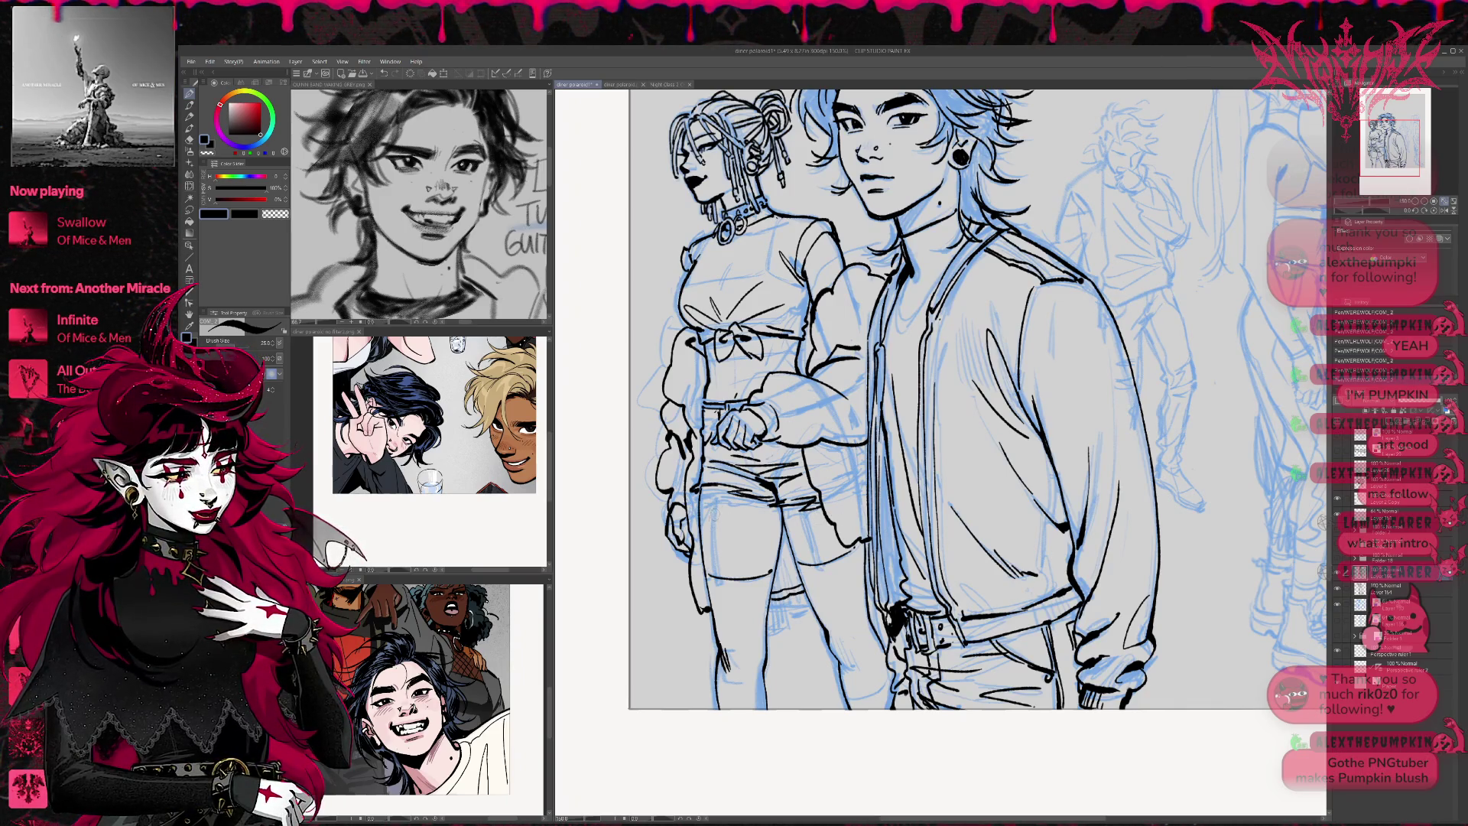
left_click_drag(717, 480, 720, 586)
left_click_drag(716, 480, 720, 587)
key("ctrl+z")
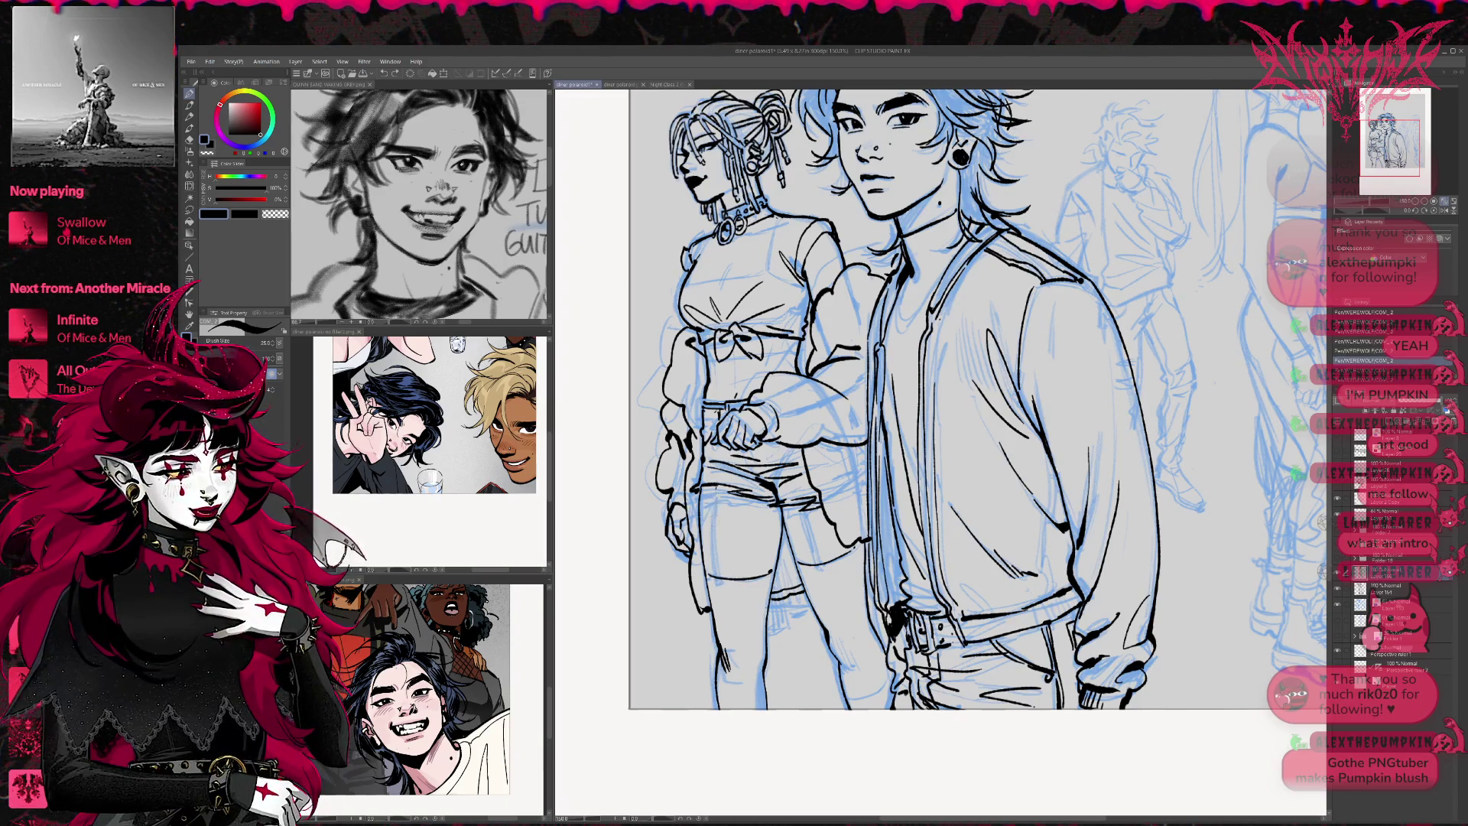
left_click_drag(716, 479, 721, 588)
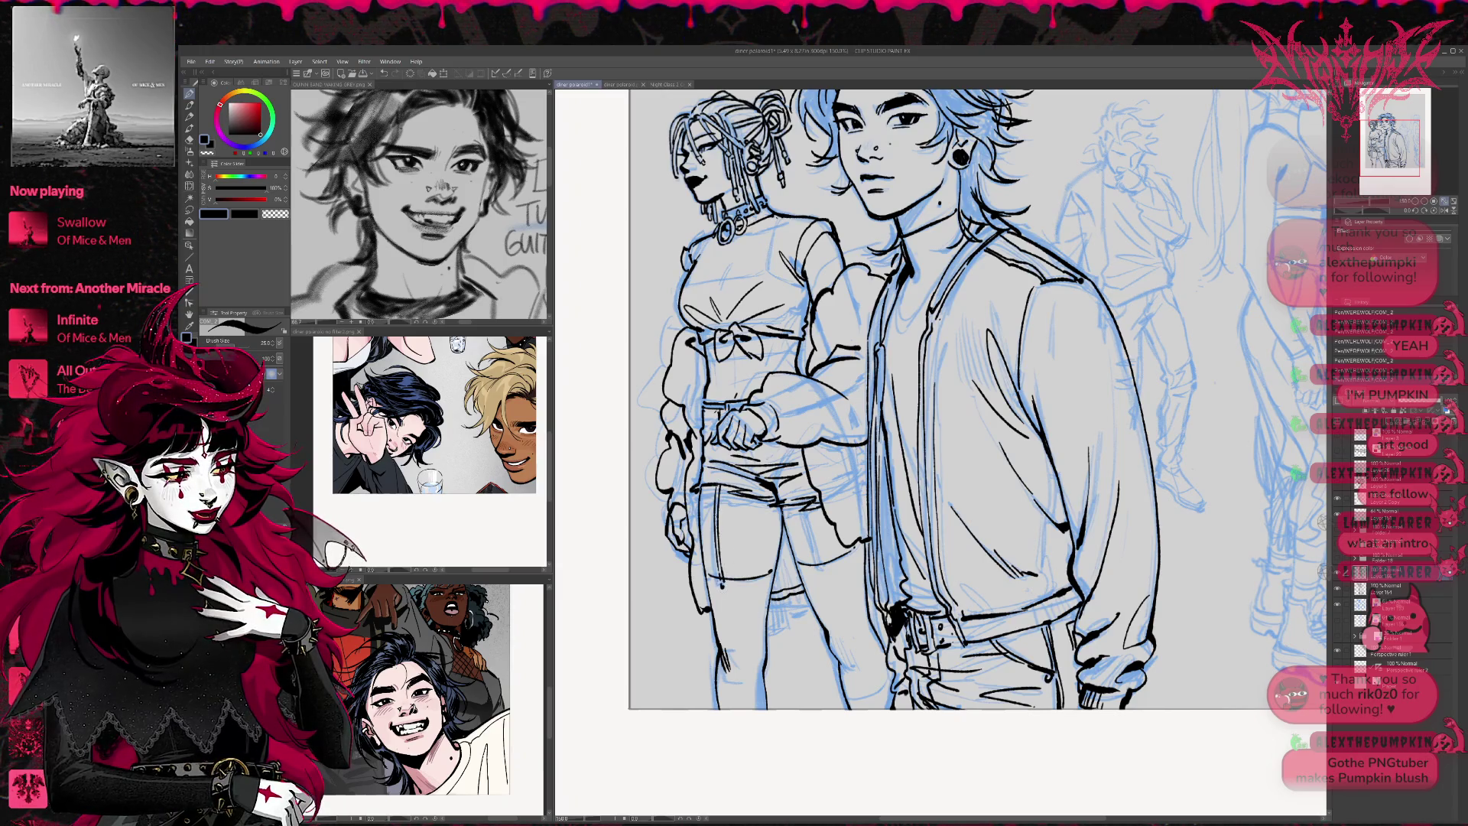
left_click_drag(800, 513, 824, 566)
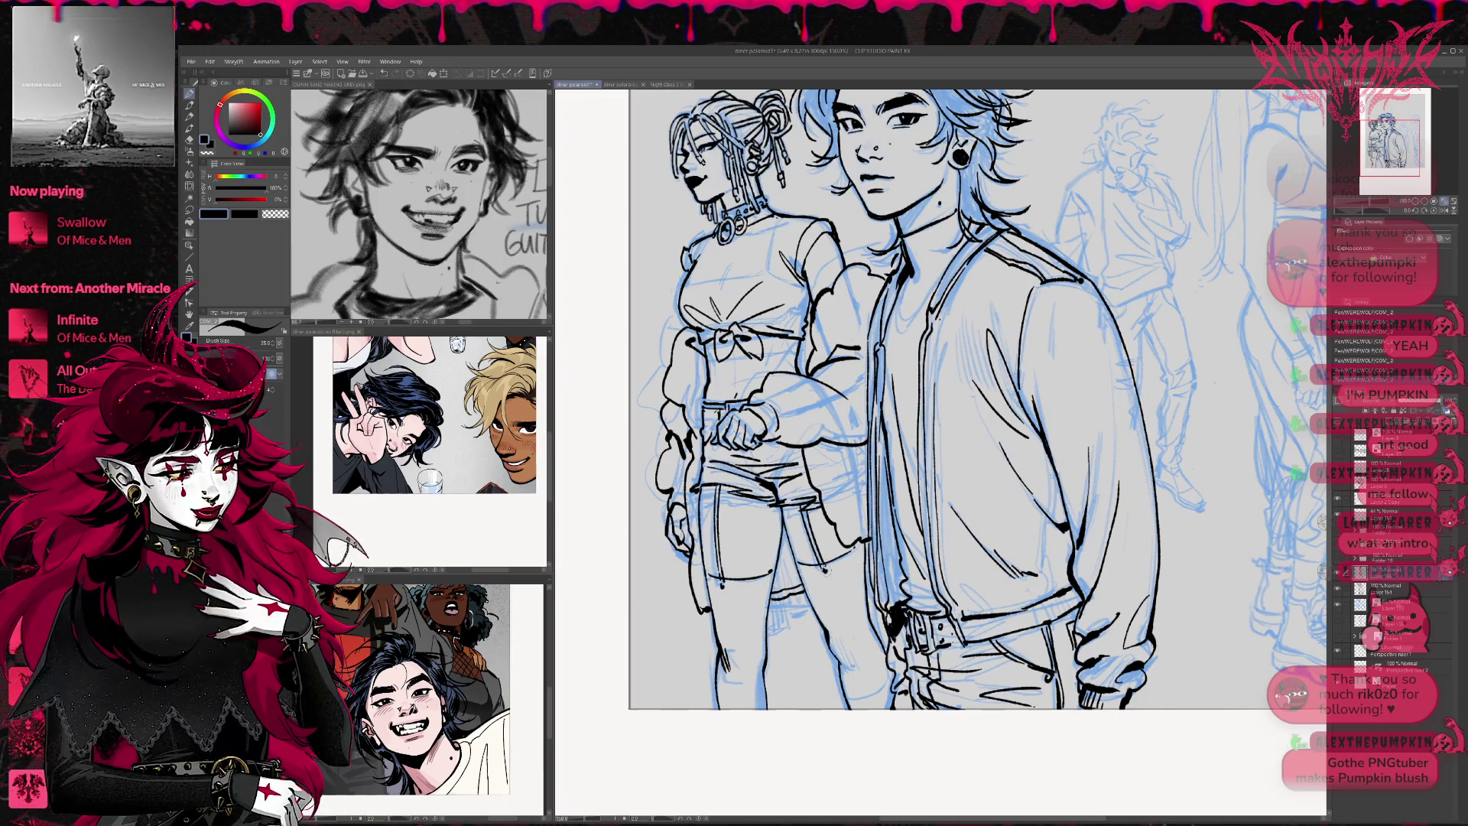
left_click_drag(740, 587, 844, 571)
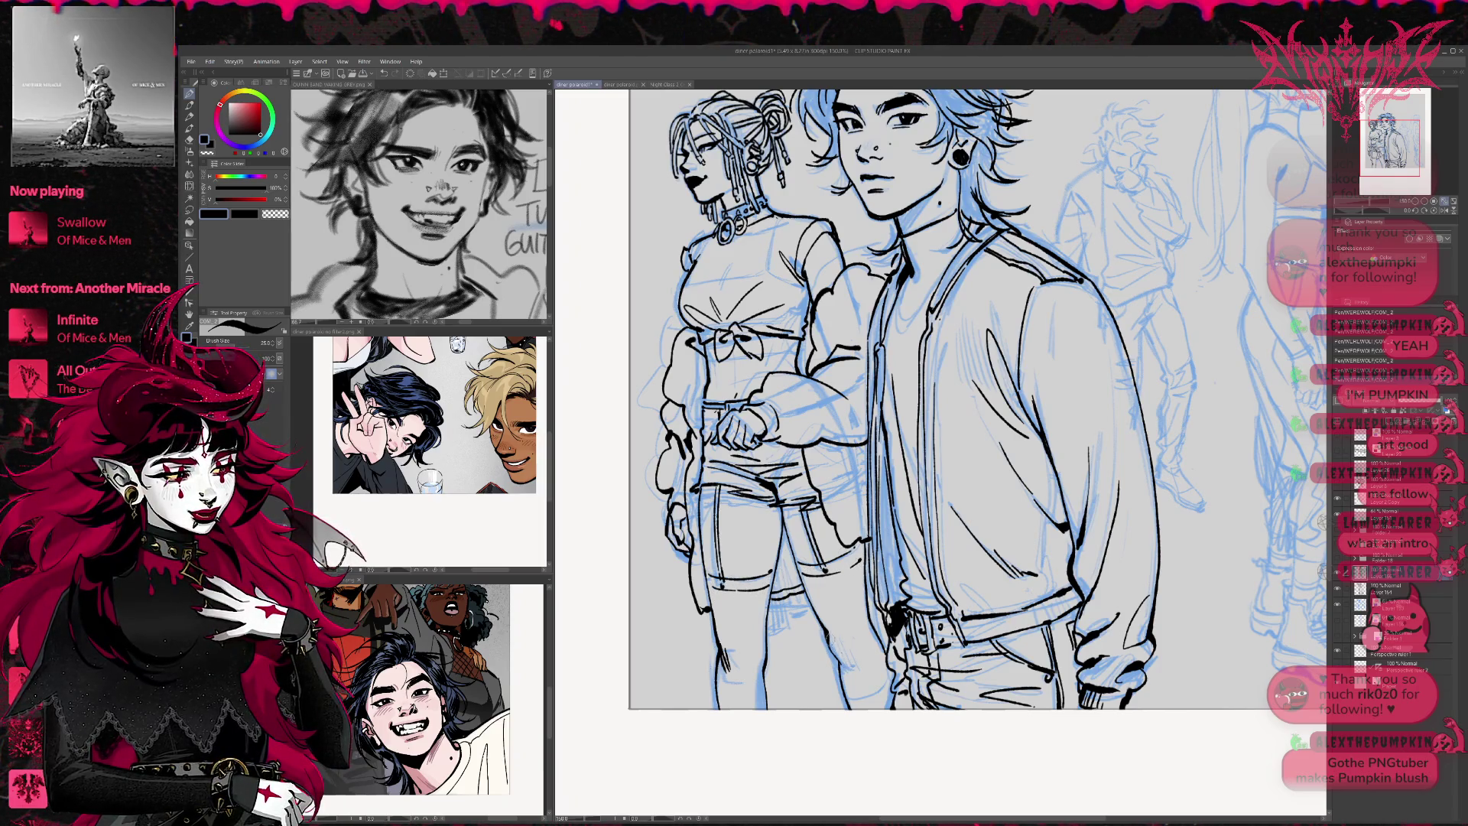
left_click_drag(839, 651, 852, 669)
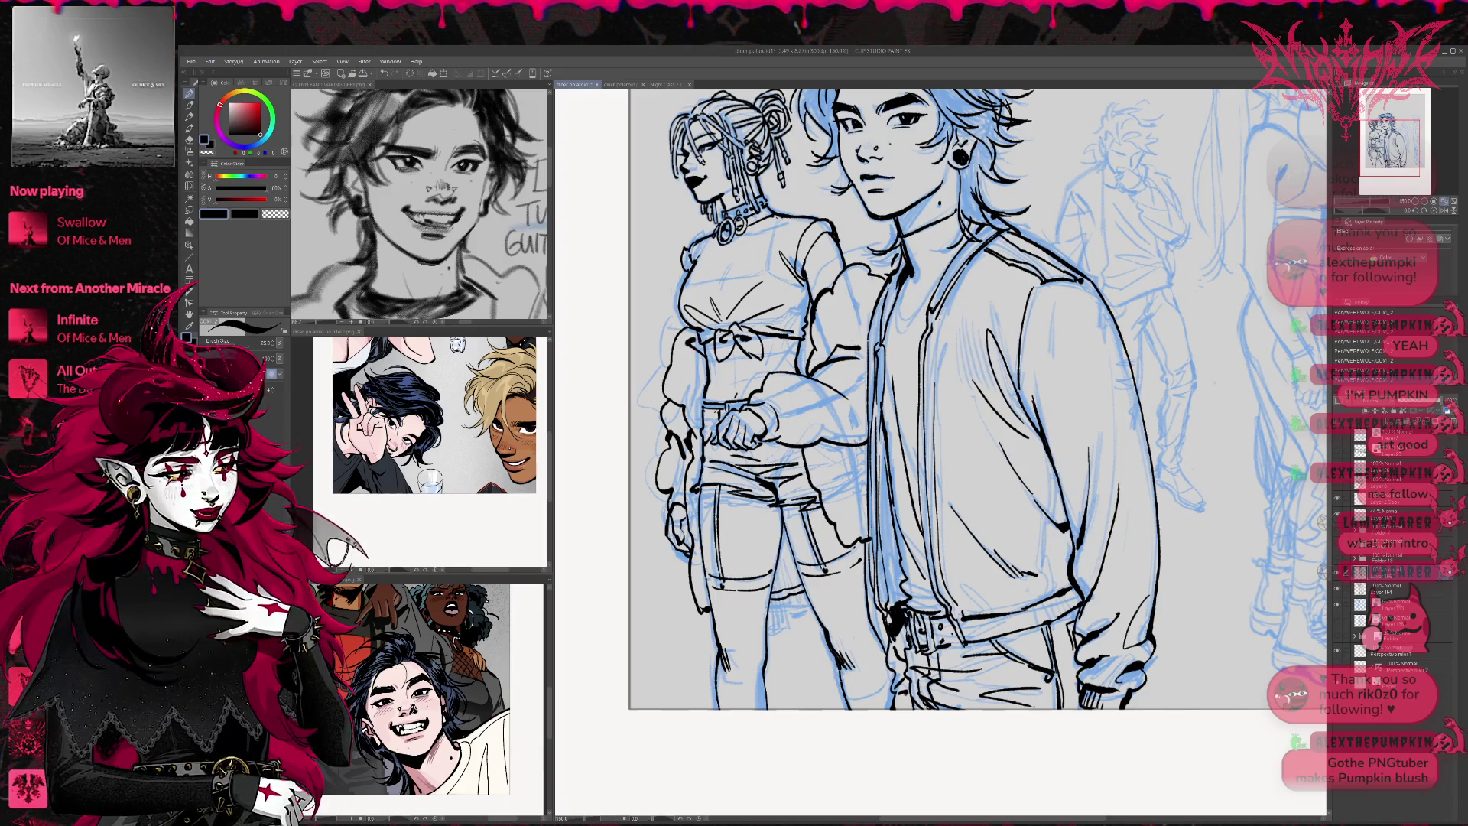
Zoom in on the braided woman's arm and ink her shoulder and sleeve edge
scroll(977, 439, "up", 3)
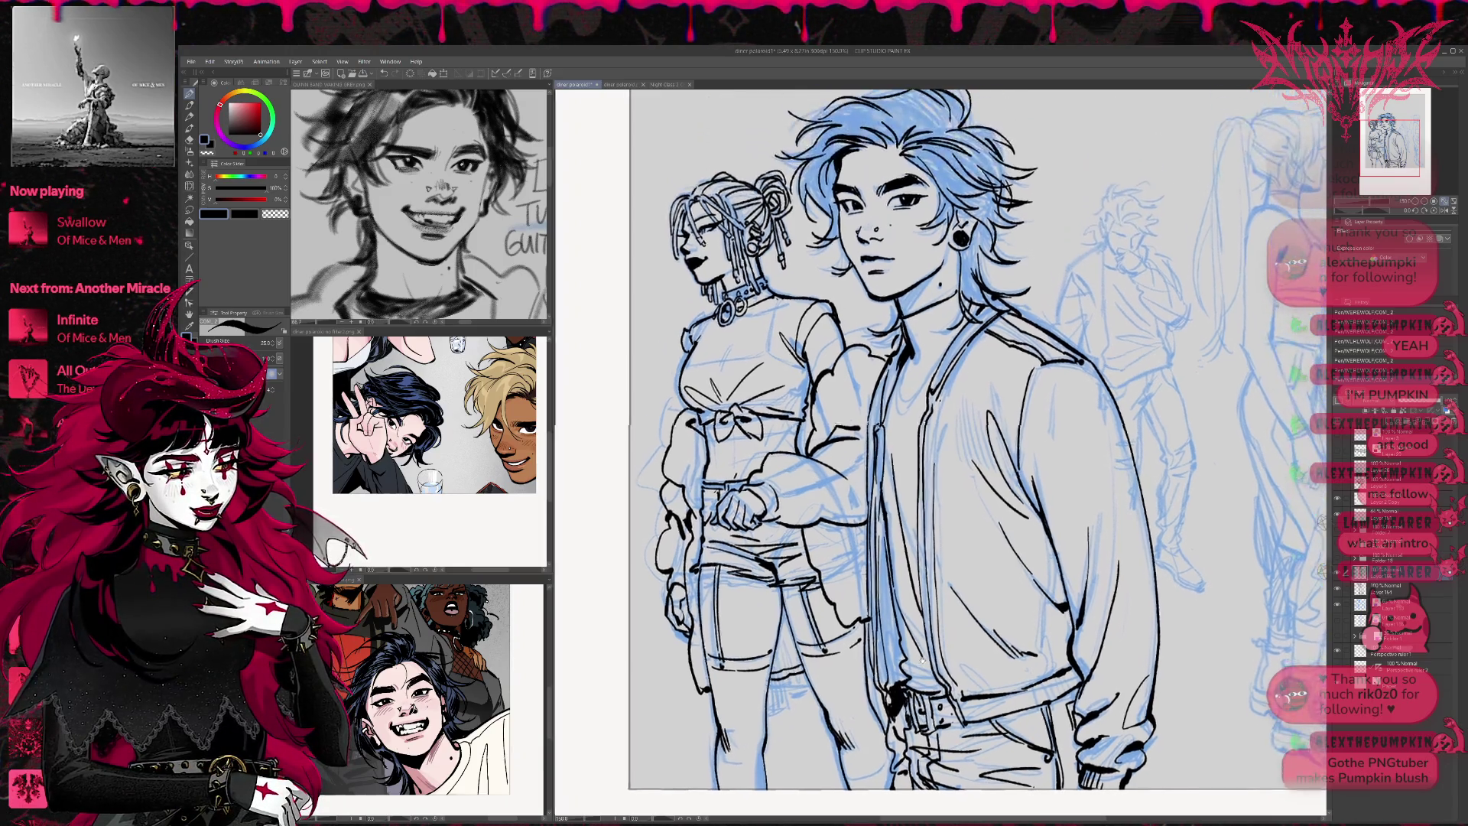
scroll(838, 402, "up", 3)
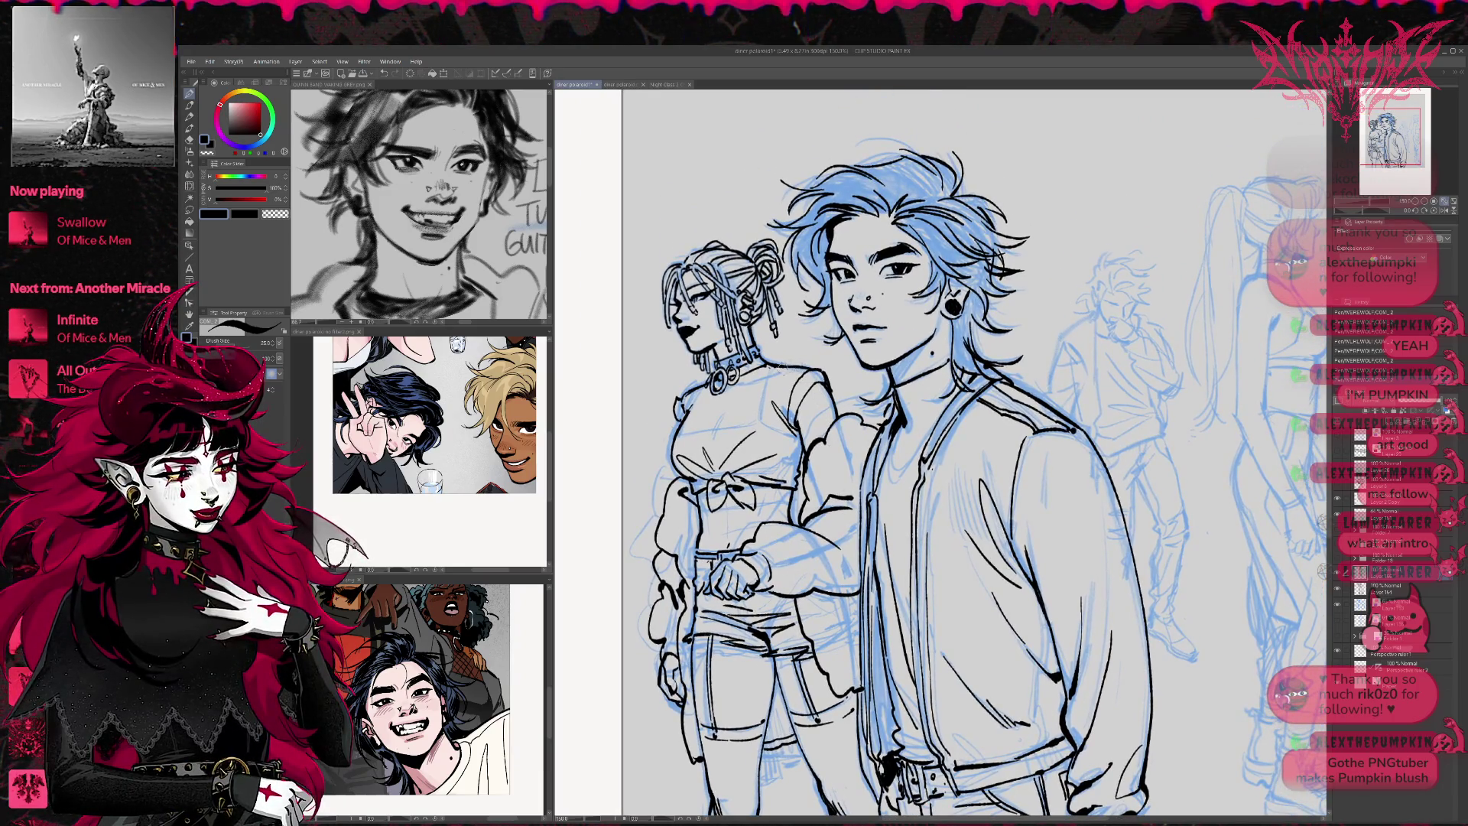
scroll(917, 459, "up", 2)
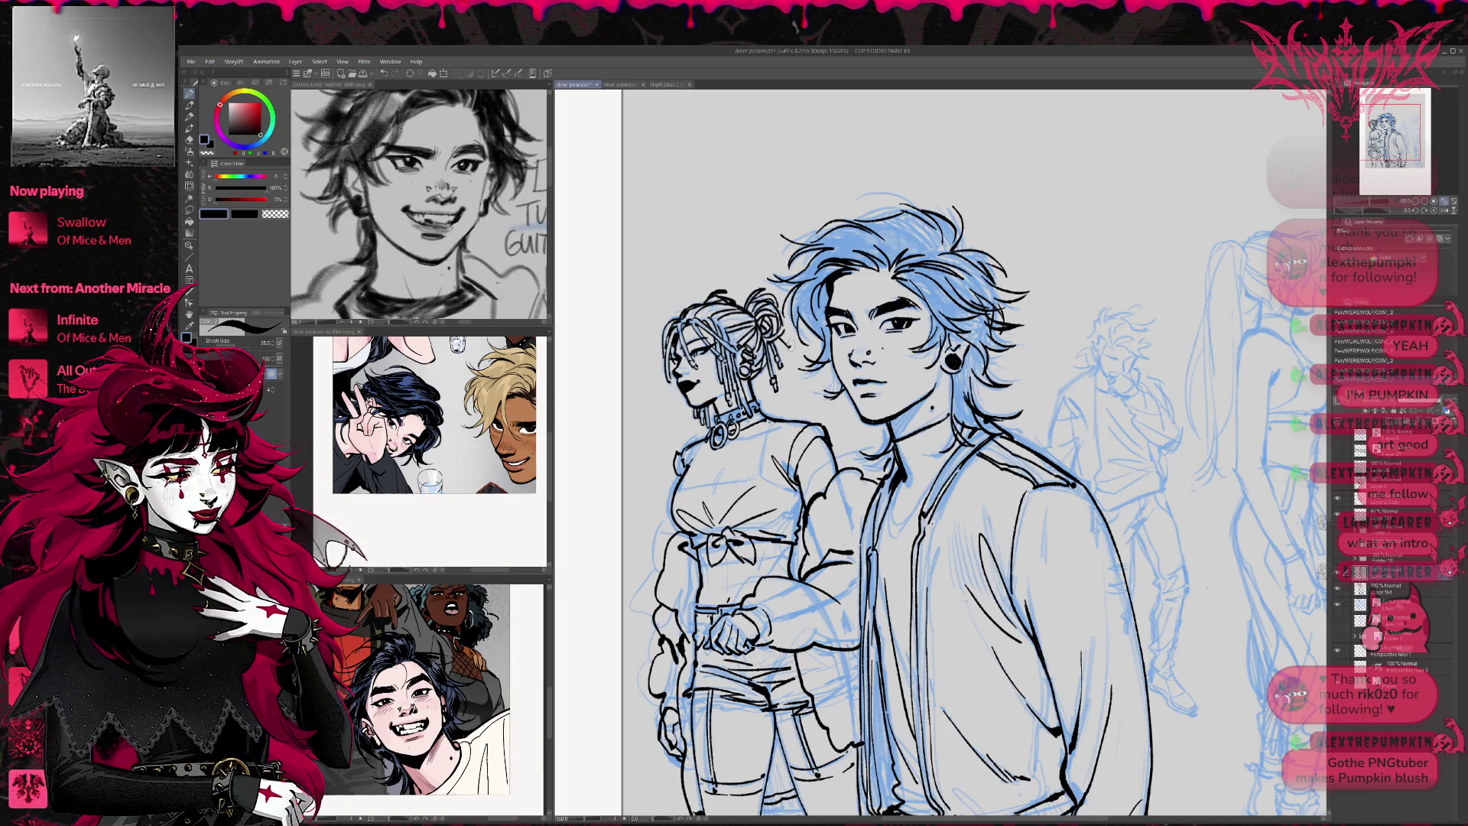
left_click_drag(791, 298, 786, 295)
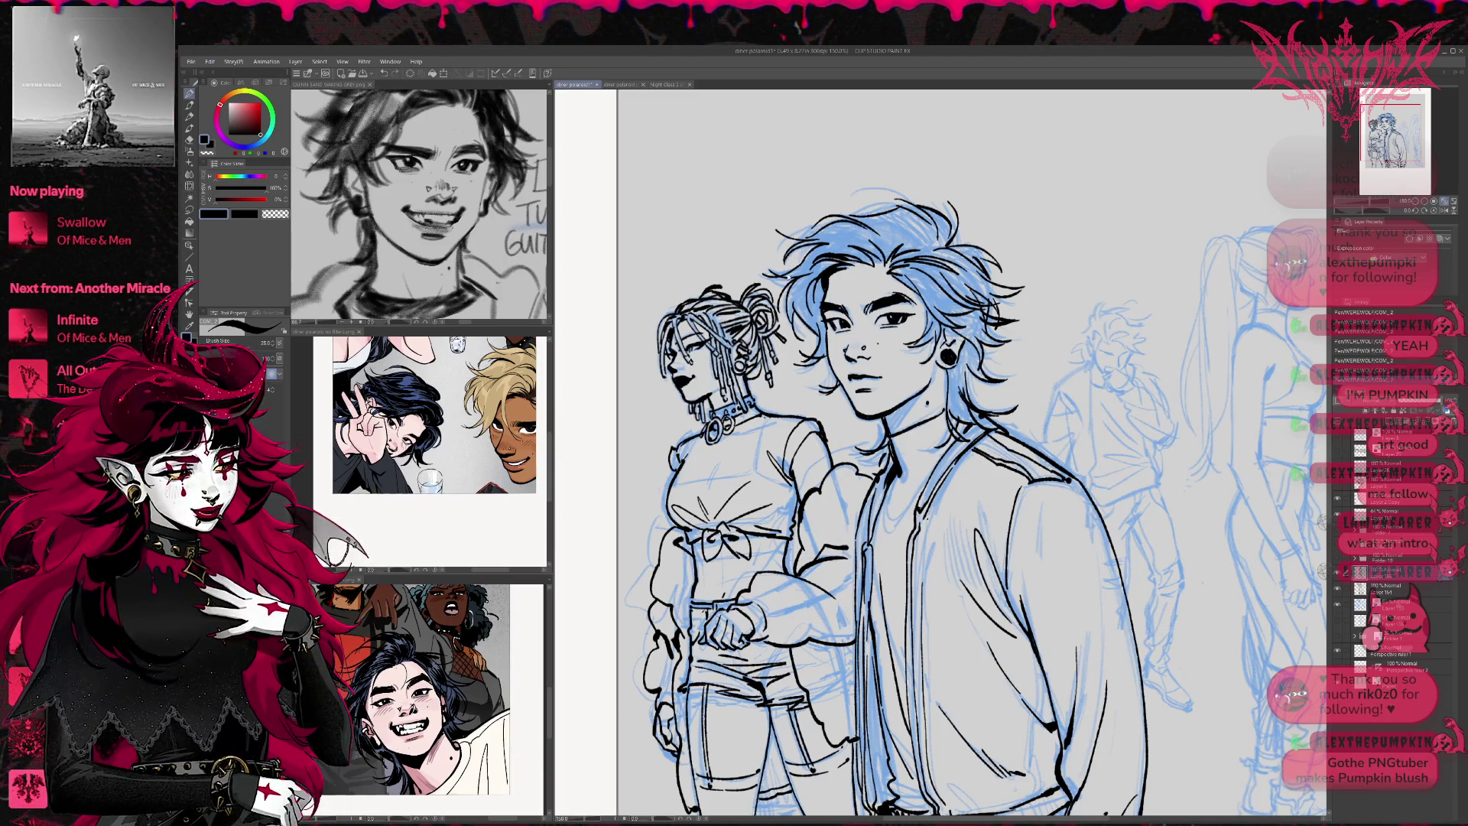
scroll(971, 452, "down", 1)
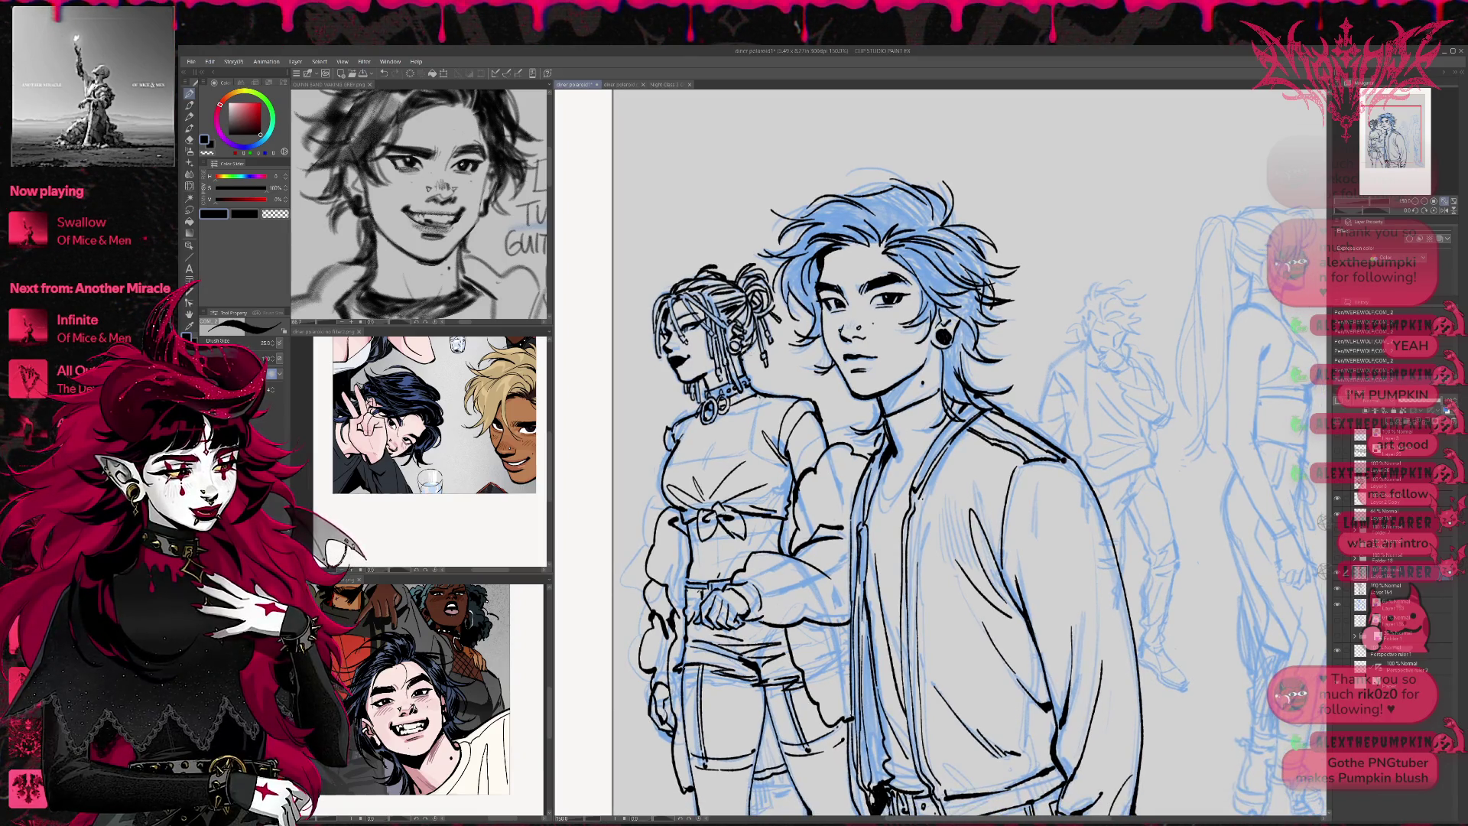
left_click_drag(1014, 451, 990, 403)
left_click_drag(808, 456, 791, 487)
left_click_drag(829, 447, 800, 466)
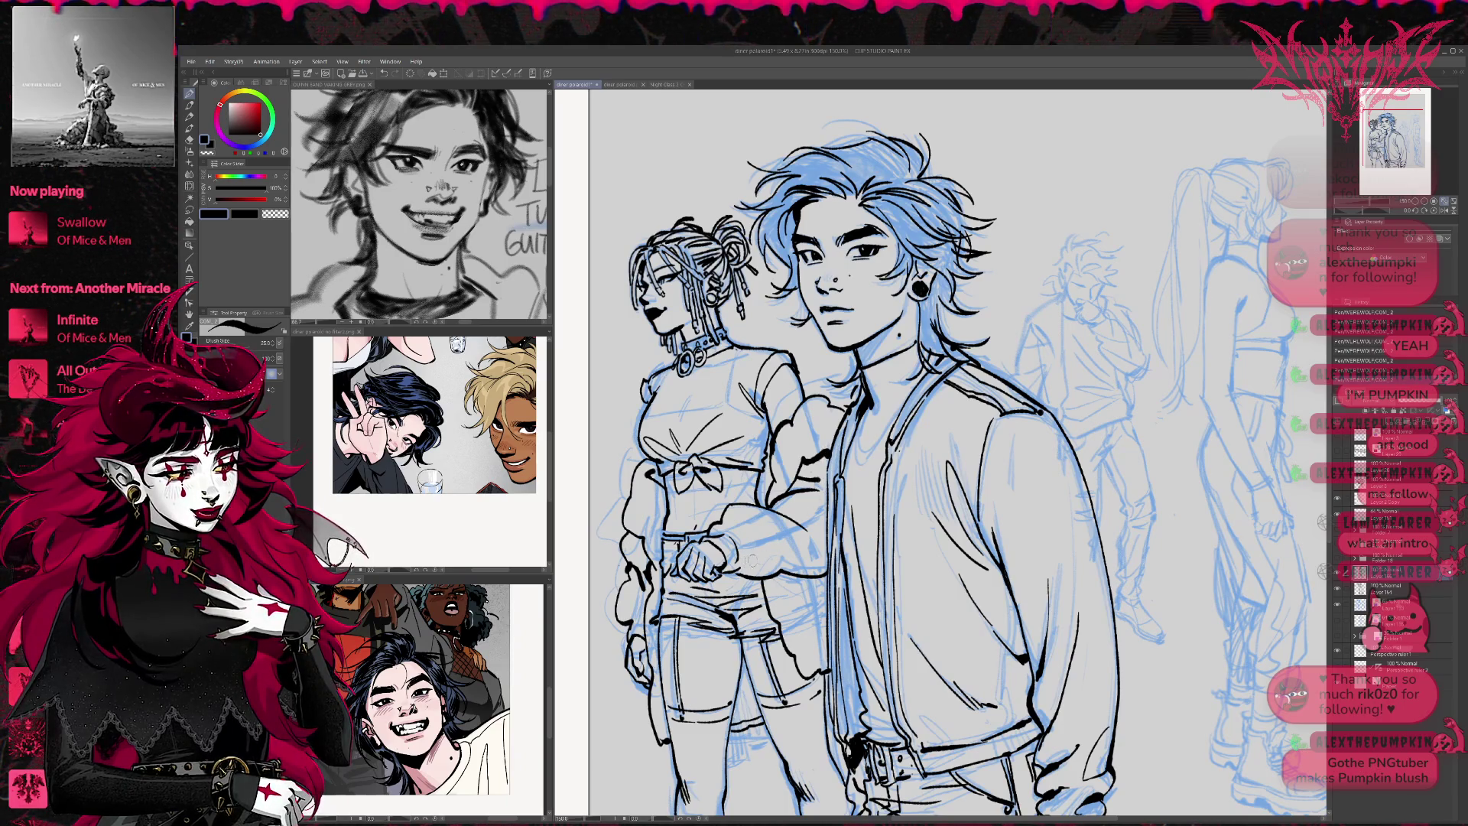
Ink her forearm and sleeve line and the jacket edge, then view the whole page
key("e")
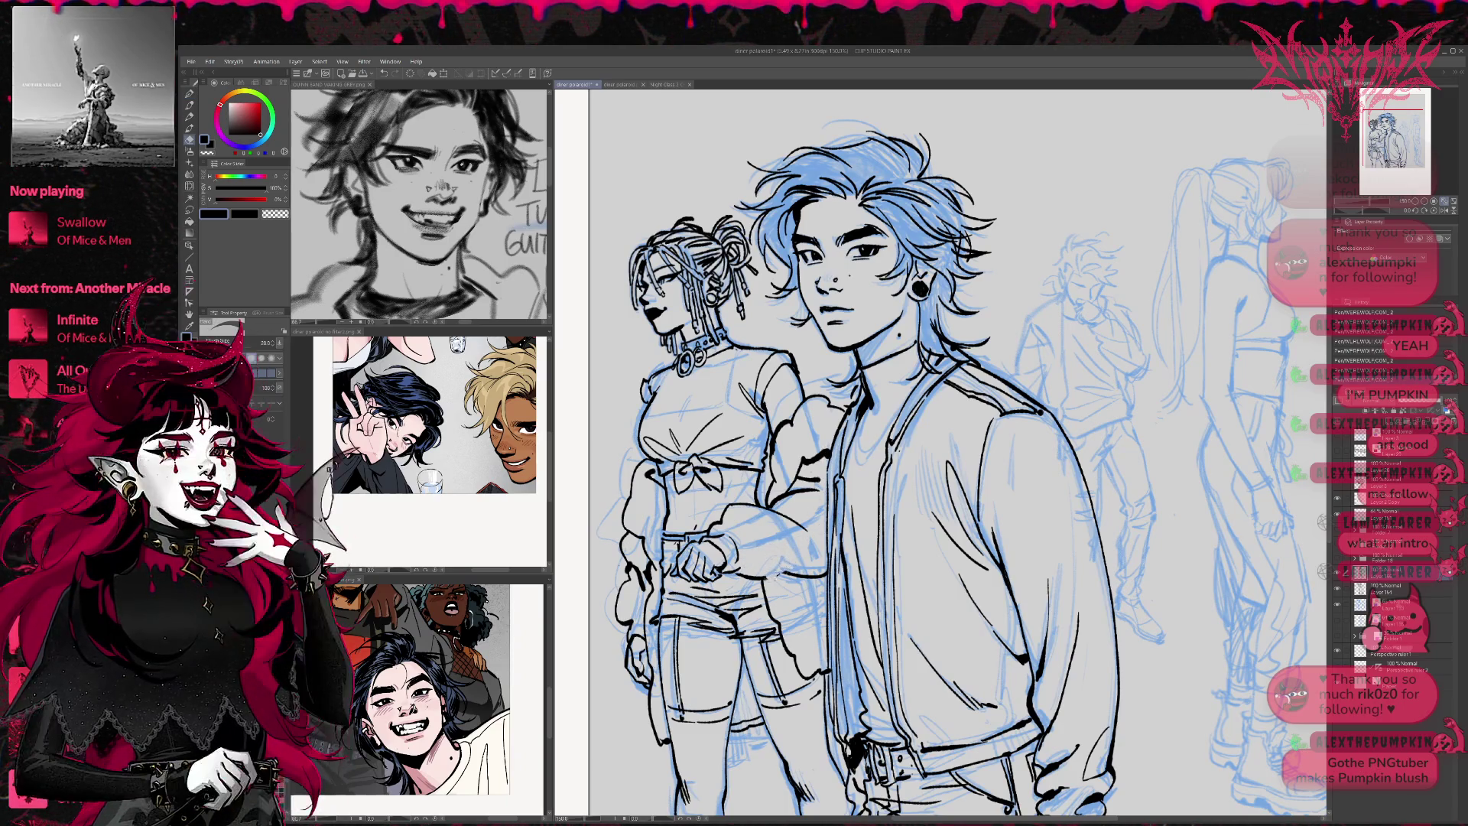
left_click_drag(766, 580, 831, 551)
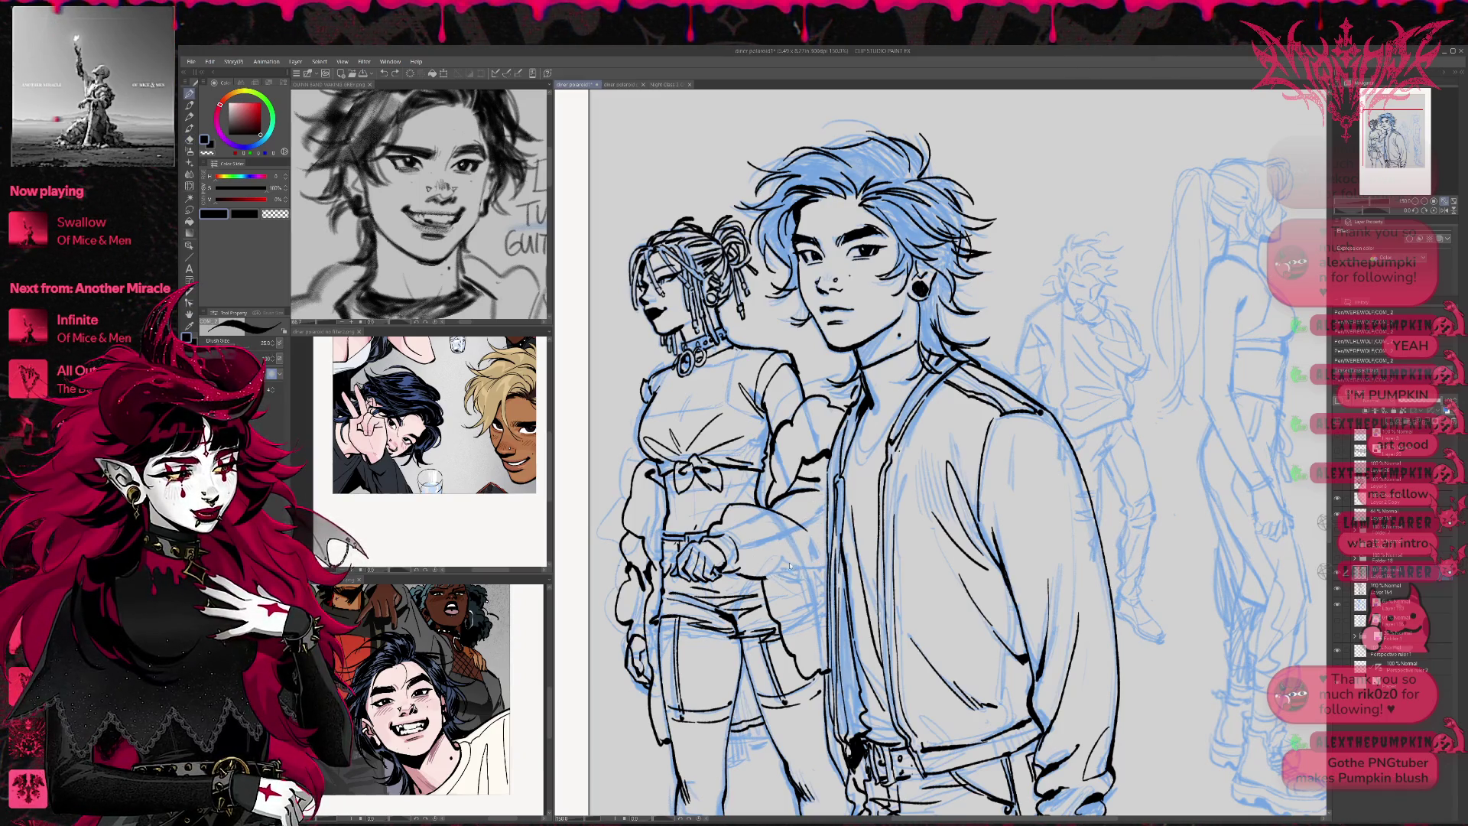
left_click_drag(764, 583, 826, 543)
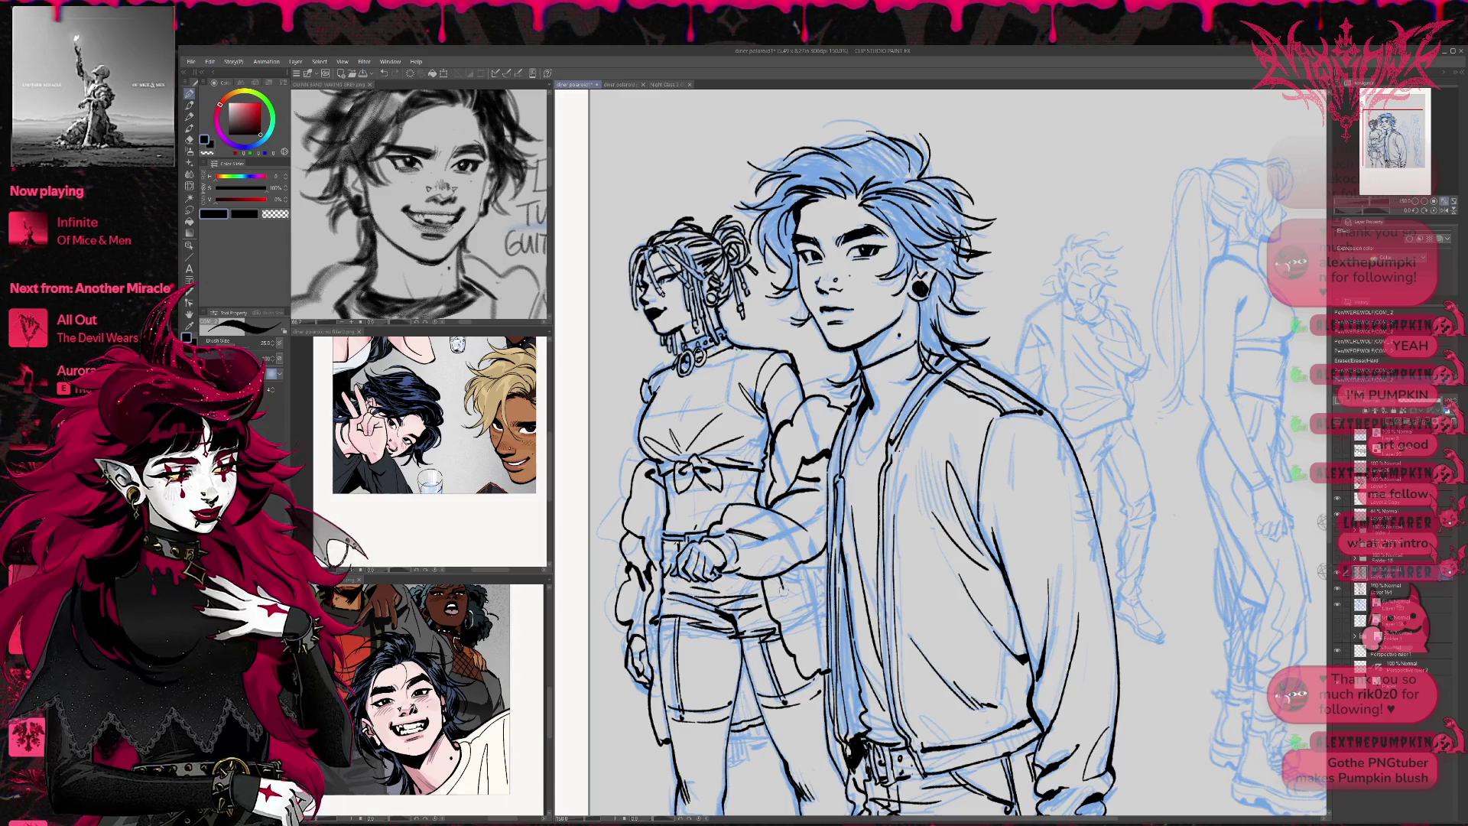
left_click_drag(807, 560, 824, 583)
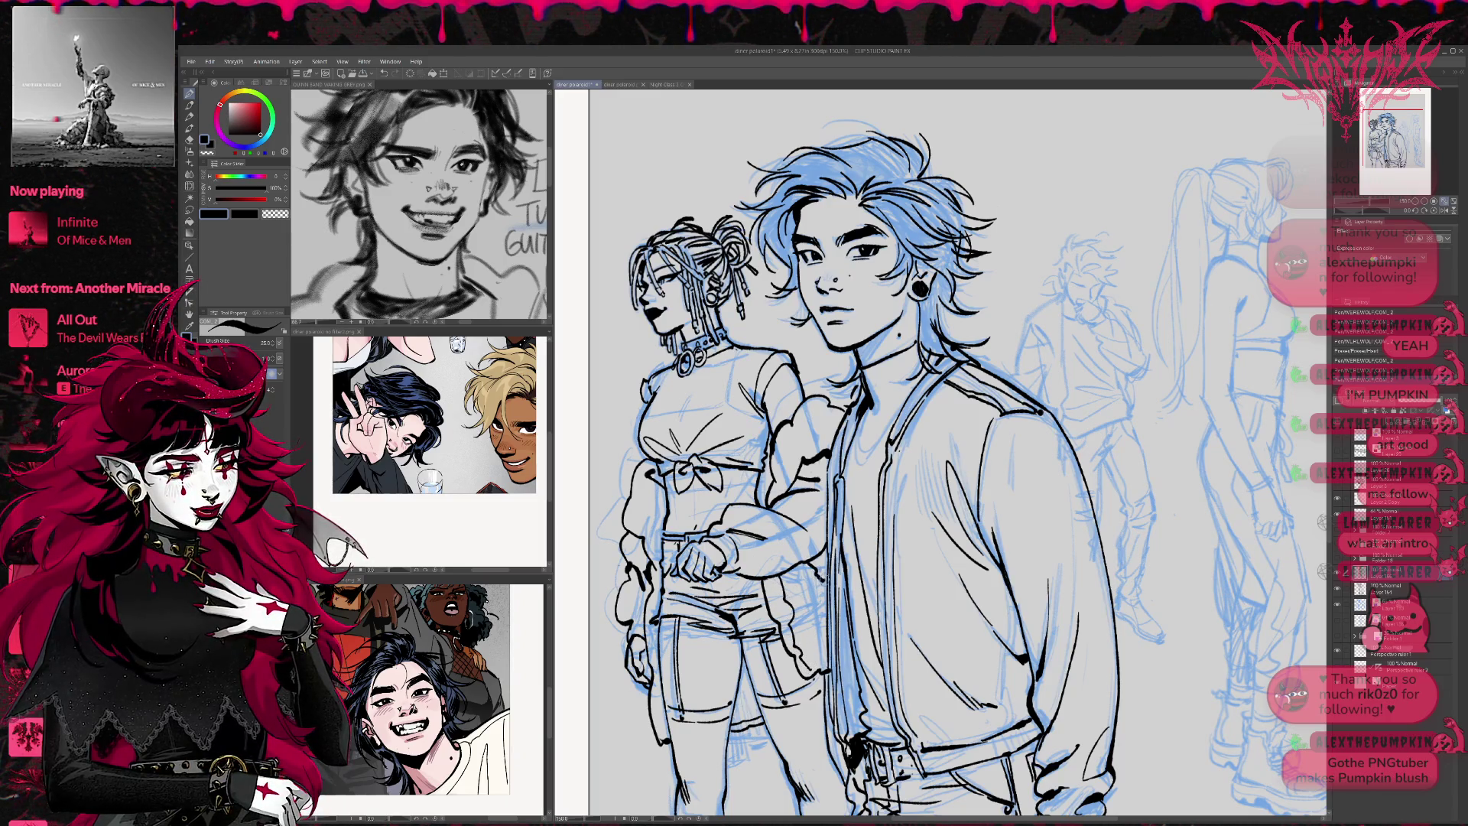
left_click(1415, 202)
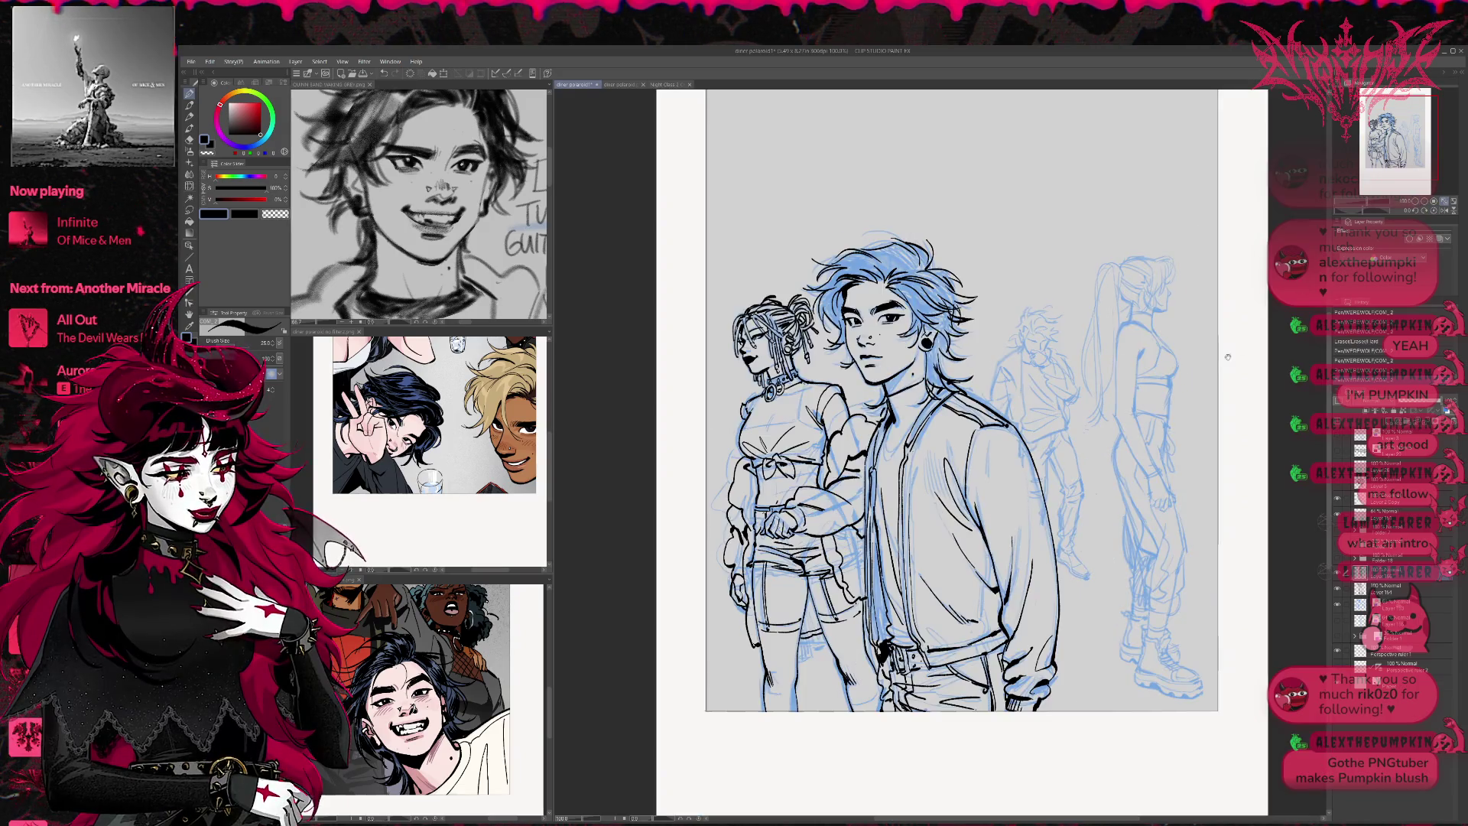
Hide the blue sketch to check the inks, then show it again
left_click(1339, 605)
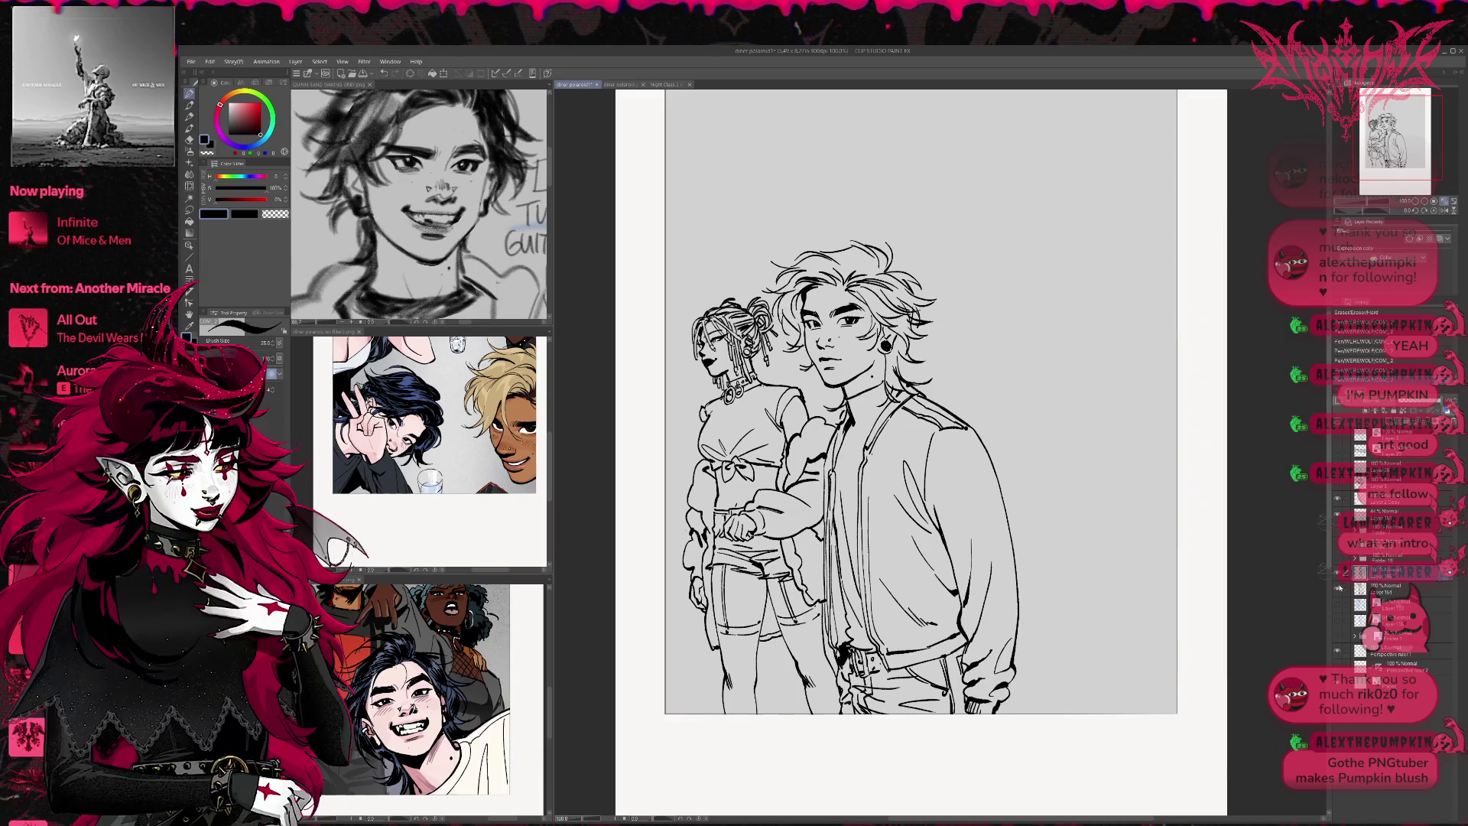
left_click(1339, 606)
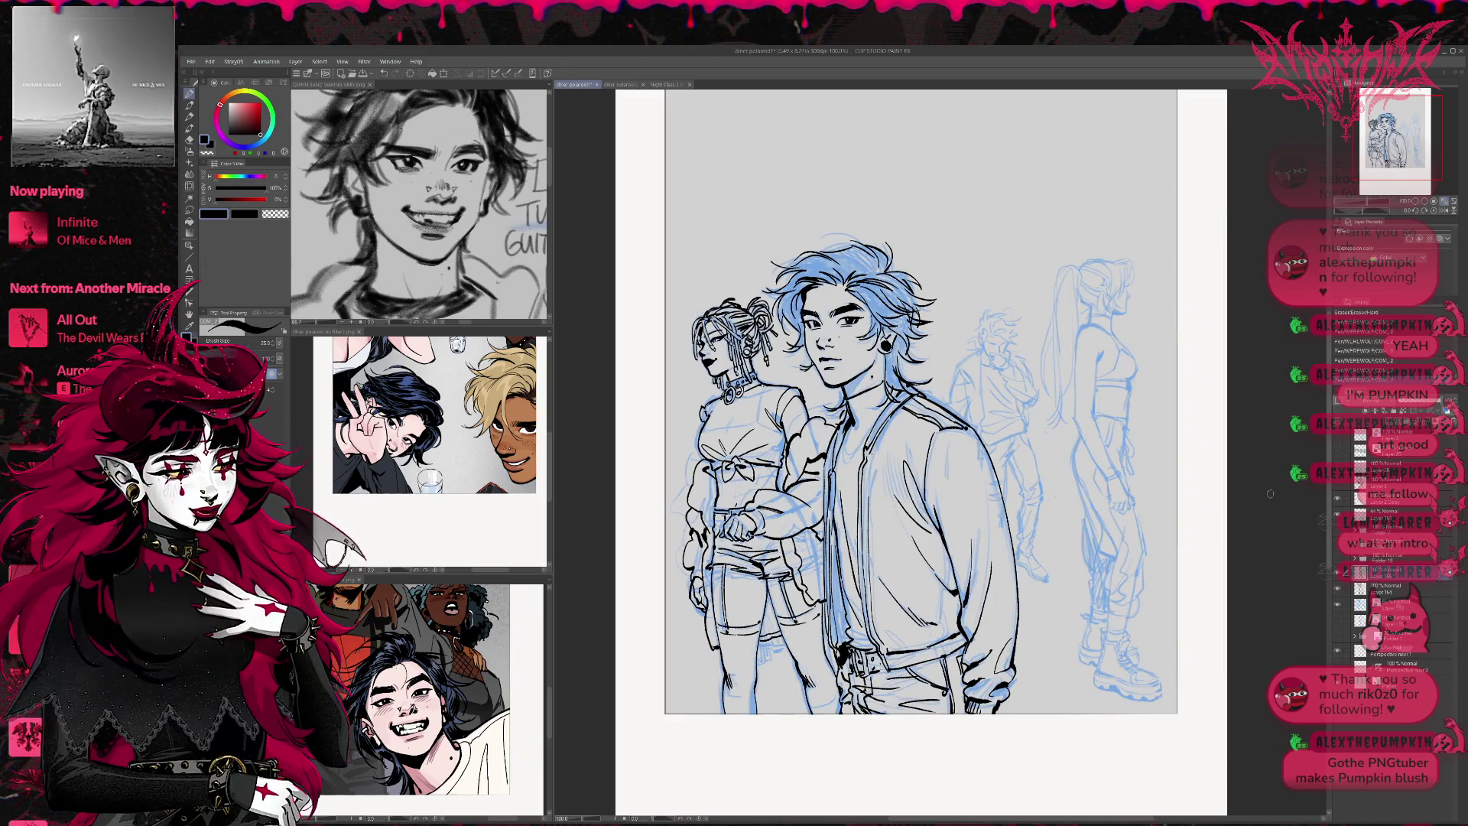
left_click(1356, 651)
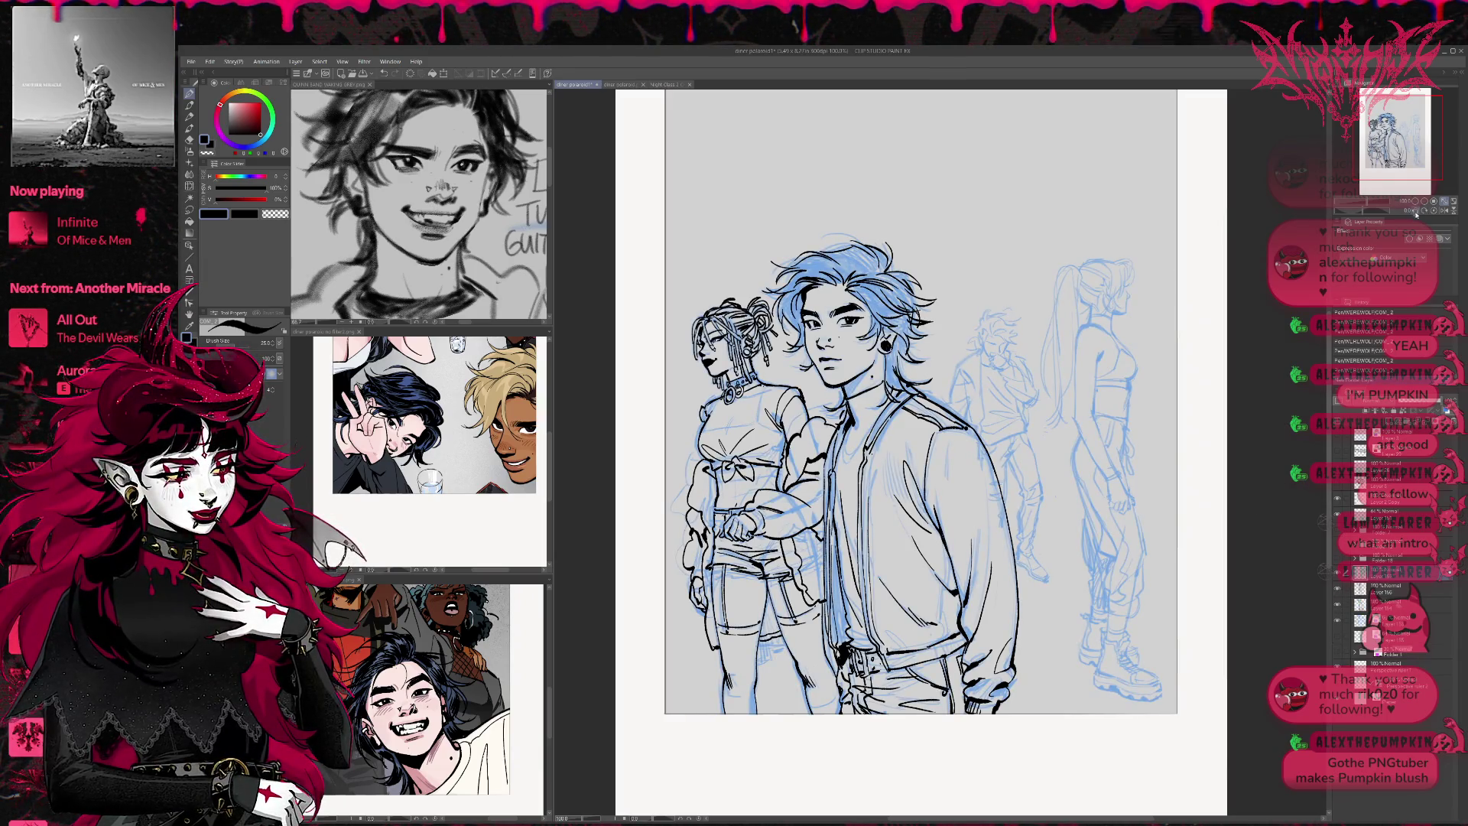
Zoom in step by step to 200% on the ponytail woman's sketch
left_click(1416, 202)
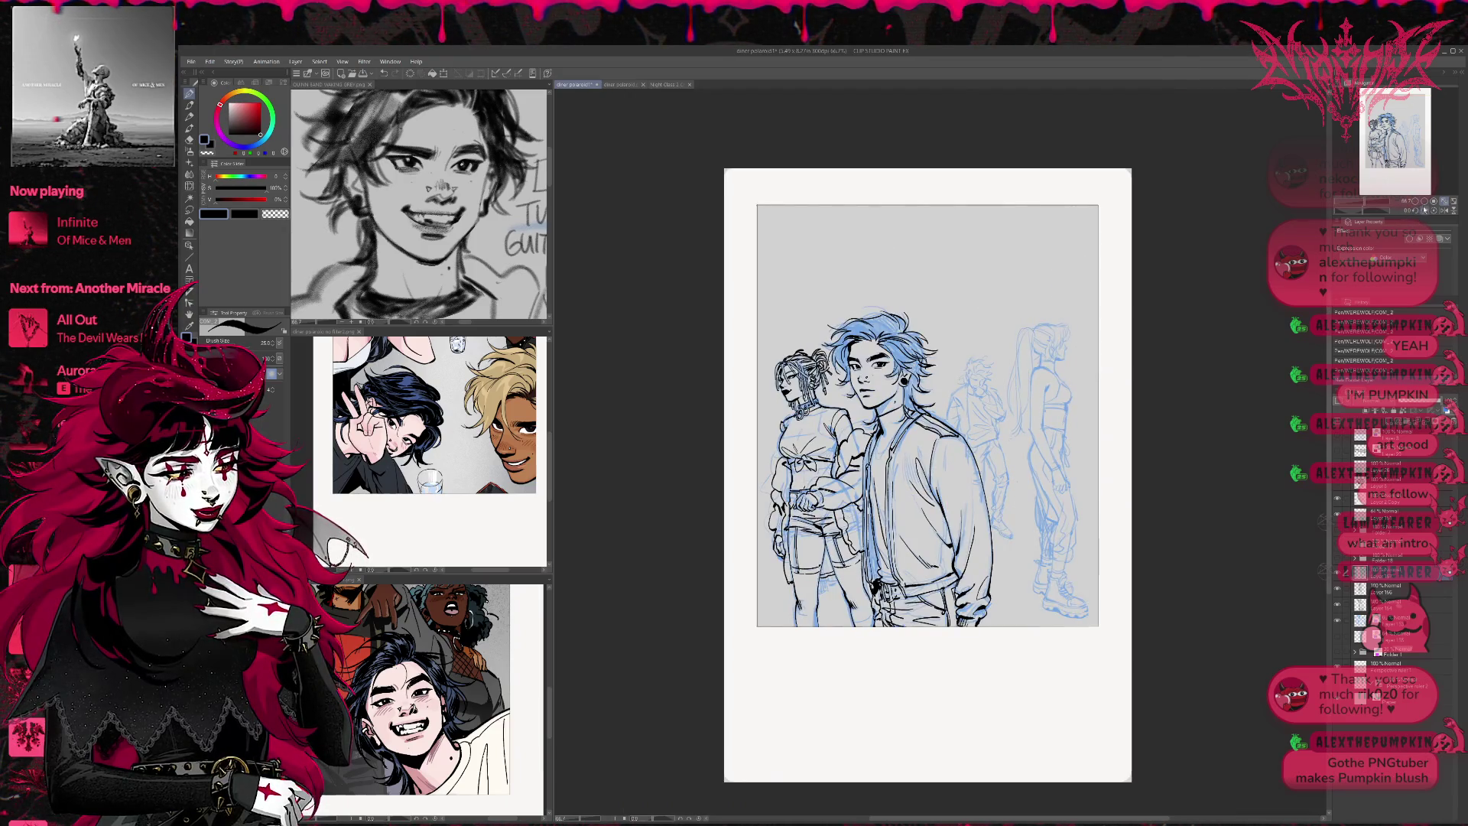
left_click(1424, 202)
left_click(1425, 202)
left_click(1424, 202)
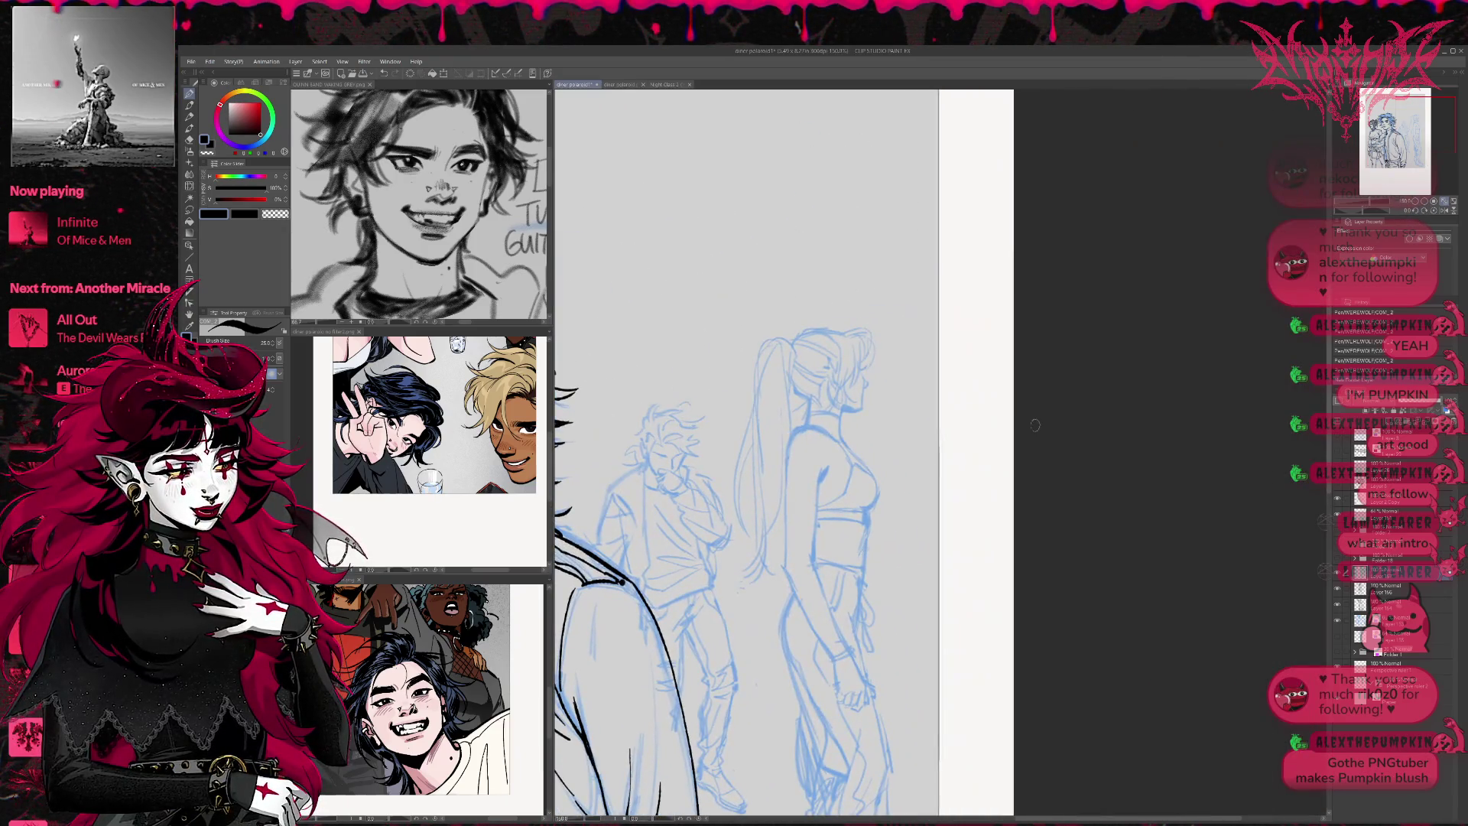
left_click(1425, 202)
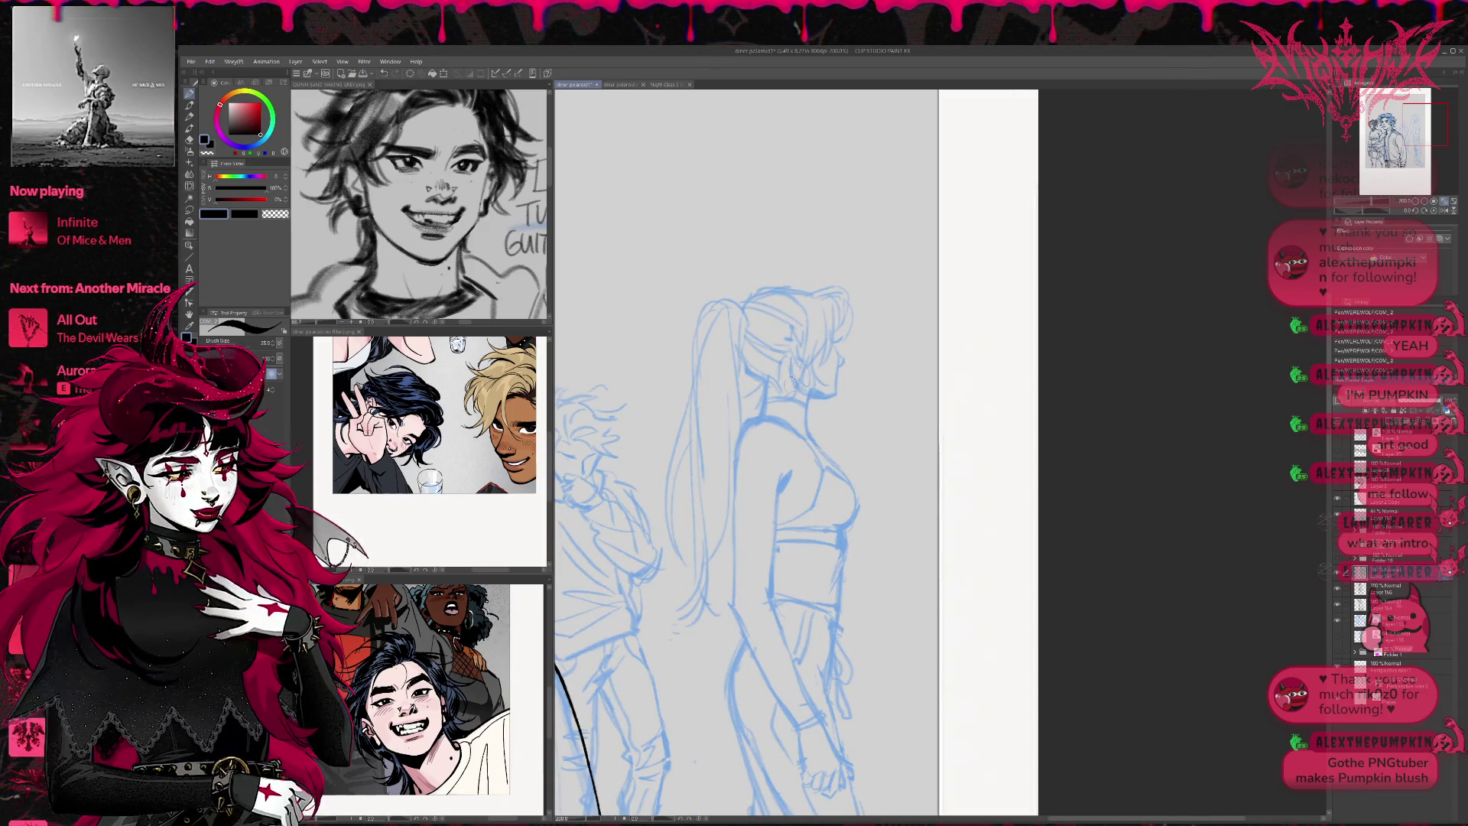
Ink the ponytail woman's ear outline past the hoop earring and the hair strands around it
mouse_move(792, 356)
left_mouse_down()
mouse_move(813, 375)
mouse_move(793, 373)
mouse_move(801, 386)
left_mouse_up()
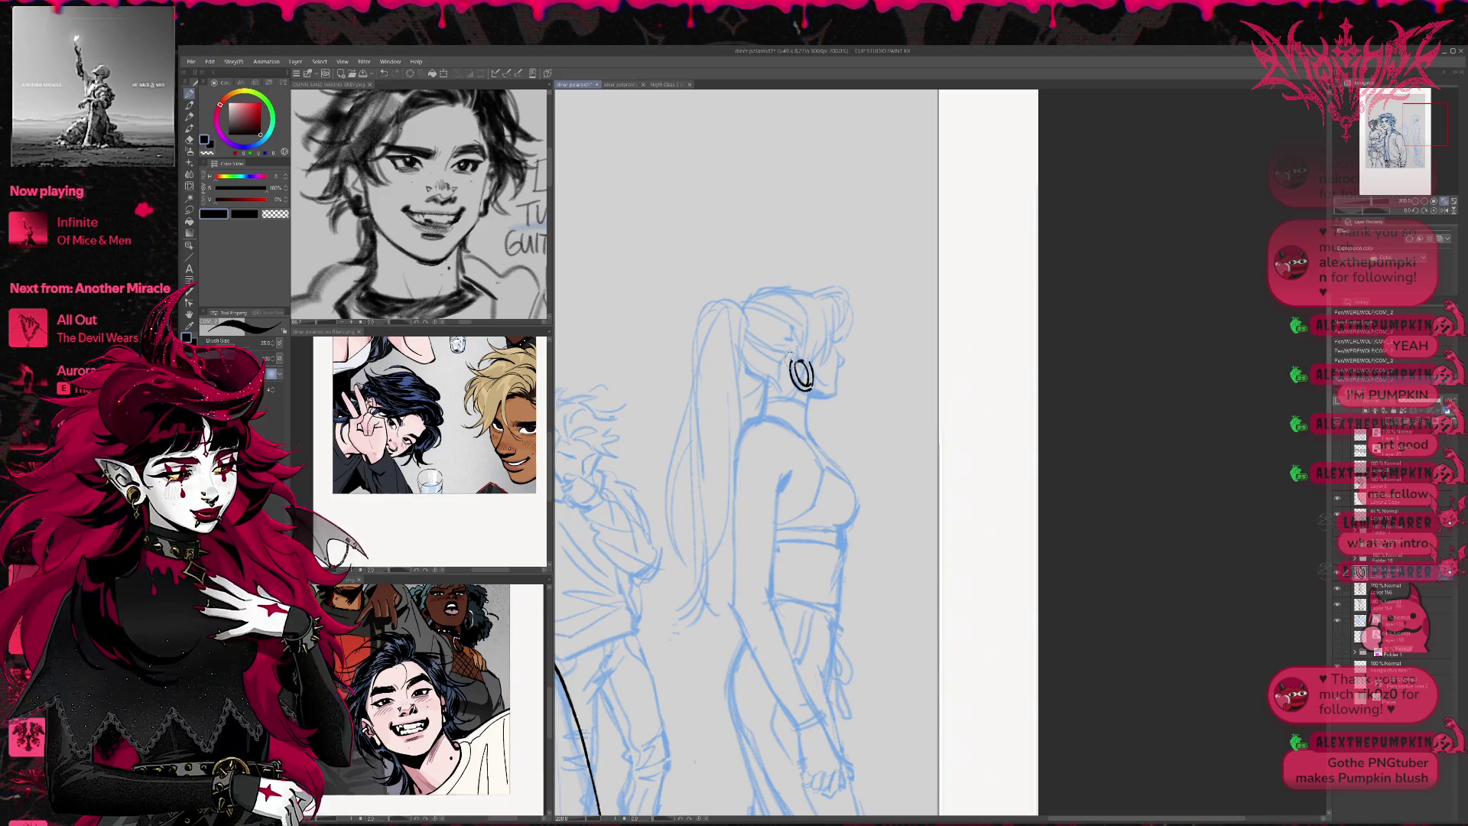
left_click_drag(795, 329, 800, 356)
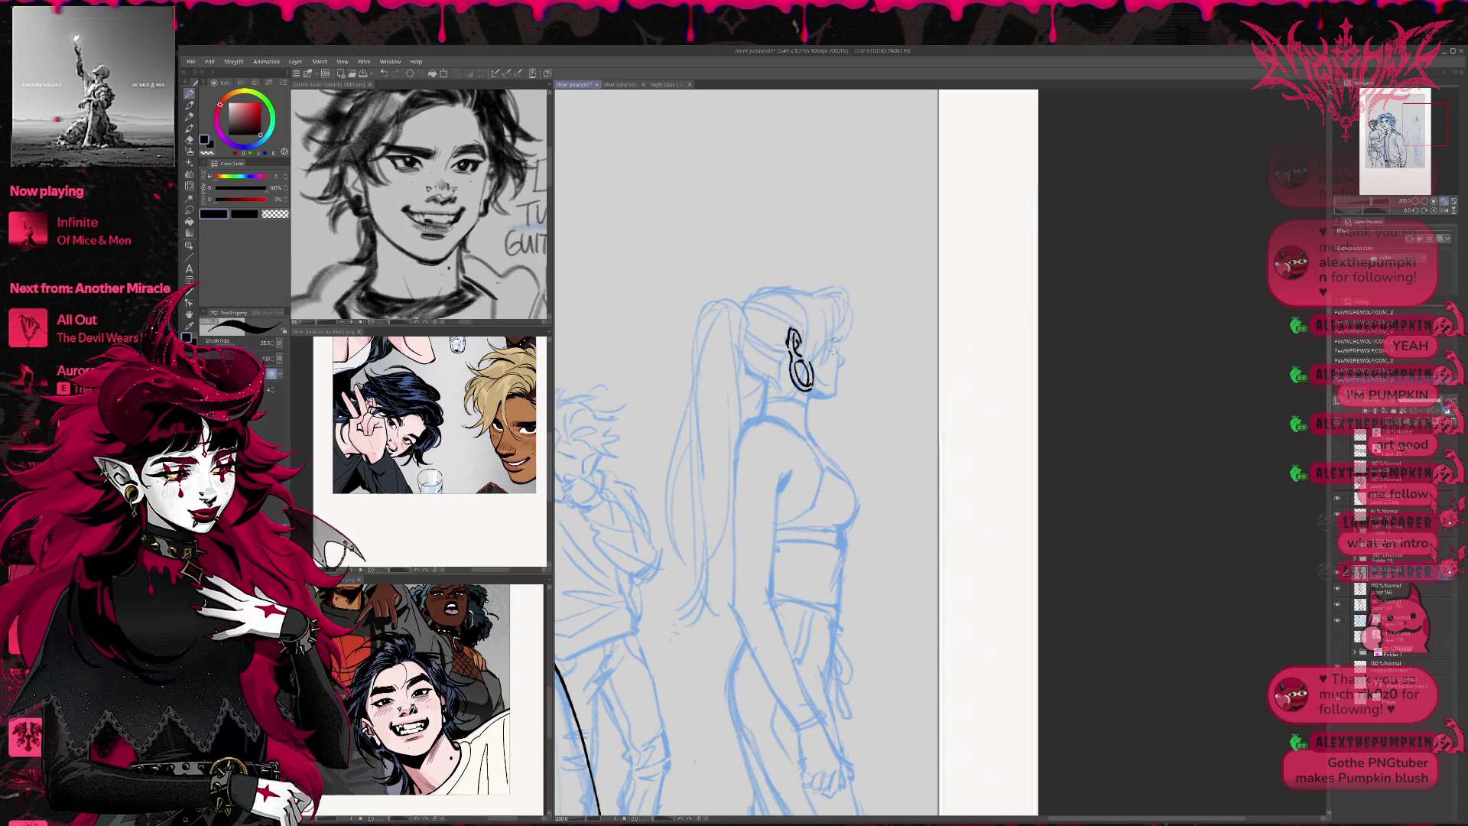
left_click_drag(805, 306, 778, 386)
mouse_move(811, 294)
left_mouse_down()
mouse_move(842, 325)
mouse_move(812, 349)
mouse_move(812, 371)
mouse_move(779, 379)
left_mouse_up()
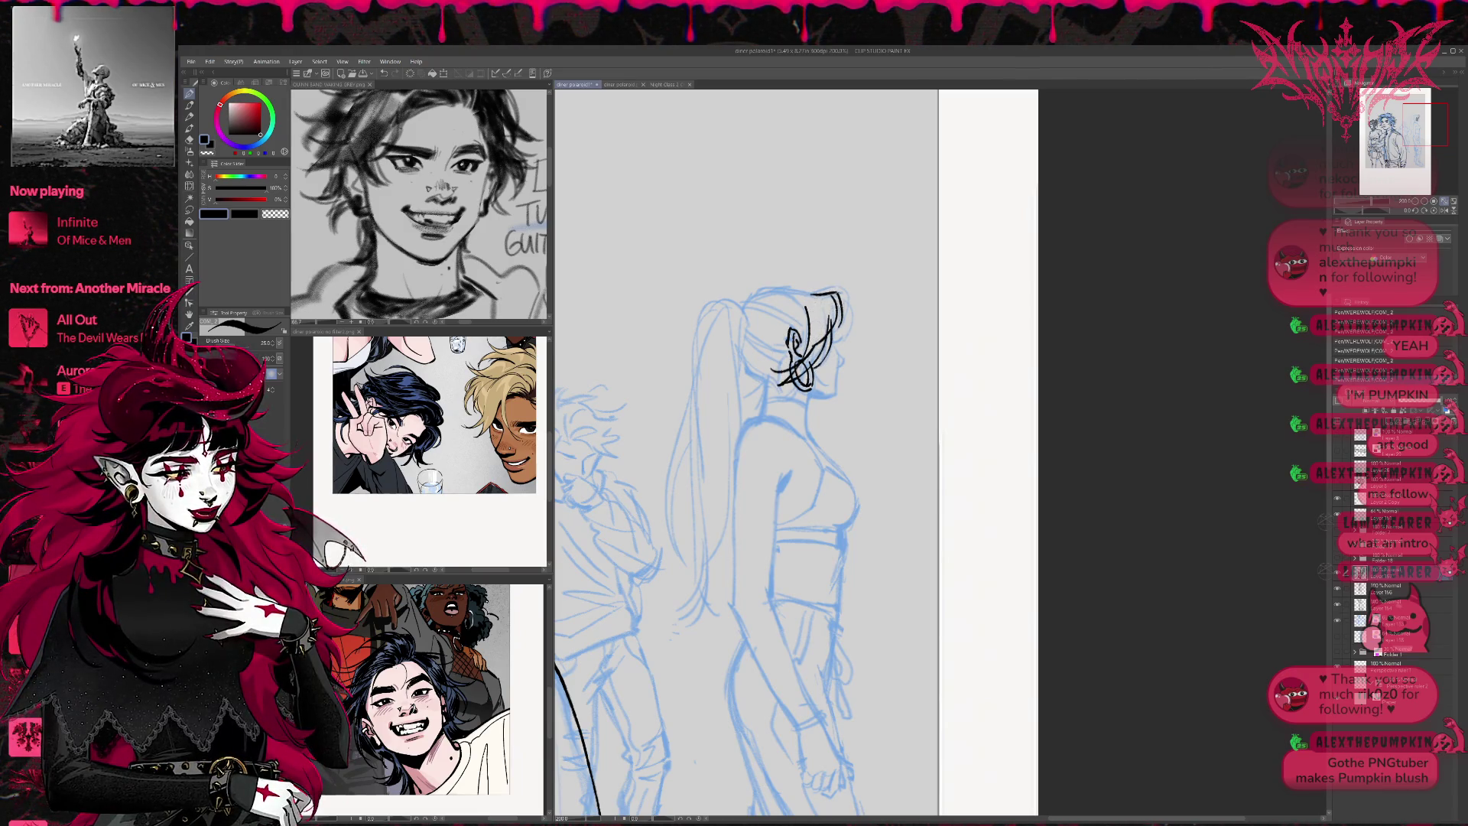
Redo a small stroke beside the ear, then mirror the view showing her head and the man
left_click_drag(841, 334, 815, 444)
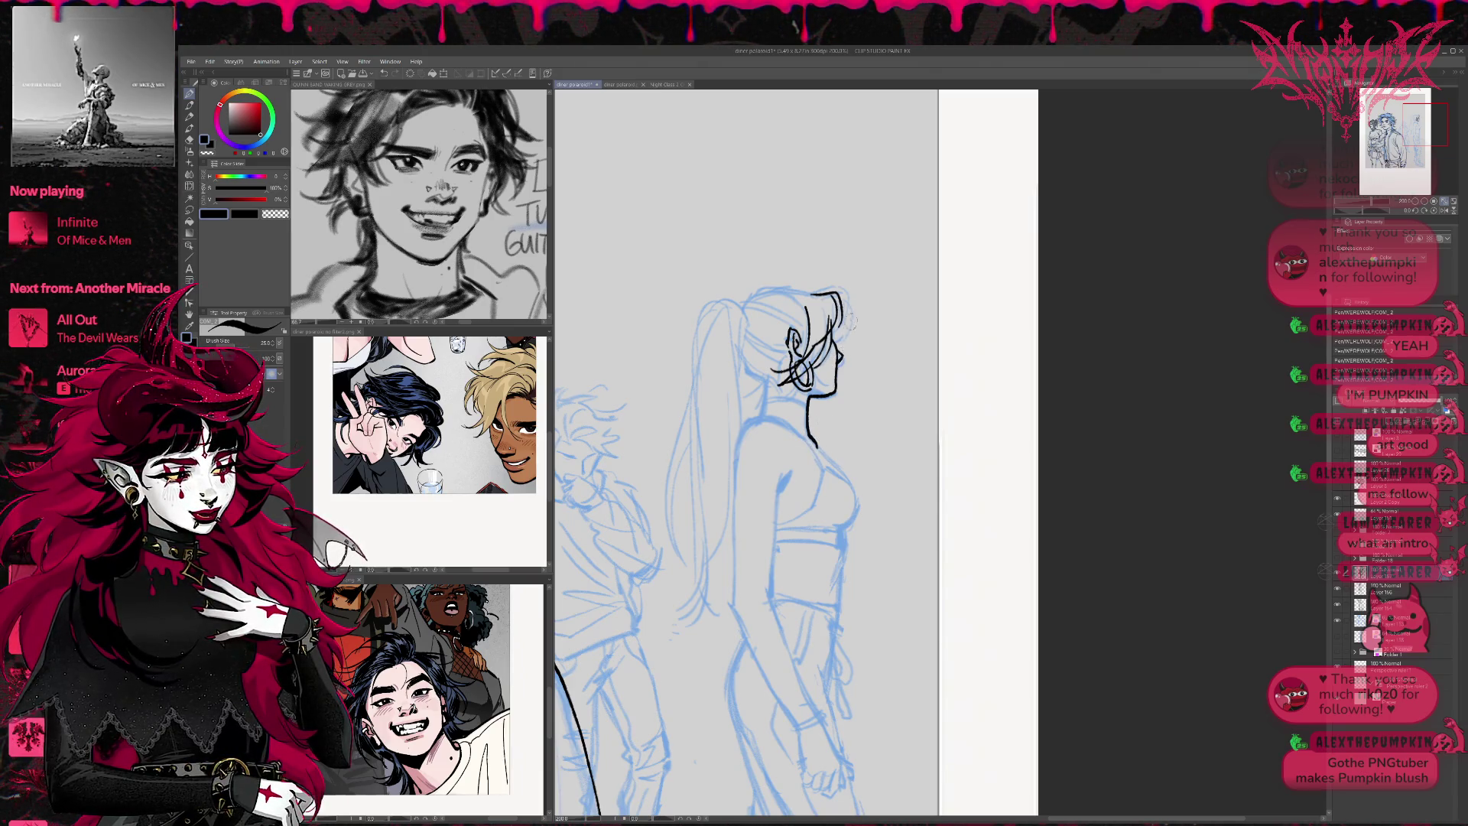
key("ctrl+z")
left_click_drag(833, 336, 844, 361)
key("ctrl+z")
key("ctrl+z")
key("ctrl+z")
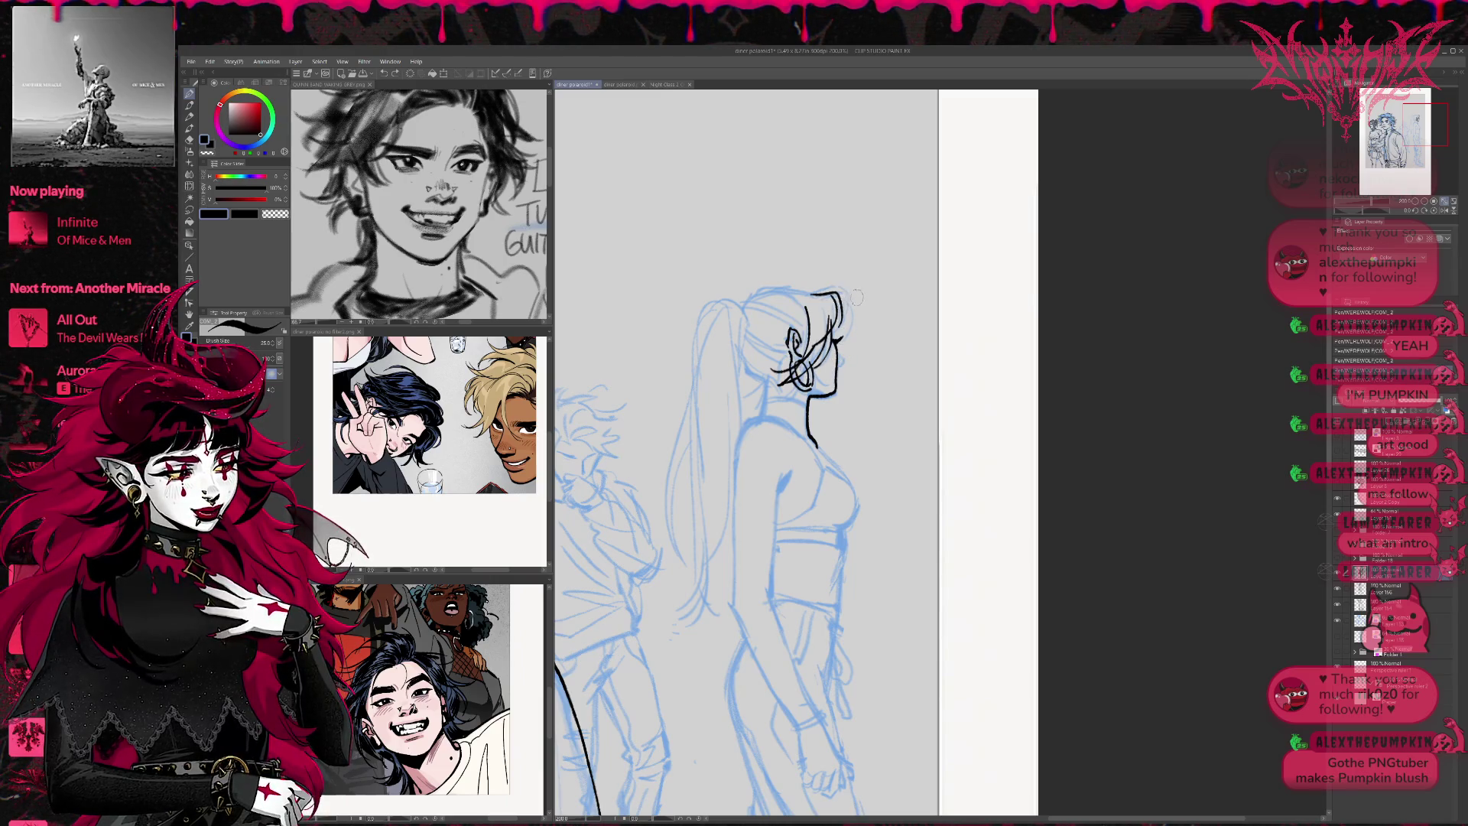
left_click(1441, 209)
left_click_drag(1198, 300, 893, 300)
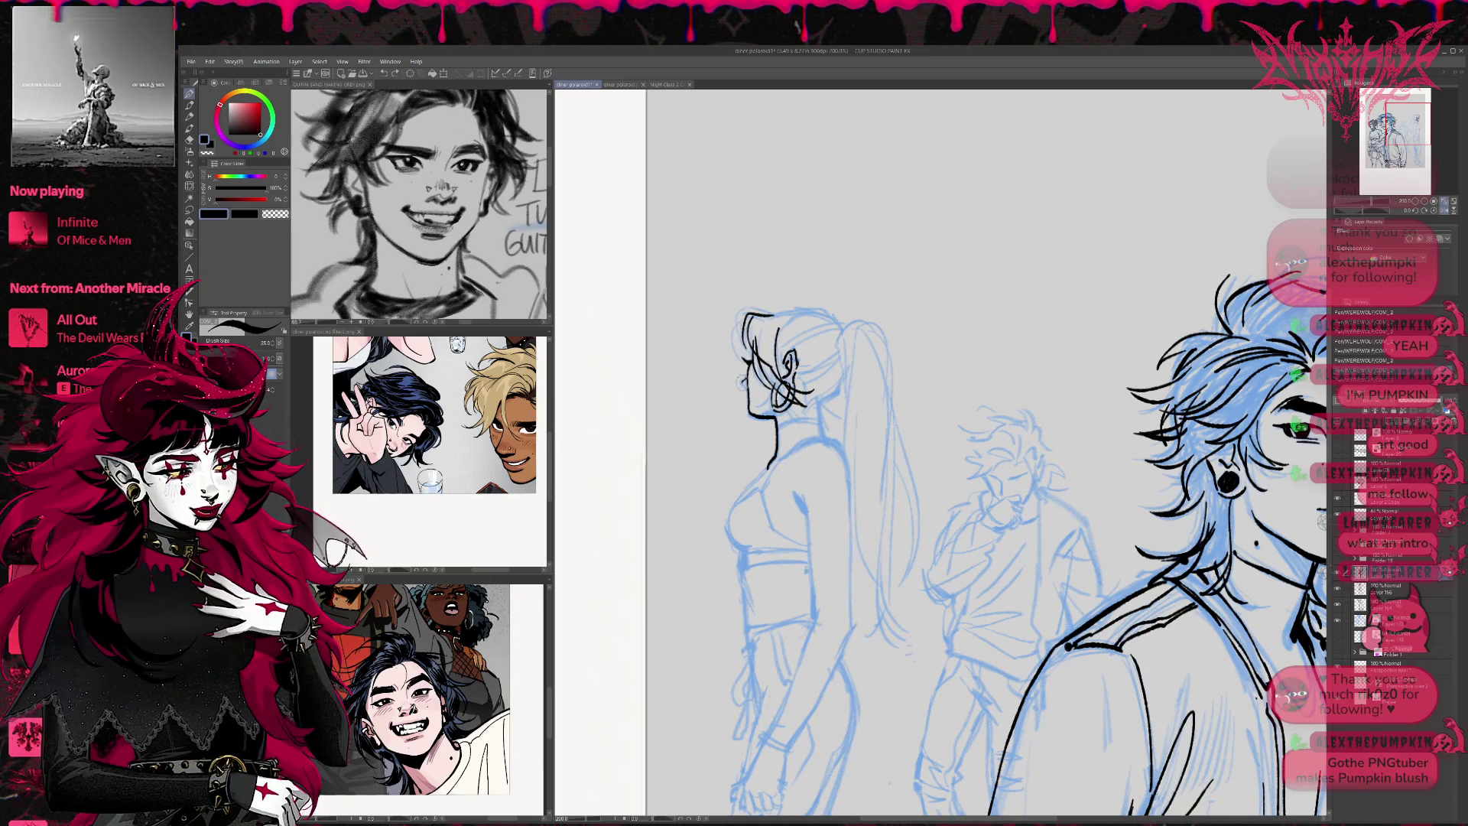
Ink and clean up small lines on the ponytail woman's face
key("e")
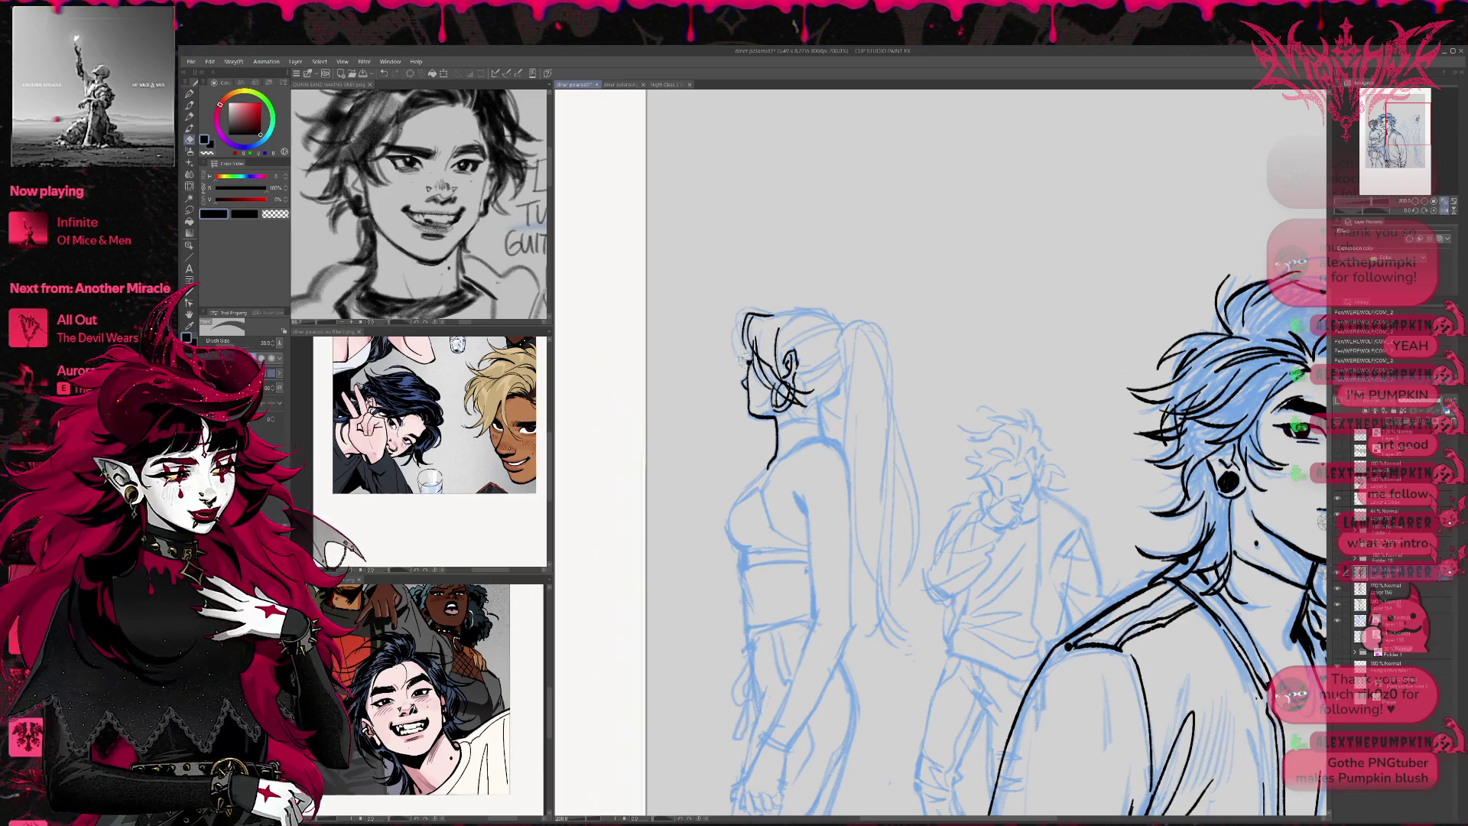
key("p")
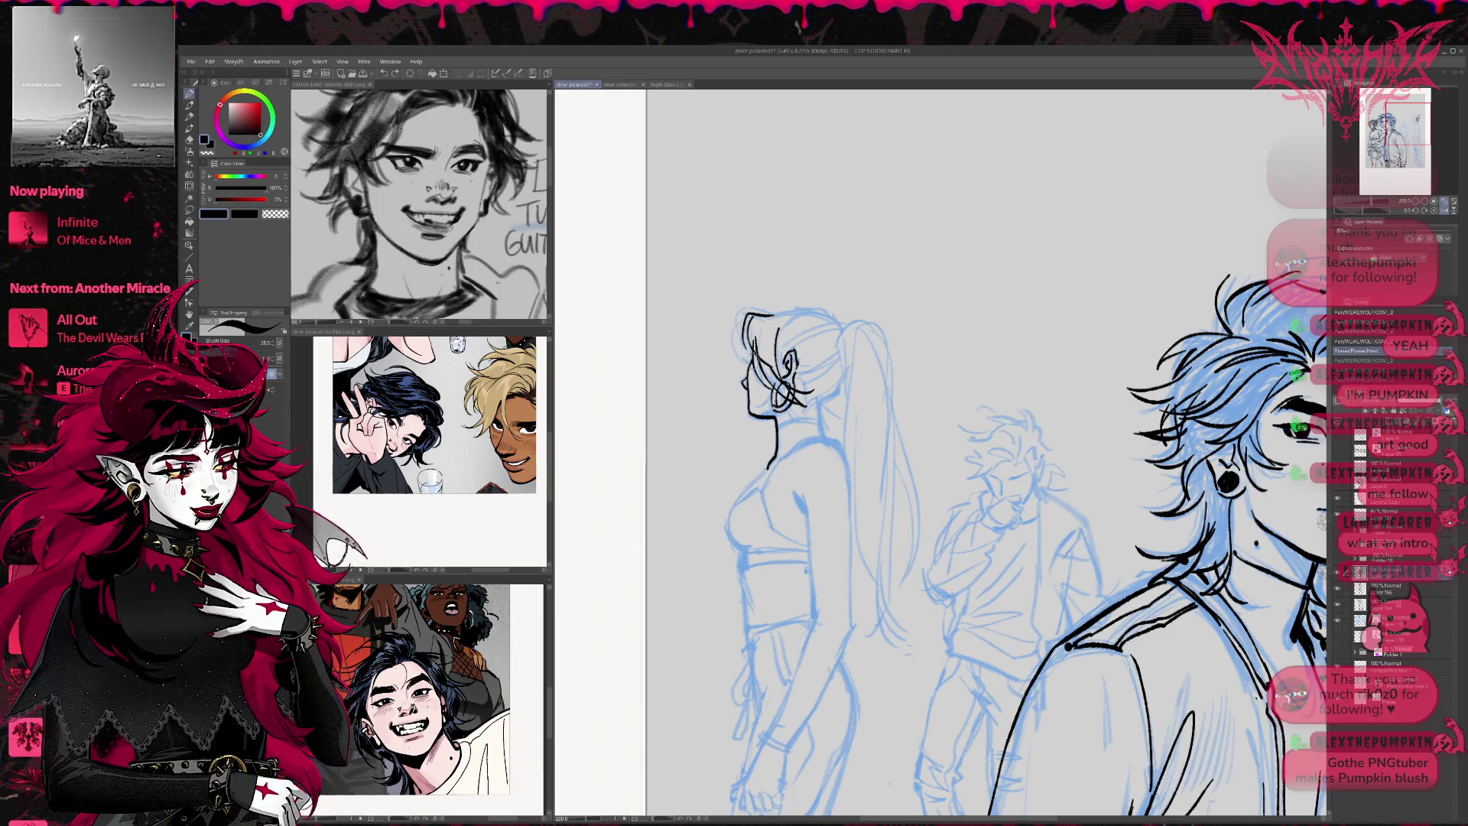
left_click_drag(827, 293, 791, 281)
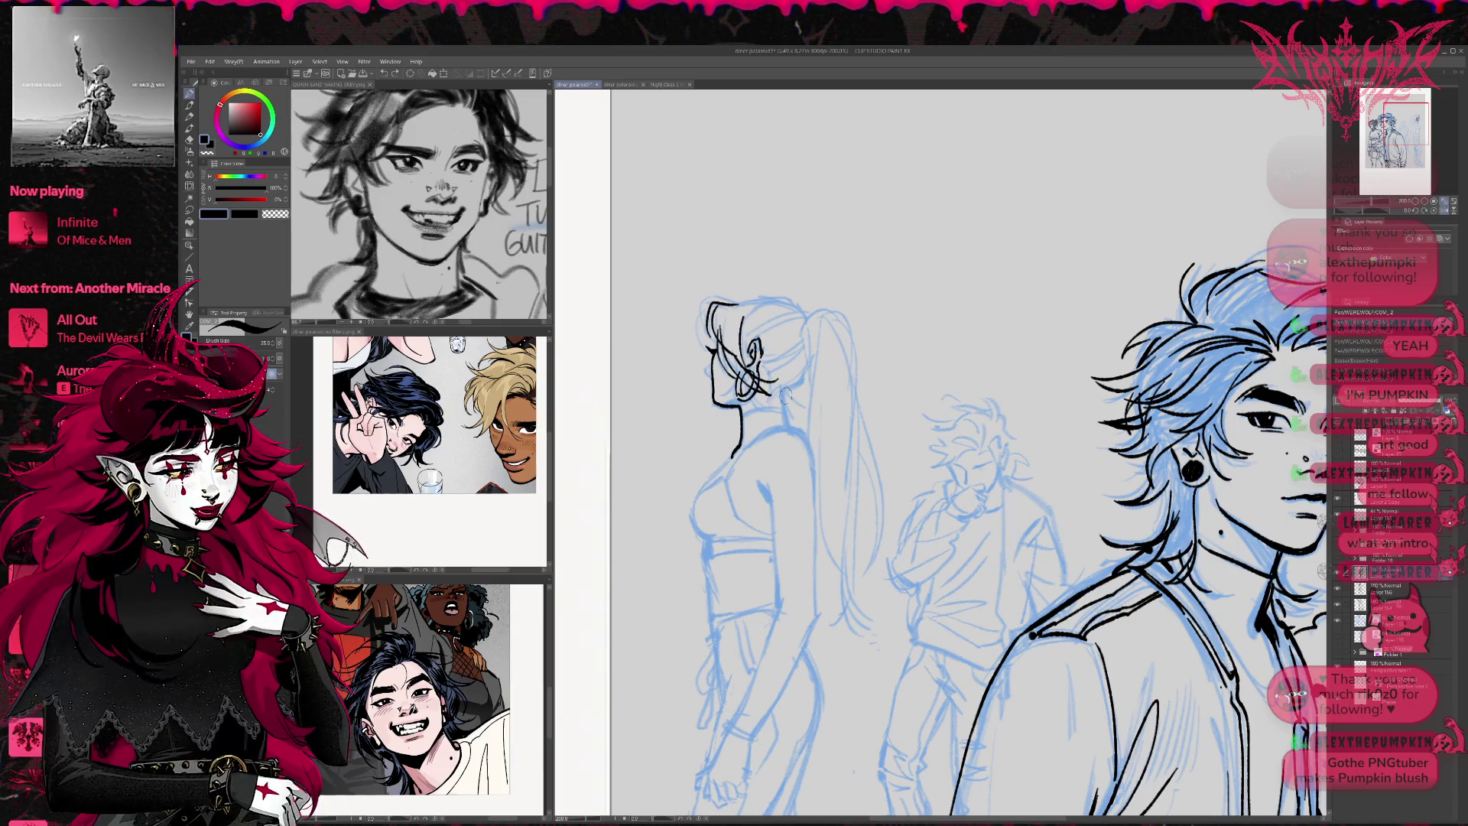
mouse_move(708, 360)
left_mouse_down()
mouse_move(713, 372)
mouse_move(713, 354)
left_mouse_up()
key("e")
key("p")
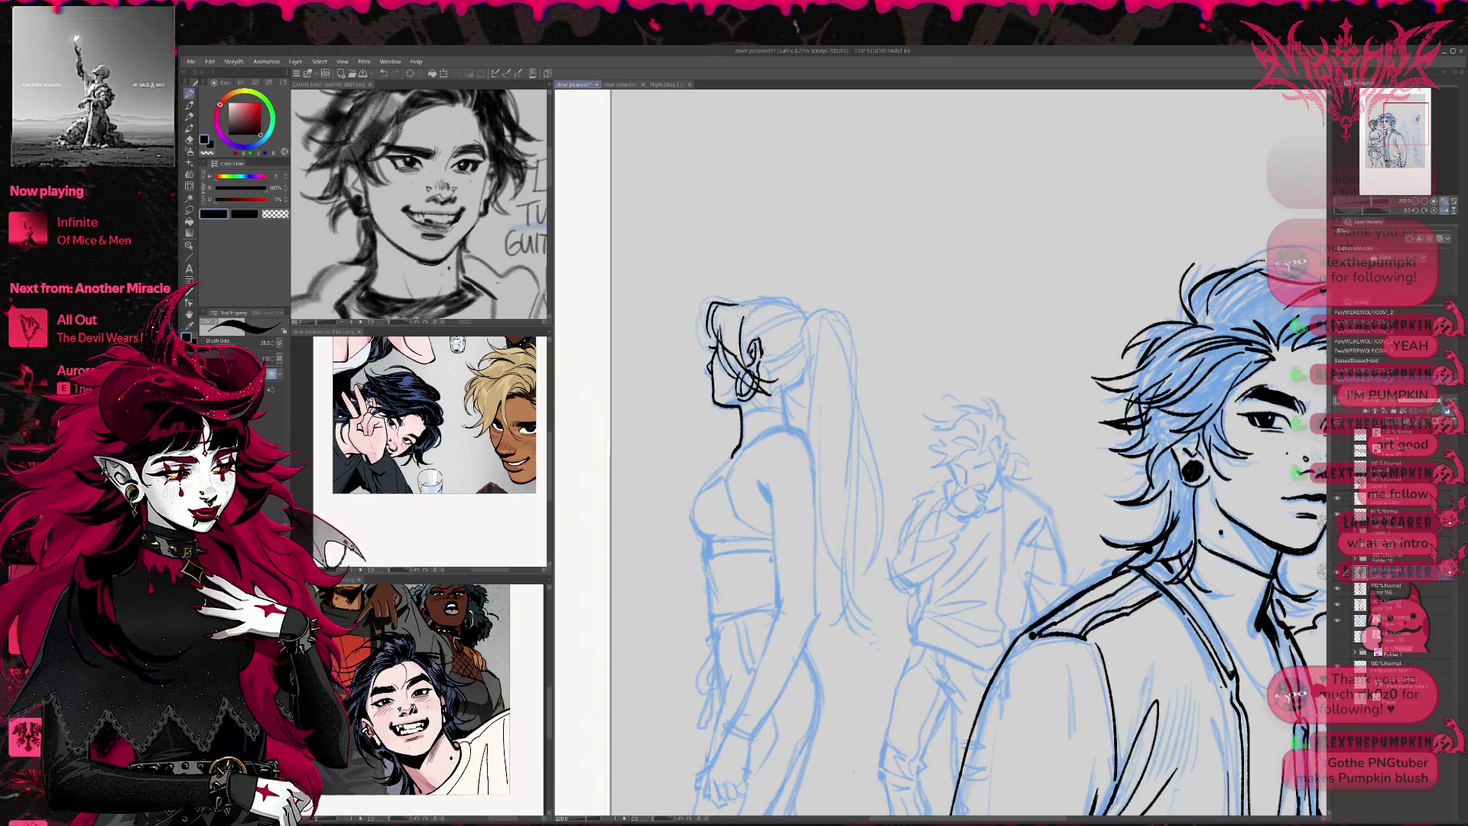
Ink the top of her head, neck, both sides of the ponytail, shoulder and arm
mouse_move(758, 293)
left_mouse_down()
mouse_move(736, 298)
mouse_move(732, 330)
mouse_move(761, 372)
mouse_move(790, 345)
left_mouse_up()
mouse_move(722, 274)
left_mouse_down()
mouse_move(765, 271)
mouse_move(786, 288)
mouse_move(713, 297)
mouse_move(744, 344)
mouse_move(778, 306)
mouse_move(752, 382)
left_mouse_up()
mouse_move(775, 289)
left_mouse_down()
mouse_move(820, 300)
mouse_move(826, 321)
mouse_move(784, 382)
left_mouse_up()
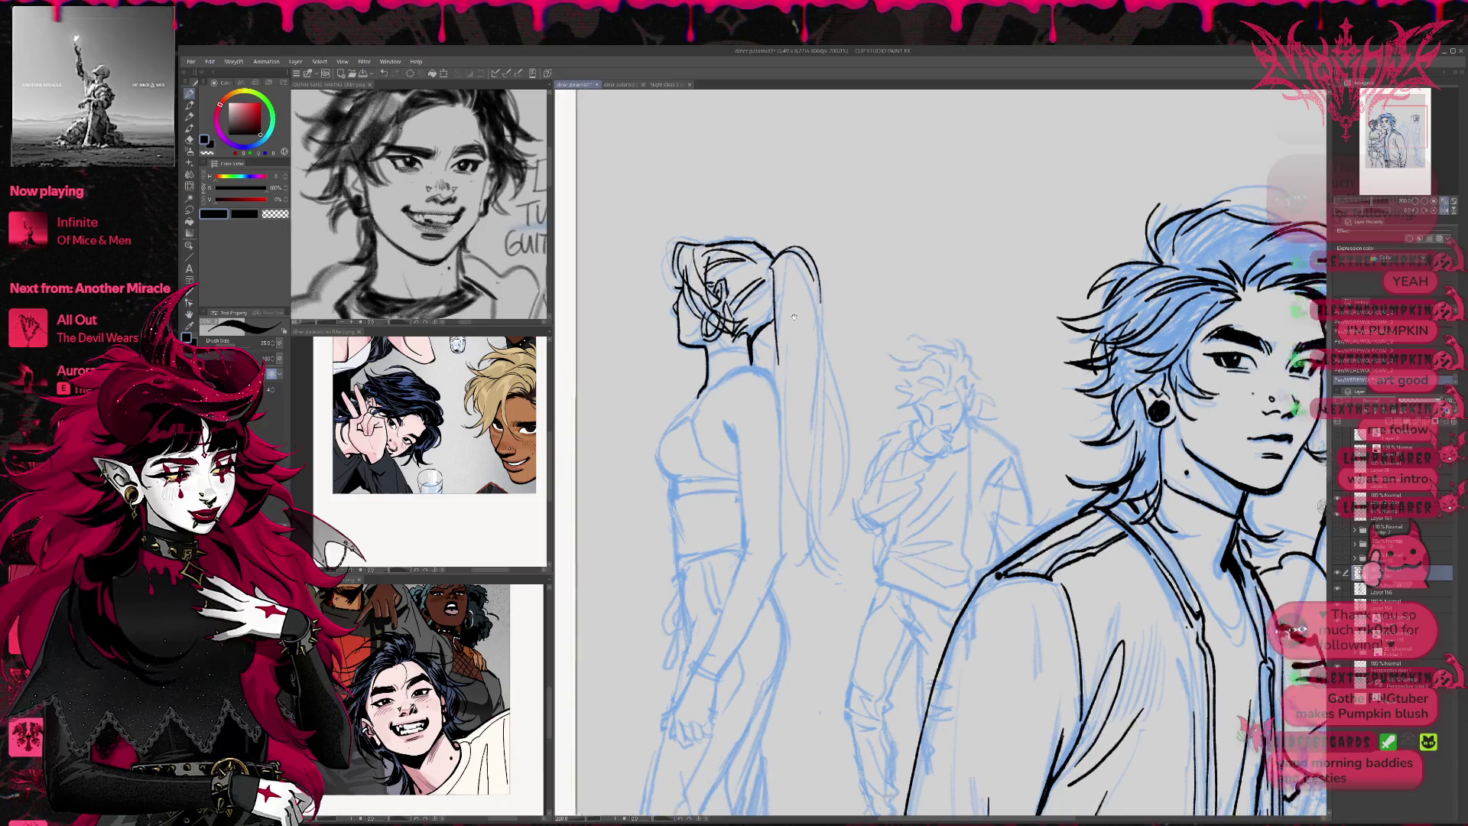
left_click_drag(796, 305, 776, 253)
mouse_move(711, 335)
left_mouse_down()
mouse_move(761, 348)
mouse_move(776, 312)
mouse_move(728, 404)
mouse_move(736, 437)
left_mouse_up()
mouse_move(720, 325)
left_mouse_down()
mouse_move(737, 433)
mouse_move(780, 370)
mouse_move(780, 321)
mouse_move(729, 440)
left_mouse_up()
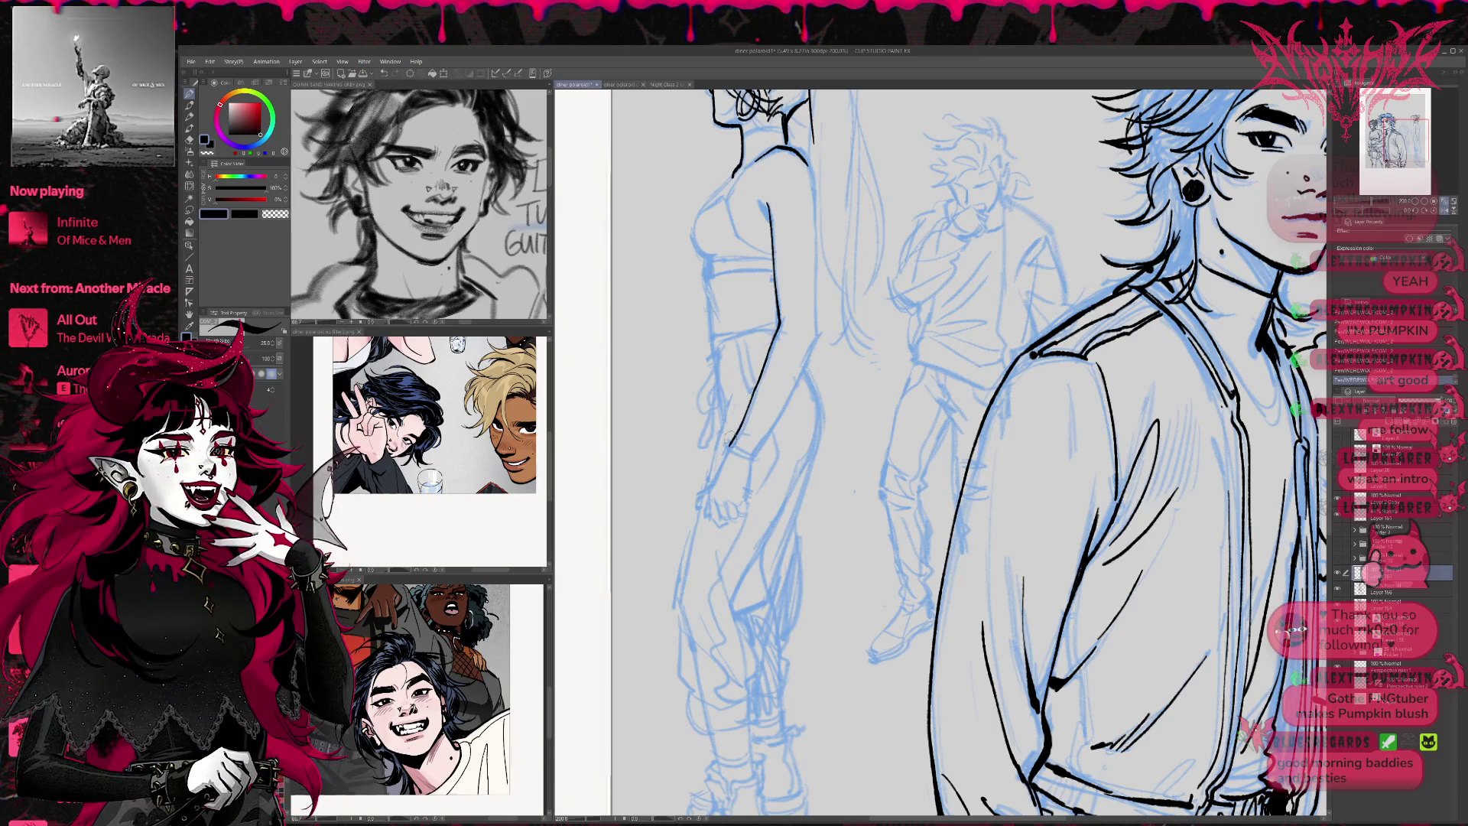
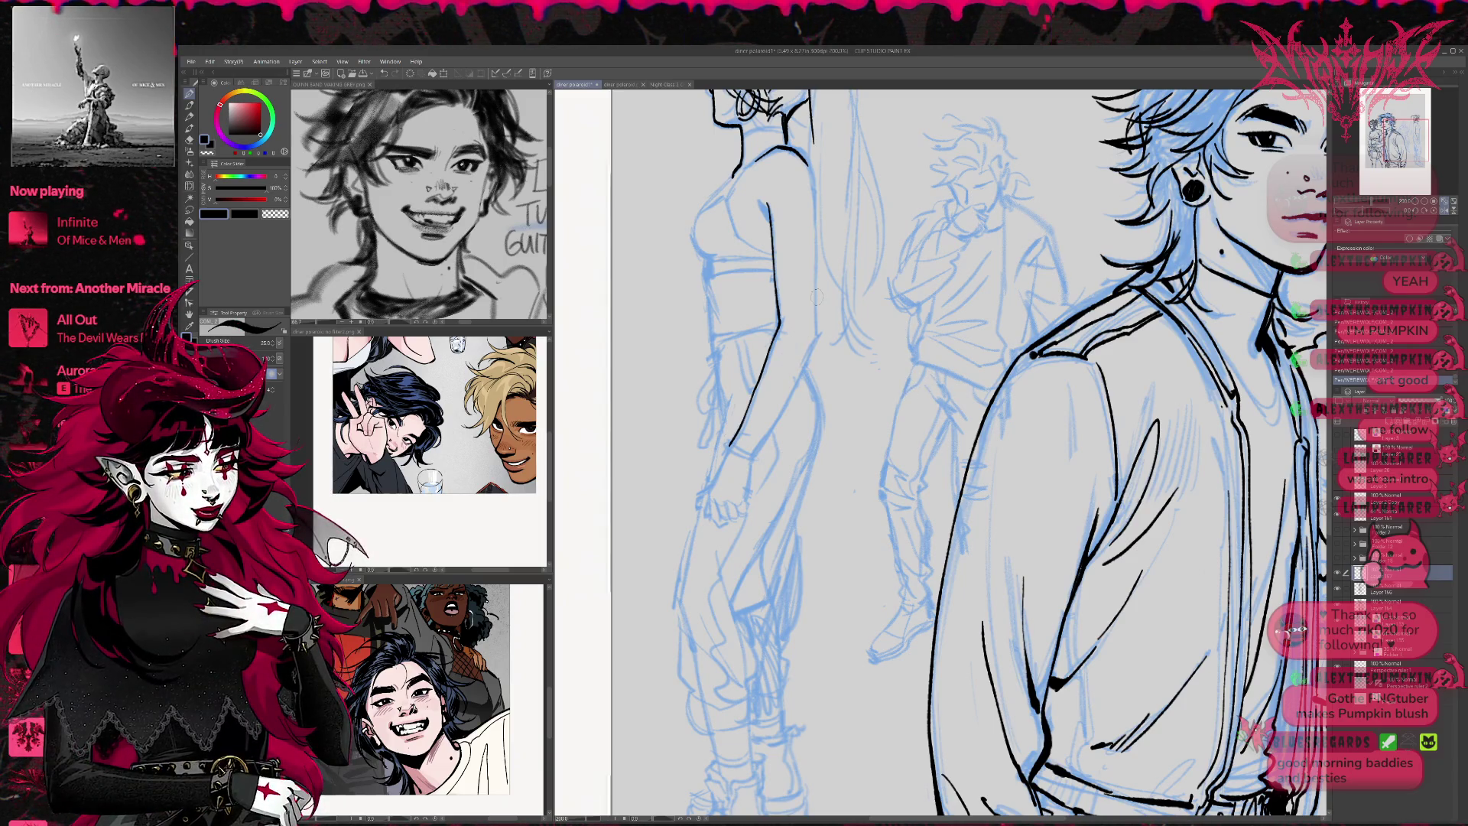
Mirror the canvas, erase the girl's old back line and ink a new one
key("h")
scroll(817, 296, "right", 5)
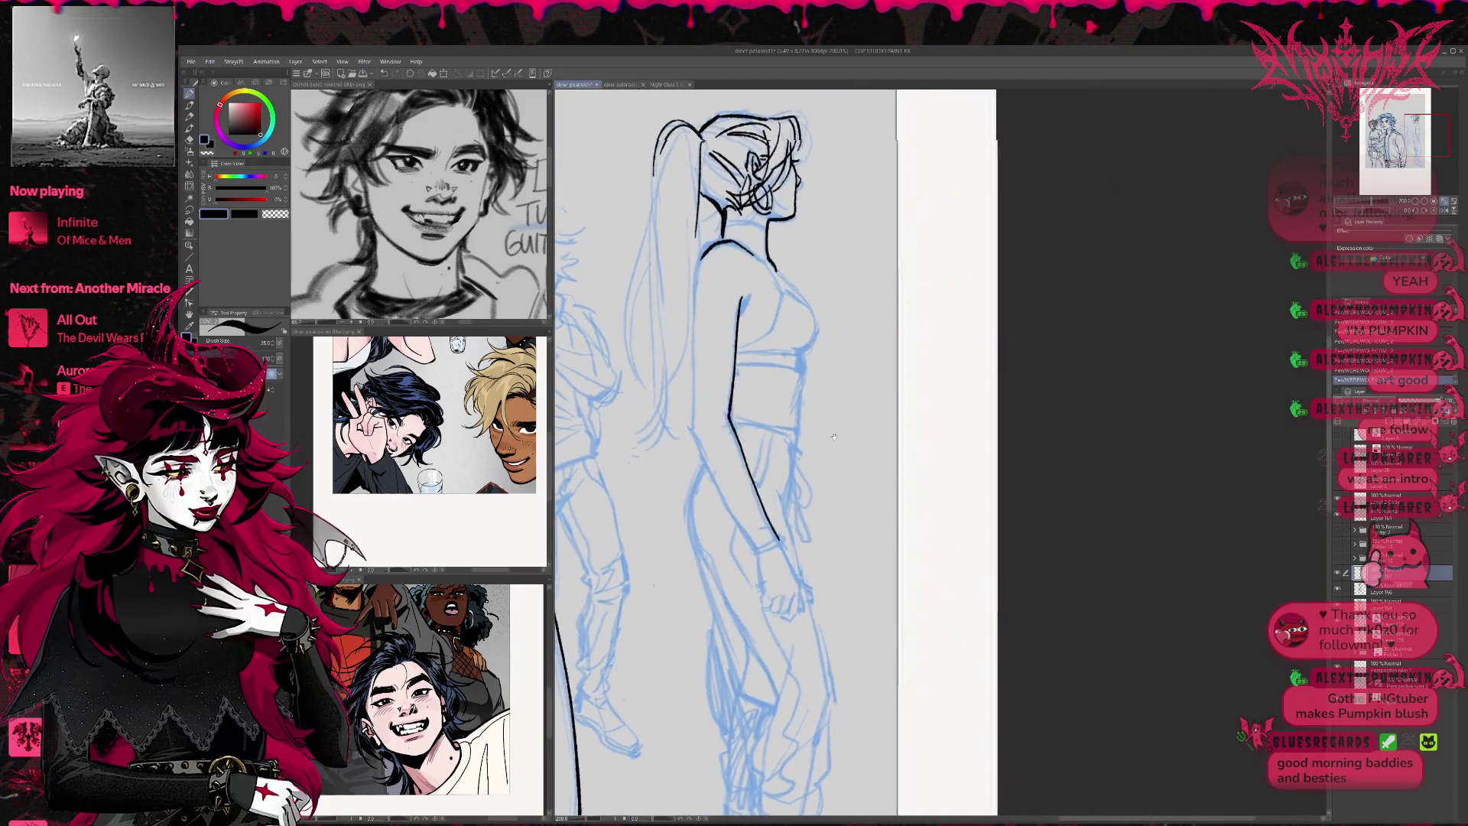
key("e")
mouse_move(730, 342)
left_mouse_down()
mouse_move(731, 430)
mouse_move(775, 543)
left_mouse_up()
key("p")
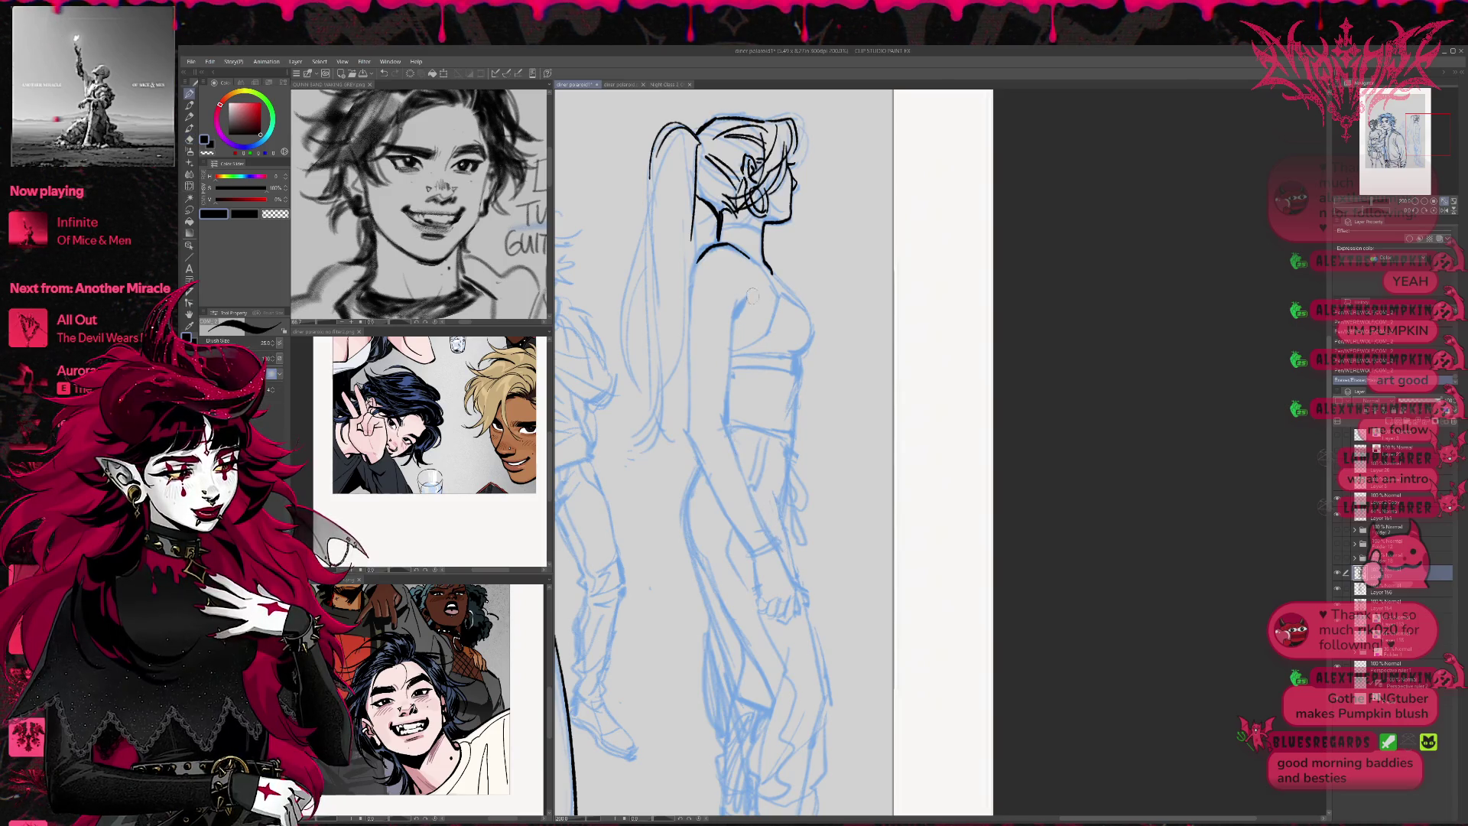
mouse_move(739, 297)
left_mouse_down()
mouse_move(724, 419)
mouse_move(774, 541)
left_mouse_up()
Ink the back edge of the ponytail as one long stroke after several retries
scroll(729, 394, "right", 2)
left_click_drag(655, 248, 641, 425)
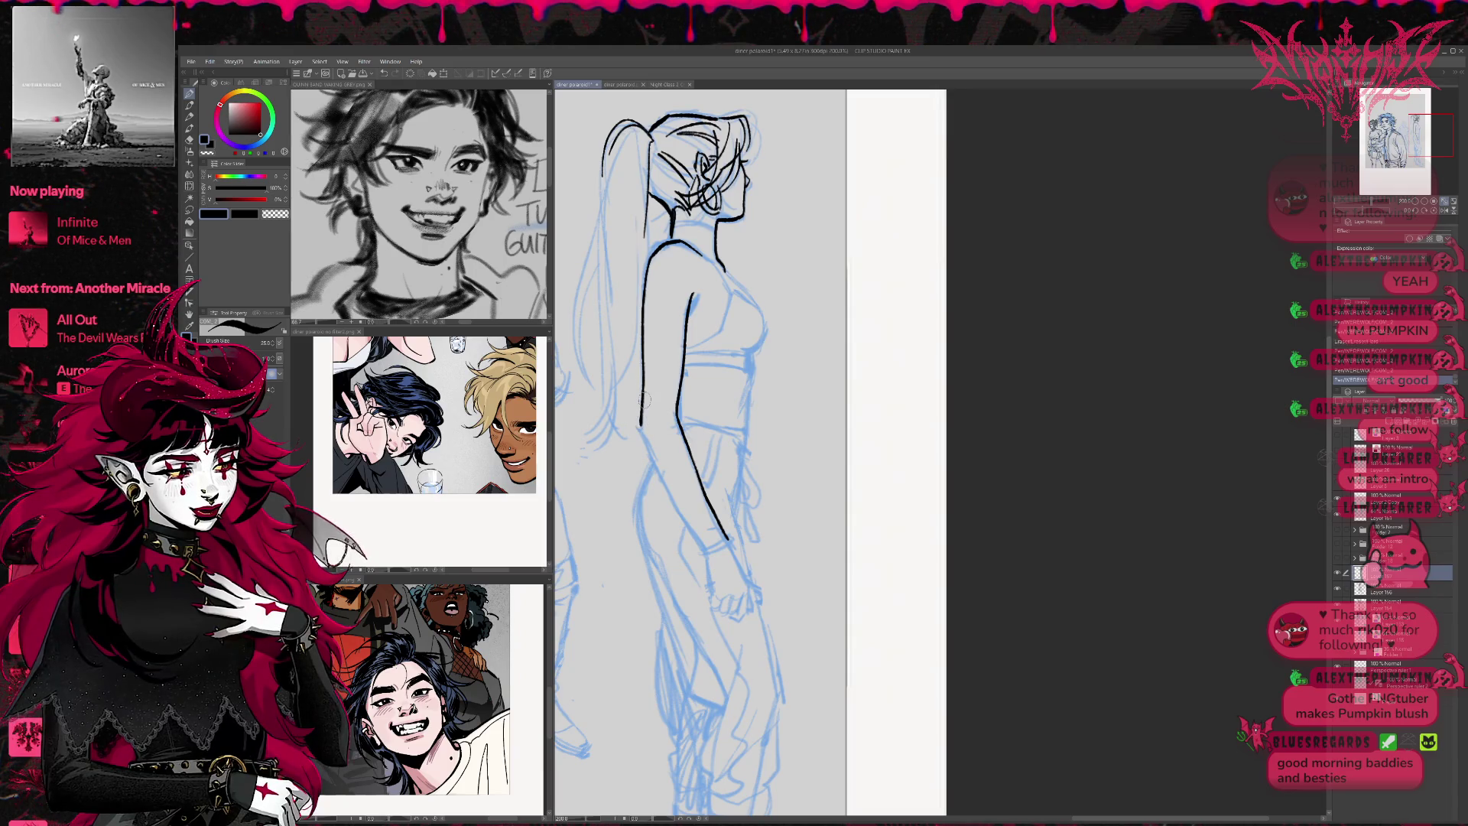
key("ctrl+z")
left_click_drag(650, 258, 644, 411)
key("ctrl+z")
key("ctrl+z")
left_click_drag(649, 279, 642, 344)
Ink the chest front, torso side, waist line and the crop-top band's top edge
key("ctrl+z")
left_click_drag(646, 268, 643, 416)
left_click_drag(789, 345, 738, 360)
mouse_move(681, 289)
left_mouse_down()
mouse_move(717, 328)
mouse_move(714, 377)
mouse_move(728, 364)
mouse_move(710, 378)
mouse_move(702, 440)
left_mouse_up()
key("ctrl+z")
key("ctrl+z")
left_click_drag(713, 381, 704, 468)
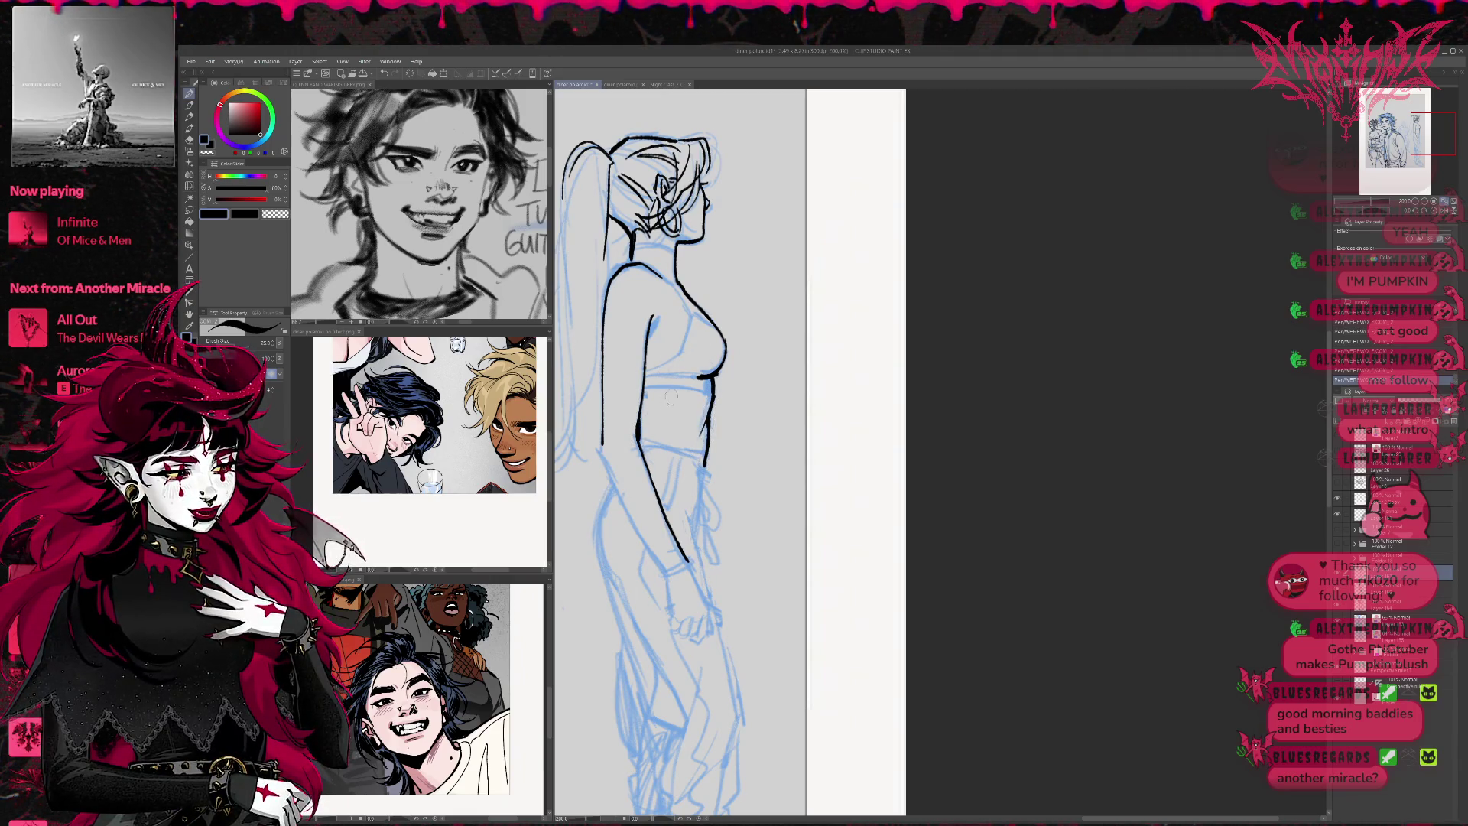
left_click_drag(641, 443, 704, 470)
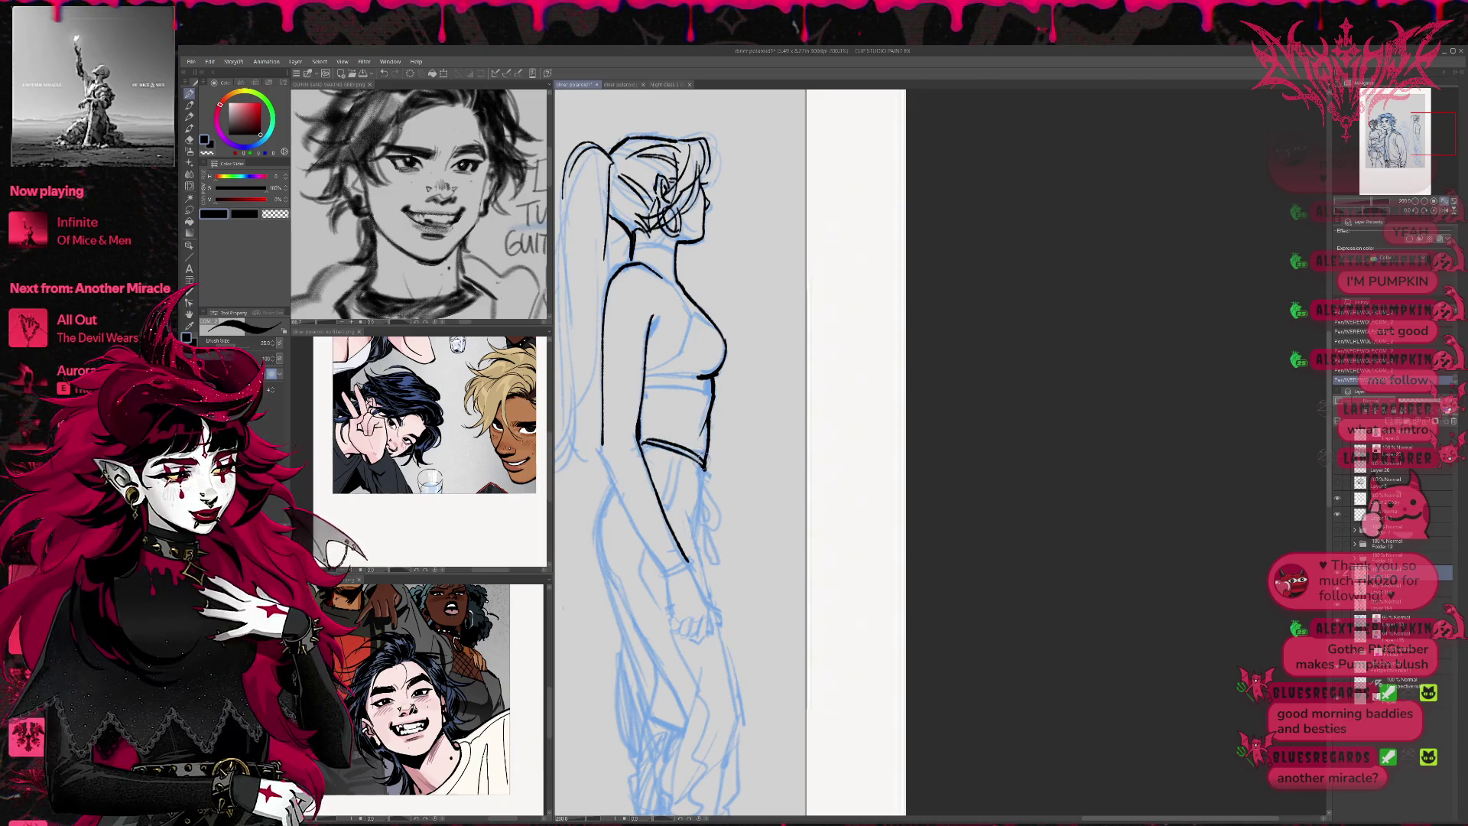
mouse_move(647, 388)
left_mouse_down()
mouse_move(705, 386)
mouse_move(711, 401)
left_mouse_up()
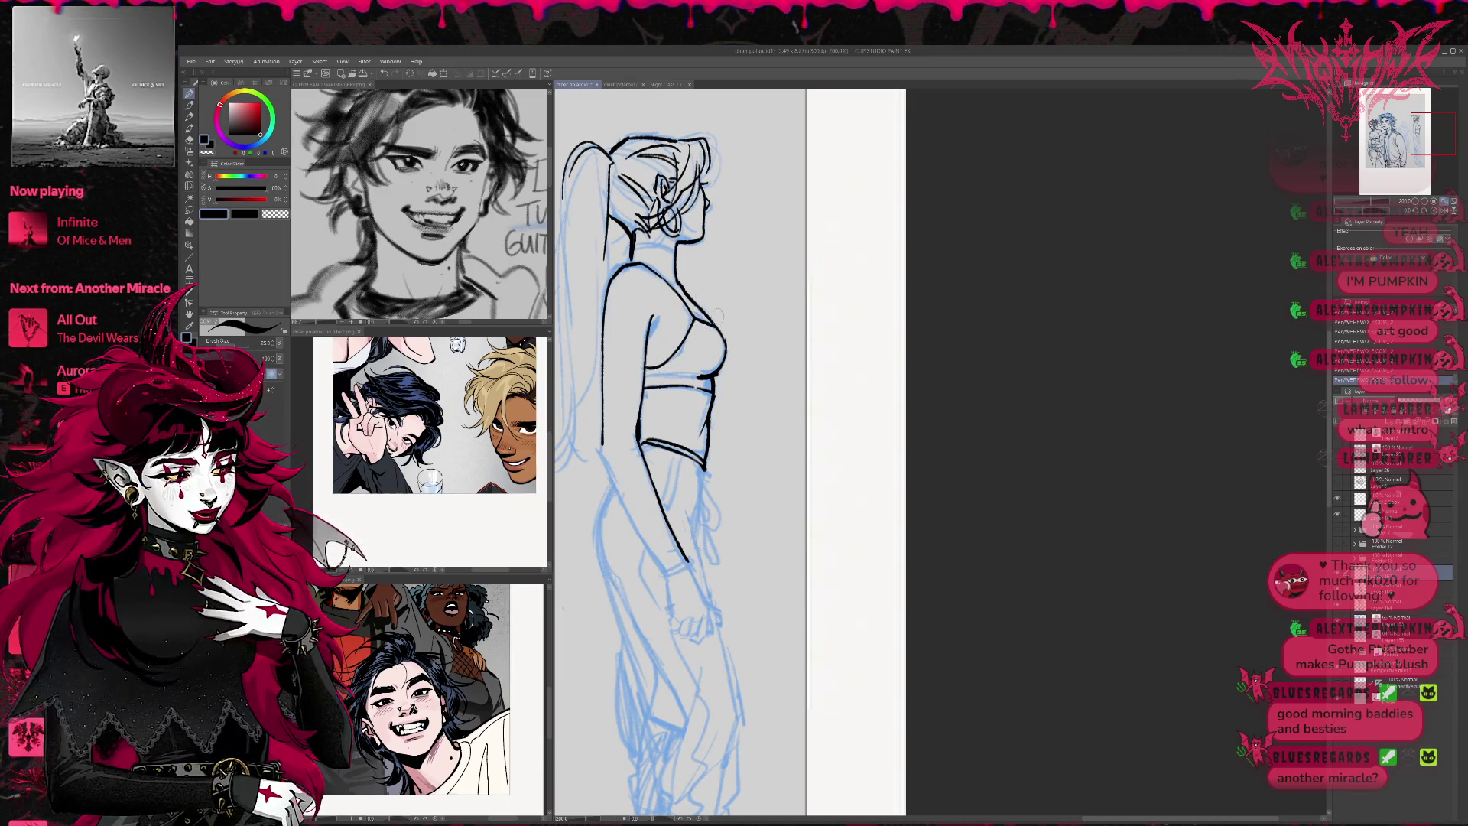
left_click_drag(729, 313, 738, 302)
scroll(738, 302, "down", 2)
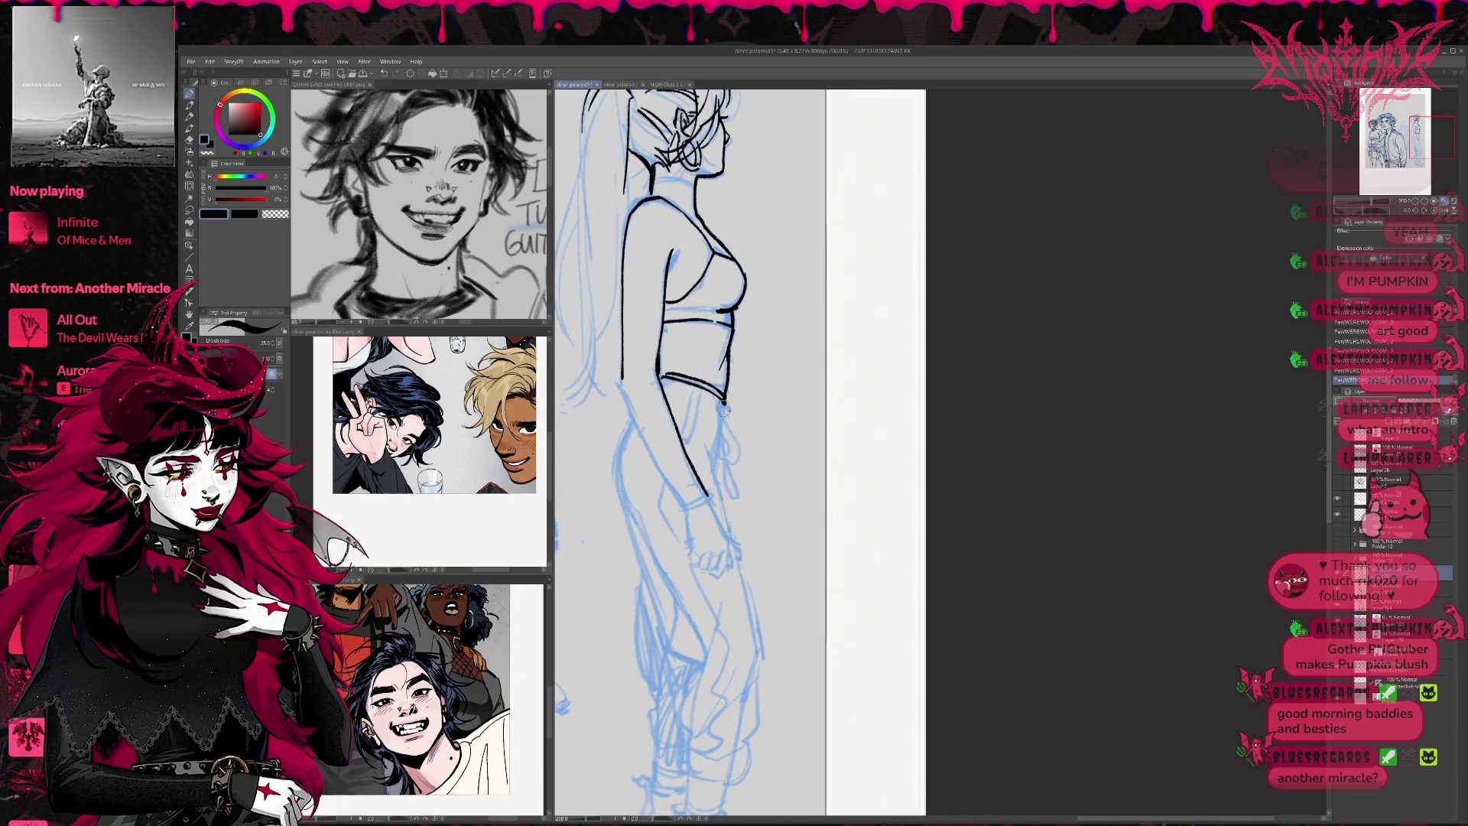
Ink the waistband's lower edge with hatching, extend the left contour, and touch up the chin
mouse_move(722, 420)
left_mouse_down()
mouse_move(682, 450)
mouse_move(719, 439)
mouse_move(700, 441)
mouse_move(722, 446)
mouse_move(715, 470)
left_mouse_up()
left_click_drag(696, 417, 682, 443)
left_click_drag(704, 385, 678, 426)
scroll(681, 429, "down", 2)
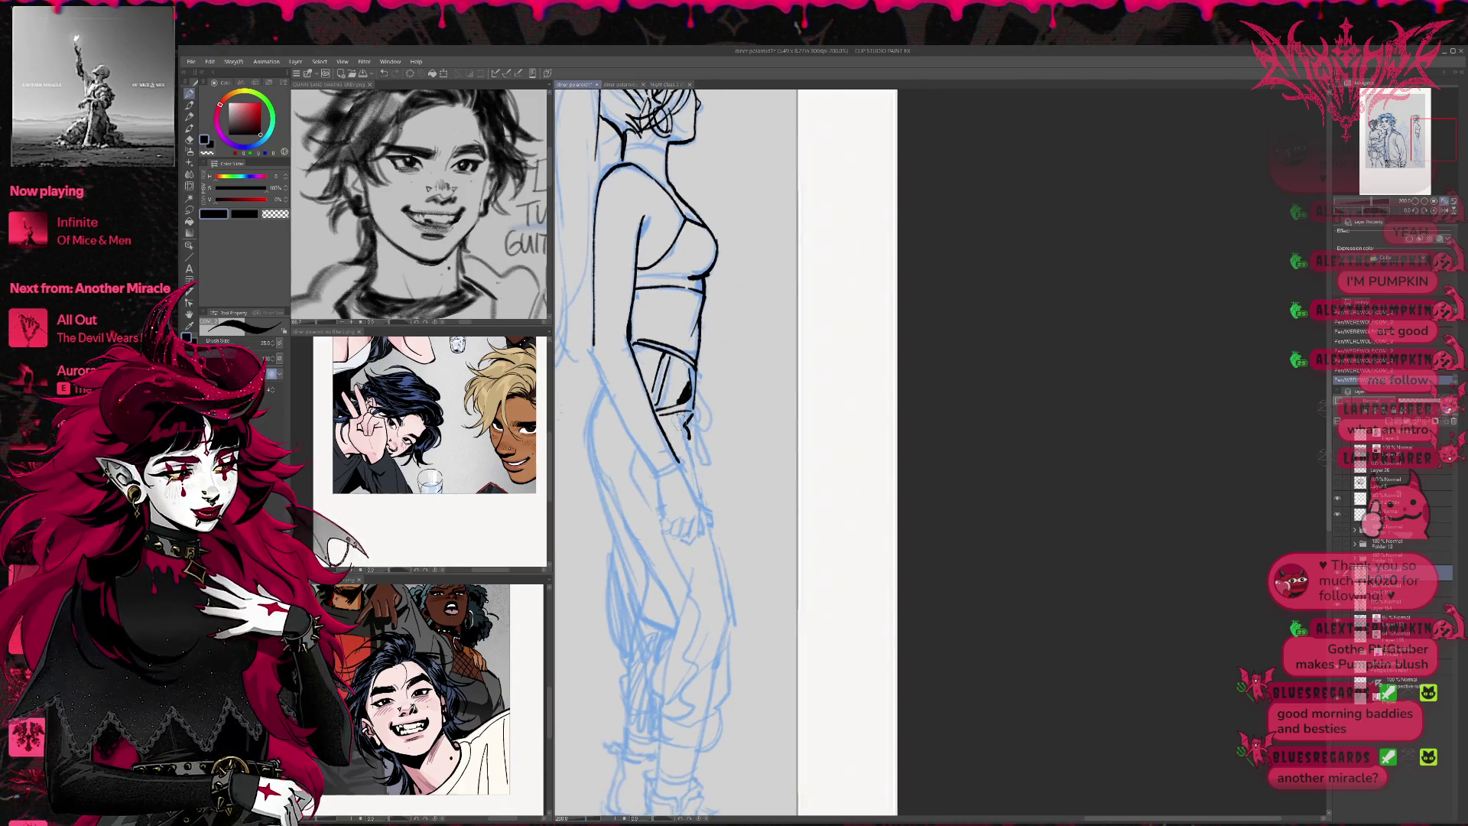
left_click_drag(594, 346, 656, 470)
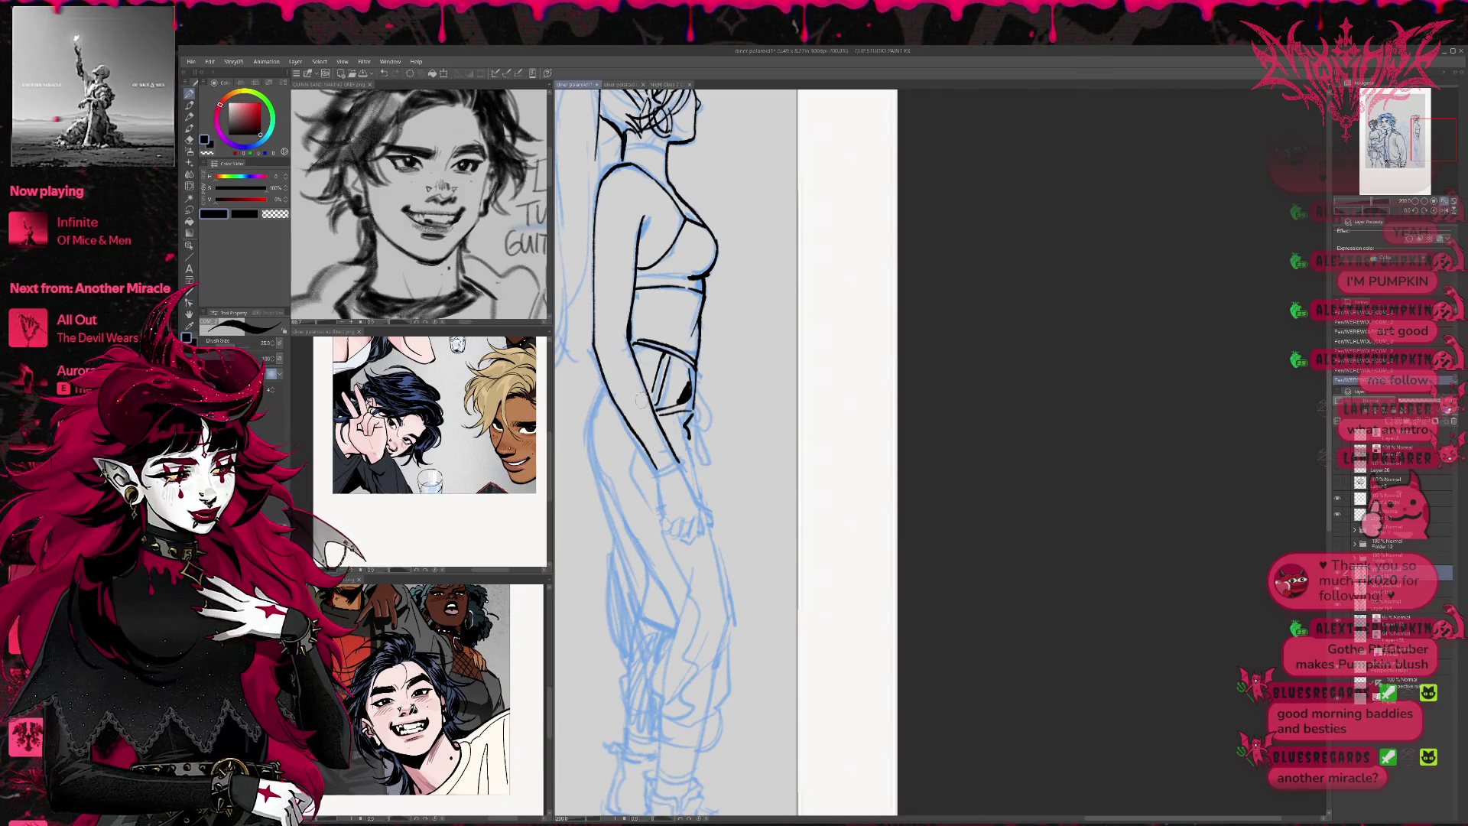
scroll(746, 472, "up", 3)
scroll(747, 476, "up", 1)
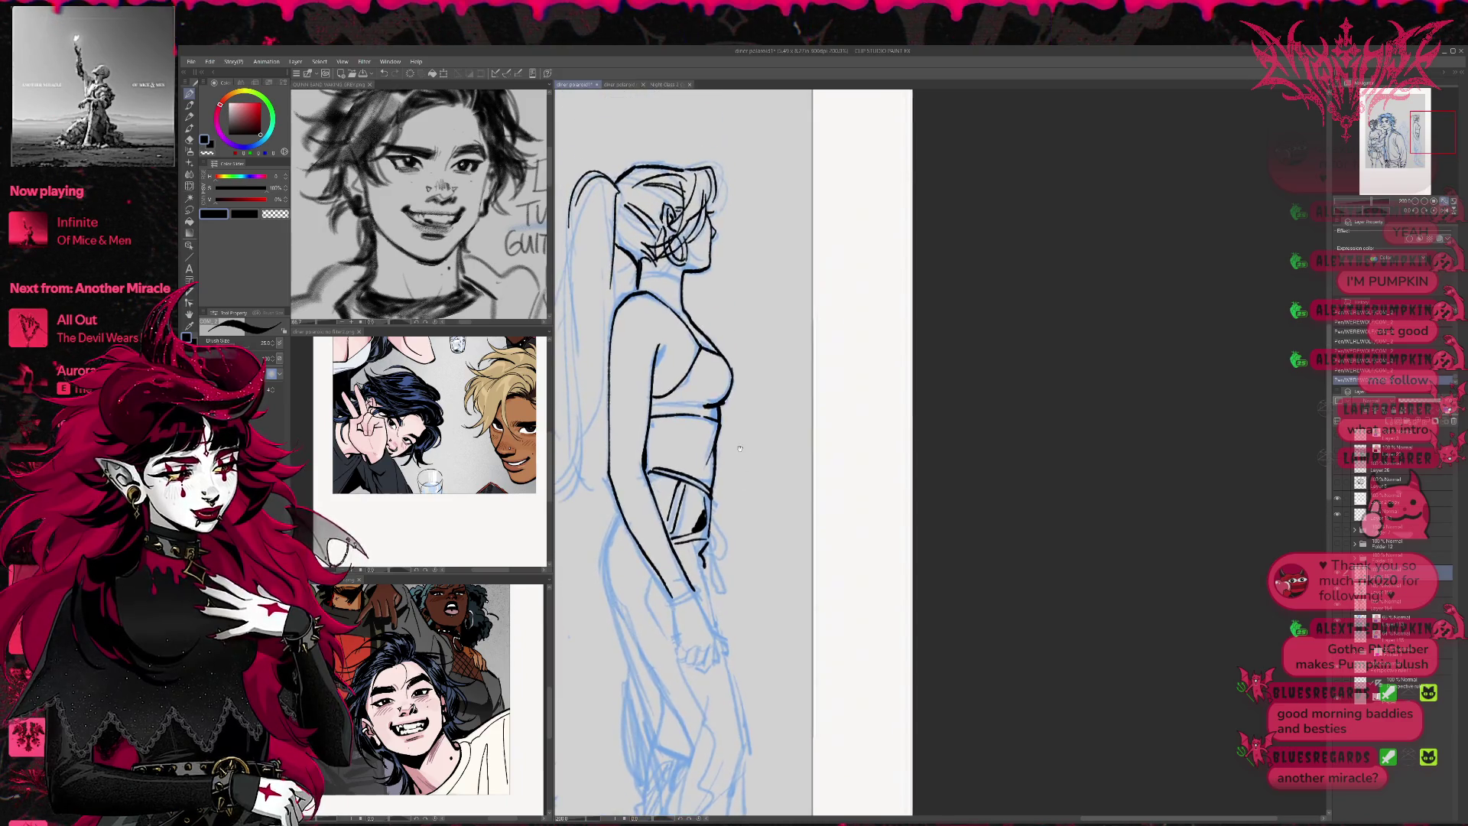
mouse_move(702, 266)
left_mouse_down()
mouse_move(685, 270)
mouse_move(766, 270)
left_mouse_up()
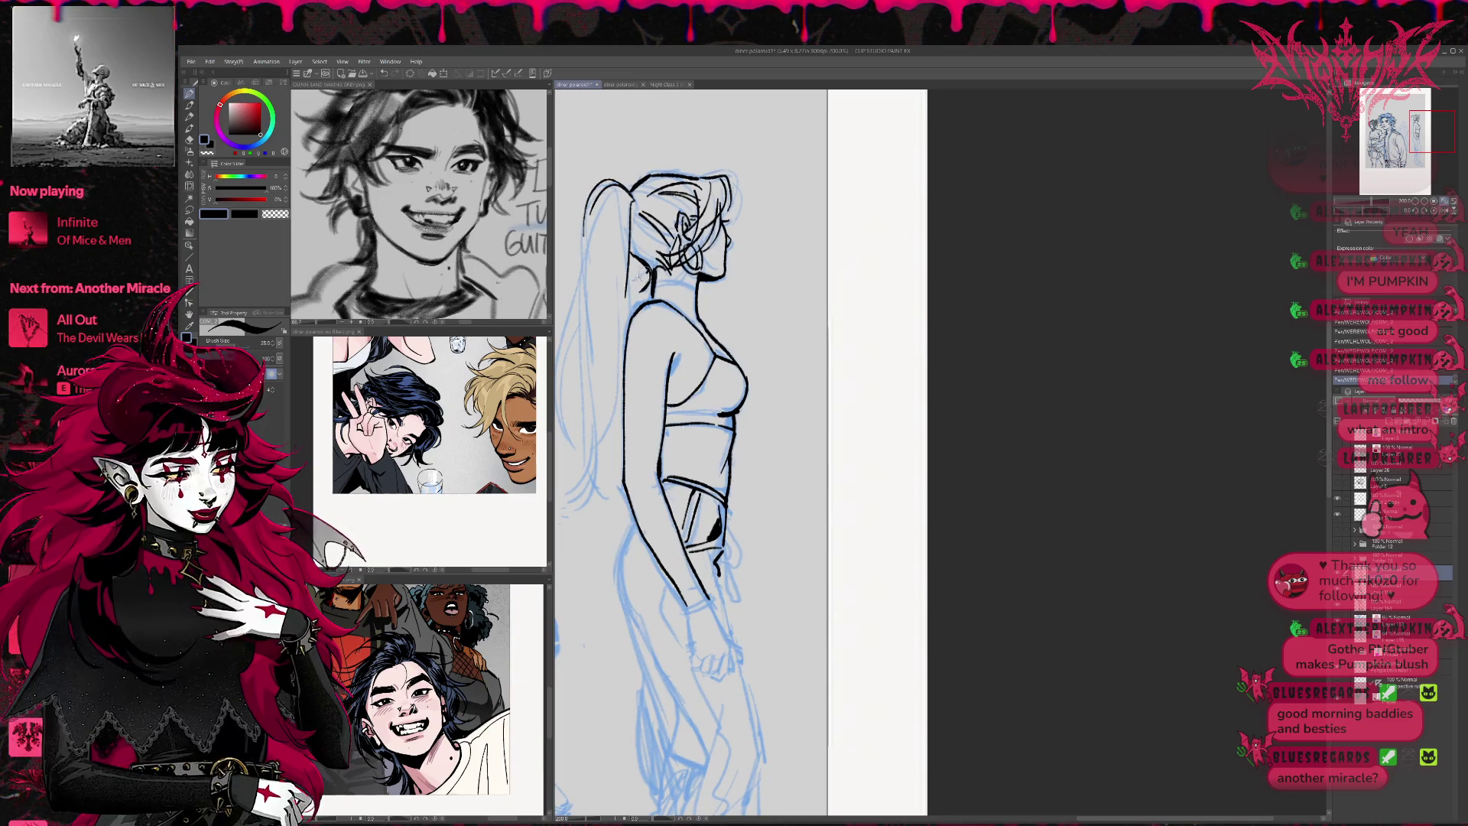
Ink the hip and bow loop, undoing the last hip stroke to redraw it
left_click_drag(766, 421, 723, 245)
mouse_move(684, 337)
left_mouse_down()
mouse_move(688, 430)
mouse_move(677, 298)
left_mouse_up()
mouse_move(669, 354)
left_mouse_down()
mouse_move(681, 414)
mouse_move(638, 404)
mouse_move(683, 416)
mouse_move(662, 424)
left_mouse_up()
key("ctrl+z")
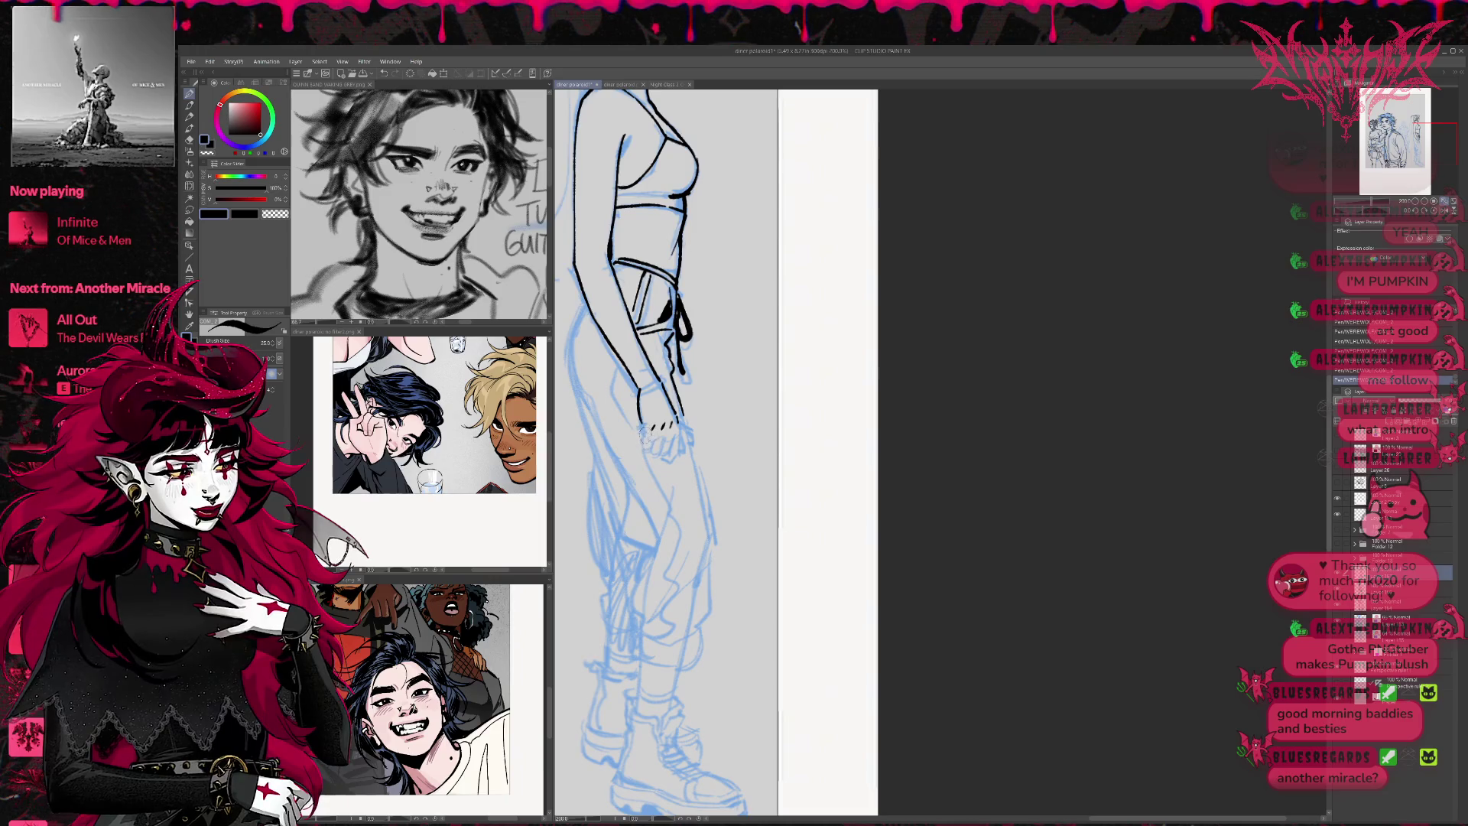
Ink the outline of the girl's hand at her hip
left_click_drag(643, 426, 645, 437)
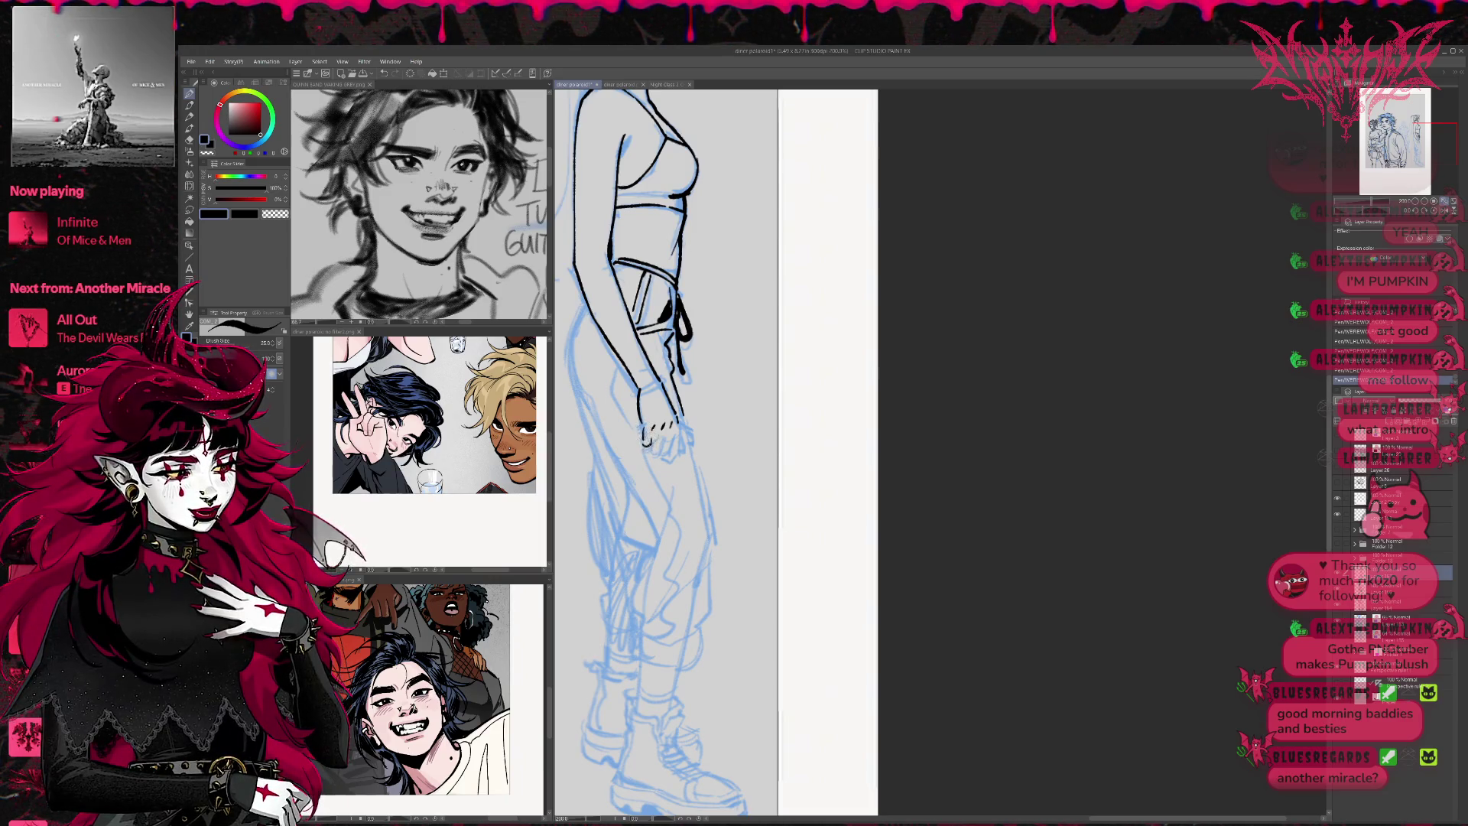
left_click_drag(641, 435, 673, 447)
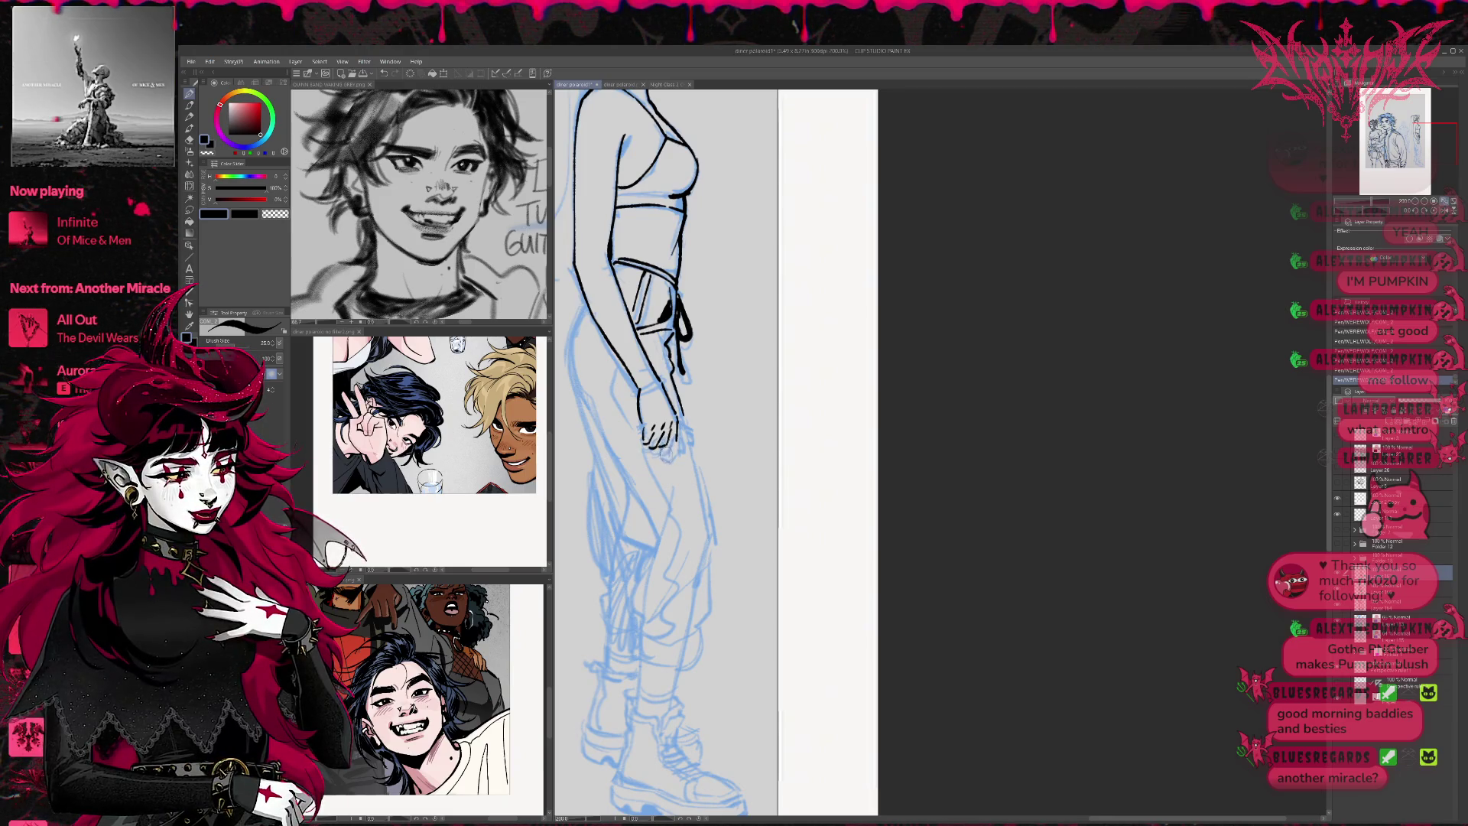
left_click_drag(667, 440, 659, 457)
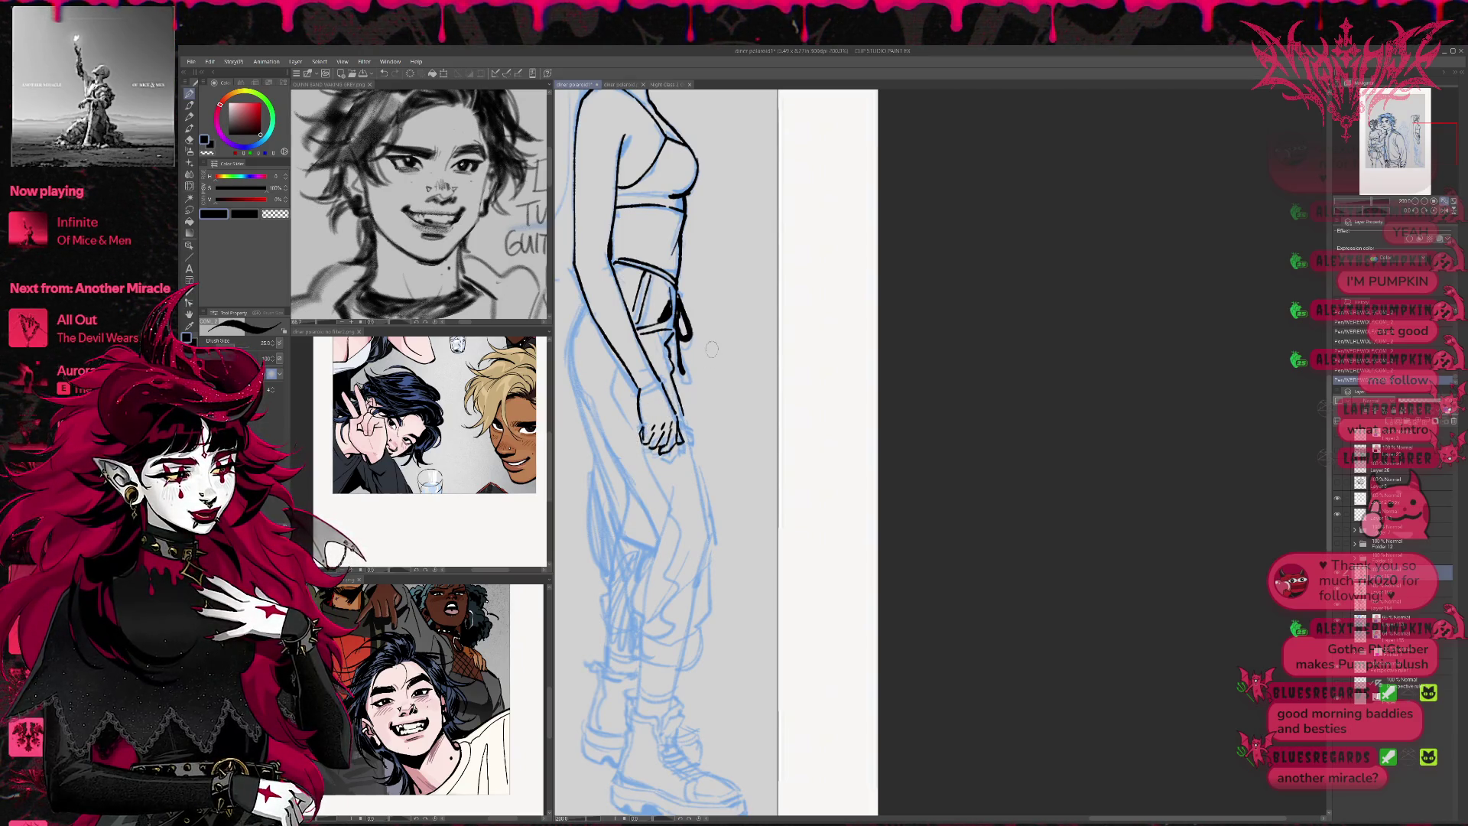
left_click_drag(712, 349, 665, 426)
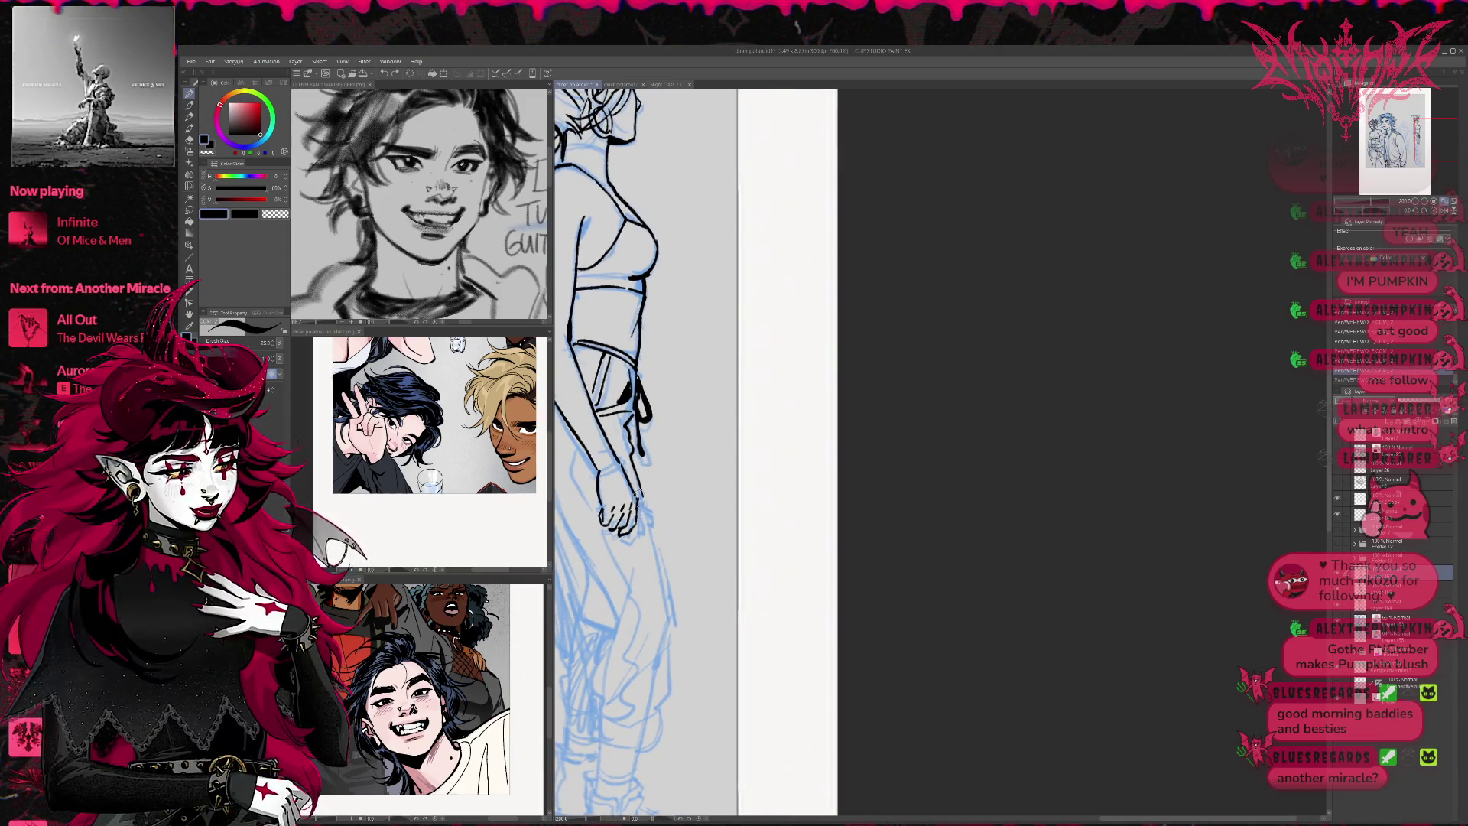
left_click_drag(655, 408, 665, 396)
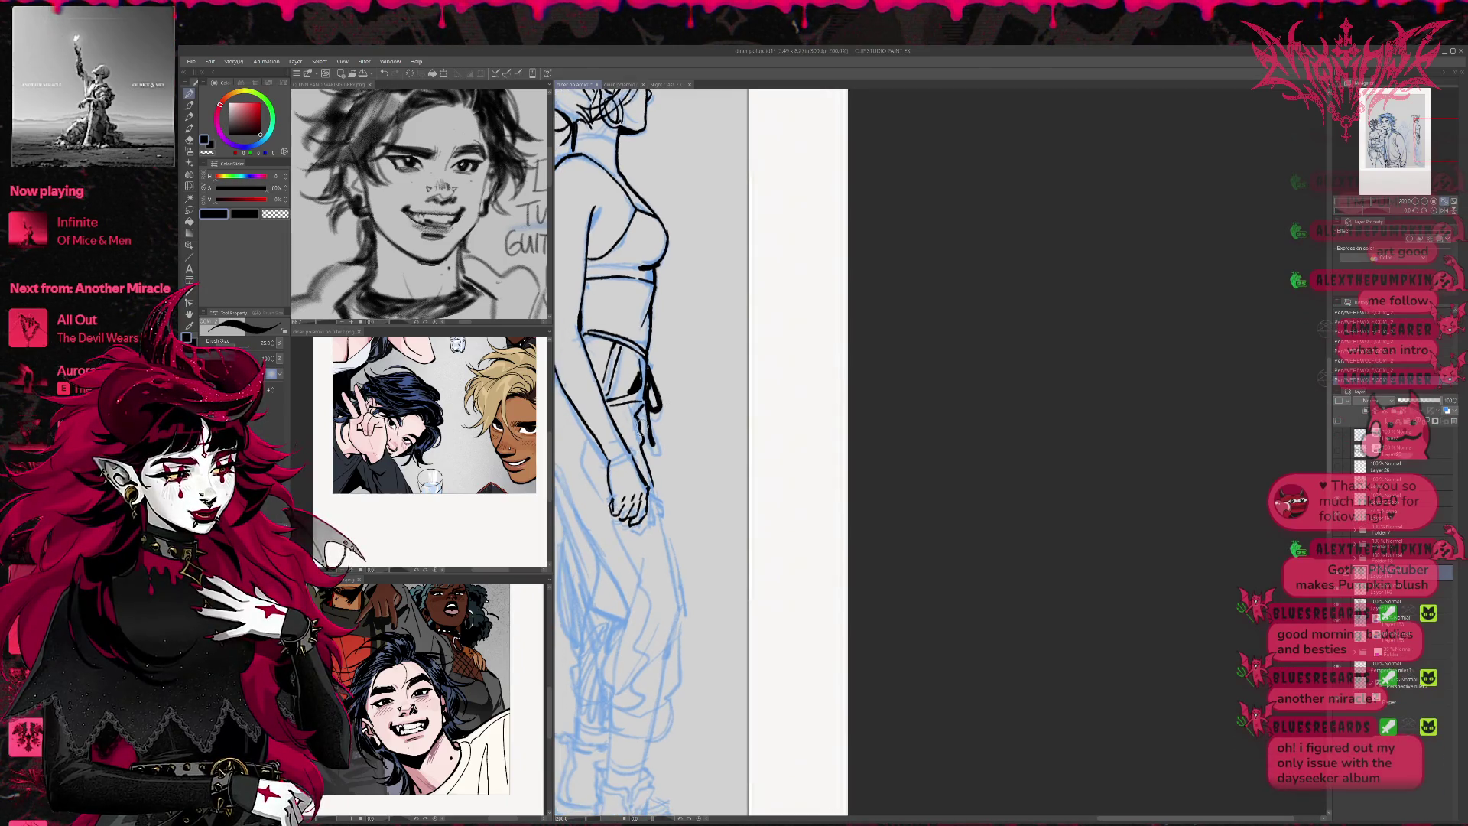
Erase and redraw the hand's bottom lines, then ink the fingers
key("e")
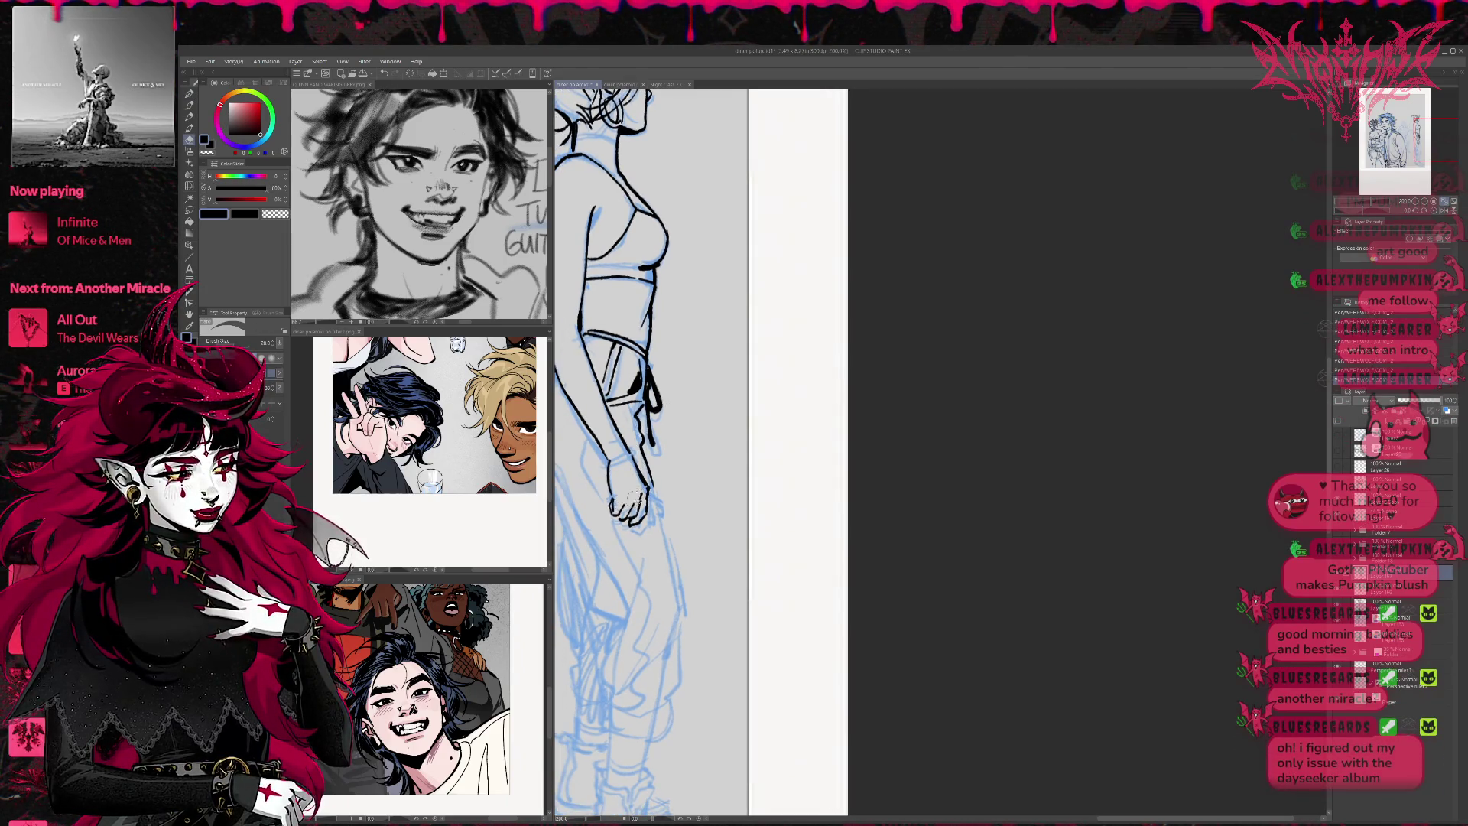
key("p")
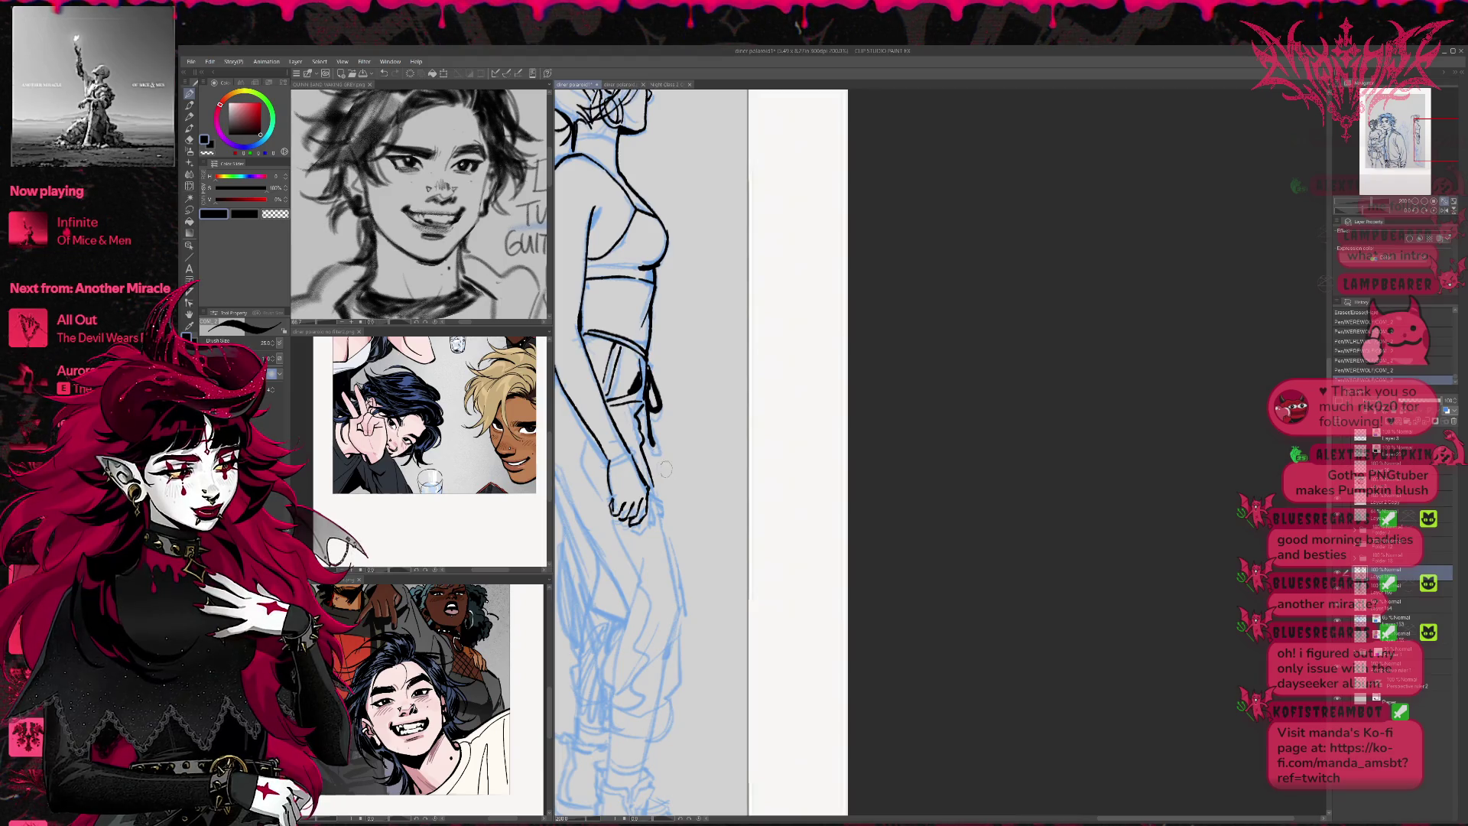
key("e")
left_click_drag(632, 523, 645, 517)
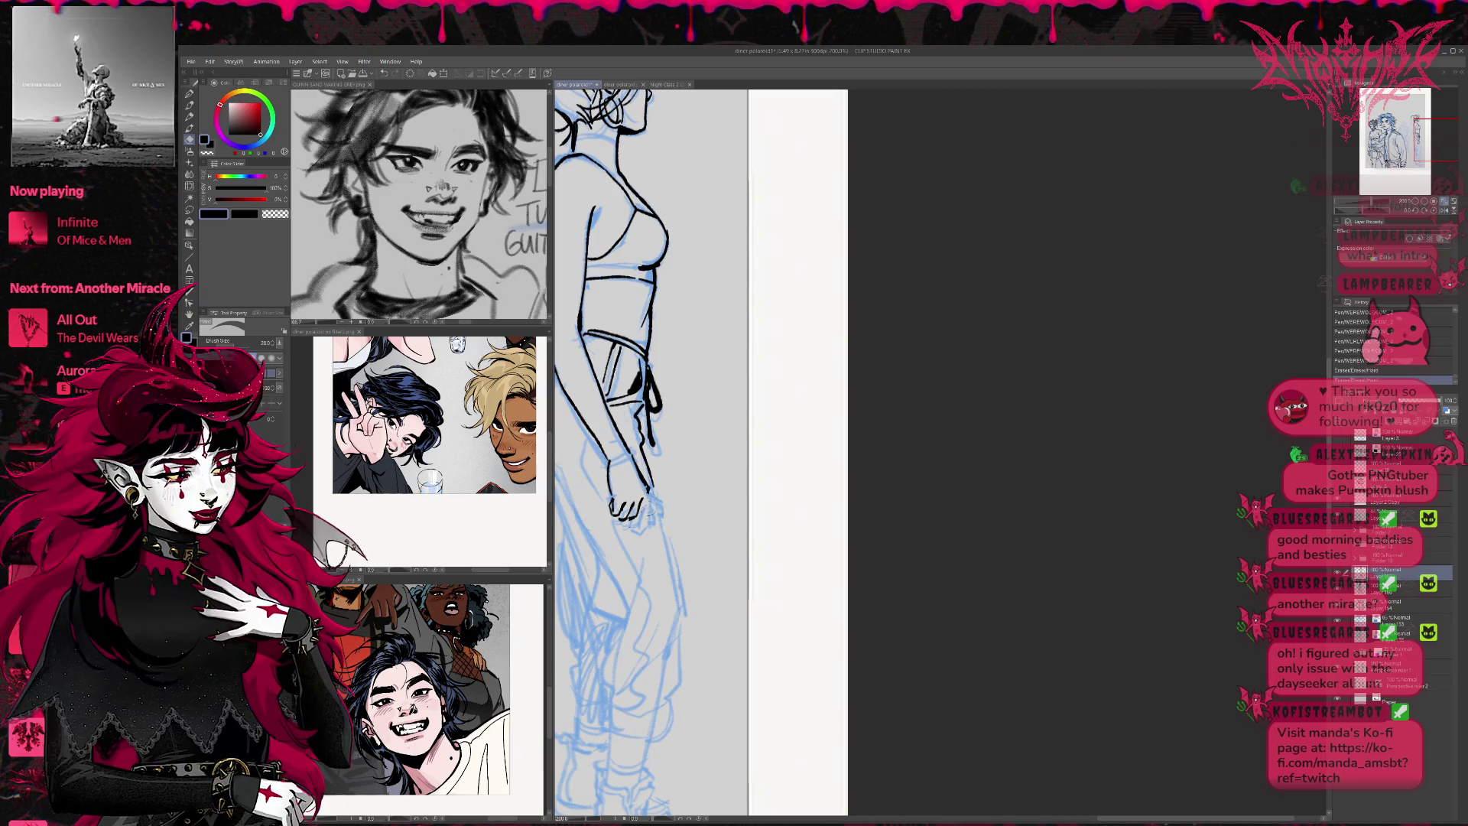
key("p")
left_click_drag(633, 529, 646, 505)
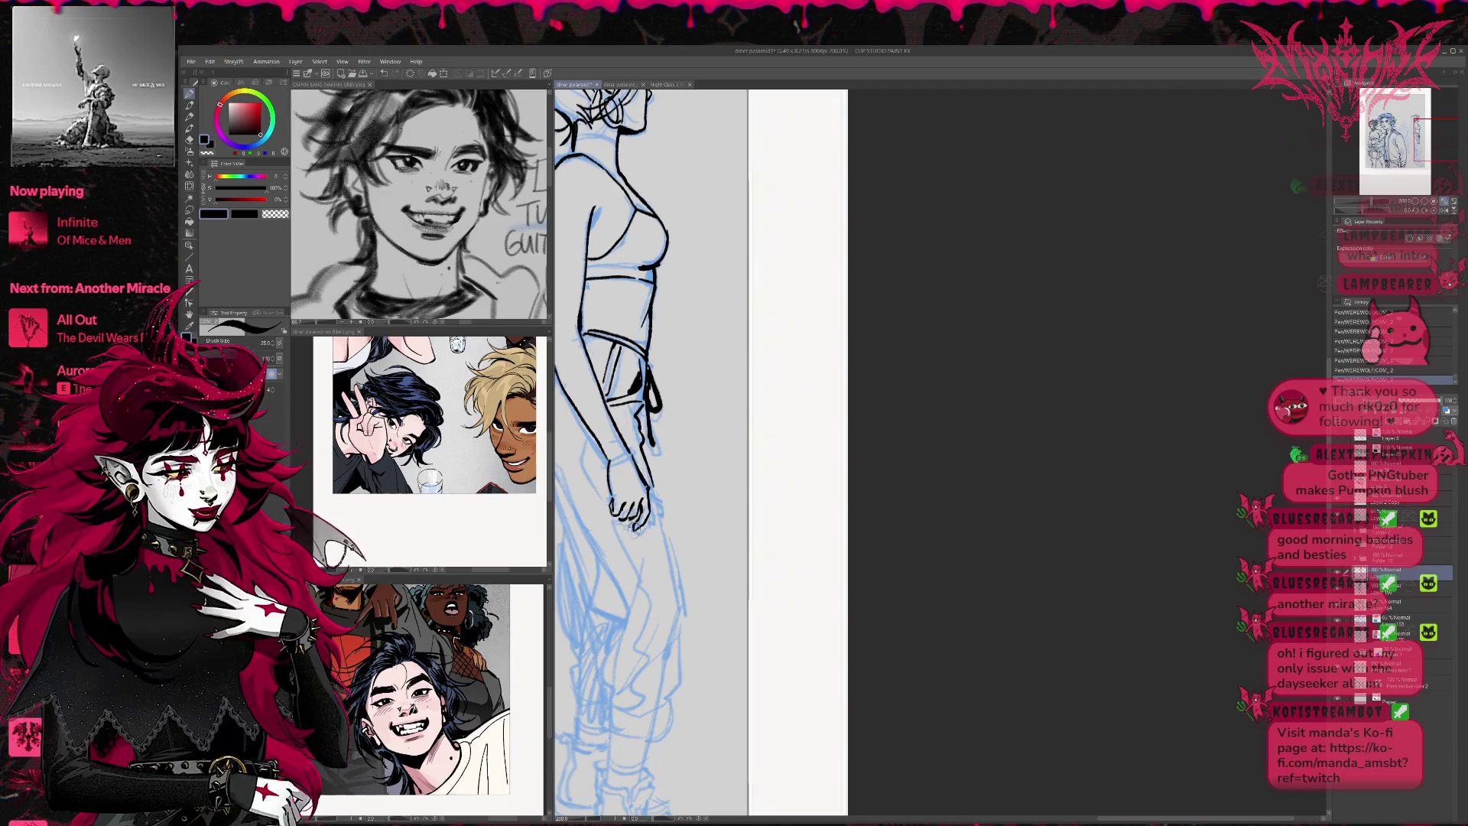
key("e")
key("p")
mouse_move(647, 498)
left_mouse_down()
mouse_move(614, 537)
mouse_move(627, 505)
mouse_move(612, 468)
left_mouse_up()
key("e")
key("p")
key("e")
key("p")
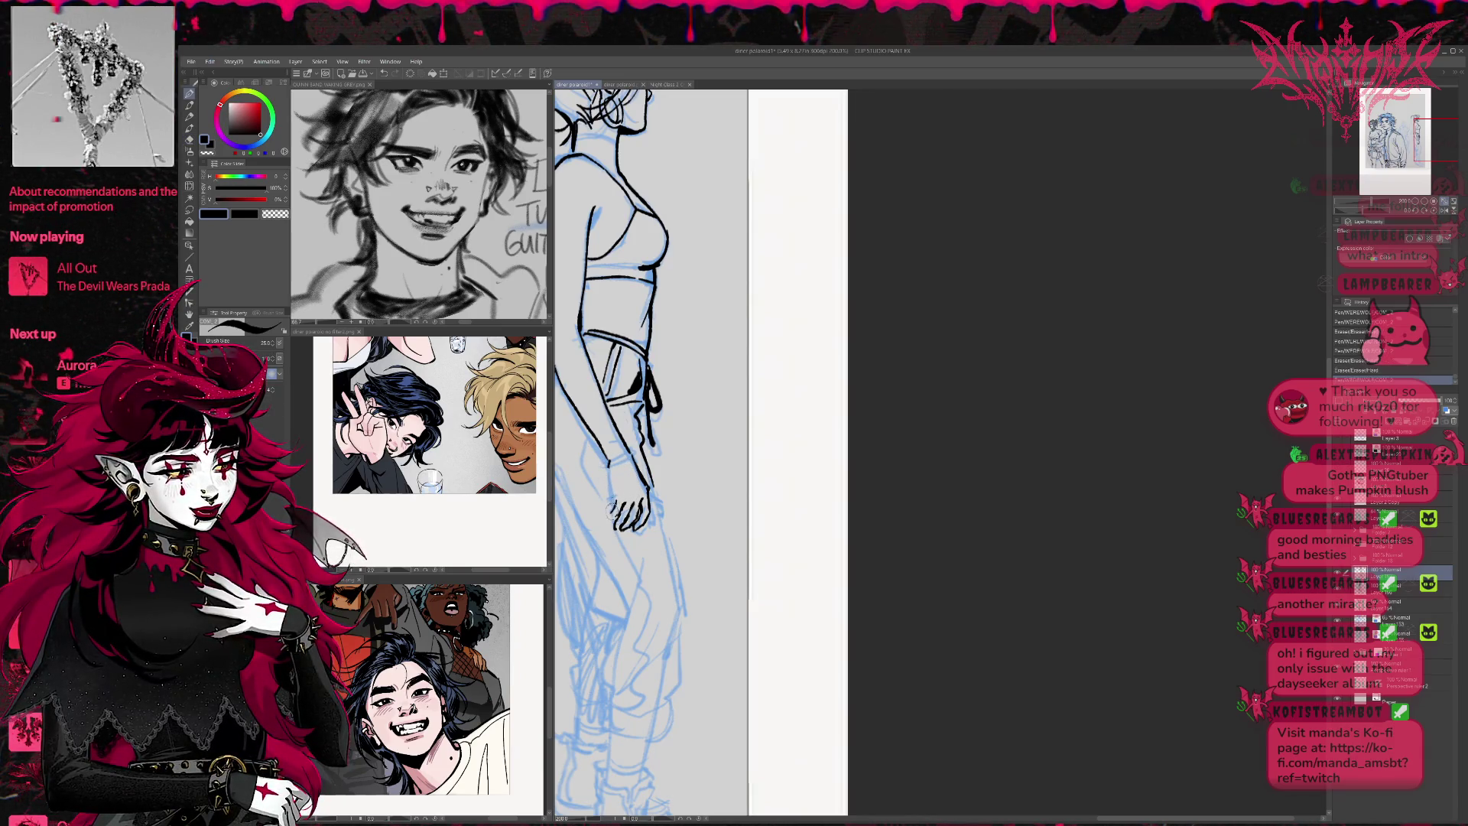
left_click_drag(609, 529, 629, 500)
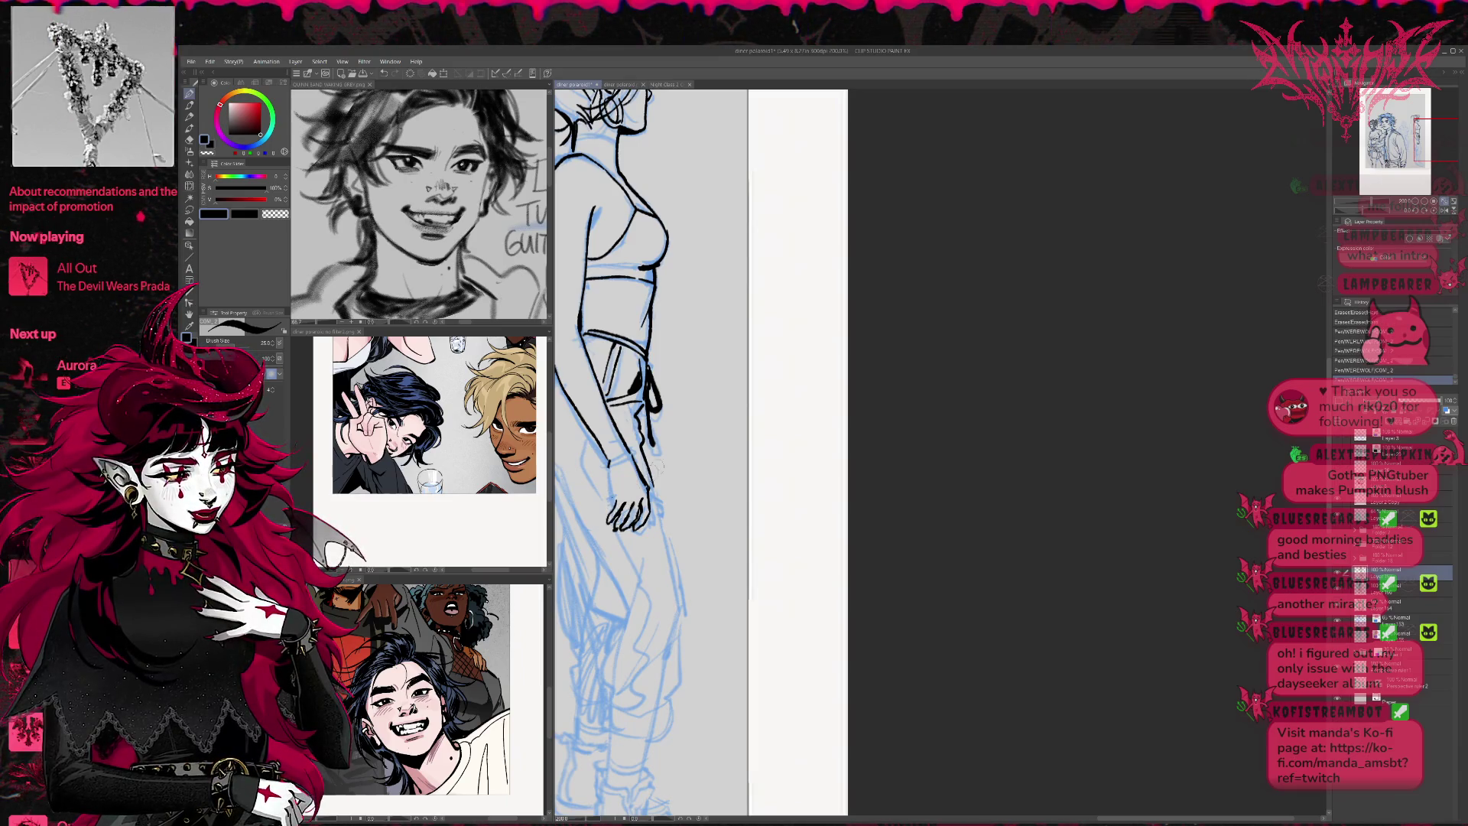
Rotate the view, redraw the lower back line, then lasso the hand and start transforming it
left_click_drag(665, 454, 613, 457)
key("e")
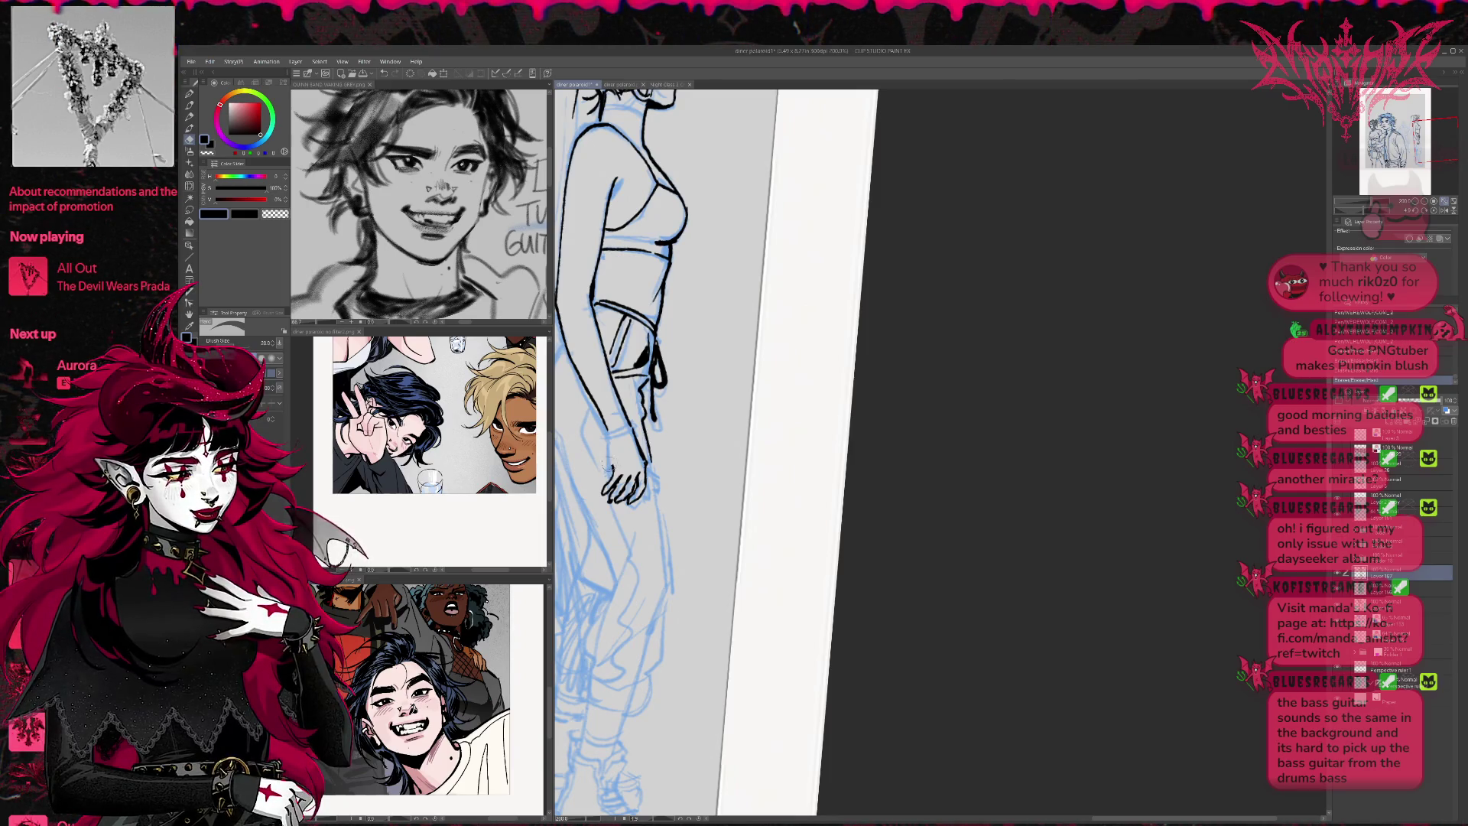
key("p")
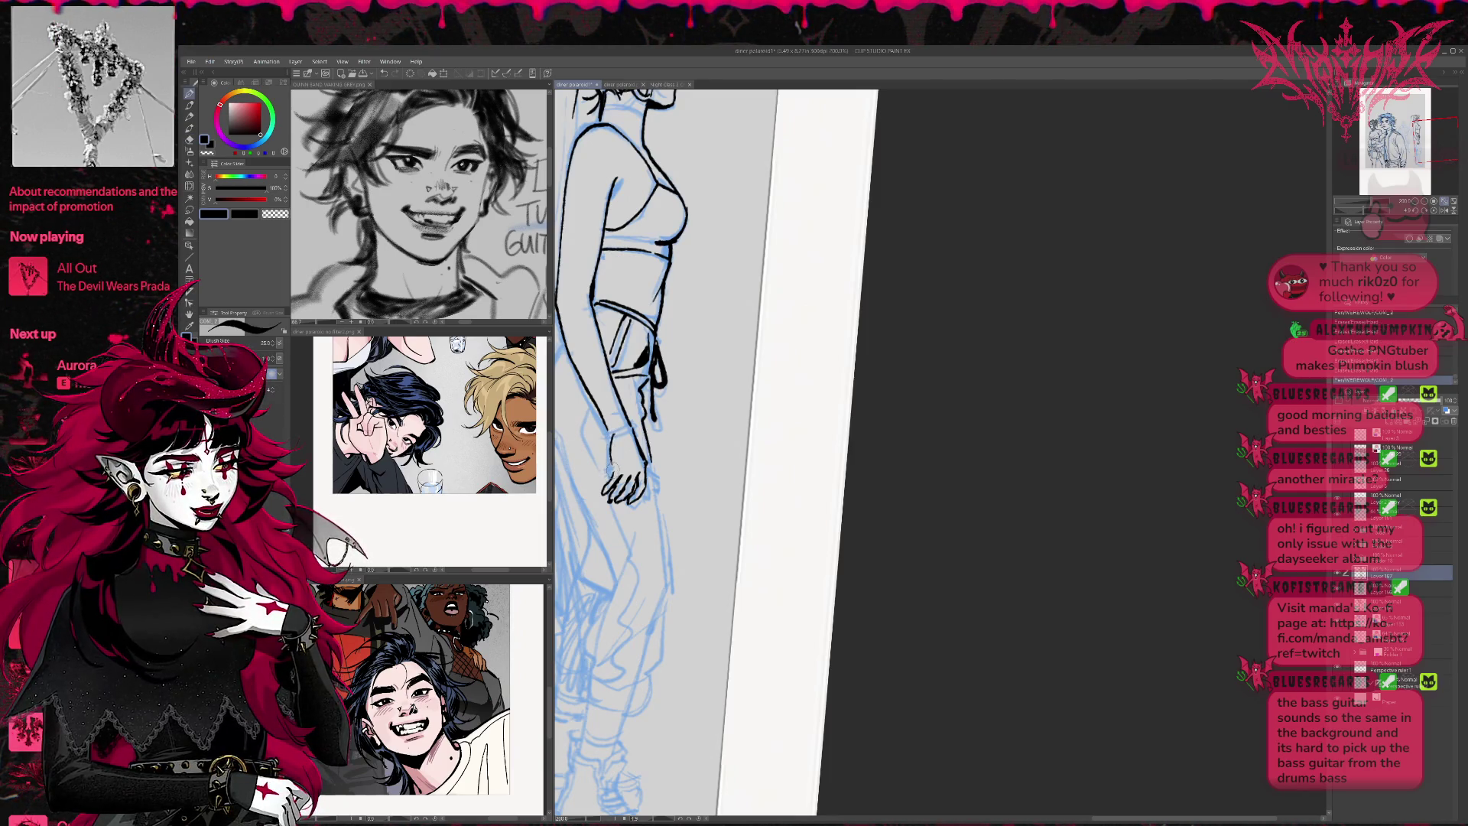
key("e")
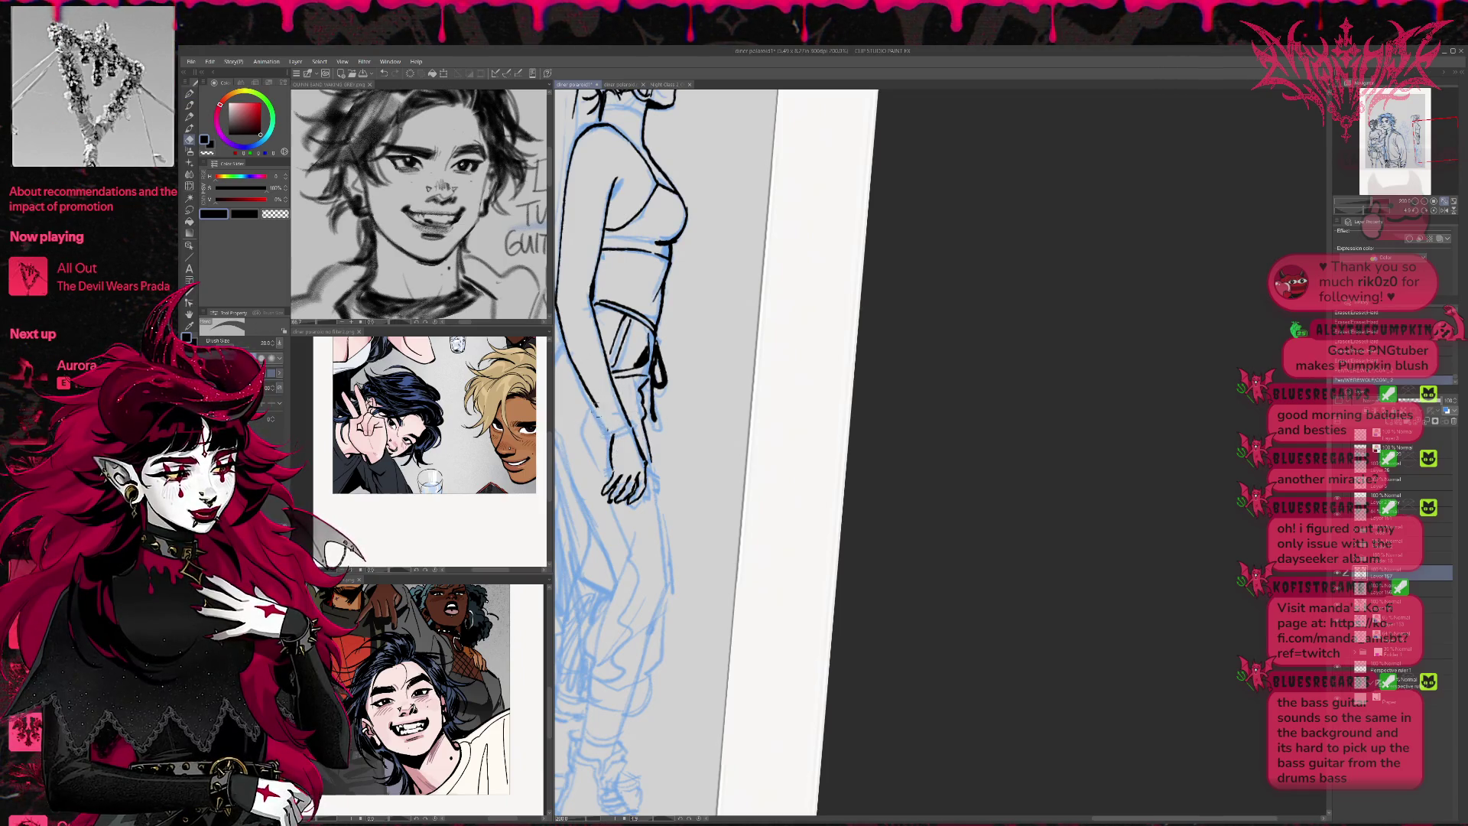
mouse_move(590, 392)
left_mouse_down()
mouse_move(615, 437)
mouse_move(579, 373)
mouse_move(598, 419)
left_mouse_up()
key("p")
key("ctrl+z")
left_click_drag(579, 356, 613, 441)
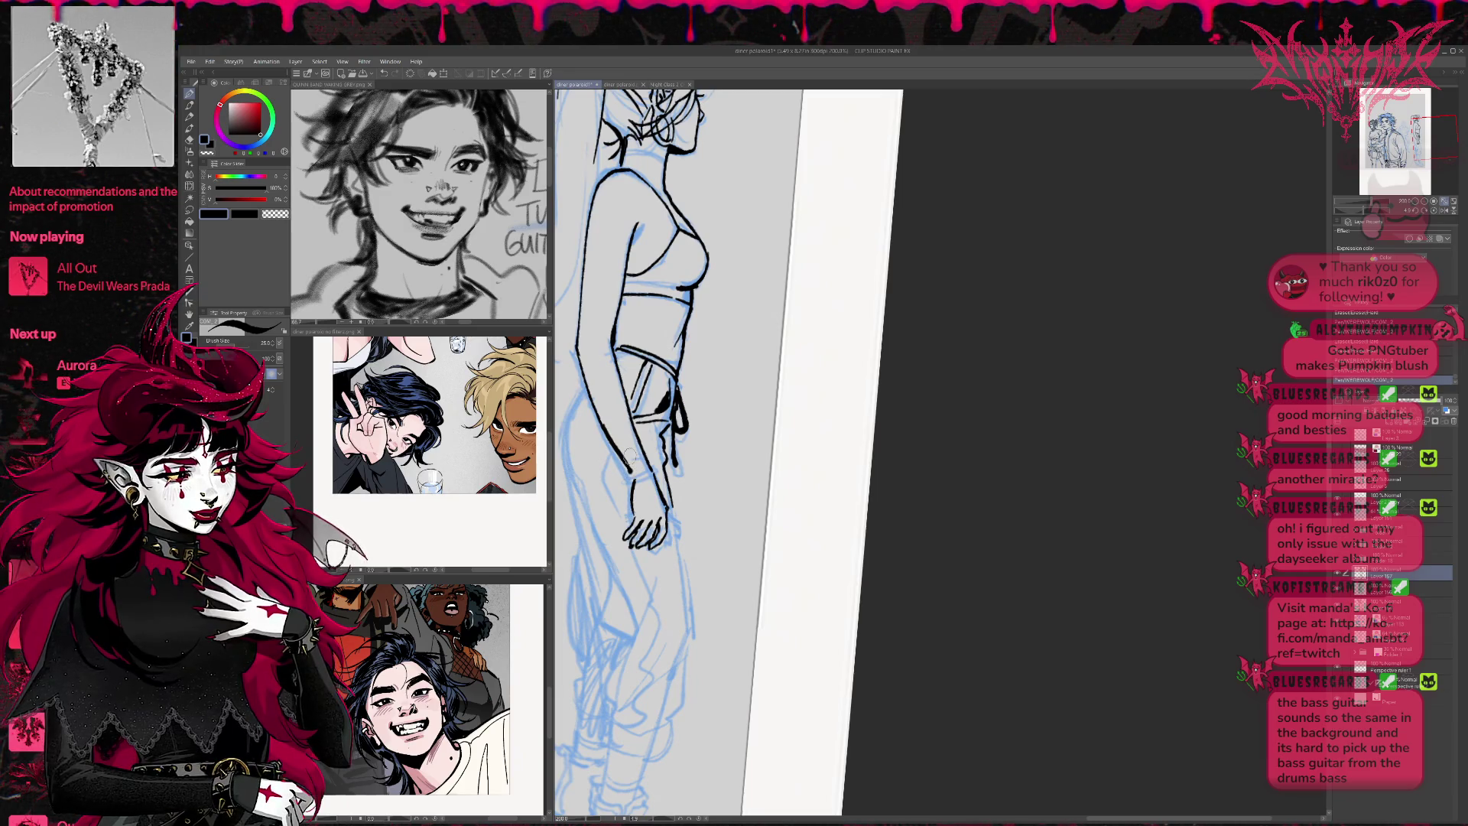
left_click(189, 210)
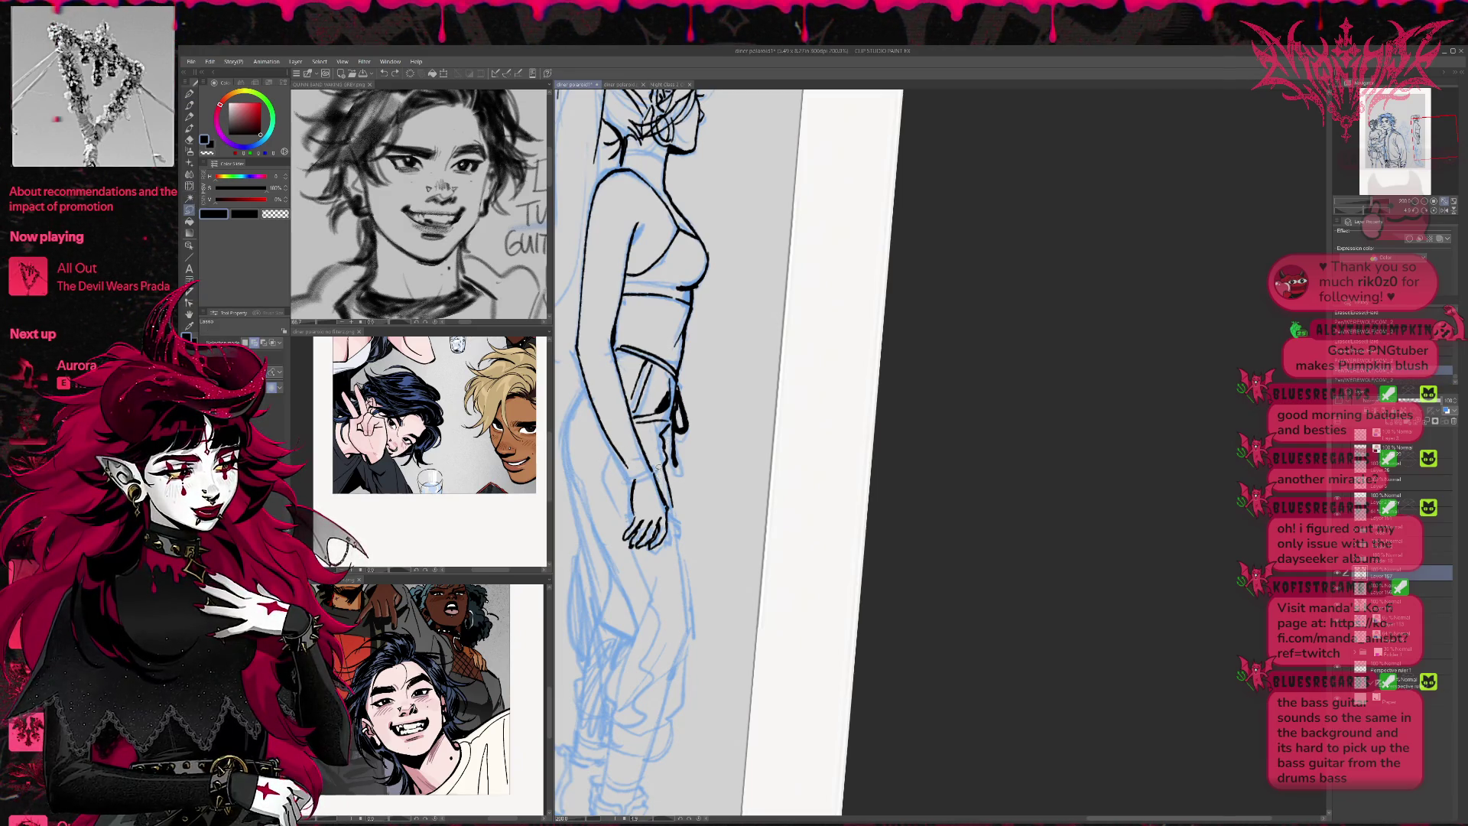
key("ctrl+t")
Shift and rotate the hand slightly upward, then commit the transform
mouse_move(650, 521)
left_mouse_down()
mouse_move(676, 533)
mouse_move(670, 548)
mouse_move(695, 514)
mouse_move(690, 529)
mouse_move(668, 518)
left_mouse_up()
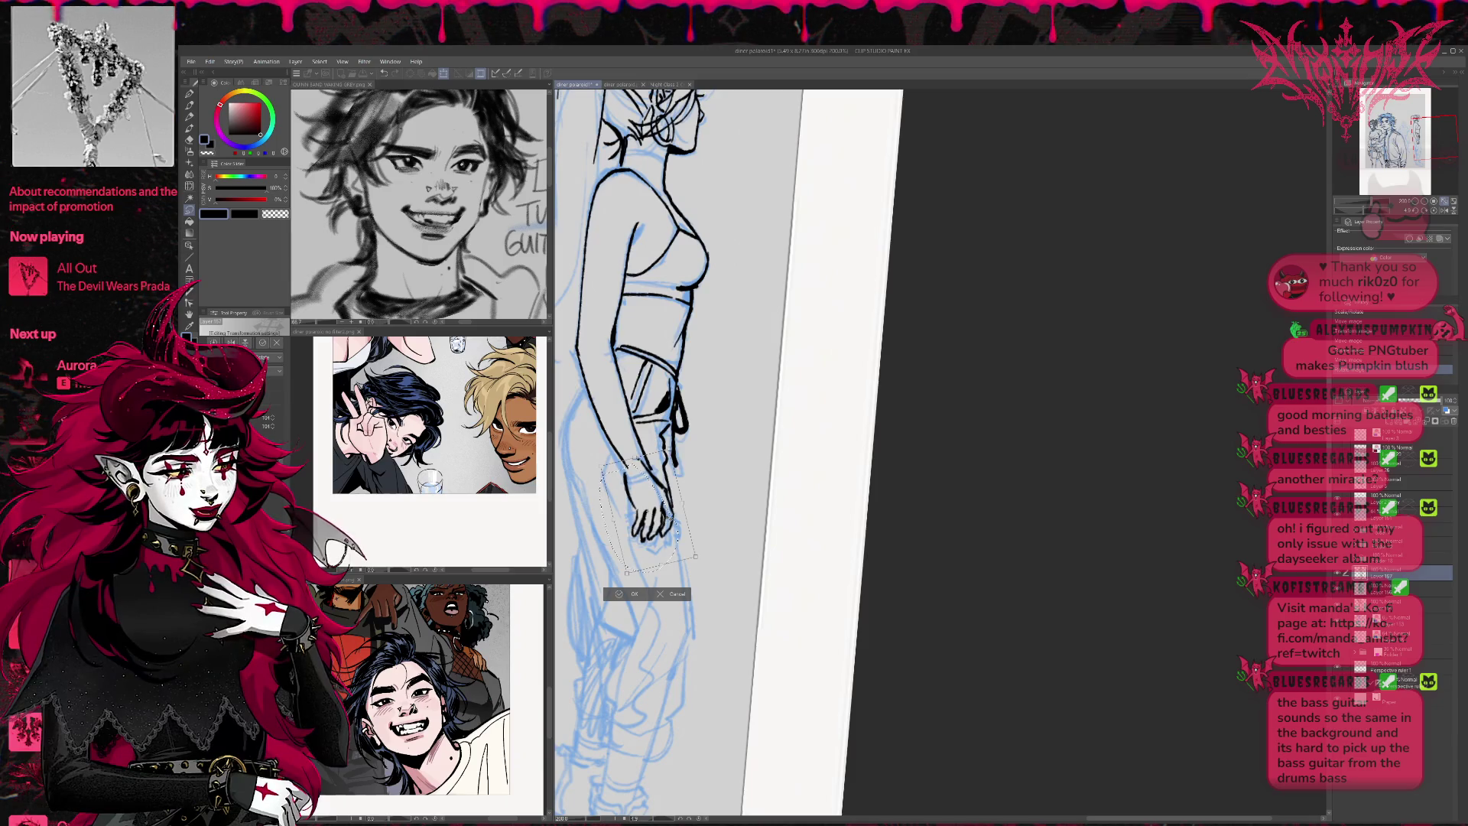
left_click_drag(667, 518, 679, 501)
key("Return")
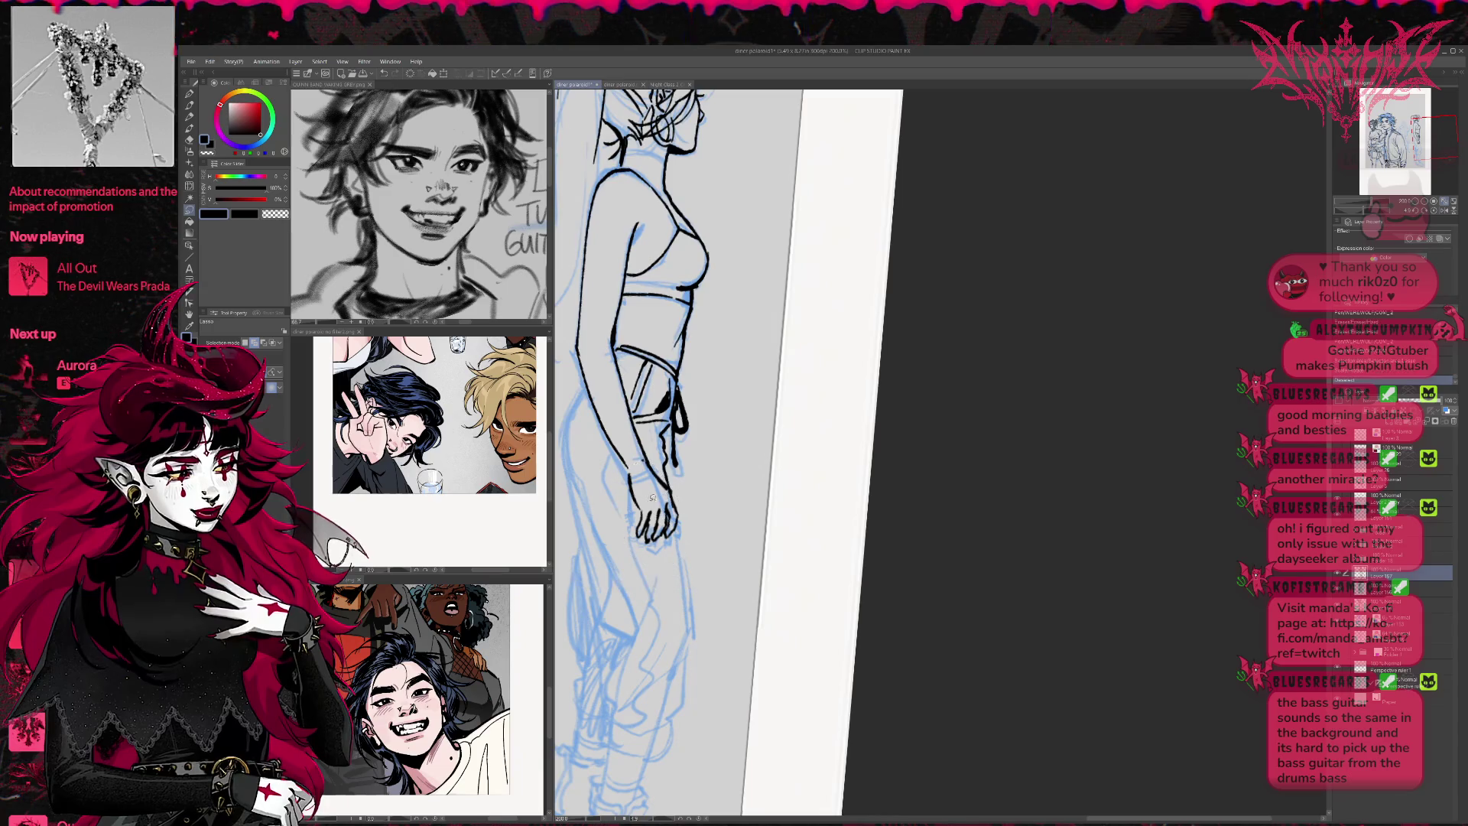
Add two small ink marks near the hand and reset the view in the Navigator
key("e")
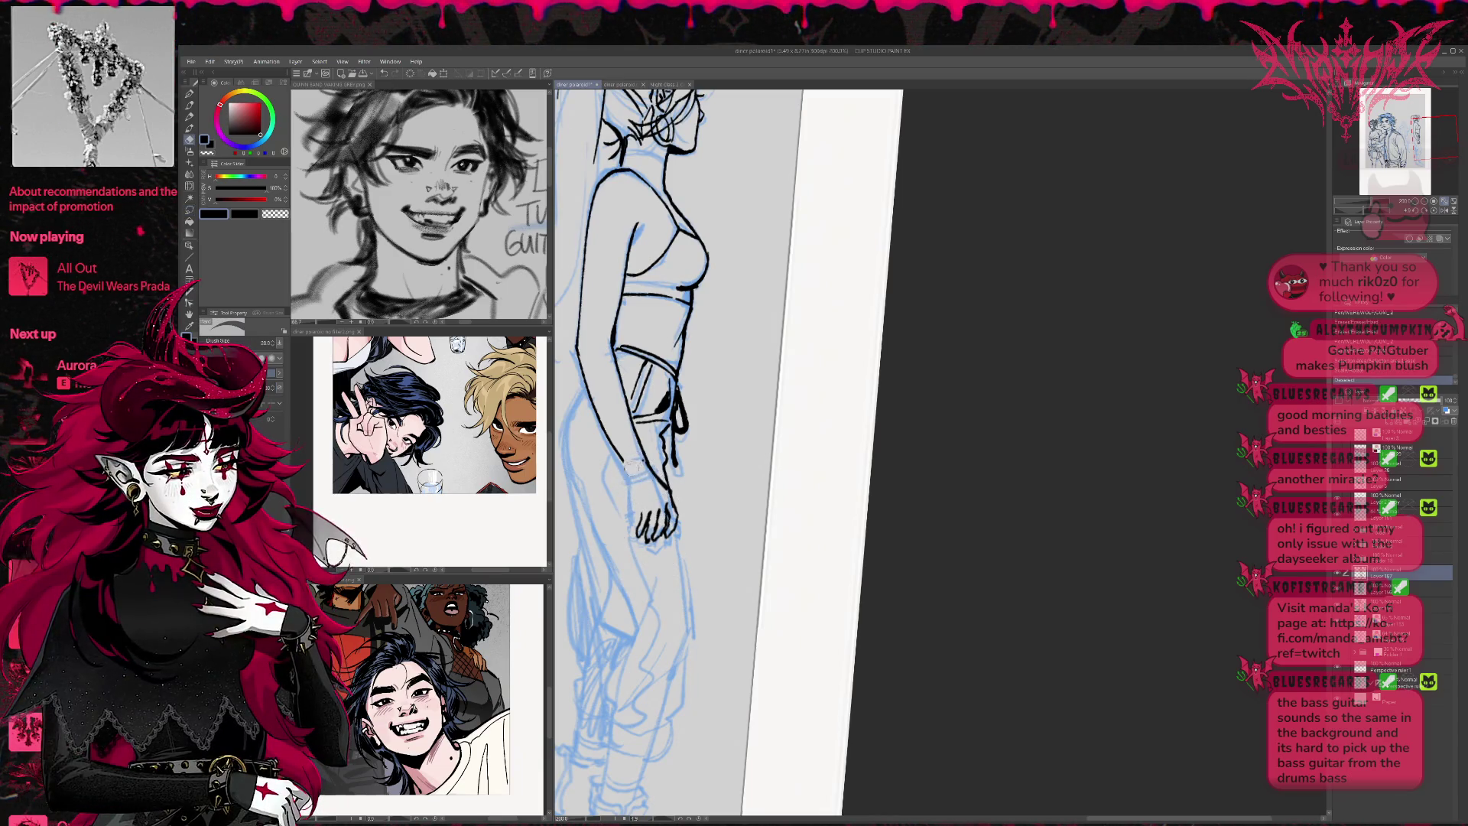
key("p")
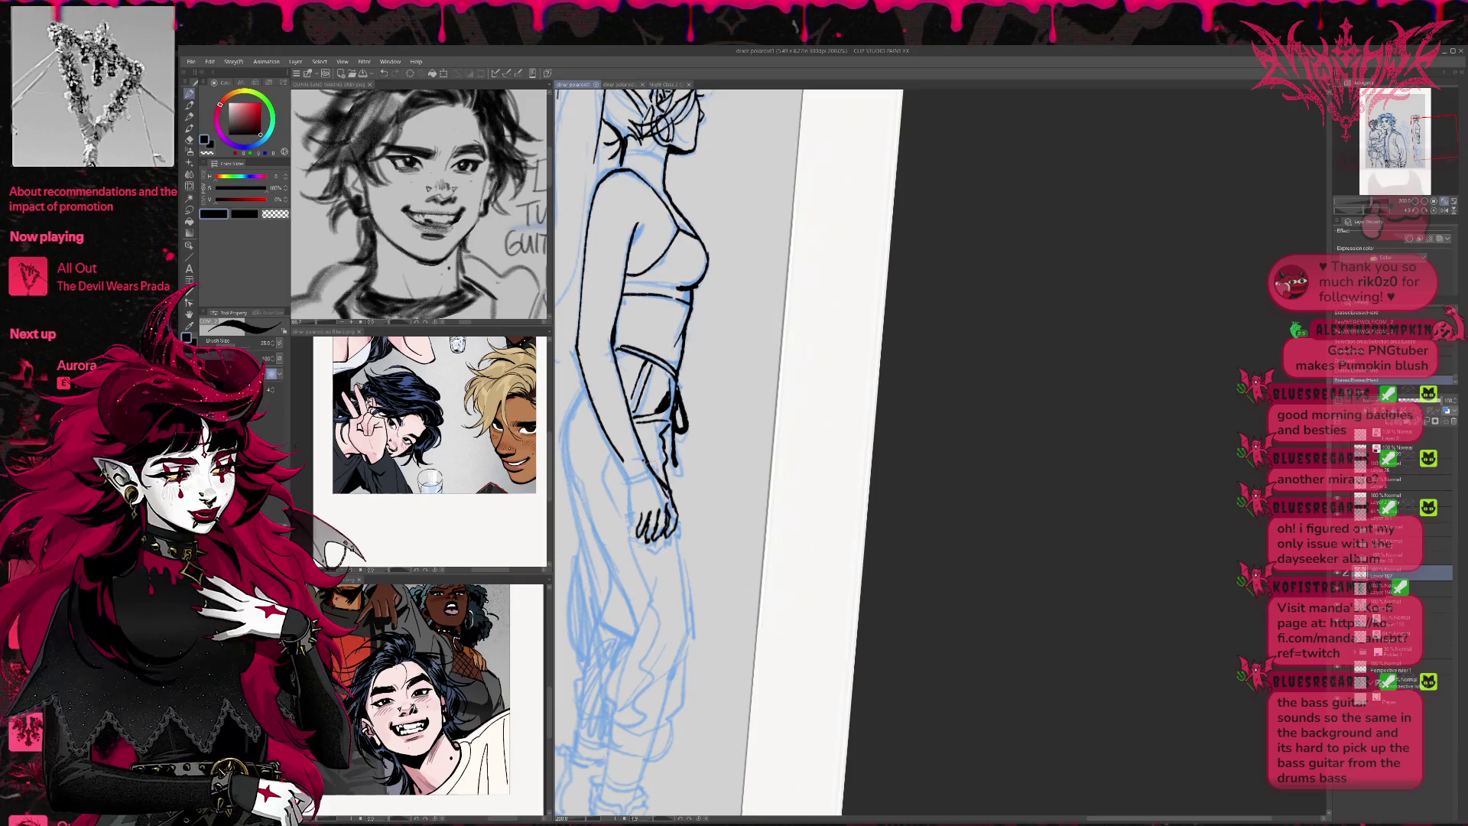
left_click(640, 499)
left_click(636, 492)
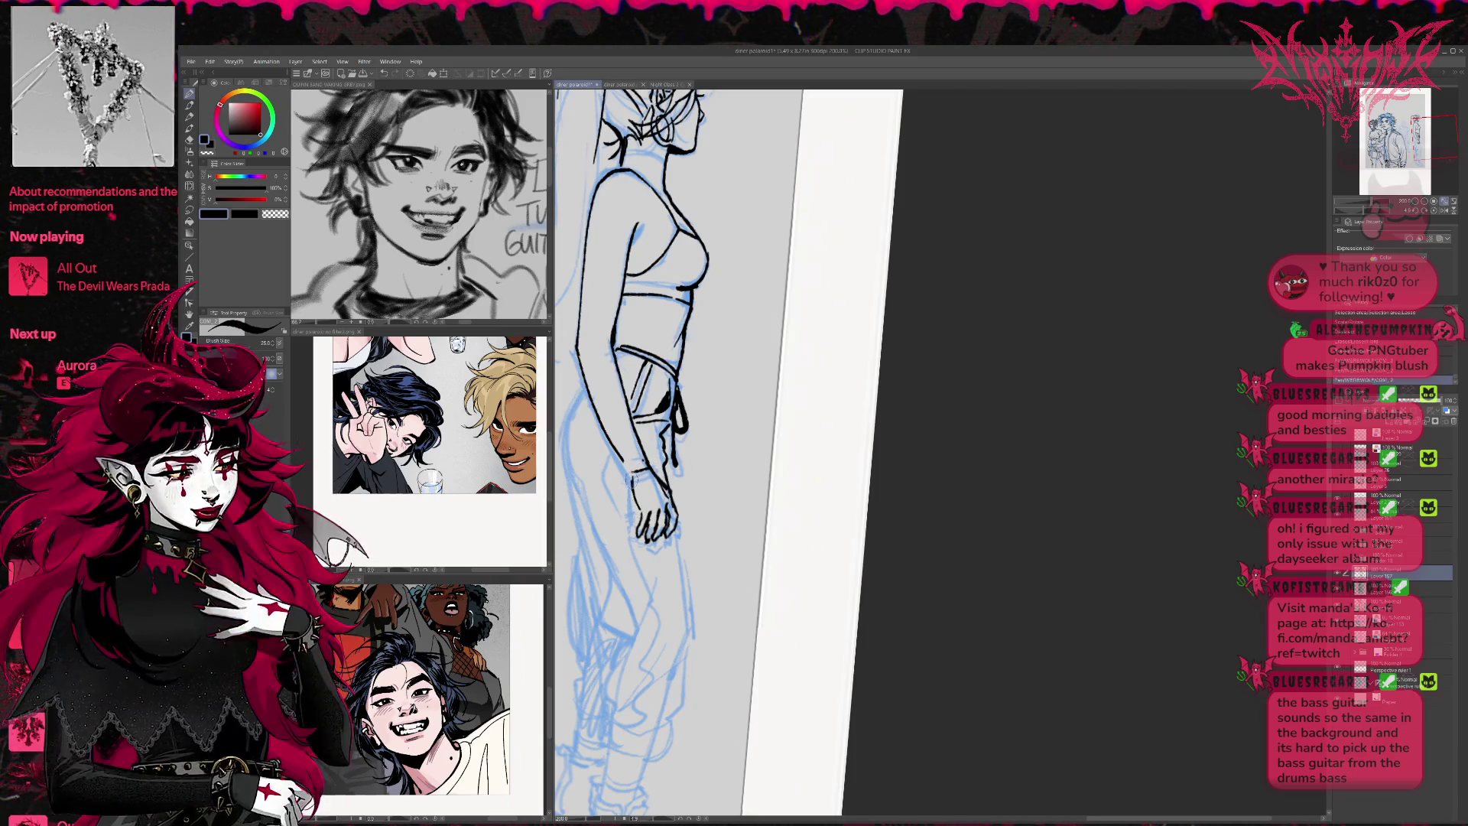
left_click(1433, 210)
left_click(1433, 210)
left_click(1433, 210)
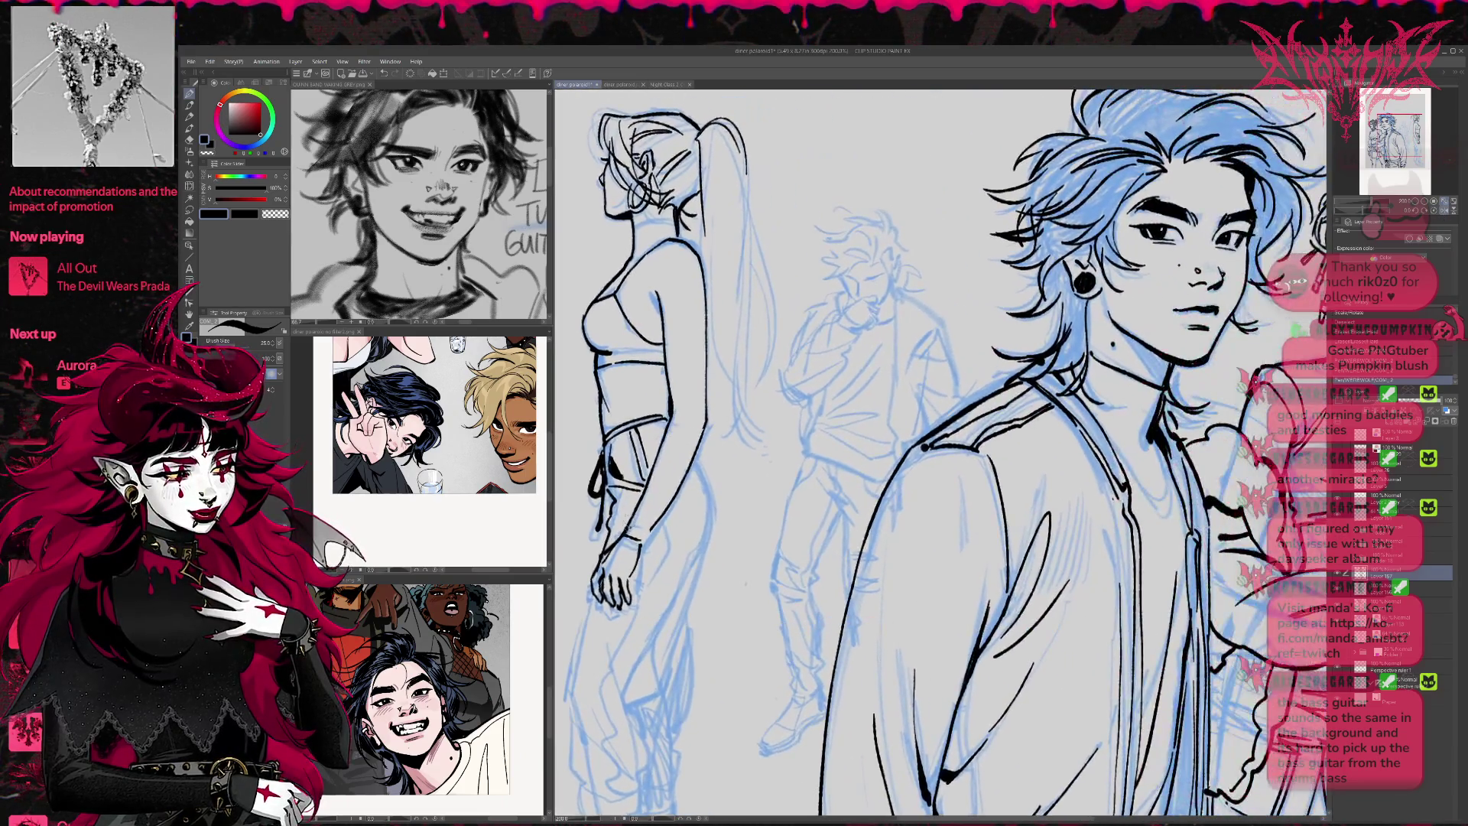
Erase a stray line at the hip, tilt the view, and hide the blue sketch layer
key("e")
left_click_drag(635, 543, 644, 533)
key("p")
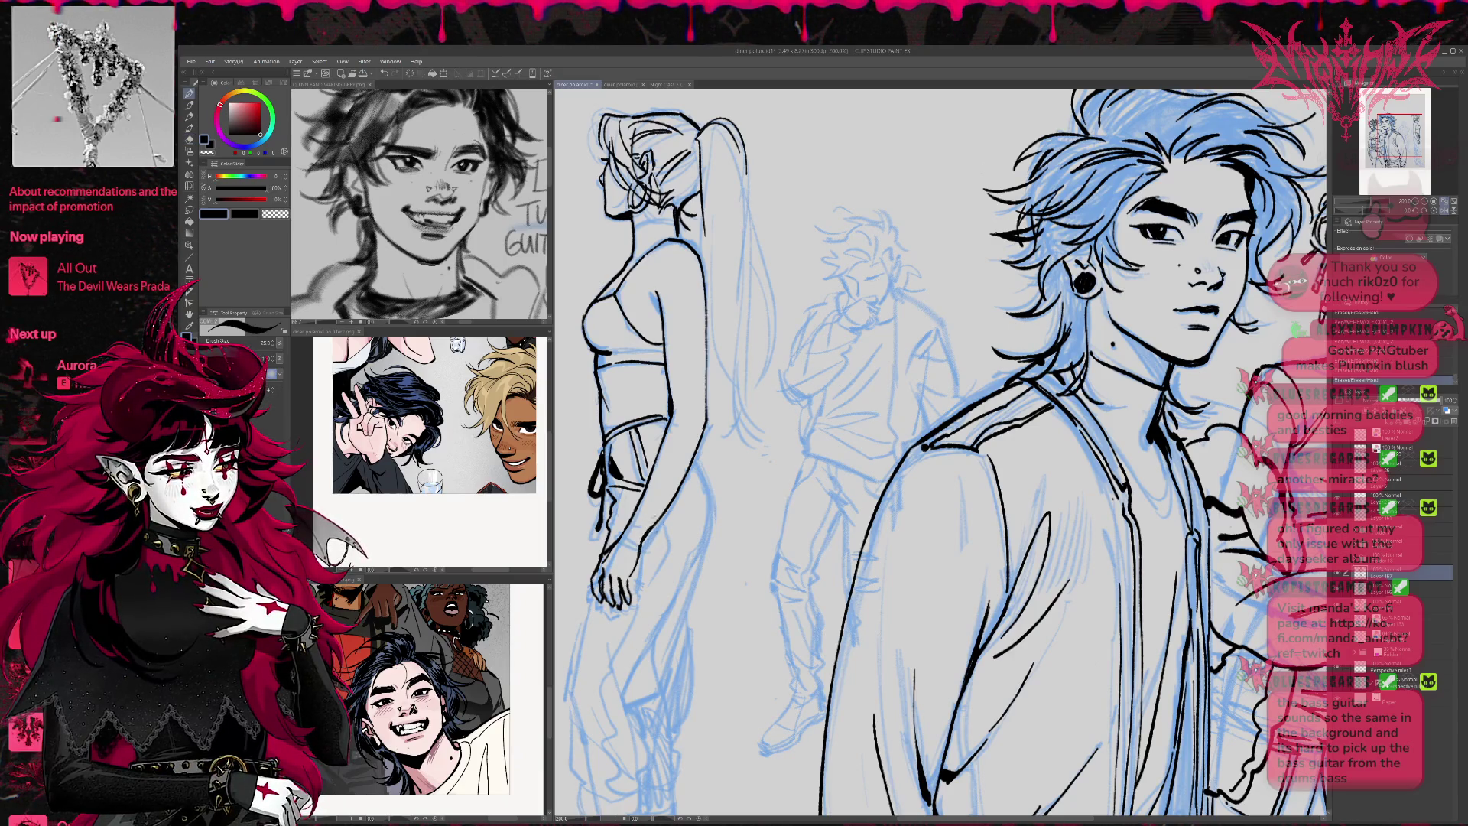
key("minus")
mouse_move(658, 526)
left_mouse_down()
mouse_move(672, 480)
mouse_move(743, 464)
left_mouse_up()
key("ctrl+h")
key("r")
Erase small marks and redraw short lines at the left figure's hand
key("e")
mouse_move(609, 550)
left_mouse_down()
mouse_move(621, 541)
mouse_move(593, 593)
left_mouse_up()
key("p")
key("ctrl+z")
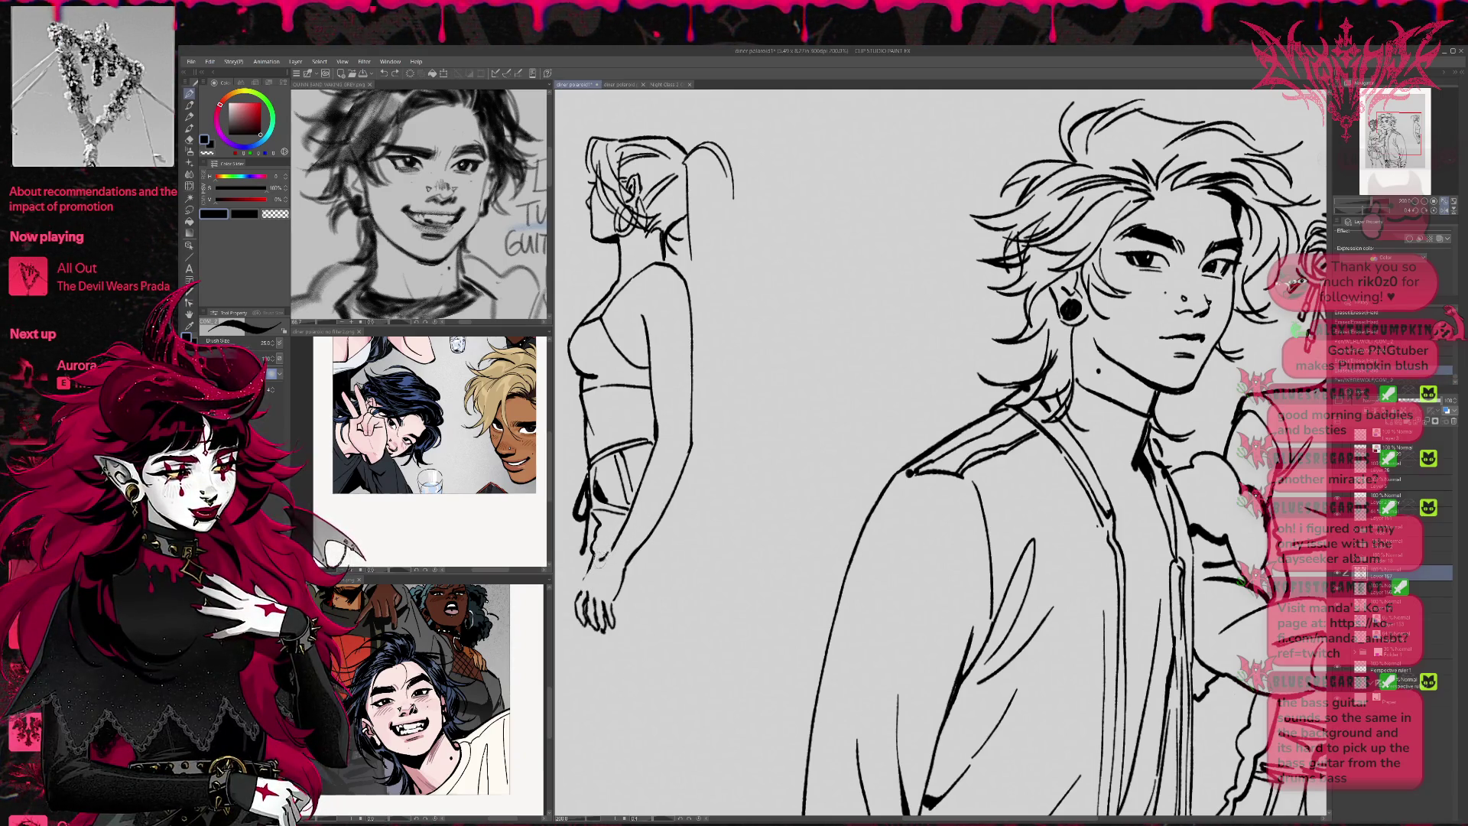
left_click_drag(583, 561, 586, 597)
key("e")
key("p")
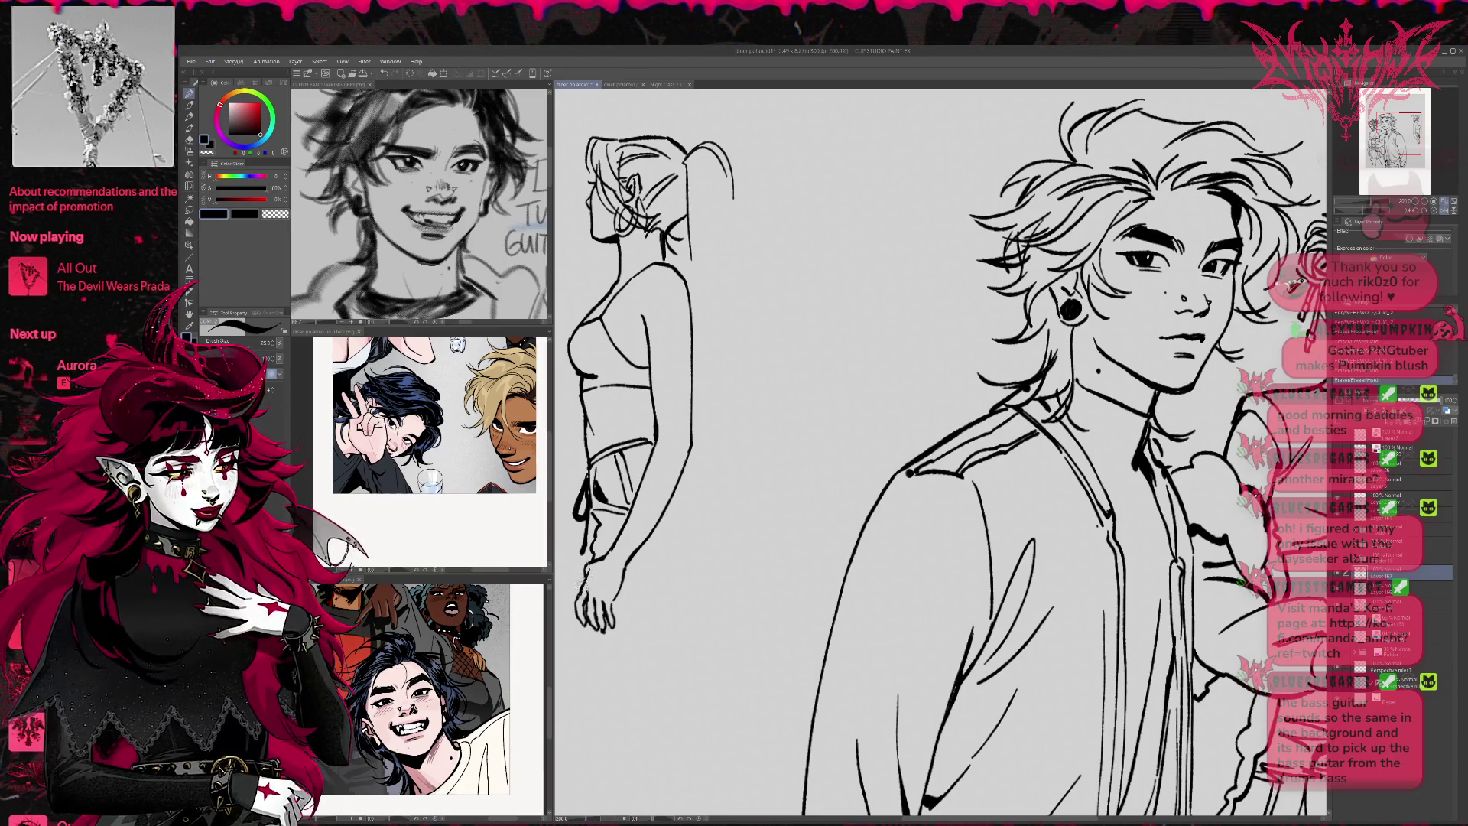
key("e")
left_click_drag(618, 546, 618, 549)
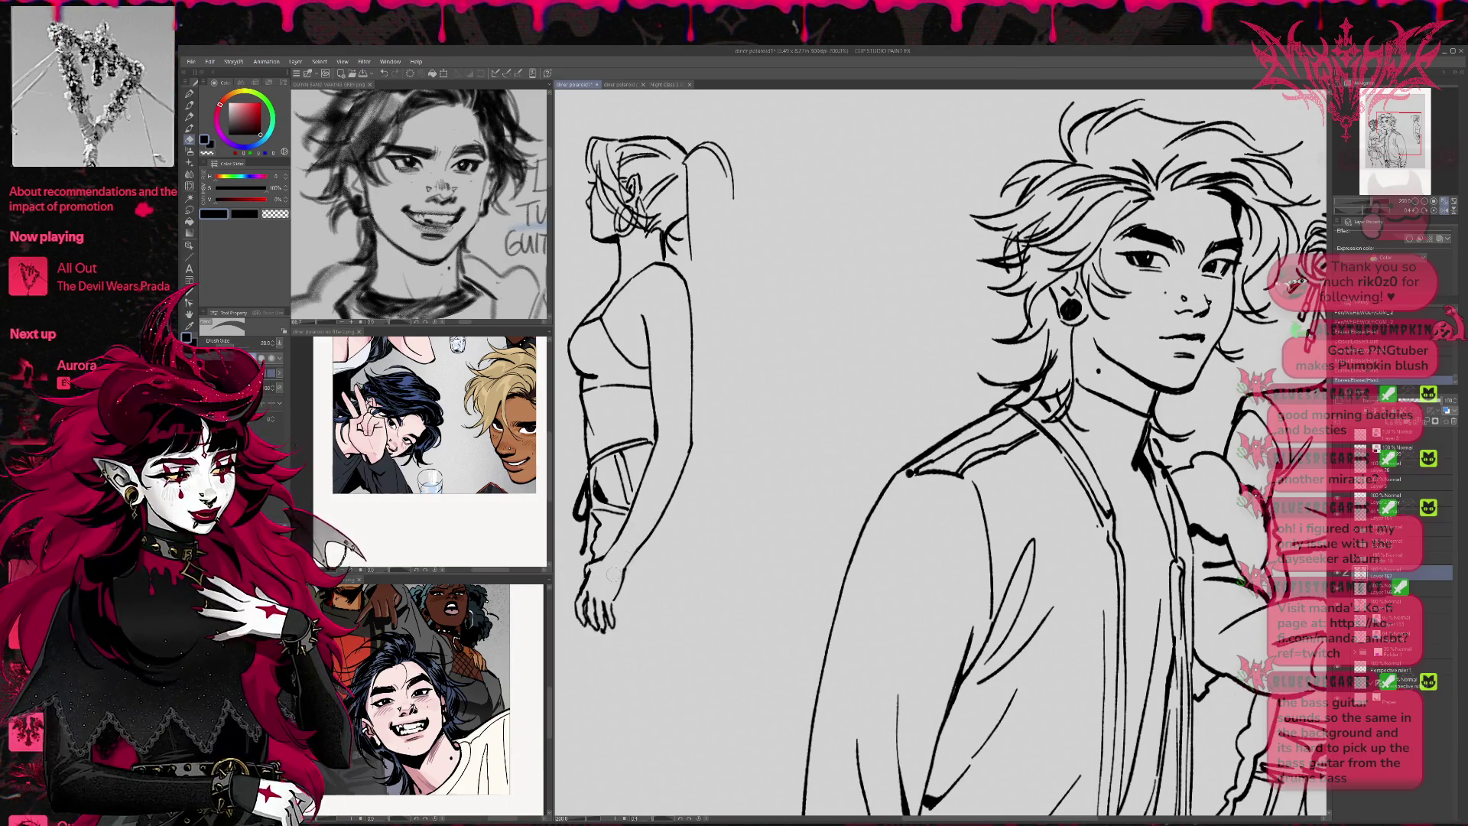
key("p")
left_click_drag(621, 566, 630, 581)
Trim the remaining hand lines, then rotate the view clockwise
key("e")
key("p")
key("e")
key("p")
key("e")
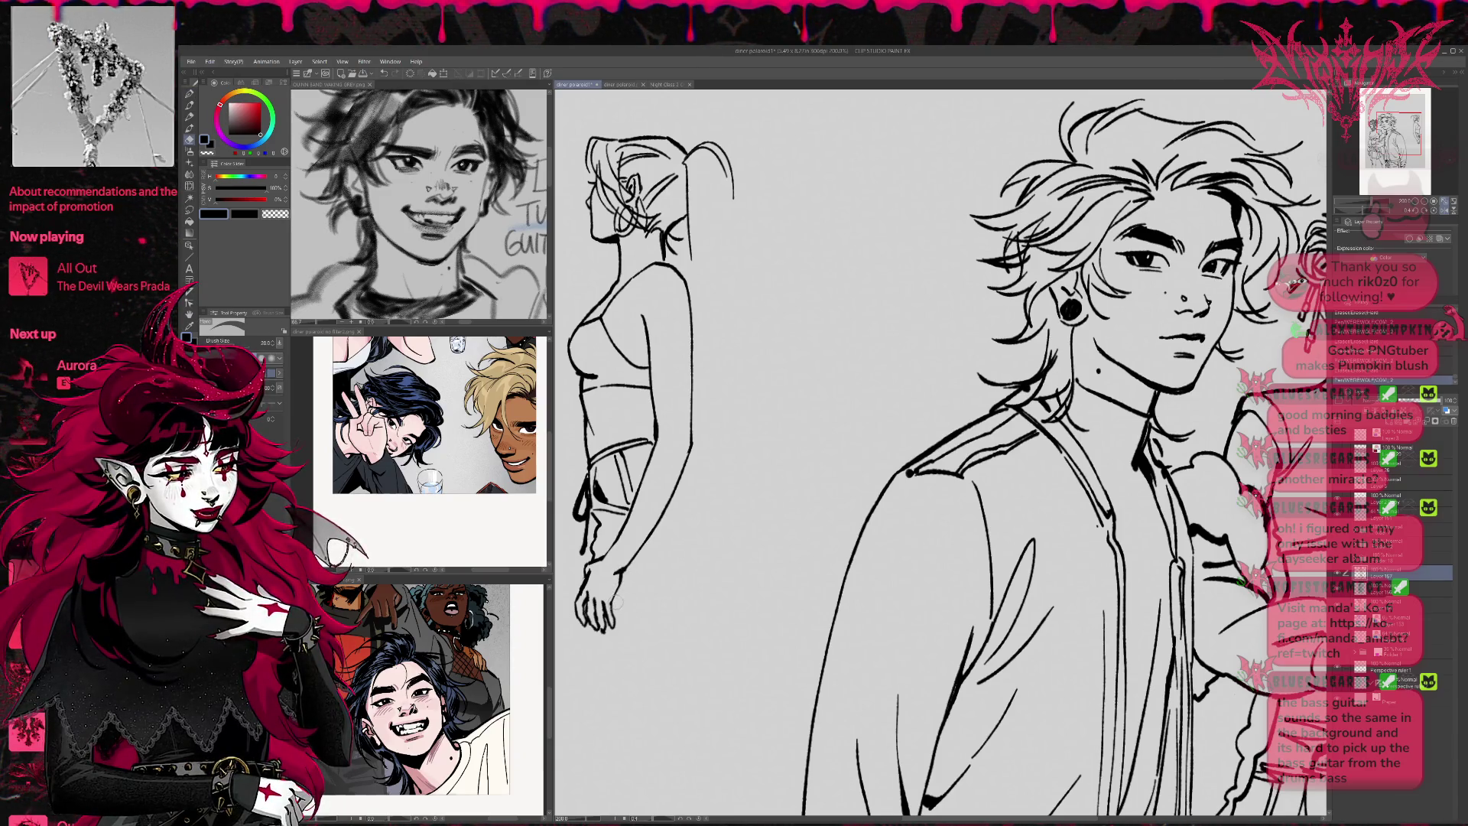
key("p")
key("e")
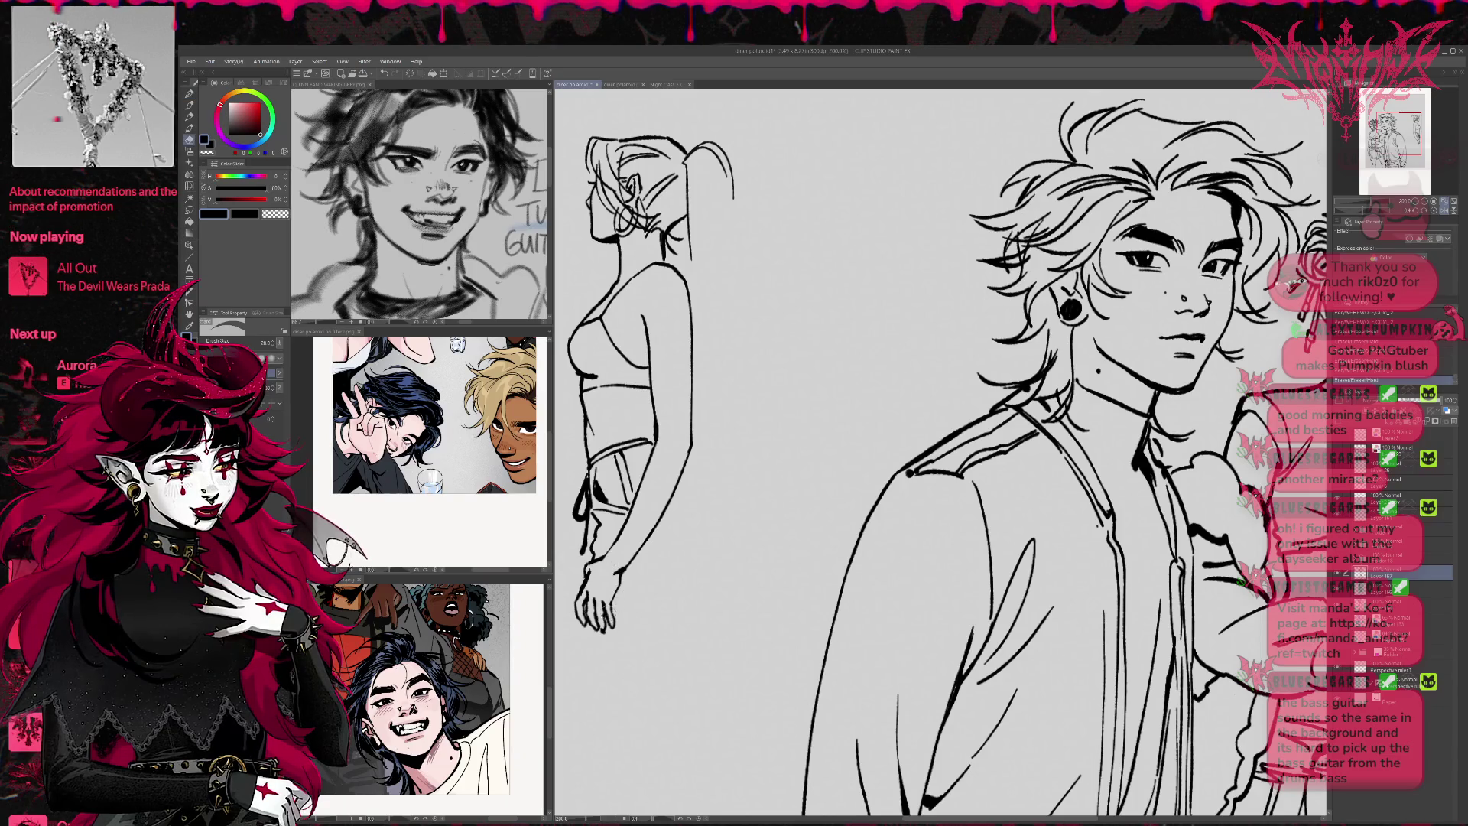
left_click_drag(593, 592, 592, 619)
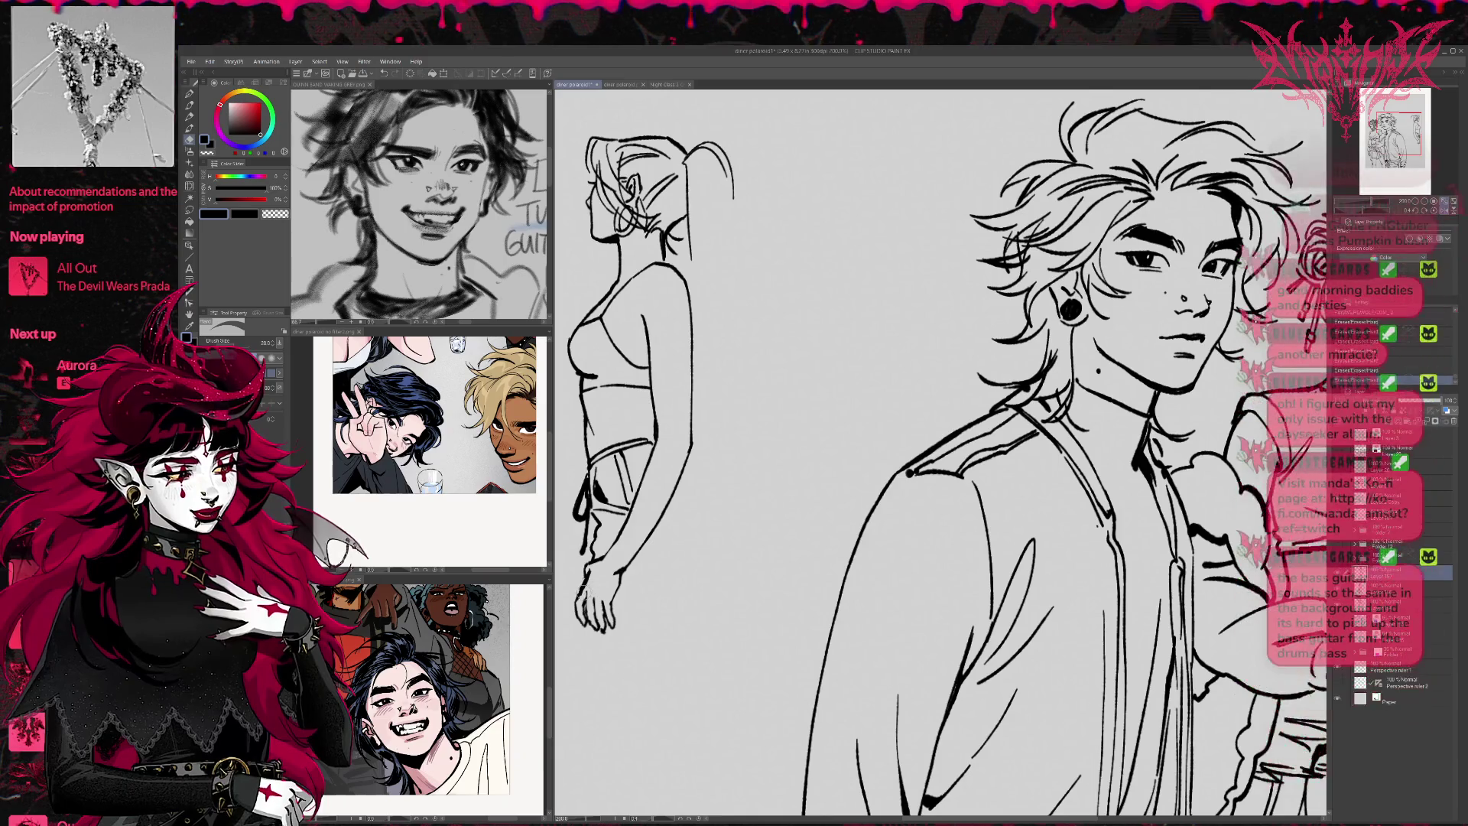
key("p")
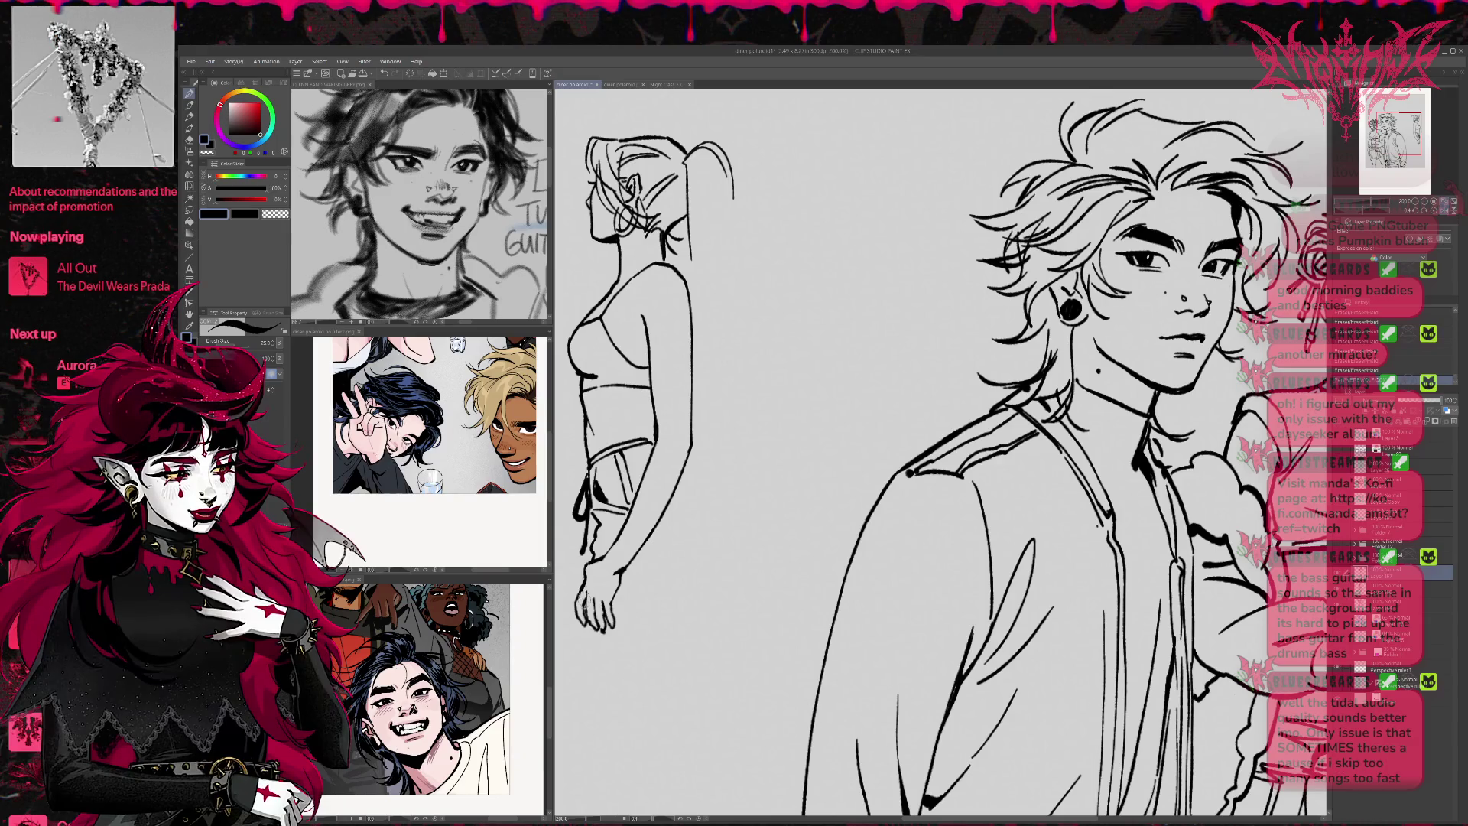
key("e")
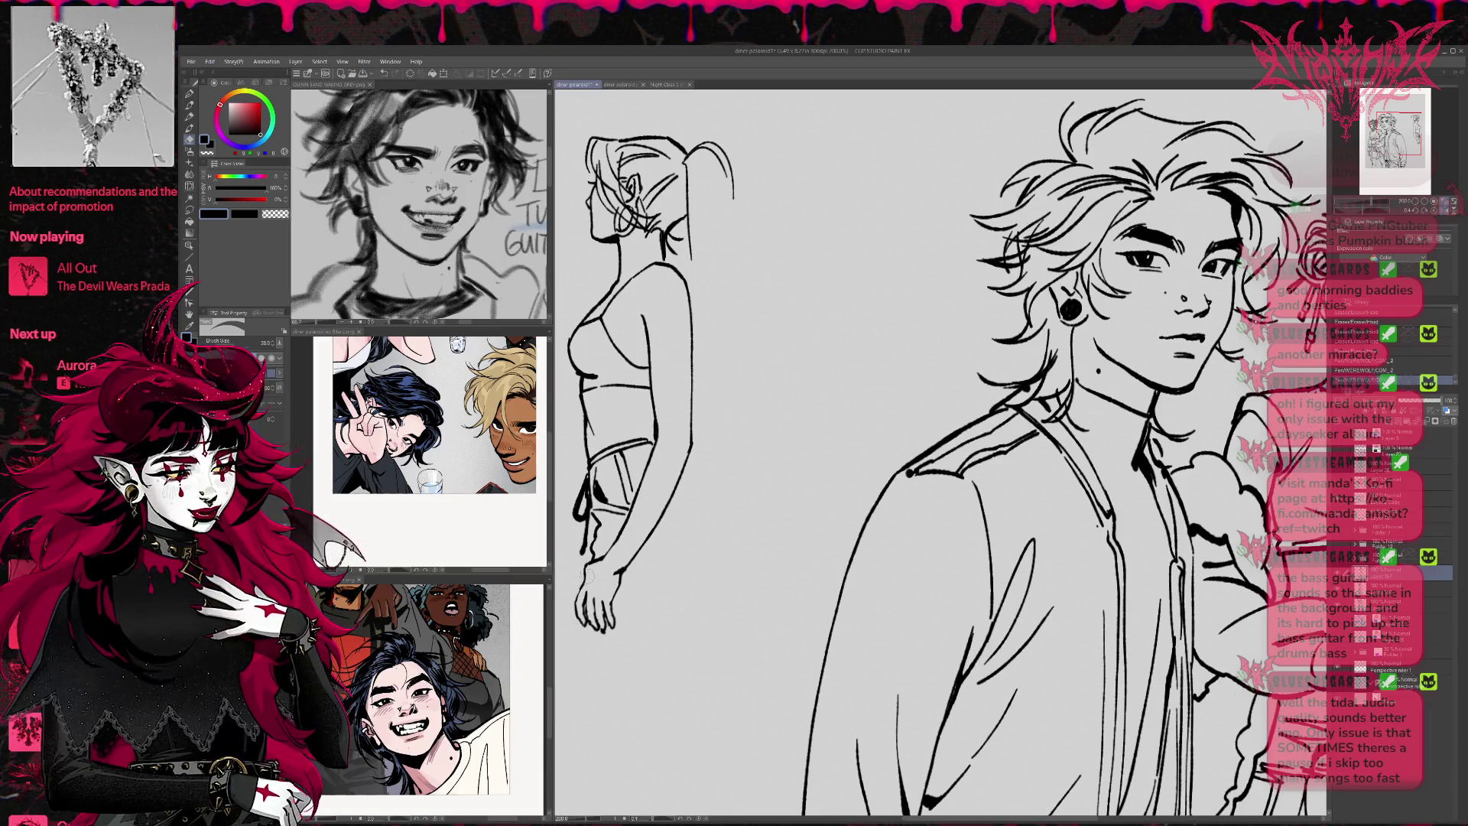
key("p")
key("e")
left_click_drag(582, 610, 591, 591)
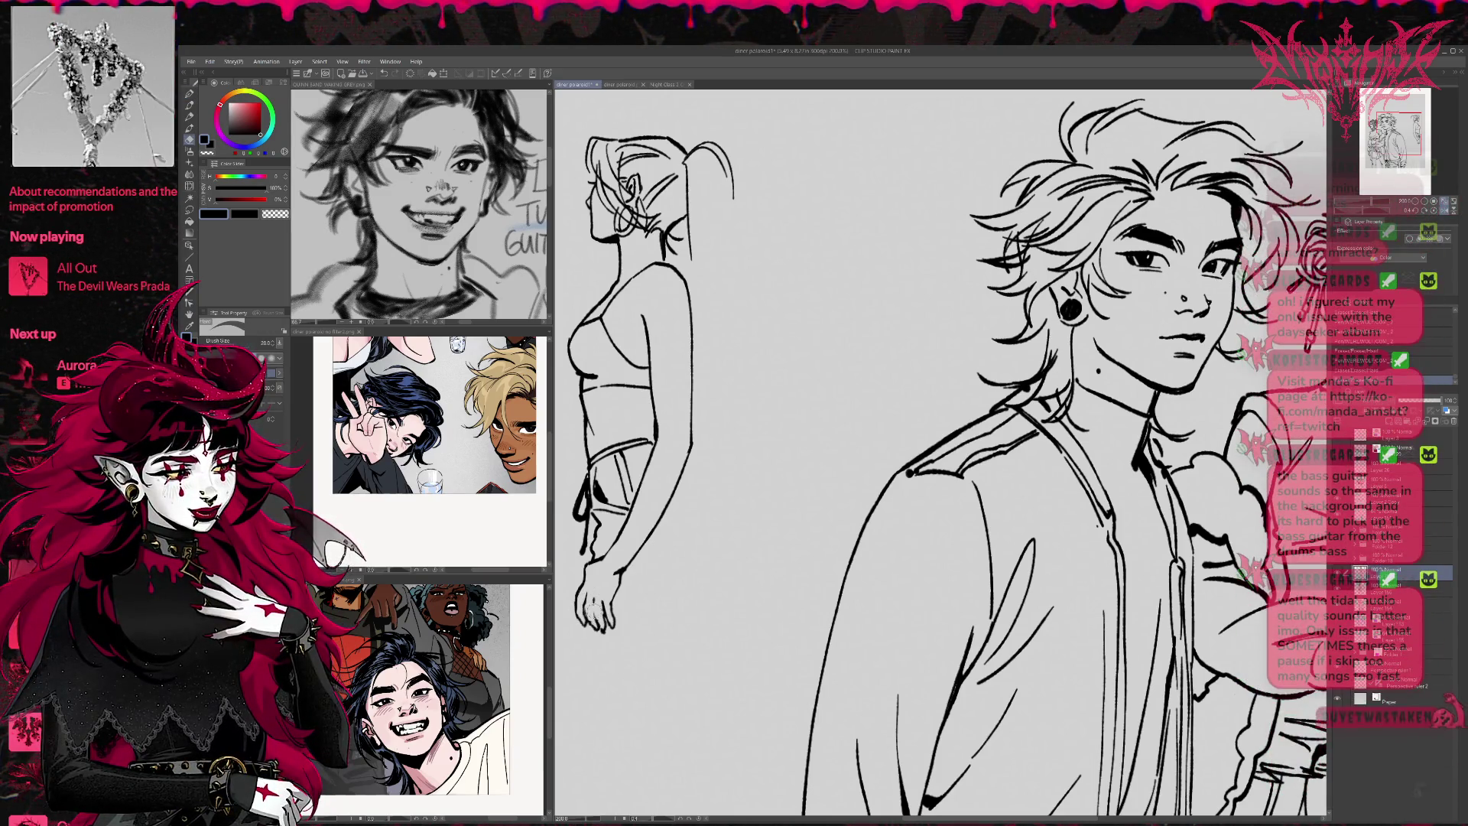
key("p")
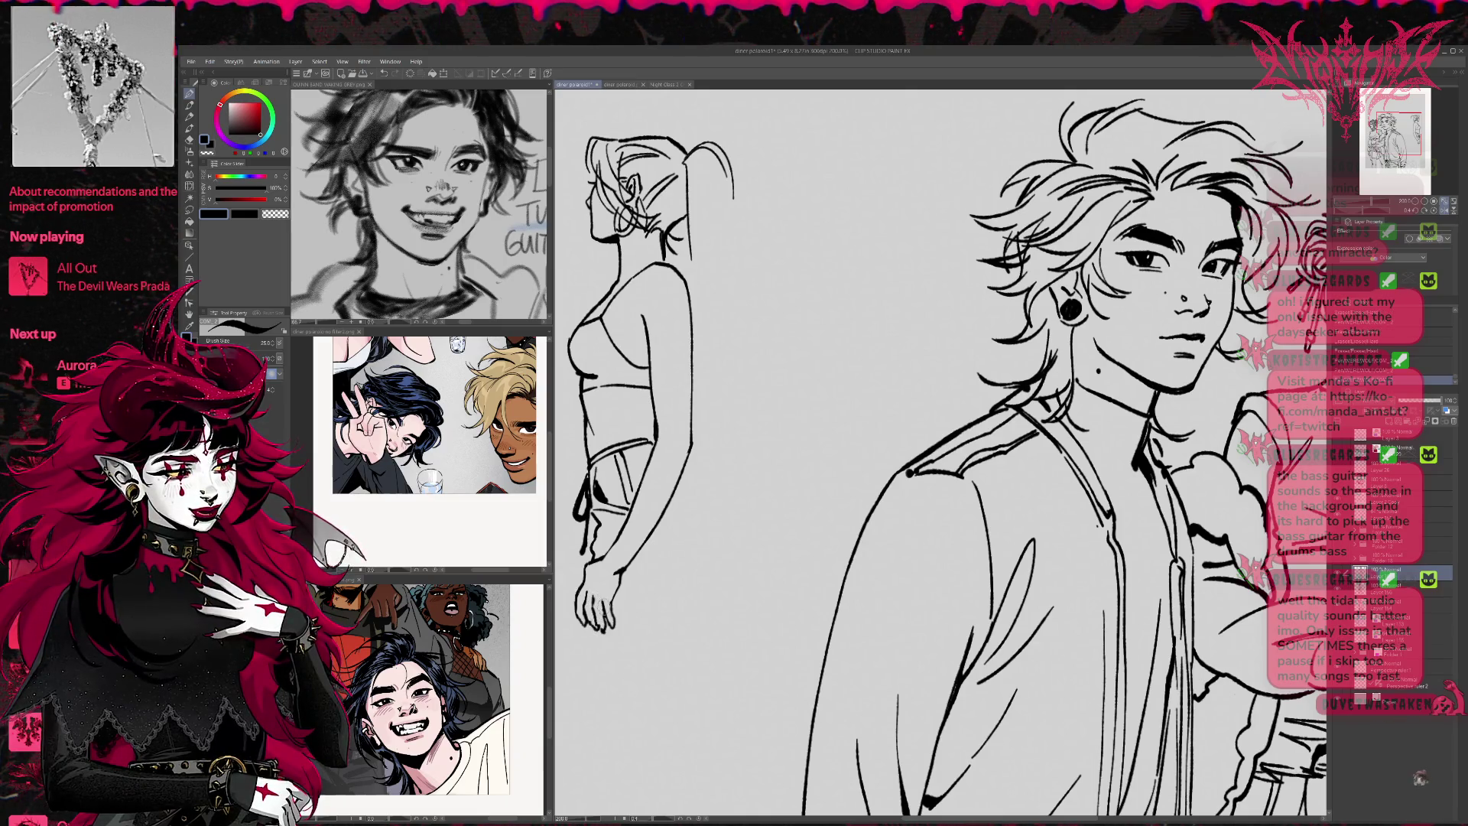
key("r")
mouse_move(819, 663)
left_mouse_down()
mouse_move(719, 554)
mouse_move(699, 408)
mouse_move(768, 279)
mouse_move(900, 208)
mouse_move(1042, 227)
left_mouse_up()
key("p")
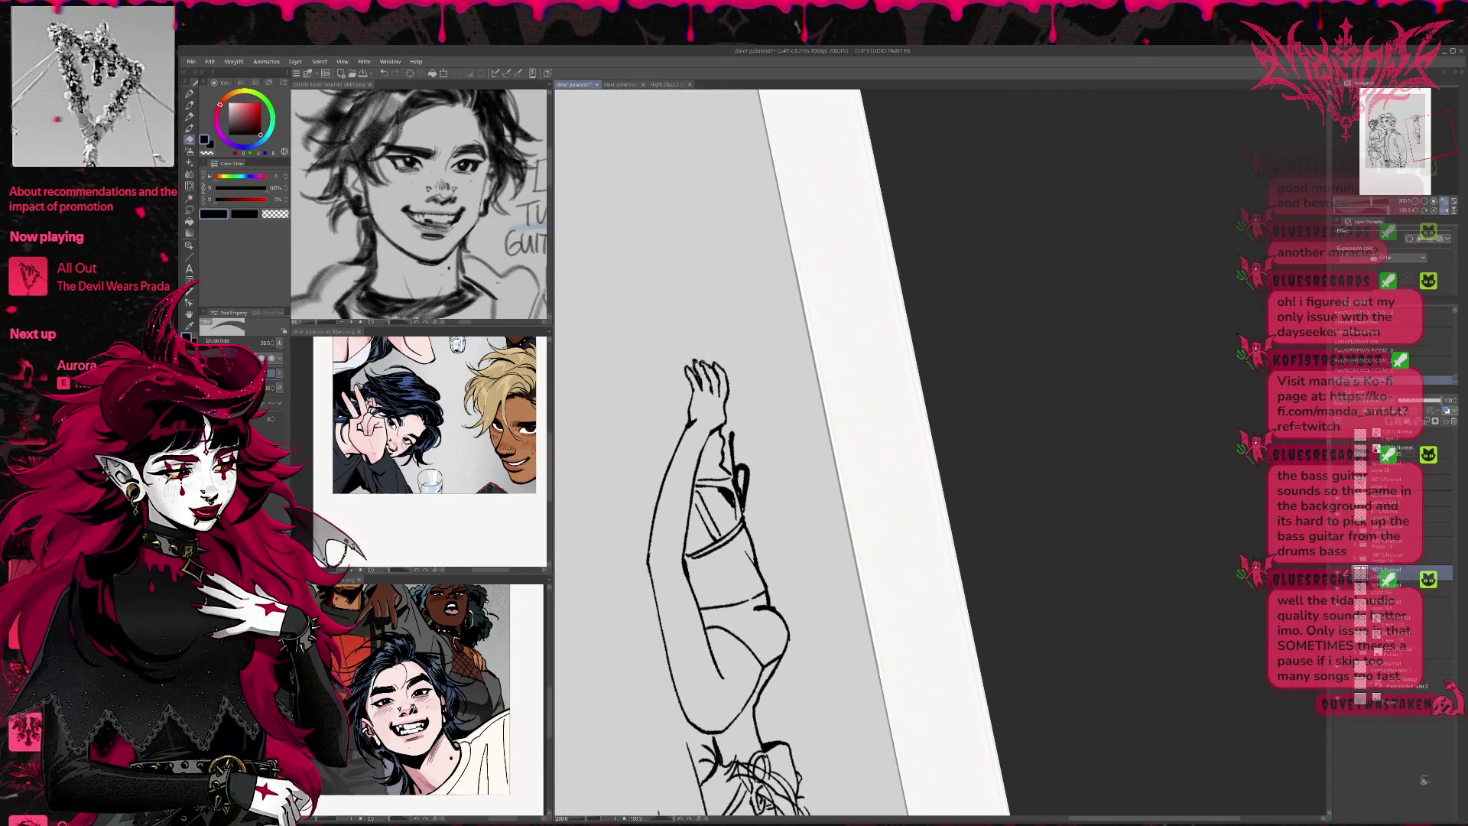
key("p")
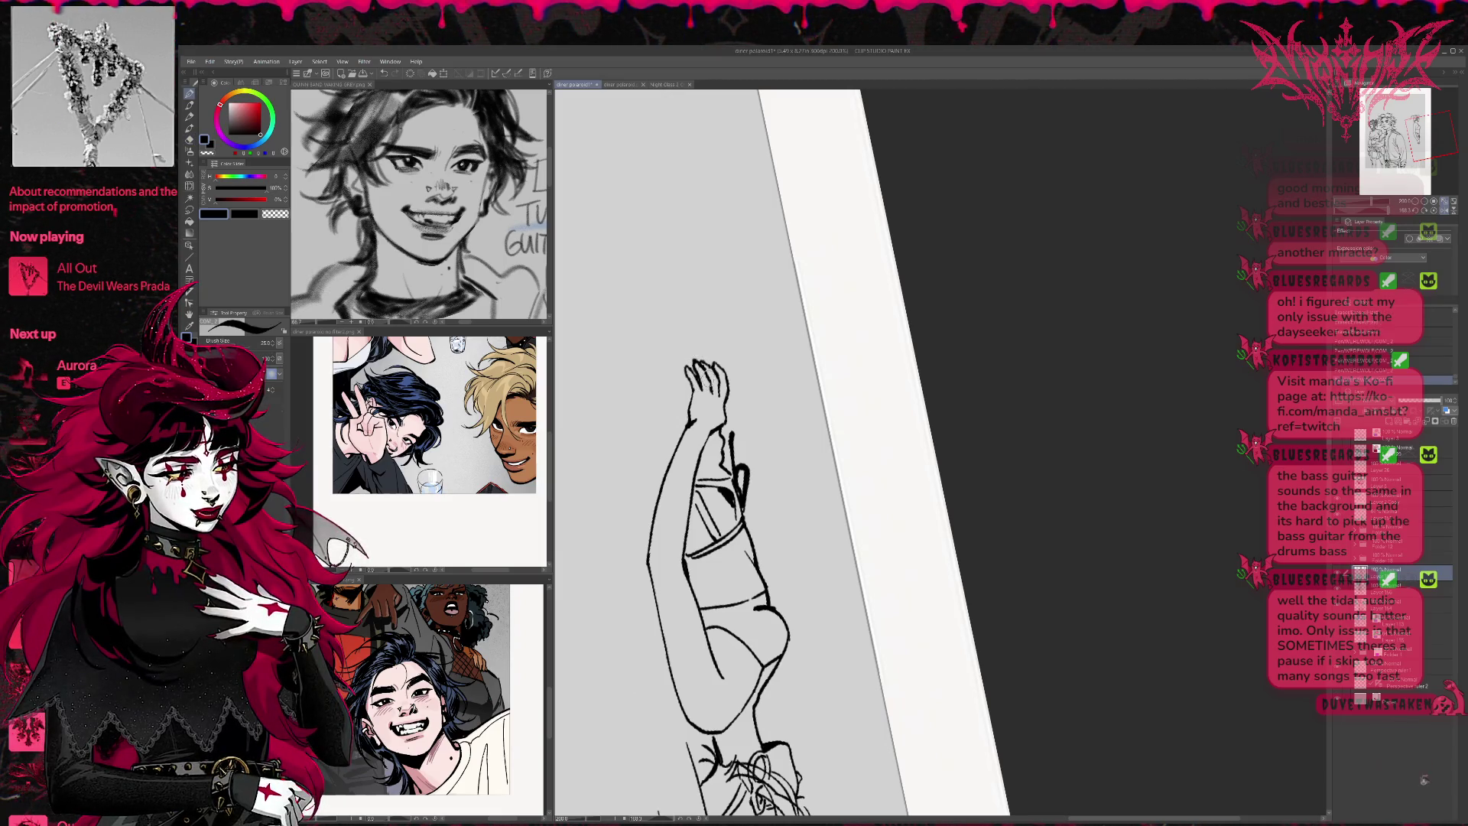
key("e")
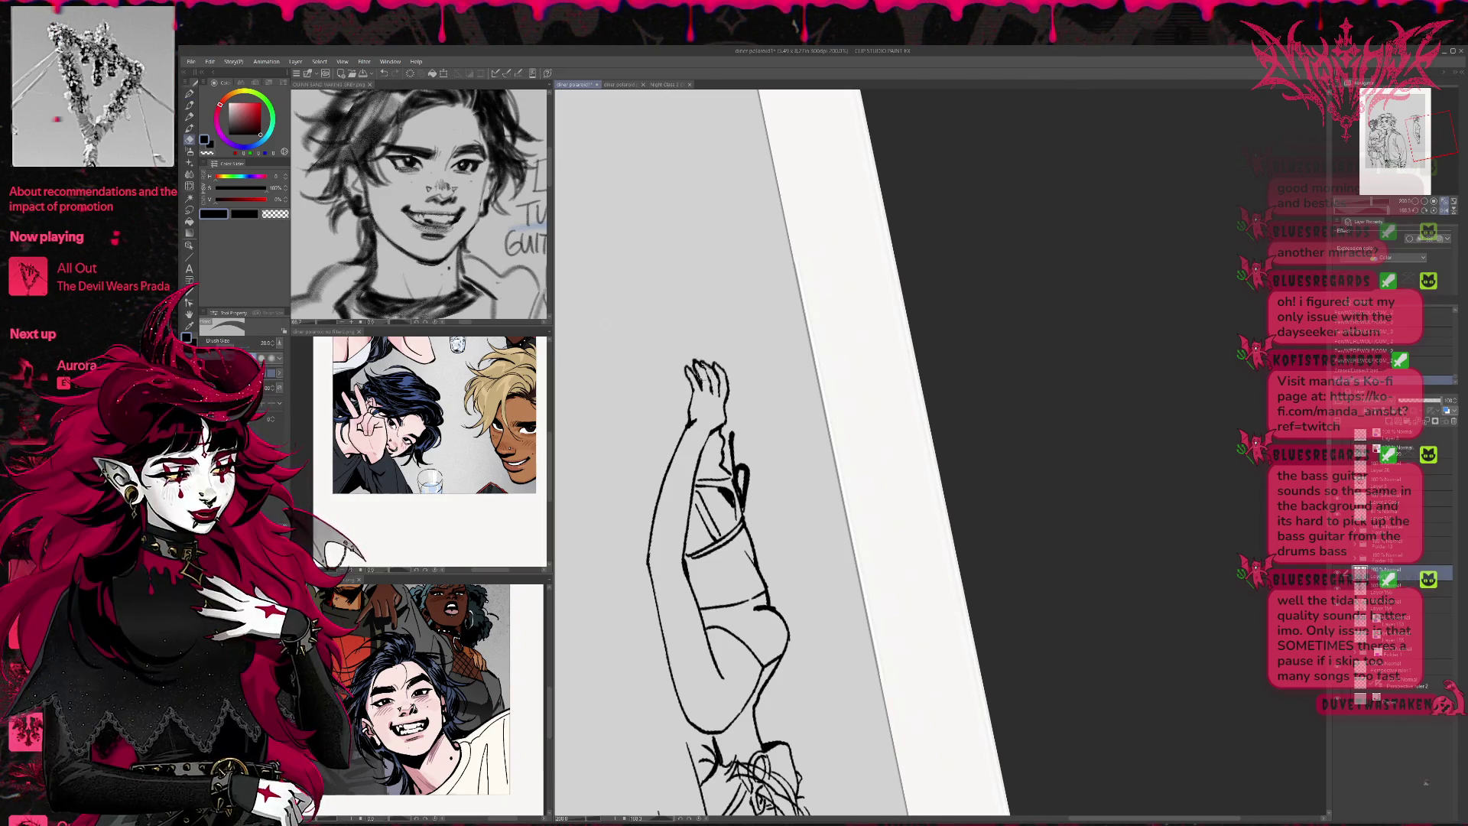
key("e")
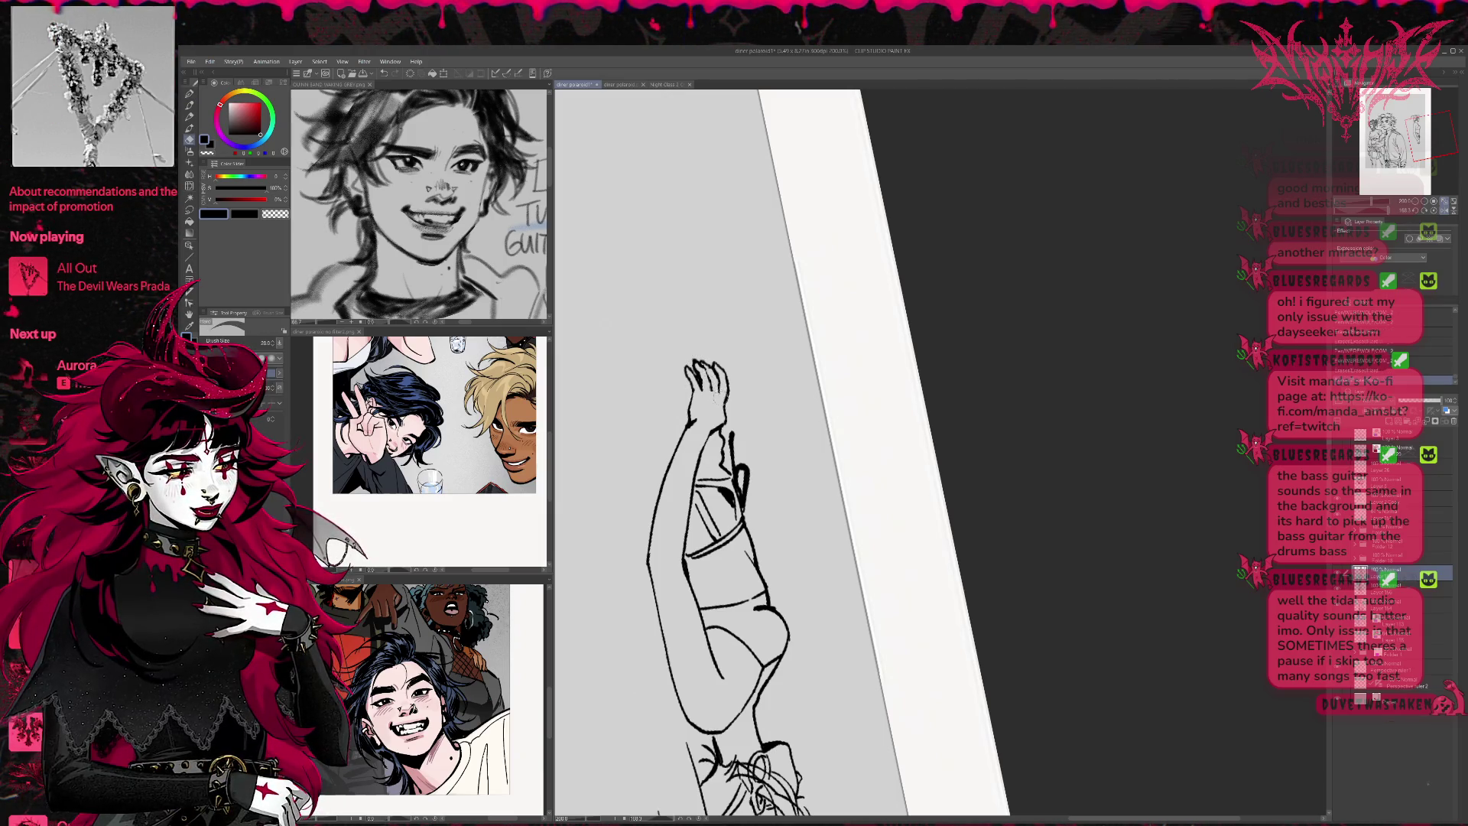
key("p")
key("e")
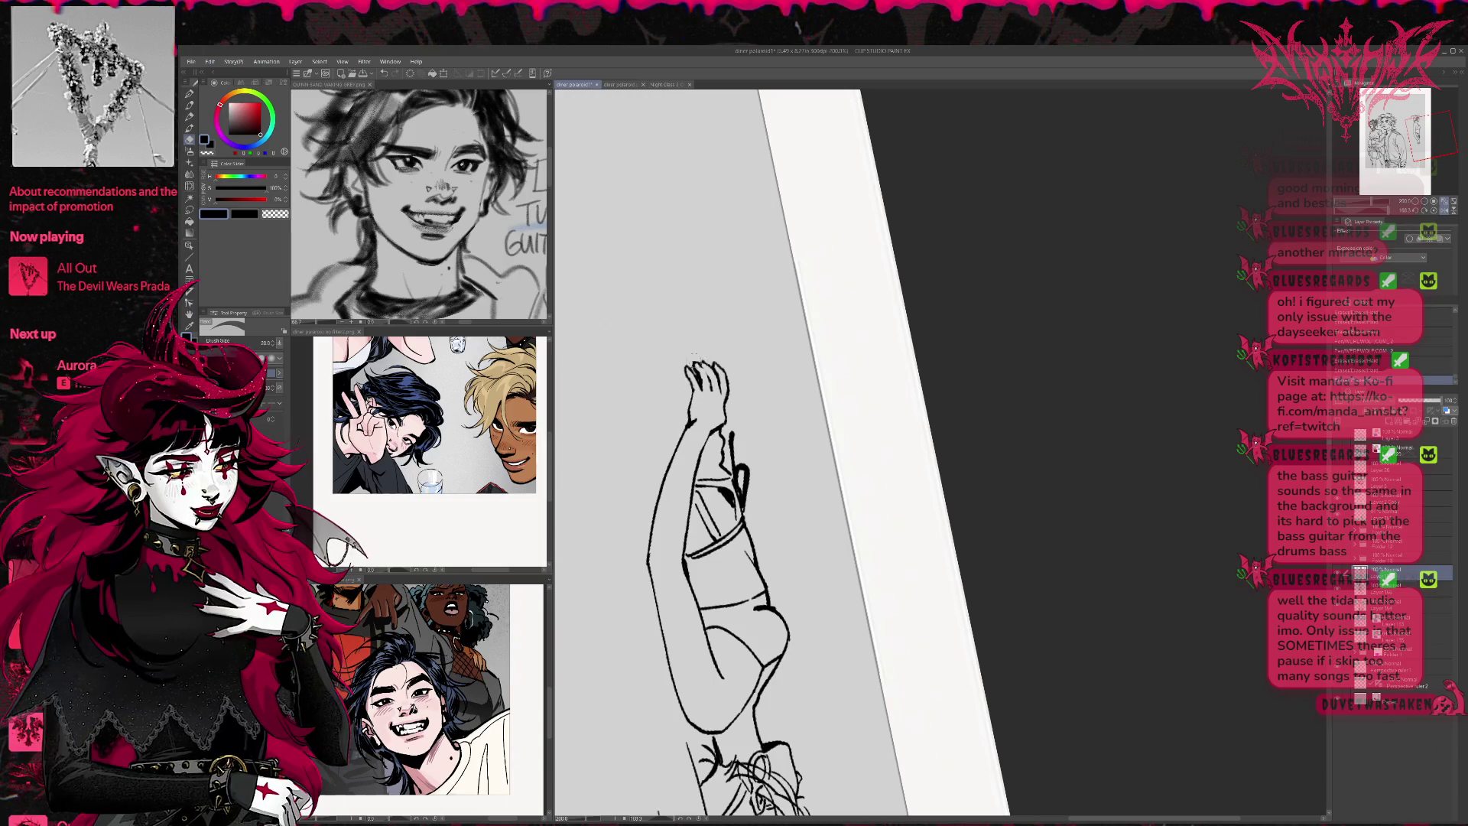
mouse_move(738, 315)
left_mouse_down()
mouse_move(1049, 396)
mouse_move(784, 348)
mouse_move(800, 338)
mouse_move(778, 291)
mouse_move(813, 424)
left_mouse_up()
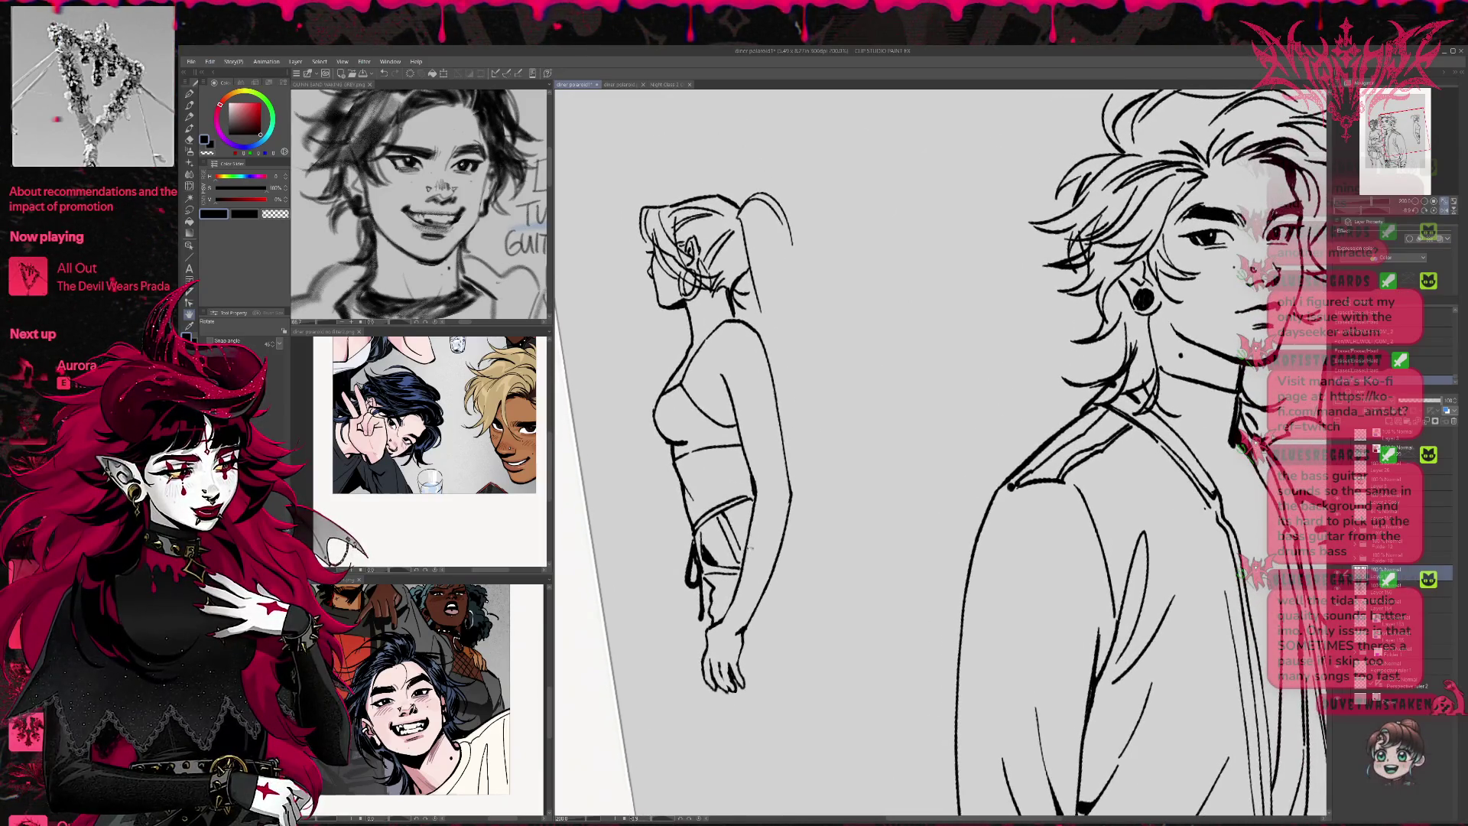
Rotate the view back to near upright and centre the left figure
key("p")
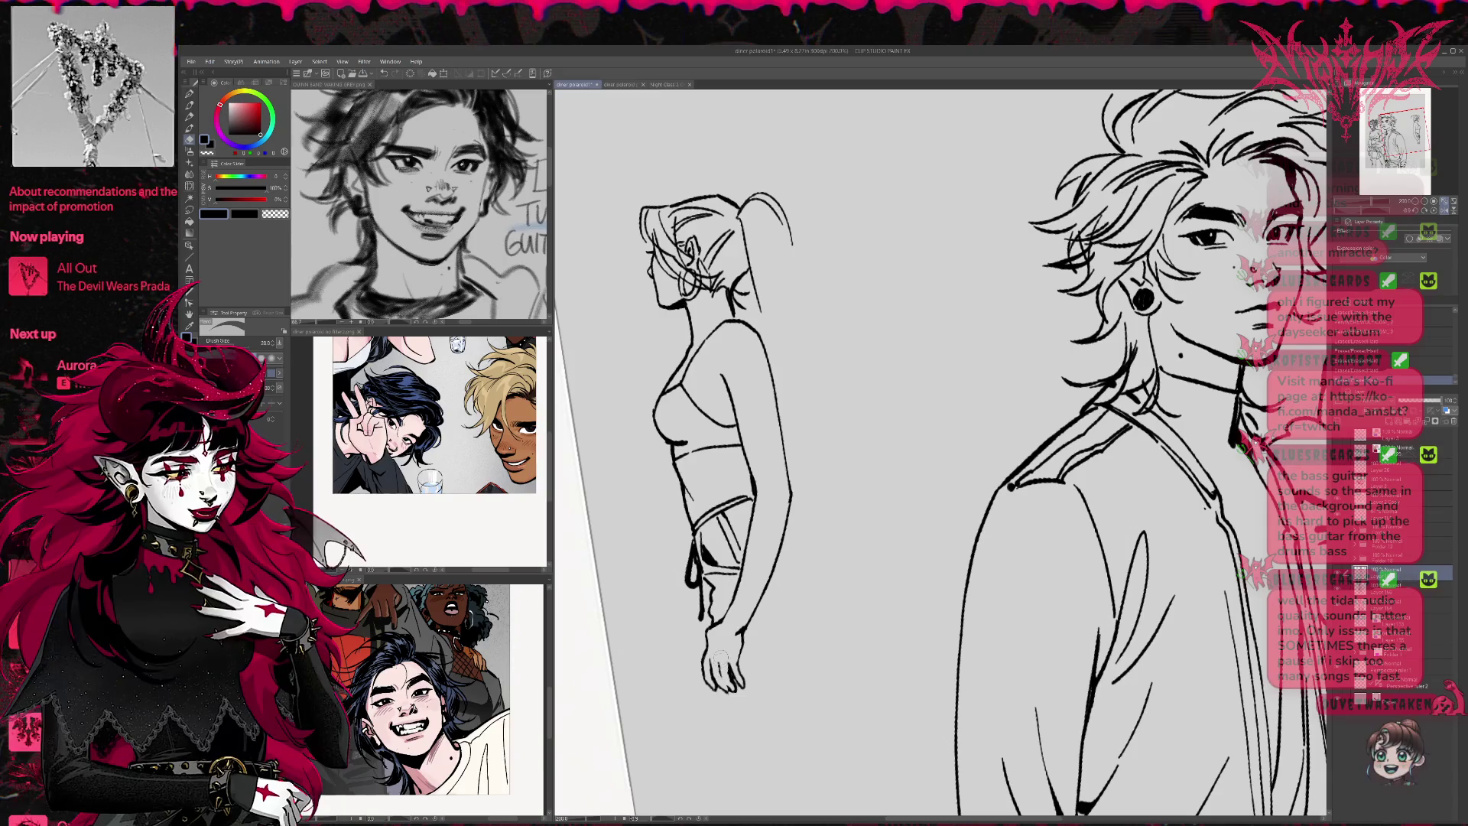
key("p")
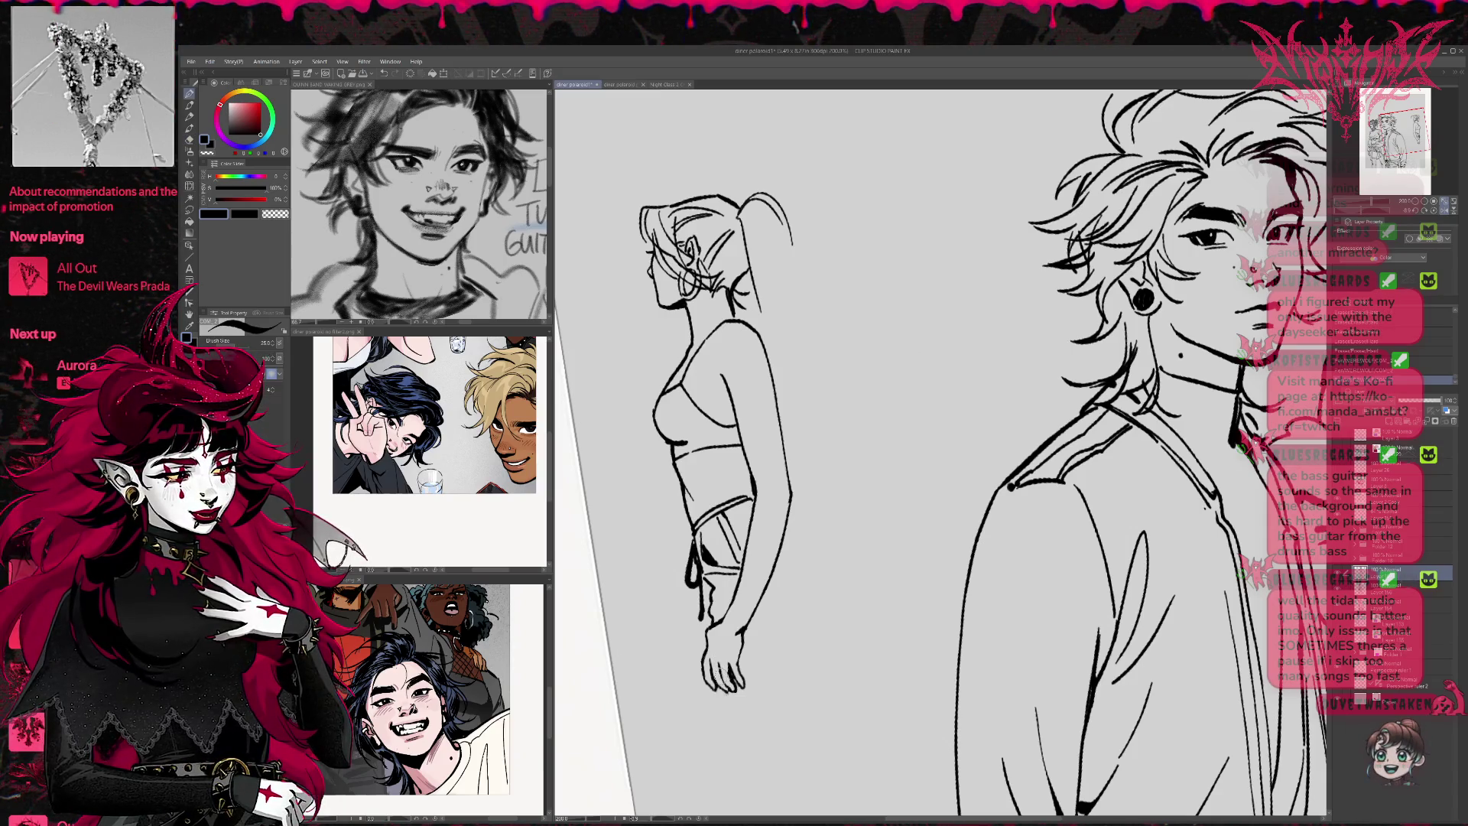
left_click_drag(941, 452, 979, 413)
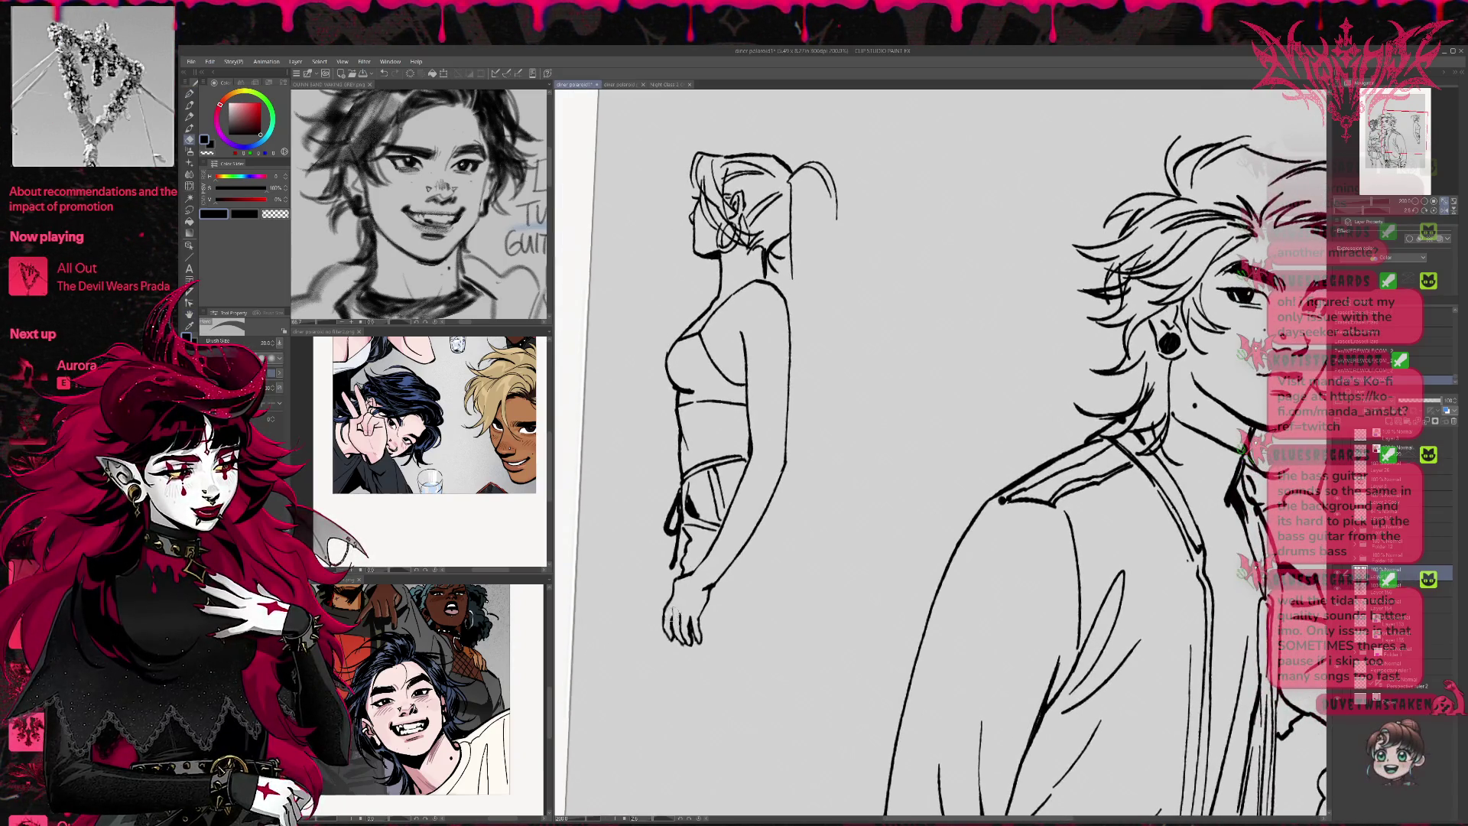
key("p")
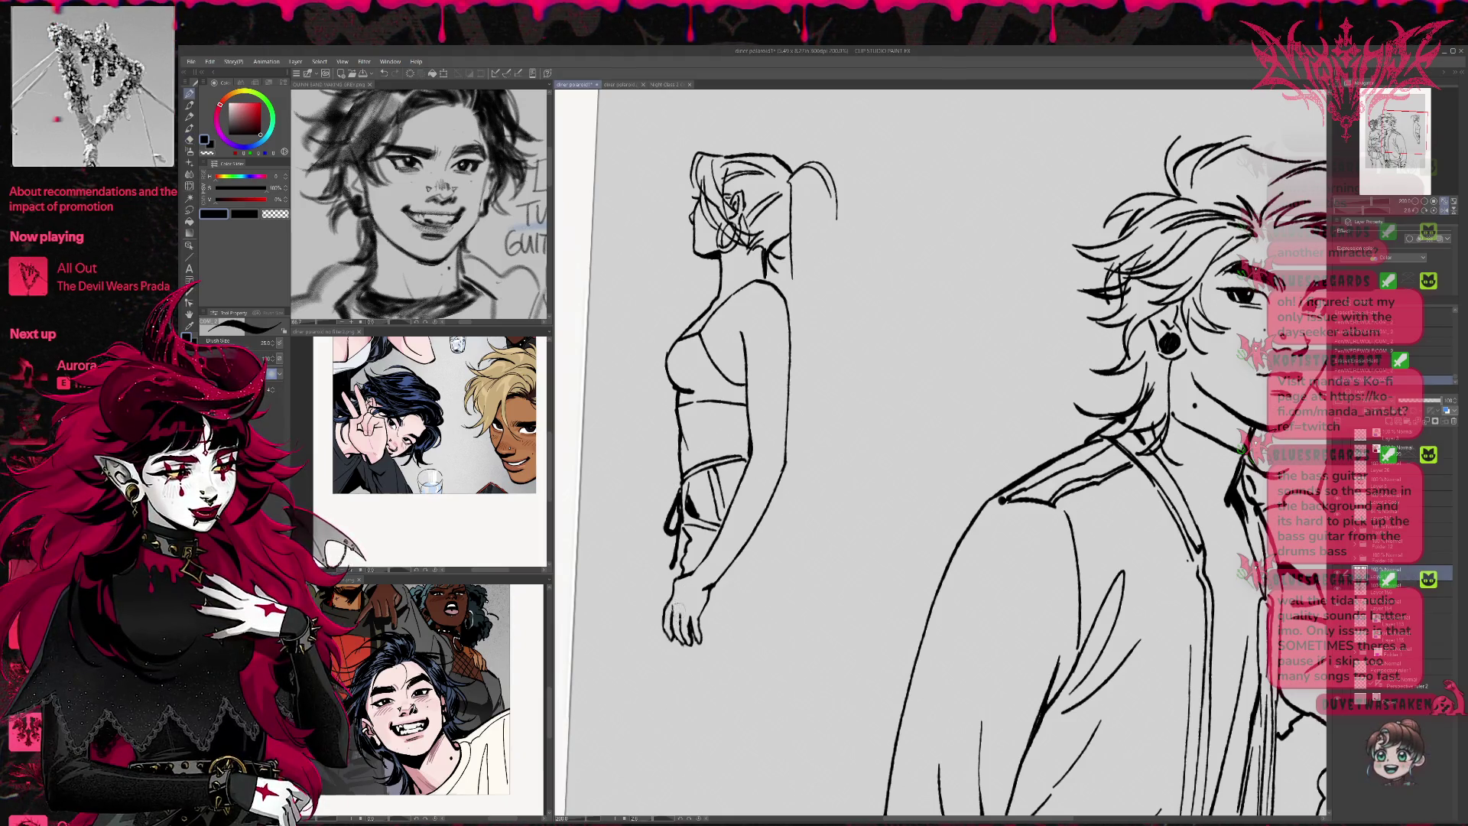
key("e")
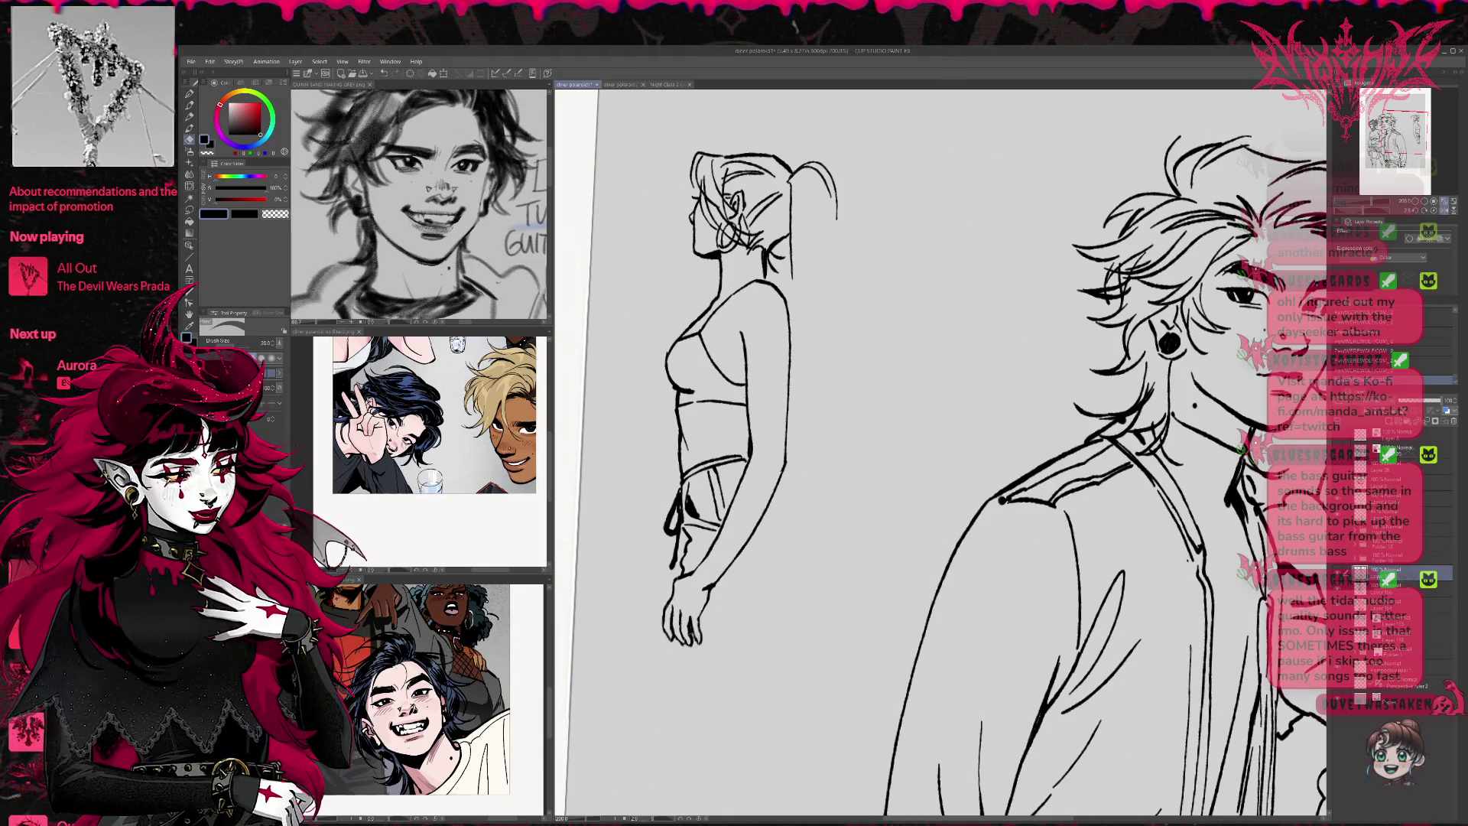
mouse_move(842, 536)
left_mouse_down()
mouse_move(888, 542)
mouse_move(763, 606)
left_mouse_up()
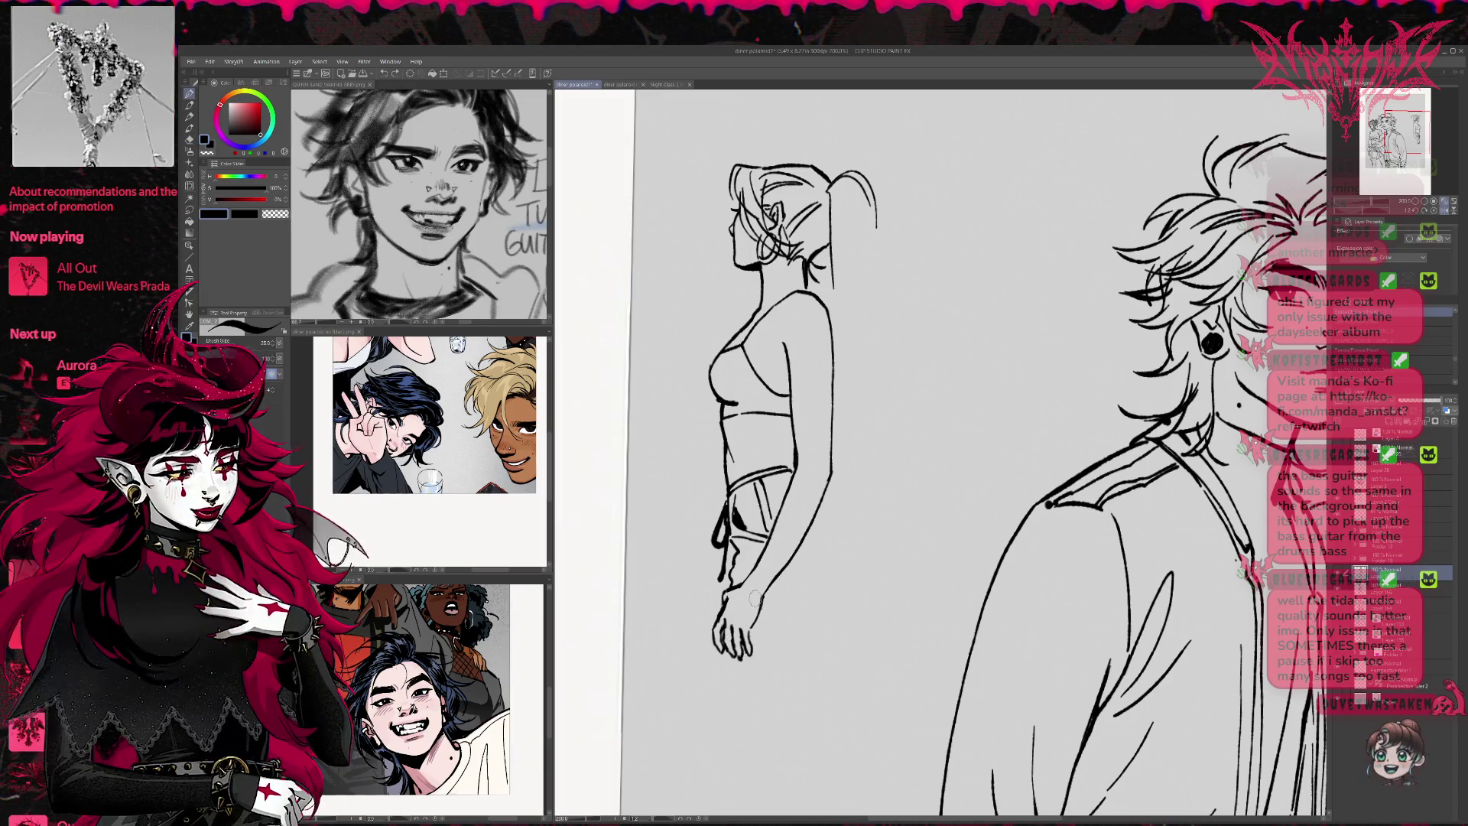
key("p")
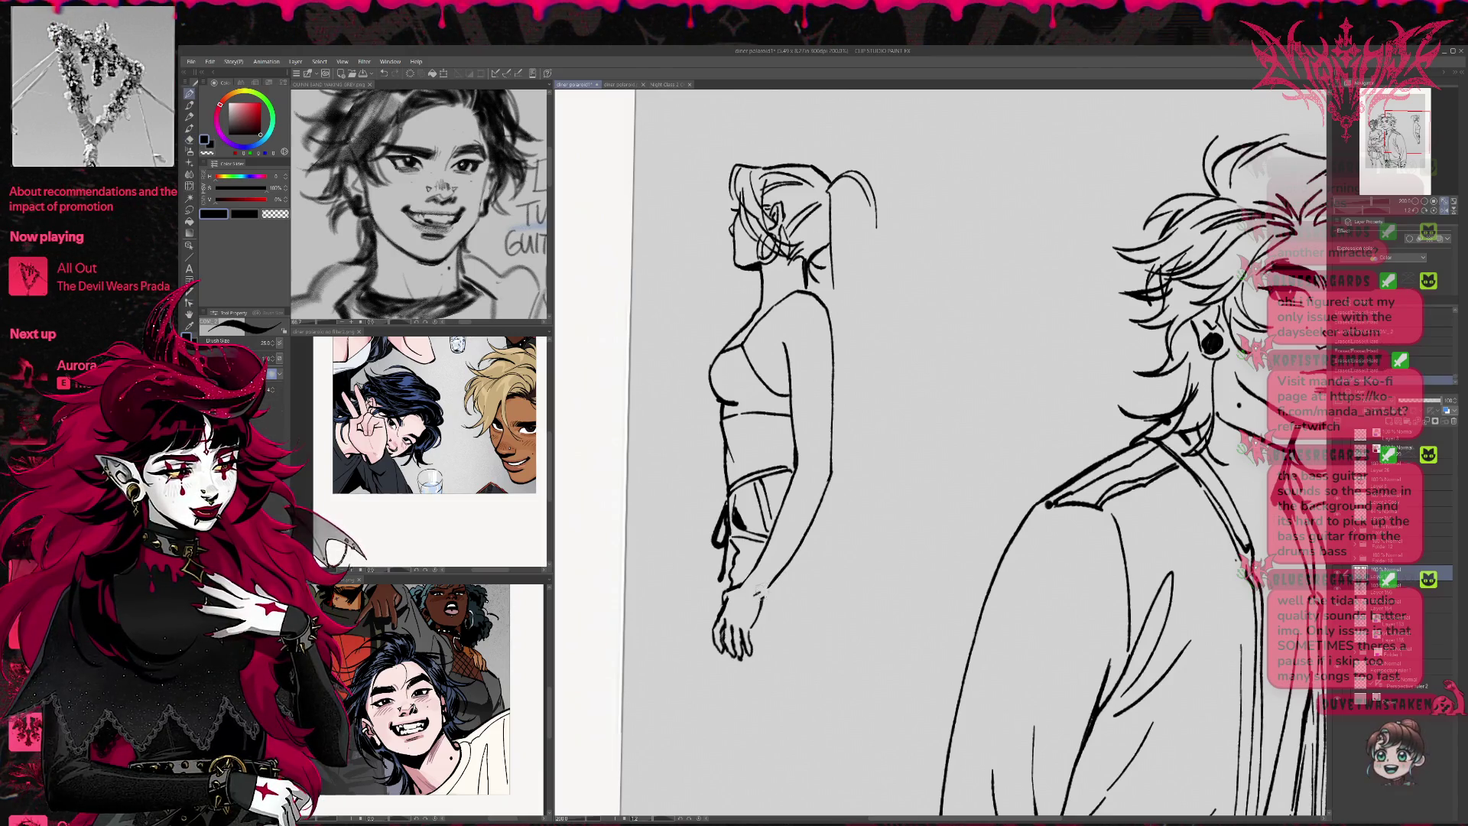
key("e")
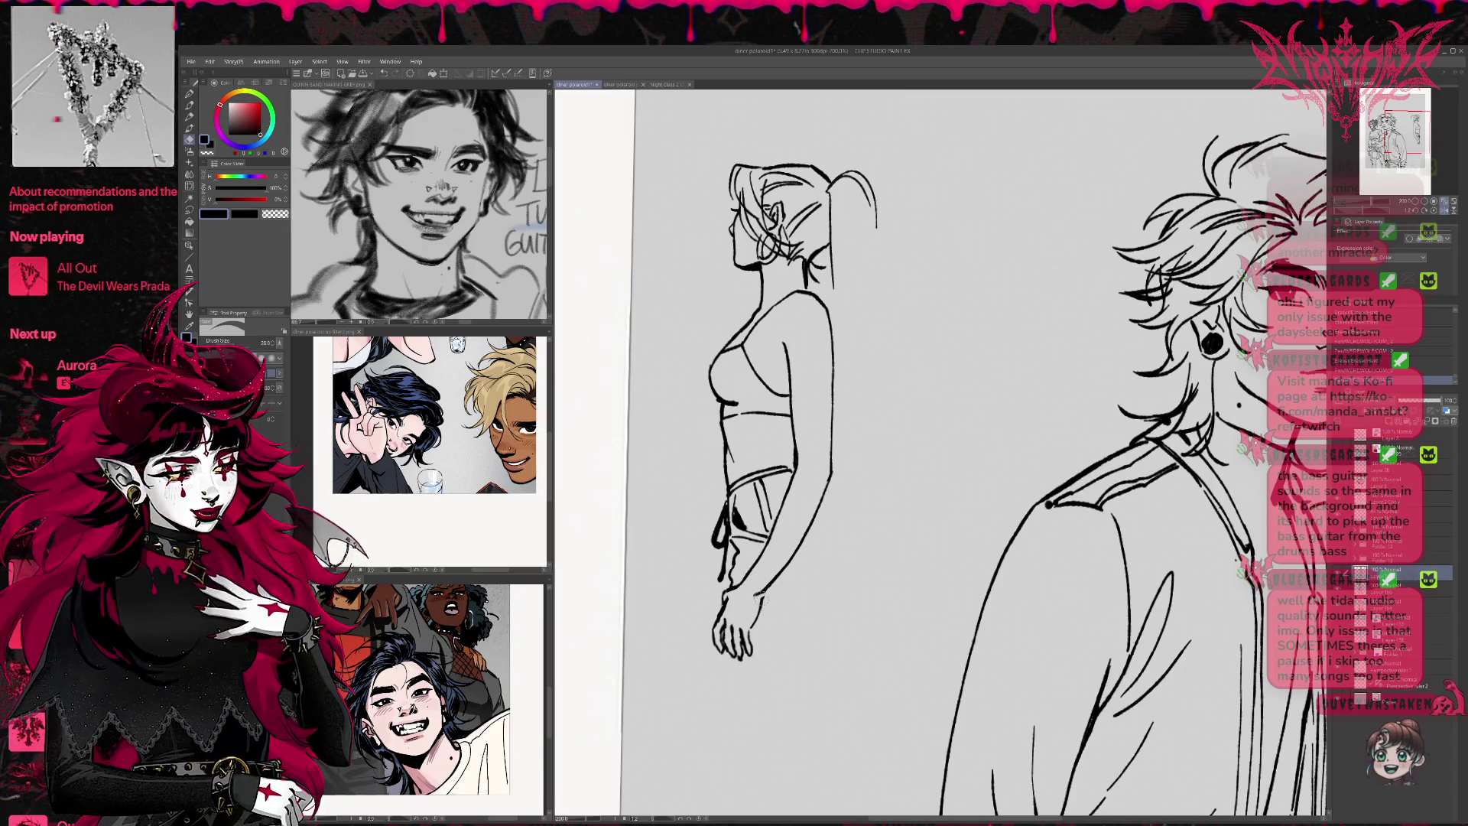
key("p")
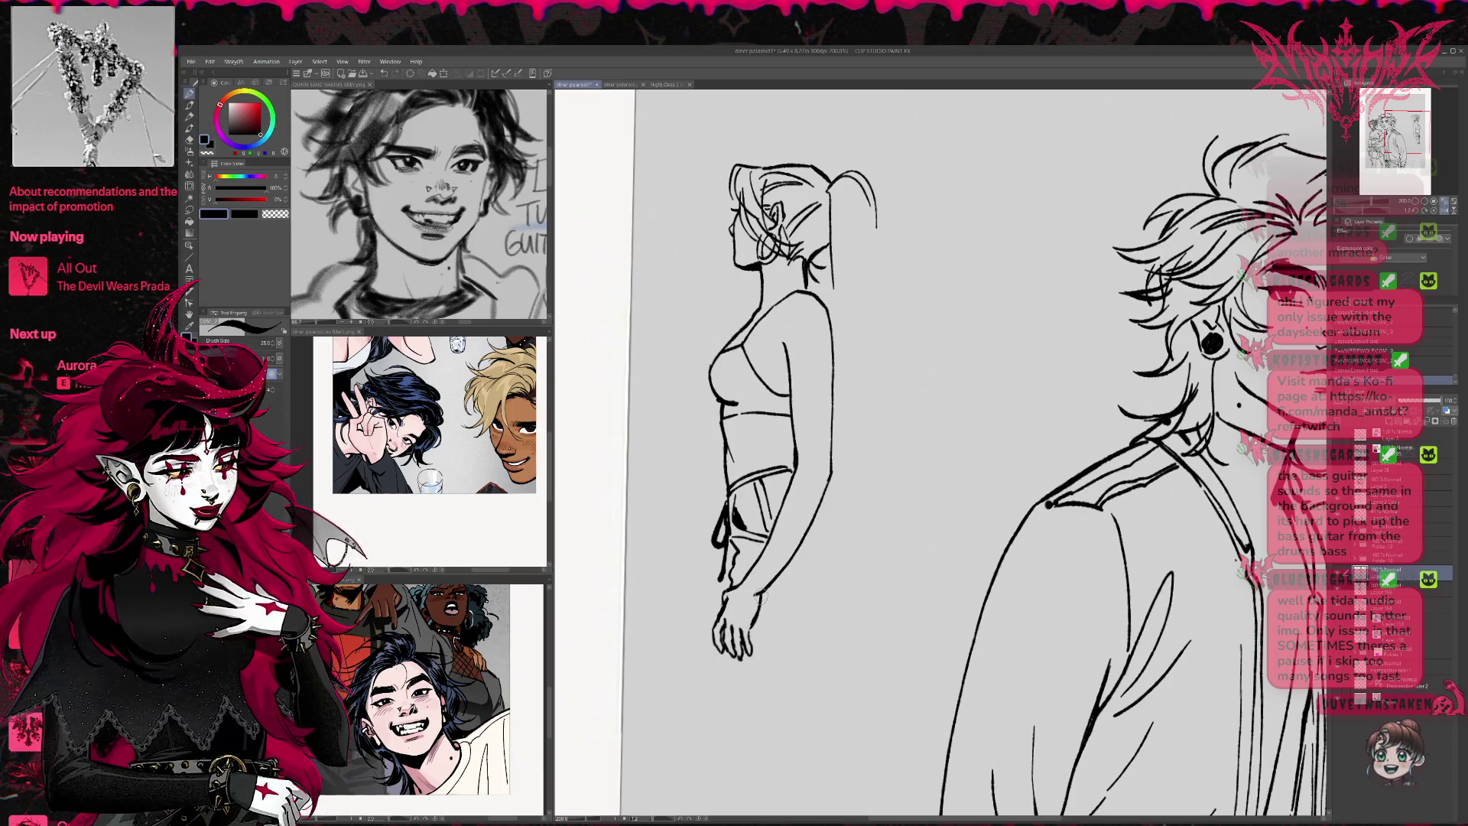
Turn the canvas view about 90° sideways so the arm is easy to ink
key("r")
key("ctrl+z")
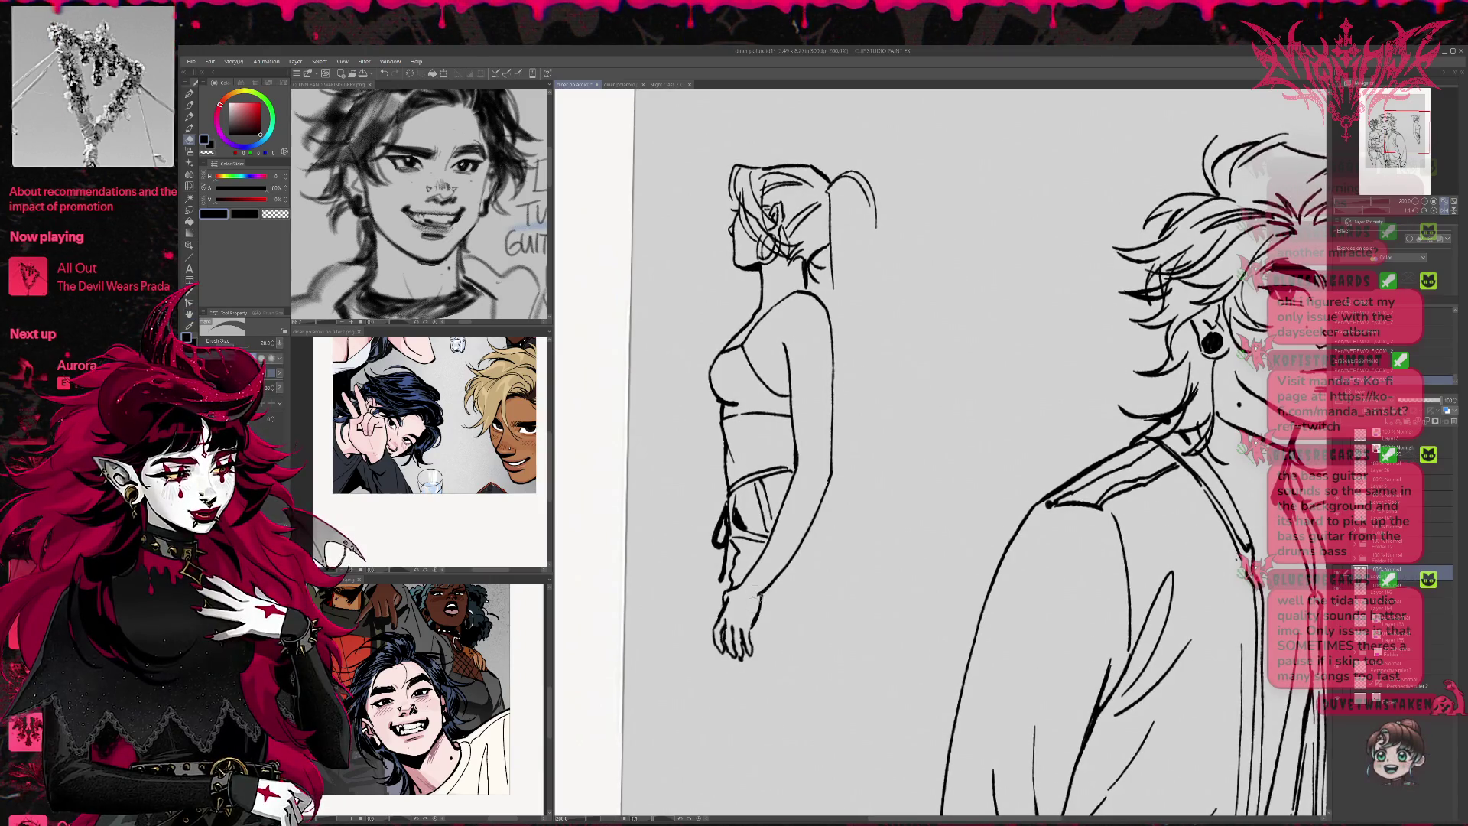
key("p")
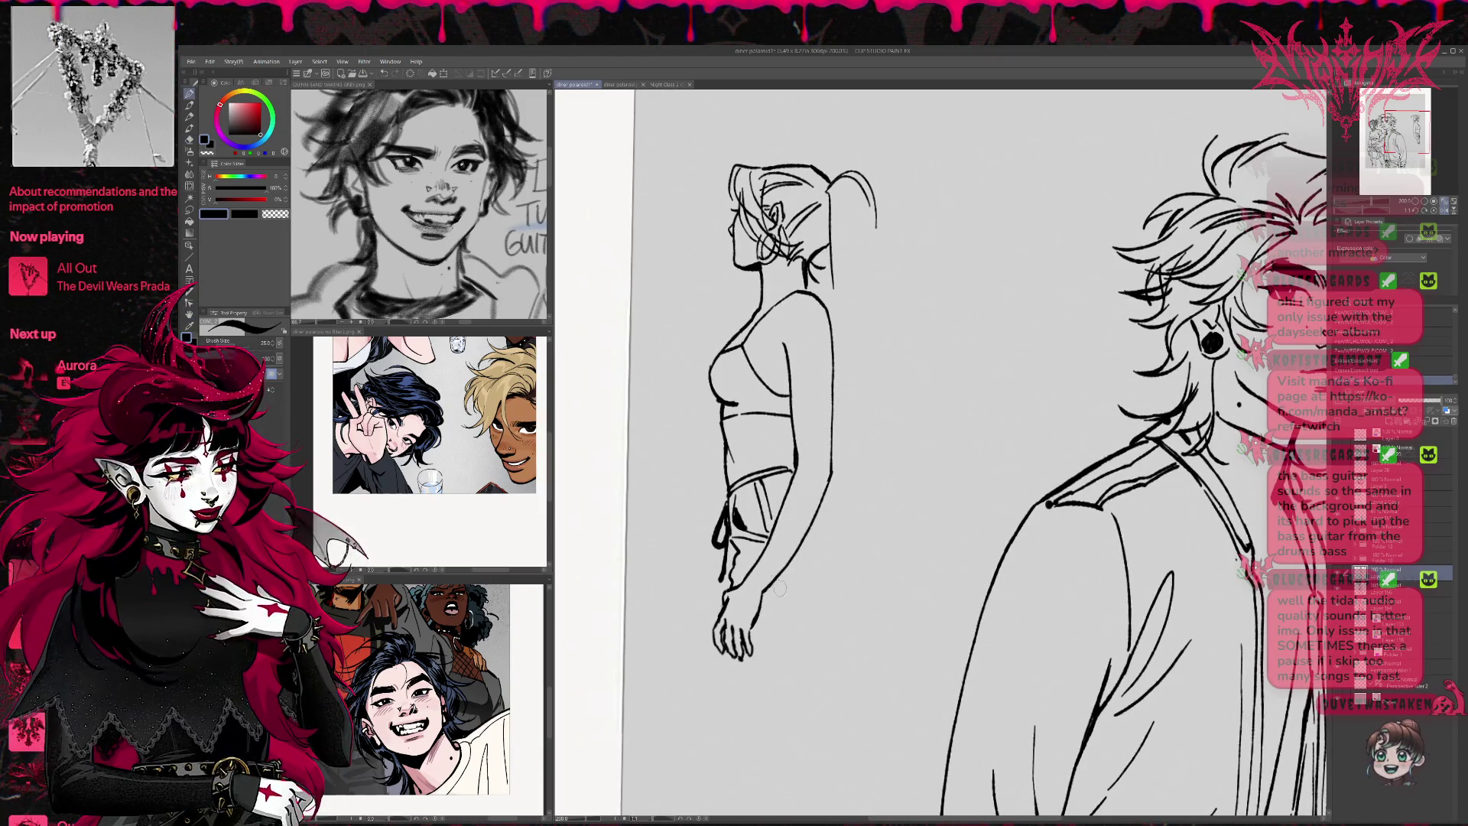
key("e")
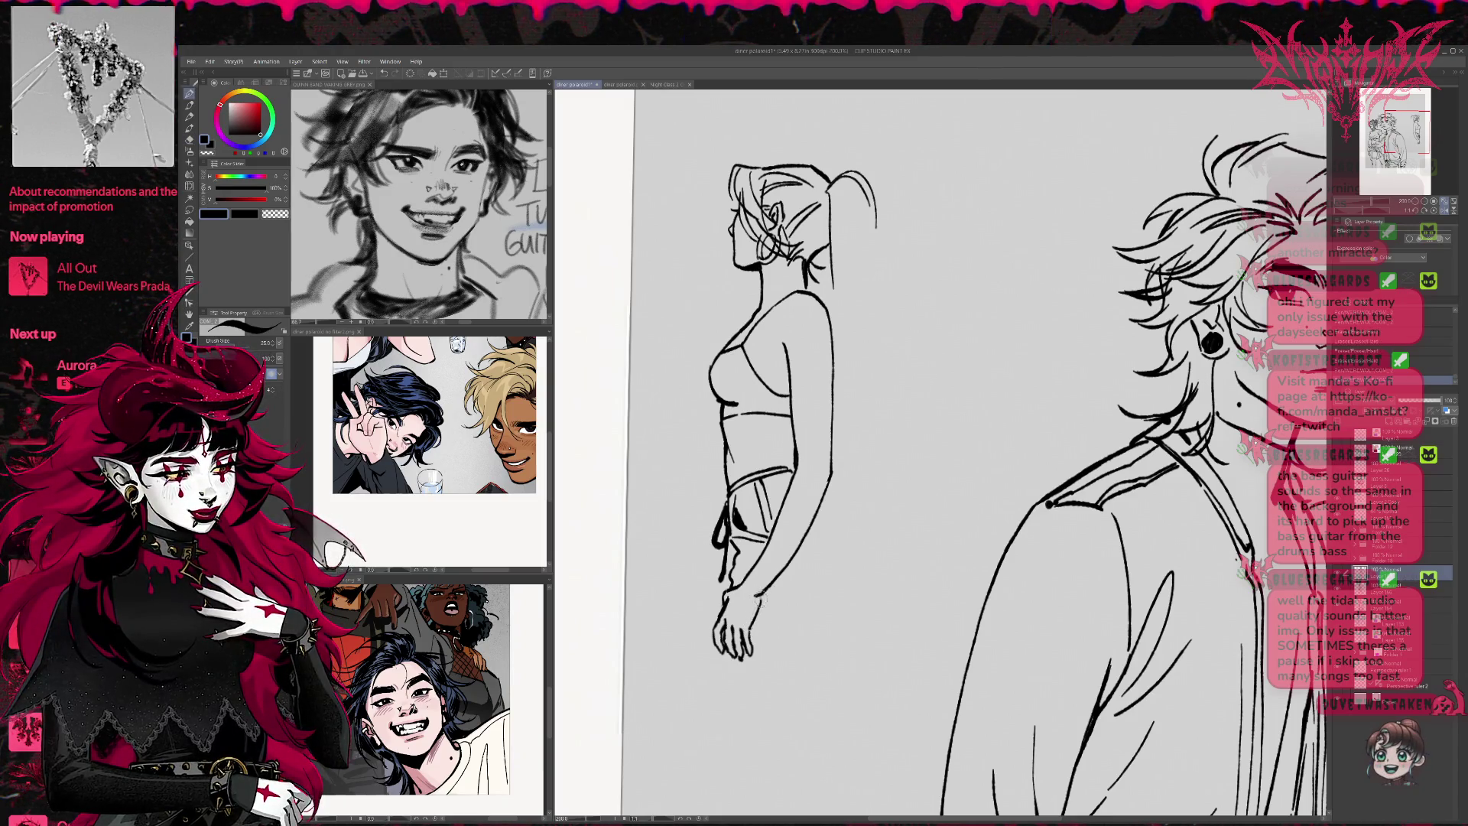
key("r")
mouse_move(787, 541)
left_mouse_down()
mouse_move(976, 408)
mouse_move(968, 377)
mouse_move(876, 385)
left_mouse_up()
key("b")
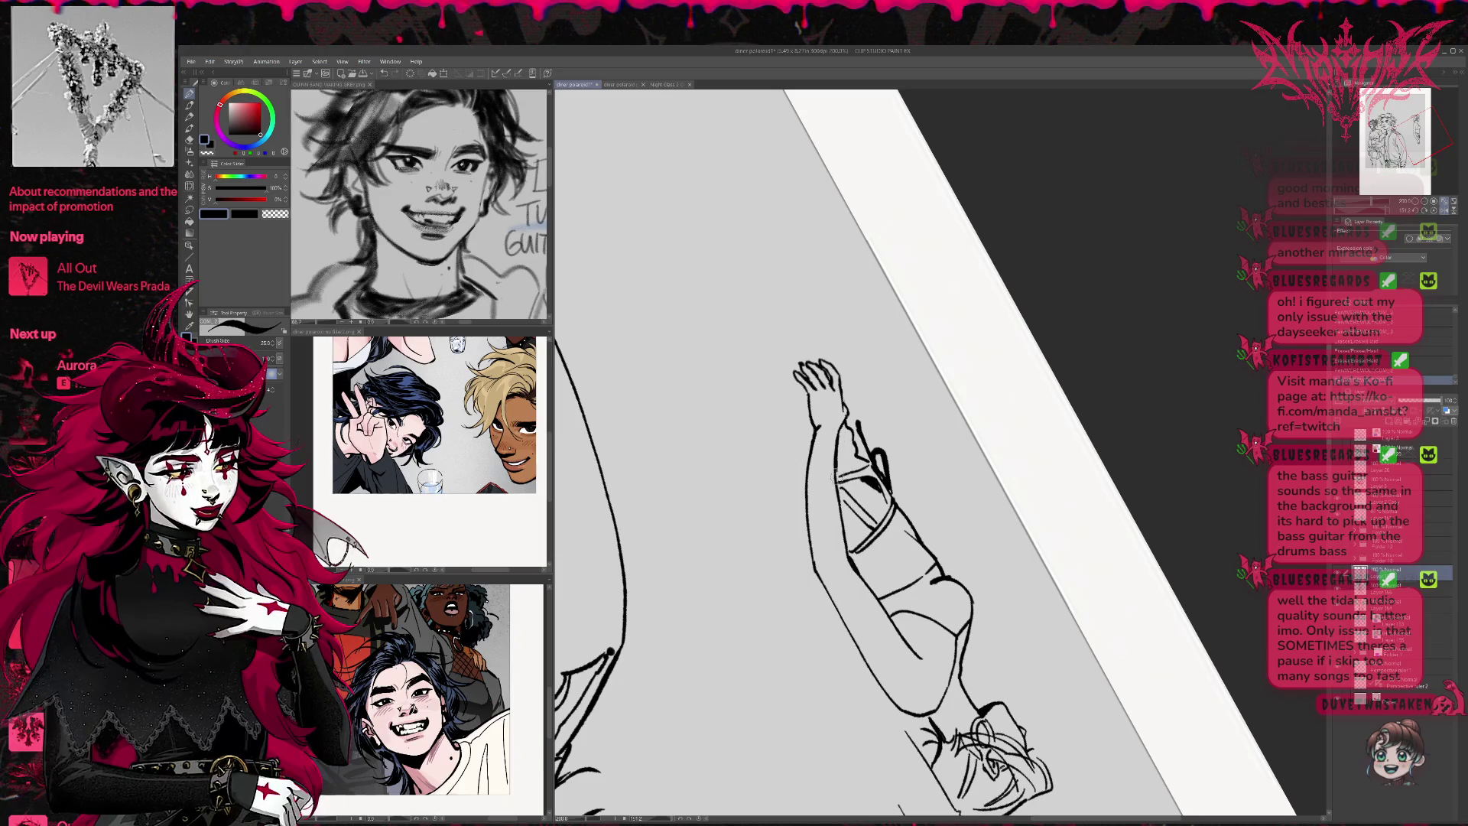
Rotate the view so the girl stands upright and ink a short arm stroke
key("e")
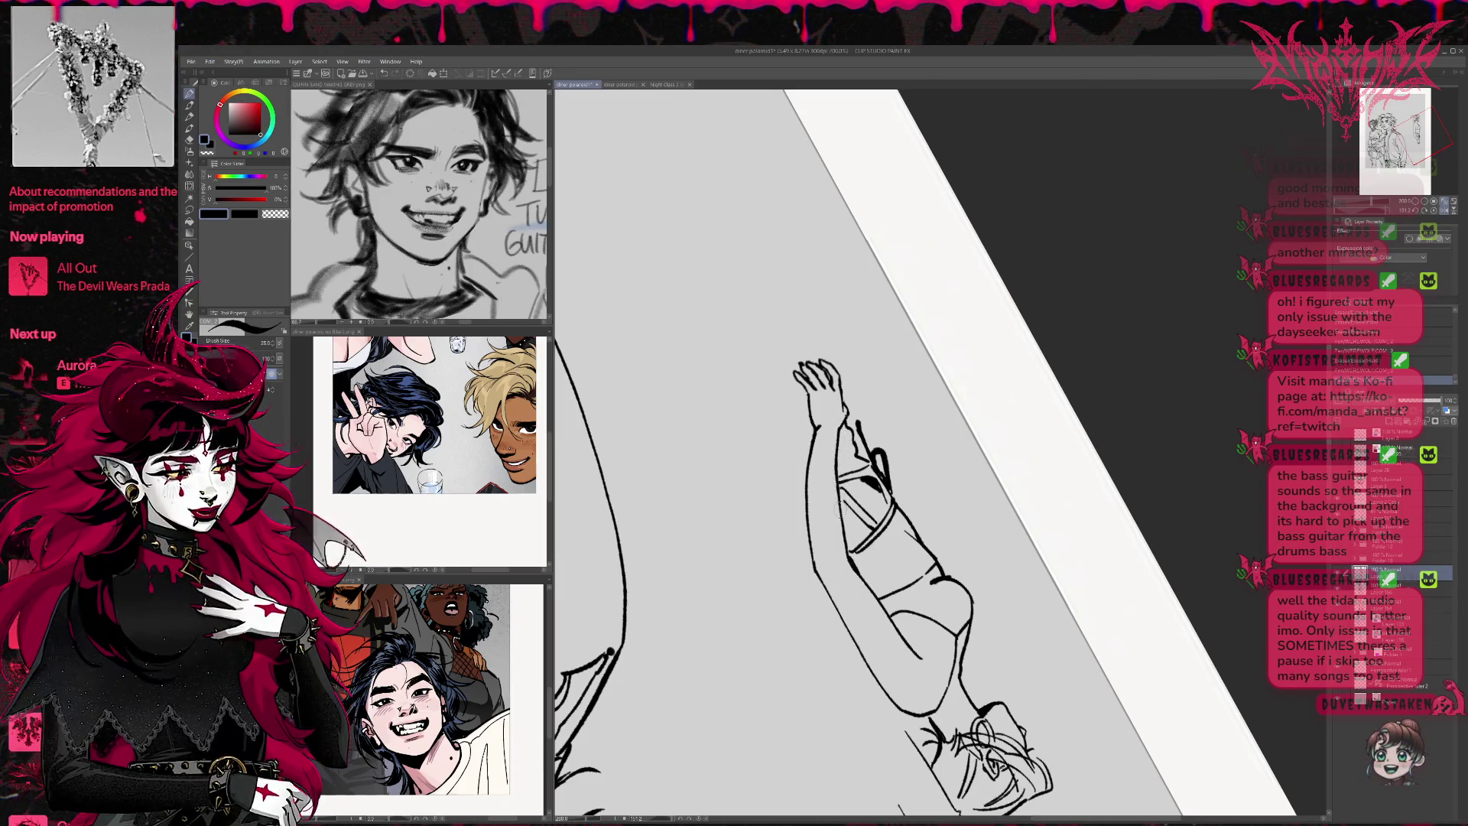
key("e")
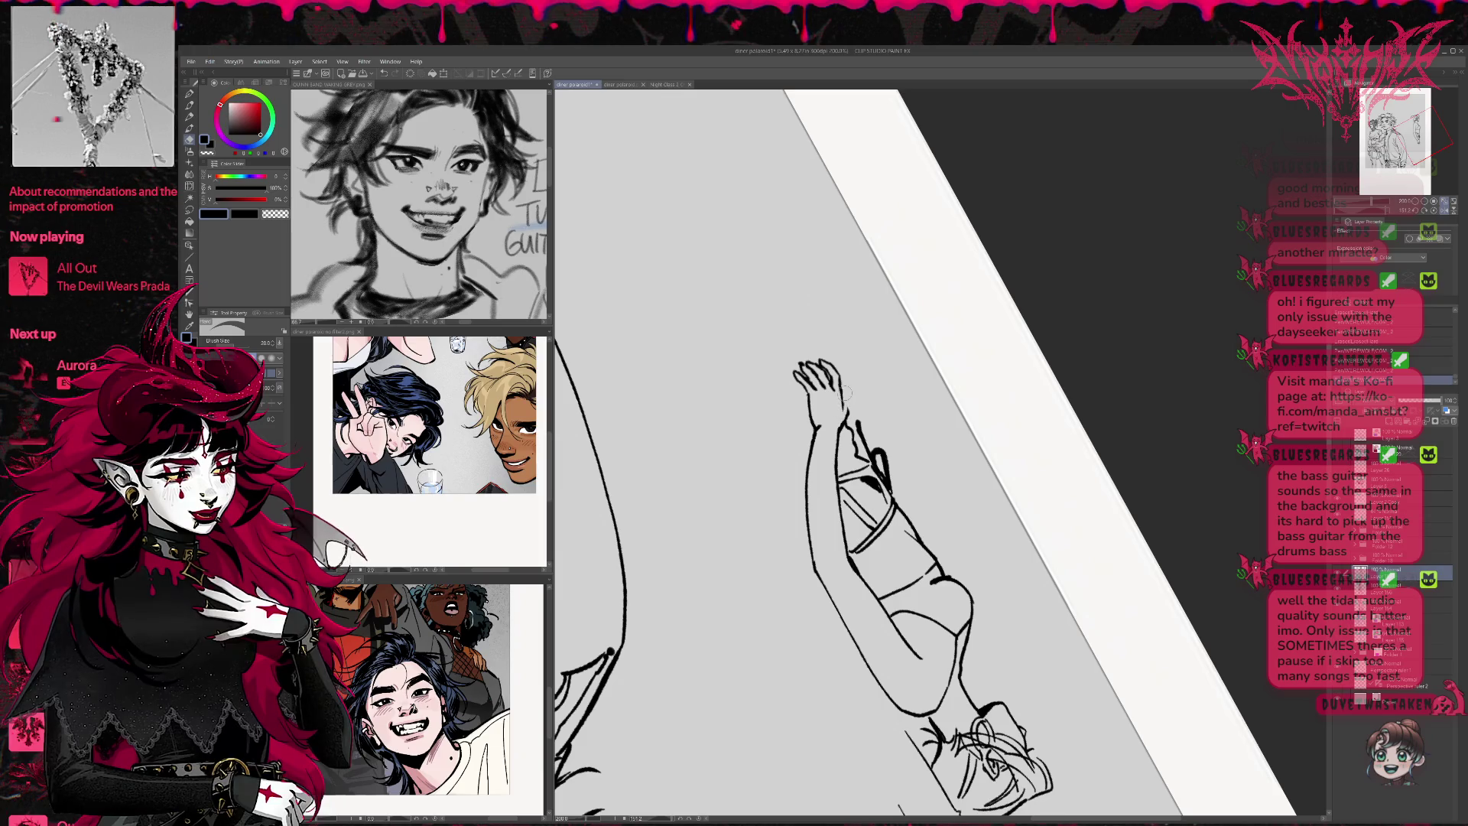
key("r")
mouse_move(846, 401)
left_mouse_down()
mouse_move(956, 352)
mouse_move(1017, 444)
mouse_move(935, 518)
mouse_move(983, 492)
left_mouse_up()
key("p")
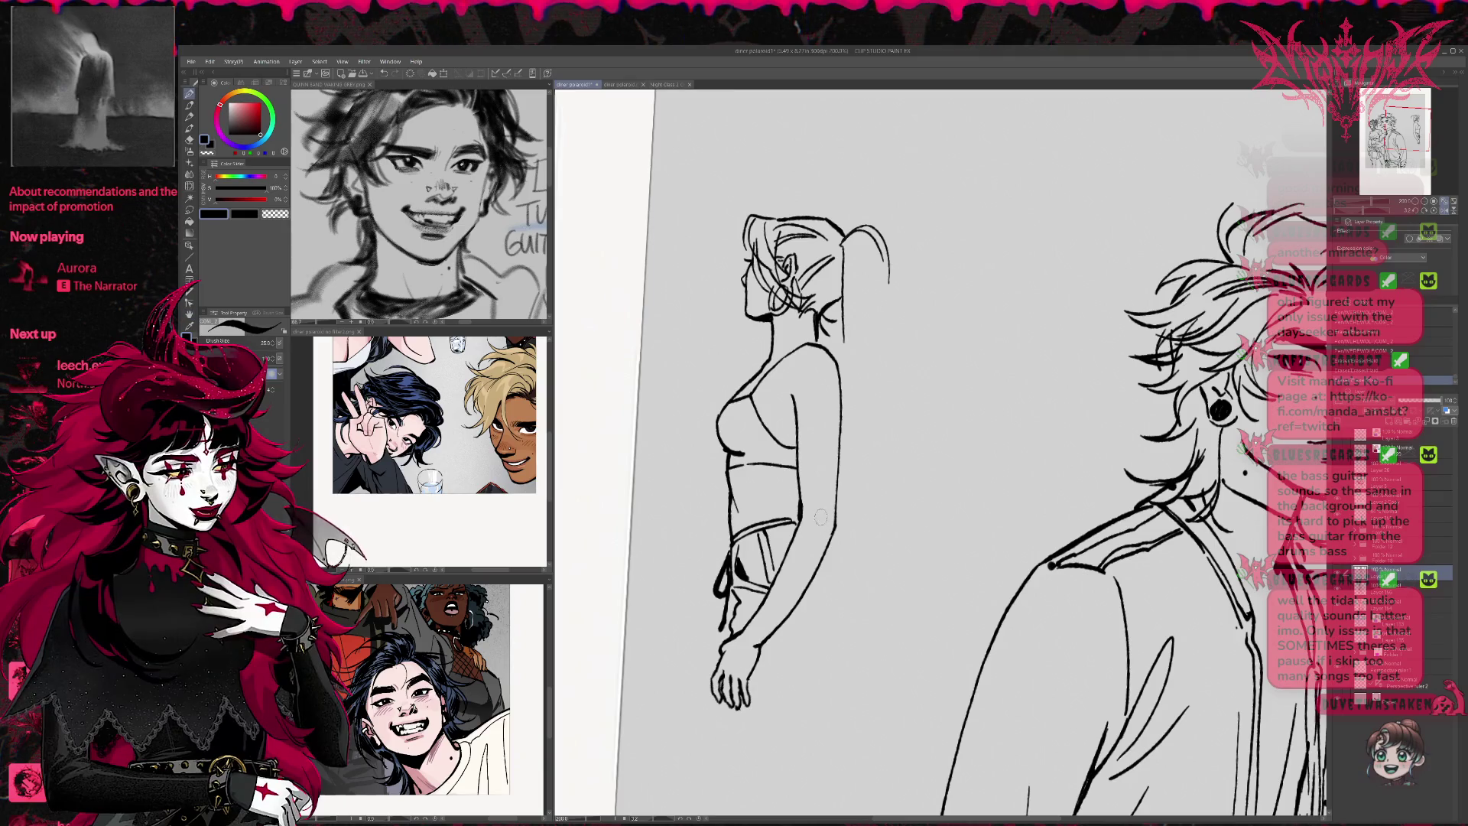
left_click_drag(821, 522, 826, 539)
Erase the old forearm line, redraw it from wrist to elbow, and mirror the canvas
key("e")
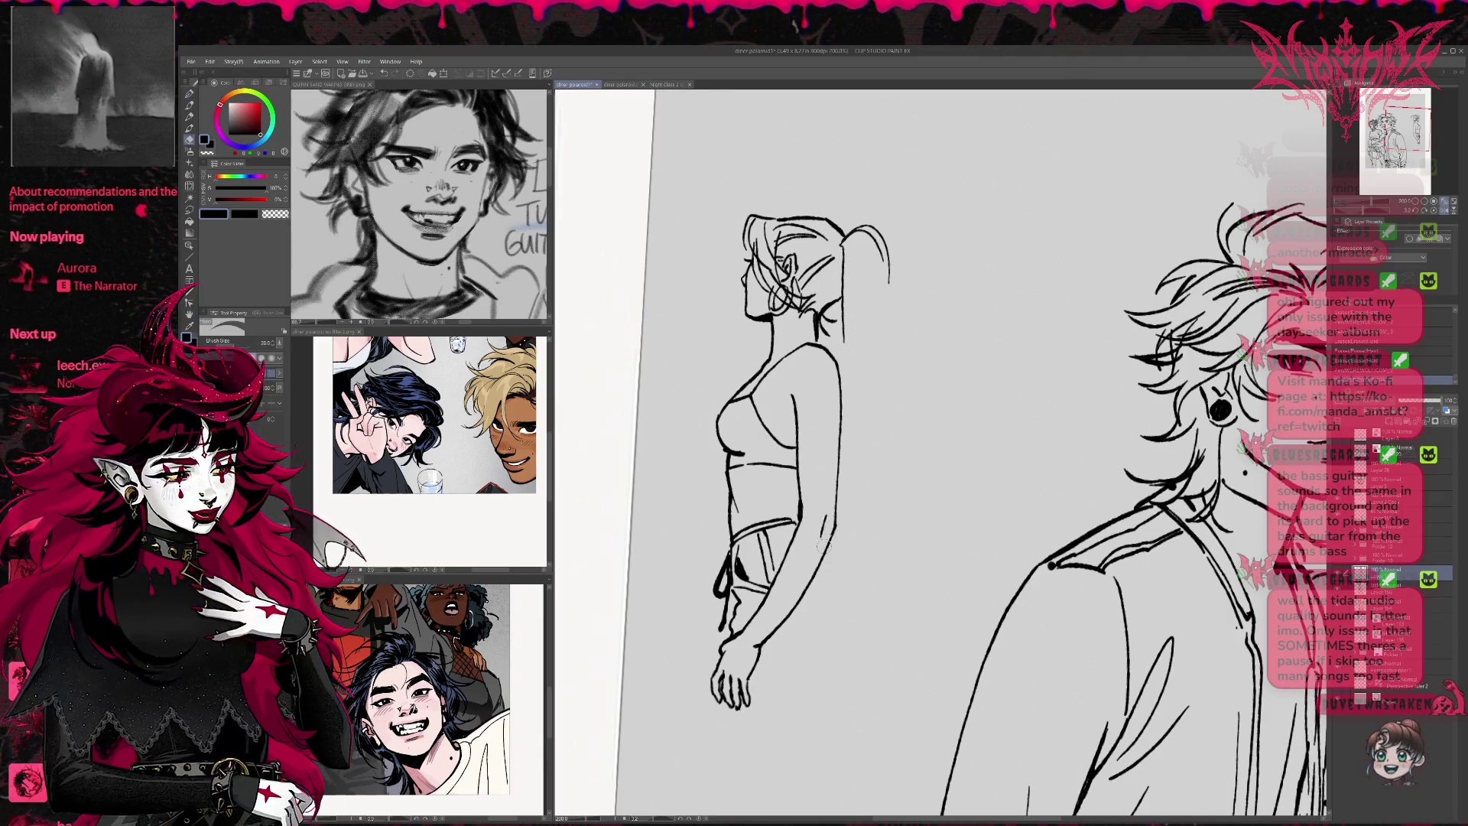
mouse_move(771, 646)
left_mouse_down()
mouse_move(836, 503)
mouse_move(831, 543)
left_mouse_up()
key("p")
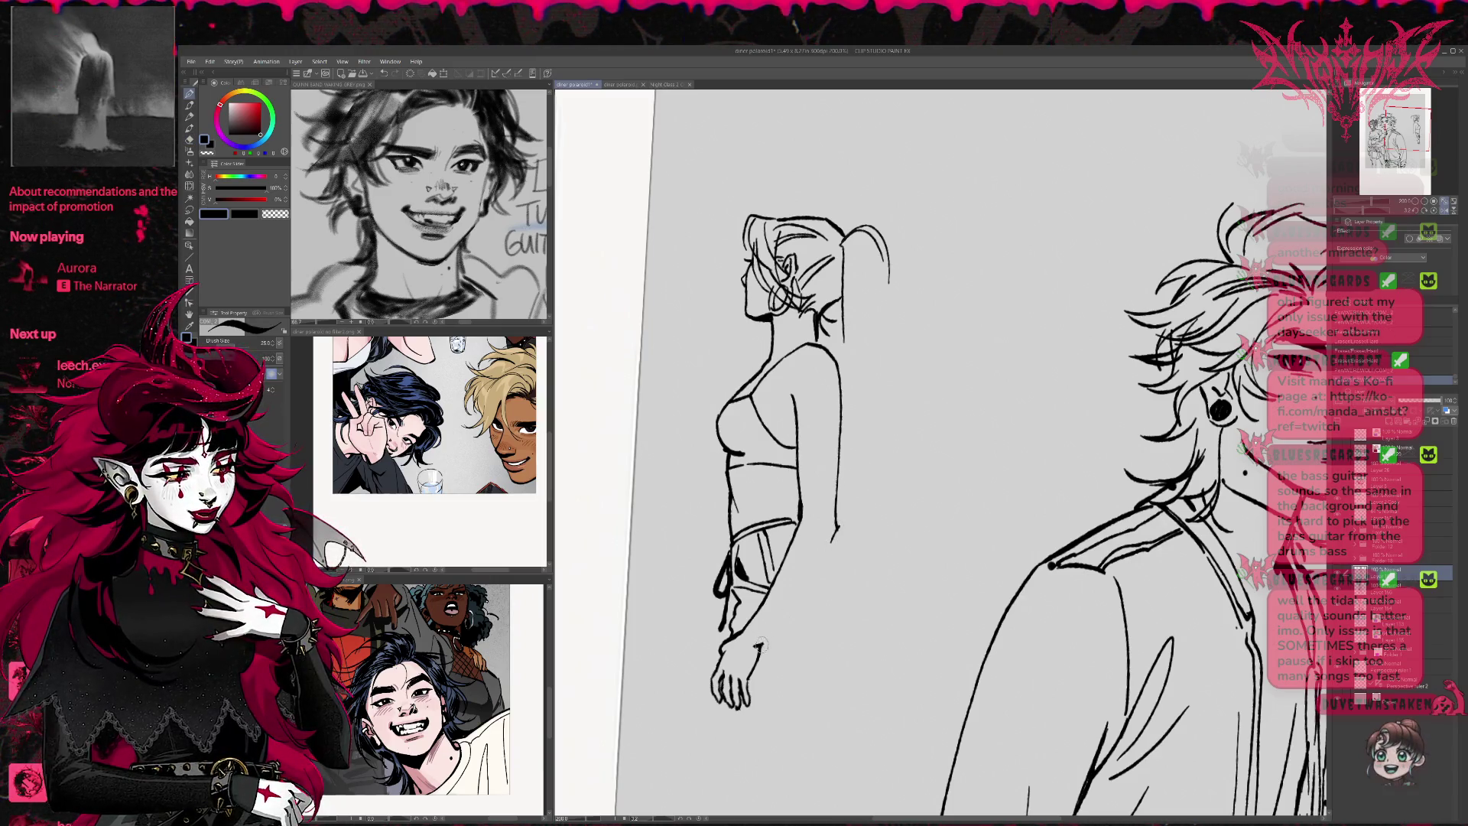
mouse_move(781, 621)
left_mouse_down()
mouse_move(764, 639)
mouse_move(828, 543)
left_mouse_up()
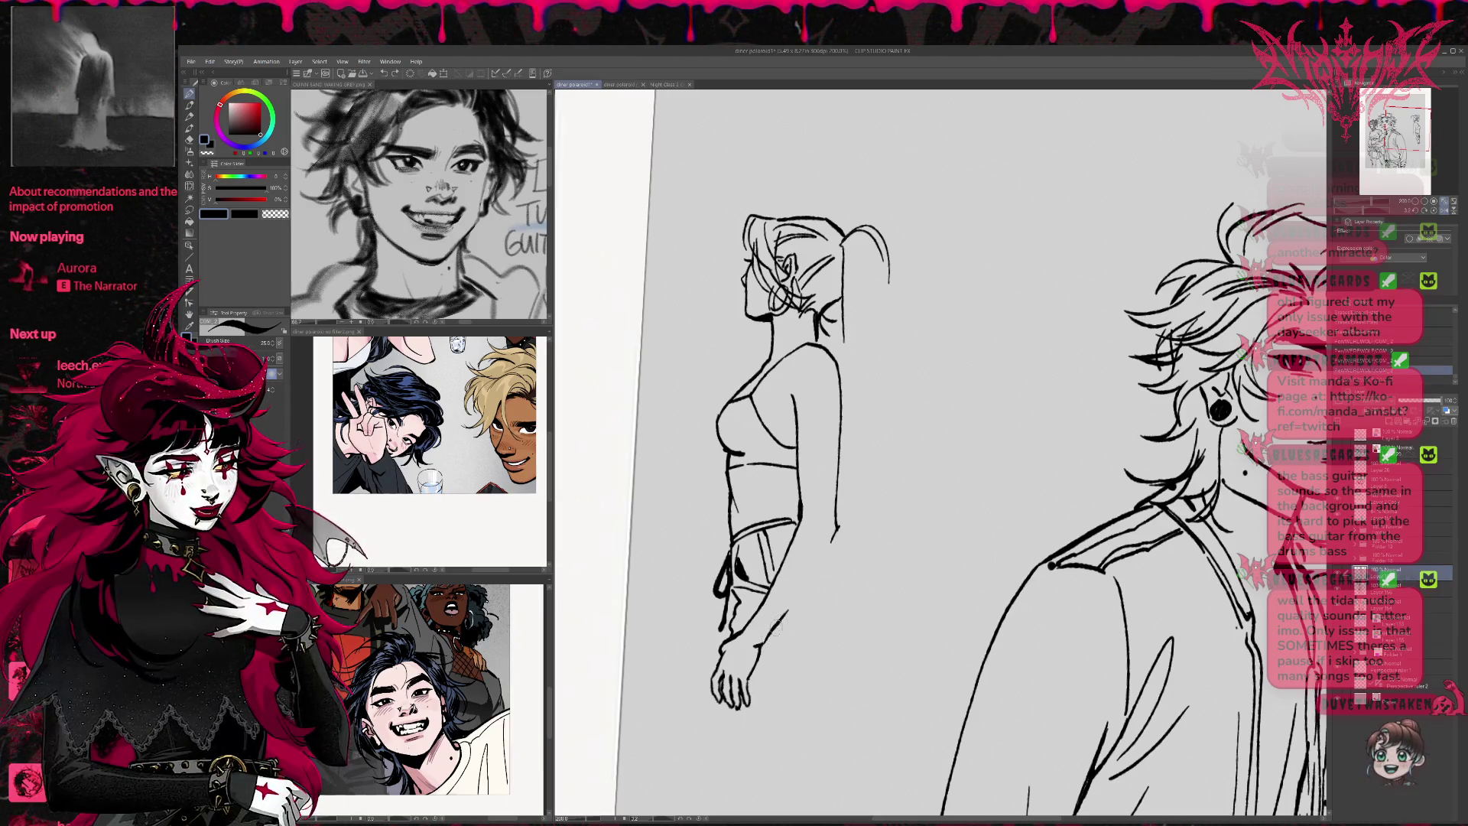
left_click_drag(765, 635, 826, 546)
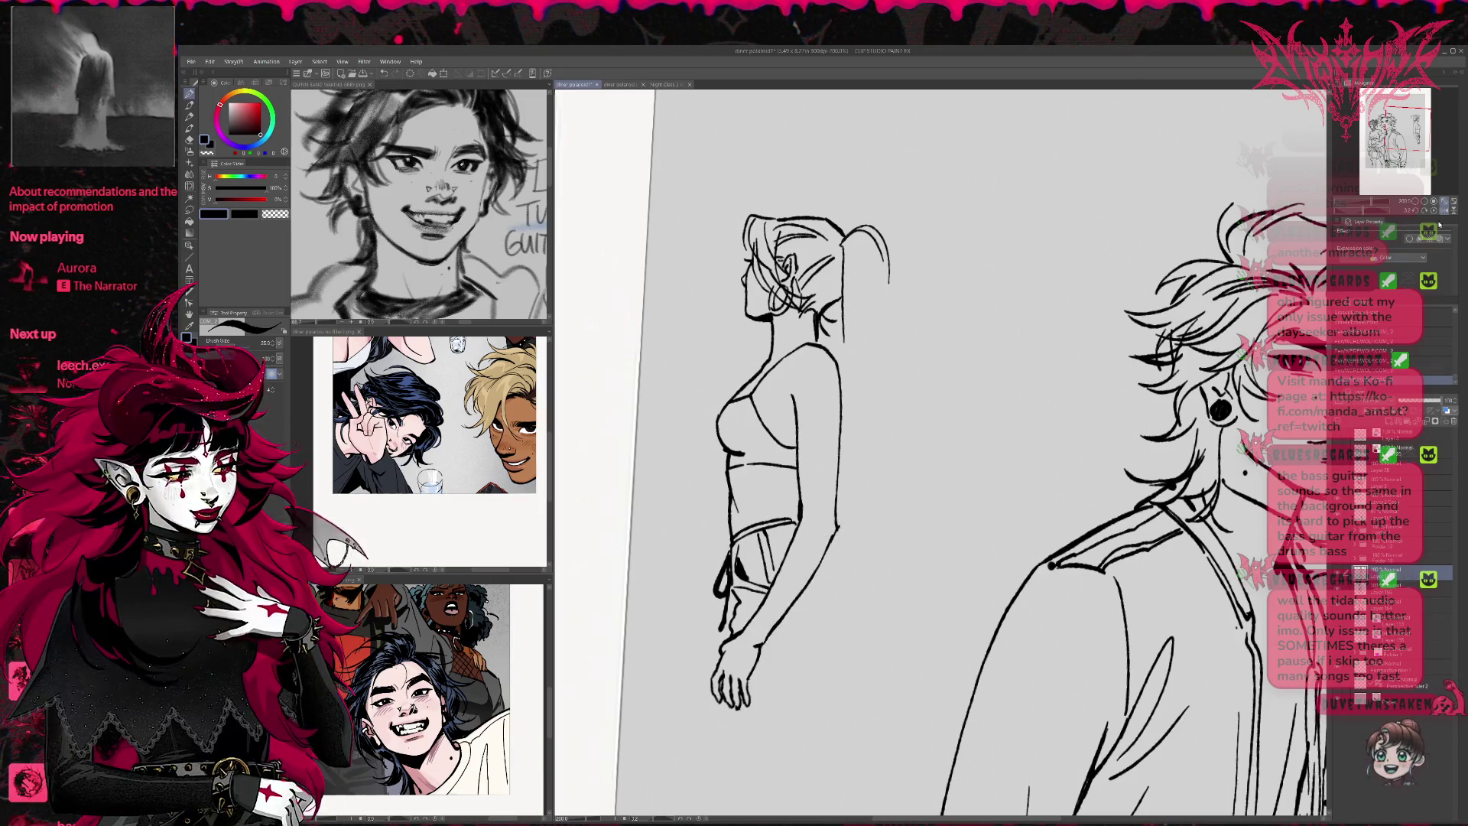
key("h")
left_click_drag(1227, 373, 906, 374)
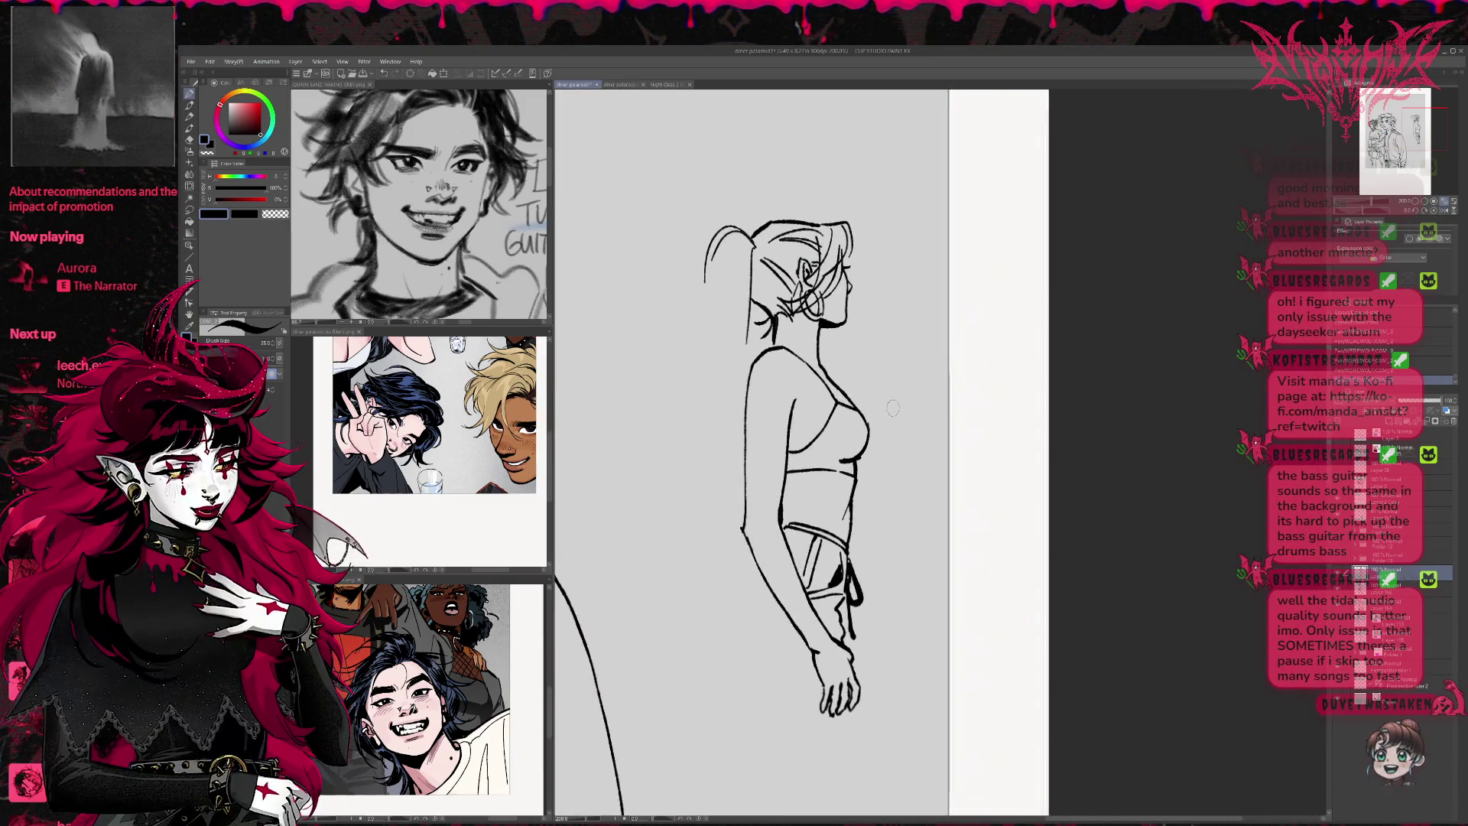
Erase and redraw the girl's curved back contour and lower-arm lines in ink
left_click_drag(744, 536, 836, 646)
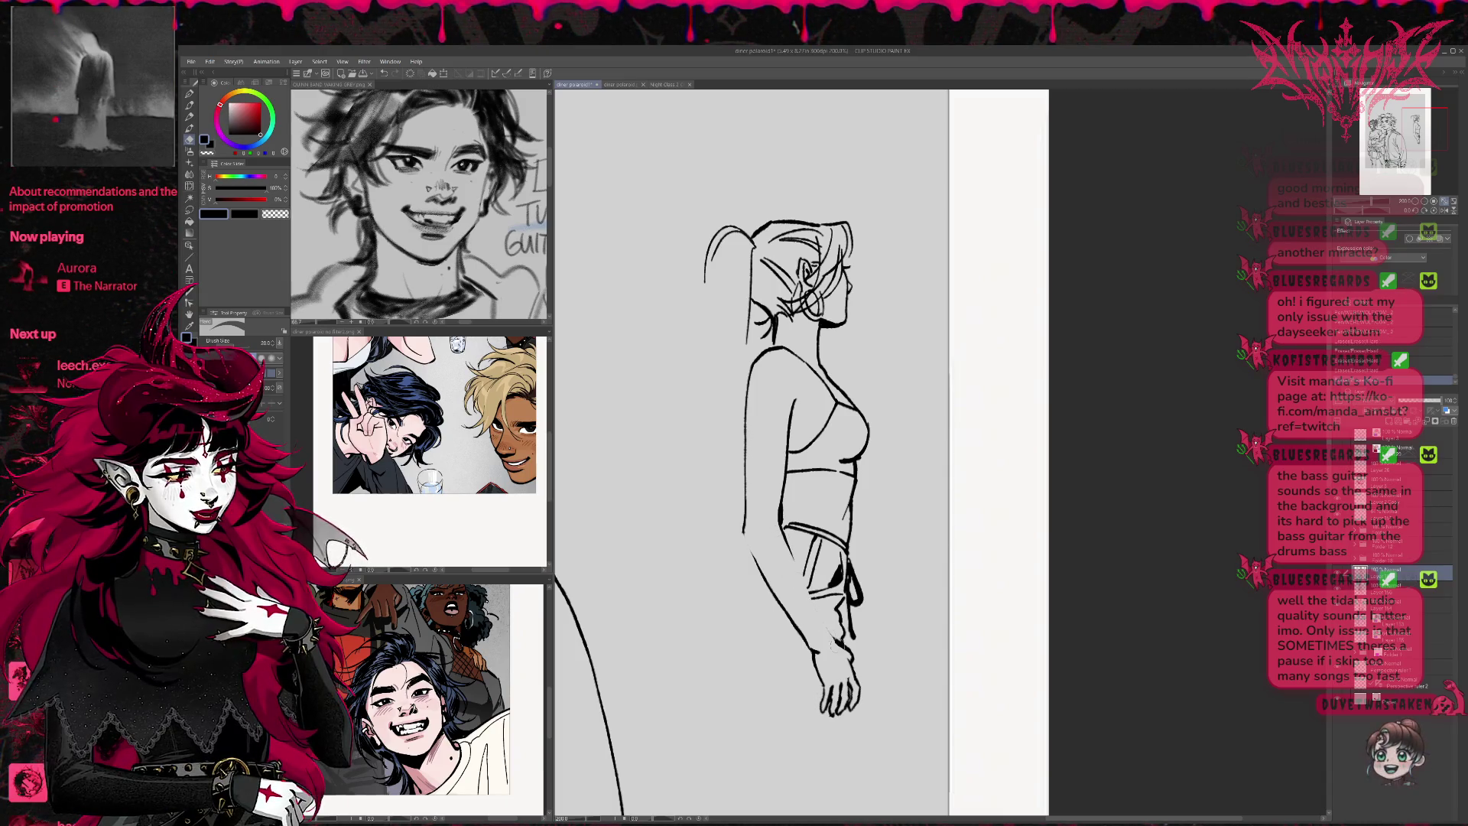
key("p")
left_click_drag(787, 545, 838, 643)
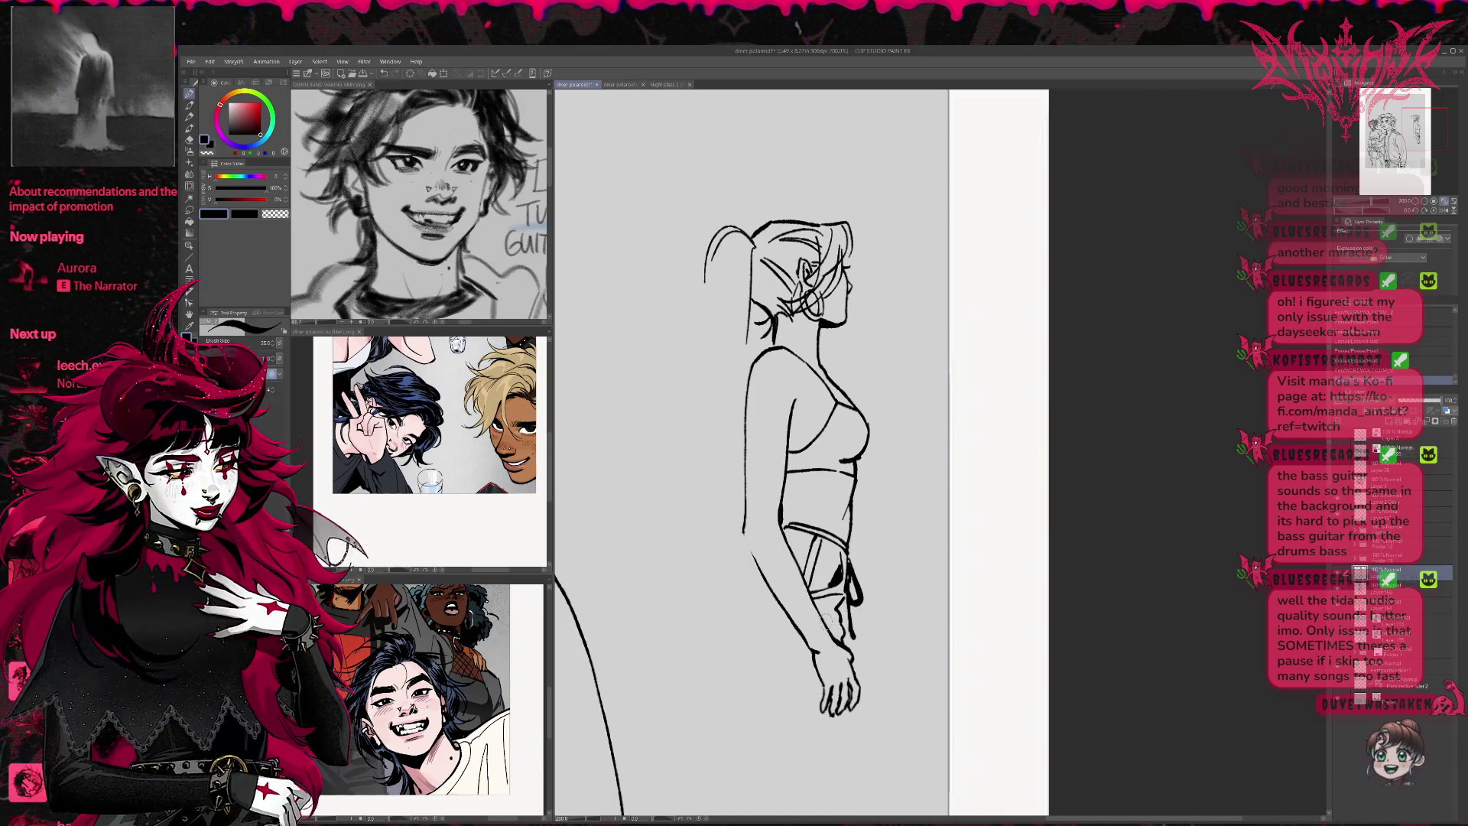
left_click_drag(754, 552, 778, 604)
key("e")
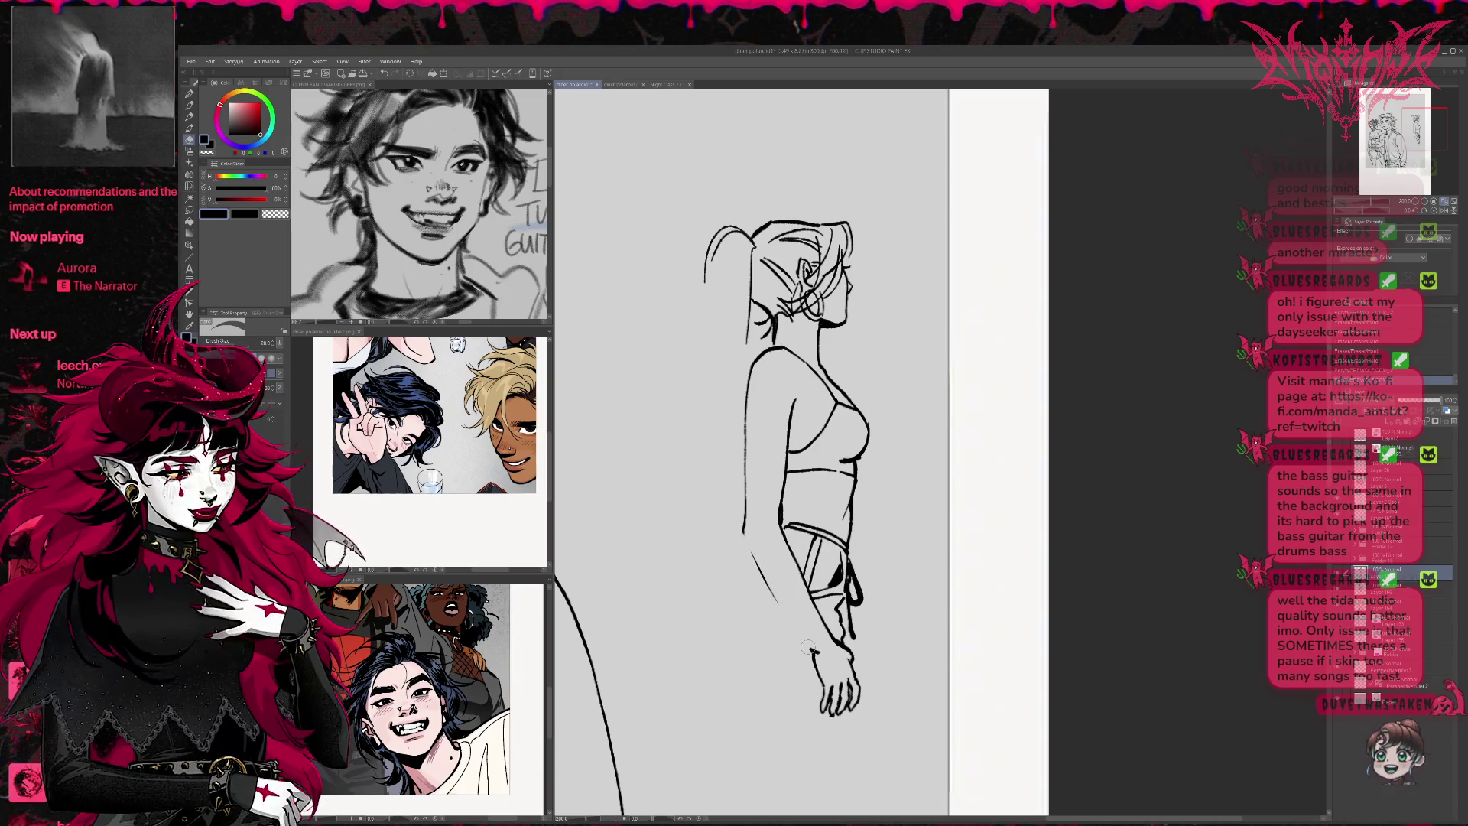
key("p")
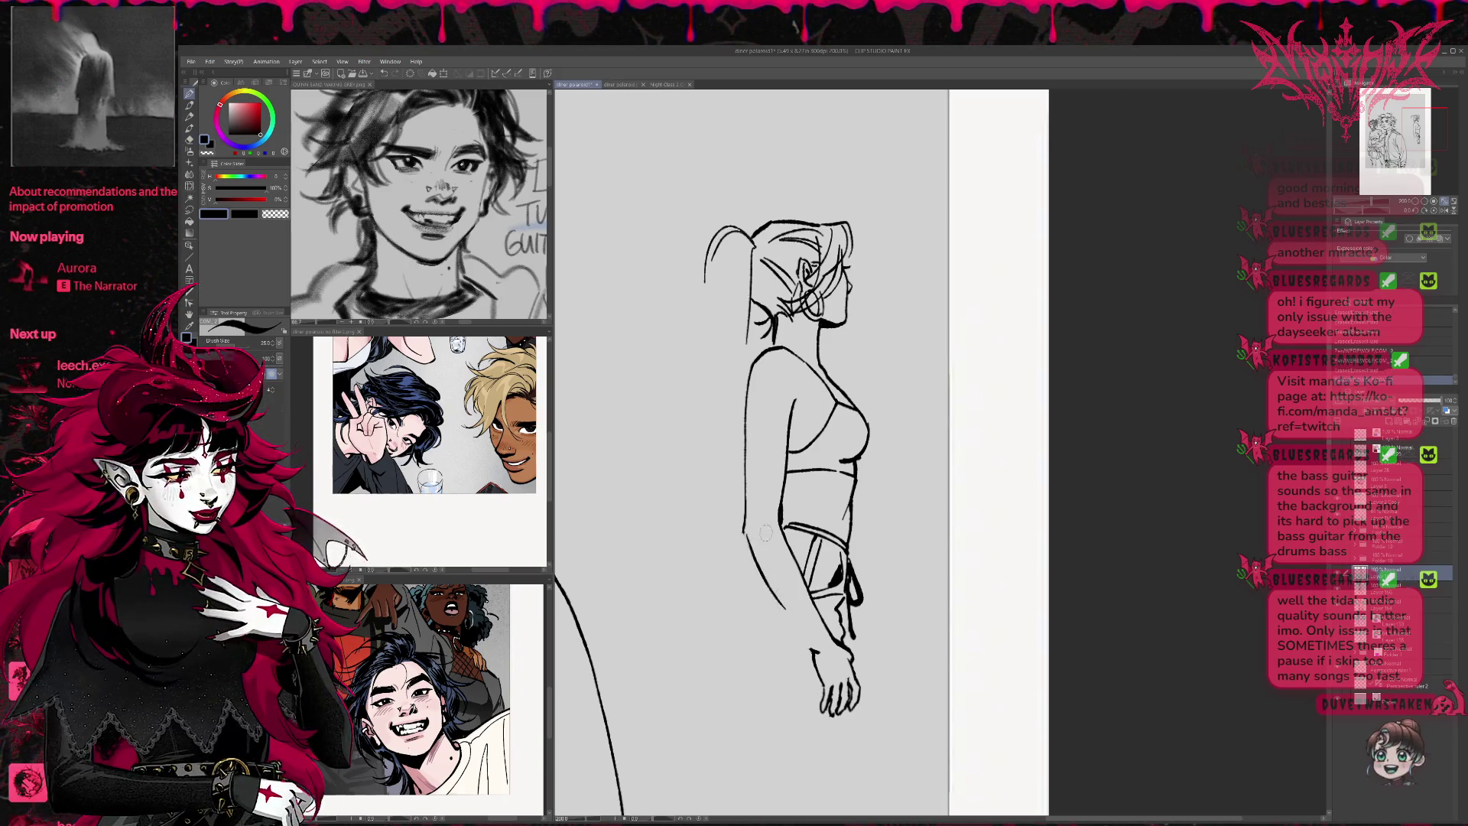
left_click_drag(747, 535, 800, 624)
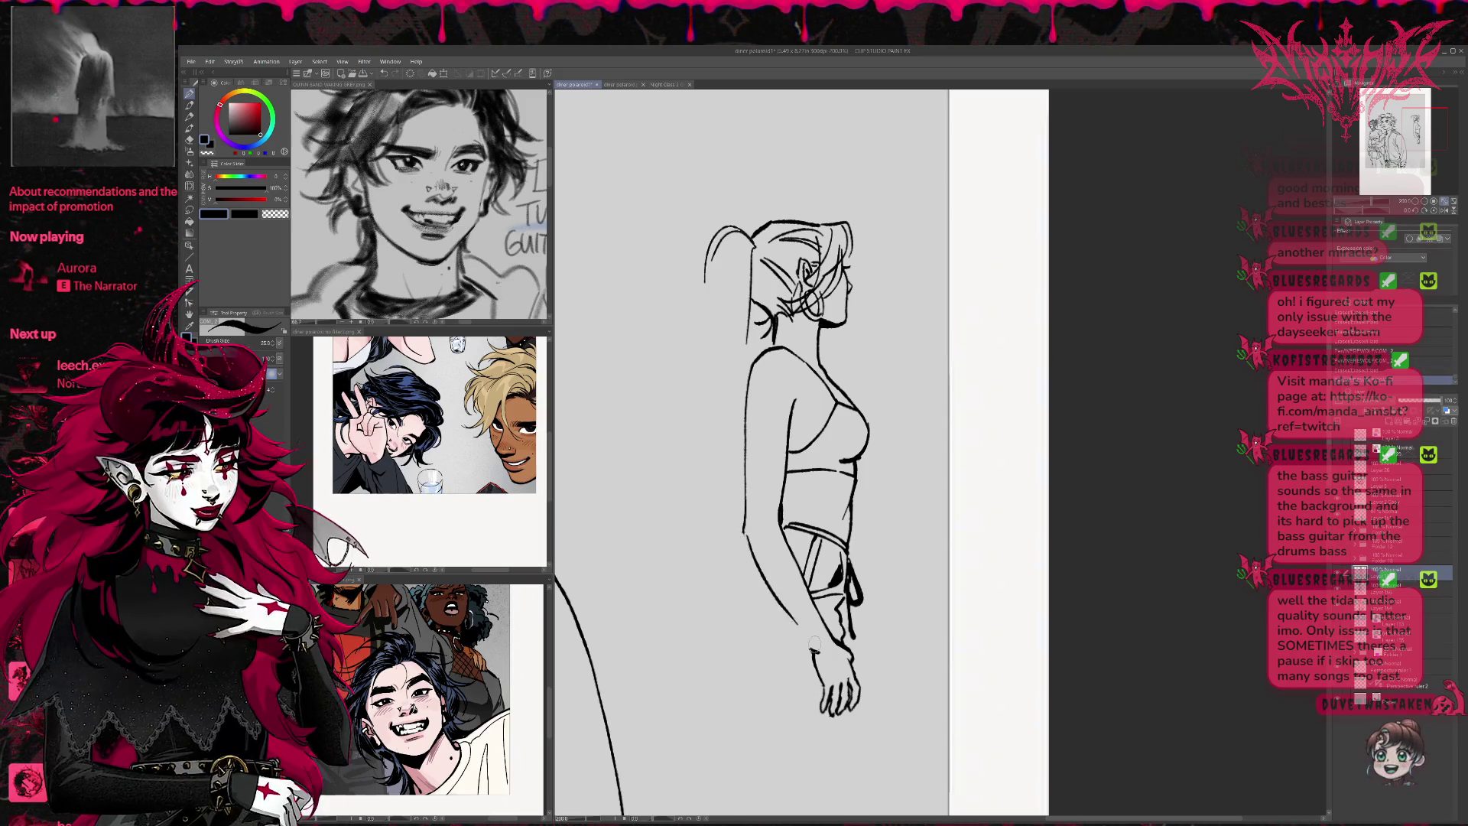
Reframe the girl and reveal the blue sketch layer beneath the ink
mouse_move(813, 650)
left_mouse_down()
mouse_move(809, 704)
mouse_move(782, 674)
left_mouse_up()
key("e")
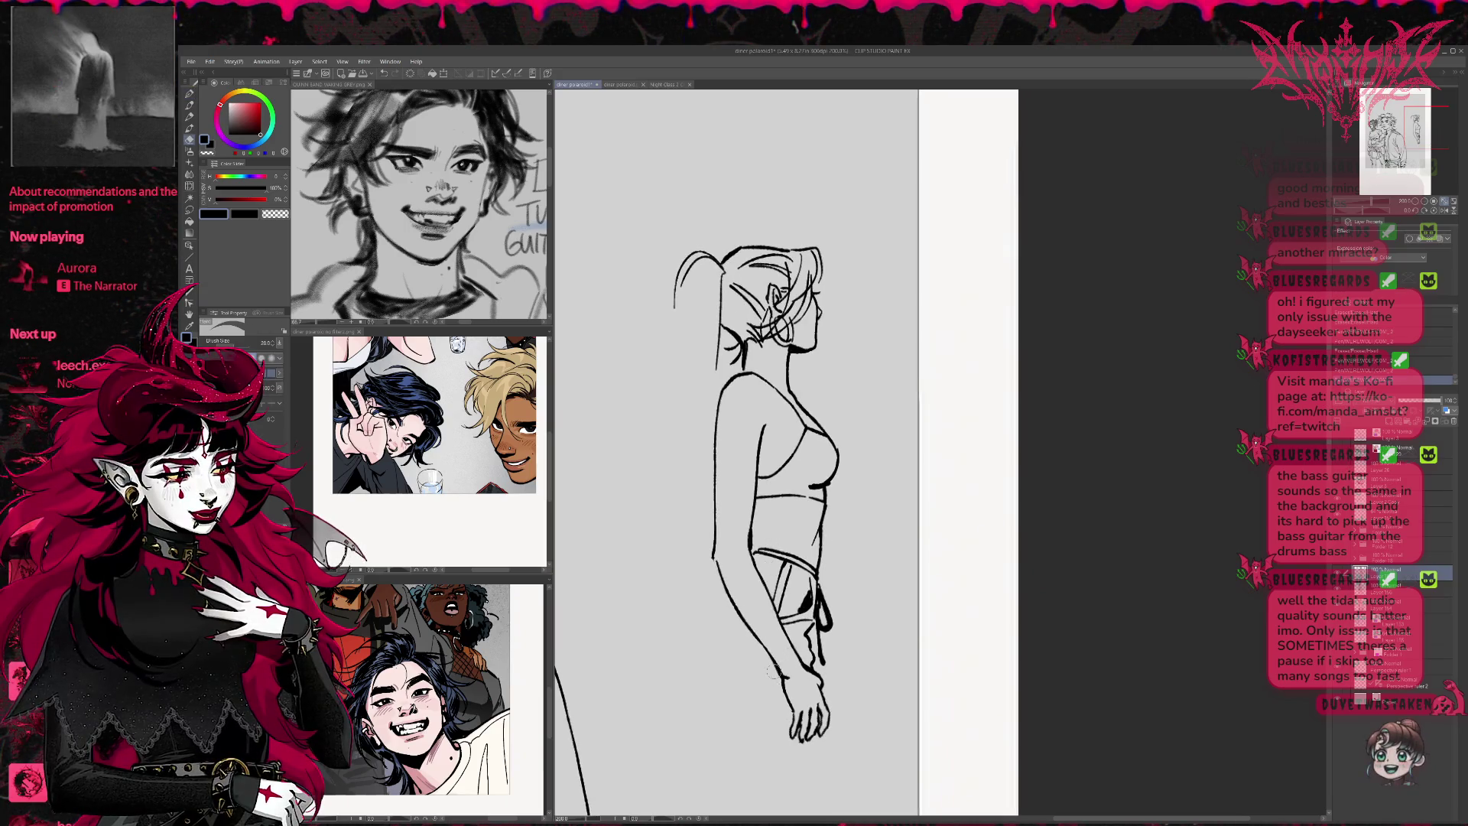
key("p")
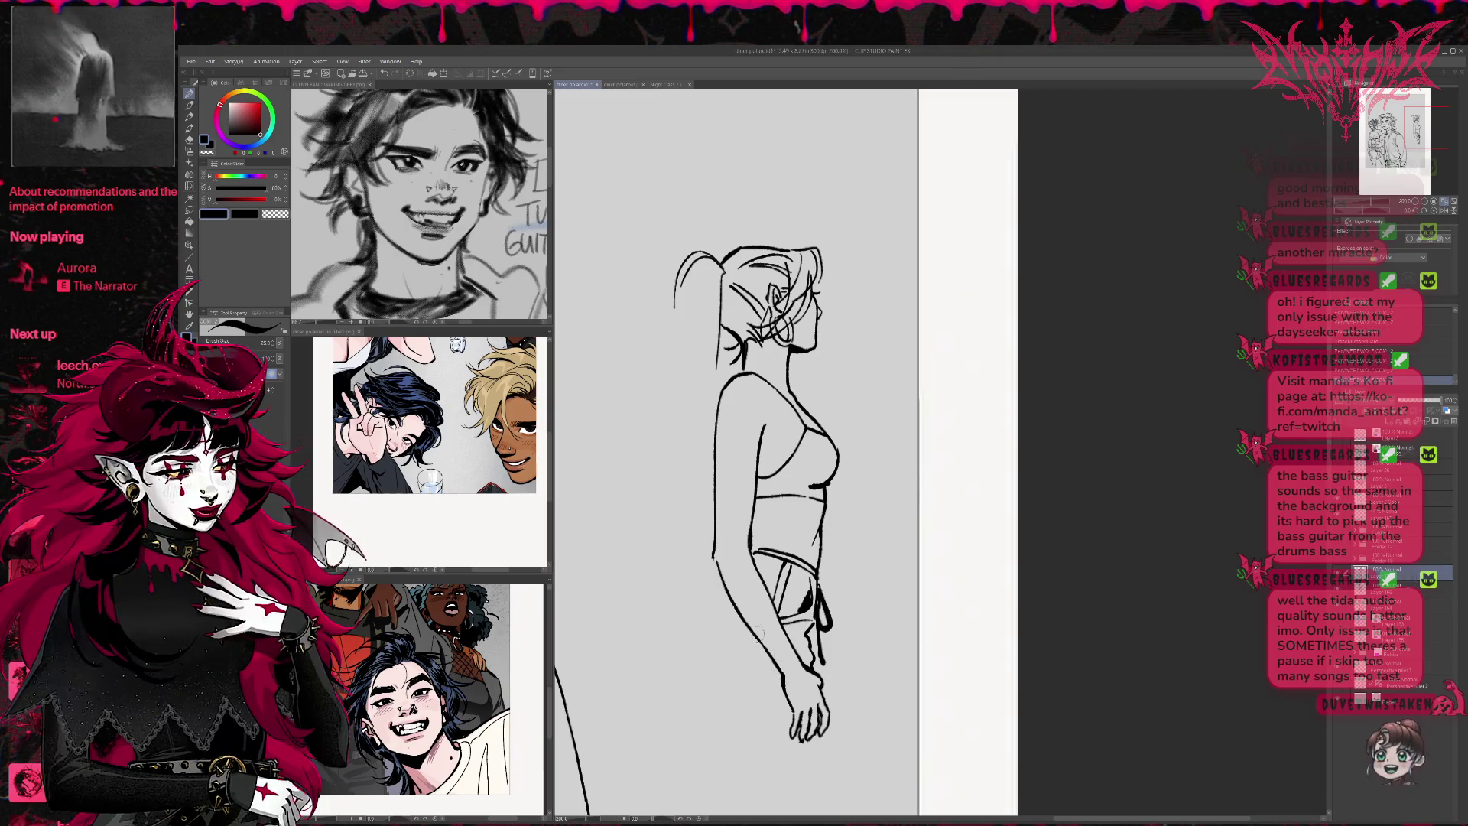
left_click_drag(806, 671, 810, 678)
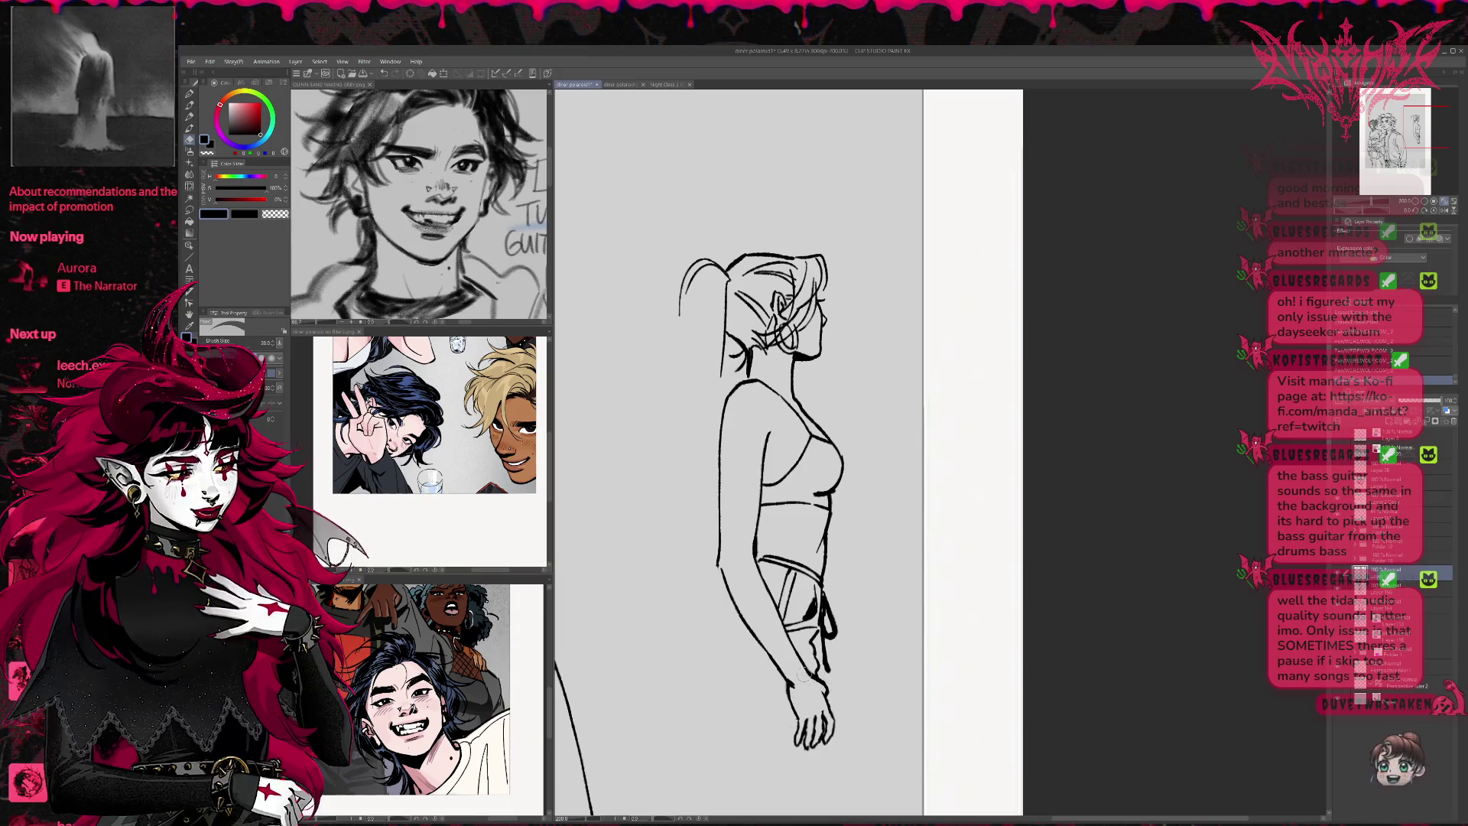
key("p")
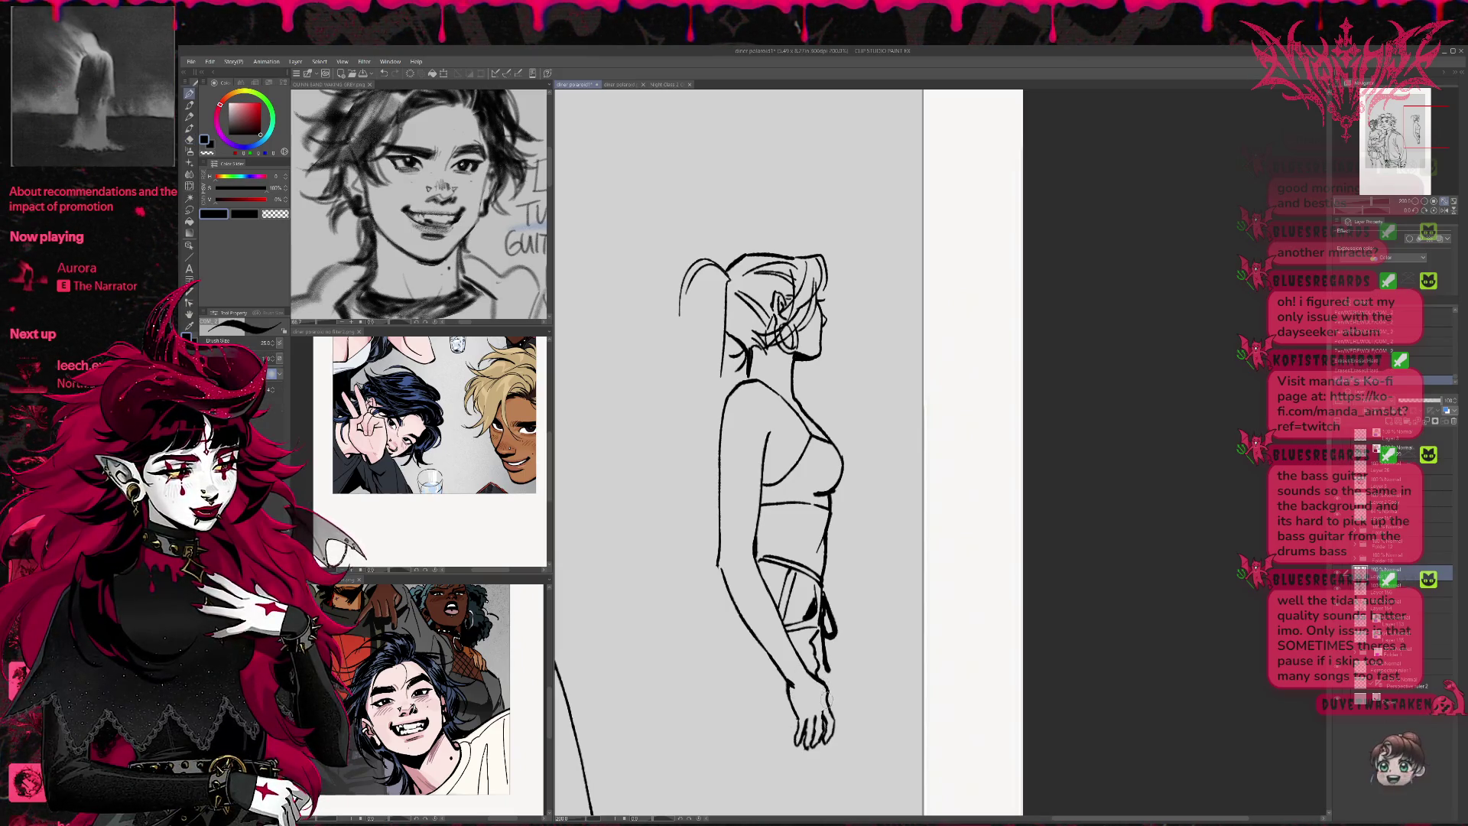
key("e")
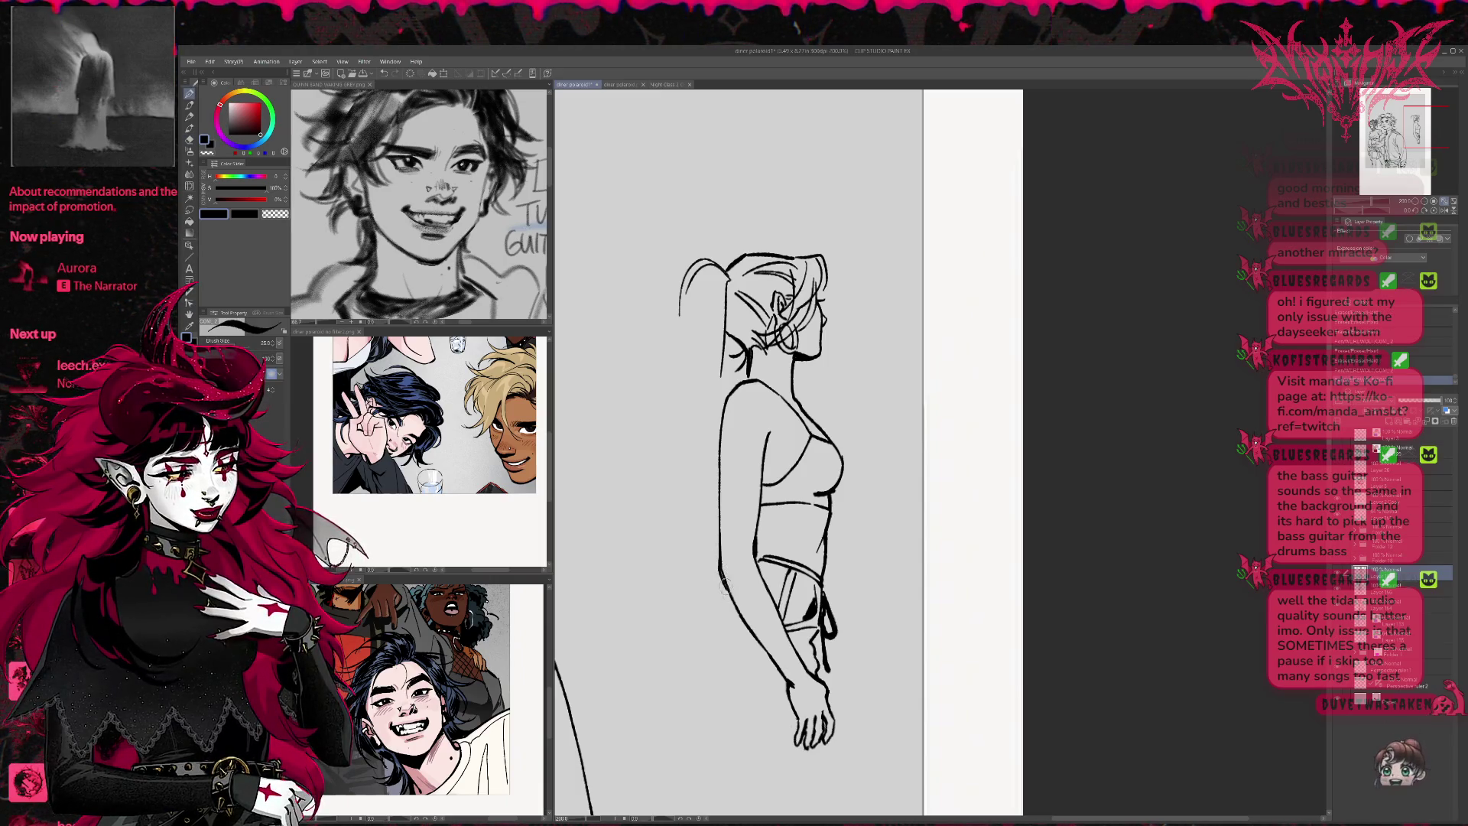
left_click_drag(736, 605, 827, 476)
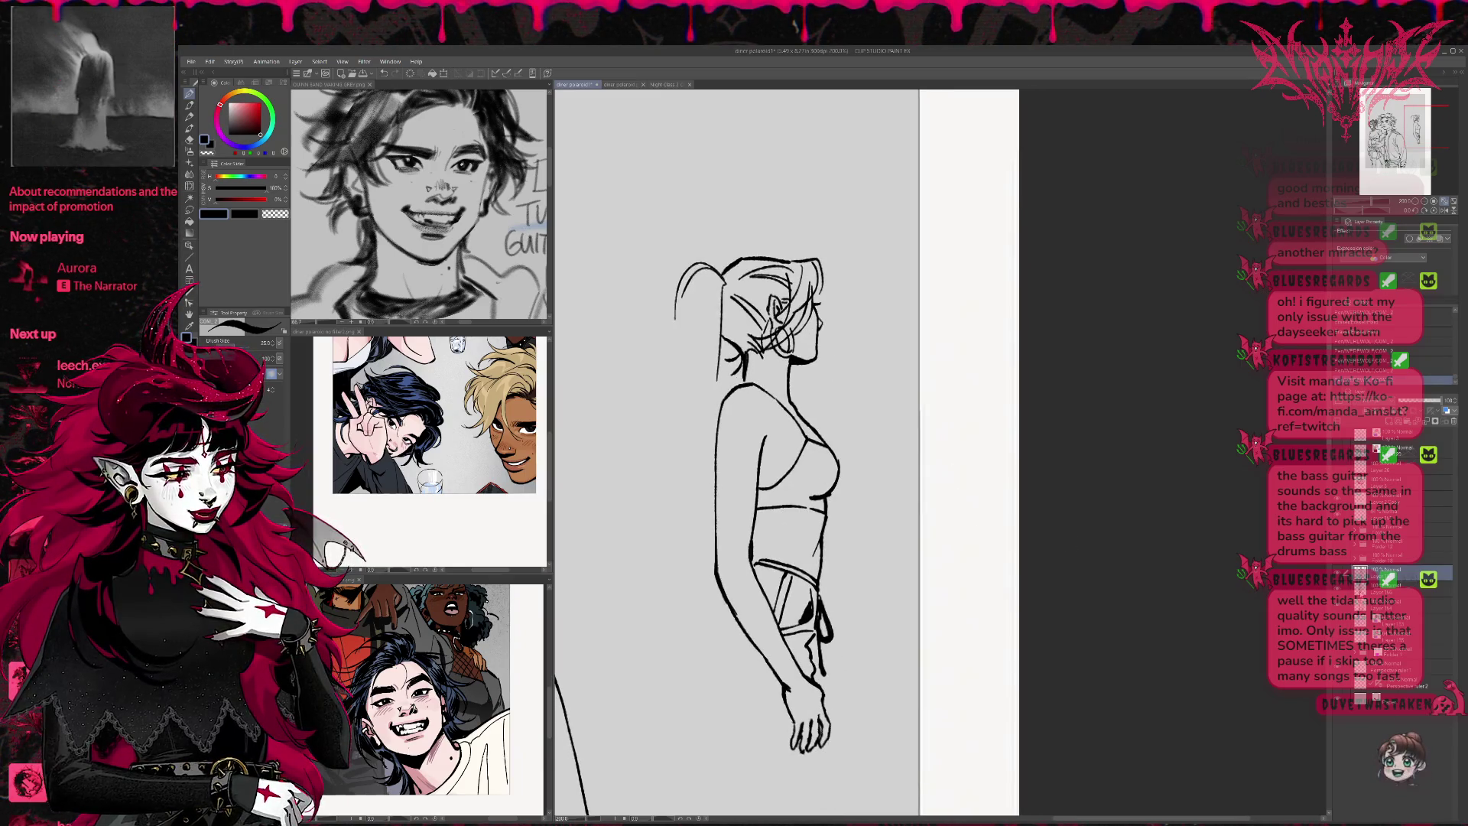
key("ctrl+z")
Ink the line from arm and hand down the leg, plus the leg's back and front
mouse_move(720, 615)
left_mouse_down()
mouse_move(689, 543)
mouse_move(686, 472)
mouse_move(672, 516)
left_mouse_up()
left_click_drag(730, 413, 705, 415)
left_click_drag(764, 476, 719, 342)
mouse_move(723, 457)
left_mouse_down()
mouse_move(742, 524)
mouse_move(728, 612)
mouse_move(701, 636)
left_mouse_up()
left_click_drag(744, 566, 723, 671)
left_click_drag(707, 528, 670, 658)
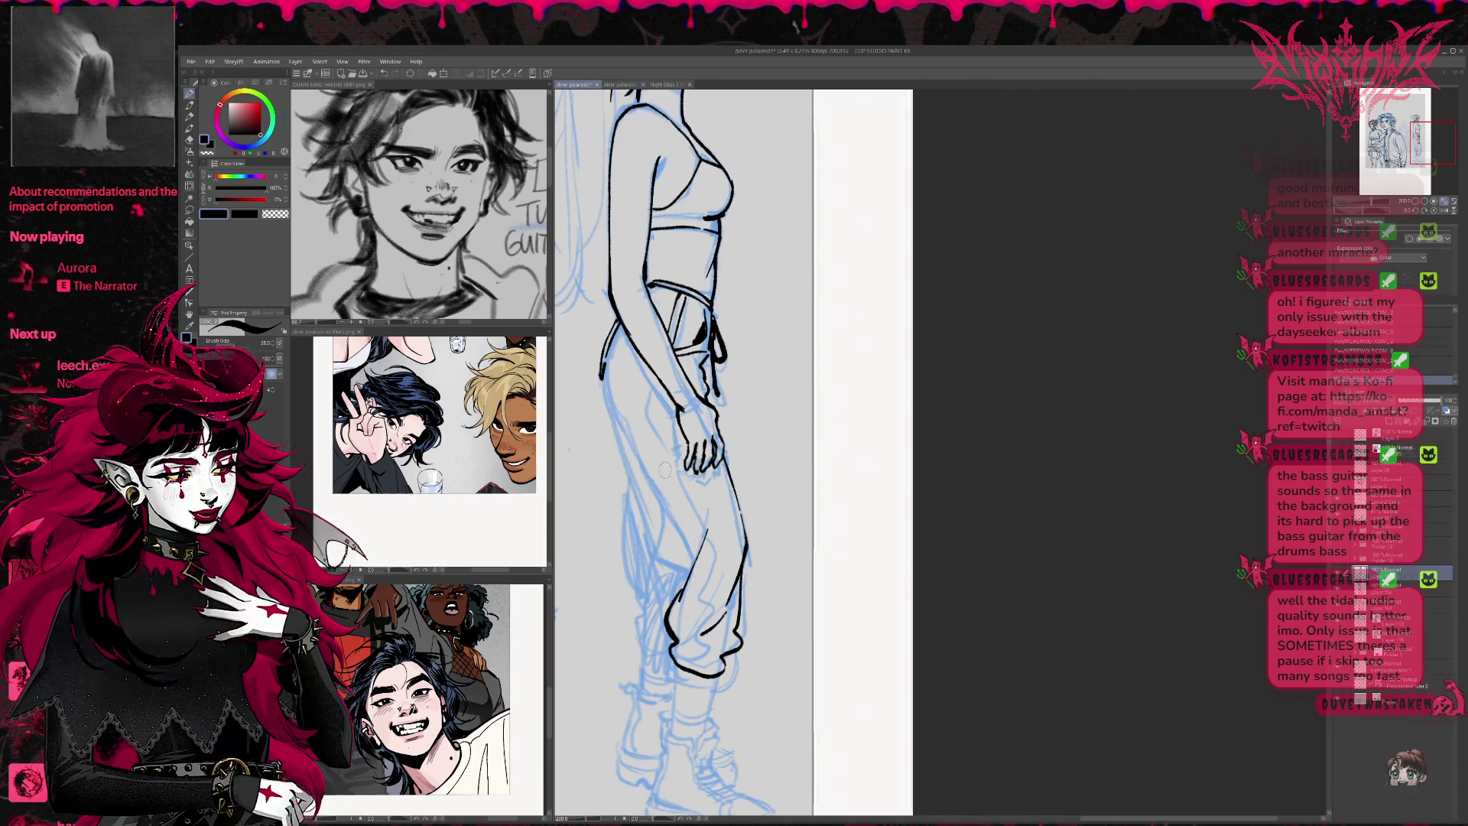
Ink the front of the thigh down to the knee and redraw the inner-thigh stroke
left_click_drag(603, 379, 656, 553)
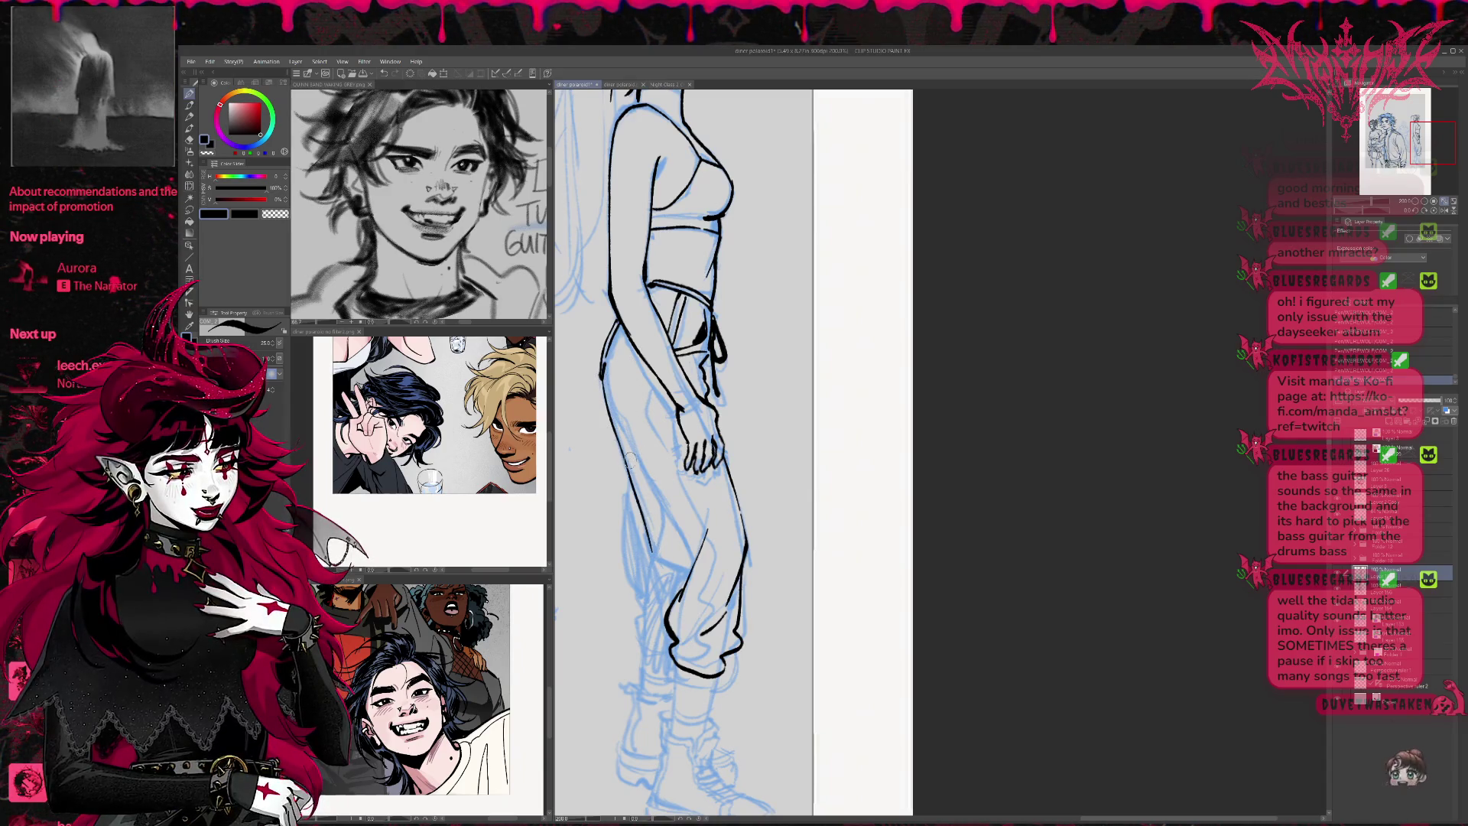
left_click_drag(606, 371, 602, 402)
mouse_move(629, 481)
left_mouse_down()
mouse_move(683, 601)
mouse_move(677, 565)
mouse_move(702, 523)
left_mouse_up()
key("ctrl+z")
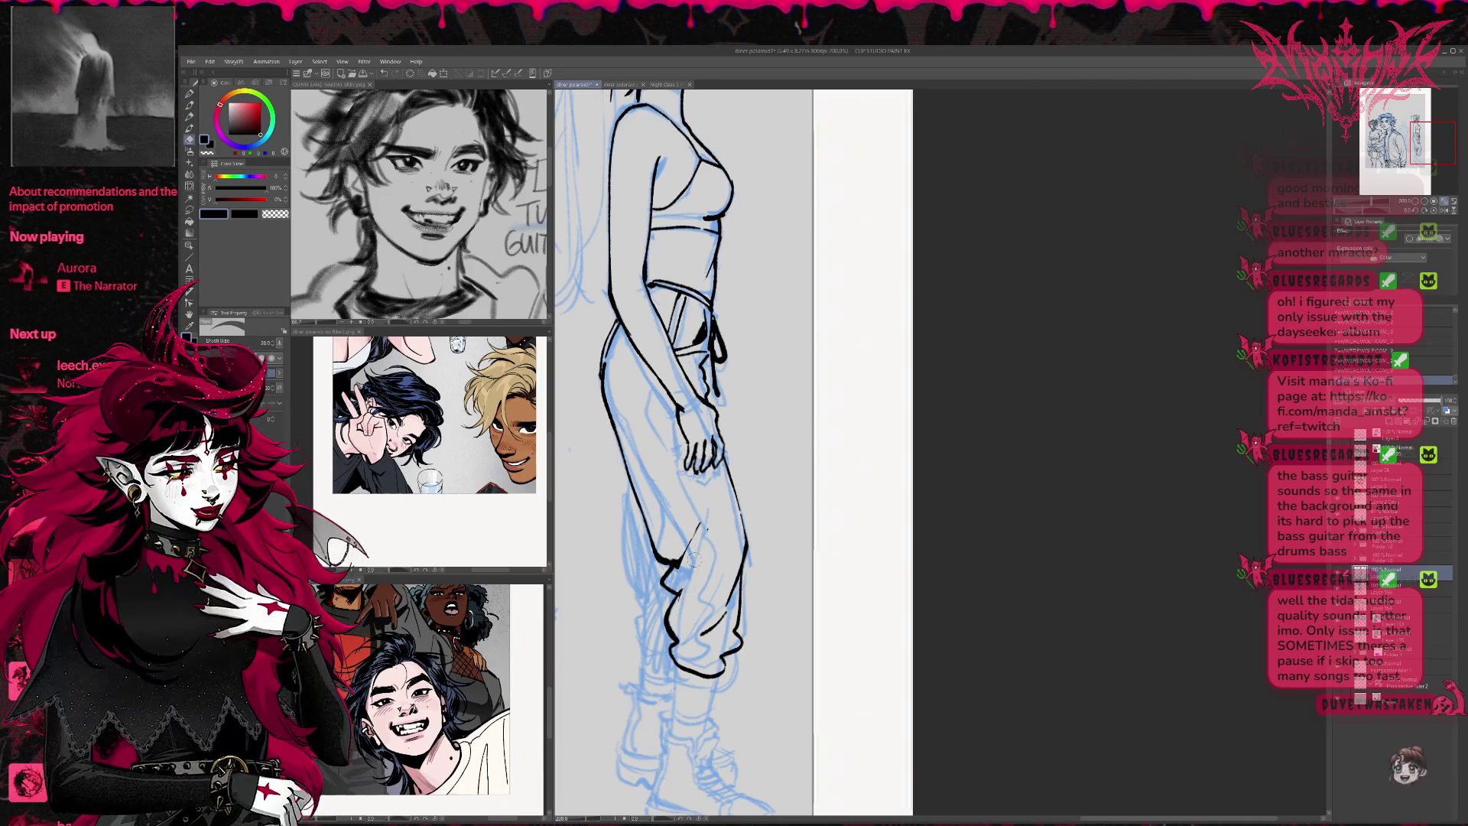
mouse_move(683, 585)
left_mouse_down()
mouse_move(708, 539)
mouse_move(696, 527)
left_mouse_up()
Undo the stray strokes on the layer above, then ink the lower arm, forearm and wrist
key("alt+bracketright")
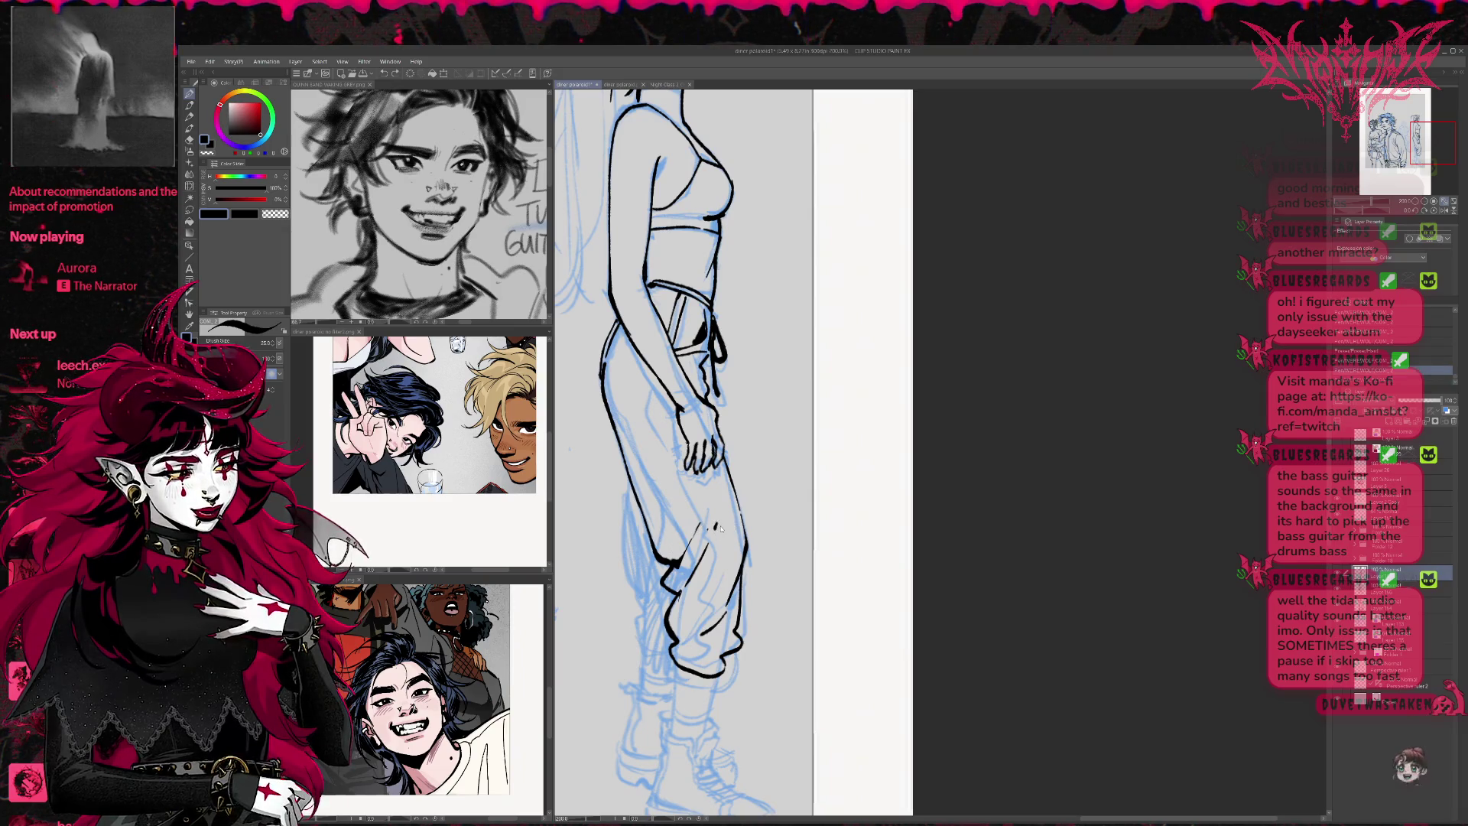
key("ctrl+z")
key("ctrl+z")
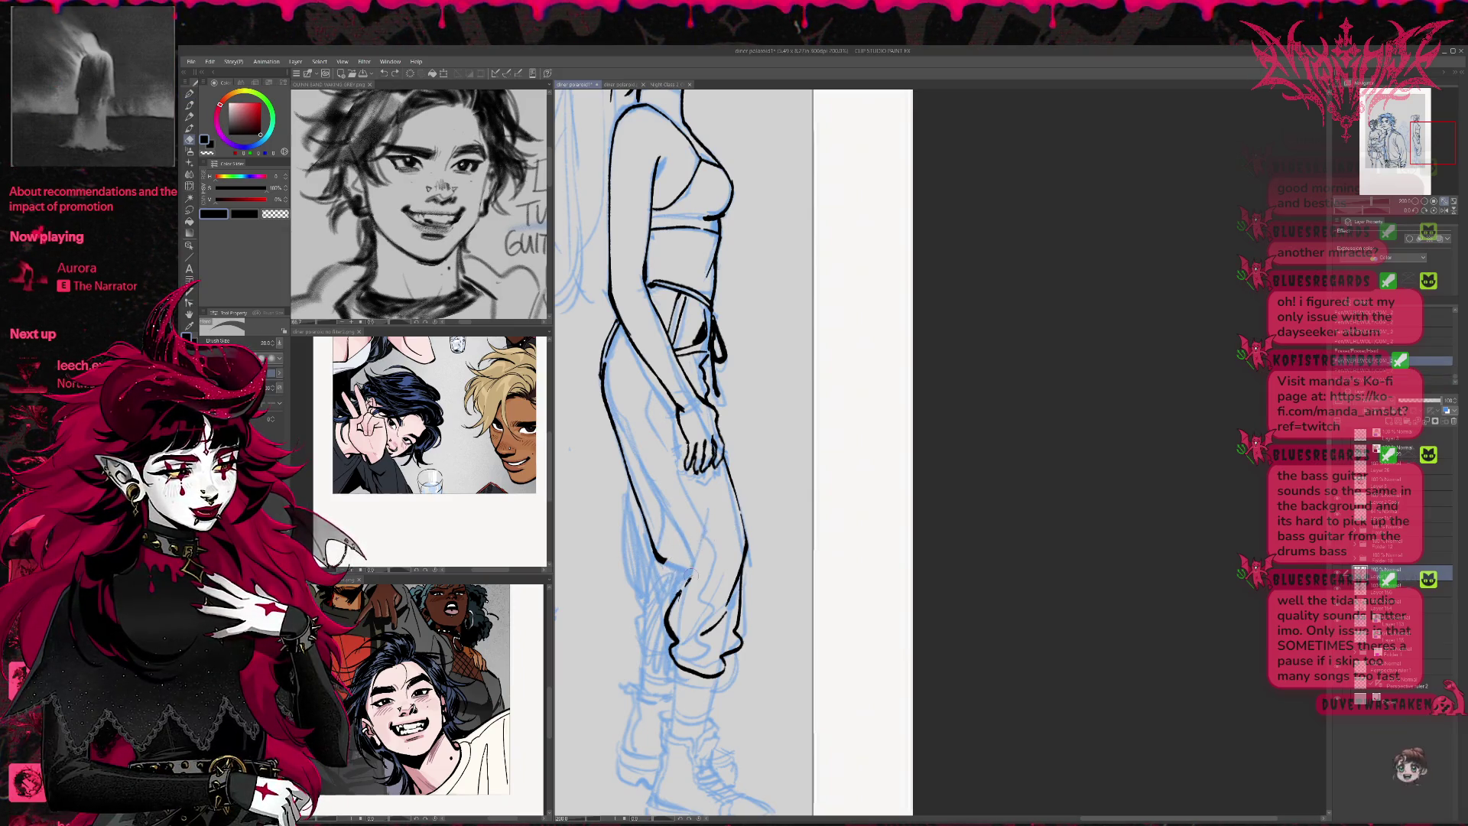
key("alt+bracketleft")
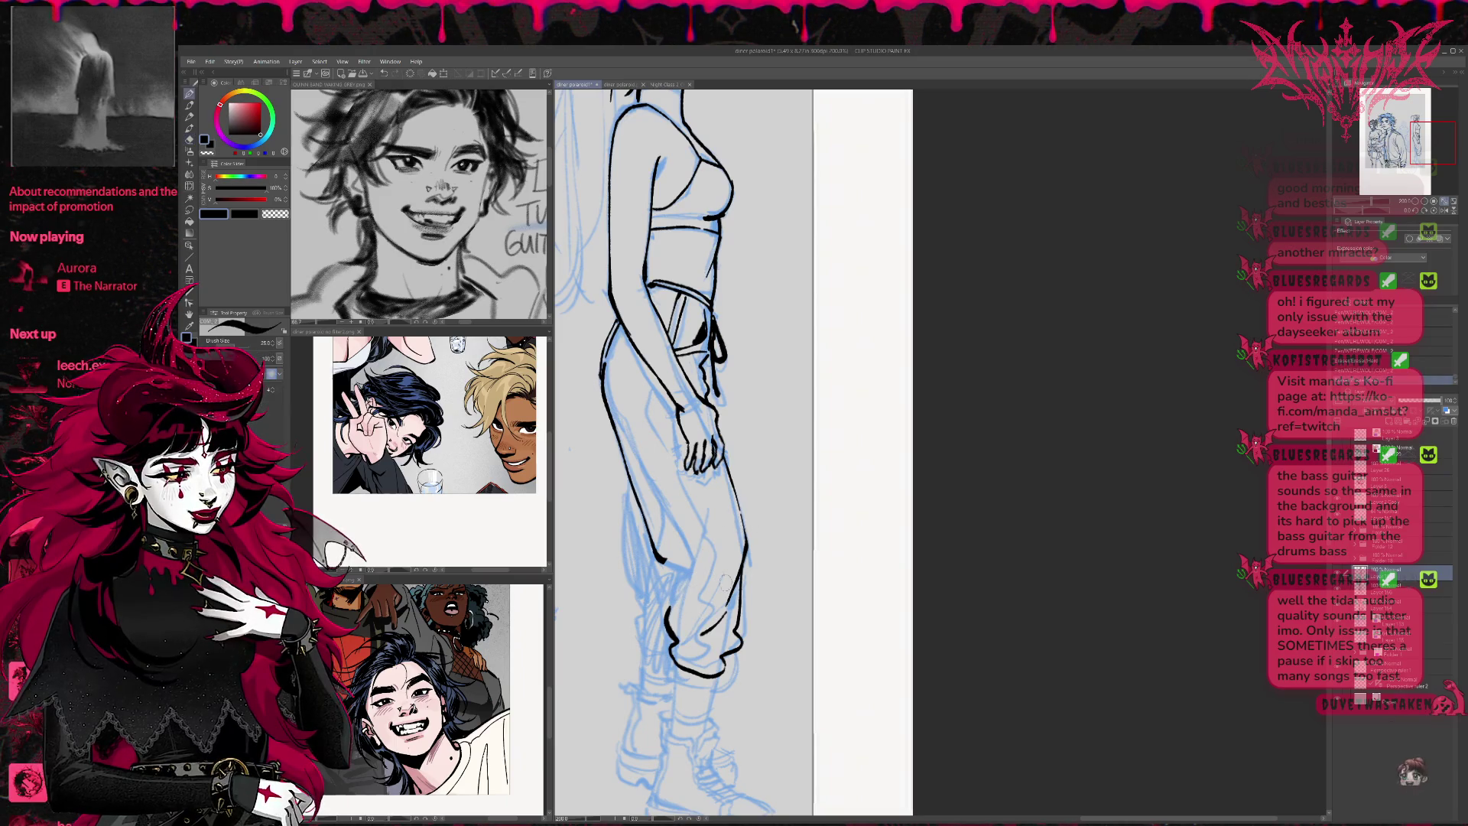
key("p")
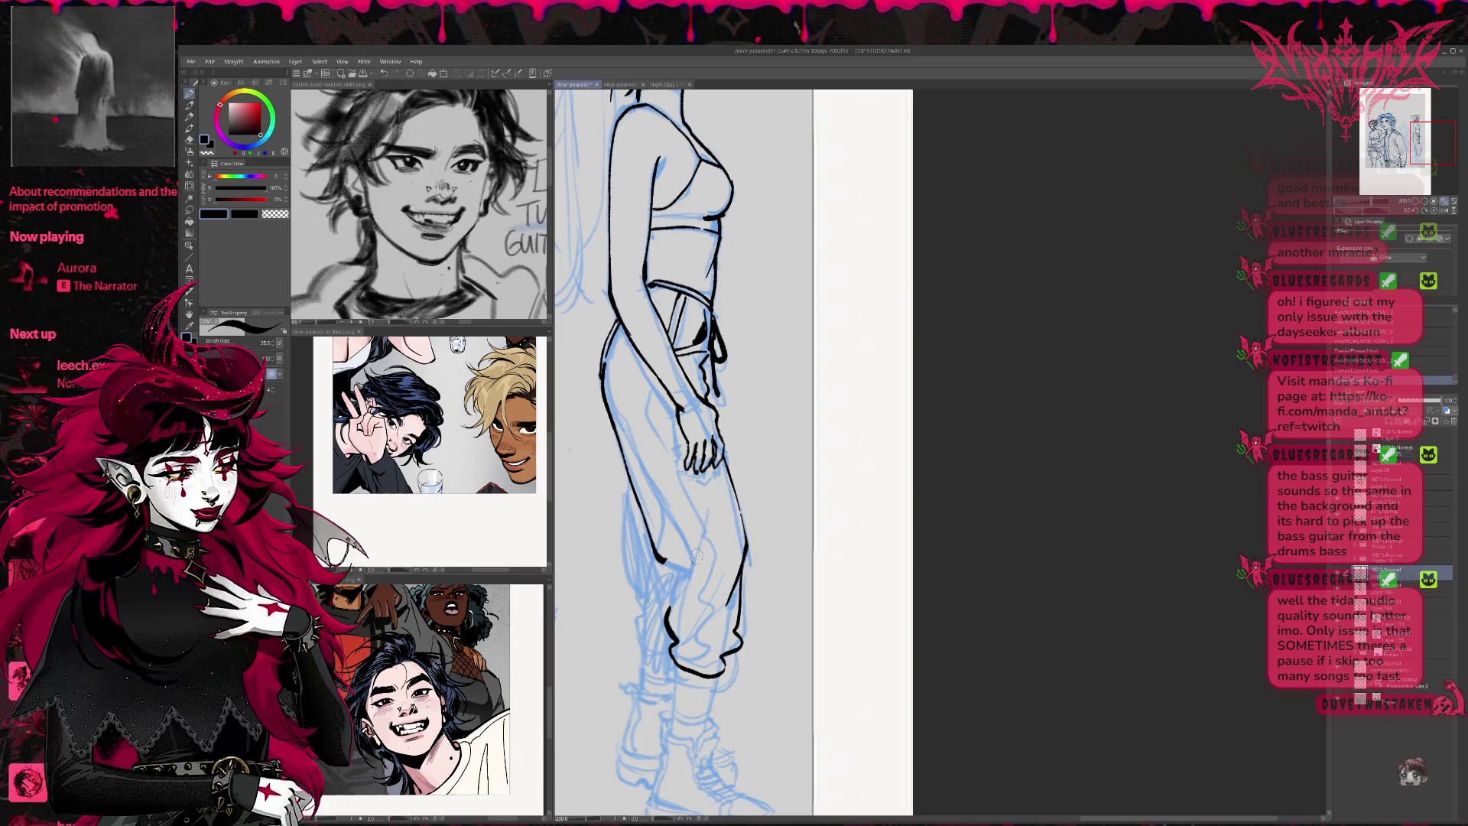
left_click_drag(662, 559, 676, 571)
left_click_drag(708, 524, 672, 608)
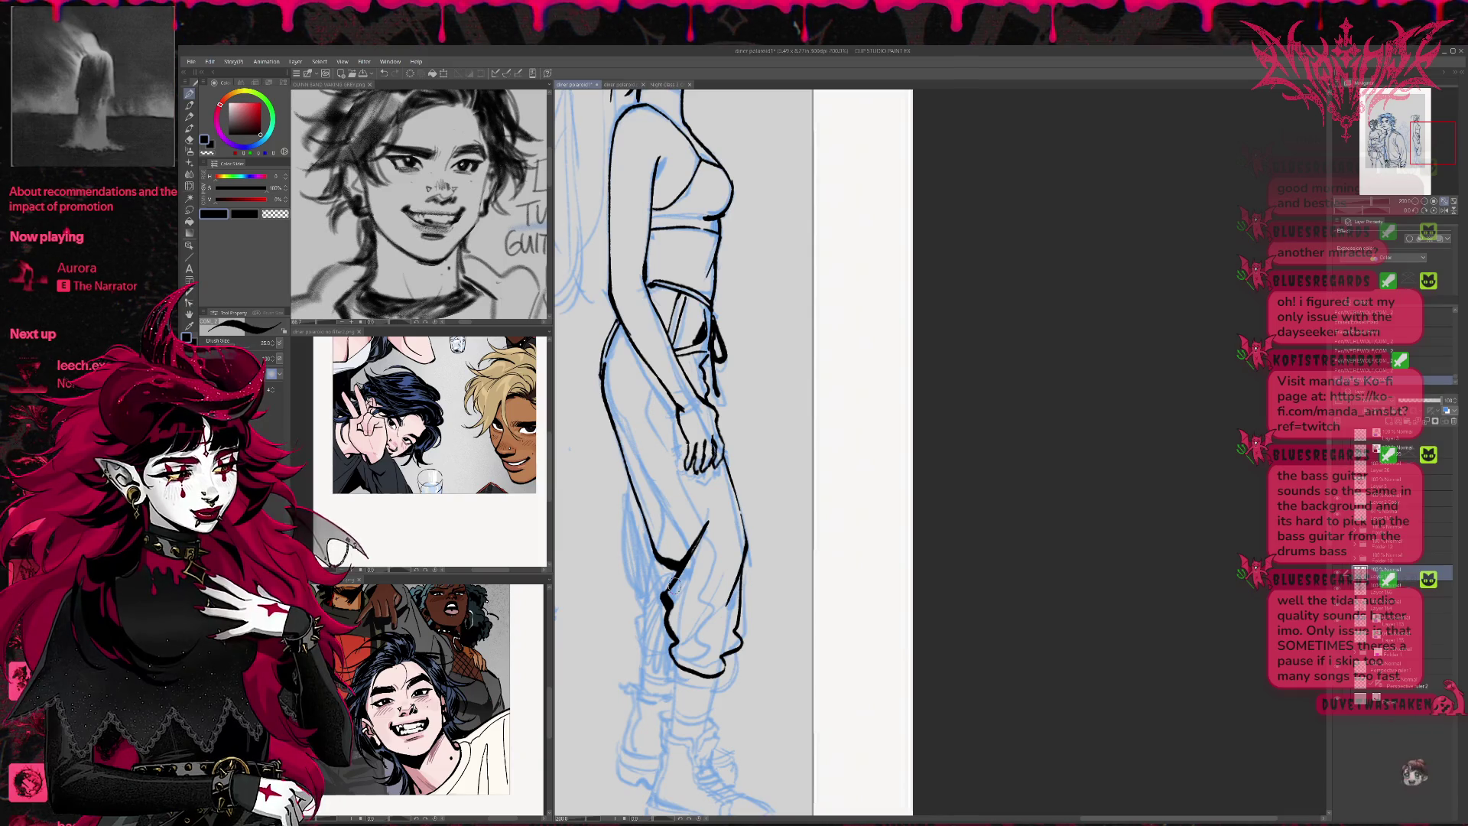
left_click(1416, 205)
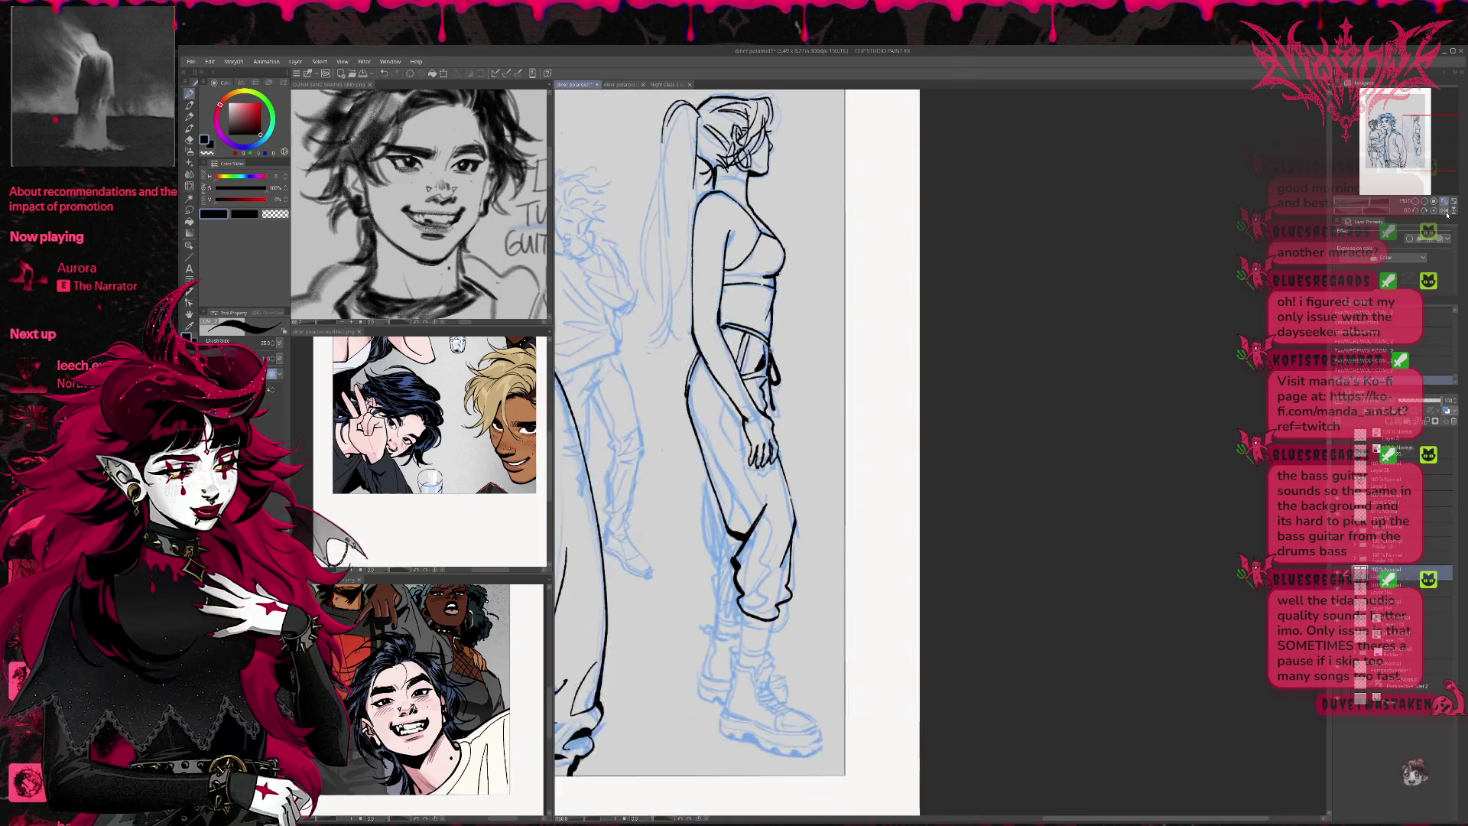
Zoom out, lighten the blue leg sketch and try the first leg outline strokes
left_click_drag(1255, 482, 873, 489)
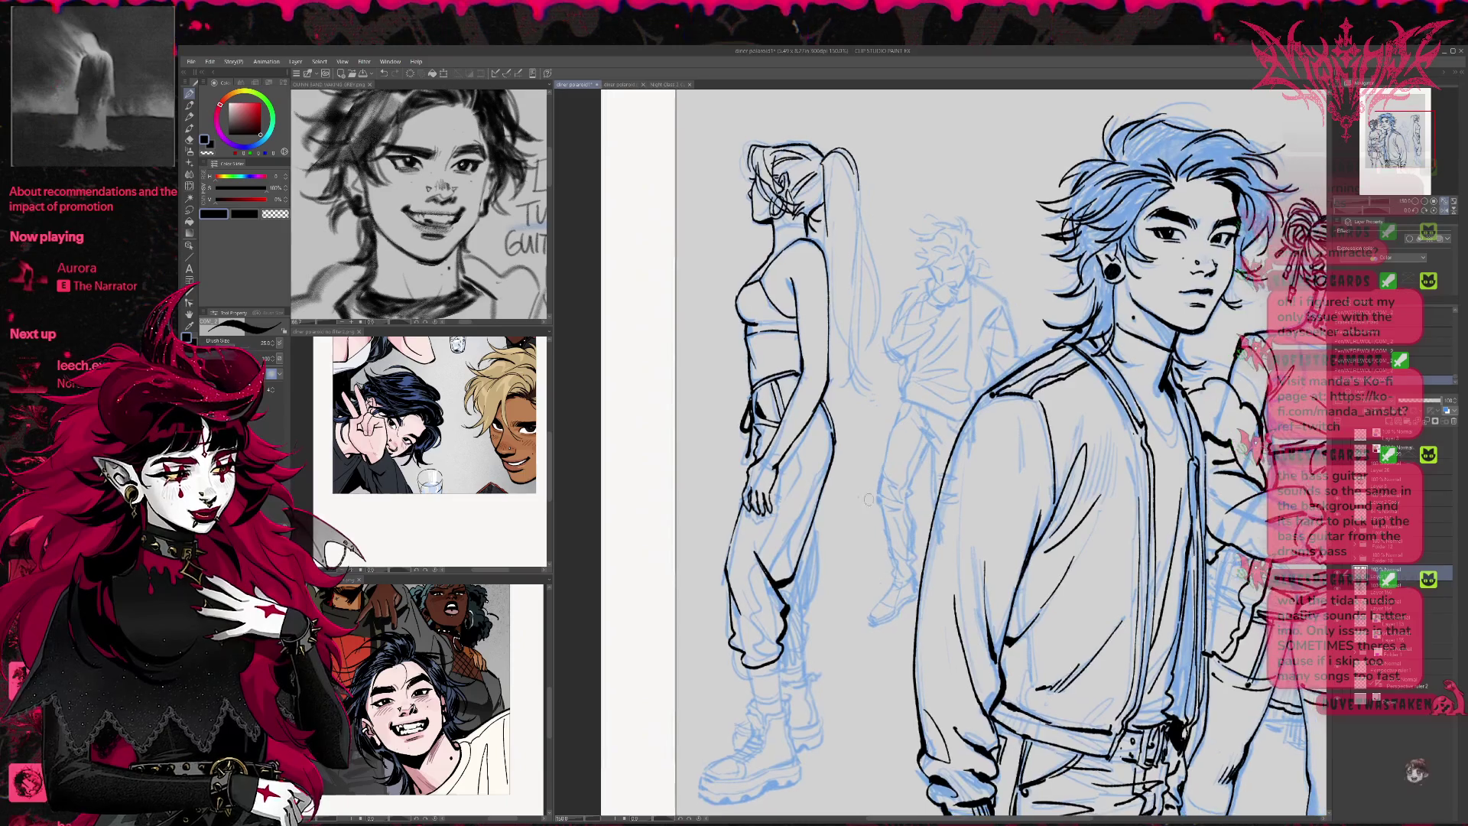
left_click_drag(784, 601, 779, 650)
left_click_drag(801, 585, 835, 440)
left_click_drag(788, 516, 764, 545)
mouse_move(829, 453)
left_mouse_down()
mouse_move(780, 520)
mouse_move(800, 565)
left_mouse_up()
key("ctrl+z")
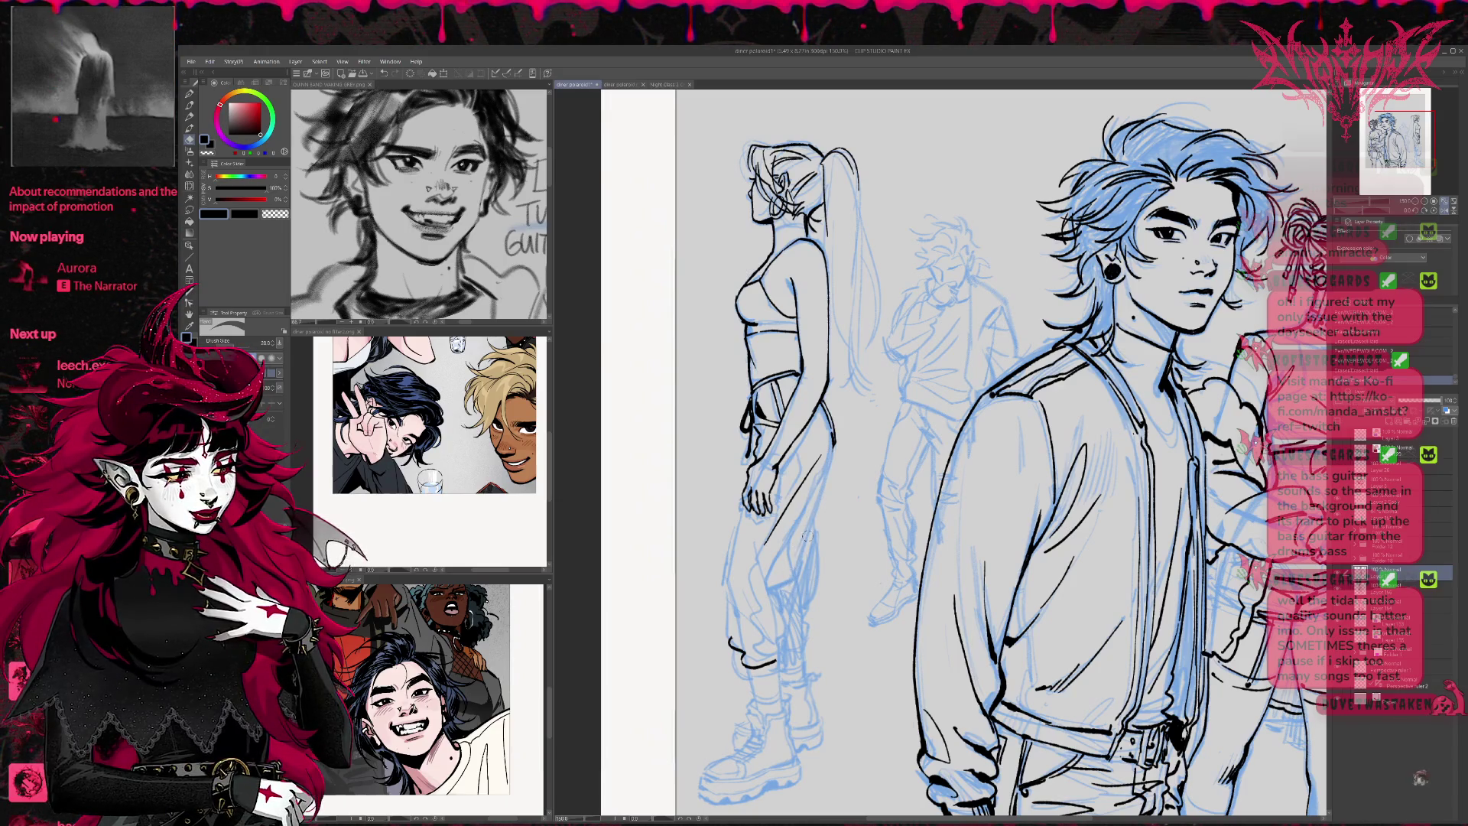
key("p")
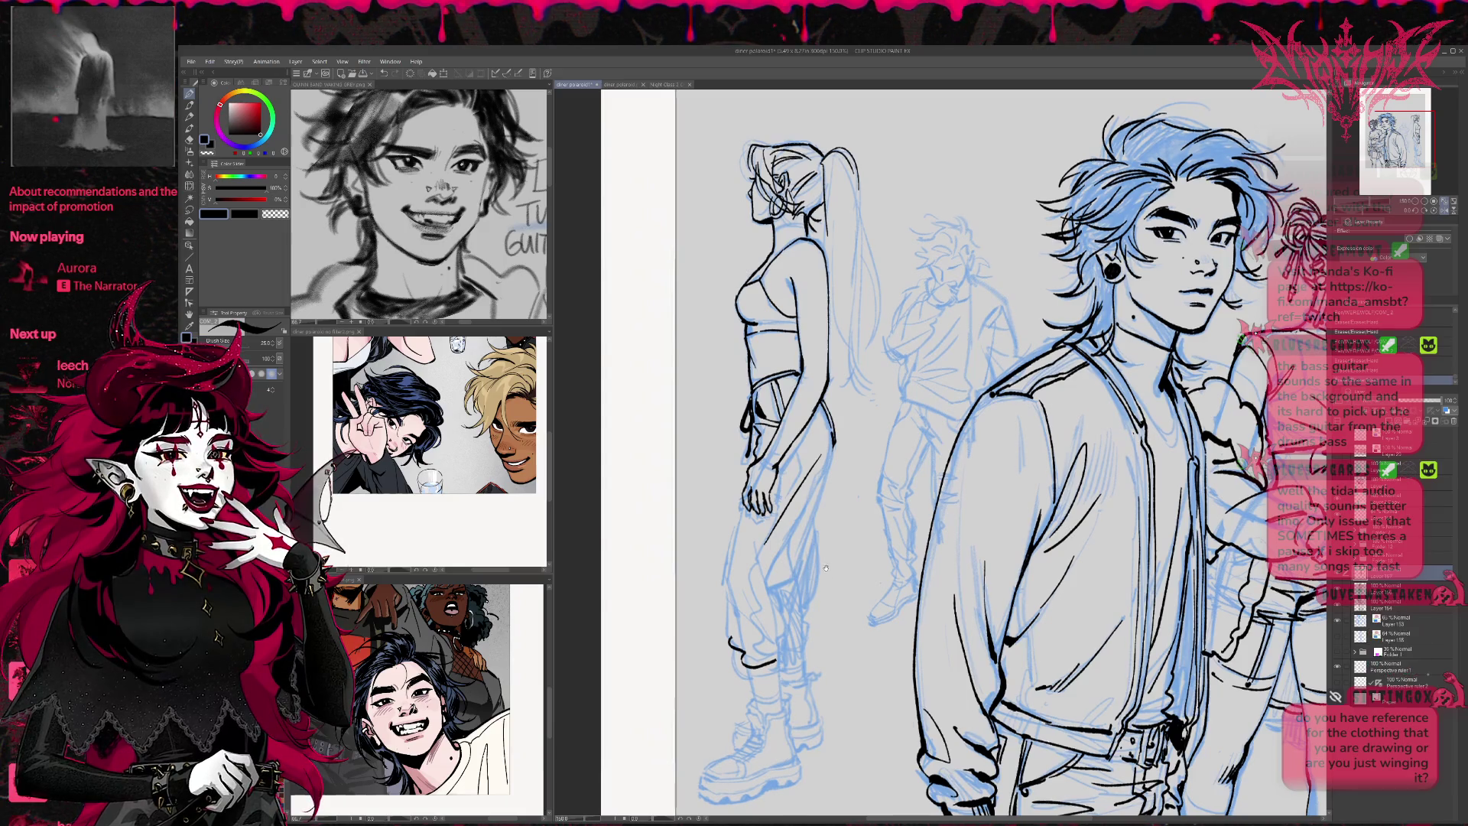
Ink the pant cuff and both sides of the pant leg, erasing excess ink at the knee
scroll(818, 512, "down", 1)
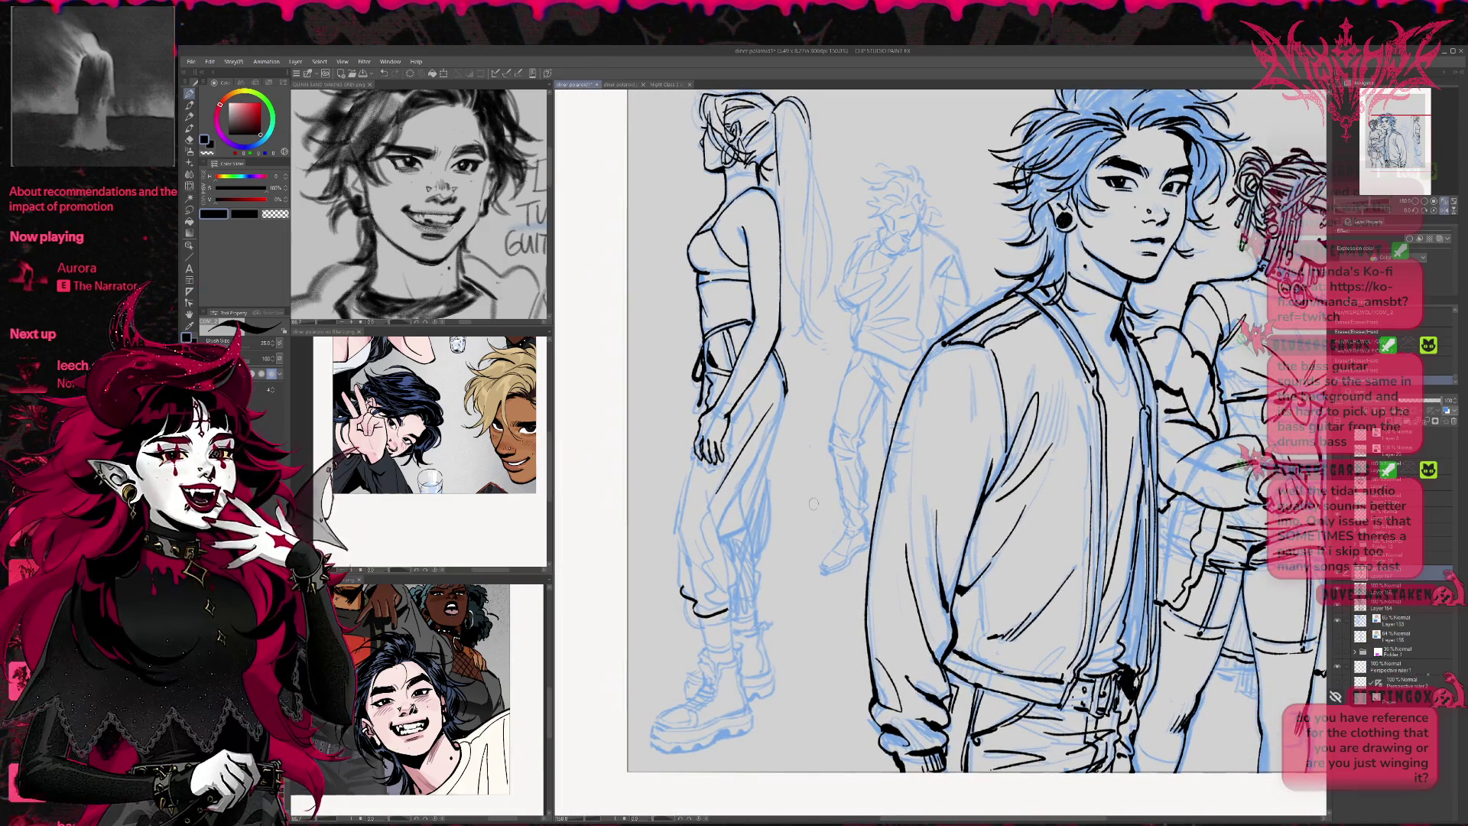
mouse_move(683, 599)
left_mouse_down()
mouse_move(692, 626)
mouse_move(742, 612)
left_mouse_up()
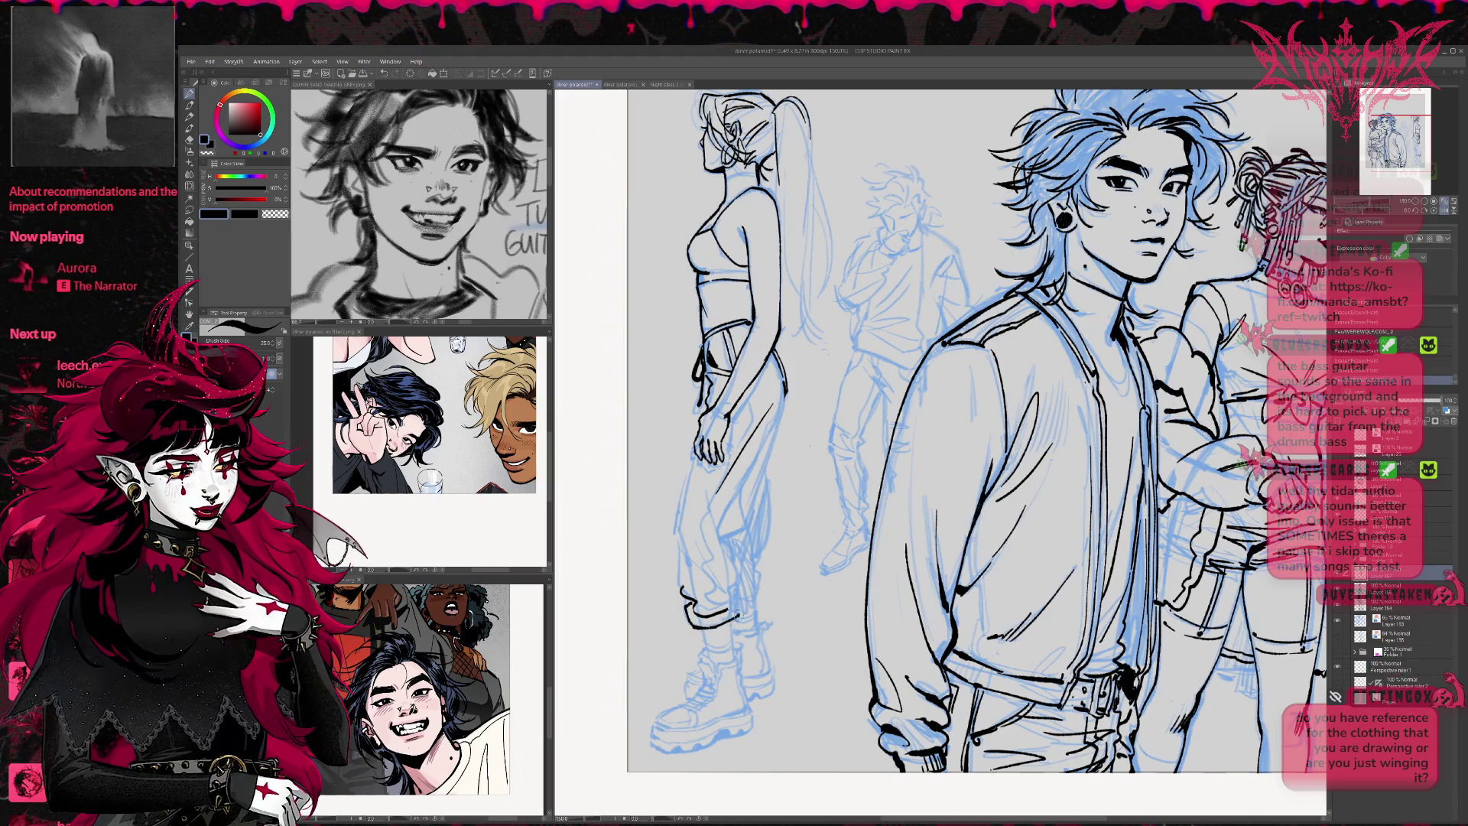
left_click_drag(692, 455, 674, 519)
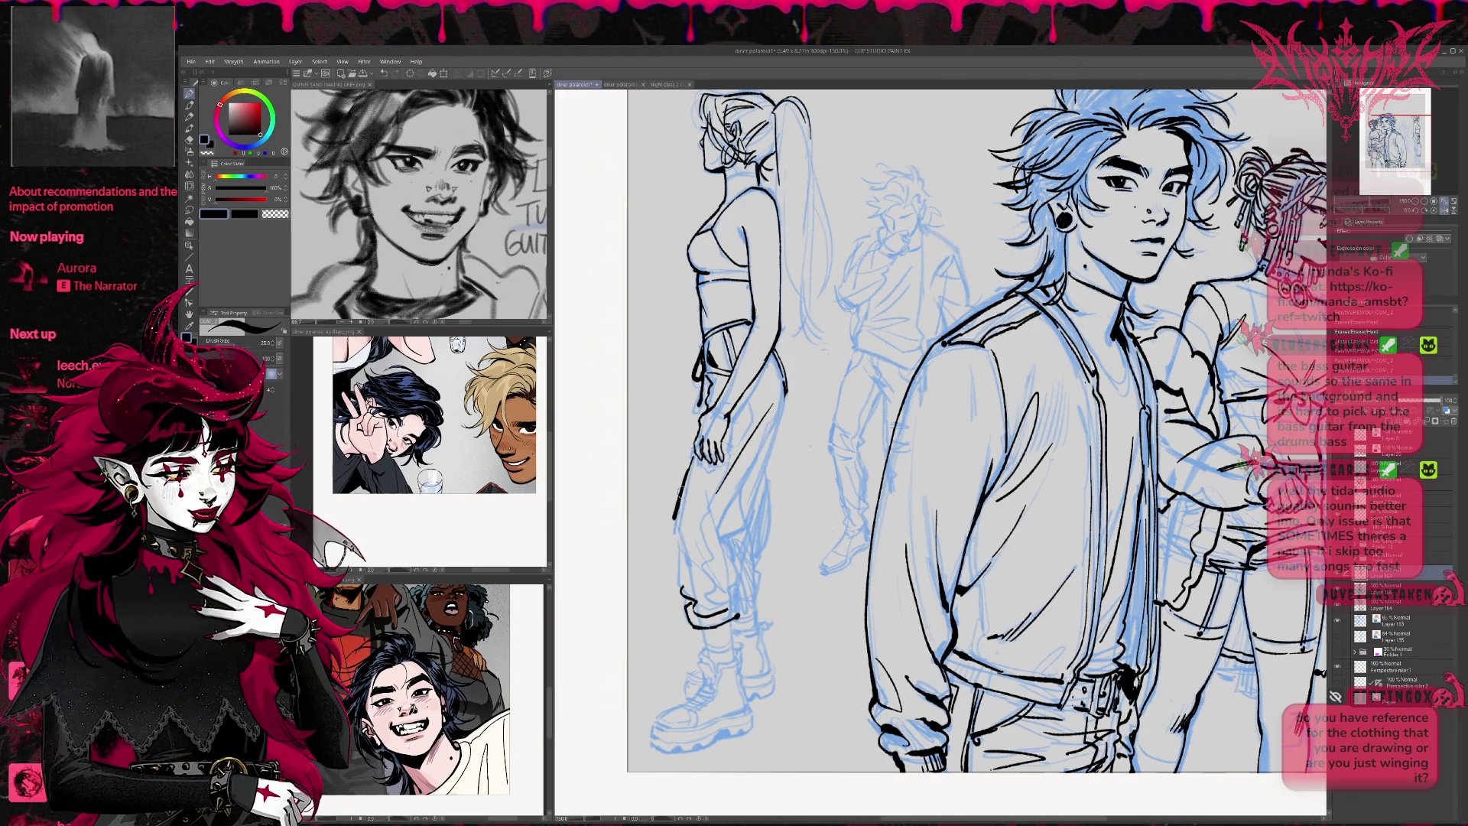
left_click_drag(781, 401, 733, 534)
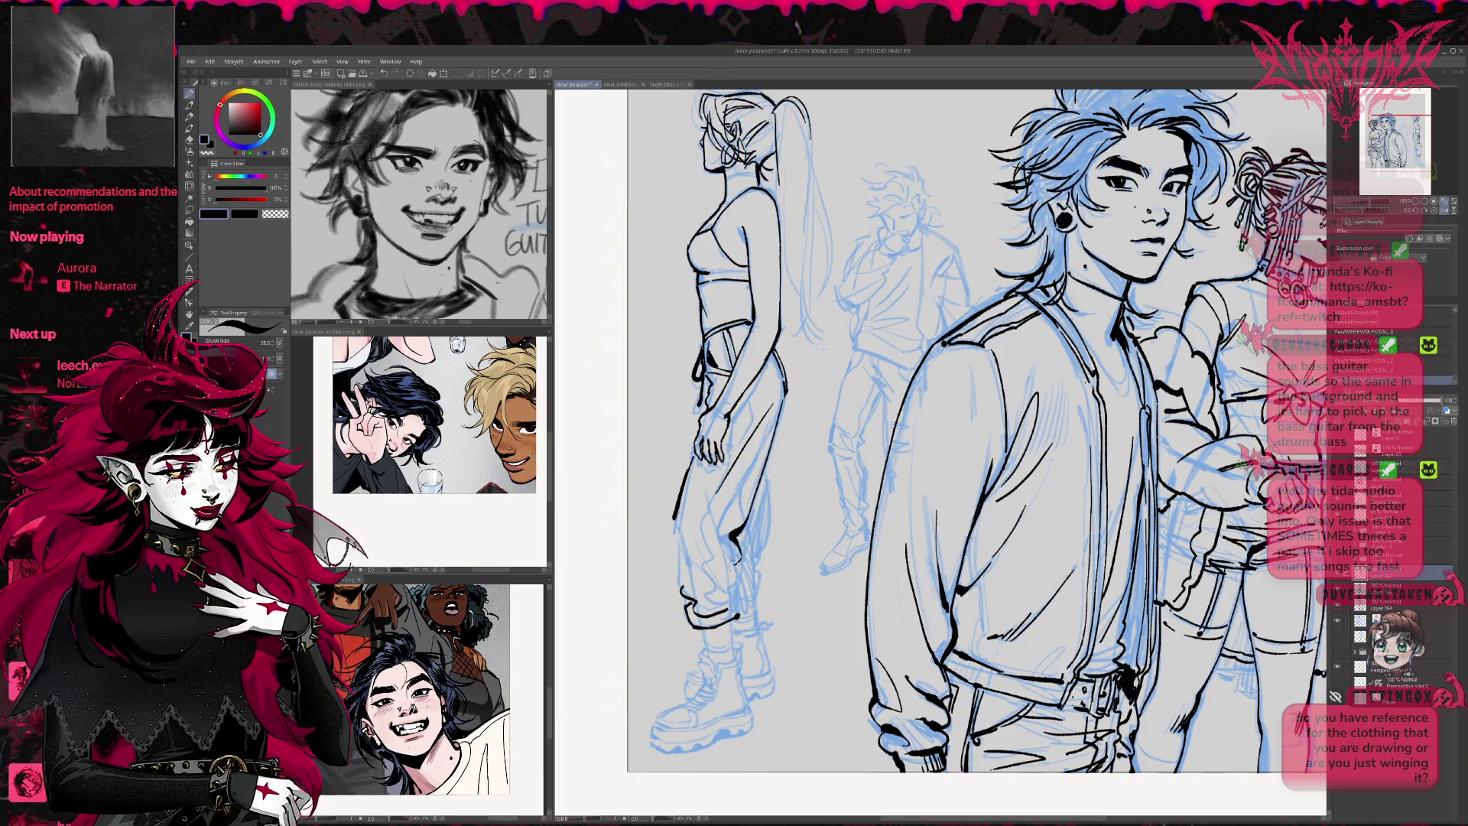
key("ctrl+z")
key("ctrl+z")
key("e")
mouse_move(683, 592)
left_mouse_down()
mouse_move(702, 629)
mouse_move(726, 614)
left_mouse_up()
key("p")
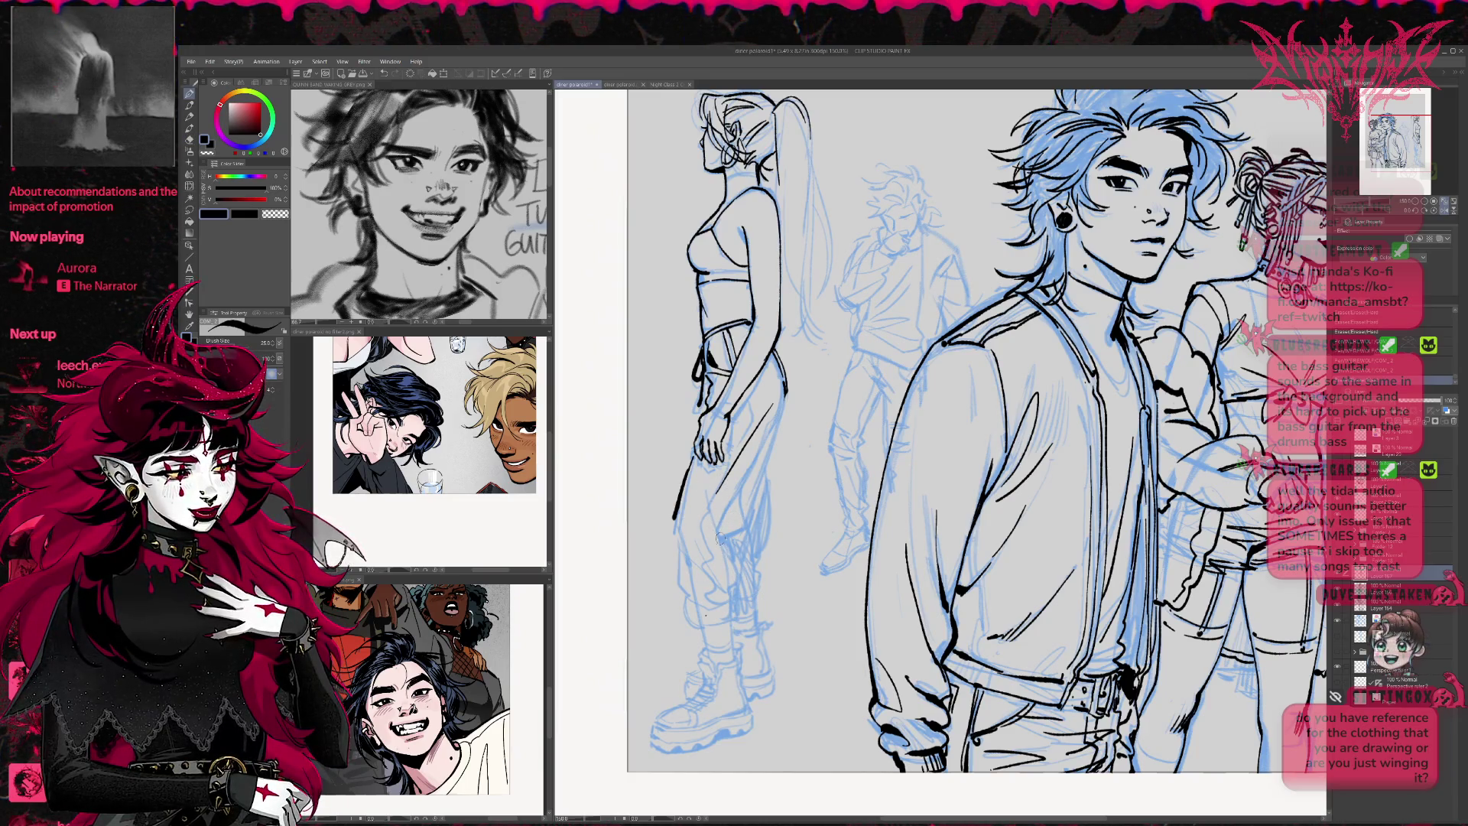
Add a fold line on the pant leg and ink the contour along the girl's side
left_click_drag(728, 566, 709, 499)
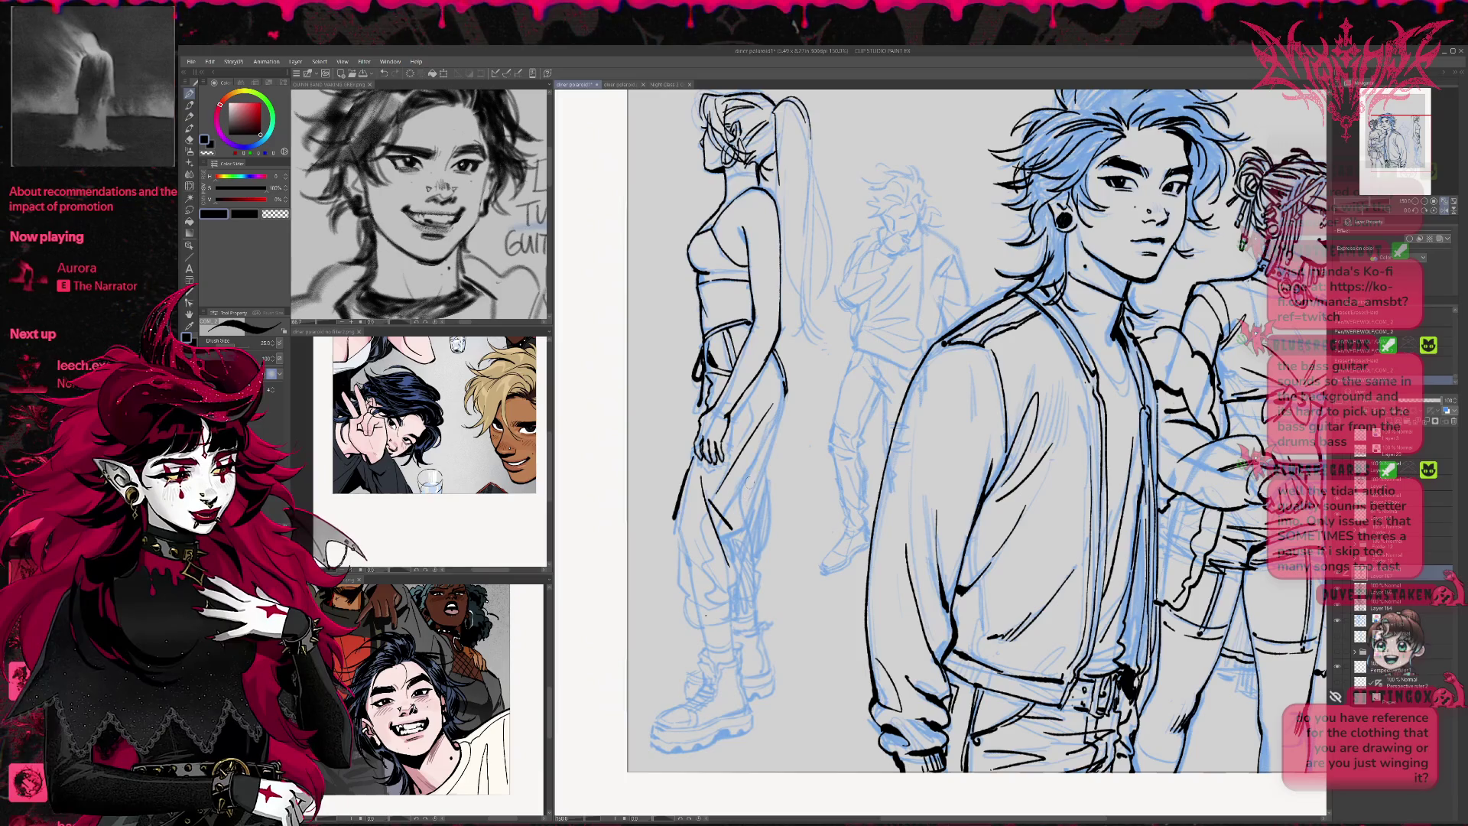
left_click_drag(770, 398, 756, 466)
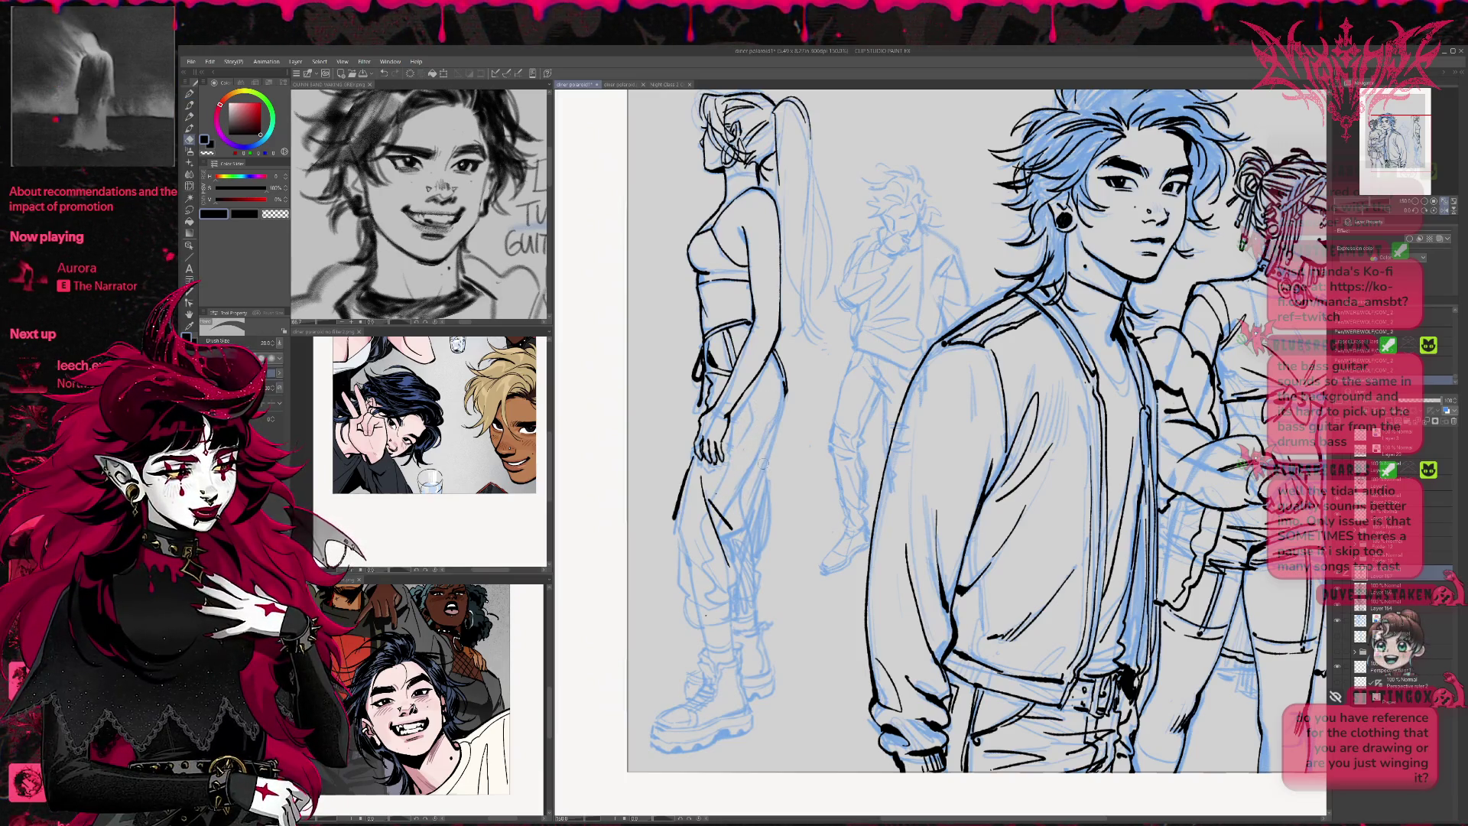
key("e")
left_click_drag(766, 399, 762, 464)
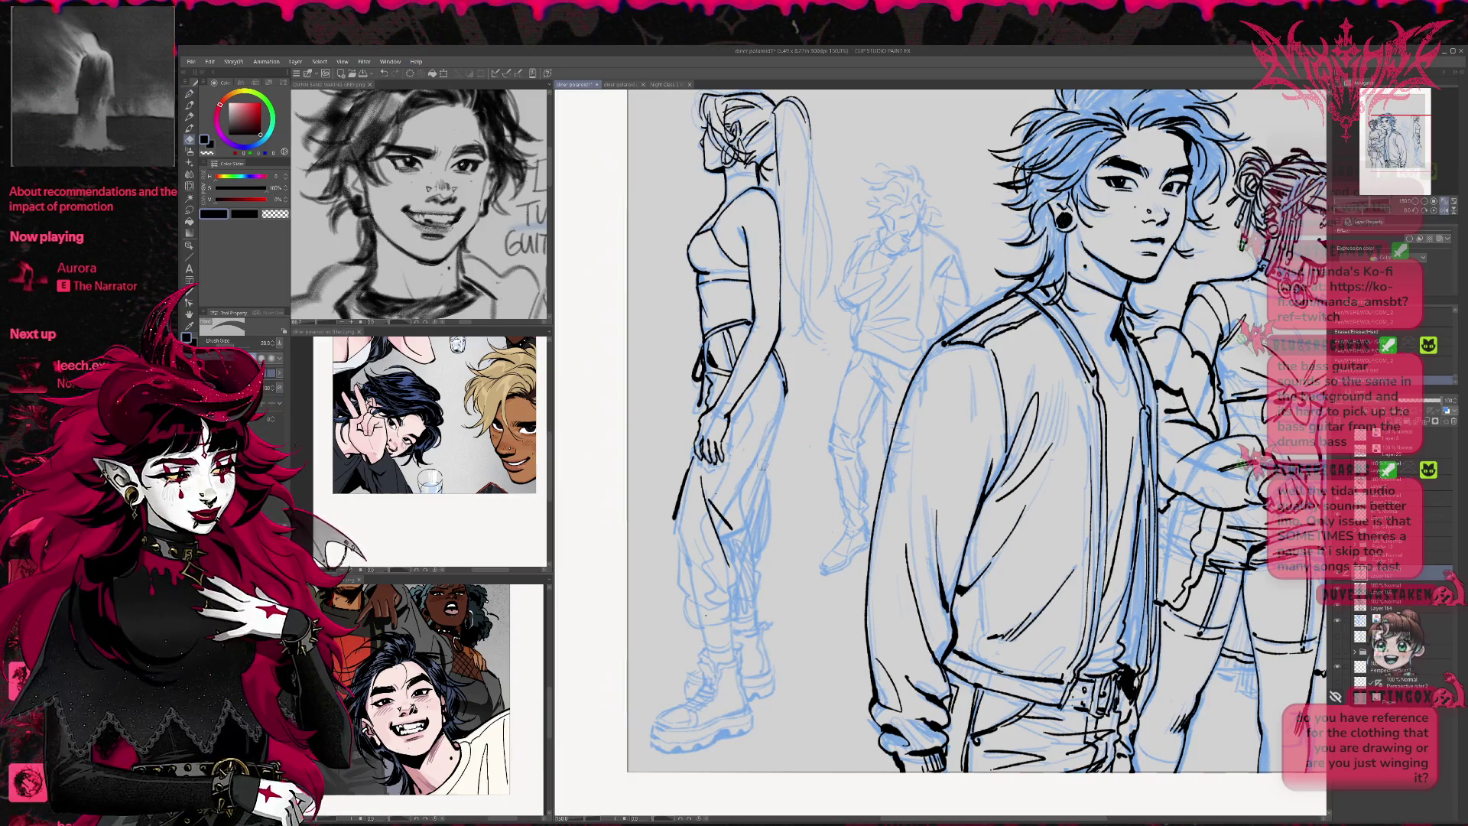
key("p")
left_click_drag(740, 412, 768, 474)
left_click_drag(783, 406, 774, 451)
Clean up the side strokes with a smaller eraser and redraw a cleaner side line
key("e")
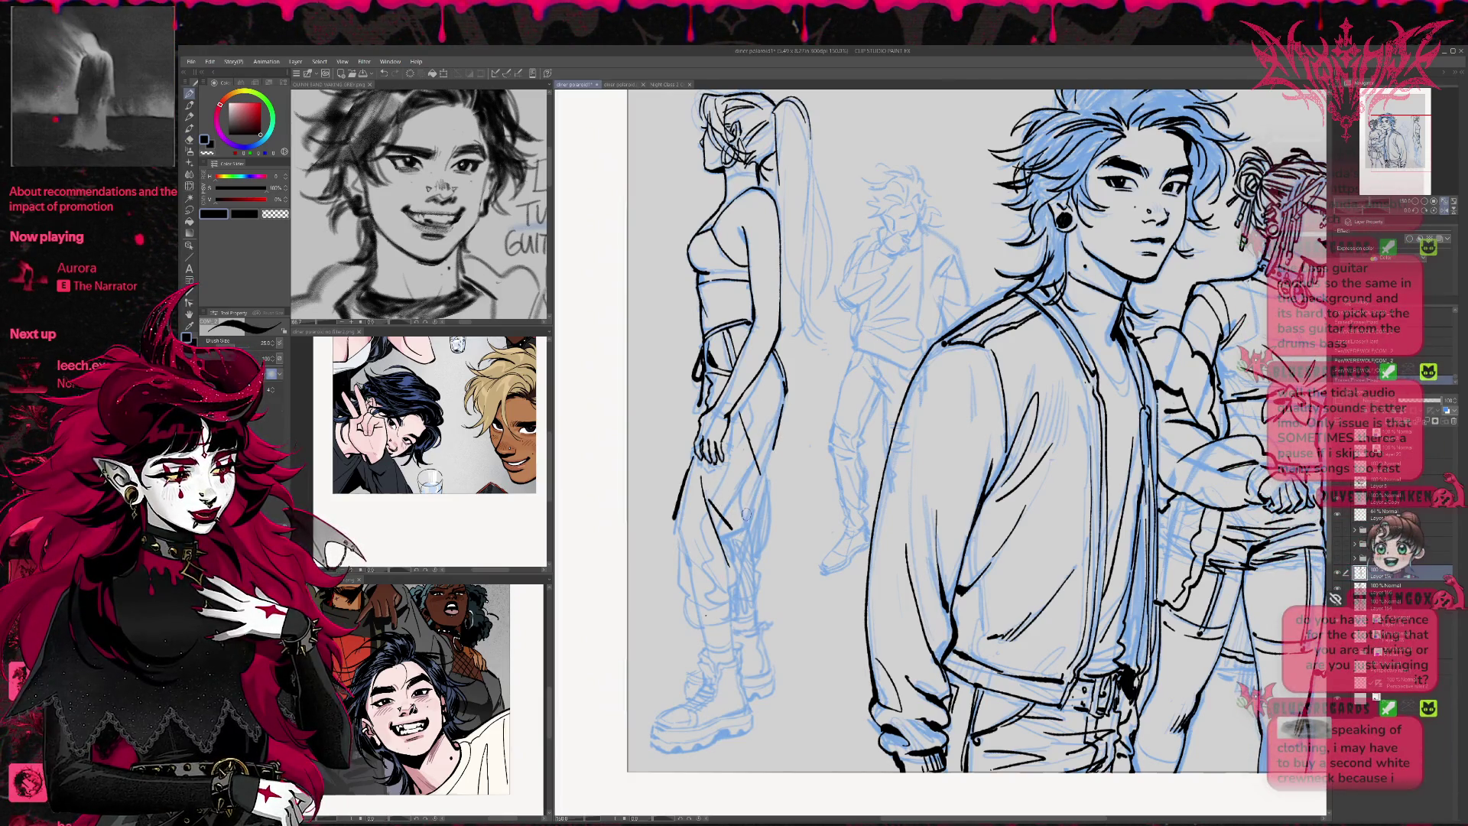
key("e")
left_click_drag(761, 425, 753, 468)
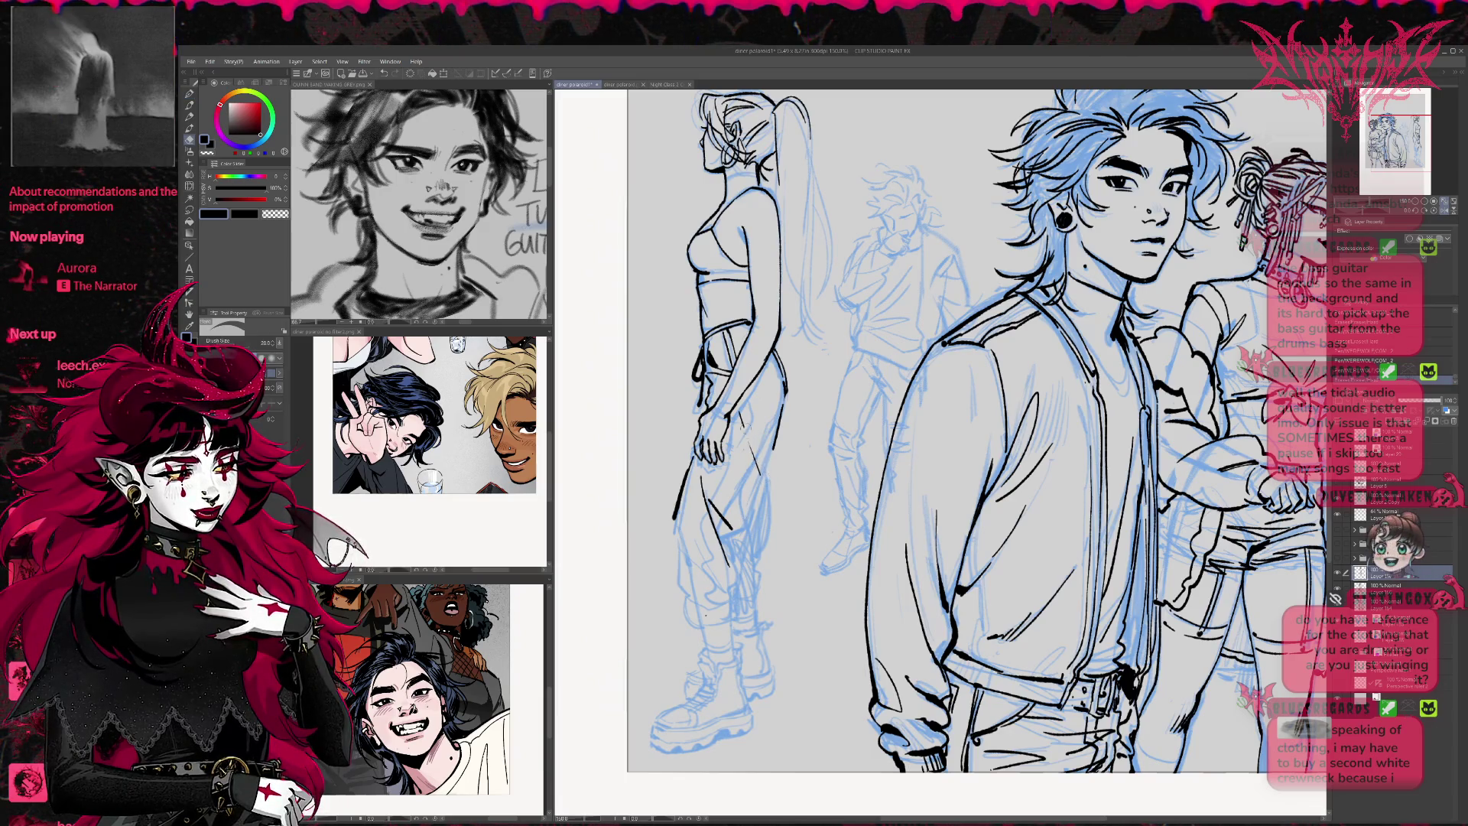
key("p")
mouse_move(748, 416)
left_mouse_down()
mouse_move(765, 480)
mouse_move(738, 539)
left_mouse_up()
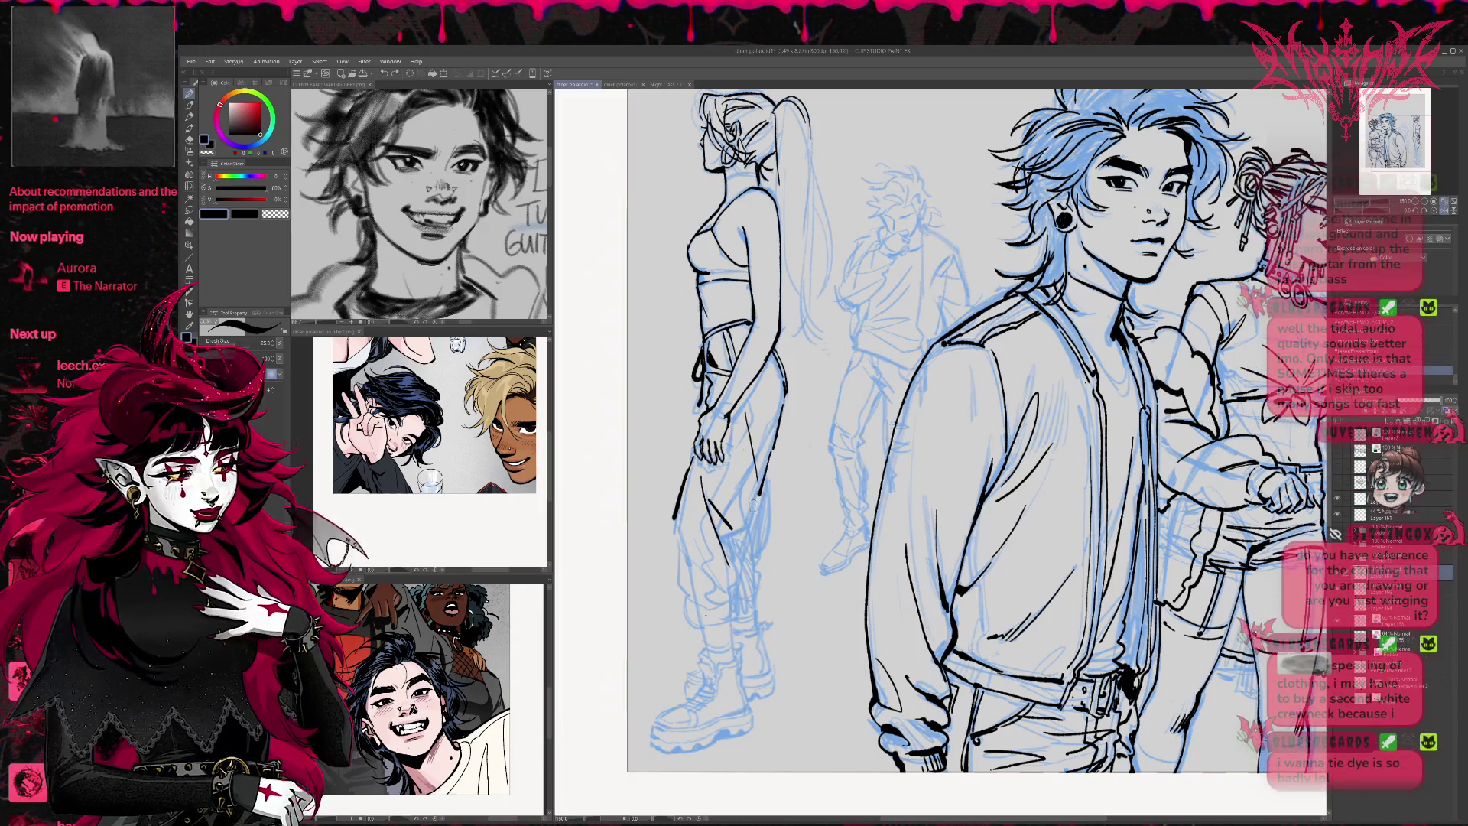
left_click(1444, 209)
In the mirrored view, ink the back leg's contours and close the back pant hem
left_click_drag(1255, 433, 794, 443)
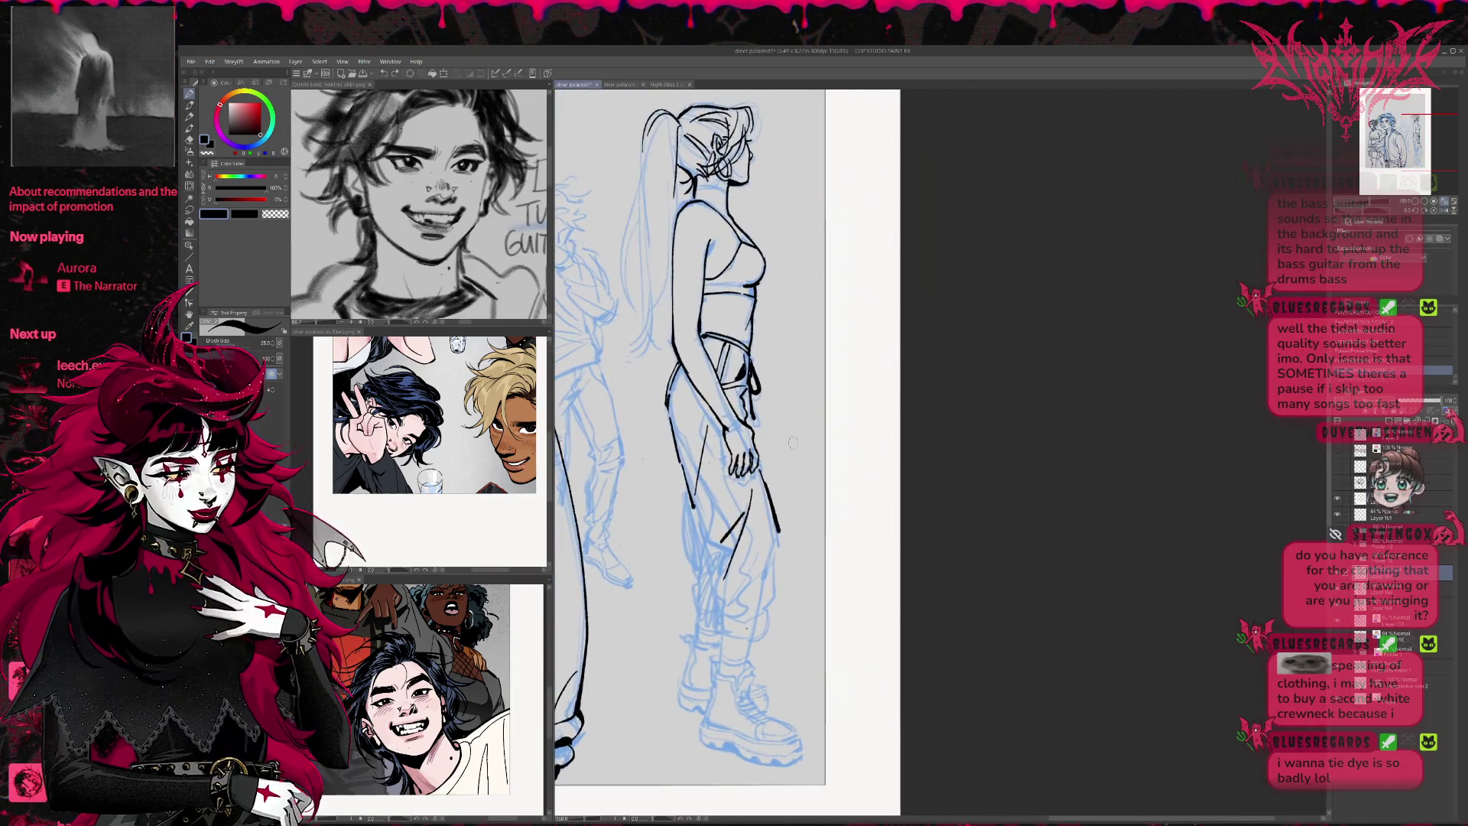
left_click_drag(765, 546, 728, 627)
mouse_move(781, 529)
left_mouse_down()
mouse_move(763, 625)
mouse_move(736, 636)
mouse_move(713, 600)
mouse_move(697, 501)
mouse_move(704, 519)
mouse_move(743, 512)
mouse_move(750, 455)
left_mouse_up()
mouse_move(732, 586)
left_mouse_down()
mouse_move(728, 604)
mouse_move(779, 606)
left_mouse_up()
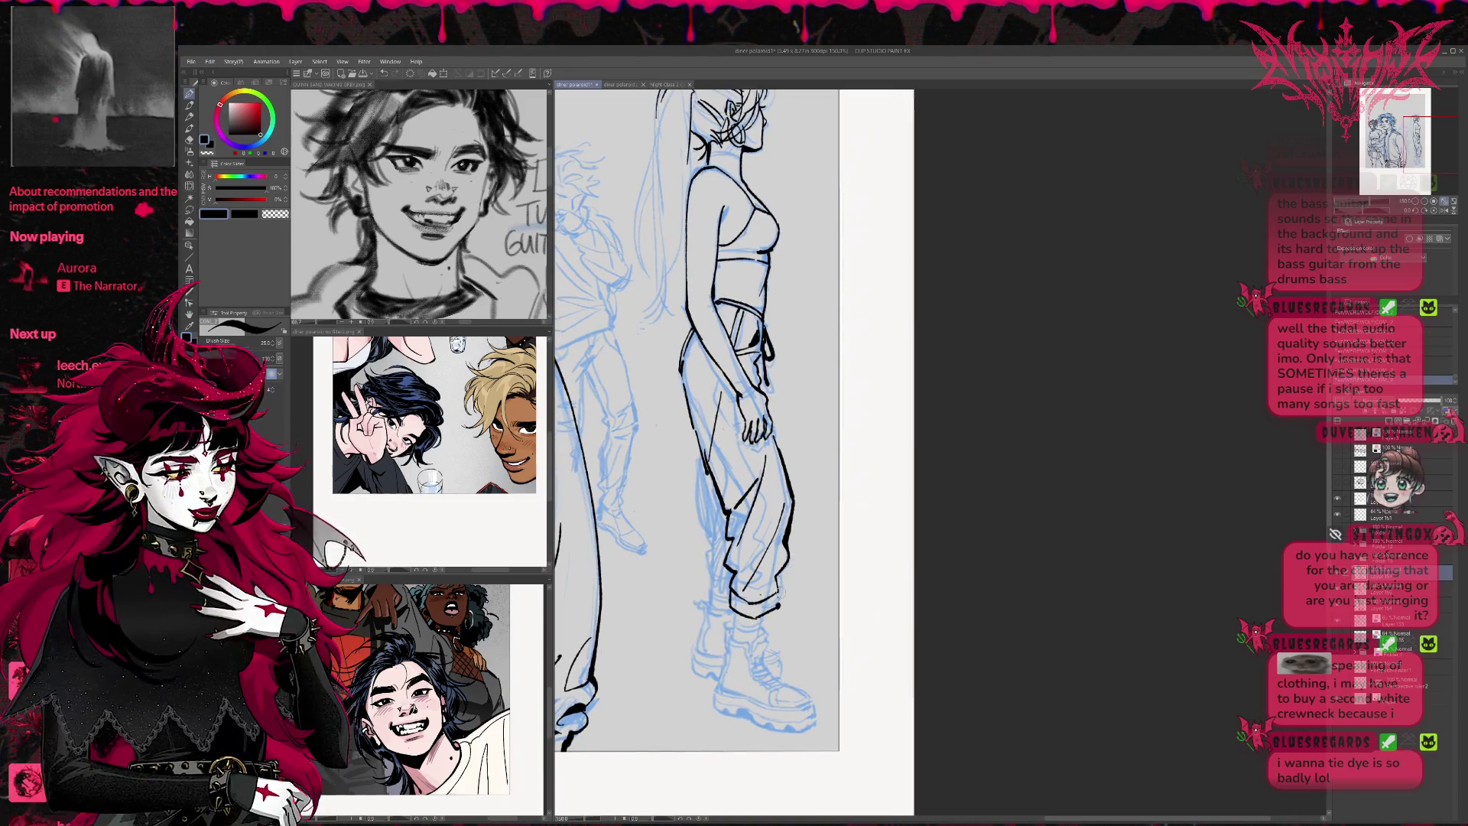
key("e")
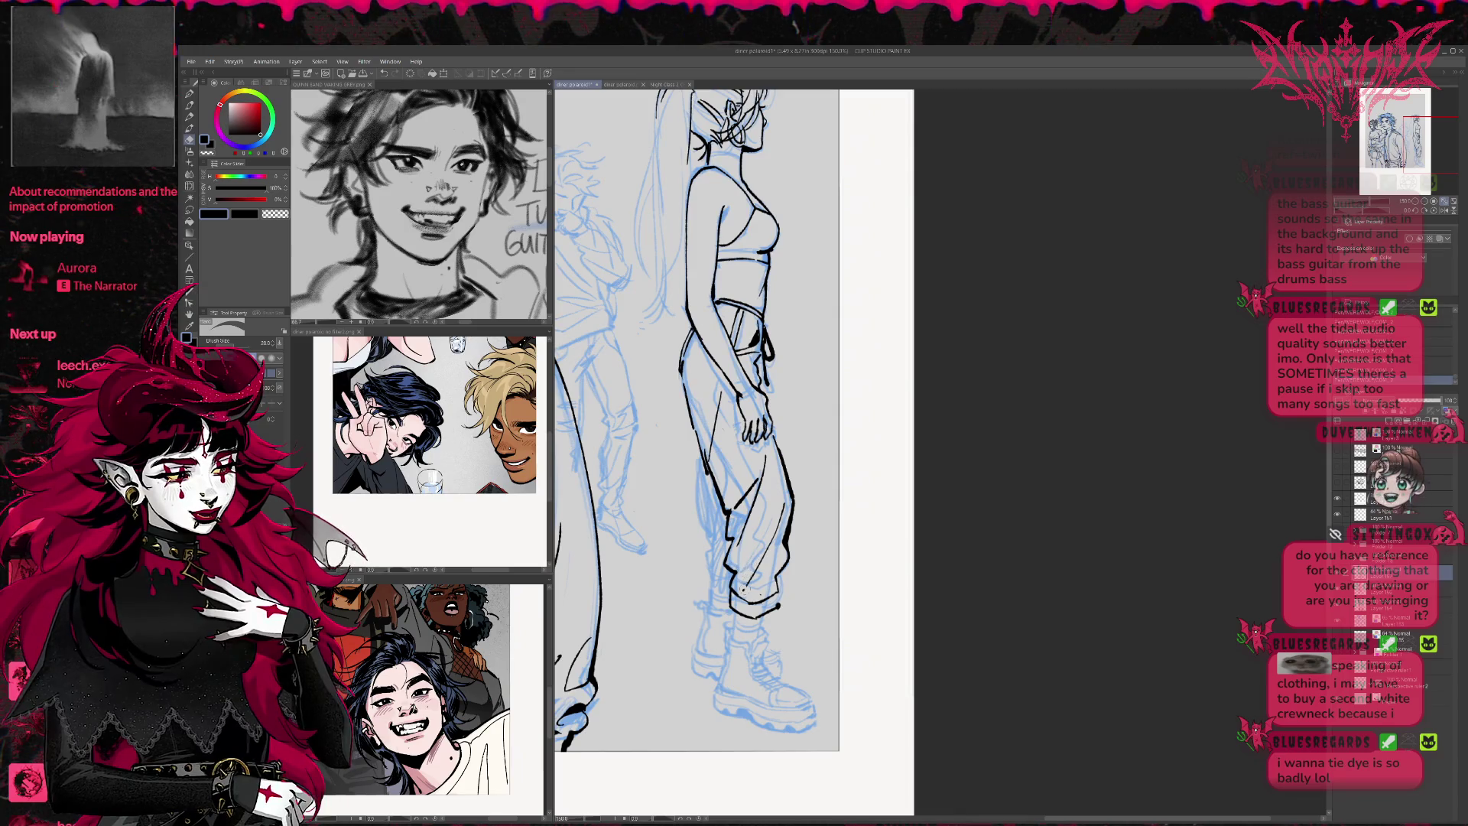
key("p")
mouse_move(763, 569)
left_mouse_down()
mouse_move(737, 583)
mouse_move(767, 595)
mouse_move(774, 581)
left_mouse_up()
left_click_drag(788, 524, 738, 556)
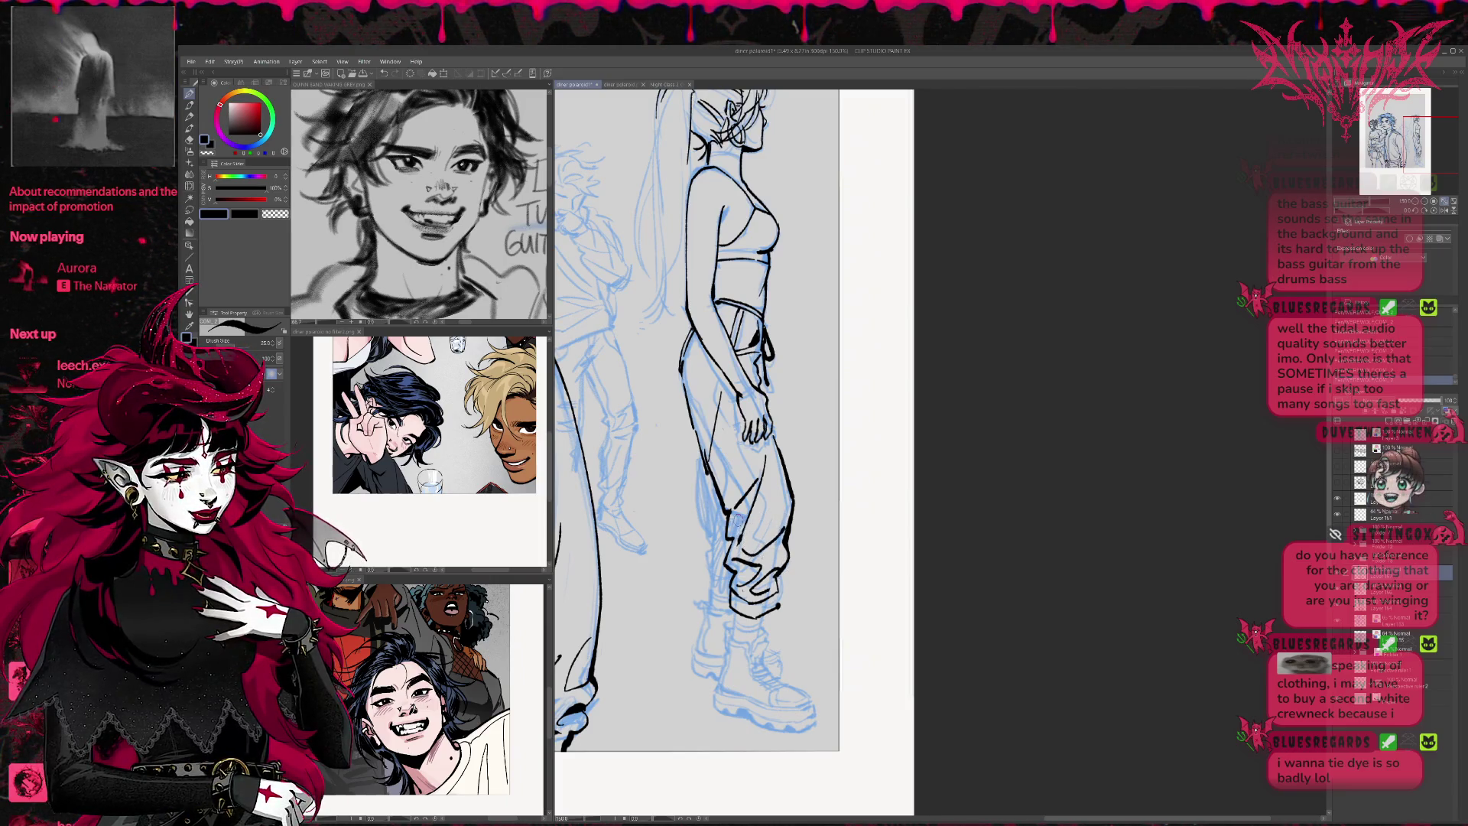
Erase stray marks near the hip and ink the hip and pant line
key("e")
mouse_move(736, 505)
left_mouse_down()
mouse_move(700, 448)
mouse_move(711, 459)
mouse_move(722, 391)
mouse_move(704, 436)
left_mouse_up()
key("p")
mouse_move(724, 391)
left_mouse_down()
mouse_move(730, 507)
mouse_move(746, 490)
mouse_move(736, 522)
left_mouse_up()
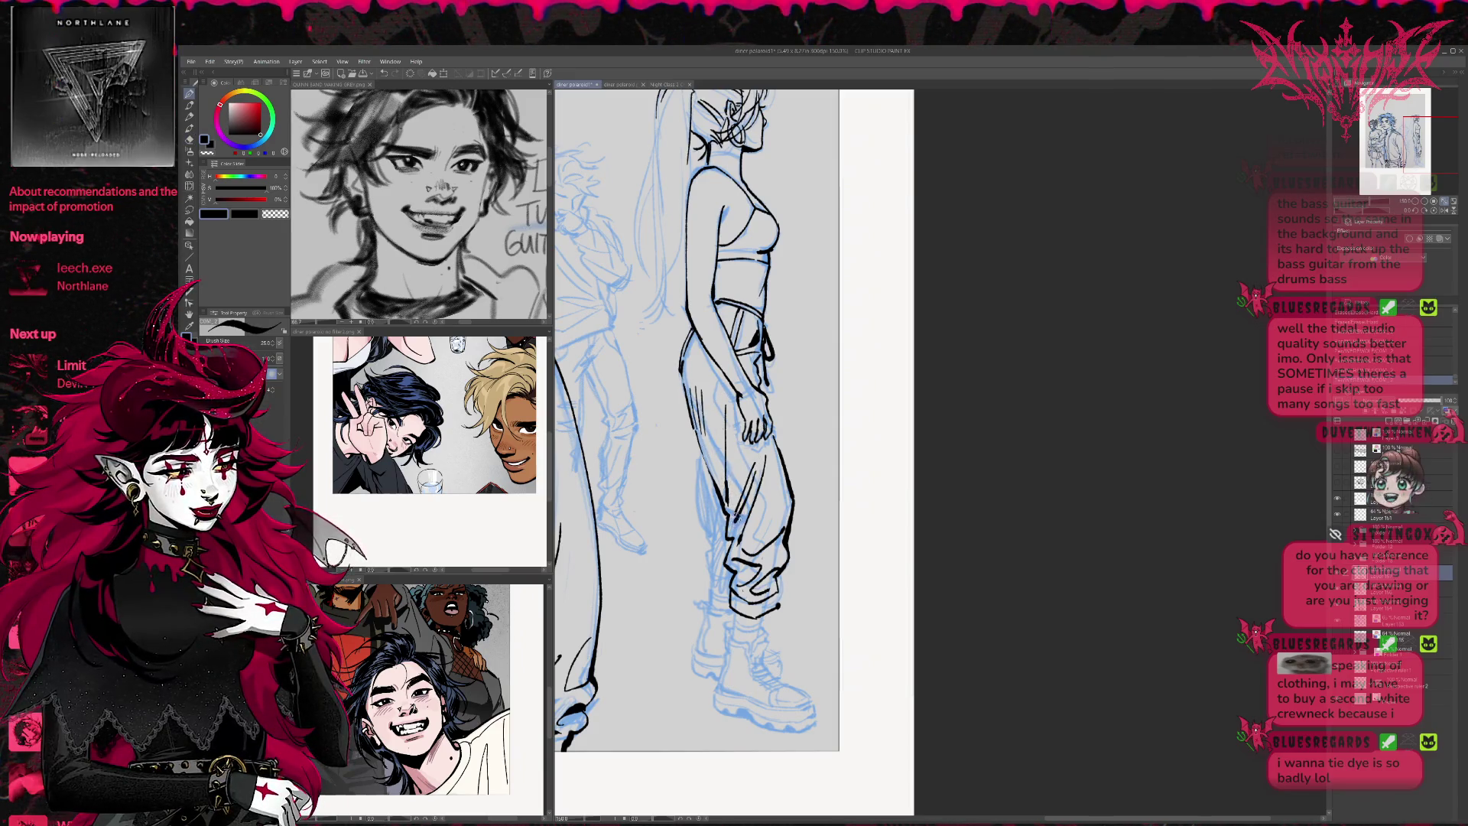
left_click_drag(785, 435, 758, 421)
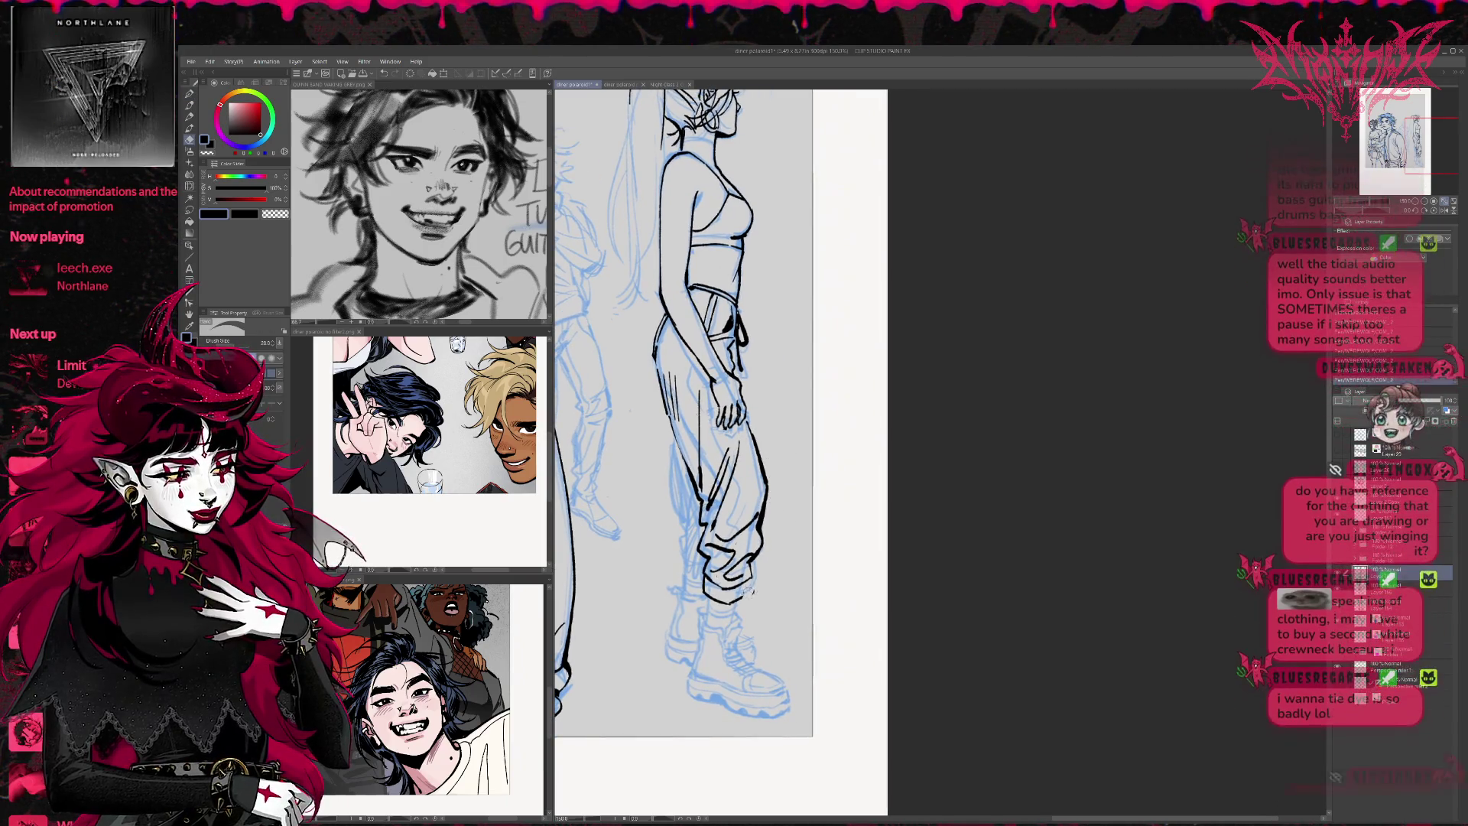
mouse_move(755, 505)
left_mouse_down()
mouse_move(769, 519)
mouse_move(750, 548)
left_mouse_up()
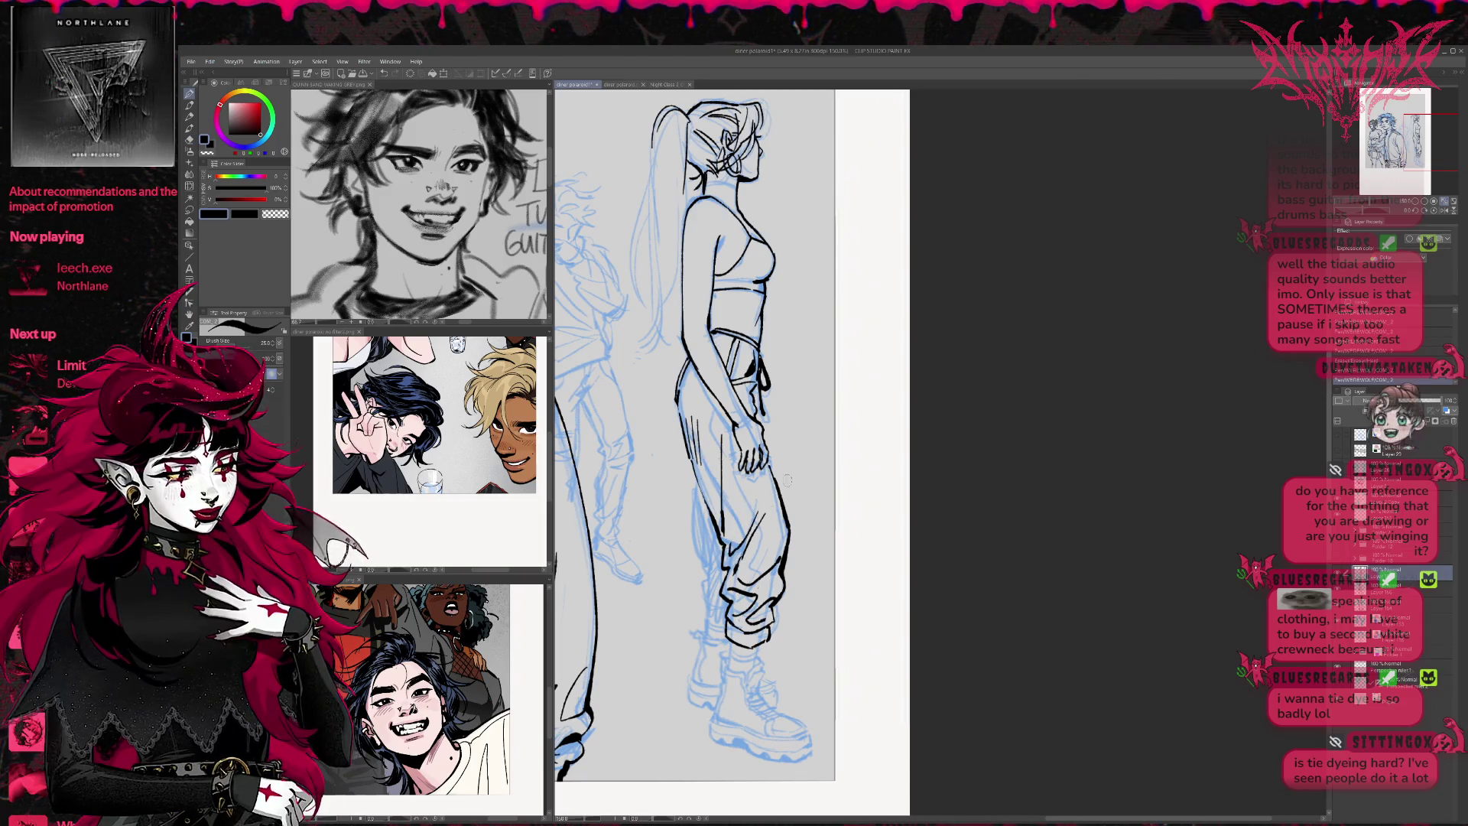
Add hatching strokes for the folds on the trouser thigh and hip
left_click_drag(741, 493, 742, 537)
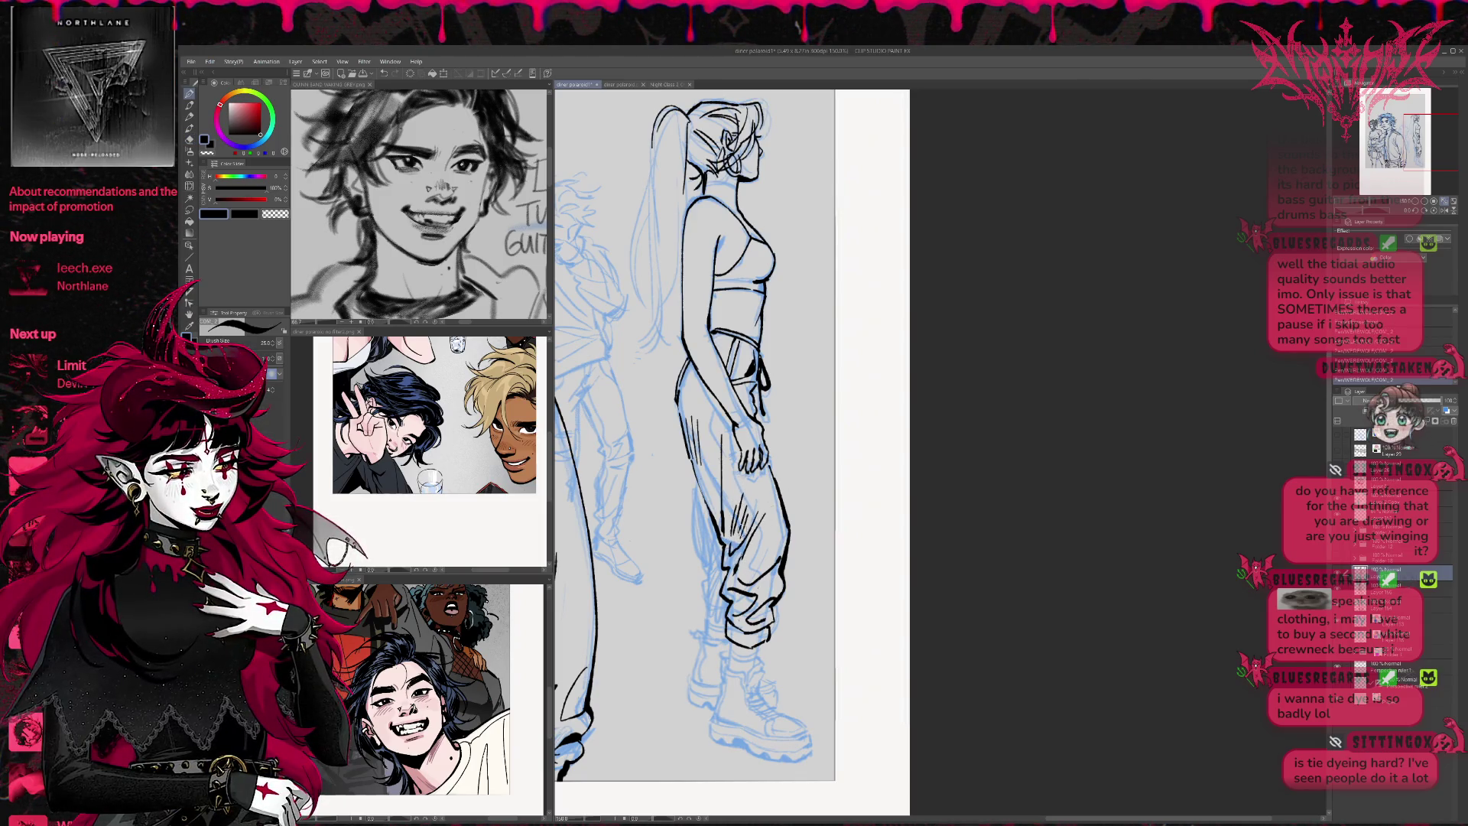
left_click_drag(715, 442, 707, 493)
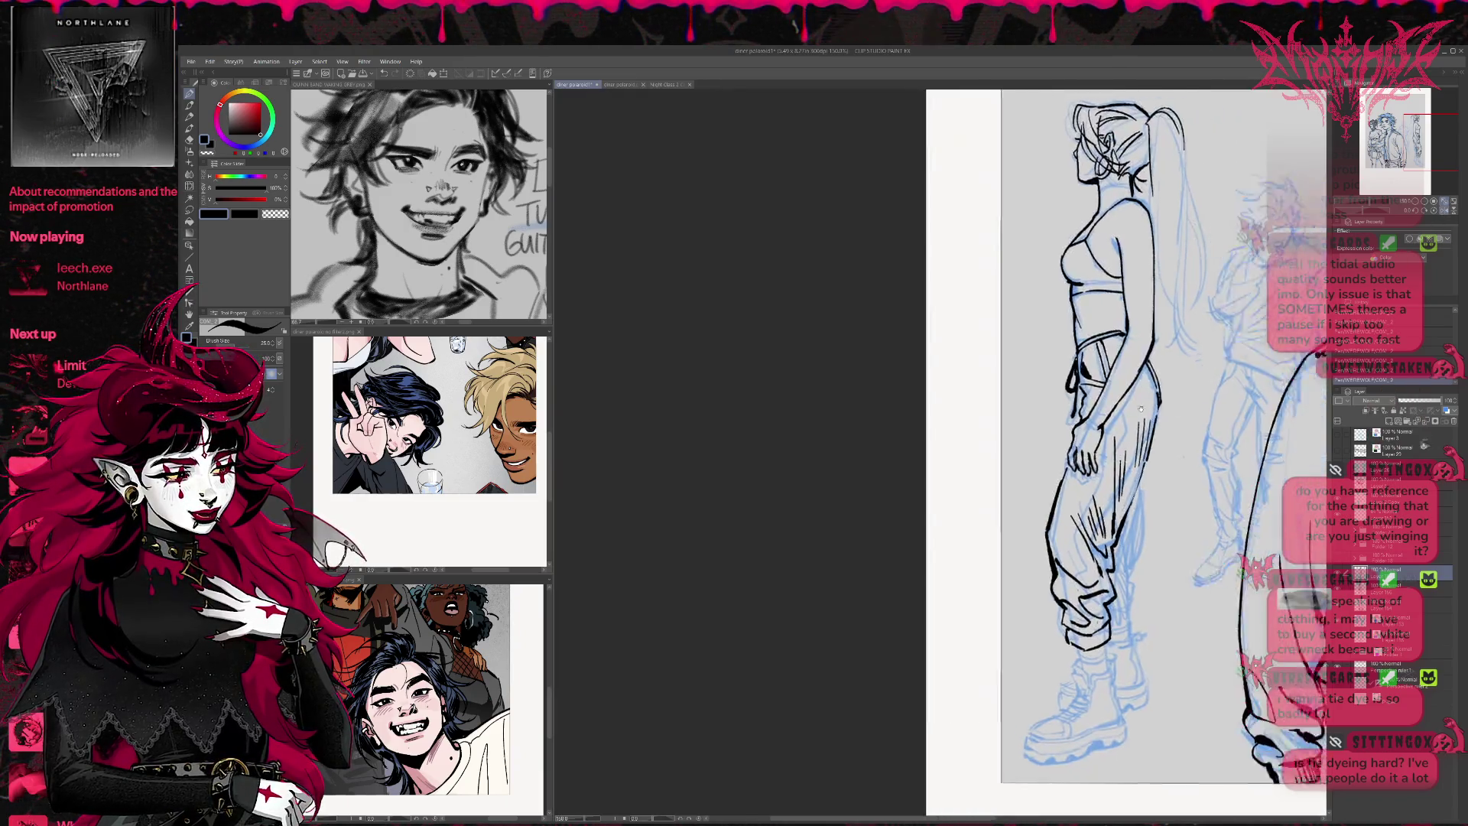
scroll(834, 413, "up", 3)
mouse_move(827, 359)
left_mouse_down()
mouse_move(833, 413)
mouse_move(826, 395)
left_mouse_up()
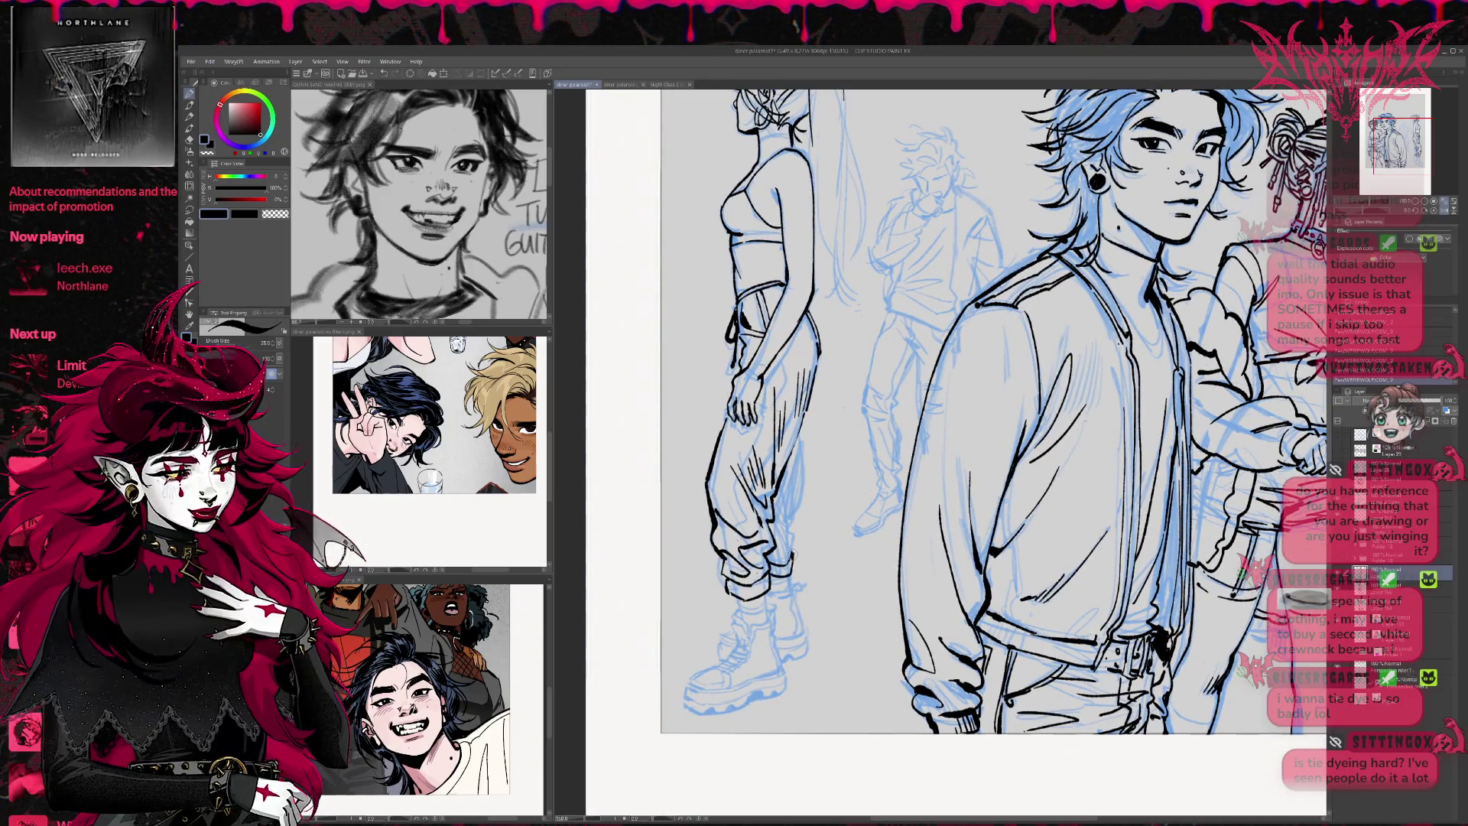
Redraw the pant leg's right edge and add a short stroke on it
left_click_drag(792, 552, 801, 429)
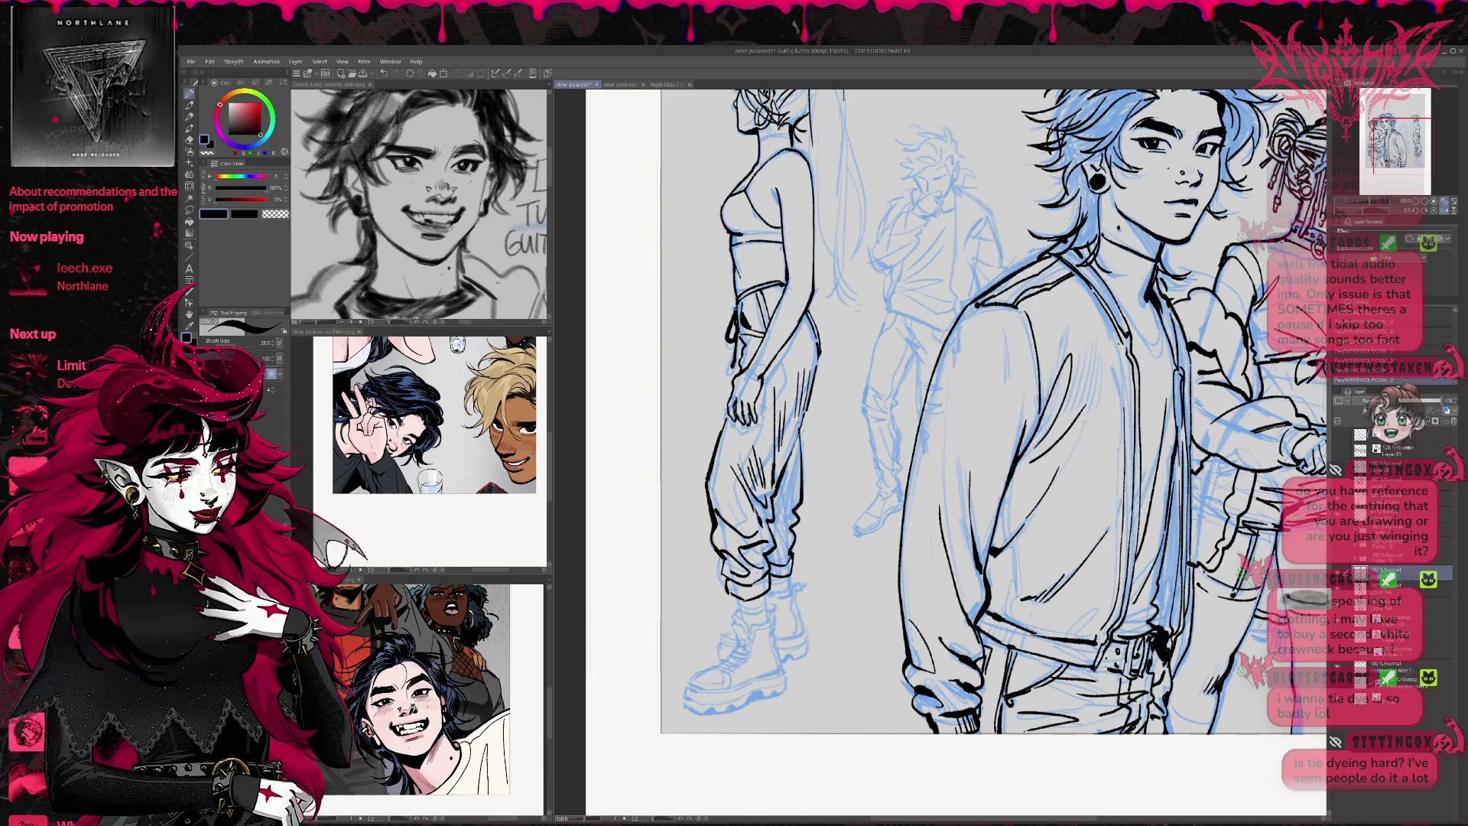
key("ctrl+z")
mouse_move(795, 526)
left_mouse_down()
mouse_move(801, 456)
mouse_move(774, 564)
left_mouse_up()
mouse_move(793, 503)
left_mouse_down()
mouse_move(783, 534)
mouse_move(815, 551)
mouse_move(807, 610)
mouse_move(815, 495)
left_mouse_up()
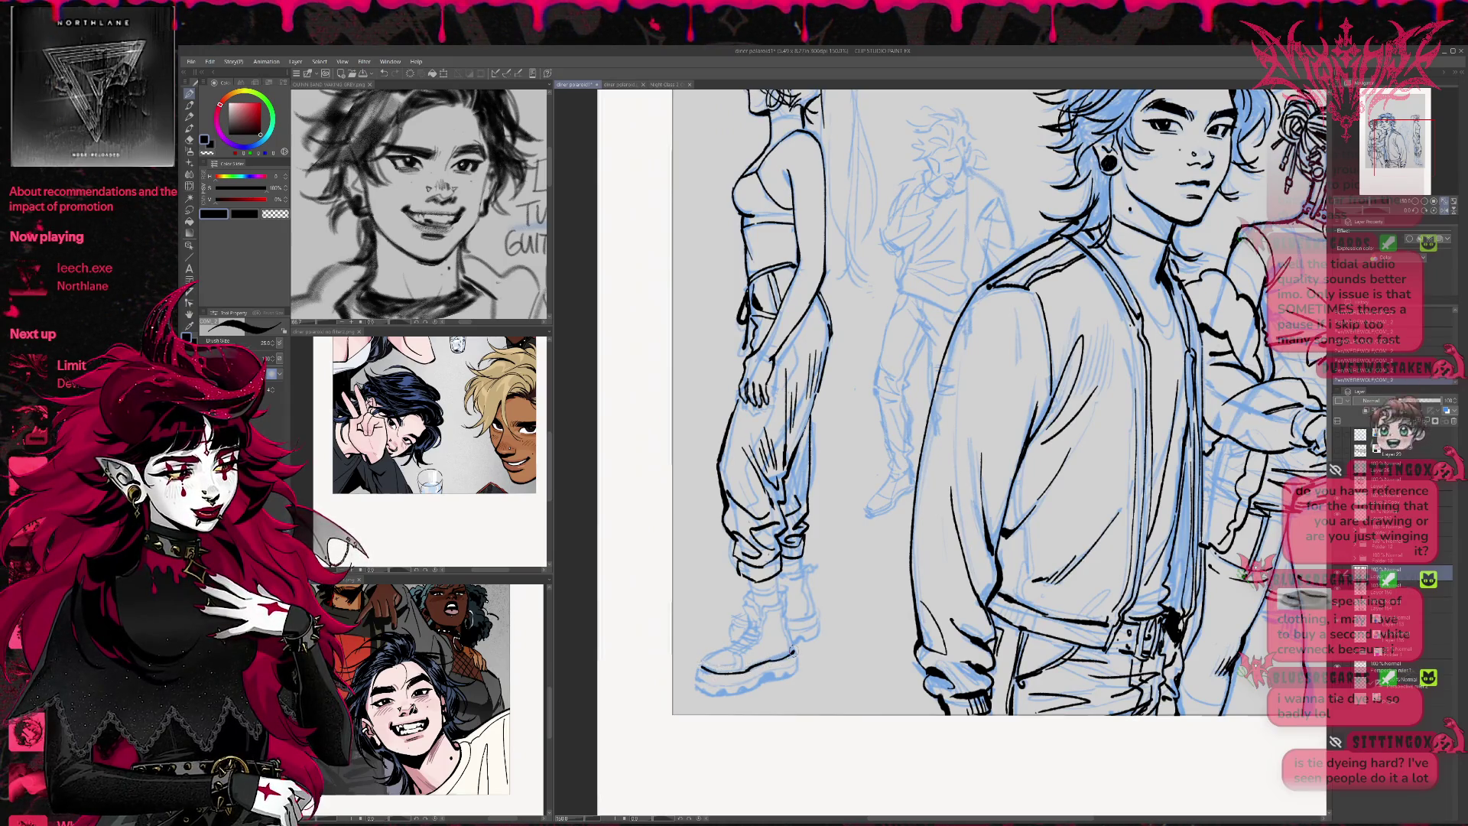
Ink the boot's toe, upper, ankle and the bottom edge of the sole
mouse_move(700, 665)
left_mouse_down()
mouse_move(754, 621)
mouse_move(746, 591)
mouse_move(780, 593)
mouse_move(796, 649)
left_mouse_up()
mouse_move(752, 591)
left_mouse_down()
mouse_move(761, 602)
mouse_move(757, 572)
mouse_move(779, 576)
left_mouse_up()
mouse_move(702, 672)
left_mouse_down()
mouse_move(739, 661)
mouse_move(765, 606)
left_mouse_up()
mouse_move(700, 667)
left_mouse_down()
mouse_move(700, 686)
mouse_move(731, 691)
mouse_move(797, 661)
left_mouse_up()
mouse_move(697, 677)
left_mouse_down()
mouse_move(719, 702)
mouse_move(793, 672)
mouse_move(779, 679)
left_mouse_up()
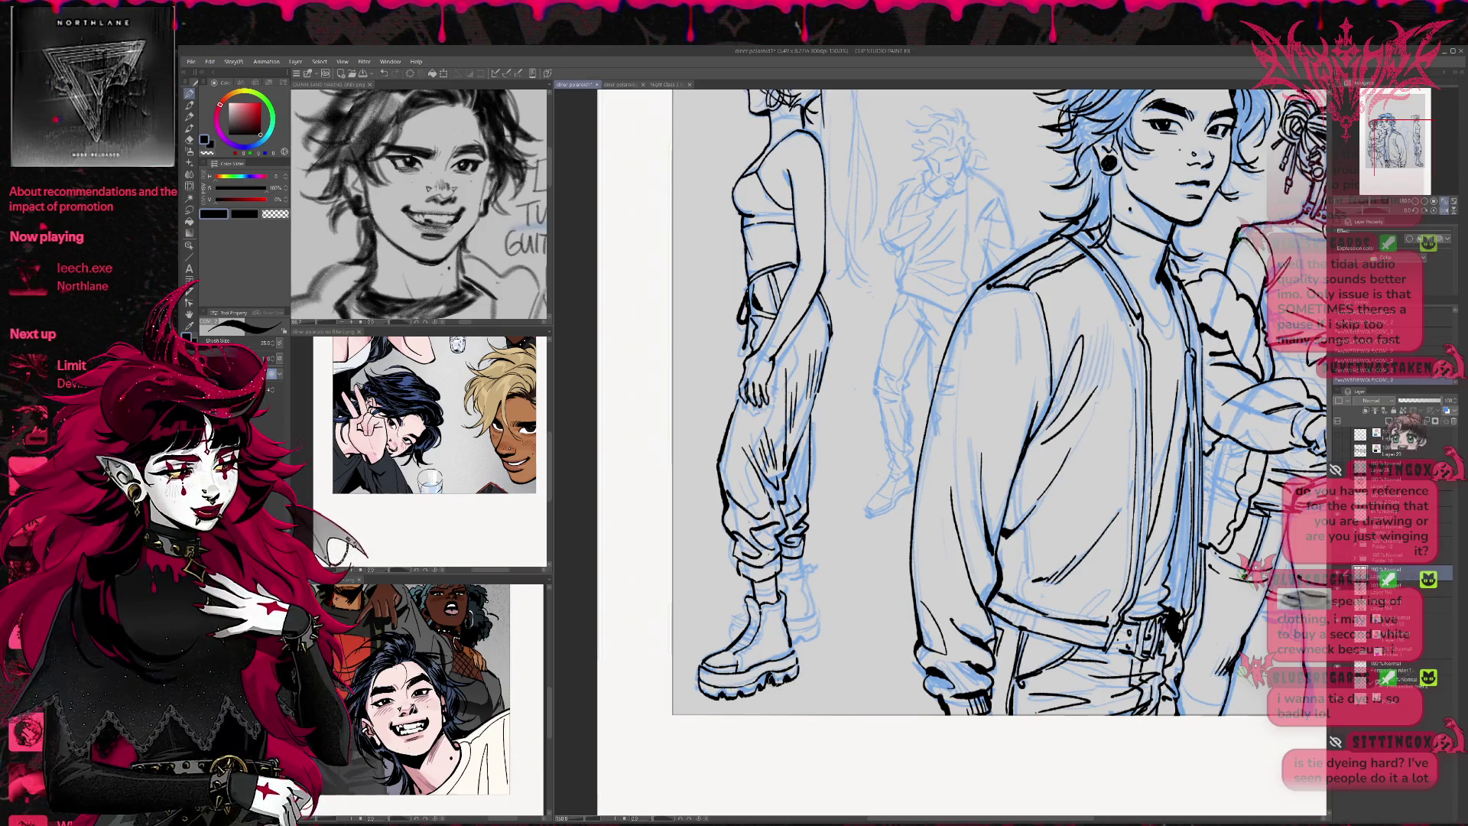
Add dark hatching lines on the left boot and a mark near the other ankle
mouse_move(804, 557)
left_mouse_down()
mouse_move(778, 579)
mouse_move(813, 595)
mouse_move(781, 627)
mouse_move(809, 650)
mouse_move(803, 578)
mouse_move(779, 639)
left_mouse_up()
left_click_drag(792, 634, 784, 651)
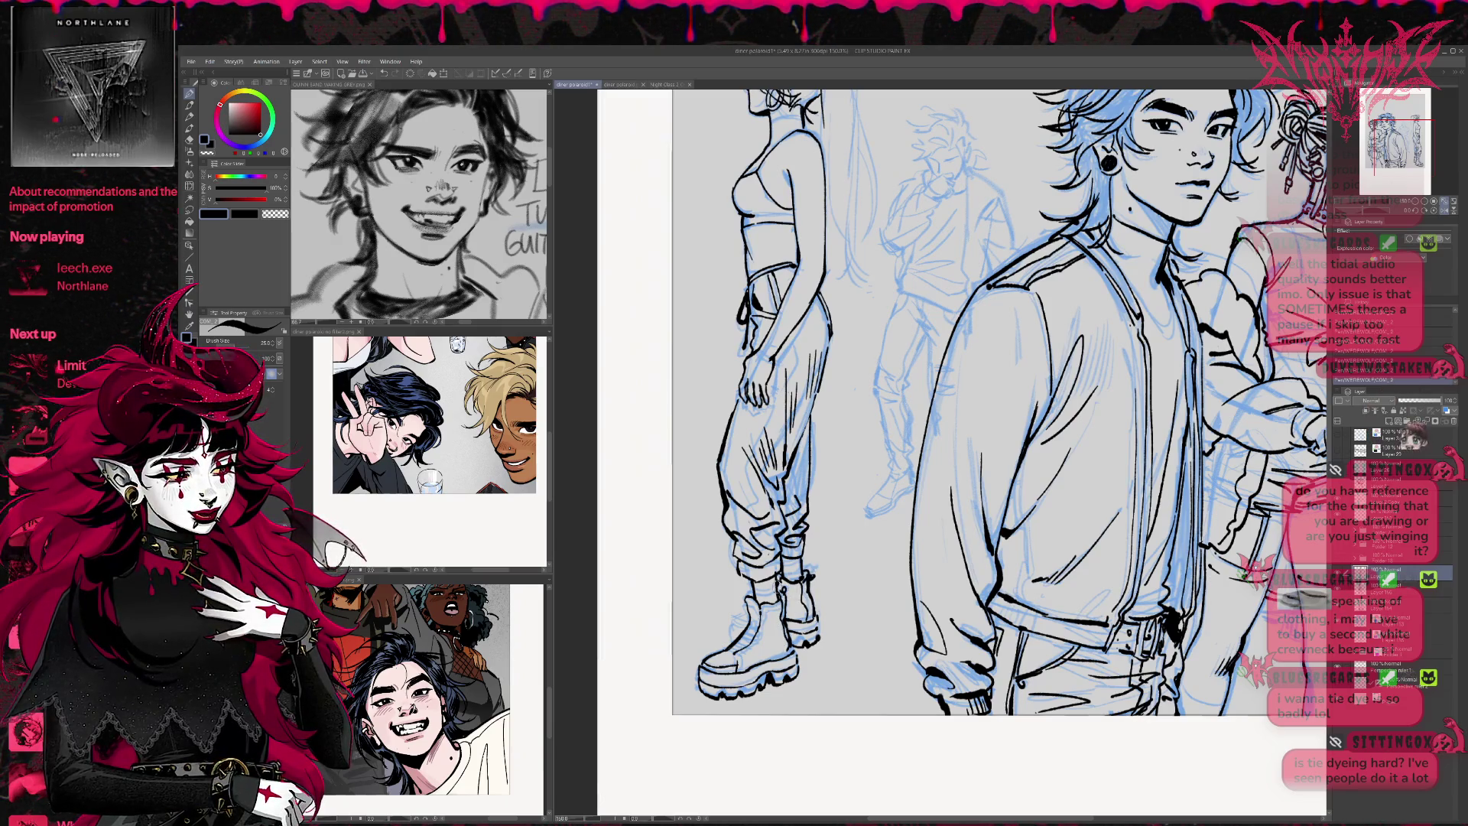
left_click_drag(747, 607, 737, 638)
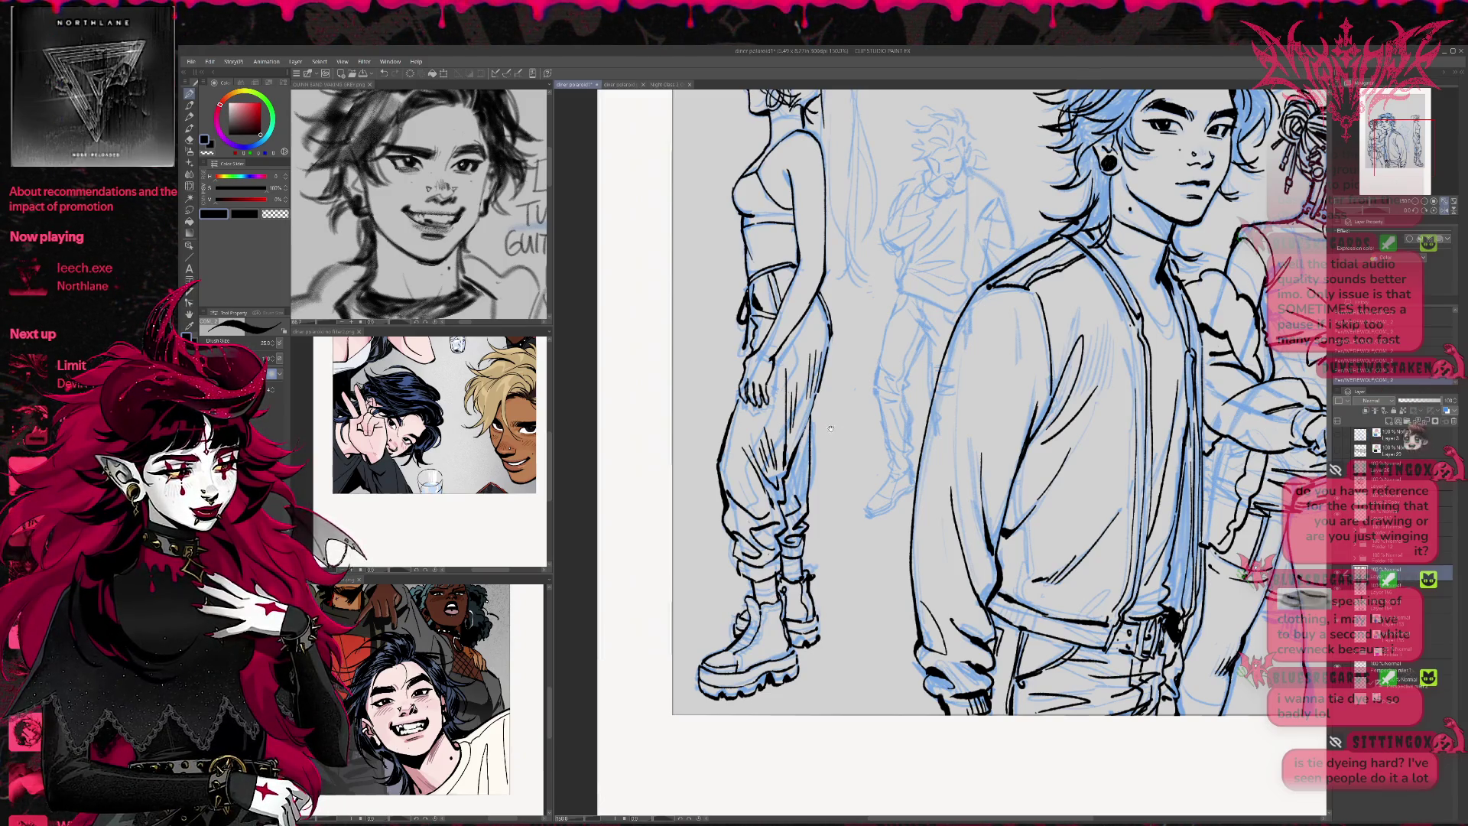
left_click_drag(831, 429, 824, 468)
key("p")
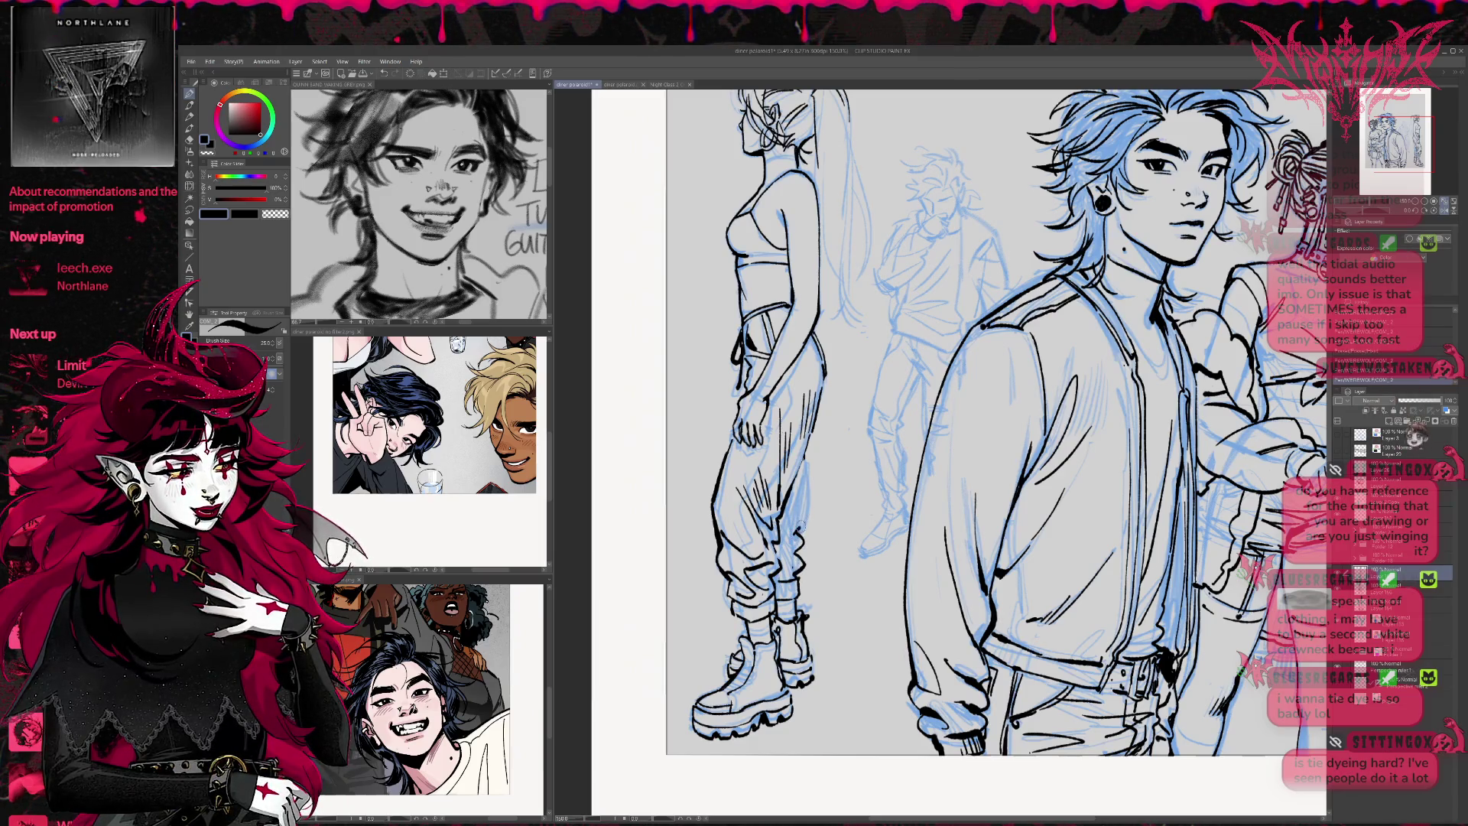
scroll(815, 485, "up", 2)
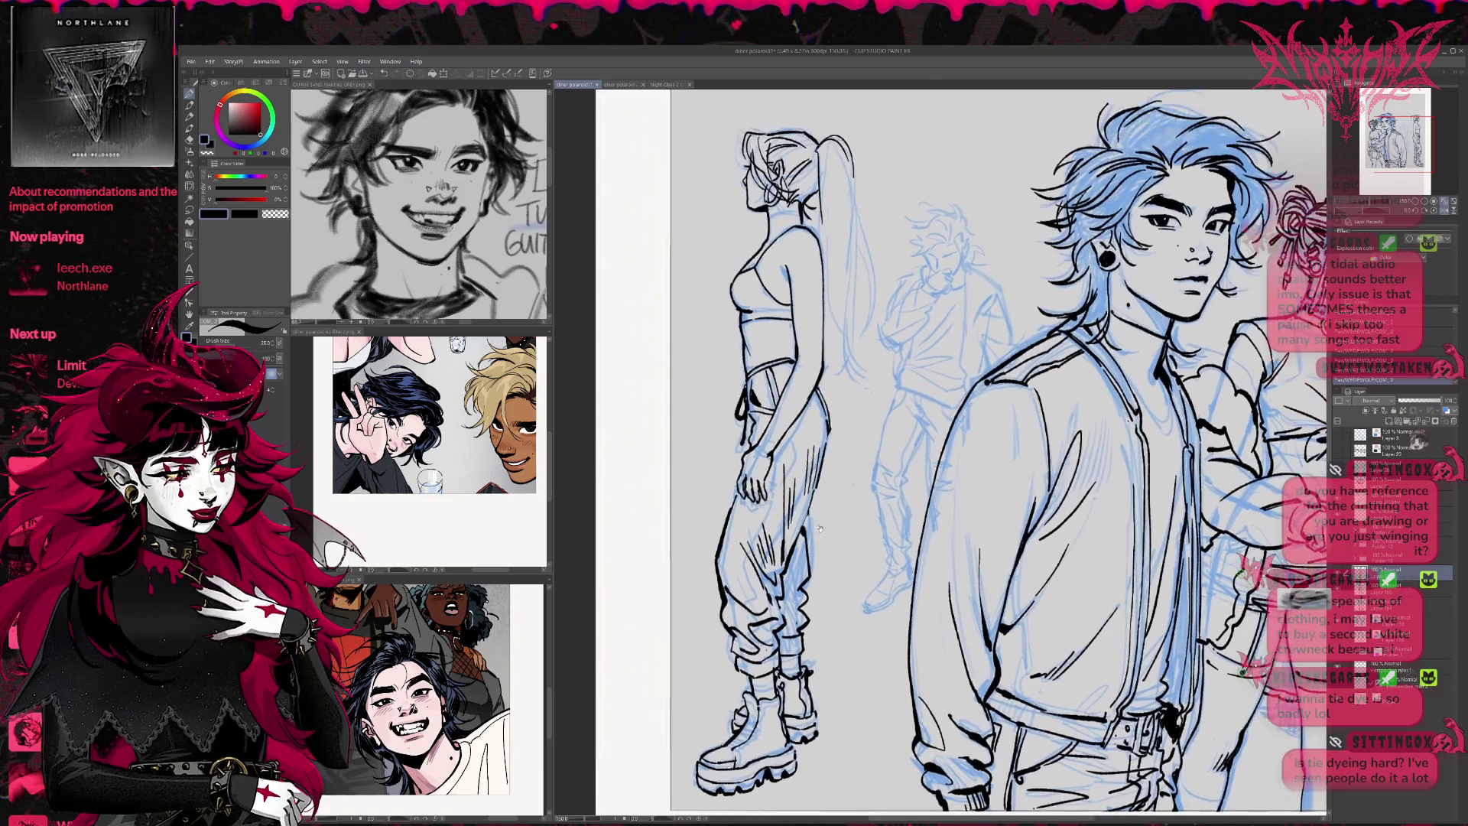
Ink the trouser leg outline and fold lines on the lower leg
scroll(811, 475, "up", 2)
scroll(811, 476, "up", 1)
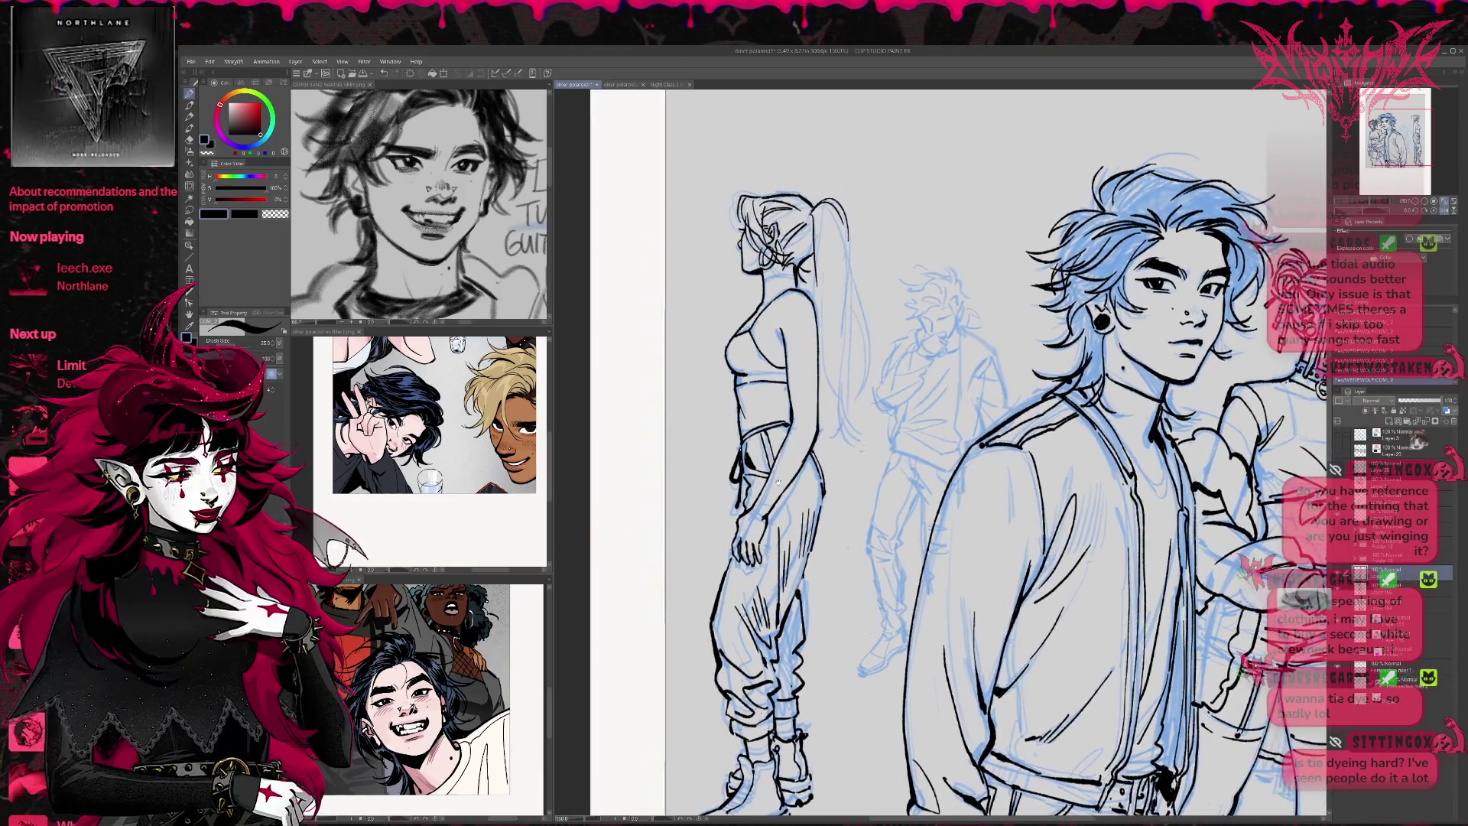
left_click_drag(727, 567, 713, 545)
mouse_move(769, 479)
left_mouse_down()
mouse_move(732, 600)
mouse_move(739, 709)
left_mouse_up()
left_click_drag(719, 610, 756, 508)
left_click_drag(740, 650, 755, 684)
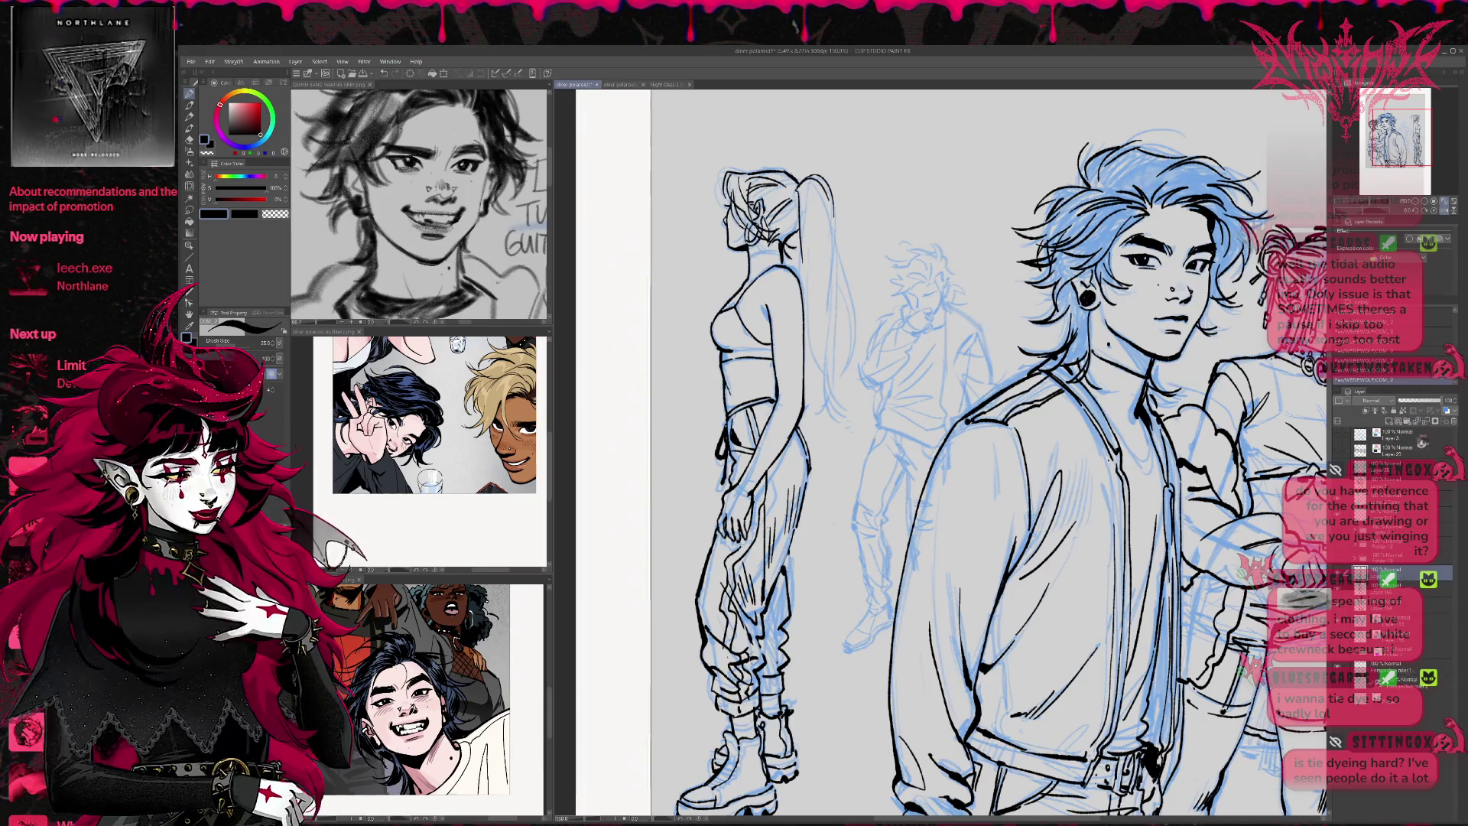
Ink a line on the shoulder and the ponytail's right edge, undoing part of it
left_click_drag(842, 440, 824, 477)
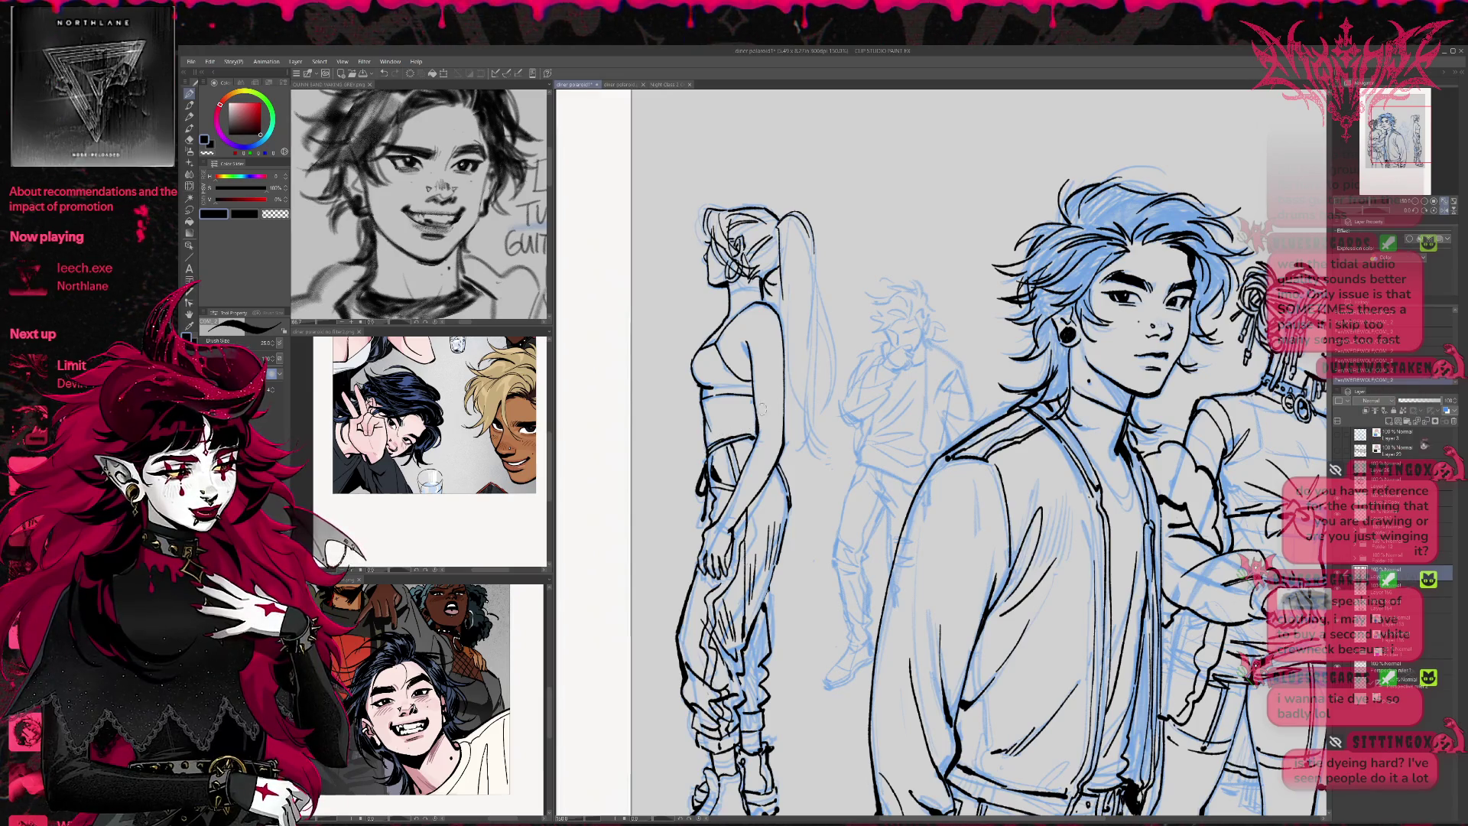
left_click_drag(728, 440, 718, 488)
left_click_drag(734, 389, 743, 405)
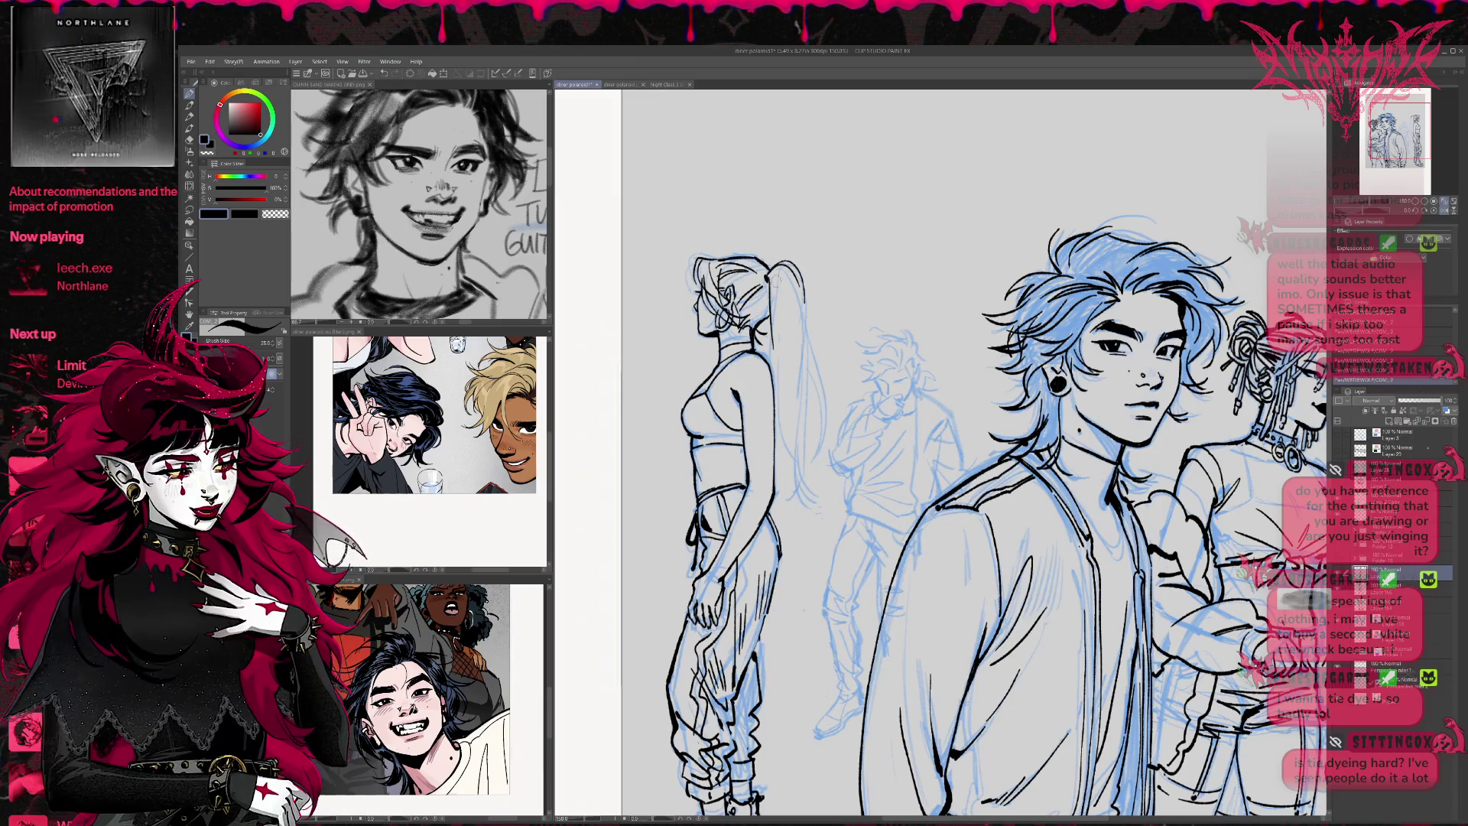
left_click_drag(795, 422, 813, 510)
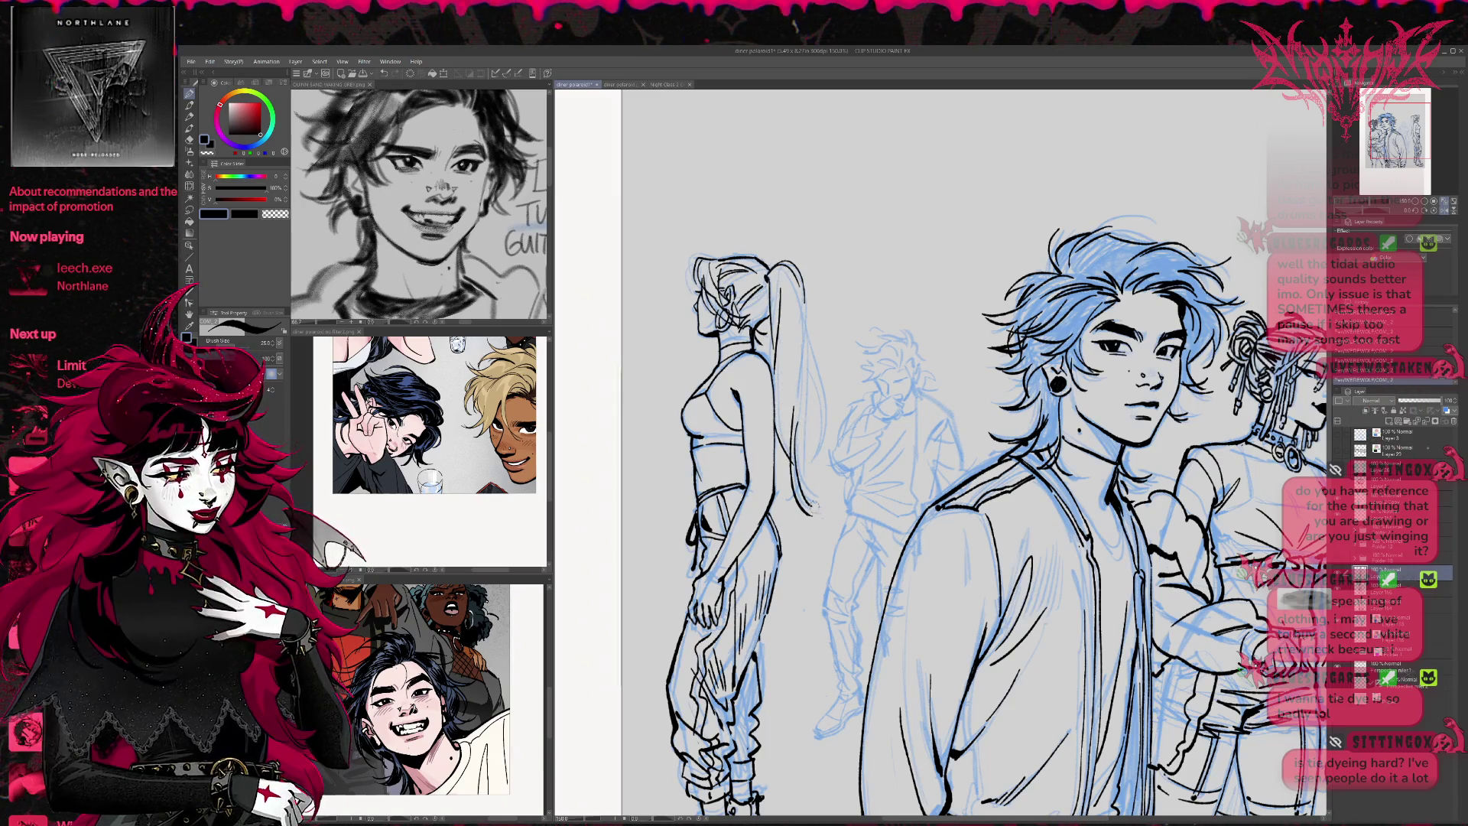
key("ctrl+z")
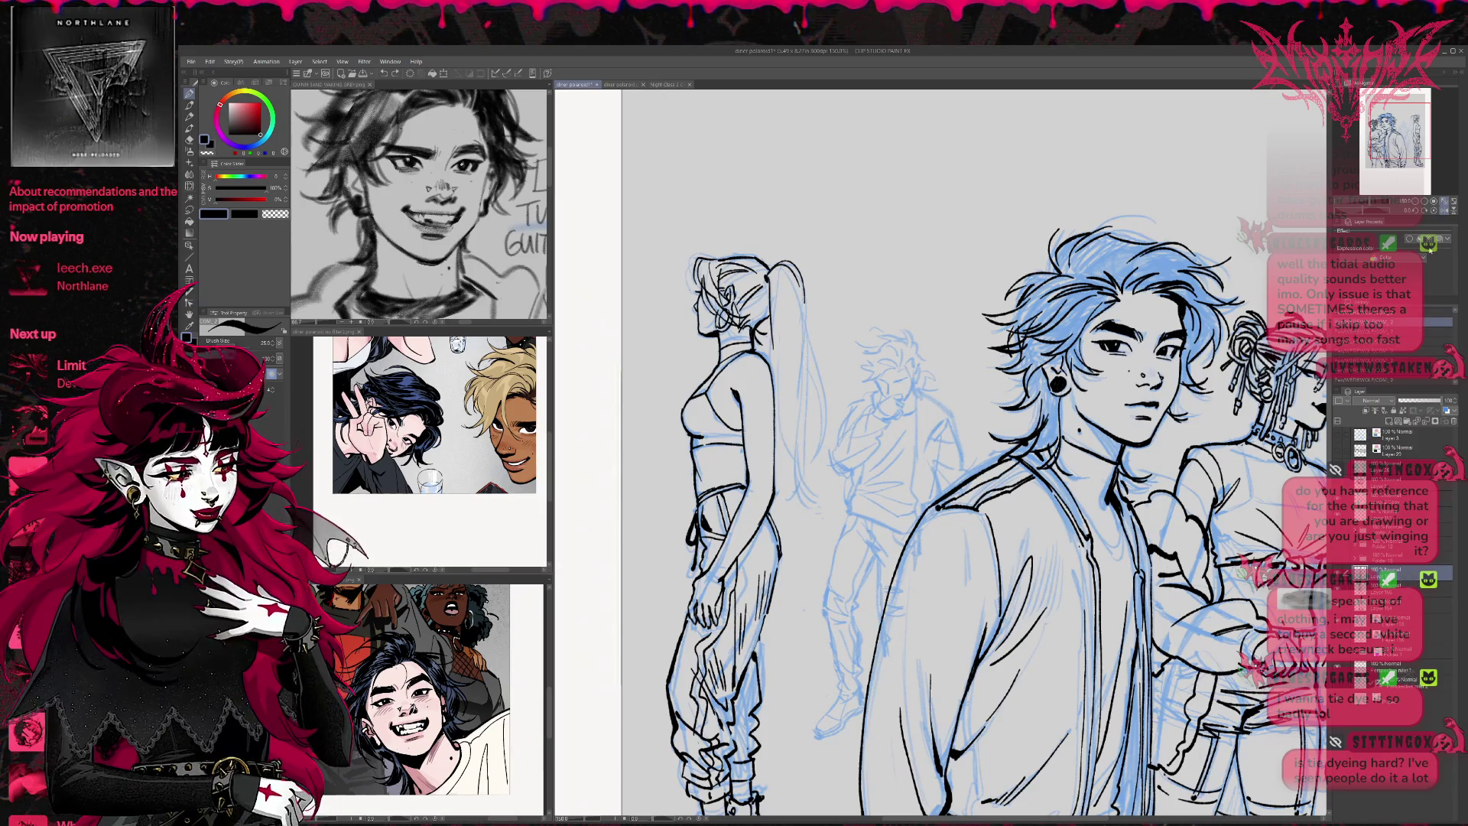
left_click(1445, 211)
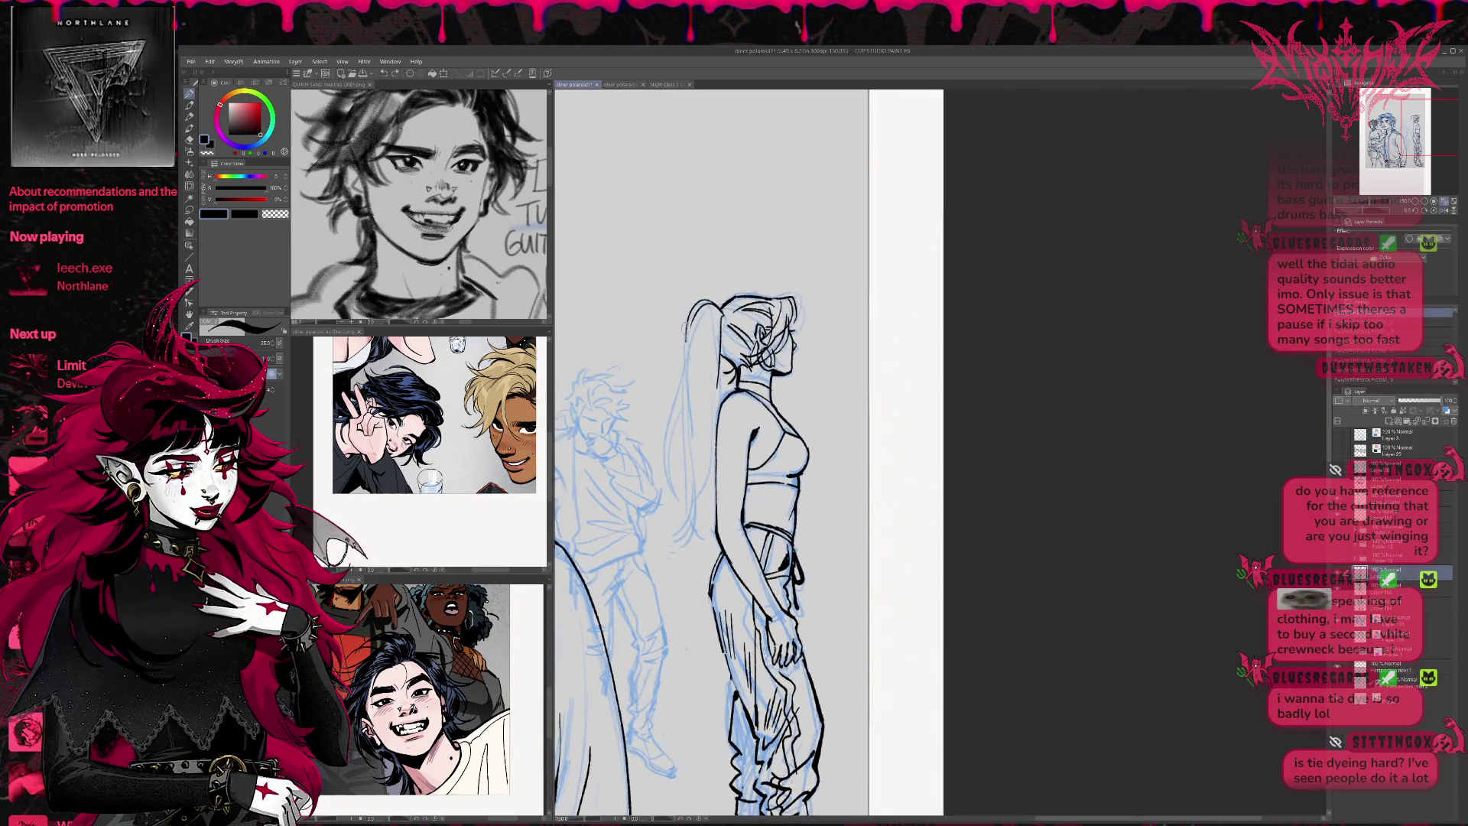
Ink the ponytail's outer edge, undoing and redrawing strokes until it sits right
left_click_drag(698, 382, 659, 469)
key("ctrl+z")
left_click_drag(690, 359, 683, 526)
key("ctrl+z")
left_click_drag(696, 375, 670, 522)
left_click_drag(700, 410, 668, 520)
mouse_move(700, 439)
left_mouse_down()
mouse_move(672, 507)
mouse_move(692, 544)
mouse_move(698, 532)
mouse_move(690, 542)
left_mouse_up()
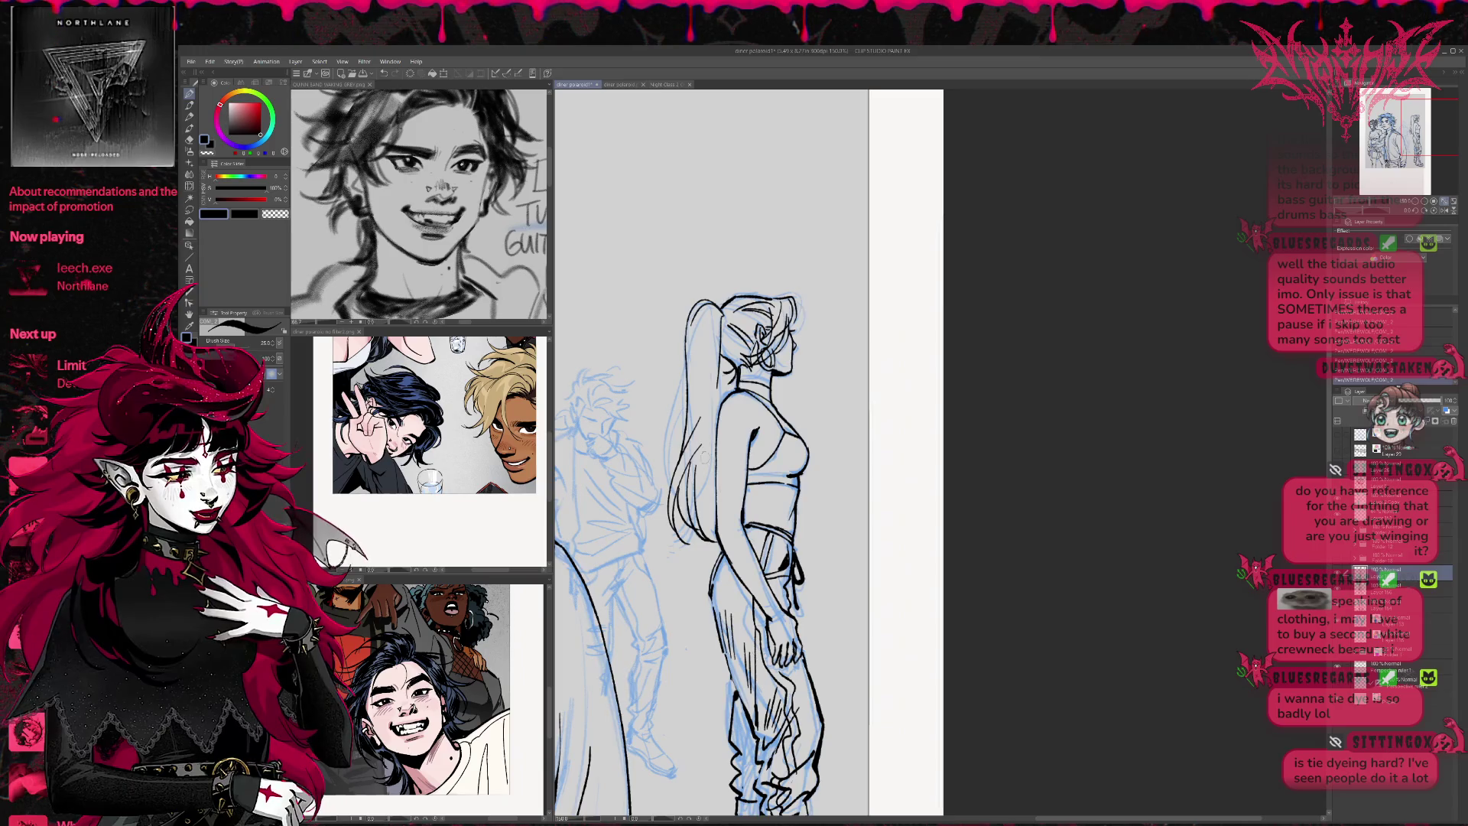
key("ctrl+z")
left_click_drag(699, 472, 698, 552)
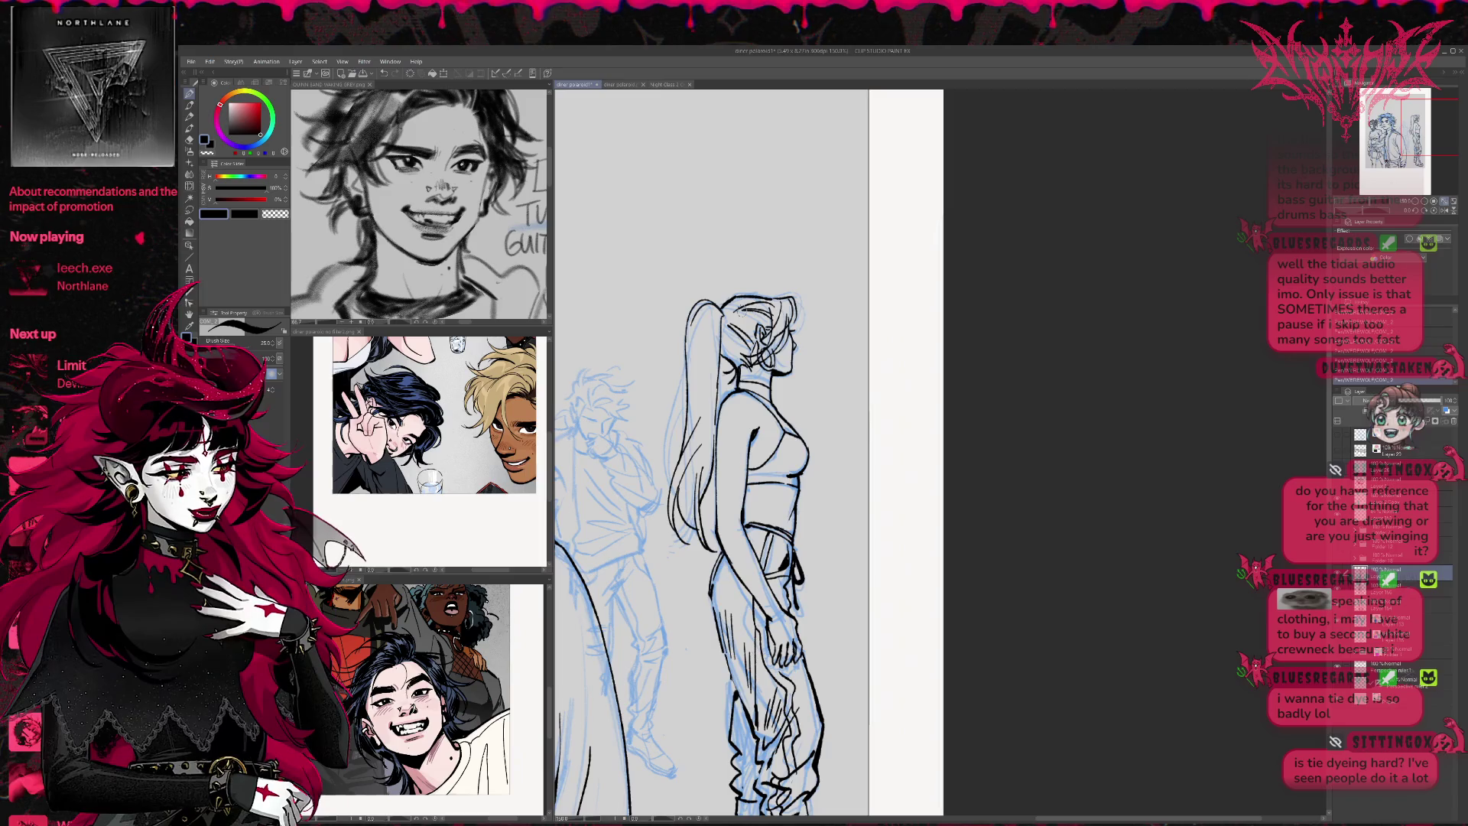
Add inner ponytail strands and ink the hair tips
left_click_drag(720, 339, 716, 408)
left_click_drag(725, 310, 719, 351)
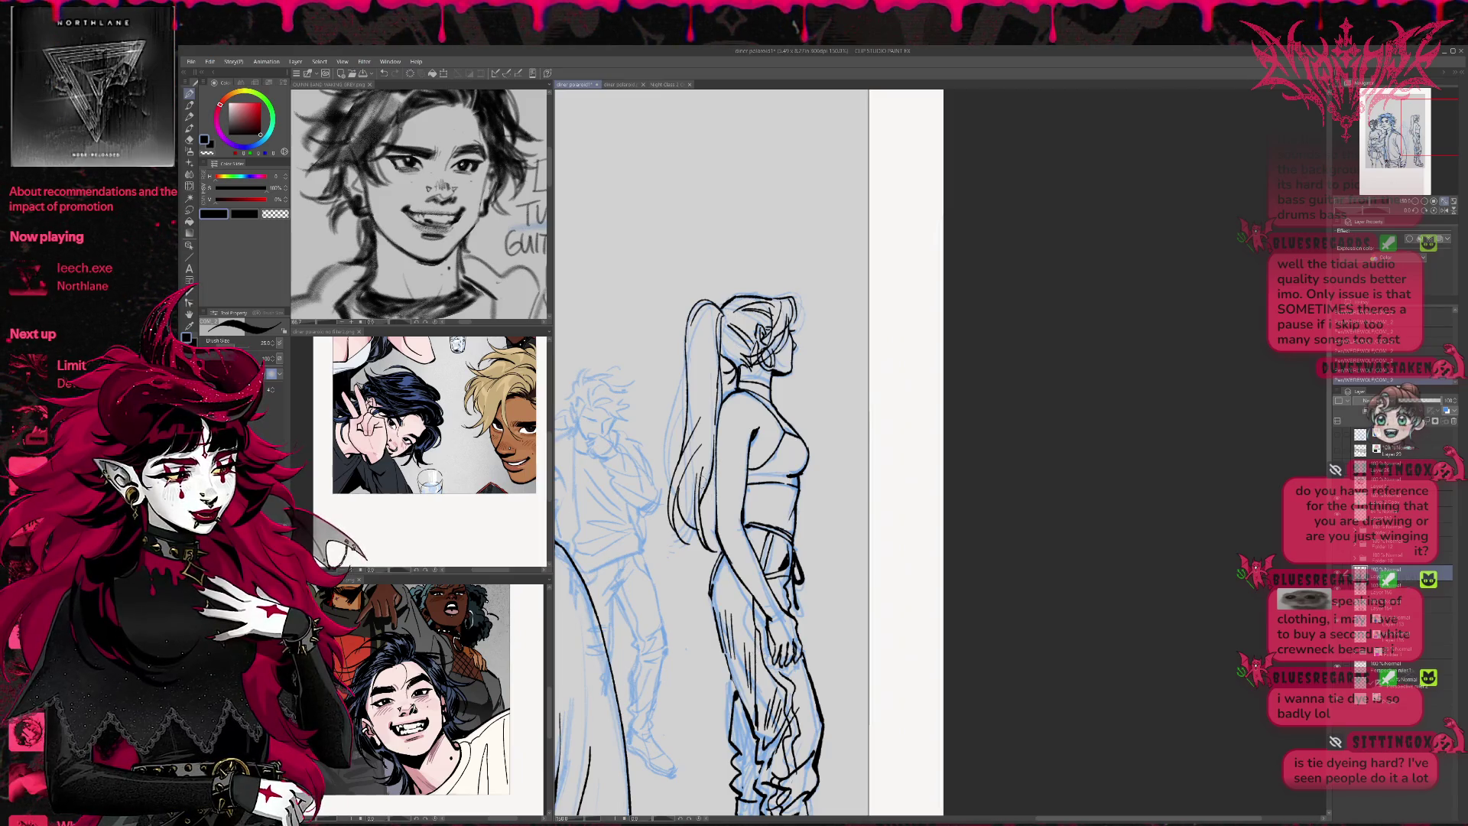
key("e")
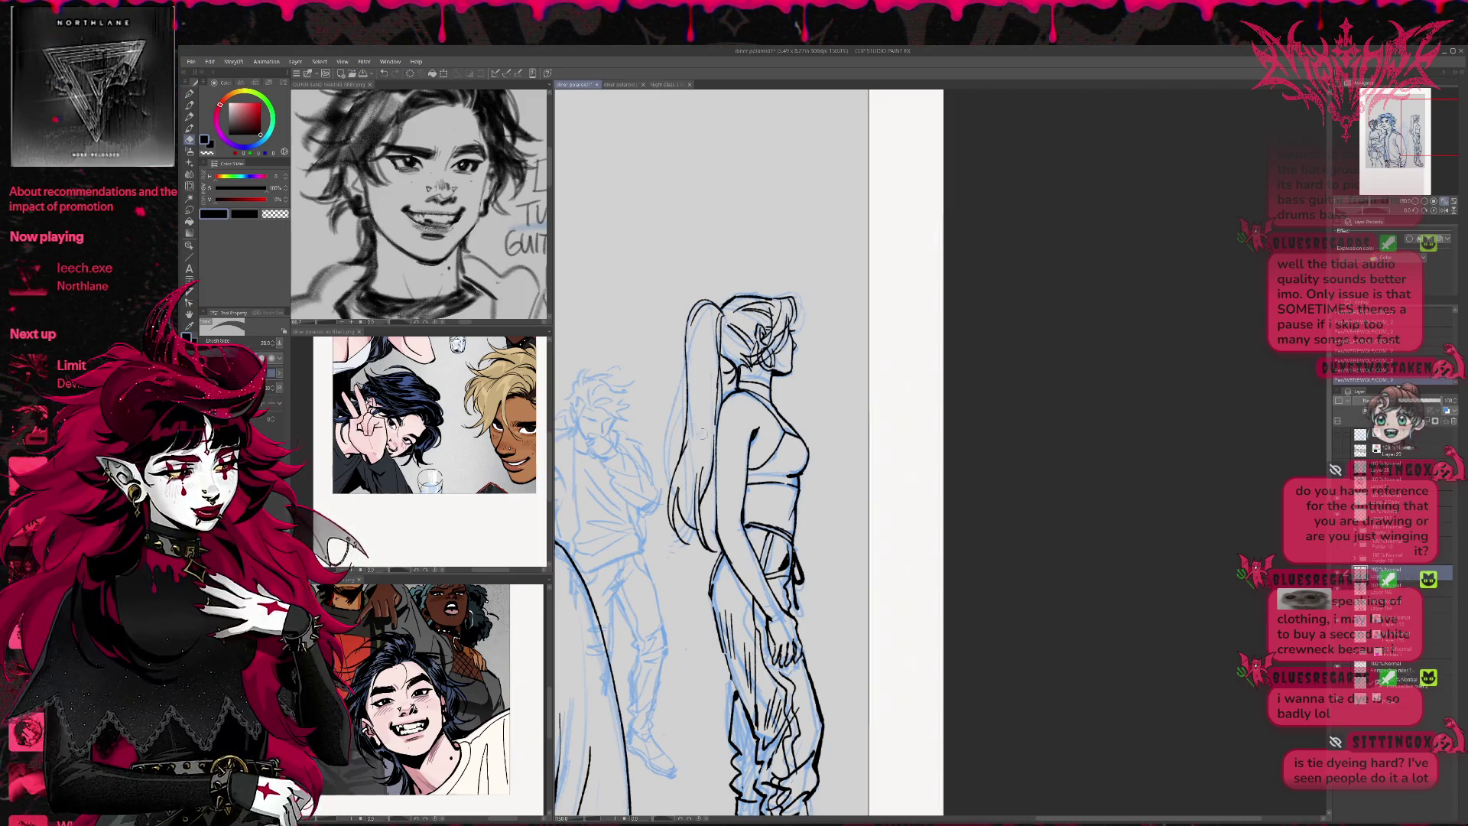
key("p")
left_click_drag(686, 535, 708, 562)
Ink a line at the top of the head, the neck below the ear and a boot line
left_click_drag(792, 454, 845, 510)
scroll(810, 507, "down", 3)
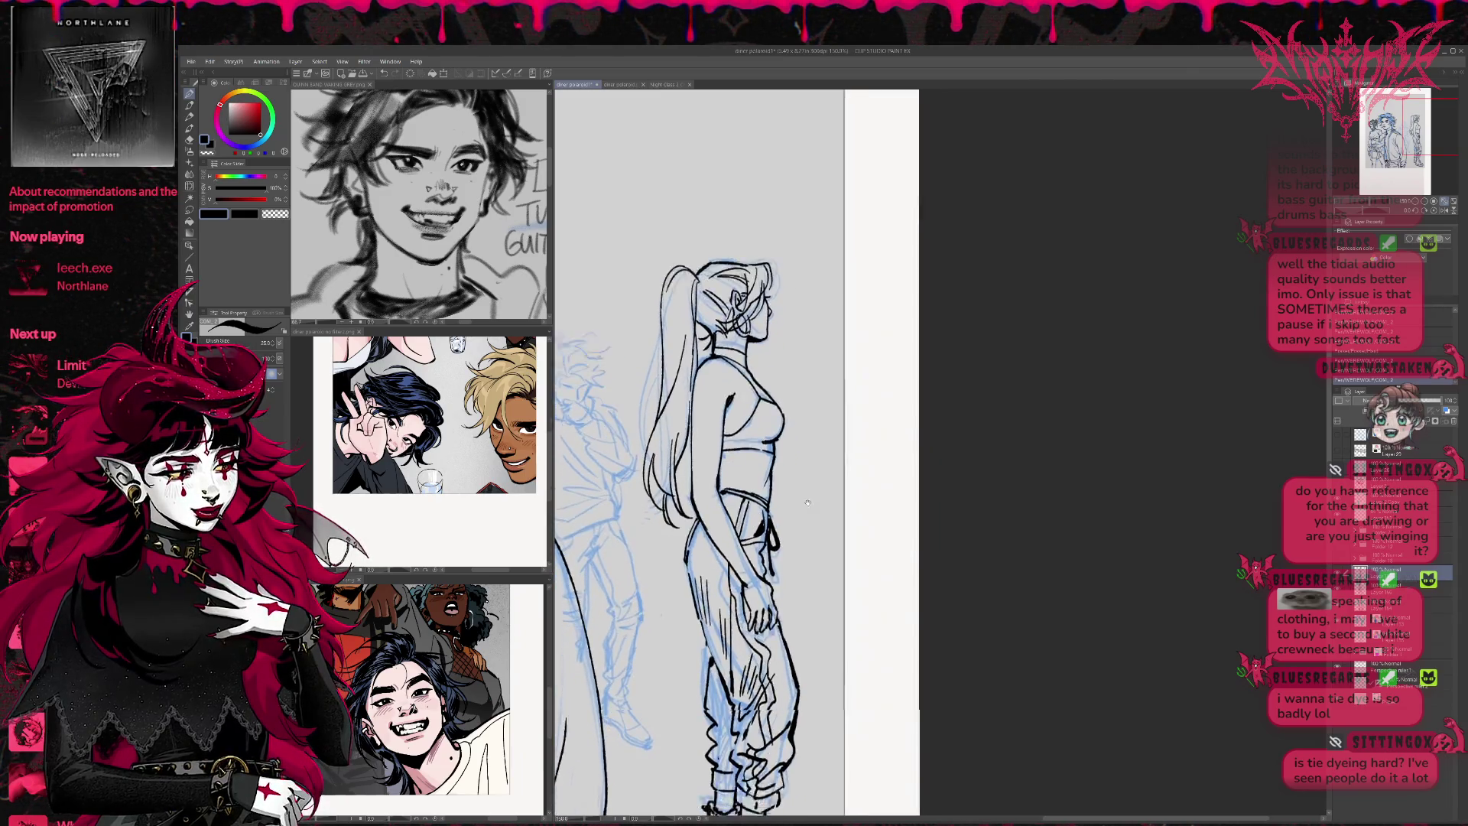
key("e")
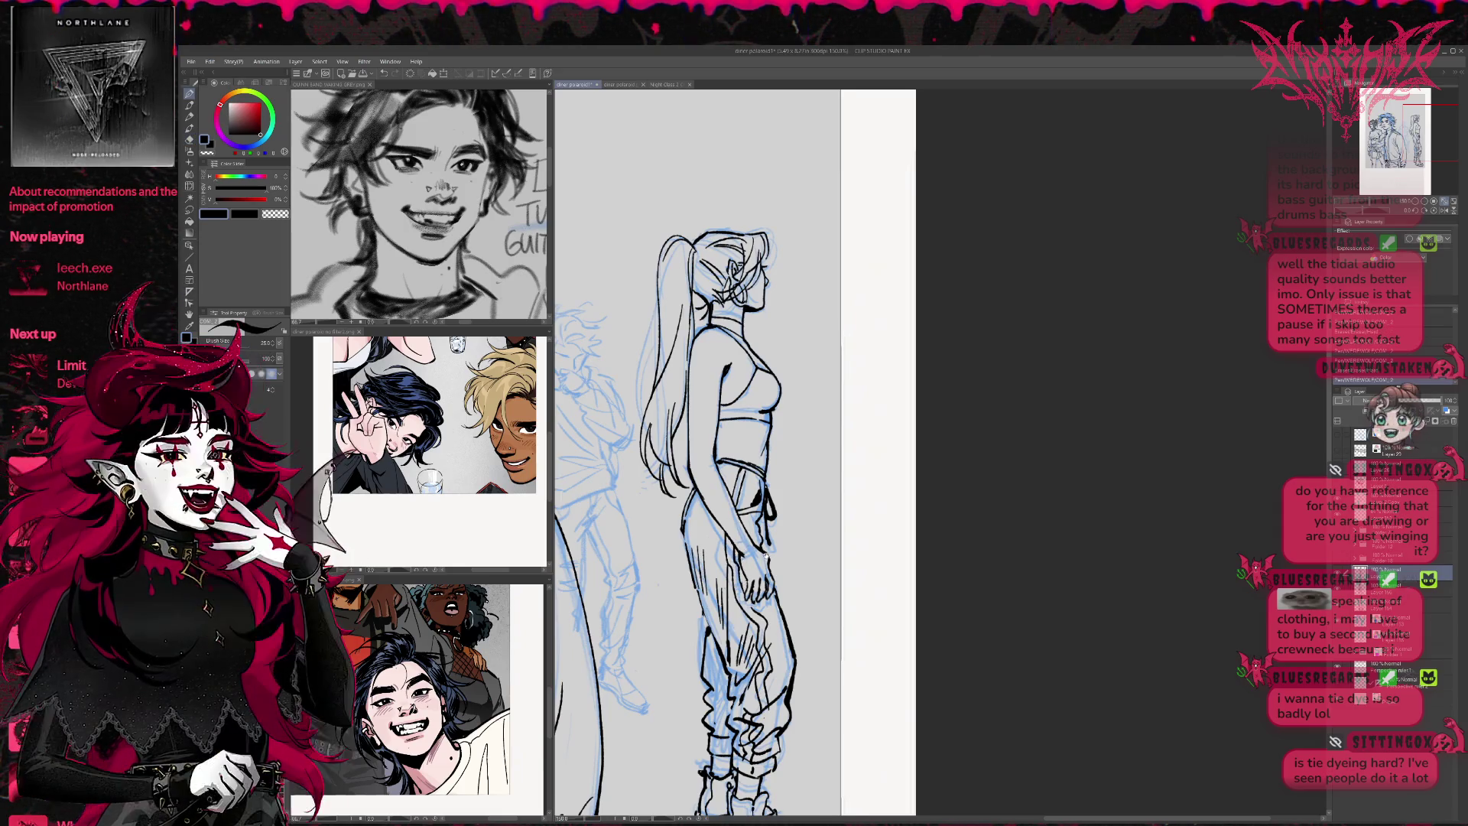
scroll(736, 553, "down", 4)
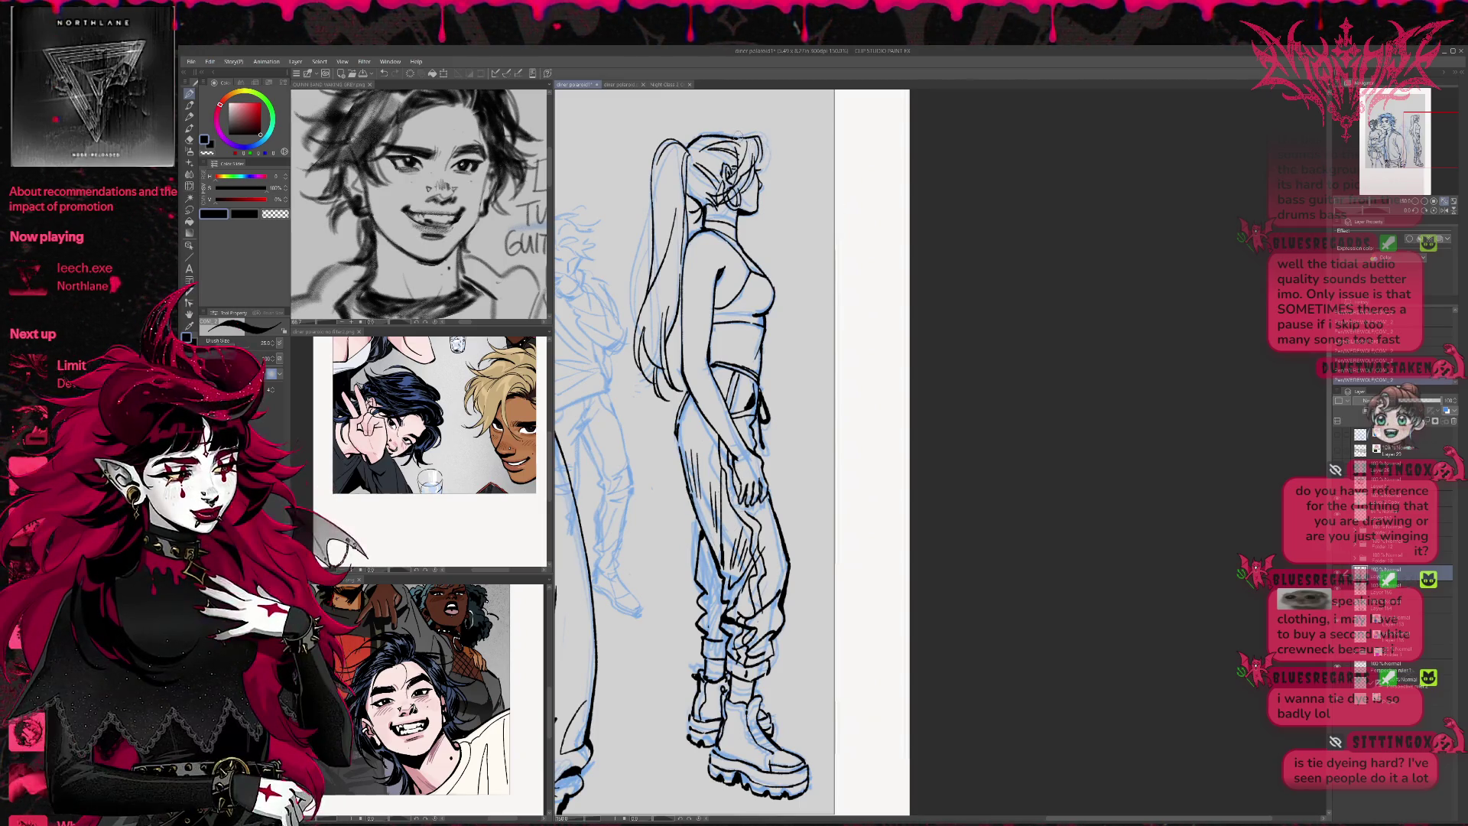
left_click_drag(739, 136, 762, 132)
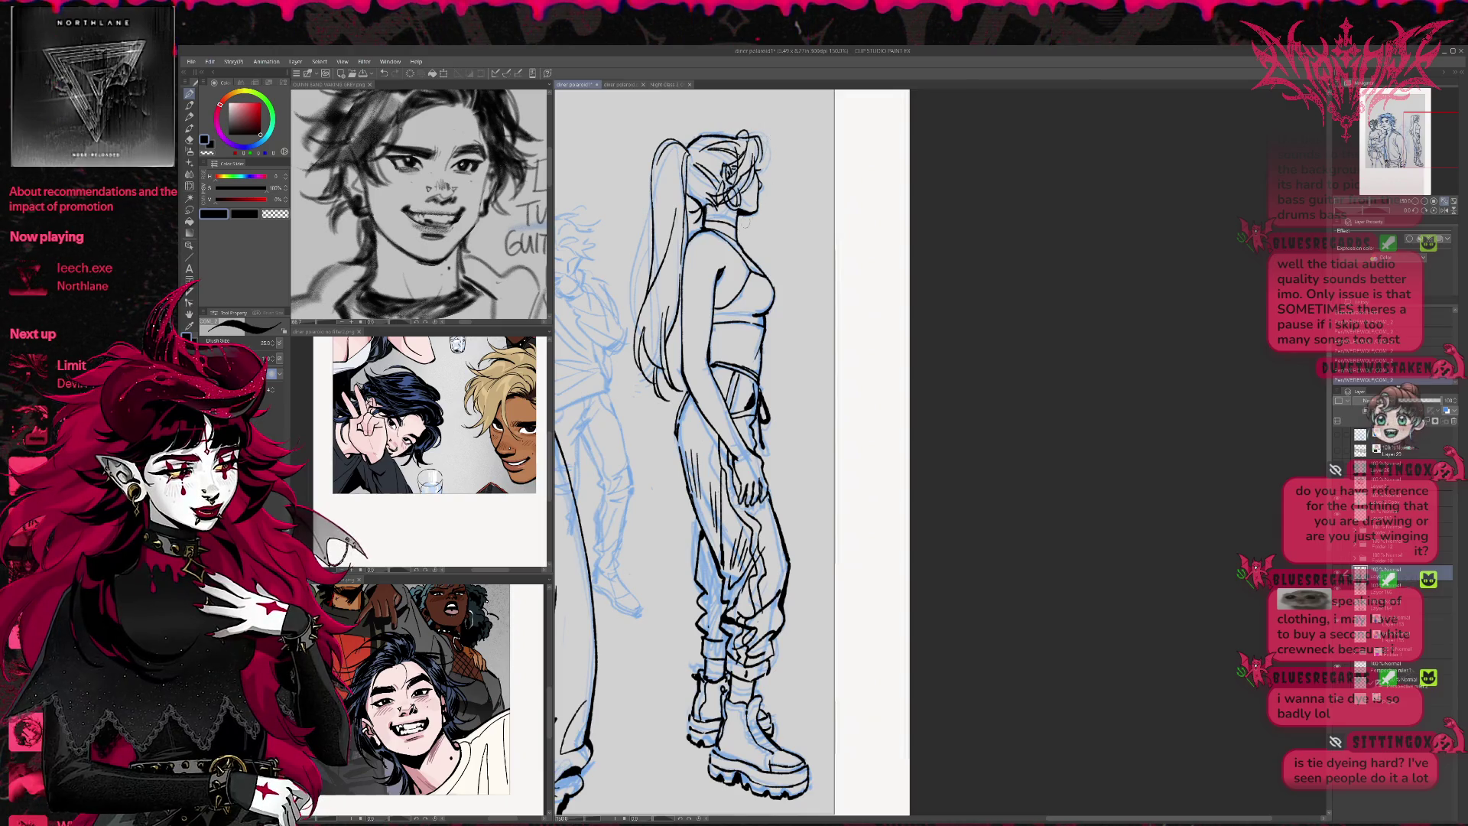
left_click_drag(740, 217, 749, 239)
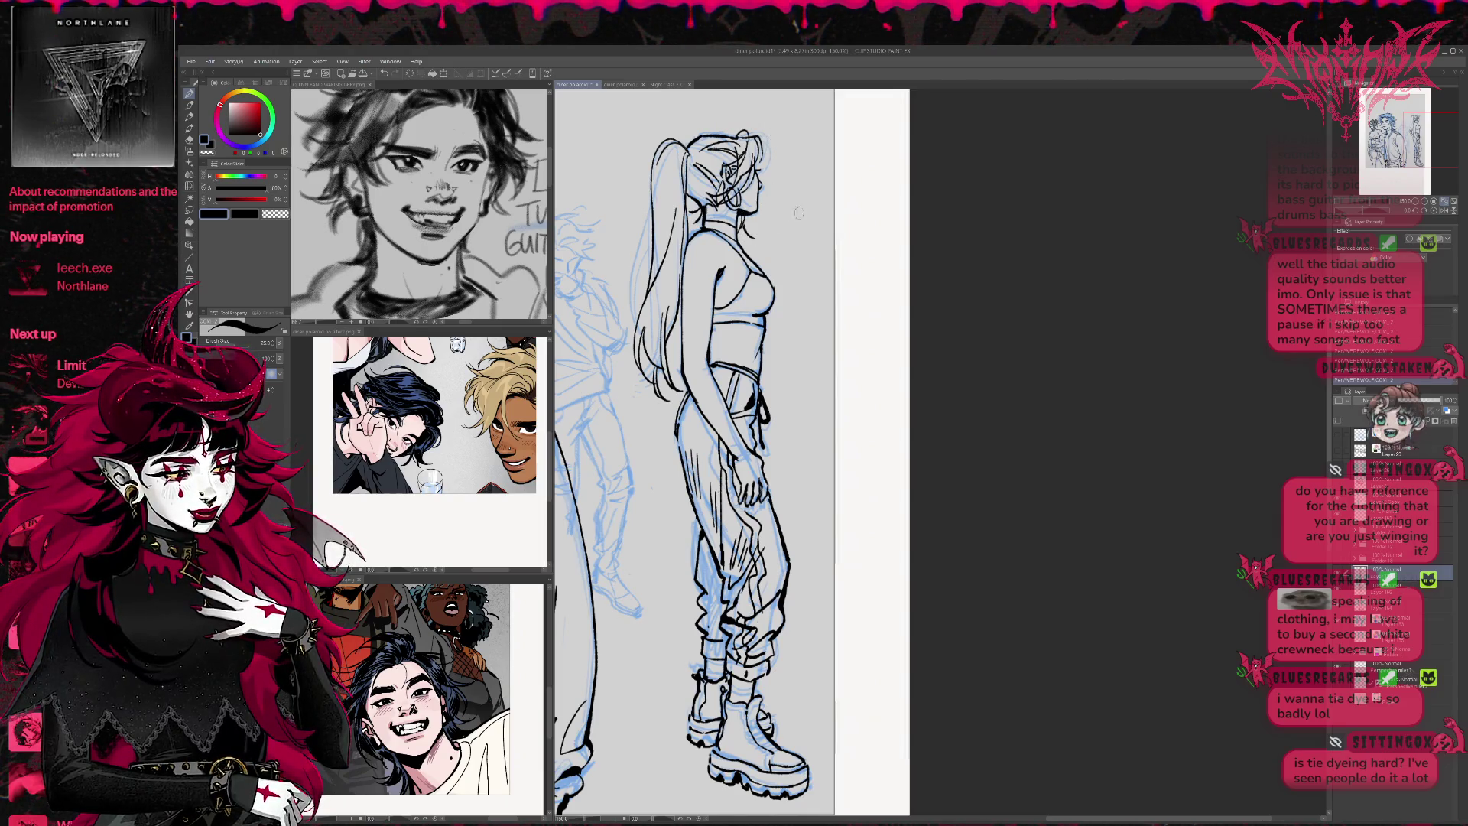
mouse_move(921, 416)
left_mouse_down()
mouse_move(935, 336)
mouse_move(957, 340)
left_mouse_up()
mouse_move(847, 628)
left_mouse_down()
mouse_move(839, 646)
mouse_move(842, 608)
left_mouse_up()
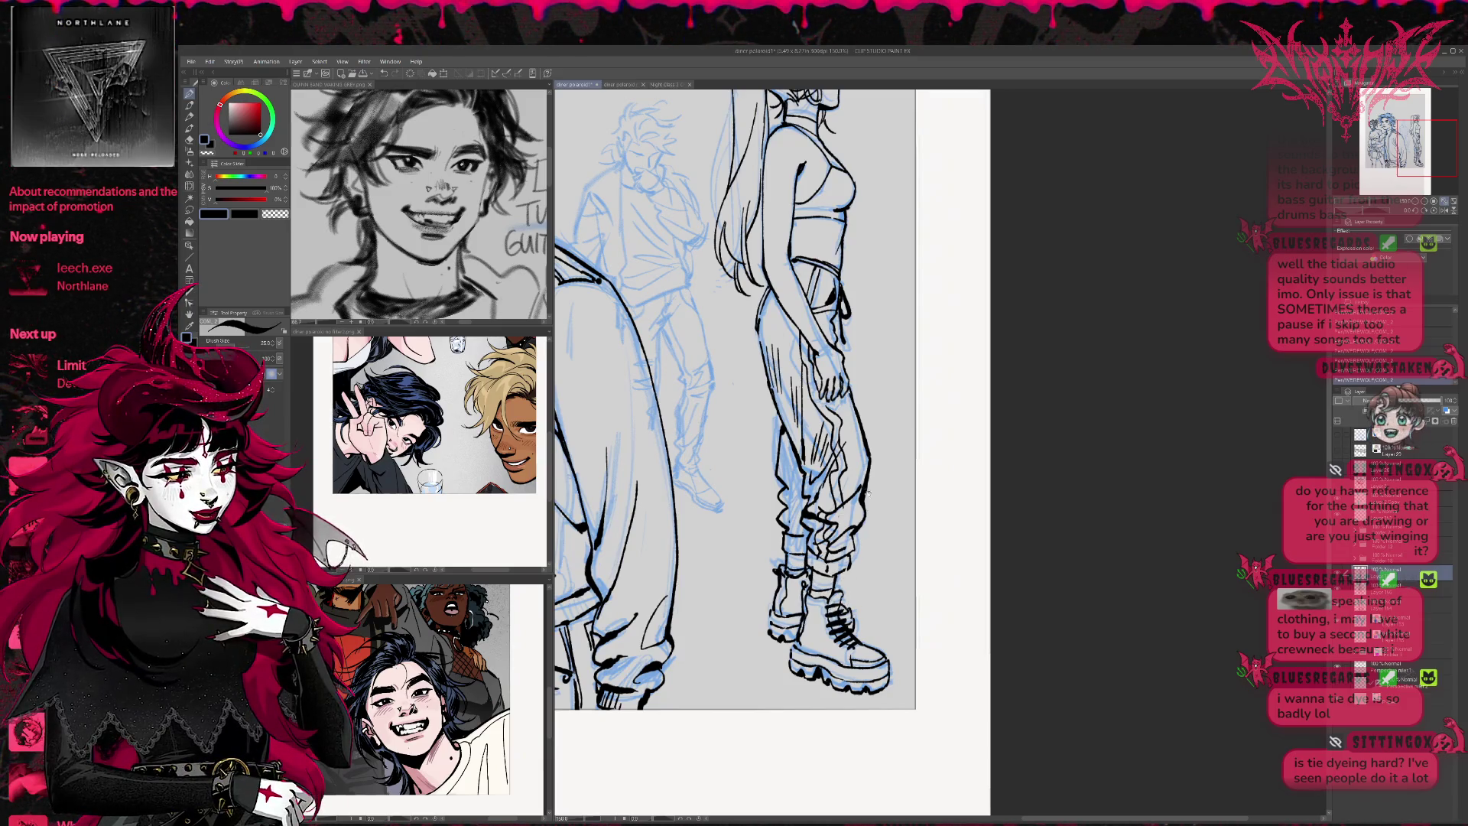
Zoom in to the middle figure's head at 400% and ink its closed eyes
key("ctrl+minus")
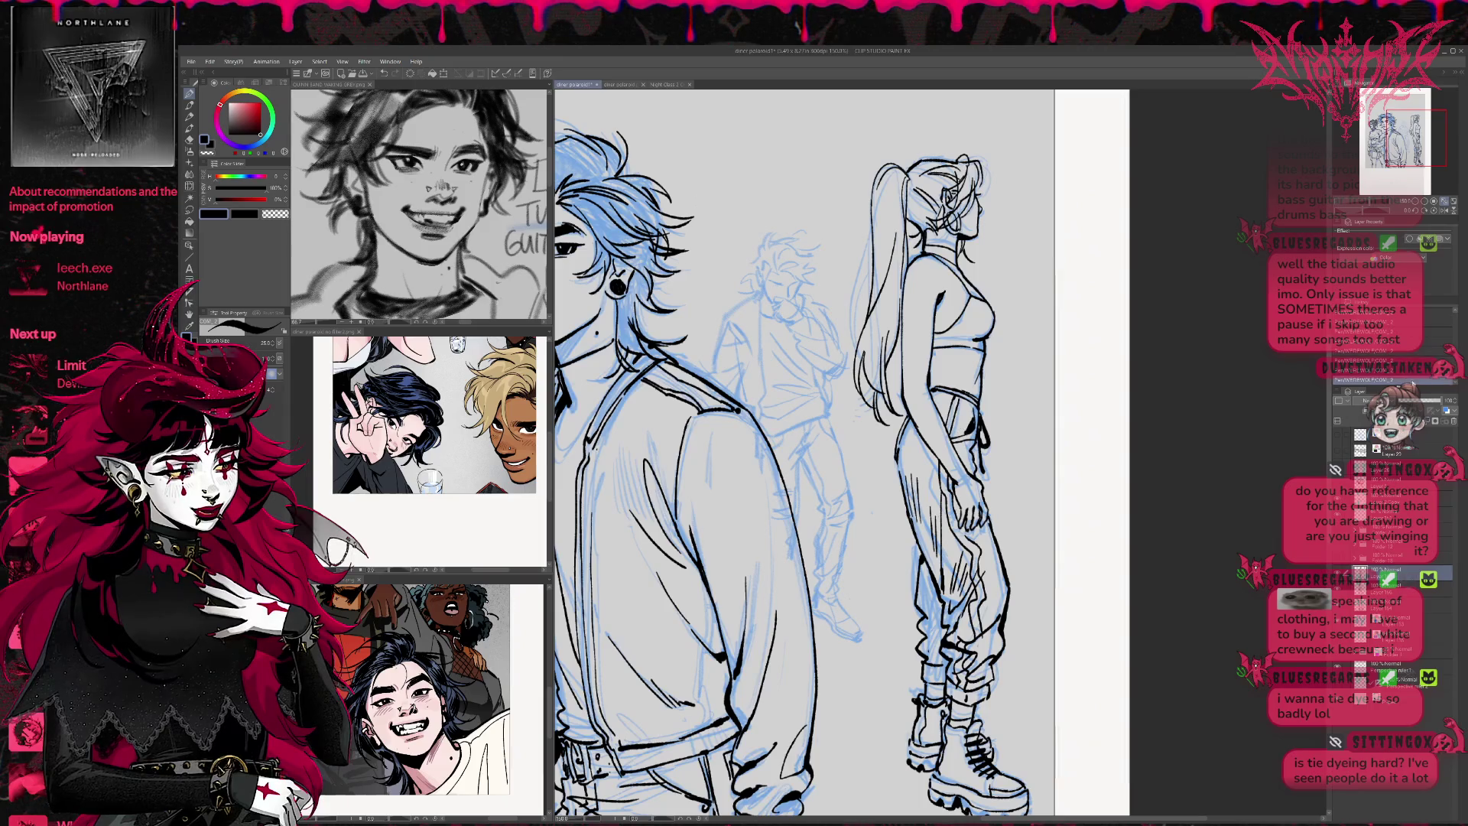
key("ctrl+plus")
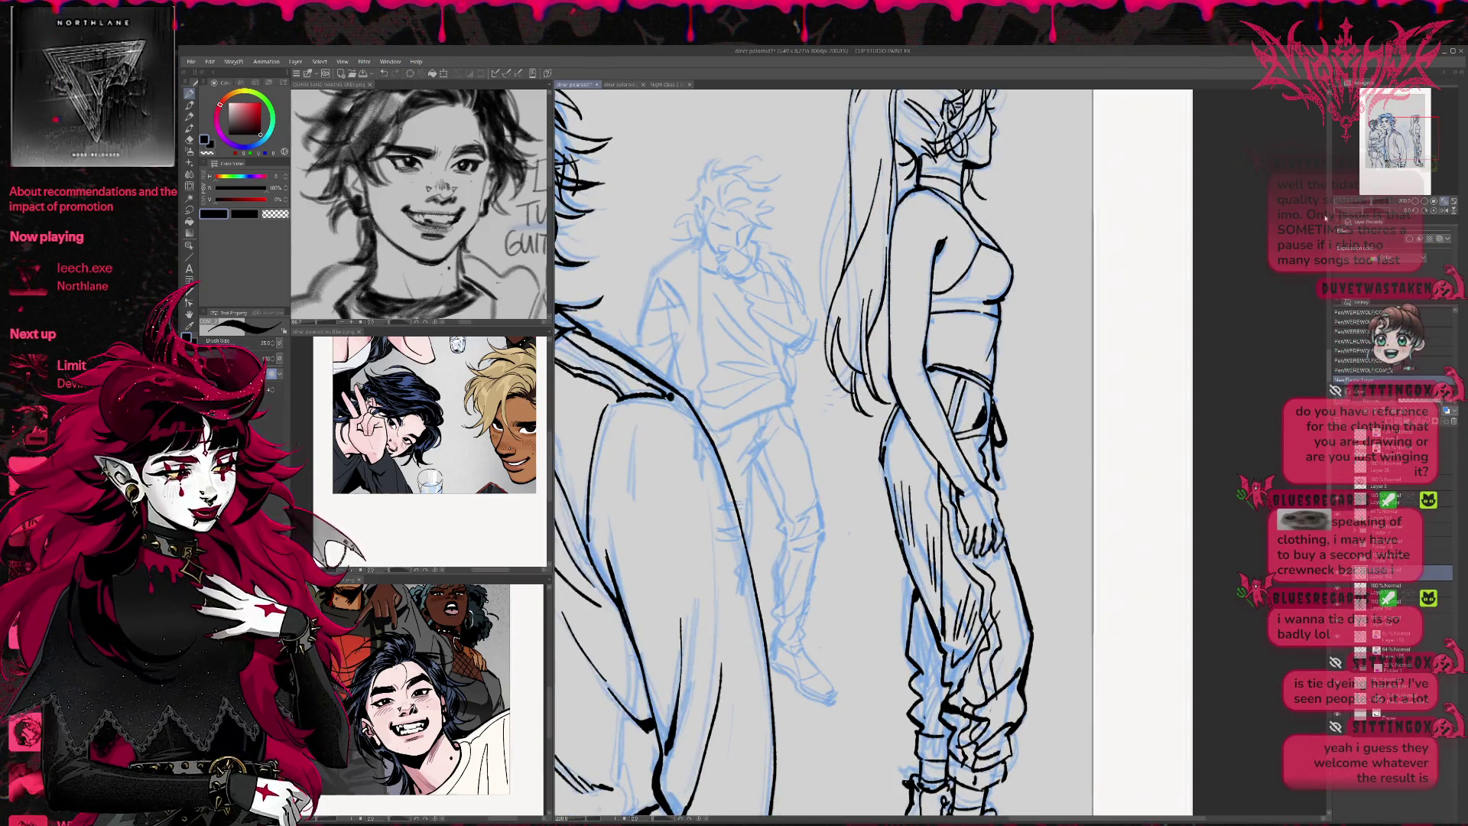
key("ctrl+plus")
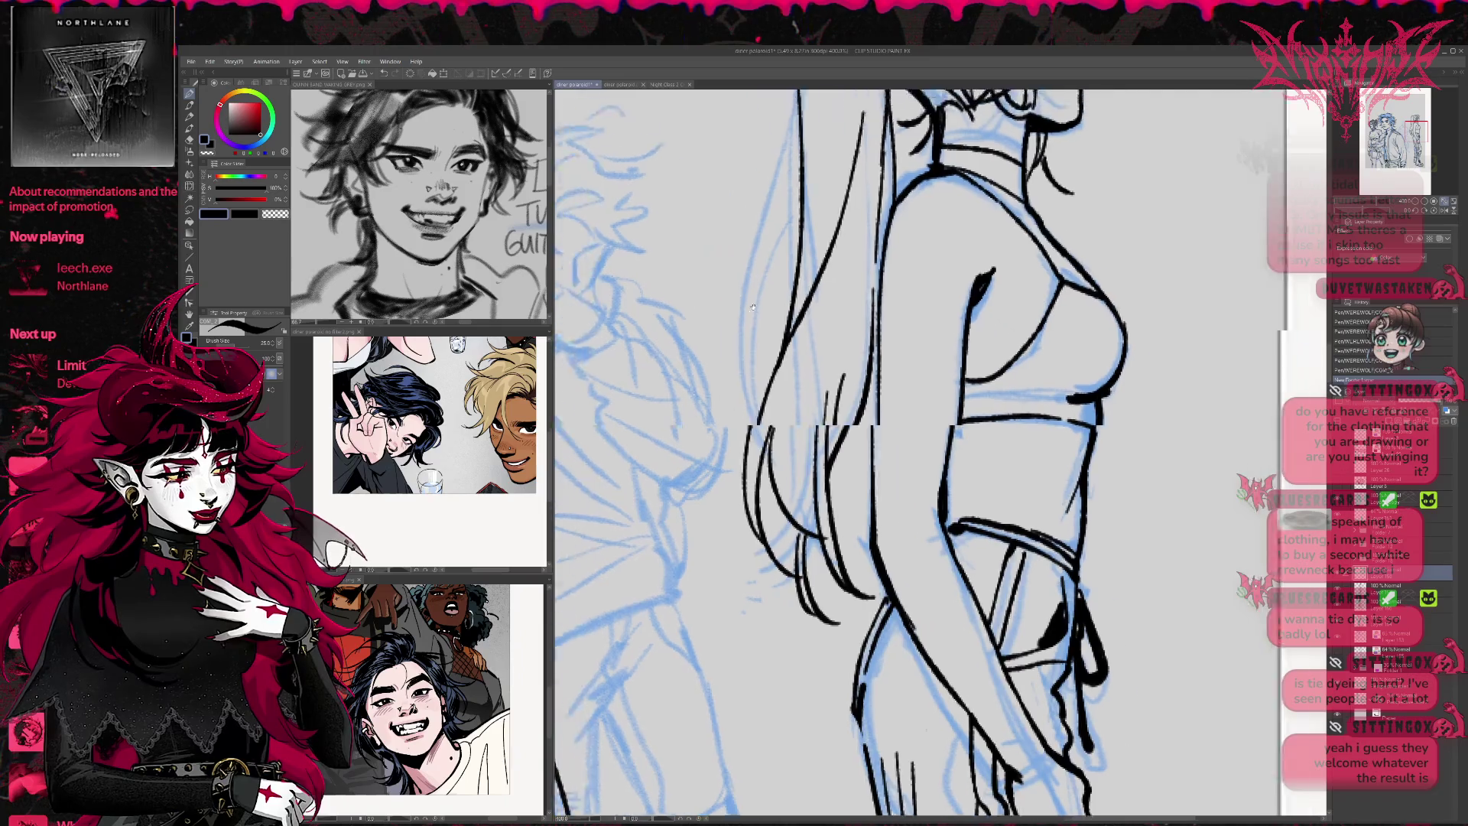
mouse_move(692, 381)
left_mouse_down()
mouse_move(730, 394)
mouse_move(776, 382)
left_mouse_up()
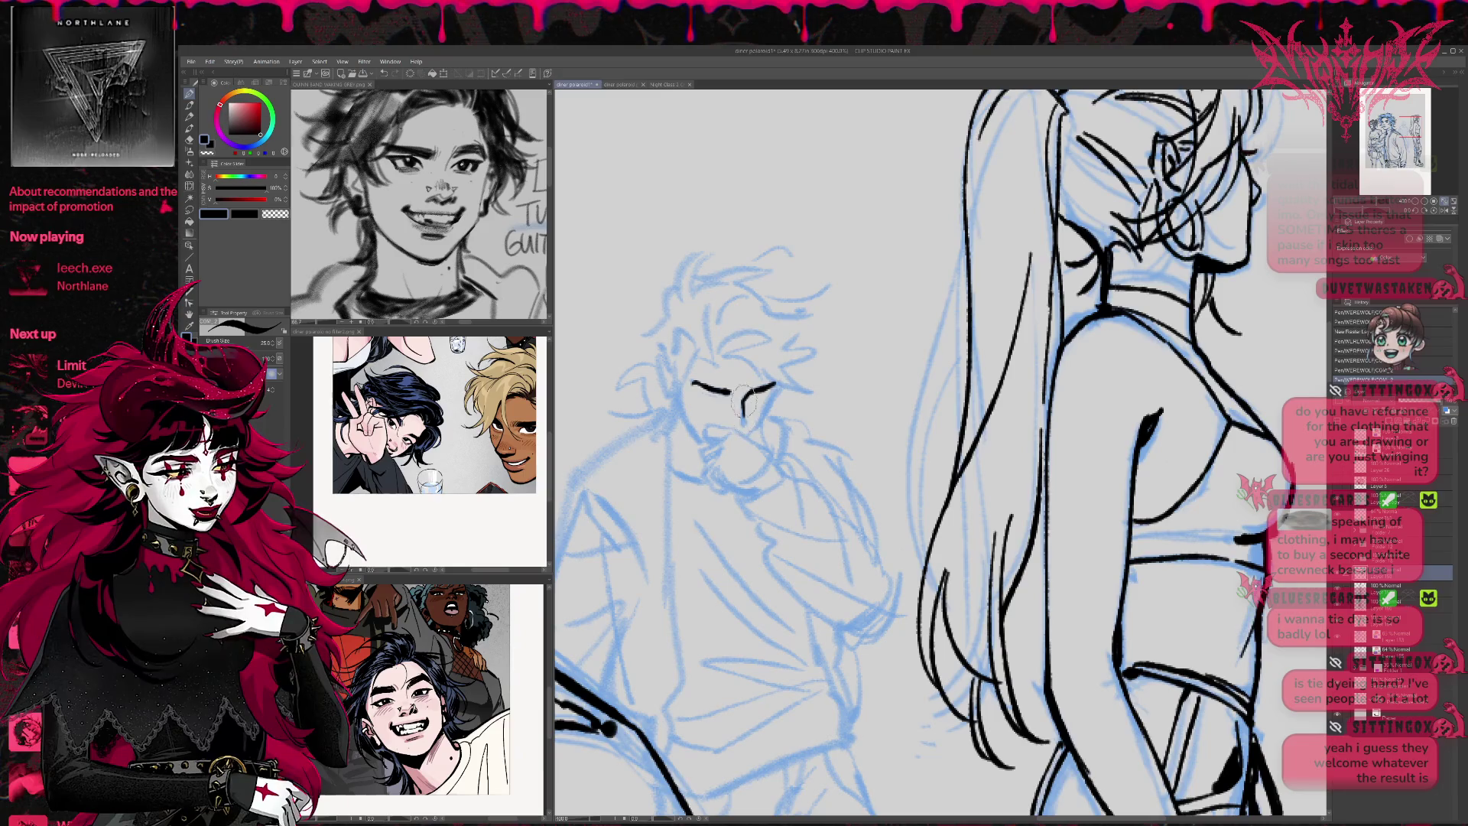
Ink the middle man's face: left cheek, nose, jaw, mouth and chin
left_click_drag(676, 365, 680, 409)
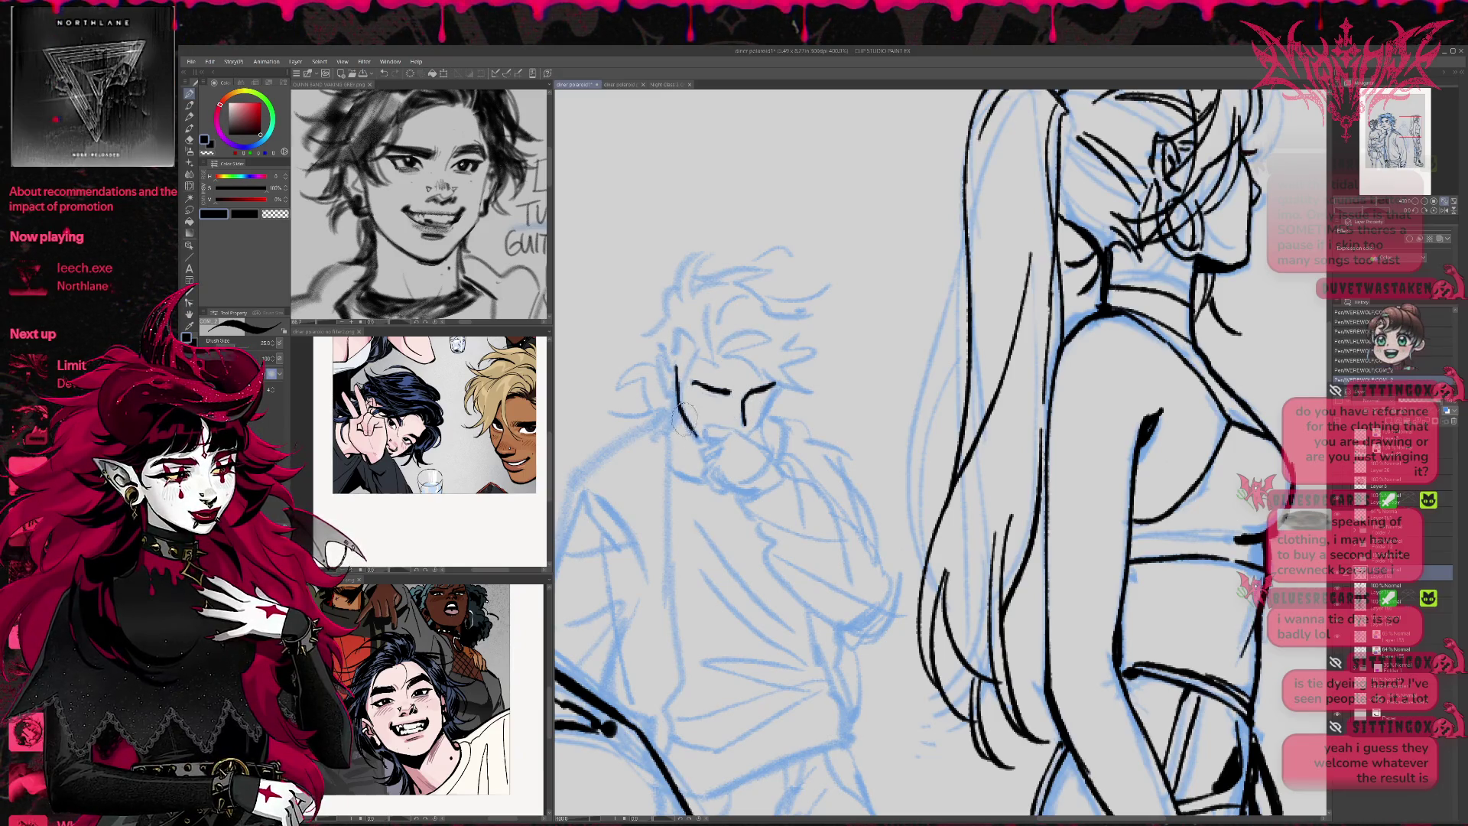
mouse_move(765, 425)
left_mouse_down()
mouse_move(752, 458)
mouse_move(768, 457)
mouse_move(735, 489)
mouse_move(765, 444)
mouse_move(786, 474)
mouse_move(726, 501)
left_mouse_up()
left_click_drag(790, 464, 754, 498)
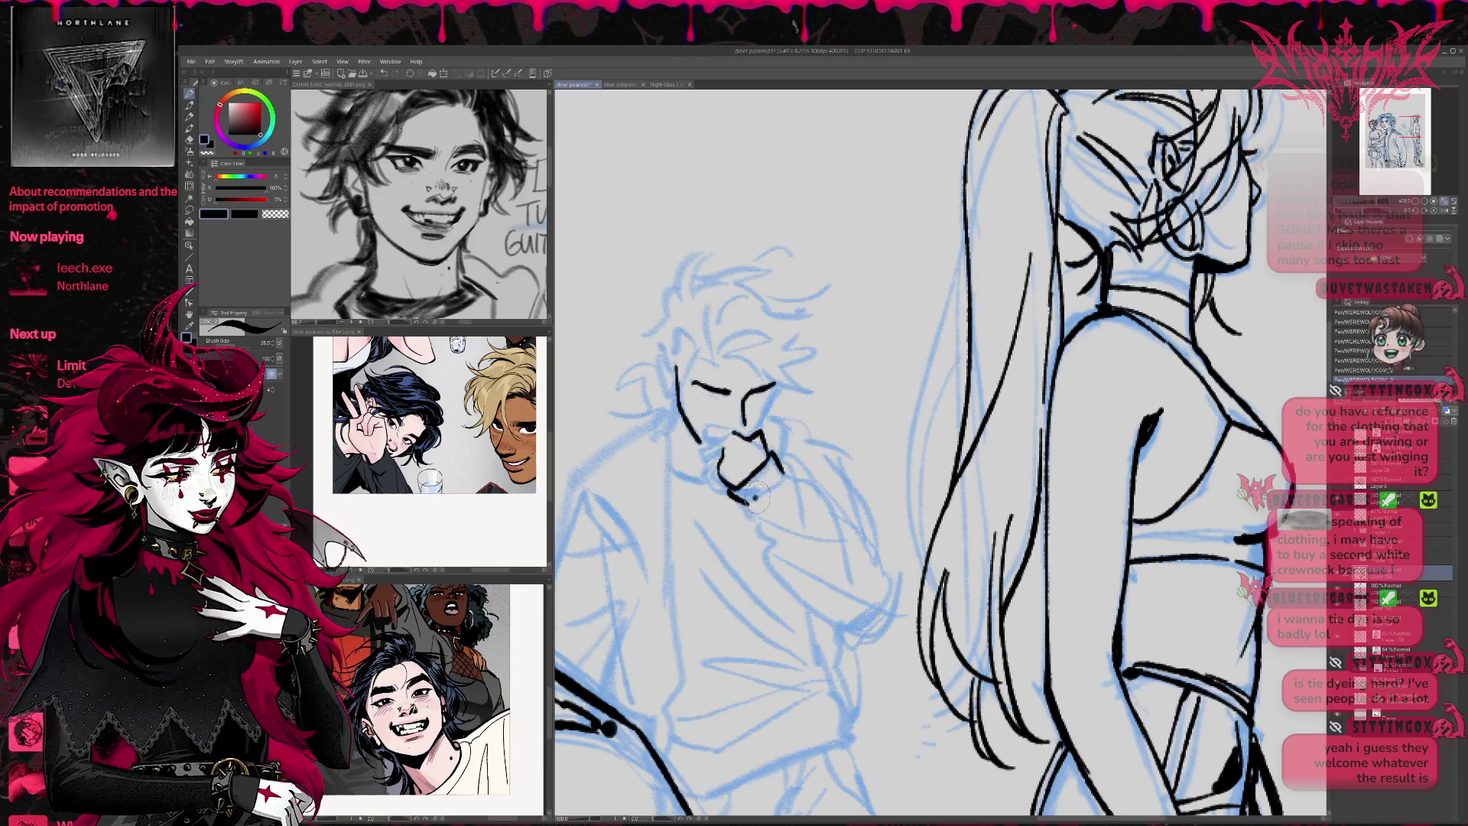
left_click_drag(715, 434, 690, 426)
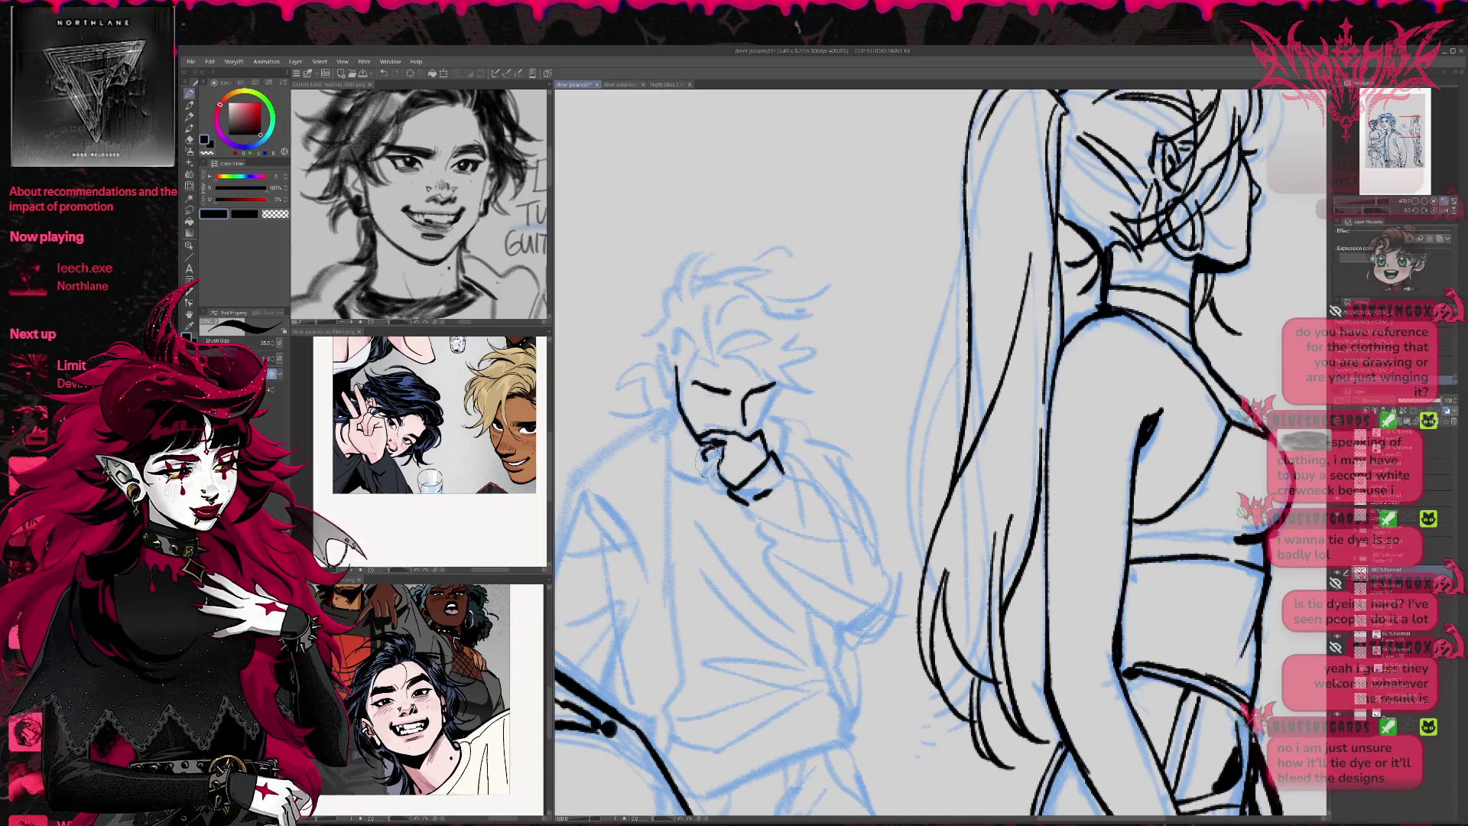
left_click_drag(719, 458, 708, 490)
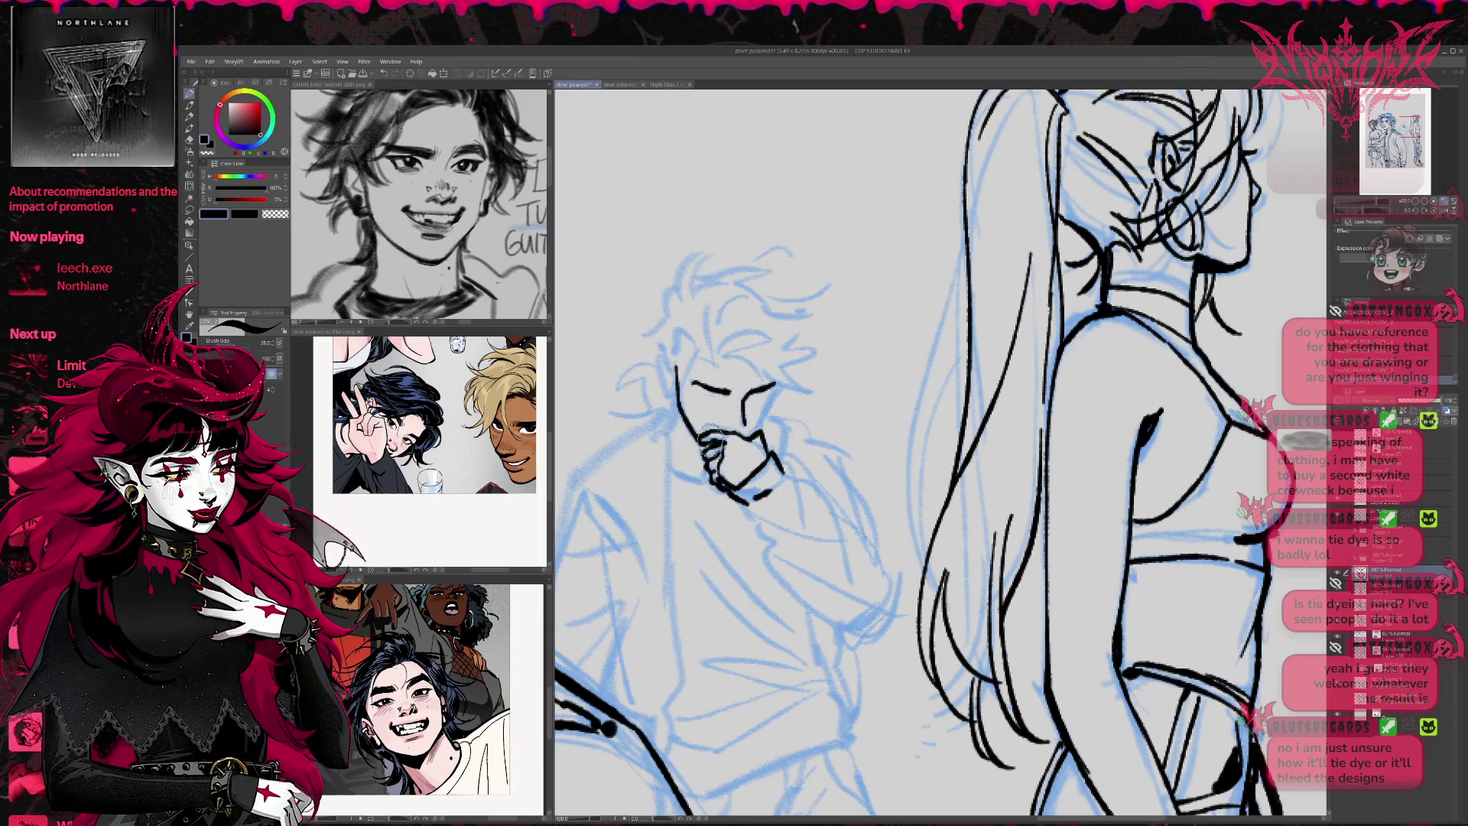
mouse_move(752, 420)
left_mouse_down()
mouse_move(758, 444)
mouse_move(776, 385)
left_mouse_up()
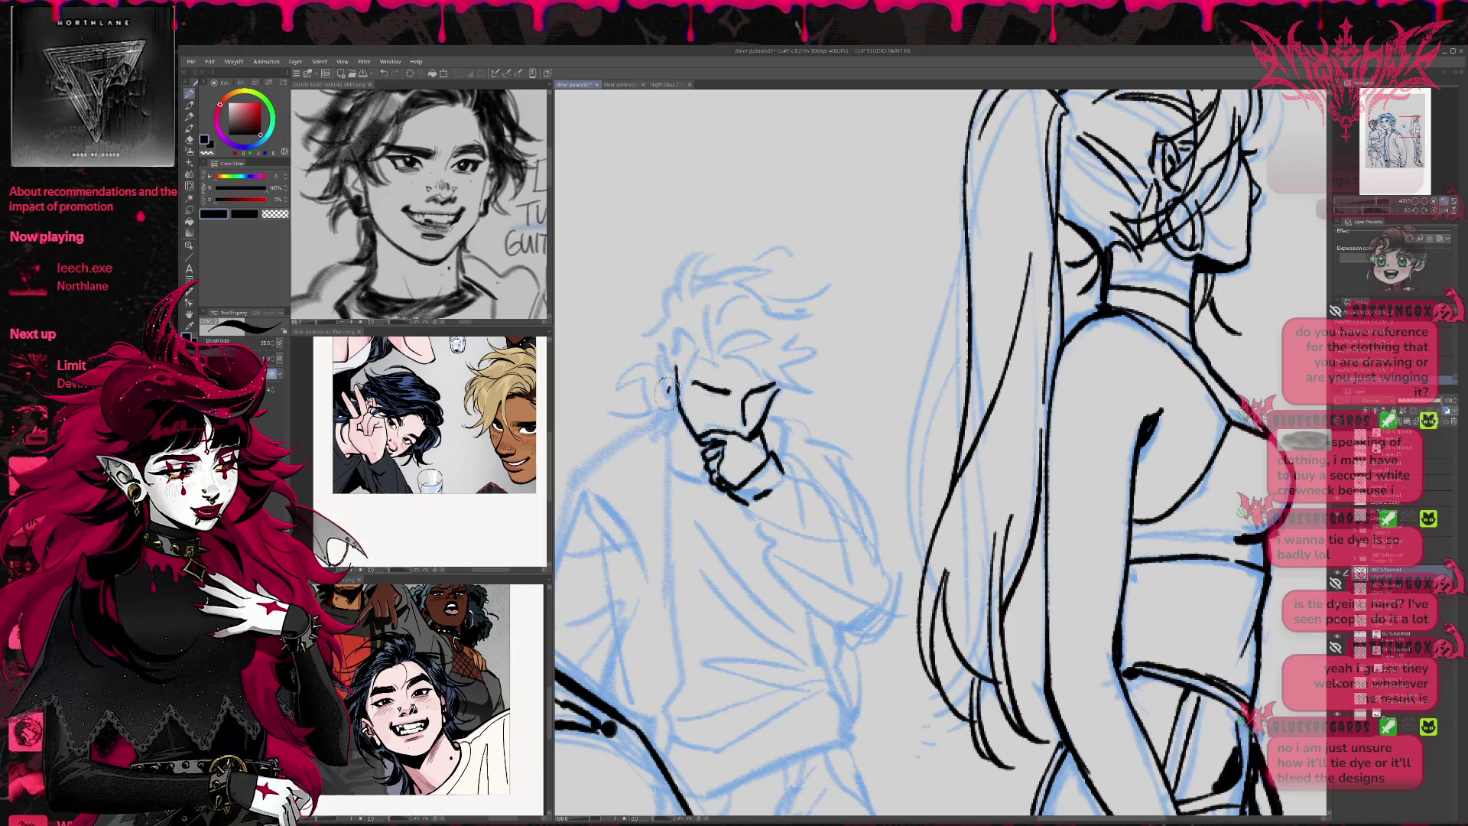
Ink the man's ear and the neck lines running down from ear and chin
mouse_move(665, 380)
left_mouse_down()
mouse_move(664, 399)
mouse_move(676, 338)
mouse_move(712, 352)
mouse_move(728, 324)
mouse_move(799, 386)
mouse_move(813, 373)
left_mouse_up()
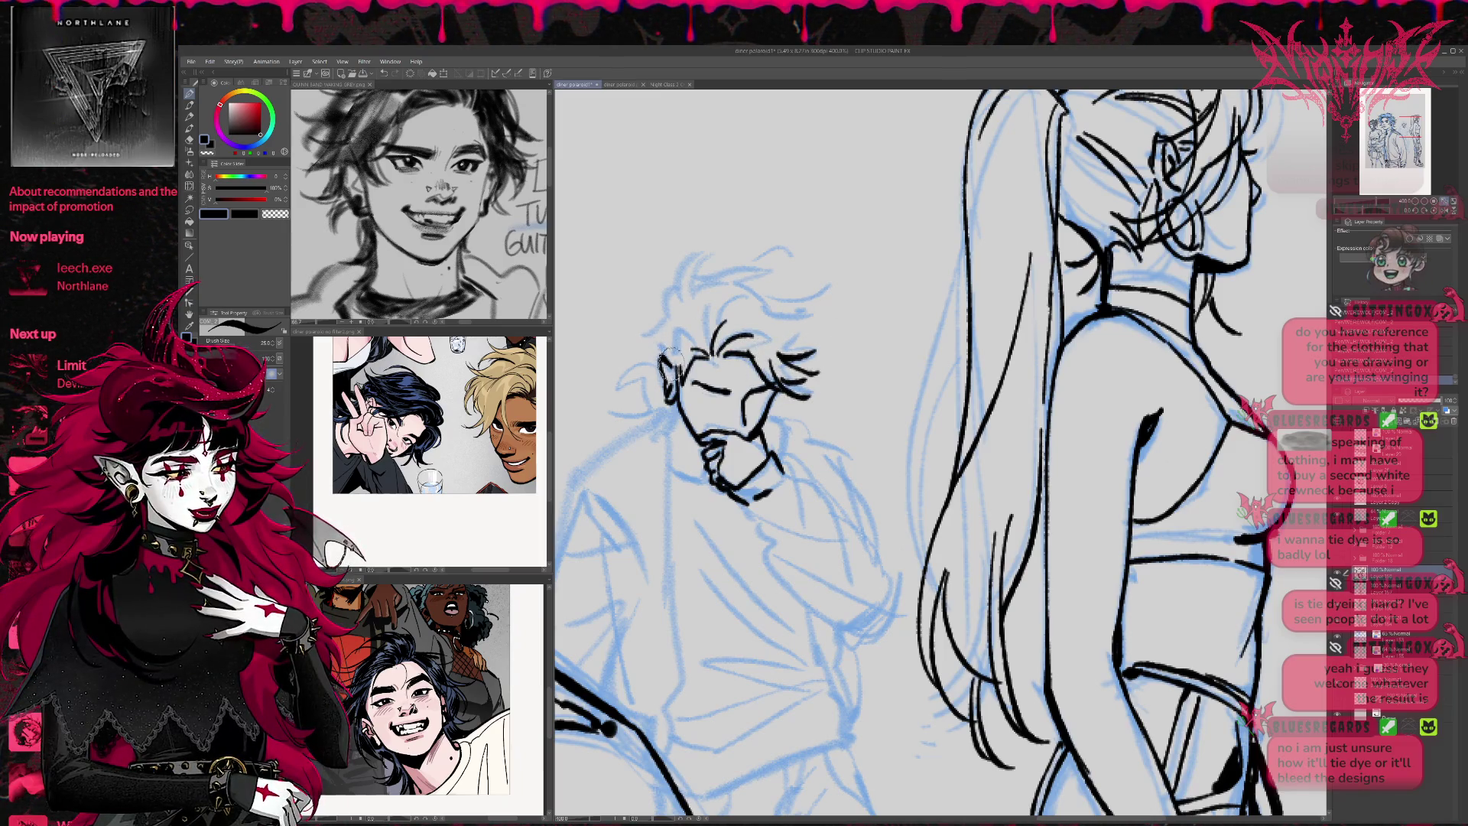
mouse_move(677, 358)
left_mouse_down()
mouse_move(662, 292)
mouse_move(765, 264)
mouse_move(811, 303)
mouse_move(825, 353)
mouse_move(808, 363)
left_mouse_up()
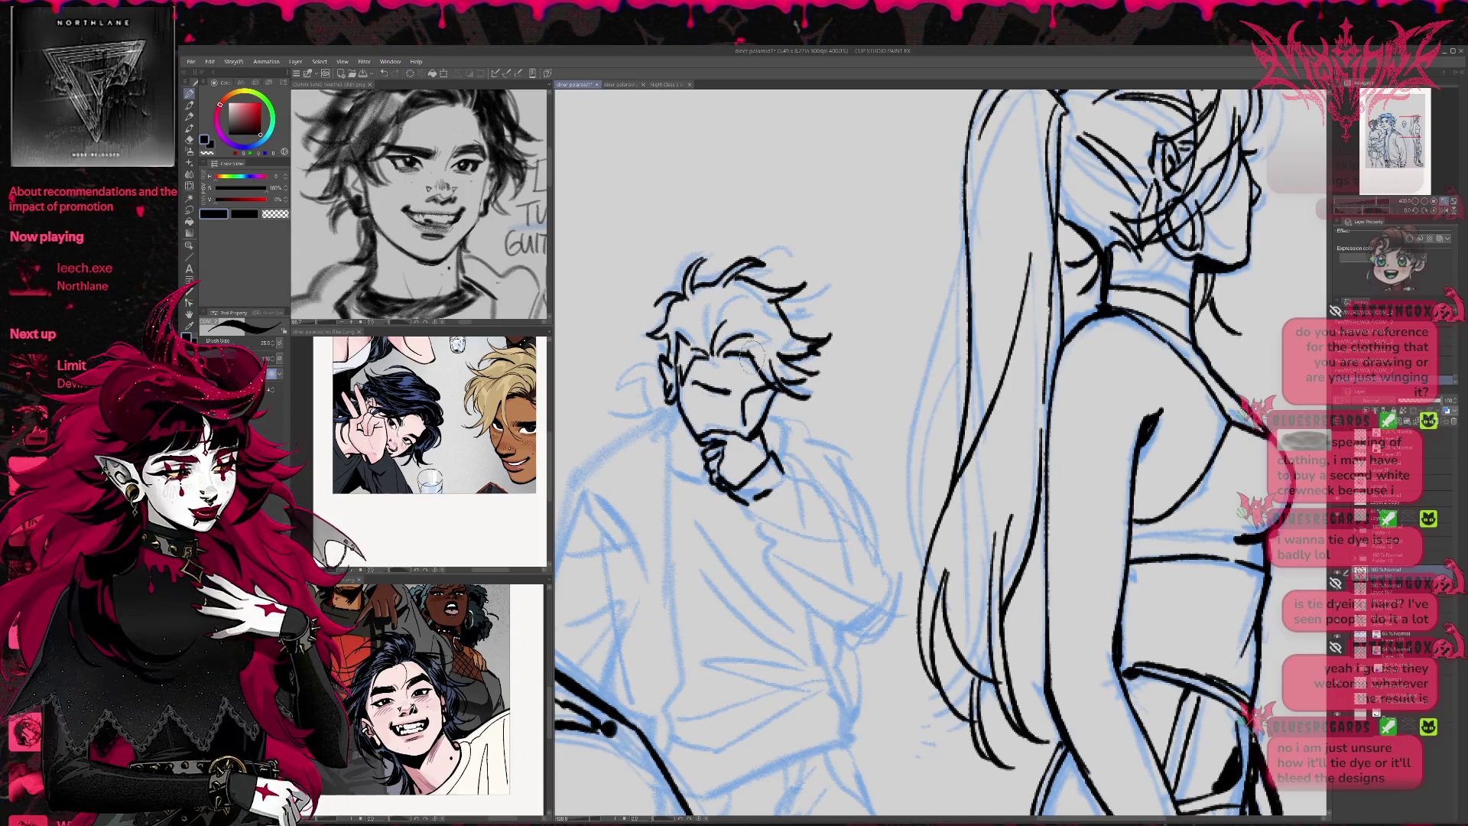
mouse_move(639, 360)
left_mouse_down()
mouse_move(646, 402)
mouse_move(669, 416)
mouse_move(689, 390)
left_mouse_up()
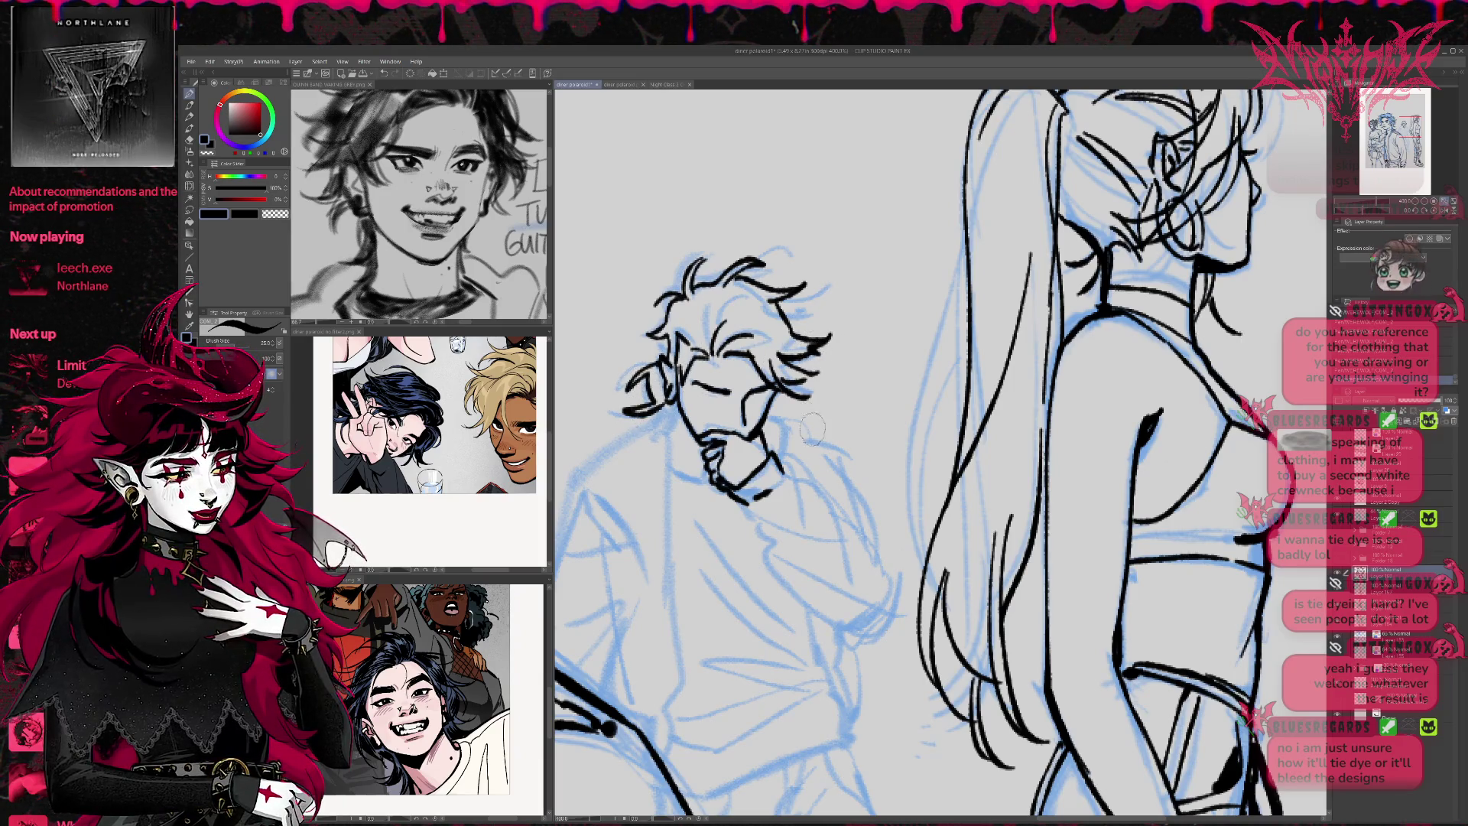
left_click_drag(792, 408, 853, 340)
mouse_move(723, 325)
left_mouse_down()
mouse_move(707, 374)
mouse_move(732, 401)
mouse_move(736, 608)
left_mouse_up()
left_click_drag(879, 447, 807, 449)
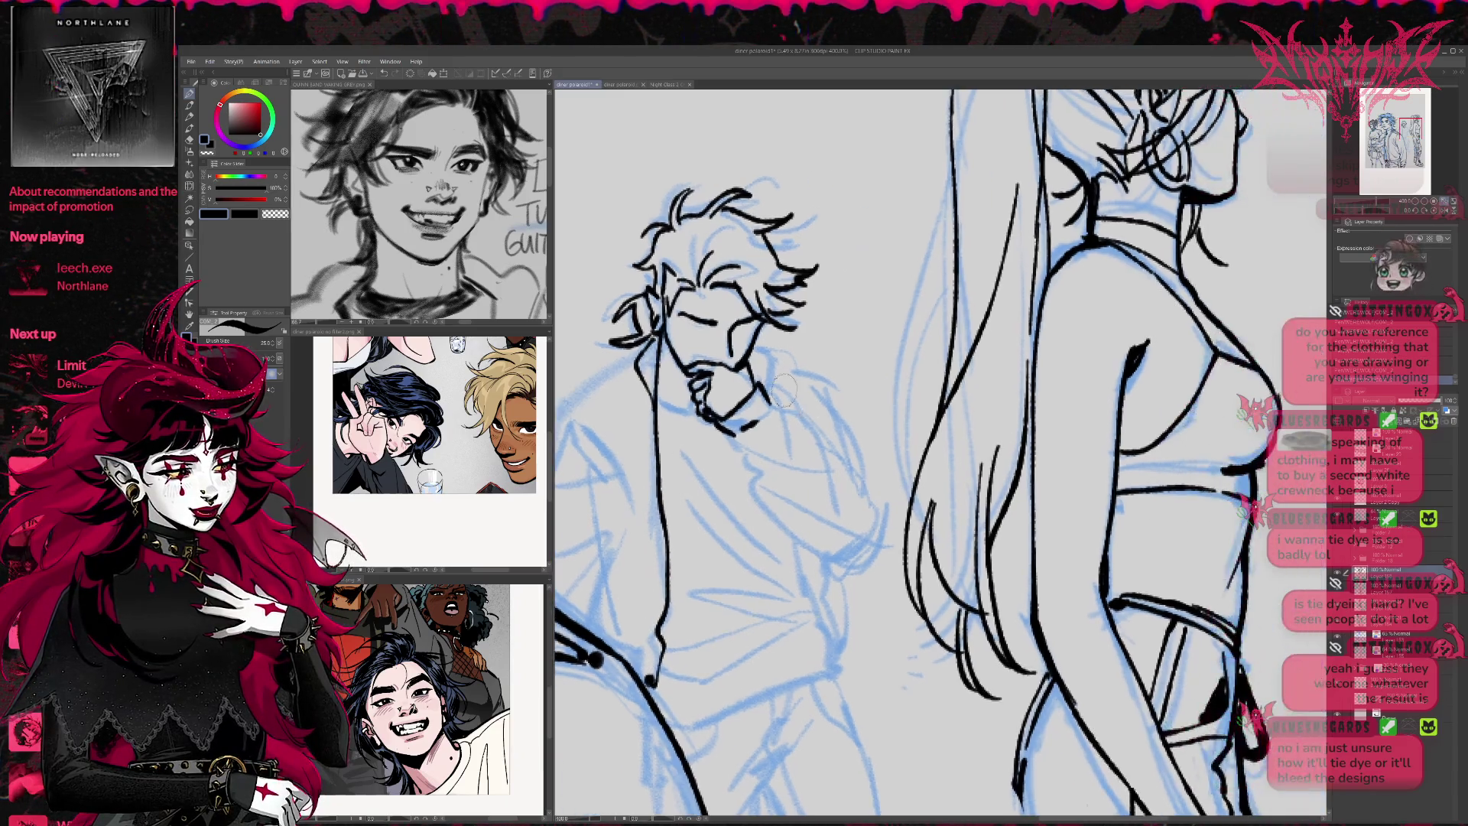
mouse_move(767, 396)
left_mouse_down()
mouse_move(822, 483)
mouse_move(852, 465)
left_mouse_up()
Ink the shoulder and arm, the hand and sleeve raised to the chin, and the cuff
mouse_move(722, 432)
left_mouse_down()
mouse_move(850, 537)
mouse_move(830, 546)
mouse_move(870, 517)
left_mouse_up()
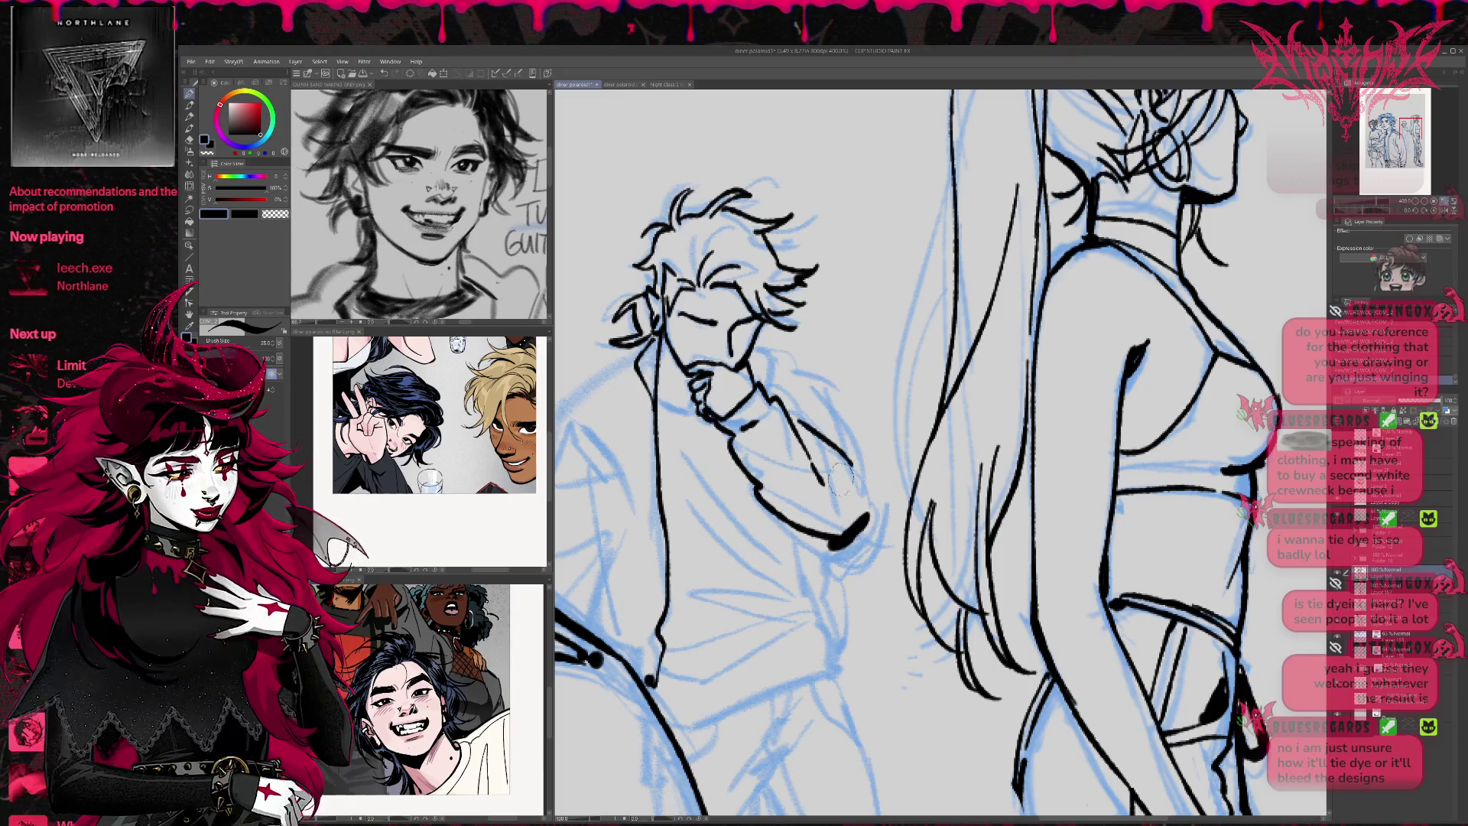
left_click_drag(693, 412, 663, 403)
mouse_move(788, 358)
left_mouse_down()
mouse_move(796, 405)
mouse_move(823, 382)
mouse_move(849, 417)
left_mouse_up()
mouse_move(809, 413)
left_mouse_down()
mouse_move(847, 437)
mouse_move(871, 497)
left_mouse_up()
left_click_drag(841, 429, 895, 422)
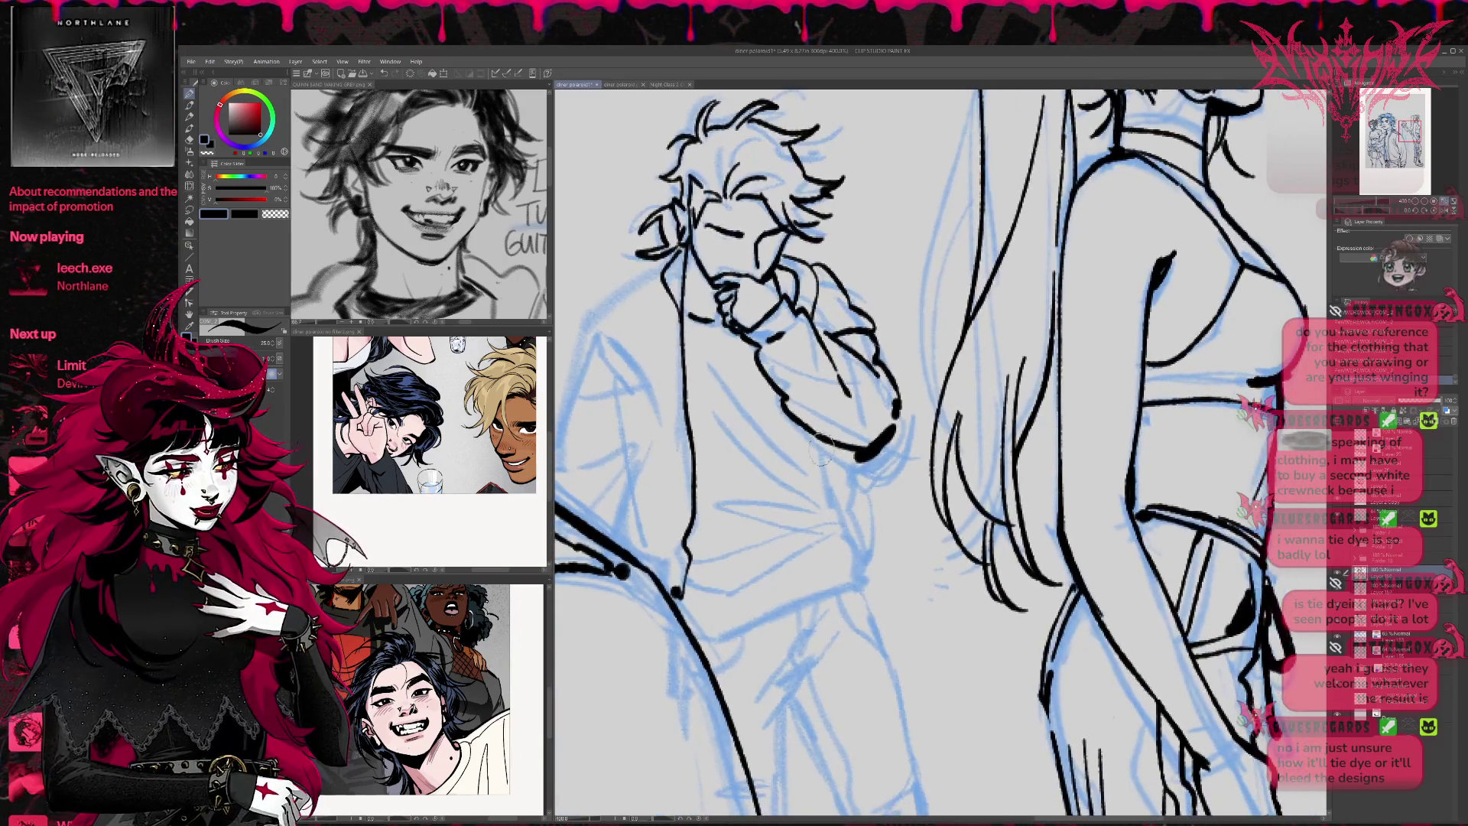
mouse_move(849, 539)
left_mouse_down()
mouse_move(862, 585)
mouse_move(857, 459)
mouse_move(840, 517)
left_mouse_up()
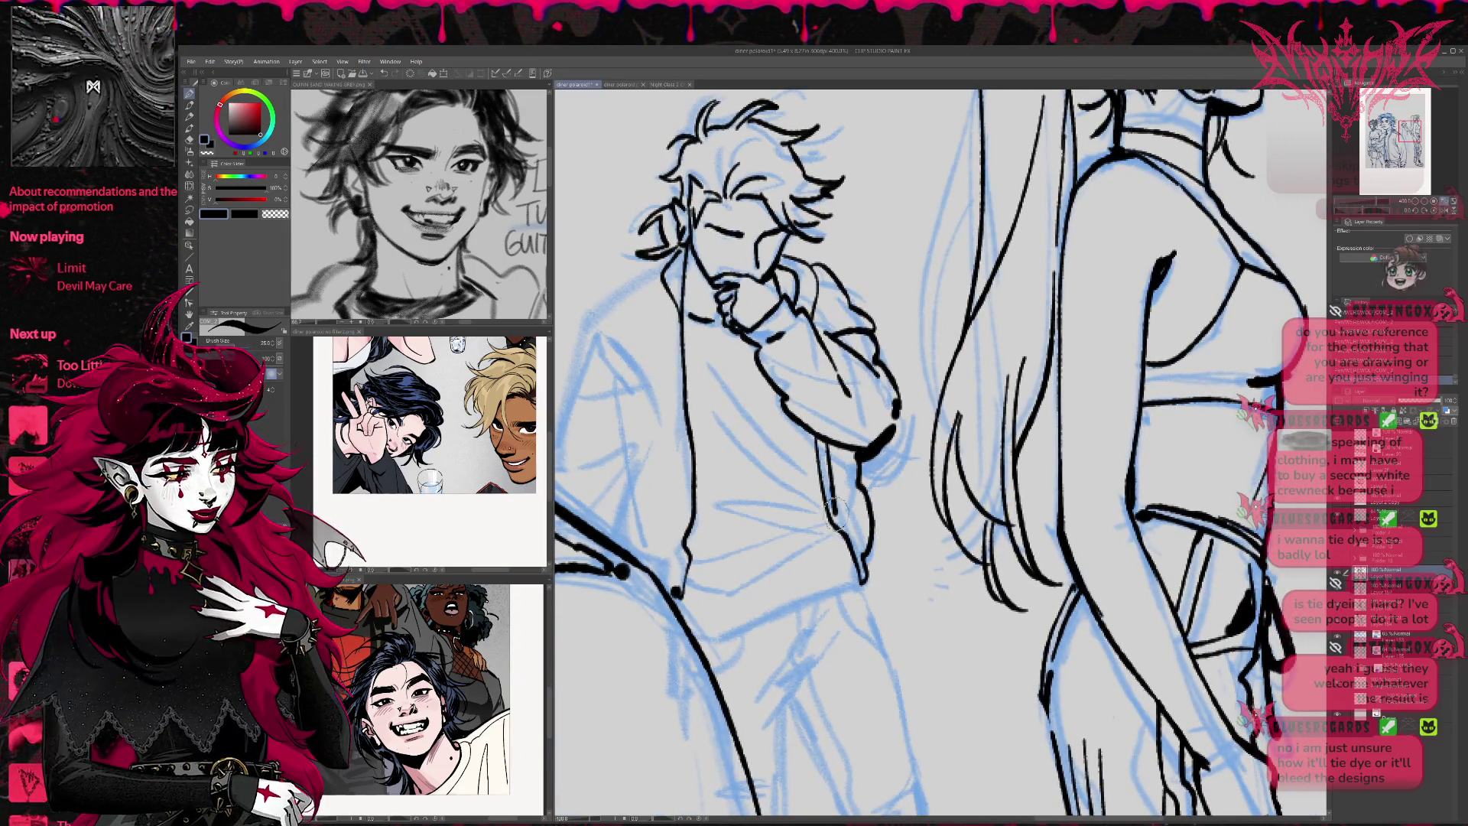
mouse_move(591, 331)
left_mouse_down()
mouse_move(647, 450)
mouse_move(585, 509)
left_mouse_up()
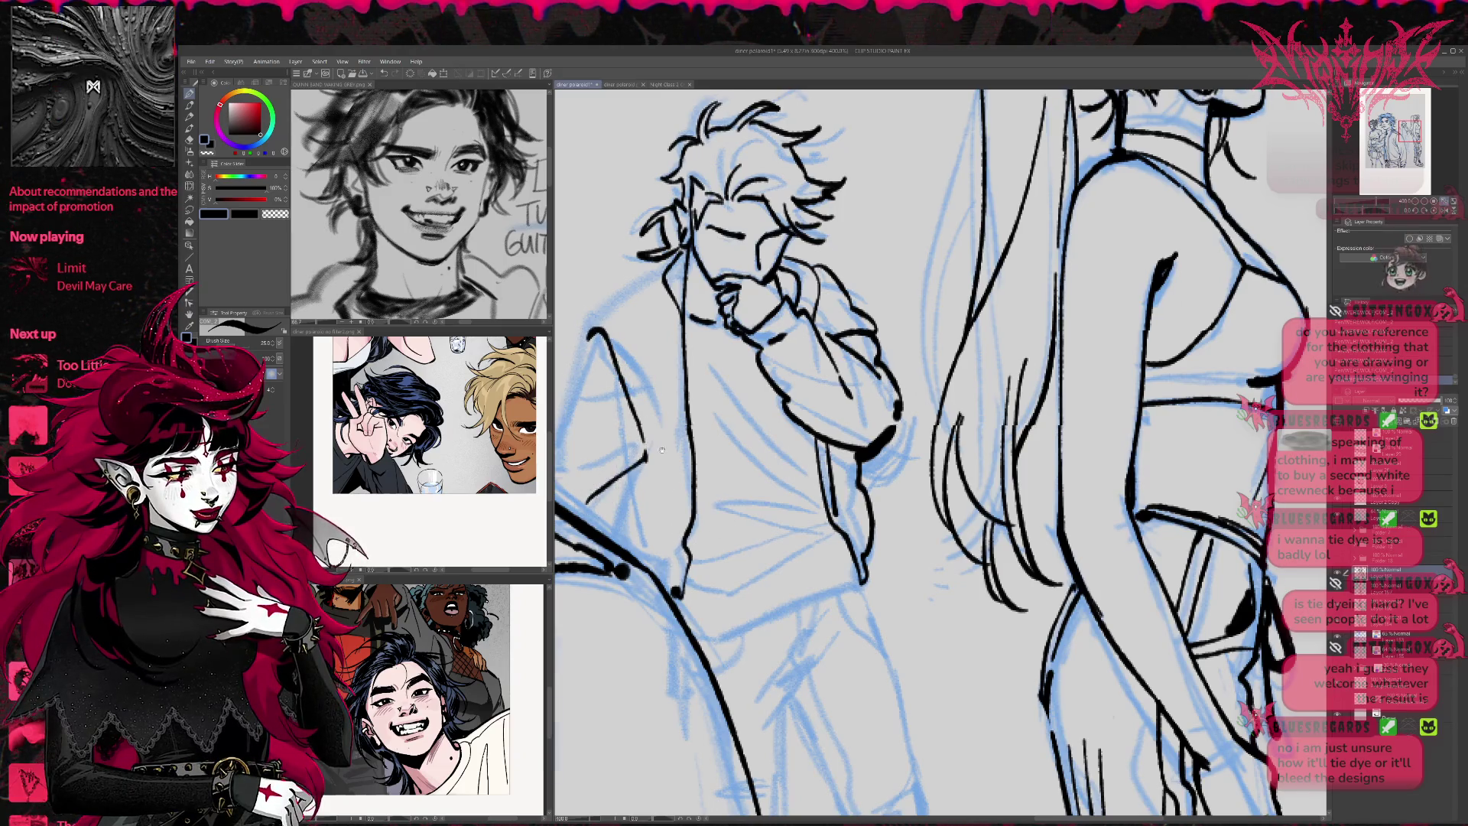
Ink the left sleeve, jacket collar and lapel, jacket front edge and shirt hem
mouse_move(652, 379)
left_mouse_down()
mouse_move(620, 511)
mouse_move(664, 330)
mouse_move(753, 292)
left_mouse_up()
mouse_move(703, 524)
left_mouse_down()
mouse_move(692, 570)
mouse_move(683, 447)
mouse_move(726, 468)
left_mouse_up()
left_click_drag(727, 394, 705, 501)
left_click_drag(725, 356, 724, 402)
left_click_drag(700, 535, 719, 604)
left_click_drag(872, 503, 847, 463)
left_click_drag(719, 611, 899, 547)
mouse_move(726, 574)
left_mouse_down()
mouse_move(837, 518)
mouse_move(748, 527)
left_mouse_up()
Add fold lines and small details on the shirt, removing one stray stroke
left_click_drag(746, 446, 848, 483)
left_click_drag(849, 419, 856, 482)
mouse_move(726, 329)
left_mouse_down()
mouse_move(811, 440)
mouse_move(776, 251)
left_mouse_up()
mouse_move(769, 382)
left_mouse_down()
mouse_move(702, 462)
mouse_move(692, 432)
left_mouse_up()
mouse_move(719, 390)
left_mouse_down()
mouse_move(702, 406)
mouse_move(726, 429)
left_mouse_up()
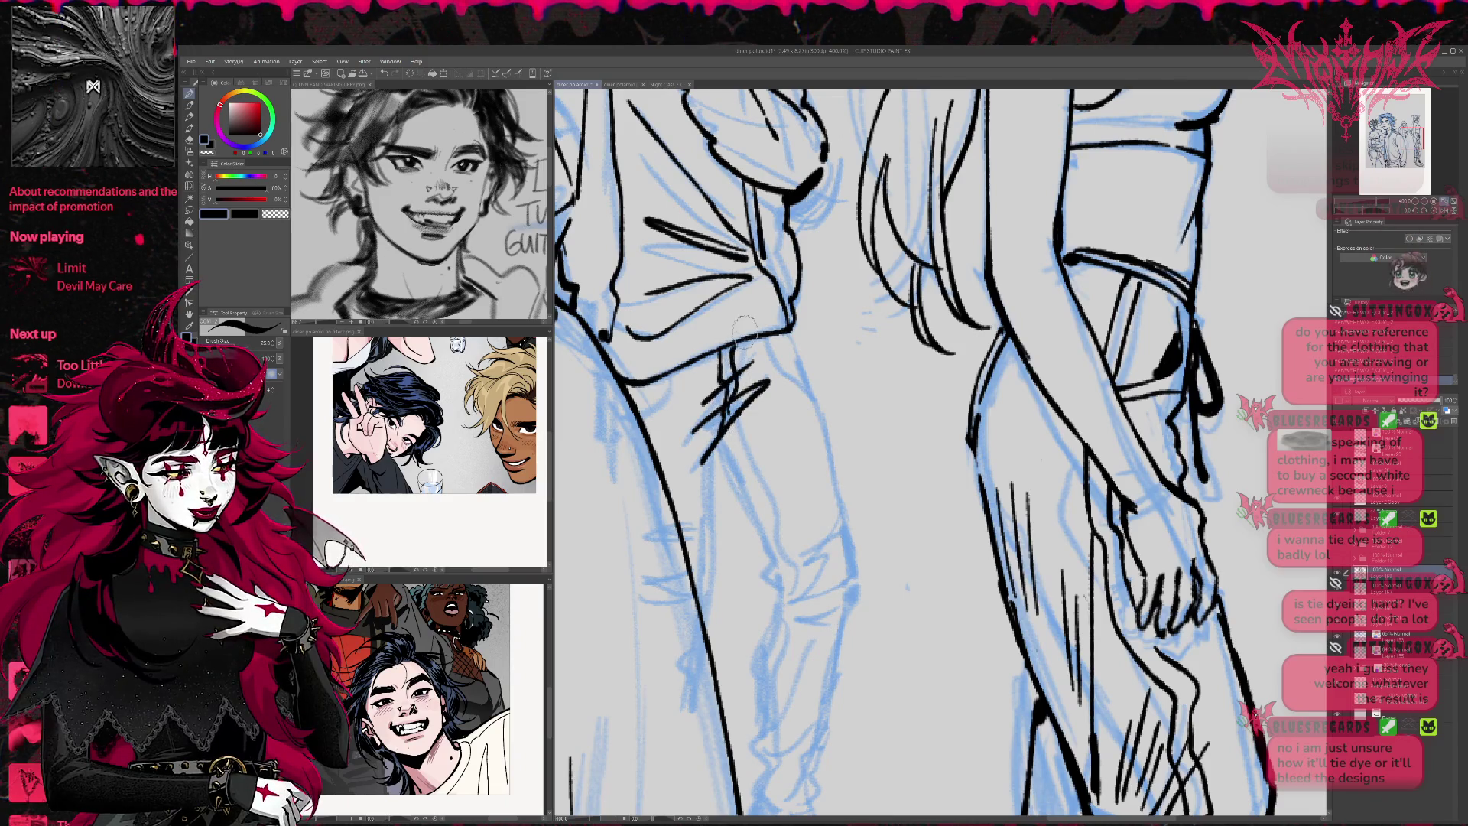
left_click_drag(664, 378, 646, 417)
left_click_drag(780, 336, 853, 528)
mouse_move(835, 432)
left_mouse_down()
mouse_move(763, 253)
mouse_move(796, 386)
mouse_move(795, 470)
mouse_move(748, 467)
mouse_move(802, 473)
left_mouse_up()
key("ctrl+z")
mouse_move(664, 314)
left_mouse_down()
mouse_move(726, 455)
mouse_move(764, 352)
left_mouse_up()
Ink the left leg's outline and knee and hatch the lower shin
left_click_drag(698, 449, 692, 586)
left_click_drag(692, 526, 749, 442)
mouse_move(795, 382)
left_mouse_down()
mouse_move(769, 430)
mouse_move(758, 543)
mouse_move(703, 590)
mouse_move(738, 542)
left_mouse_up()
left_click_drag(765, 462, 726, 526)
left_click_drag(776, 501, 755, 530)
mouse_move(709, 594)
left_mouse_down()
mouse_move(688, 623)
mouse_move(818, 697)
mouse_move(813, 686)
left_mouse_up()
Ink the shoe's instep, heel, sole and laces, redrawing the laces once
left_click_drag(756, 587, 816, 685)
mouse_move(705, 611)
left_mouse_down()
mouse_move(684, 646)
mouse_move(761, 697)
mouse_move(814, 706)
left_mouse_up()
left_click_drag(761, 644, 807, 693)
mouse_move(730, 593)
left_mouse_down()
mouse_move(757, 639)
mouse_move(784, 631)
mouse_move(773, 627)
left_mouse_up()
mouse_move(725, 604)
left_mouse_down()
mouse_move(758, 623)
mouse_move(754, 611)
left_mouse_up()
key("ctrl+z")
key("ctrl+z")
mouse_move(719, 581)
left_mouse_down()
mouse_move(788, 631)
mouse_move(803, 683)
left_mouse_up()
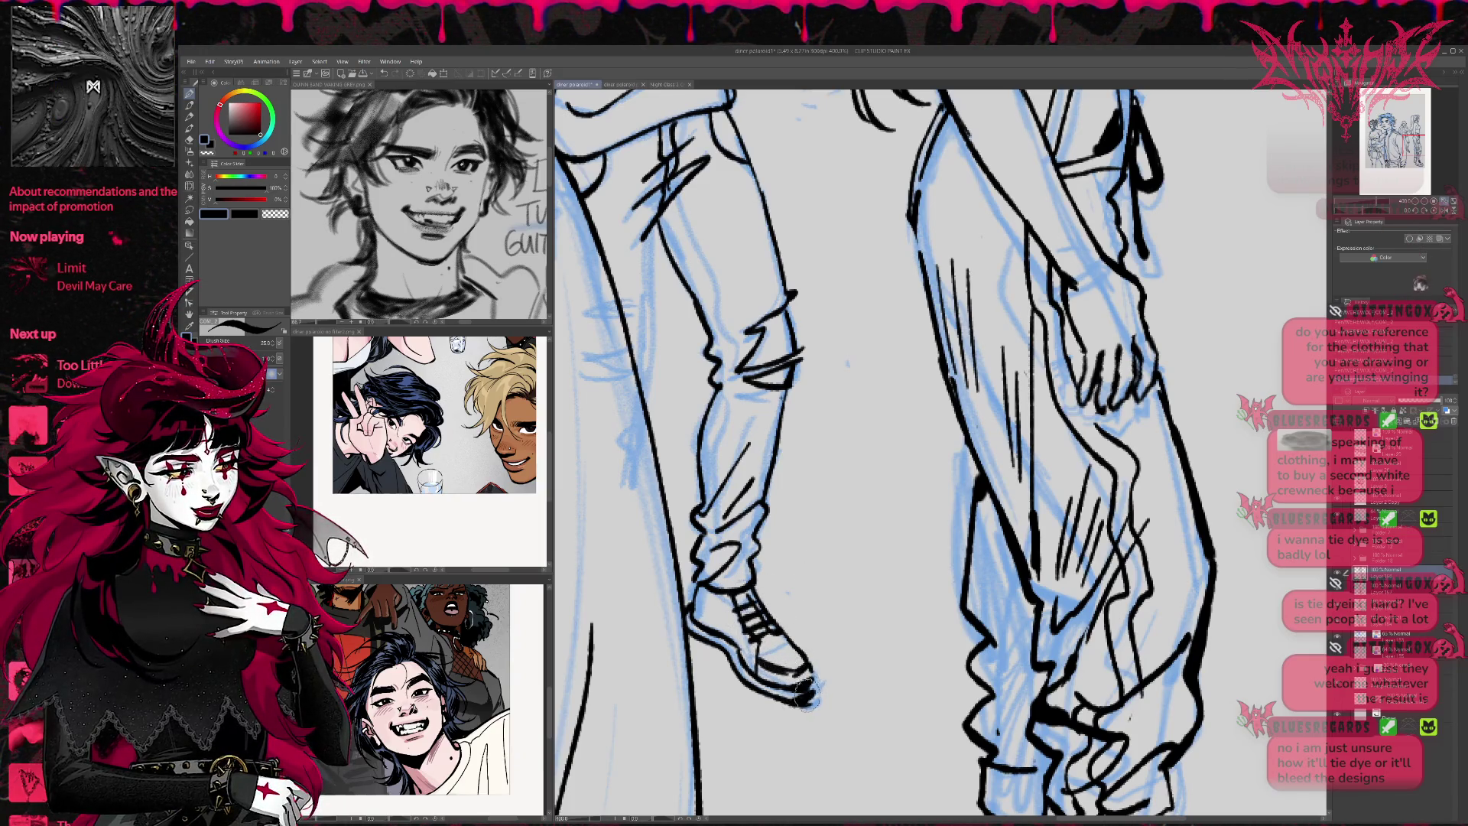
left_click_drag(702, 570, 689, 600)
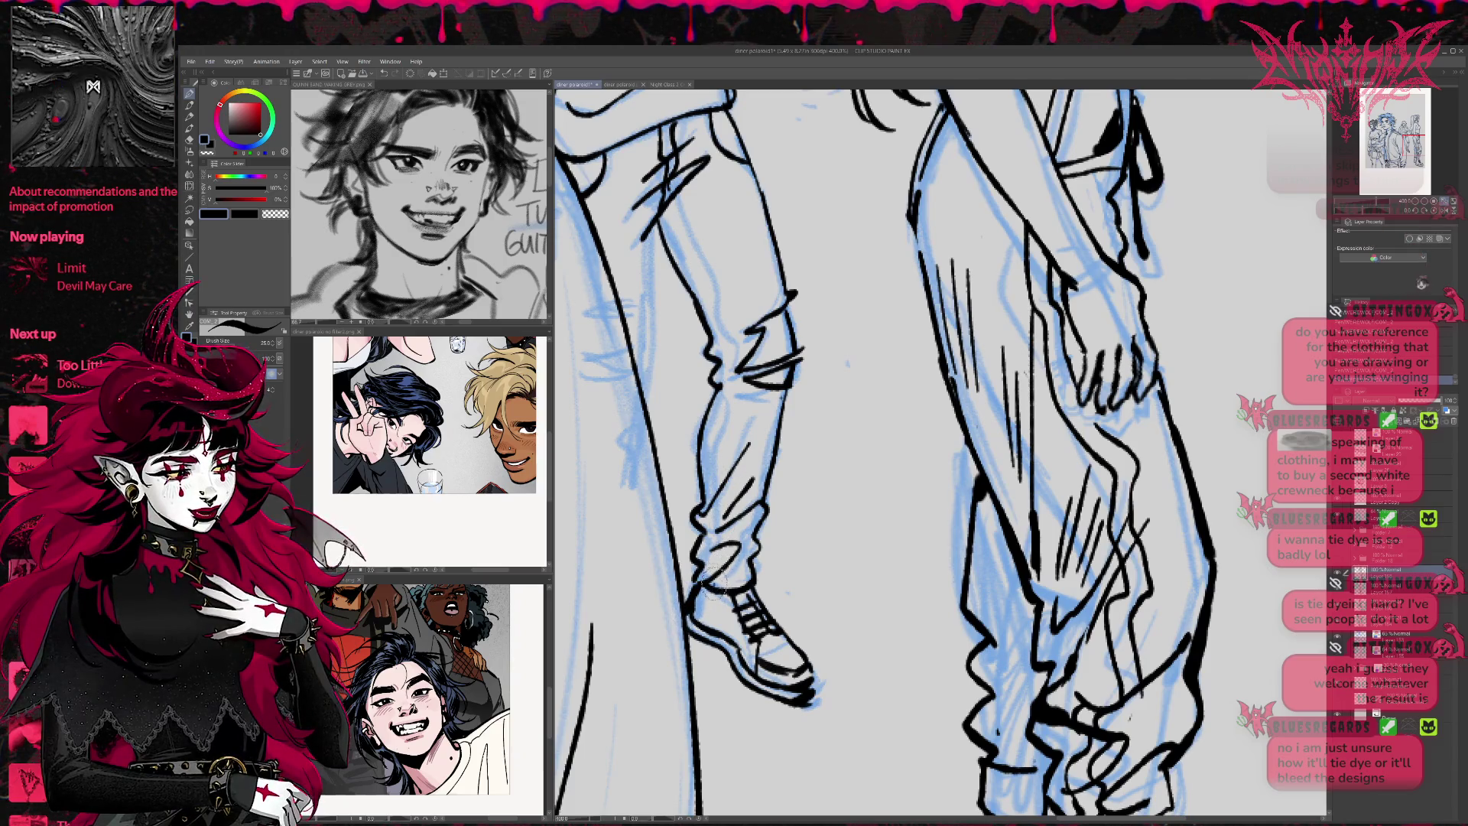
Hatch the calf and ink the inner and outer thigh lines
left_click_drag(718, 508, 722, 436)
mouse_move(732, 365)
left_mouse_down()
mouse_move(677, 210)
mouse_move(639, 394)
mouse_move(751, 427)
left_mouse_up()
scroll(752, 440, "down", 3)
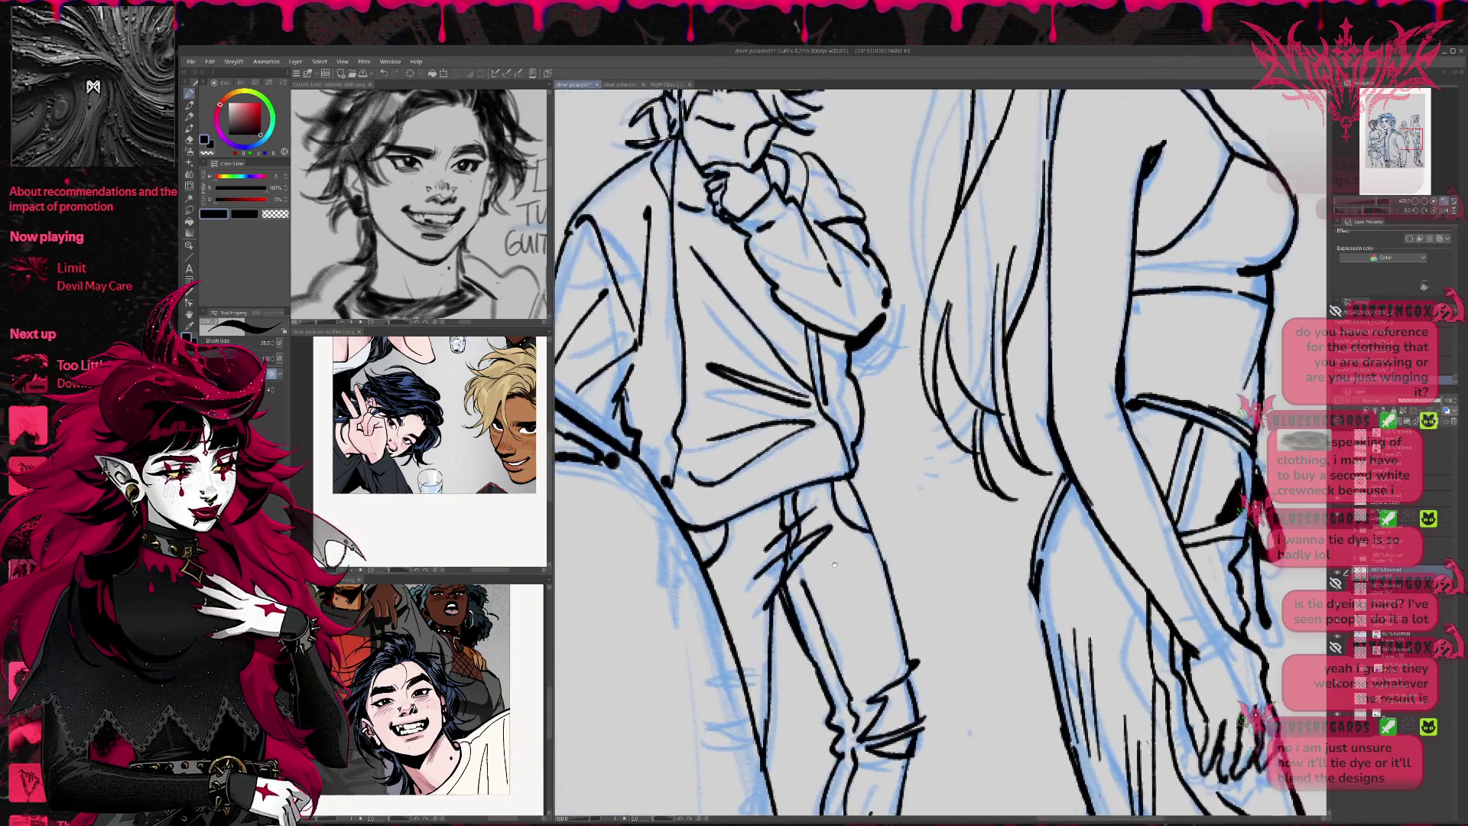
Zoom out to the whole page and hide the blue character sketch layer
scroll(683, 246, "up", 2)
mouse_move(683, 246)
left_mouse_down()
mouse_move(655, 386)
mouse_move(725, 367)
mouse_move(765, 430)
left_mouse_up()
scroll(700, 298, "down", 2)
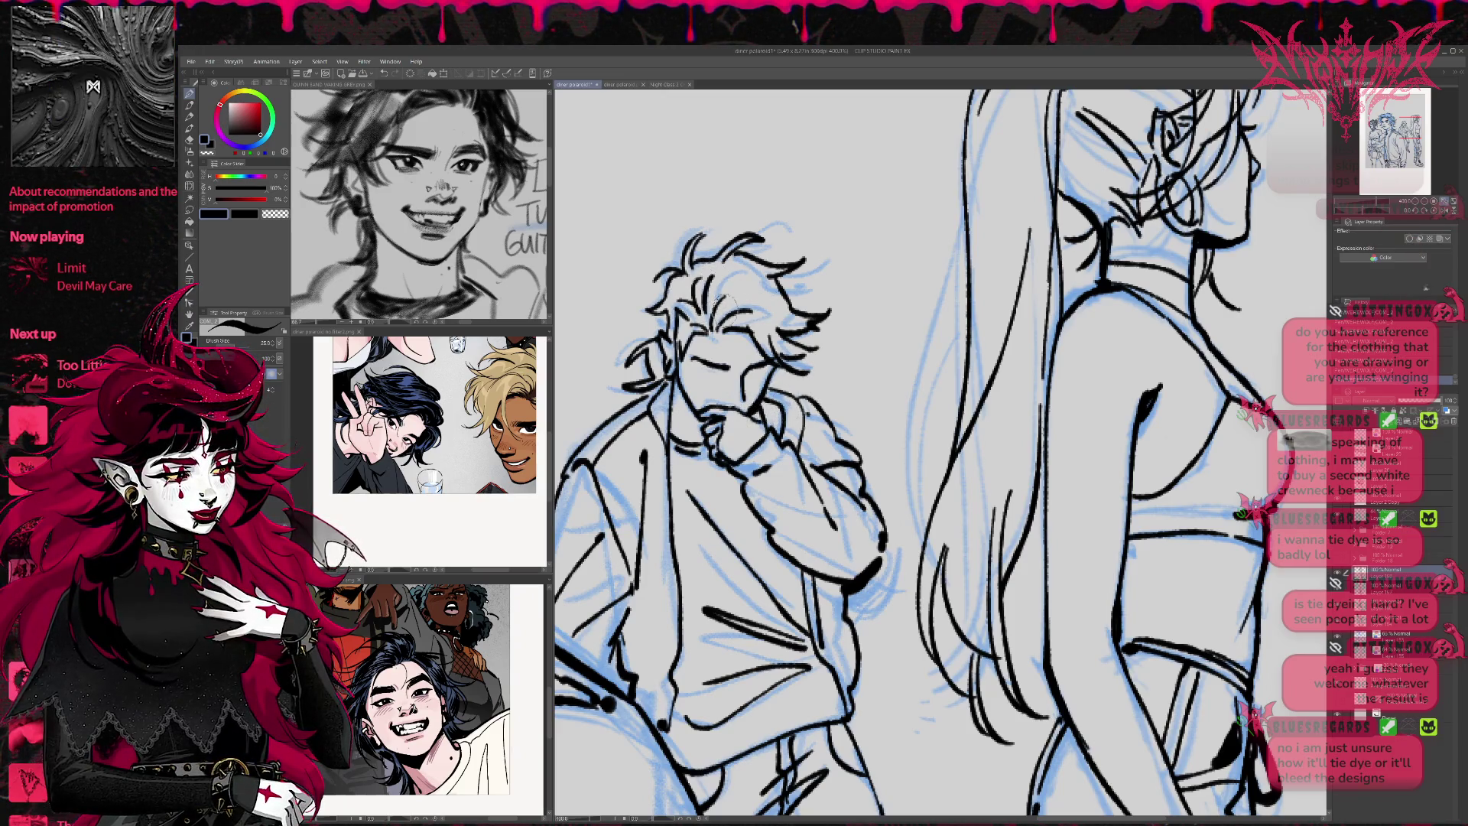
scroll(780, 302, "down", 2)
scroll(780, 302, "down", 2)
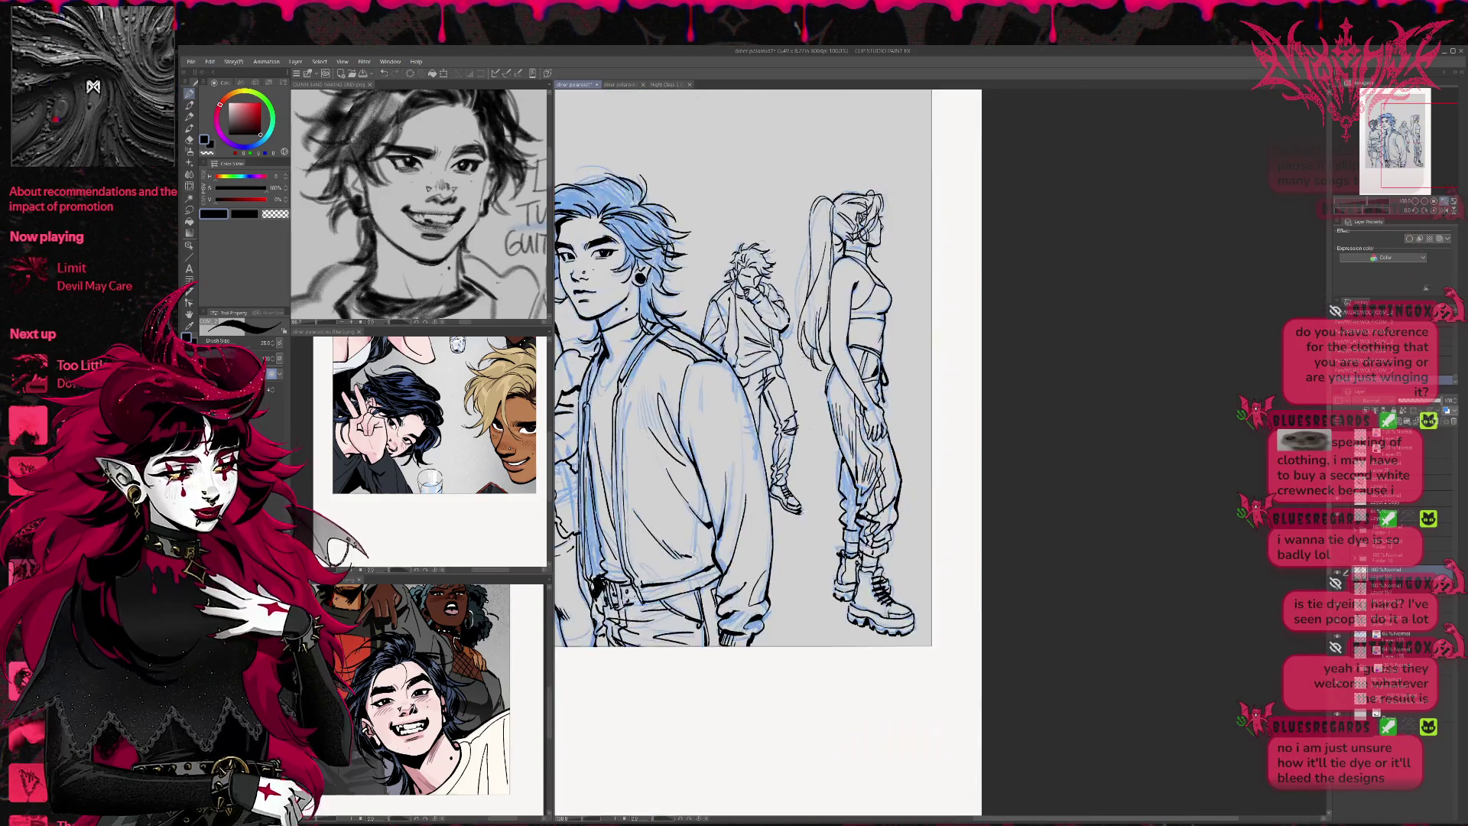
scroll(780, 302, "up", 1)
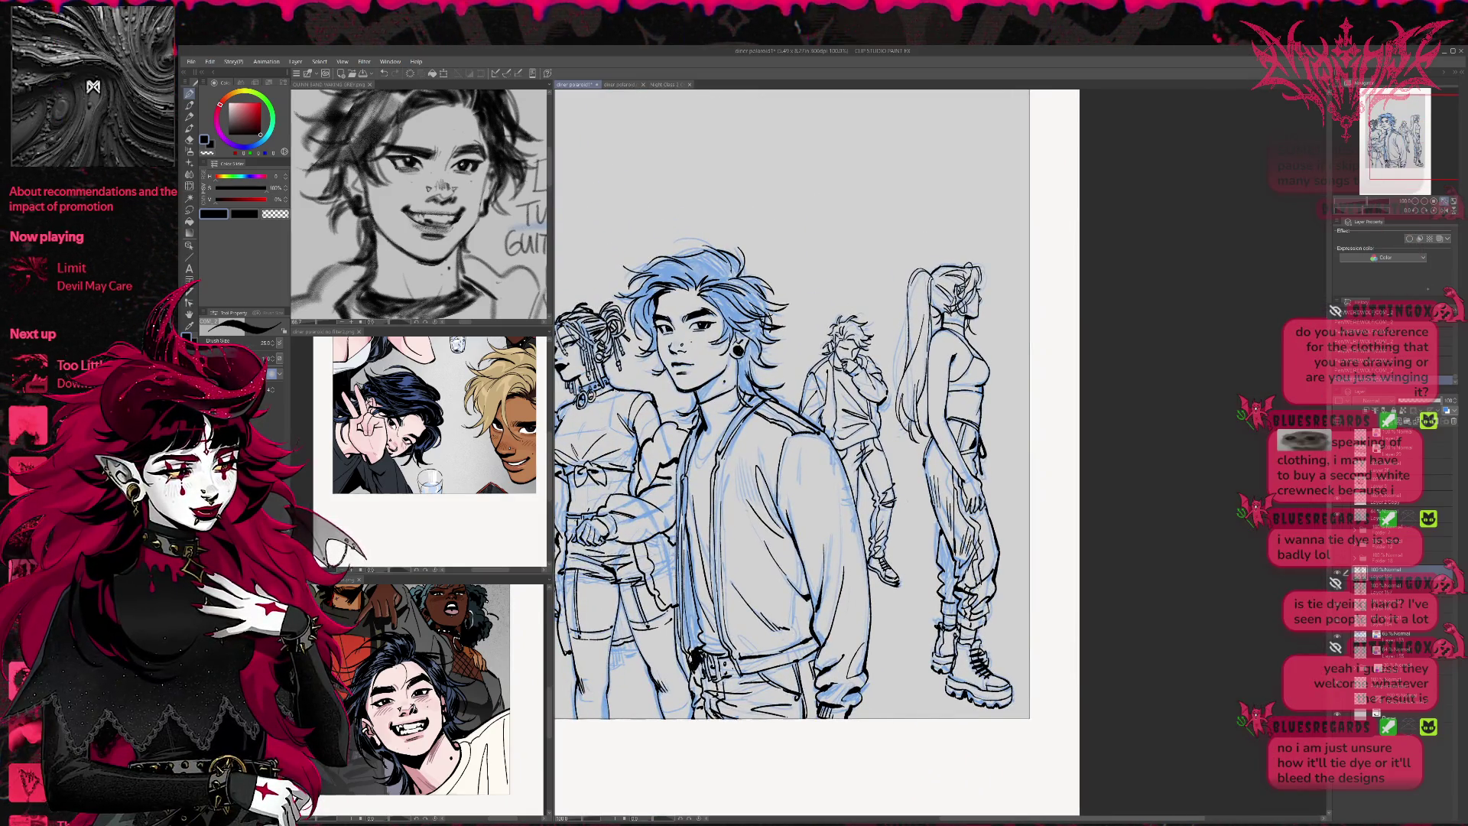
left_click(1399, 207)
left_click_drag(1142, 451, 1162, 485)
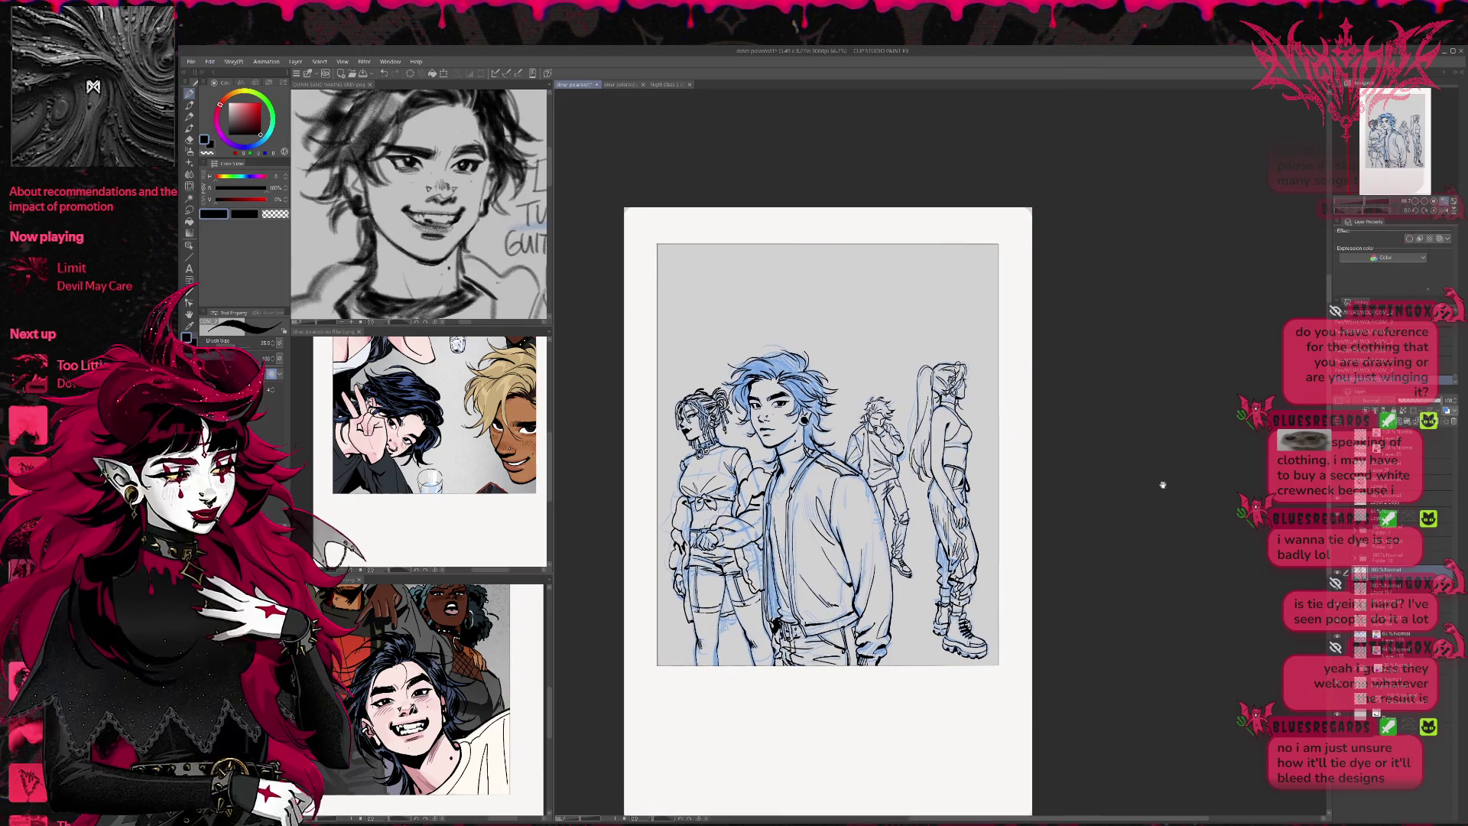
left_click(1340, 634)
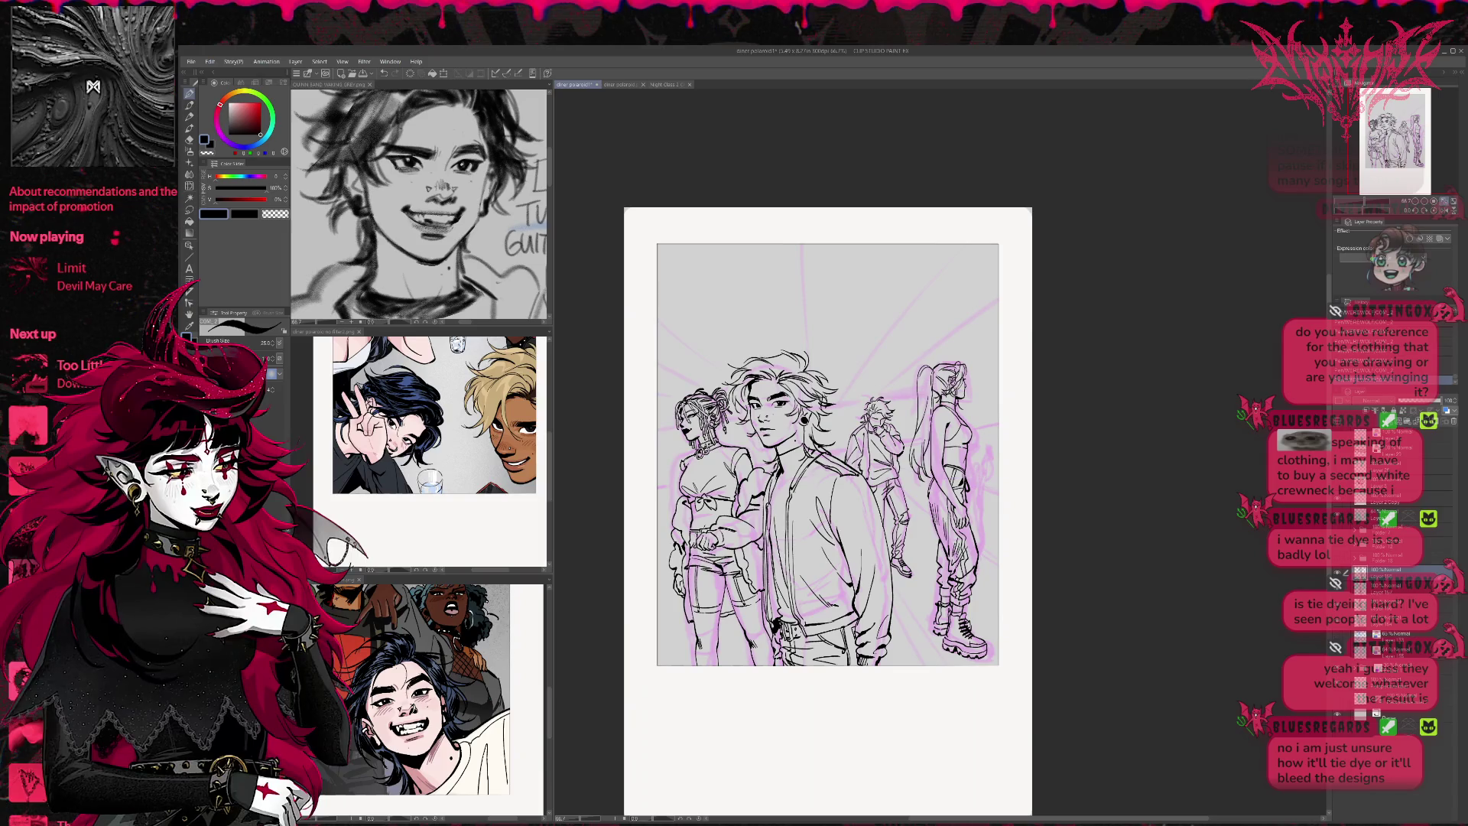
key("bracketleft")
key("bracketleft")
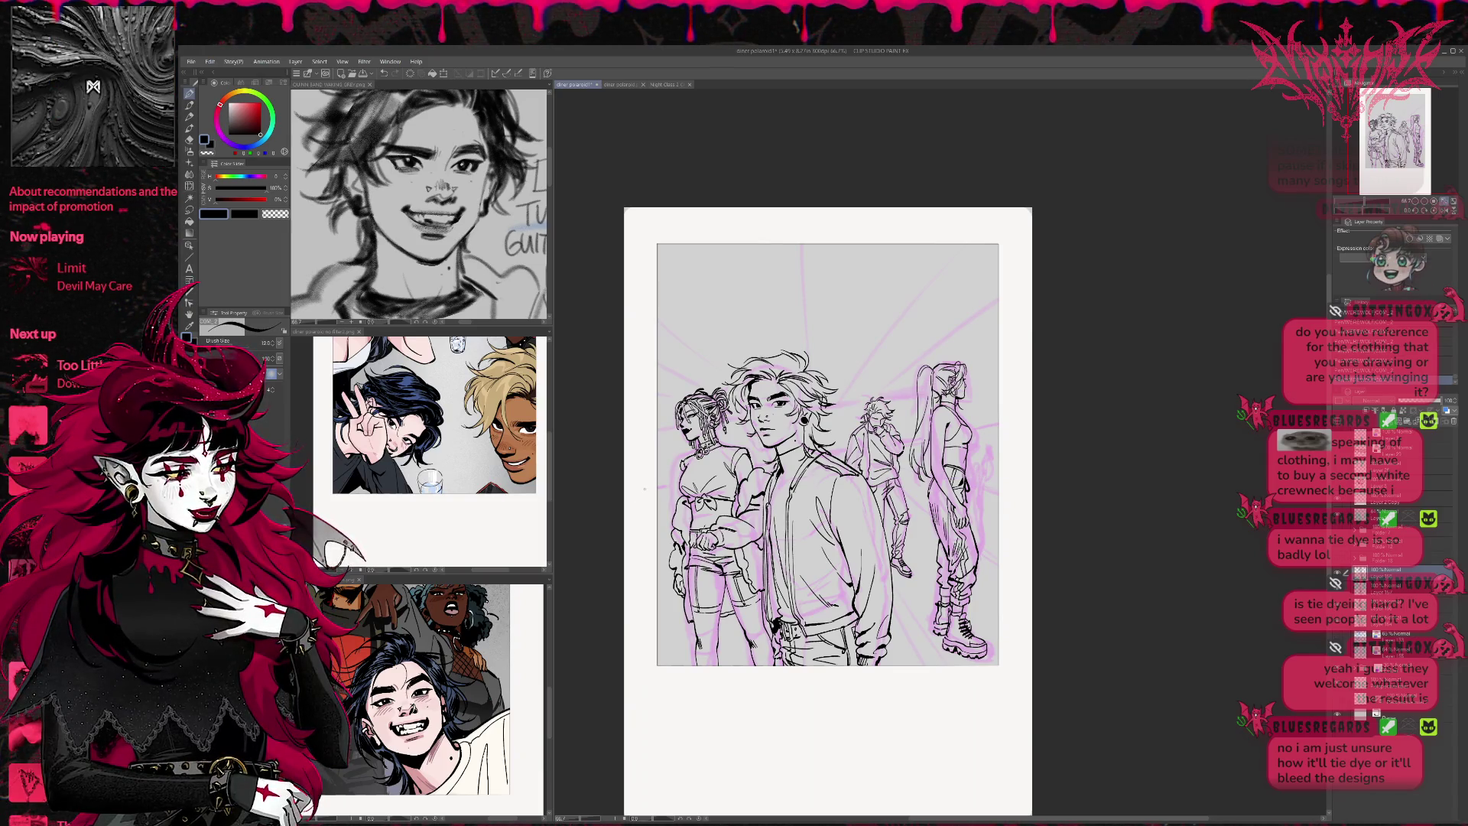
With a thinner brush, draw two slanted straight guide lines across the figures' heads and shoulders
left_click(1058, 413, "shift")
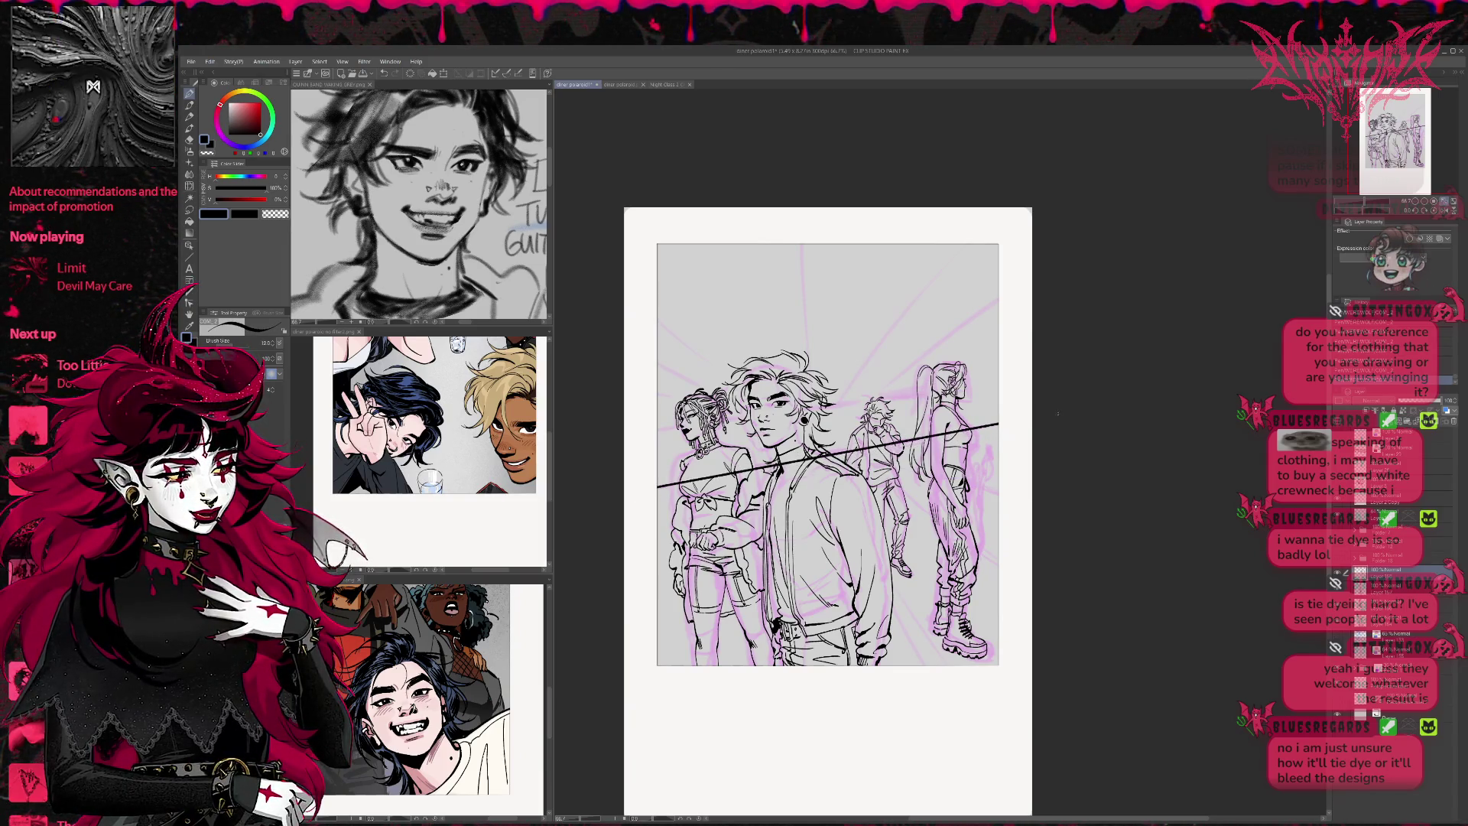
key("ctrl+z")
key("bracketleft")
left_click(1073, 412, "shift")
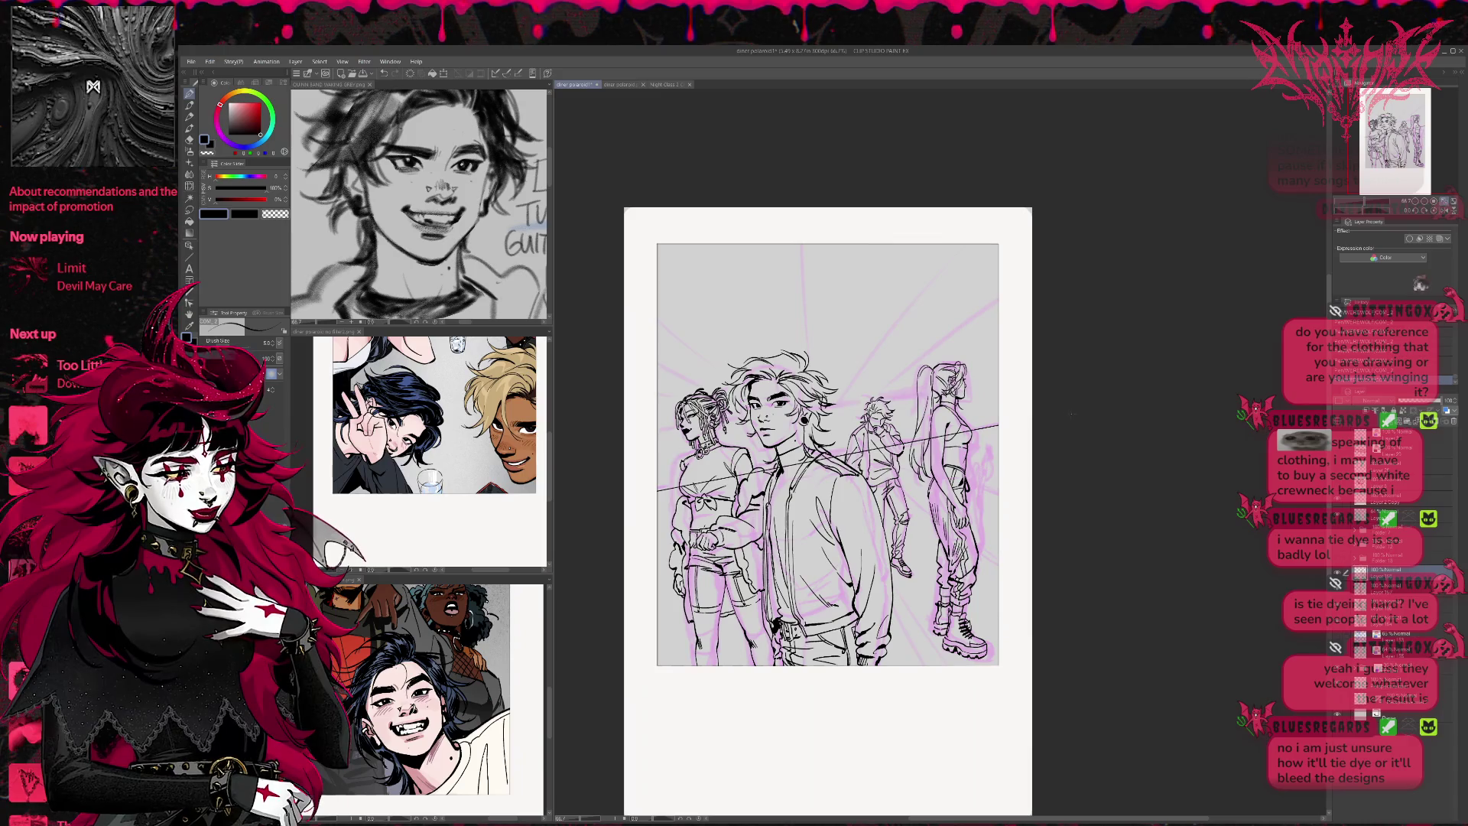
left_click(1065, 374, "shift")
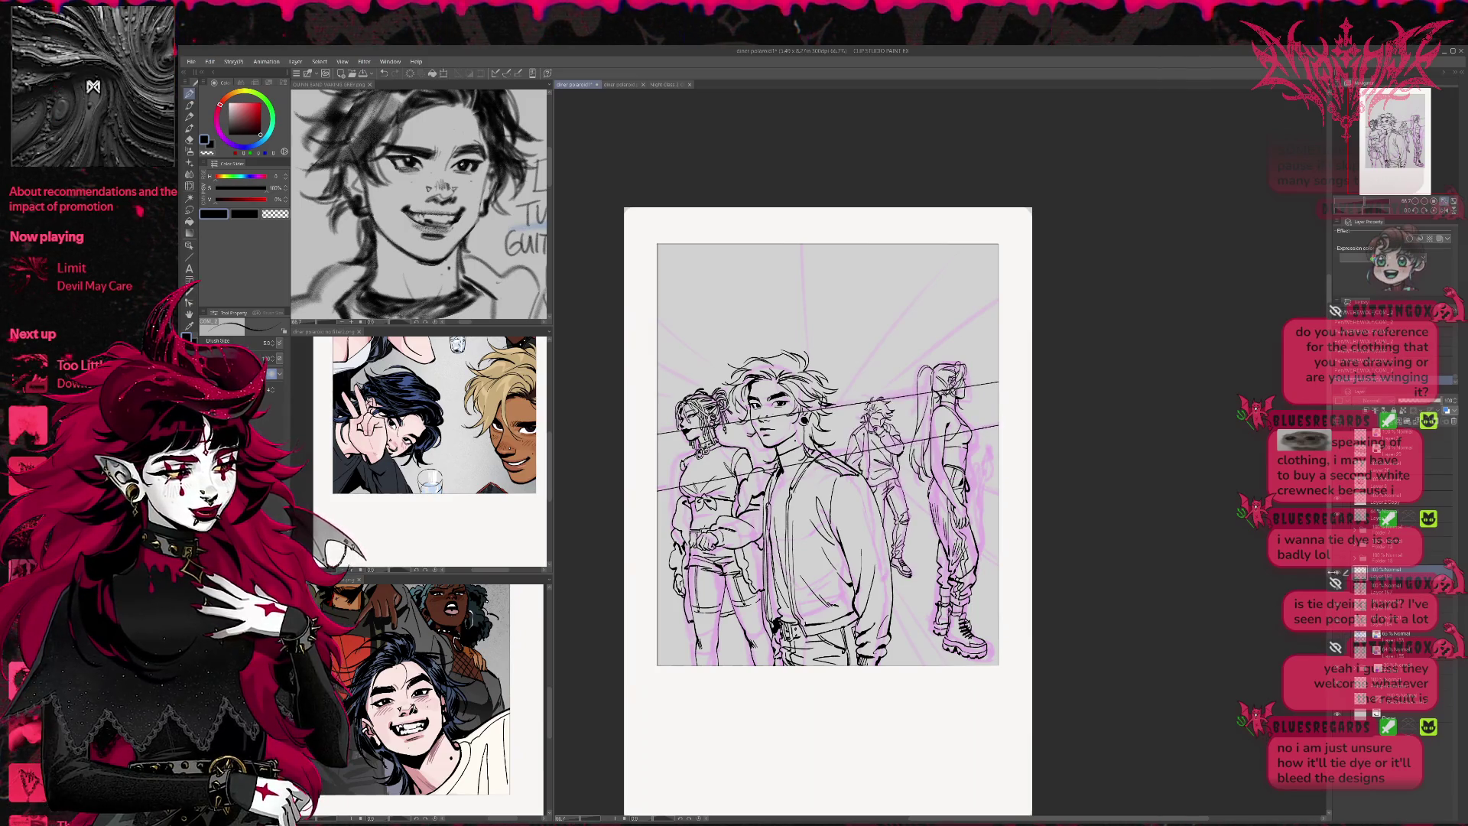
key("ctrl+z")
key("ctrl+z")
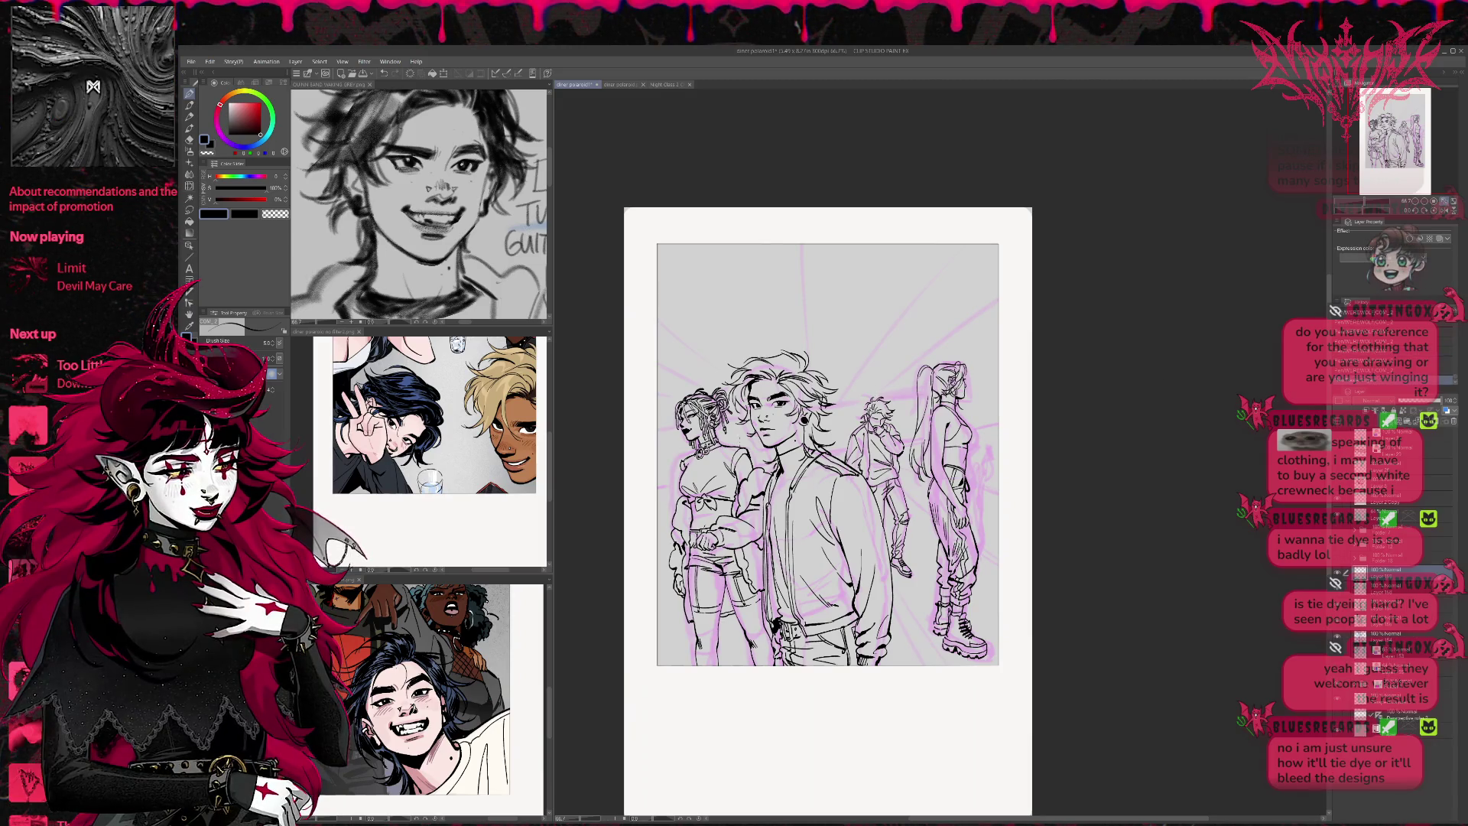
mouse_move(945, 447)
left_mouse_down()
mouse_move(1035, 432)
mouse_move(1061, 382)
left_mouse_up()
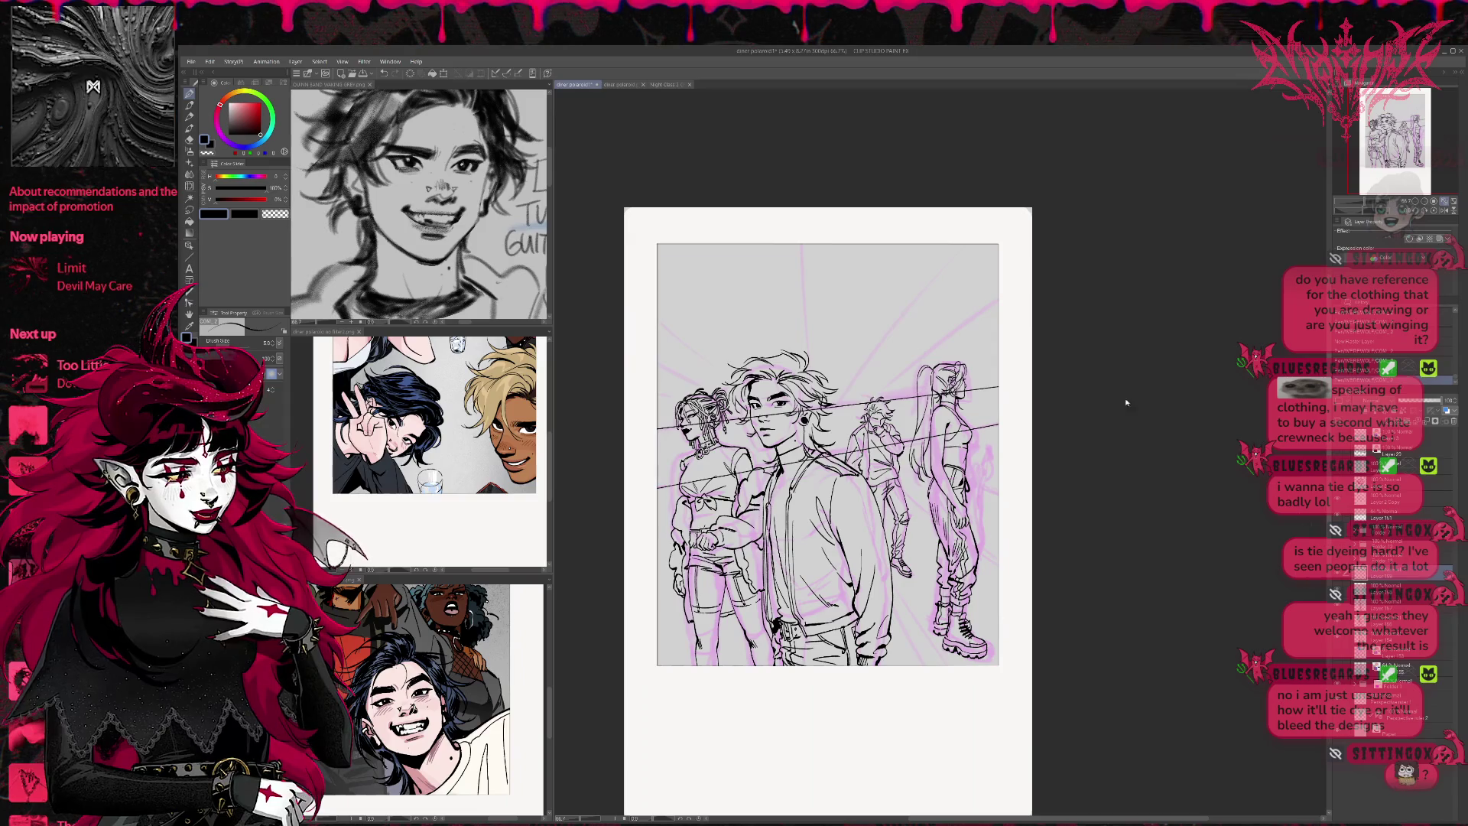
key("ctrl+t")
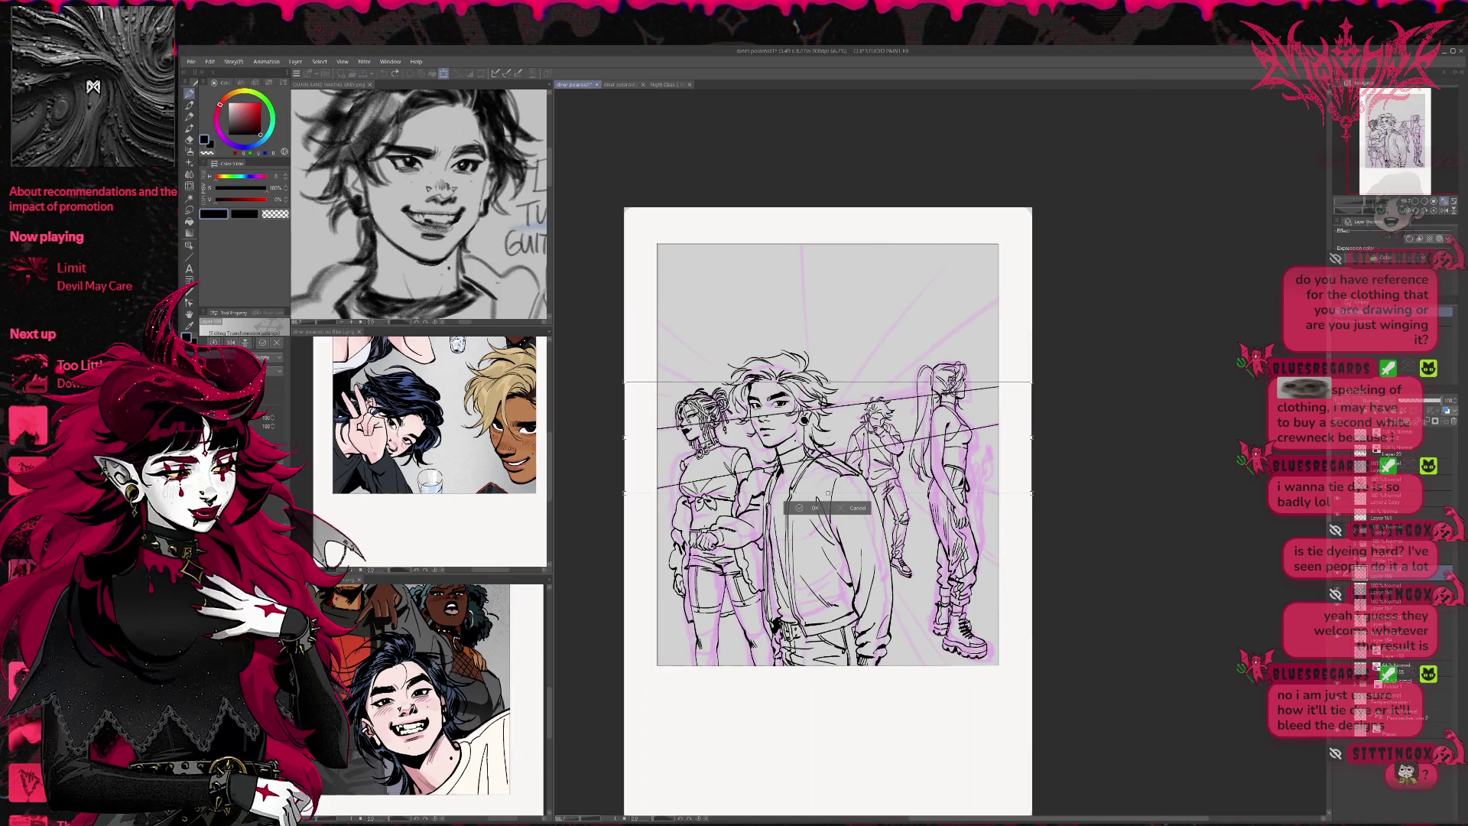
Scale the two guide lines wider, nudge them left and up, and commit the transform
mouse_move(1045, 496)
left_mouse_down()
mouse_move(1074, 508)
mouse_move(1010, 488)
left_mouse_up()
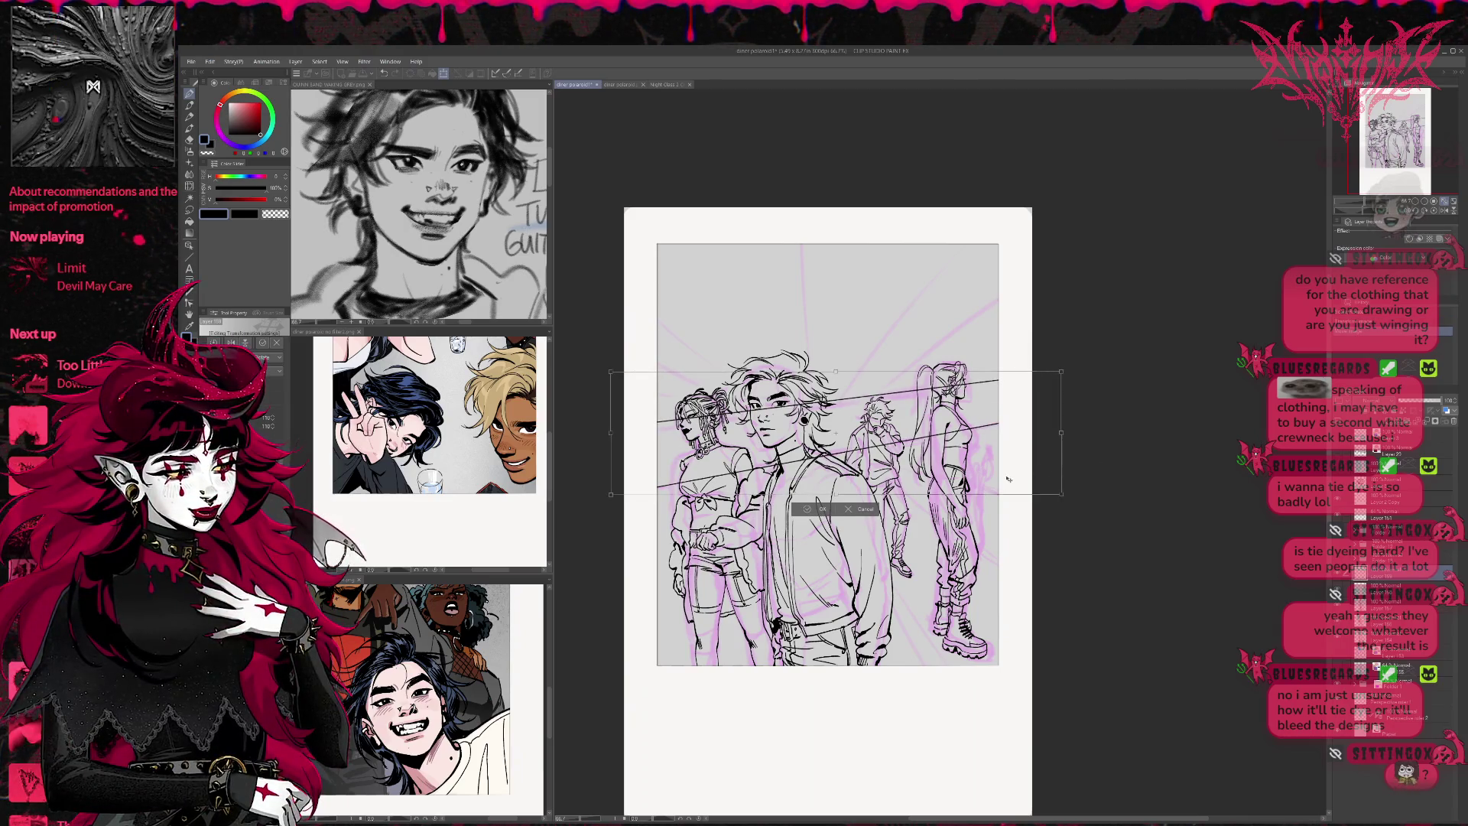
left_click_drag(1012, 462, 1012, 462)
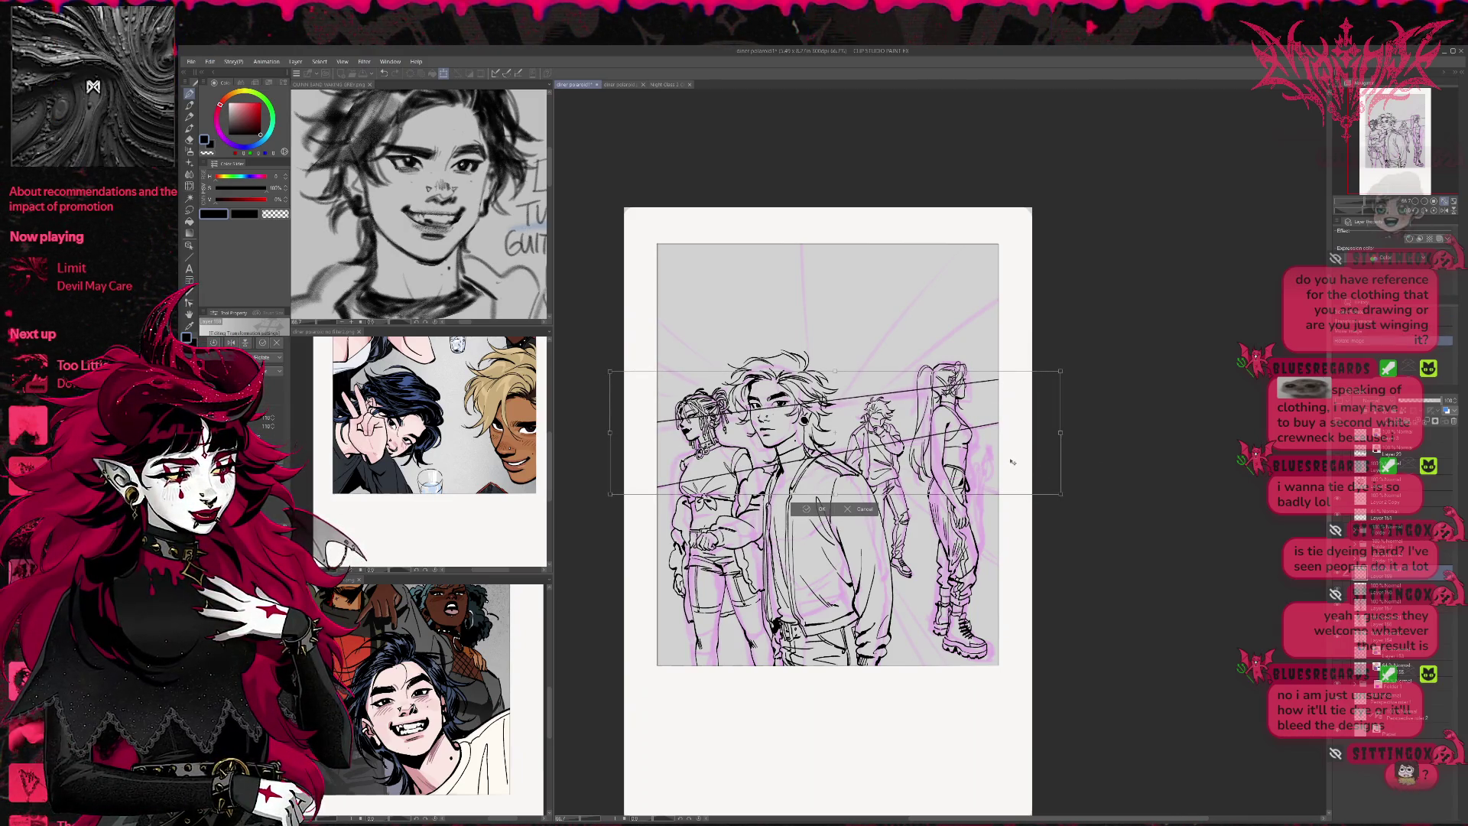
left_click_drag(1013, 455, 1093, 447)
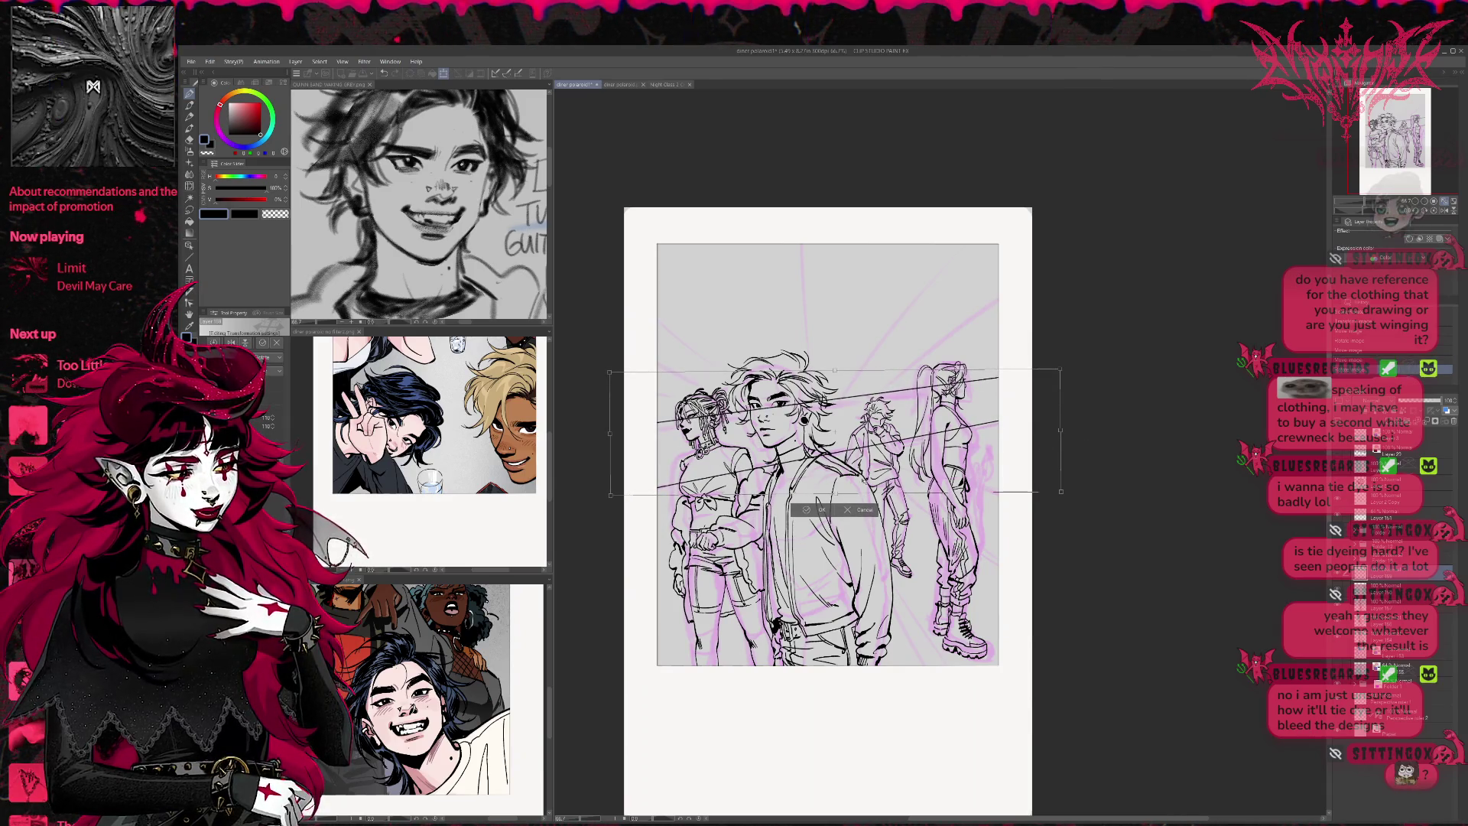
left_click(808, 511)
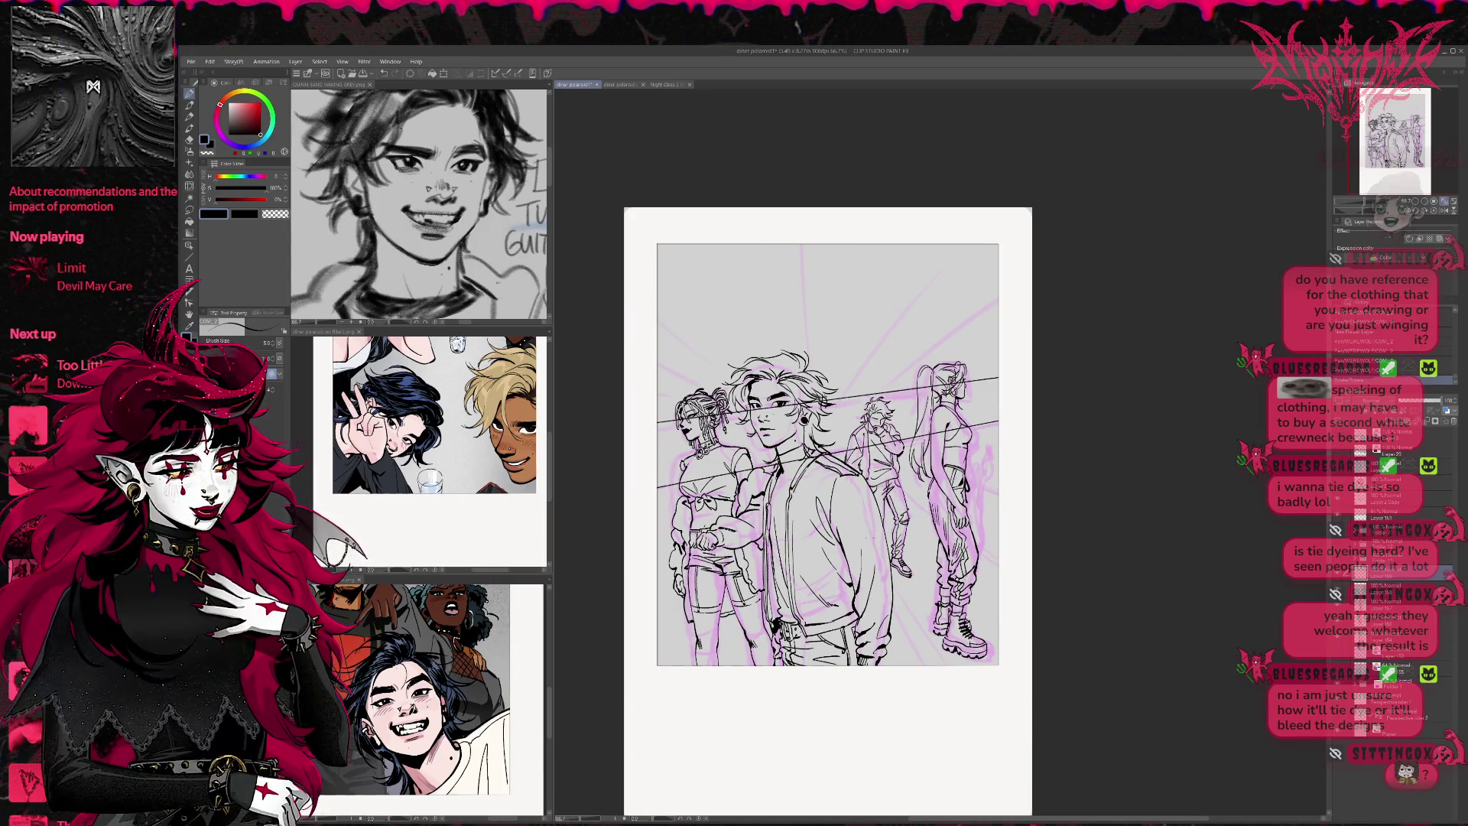
left_click(191, 292)
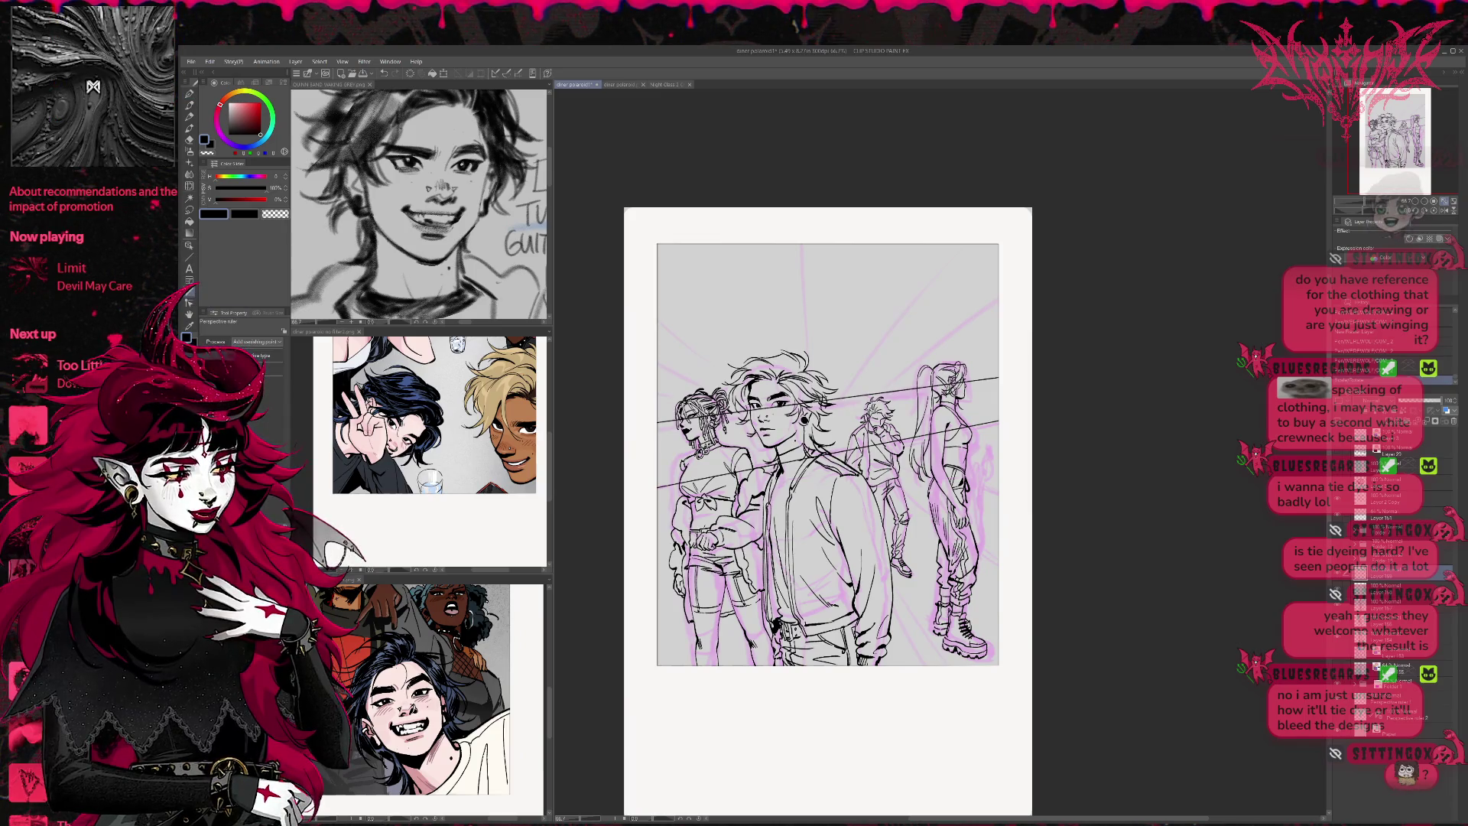
Place the perspective ruler's guide lines and tilt them to fit the scene
left_click_drag(1033, 151, 952, 252)
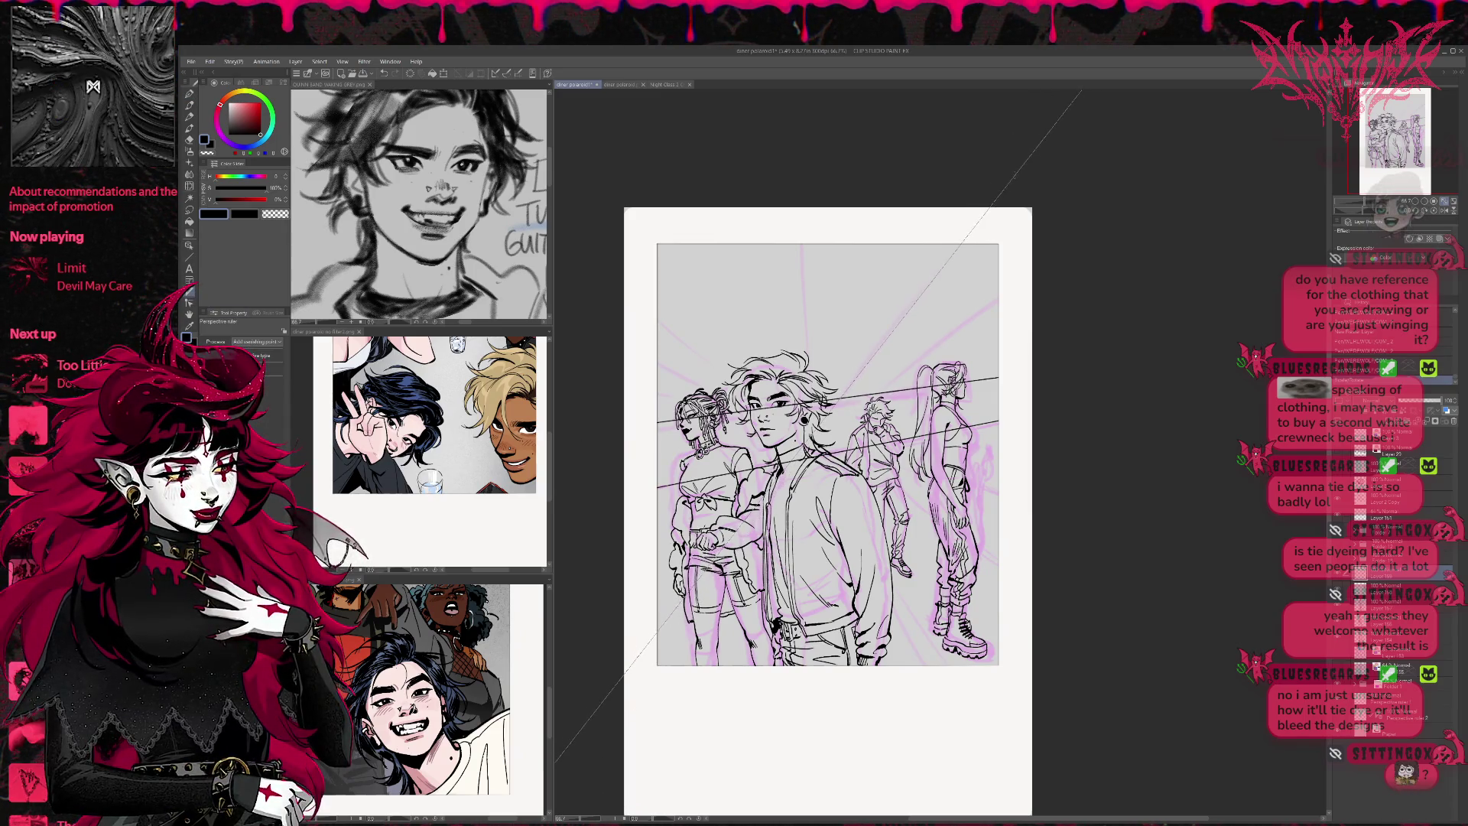
left_click_drag(952, 685, 715, 287)
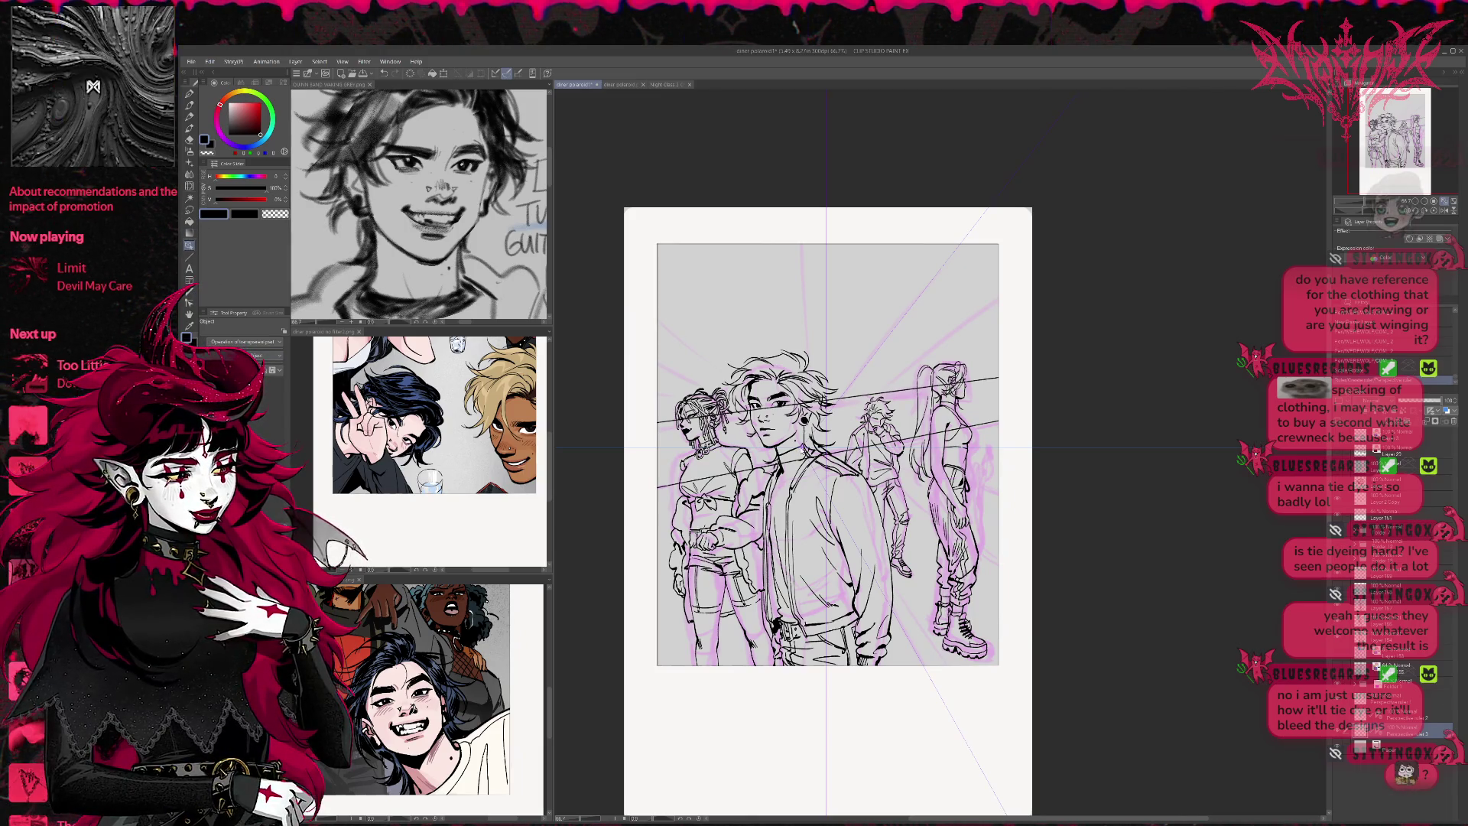
left_click(1076, 440)
left_click_drag(1114, 457, 1193, 367)
left_click_drag(803, 313, 797, 314)
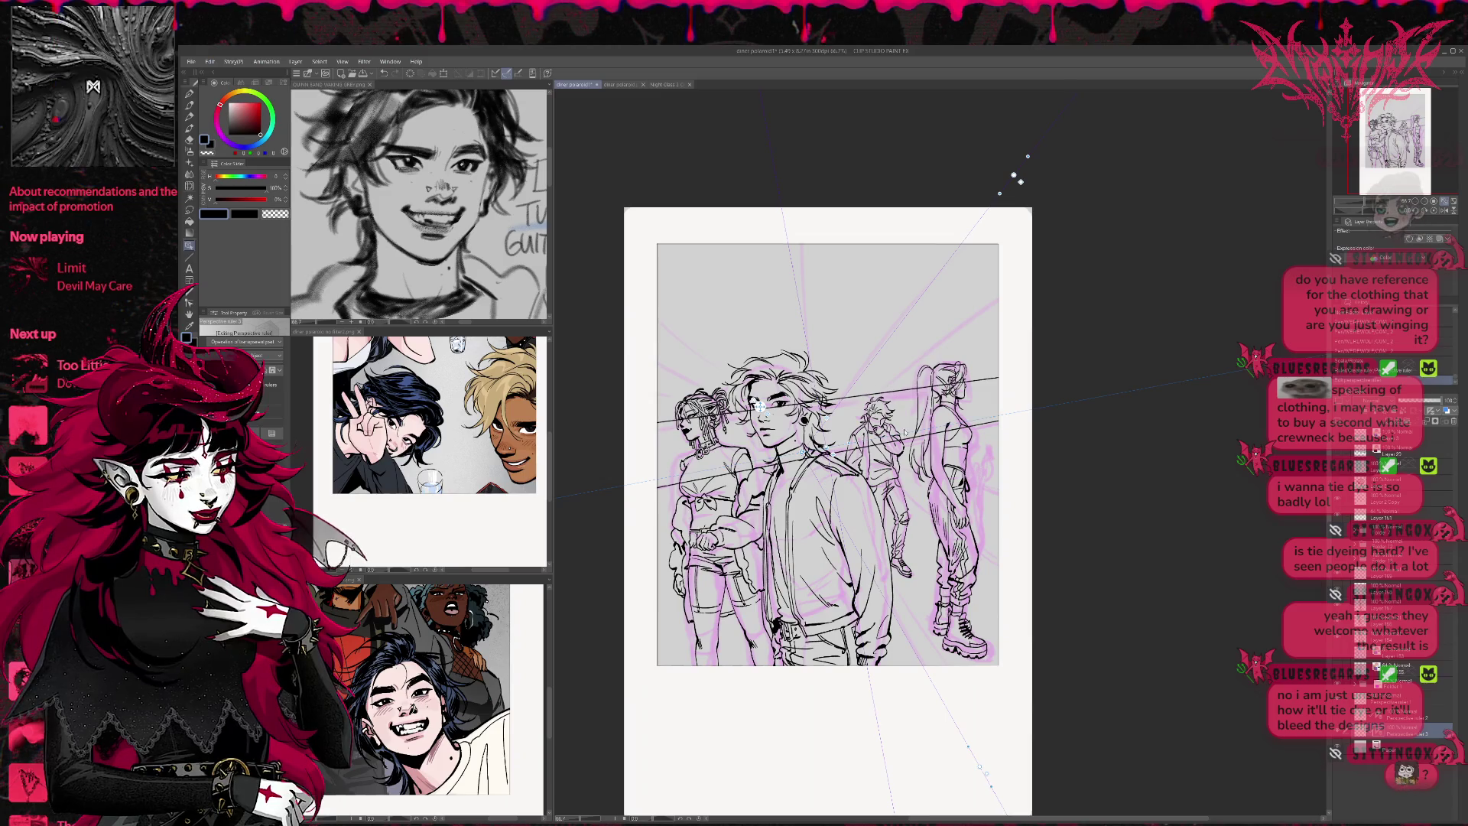
left_click_drag(803, 313, 800, 314)
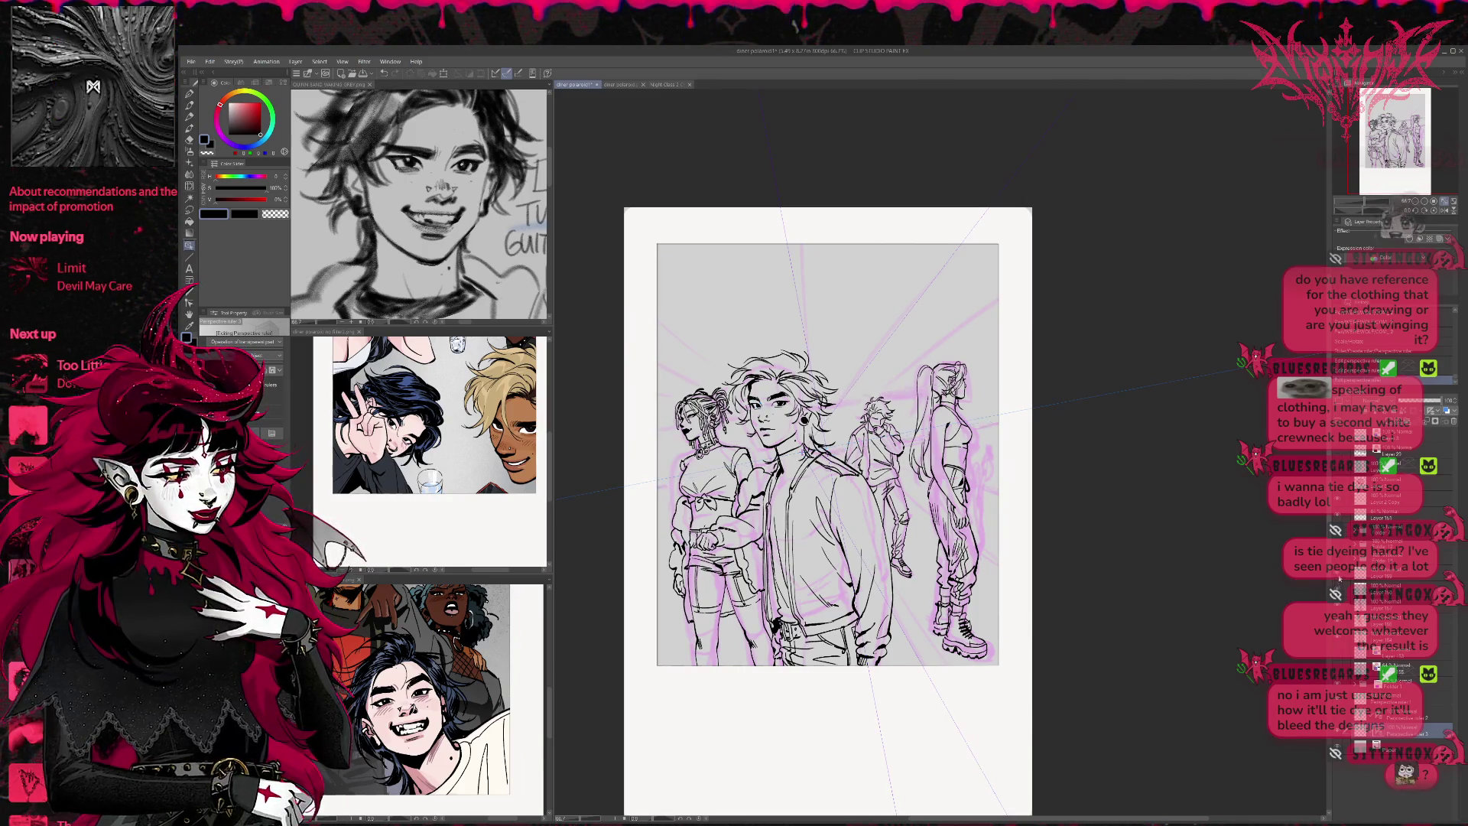
Select the ray layer and the pen, and enlarge the brush size
left_click(1376, 576)
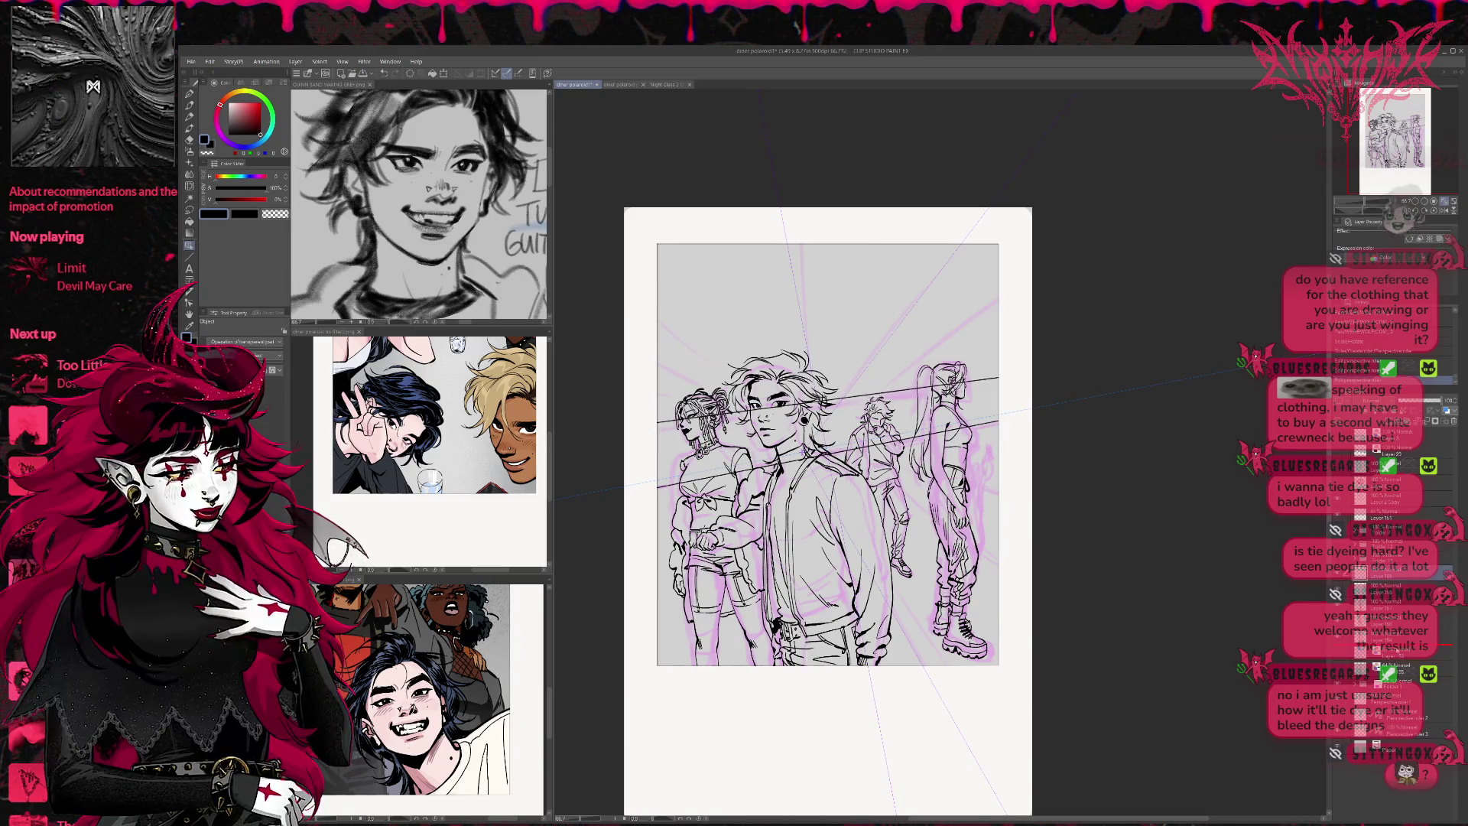
left_click(1400, 637)
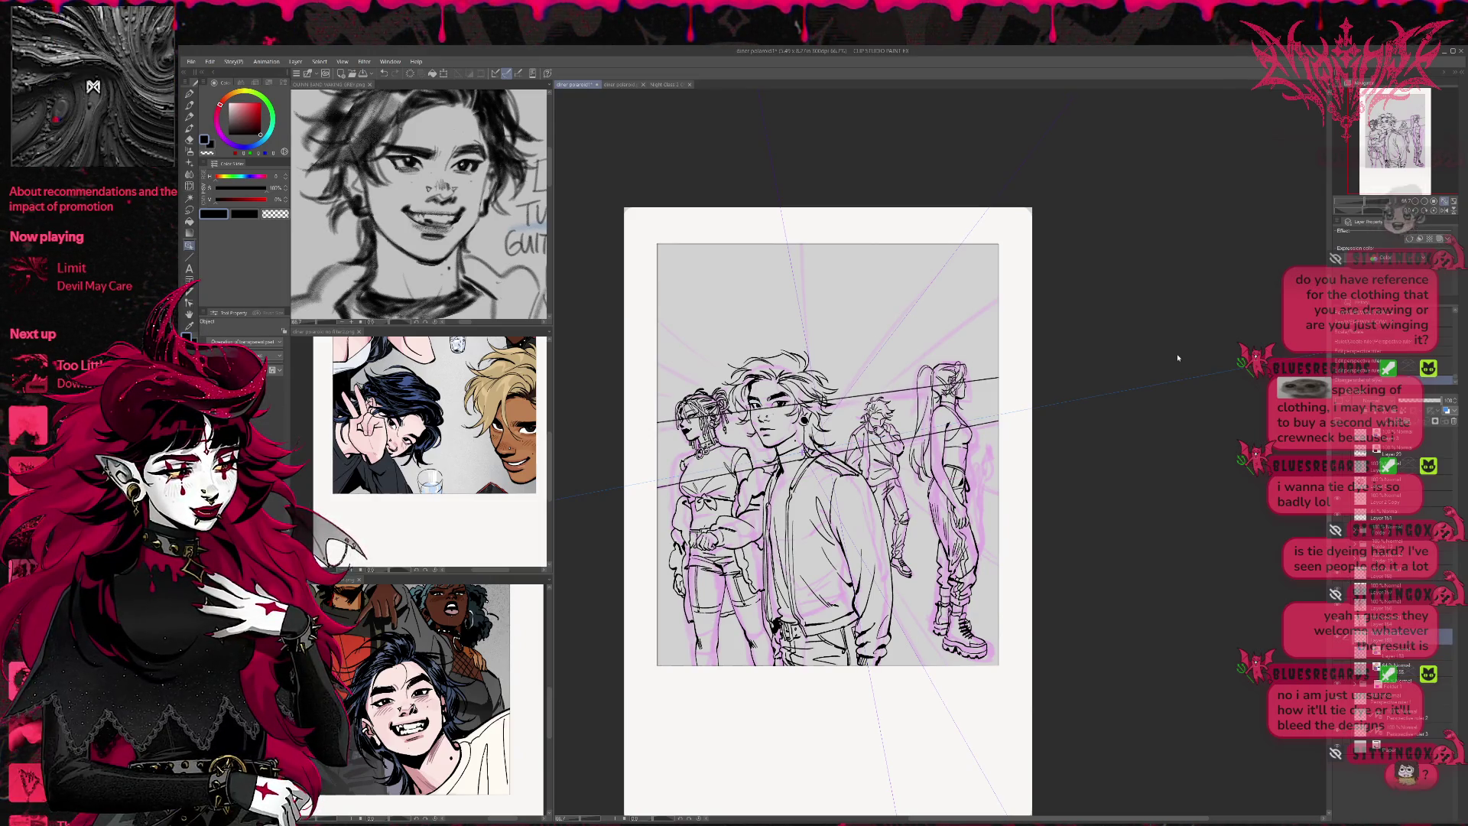
left_click(189, 116)
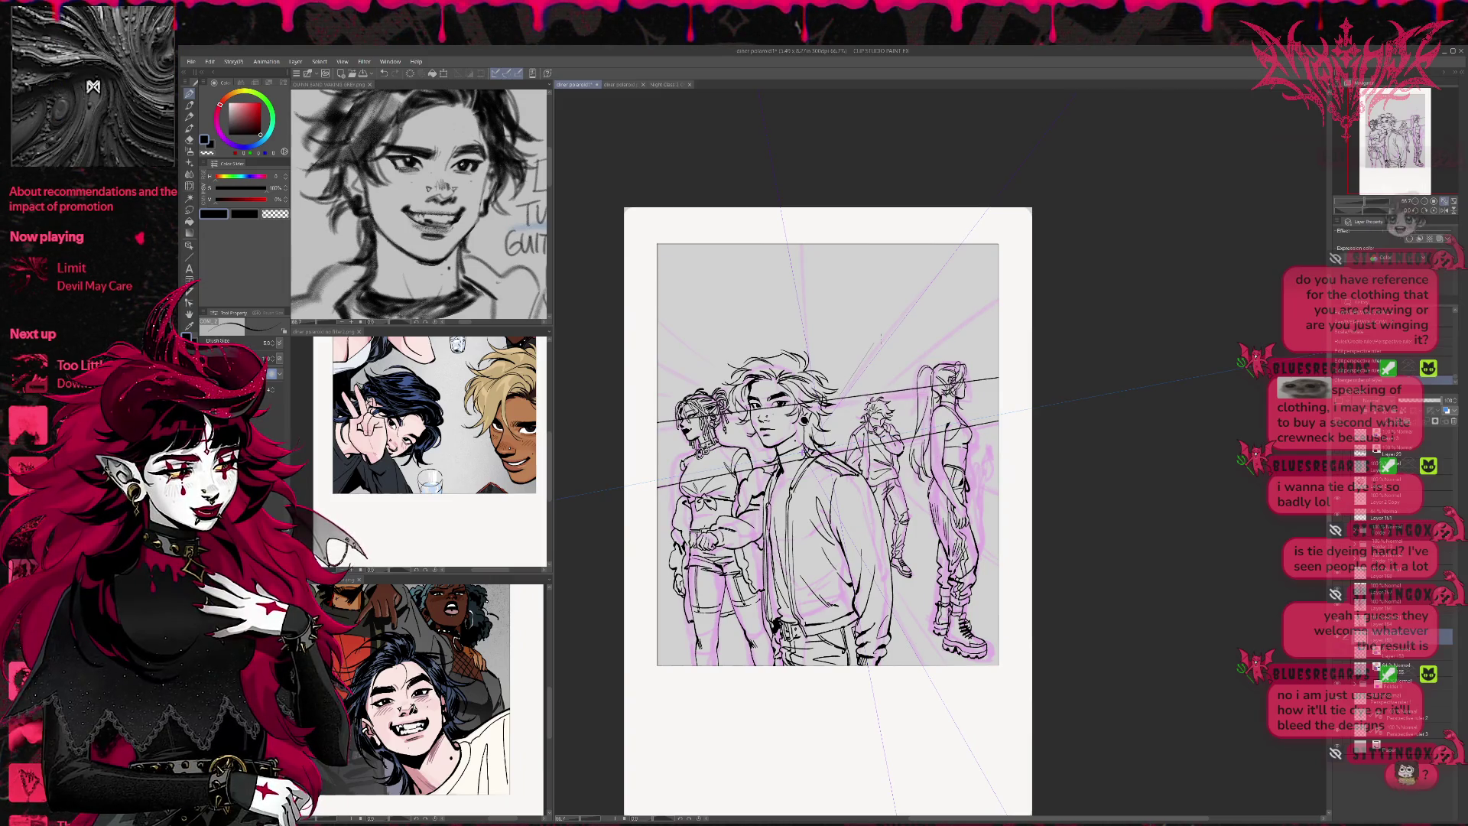
left_click_drag(999, 306, 999, 189)
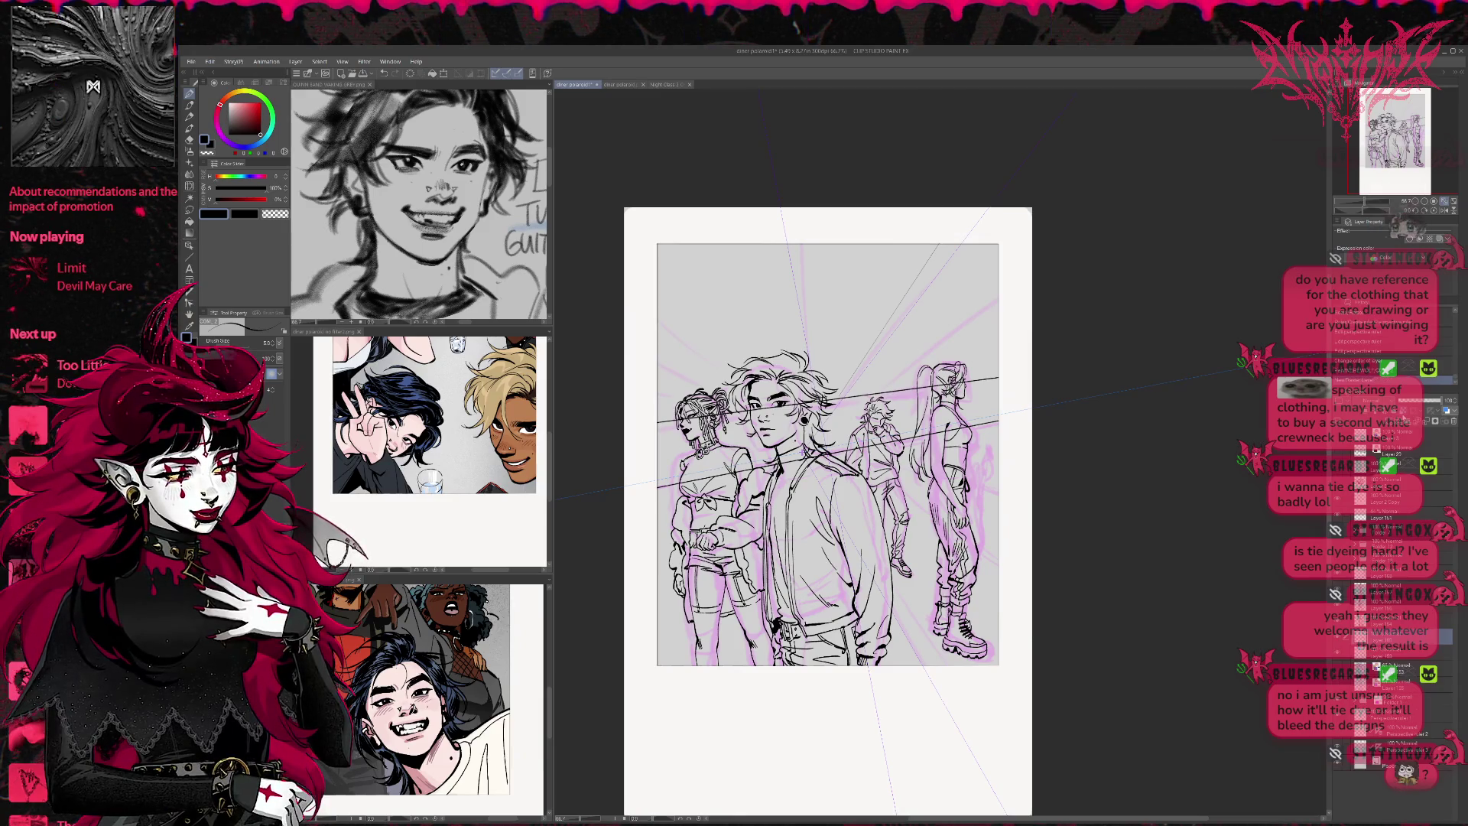
key("ctrl+z")
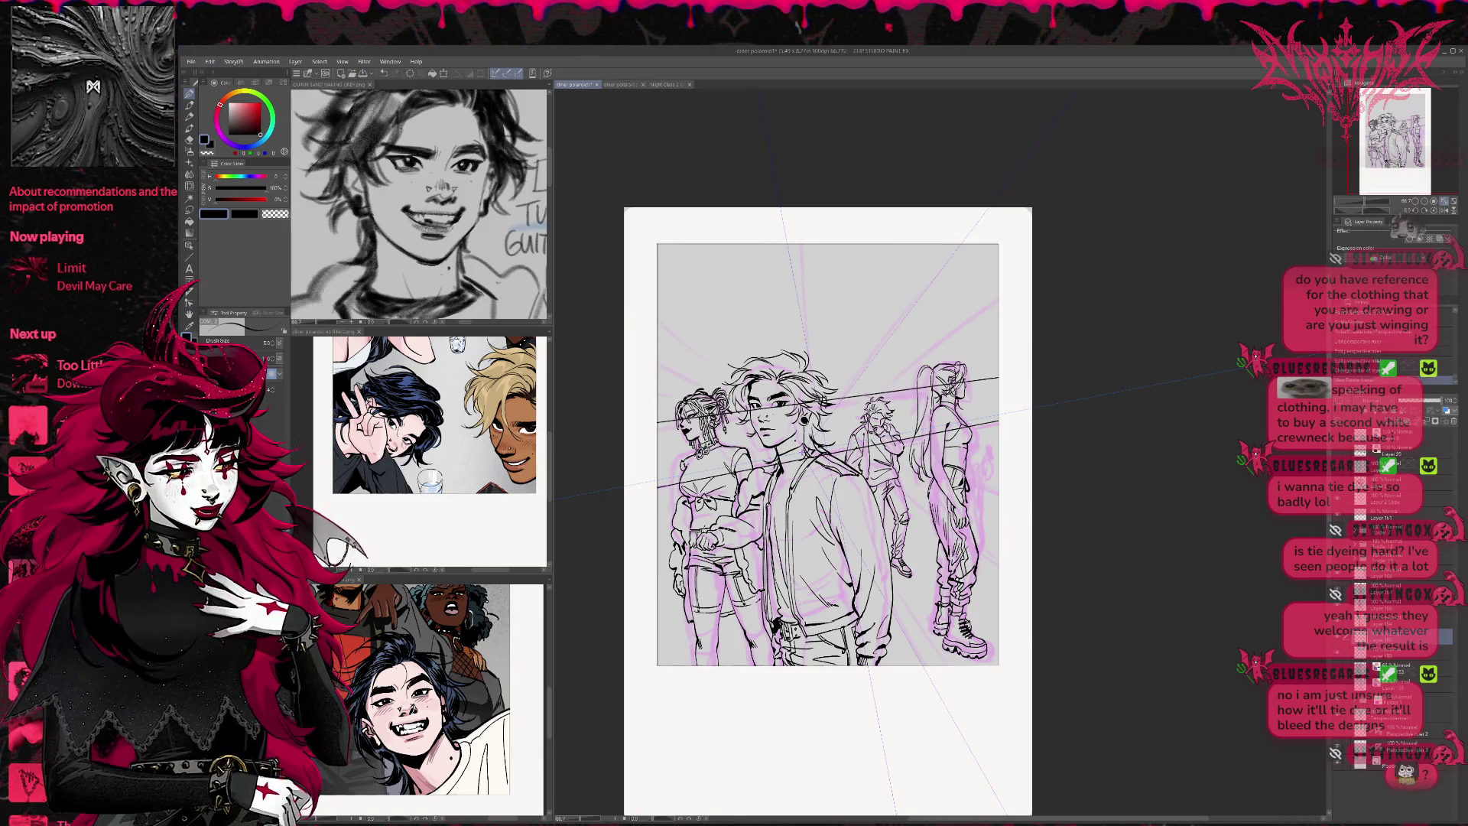
key("bracketright")
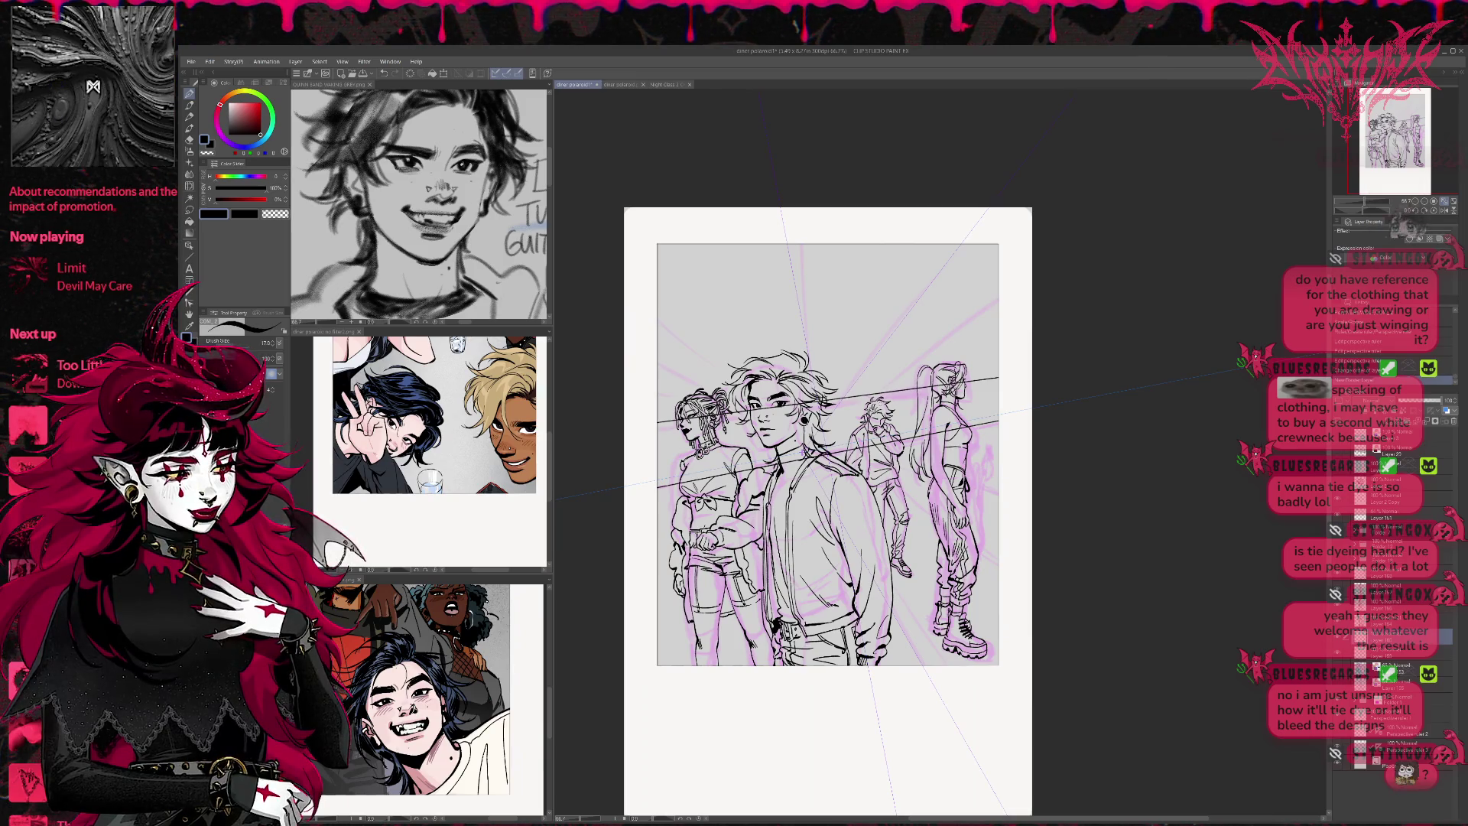
key("bracketright")
key("bracketright")
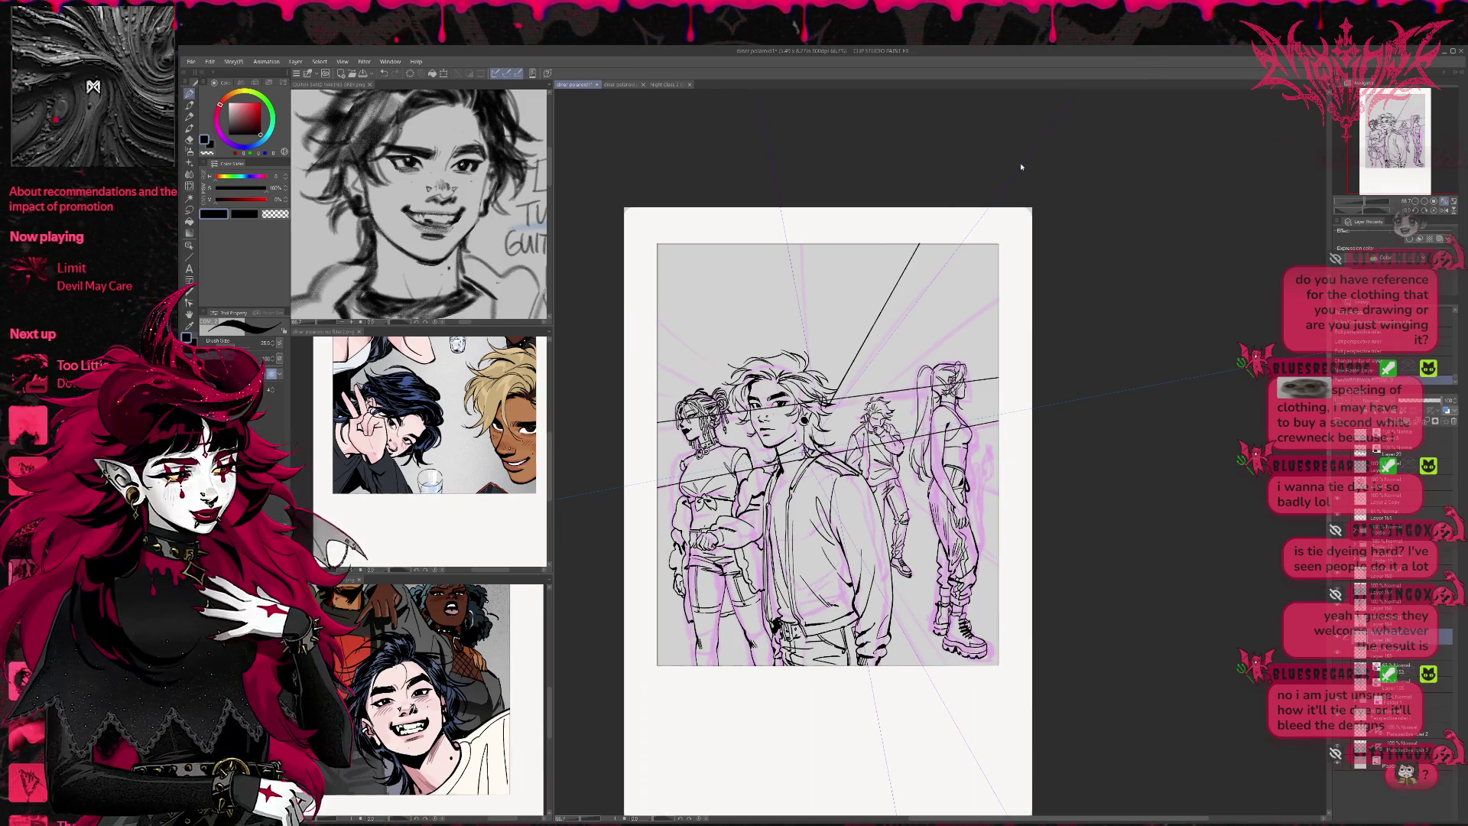
Draw snapped rays to the upper right and the frame's right edge, redoing overlong strokes
left_click_drag(841, 392, 985, 189)
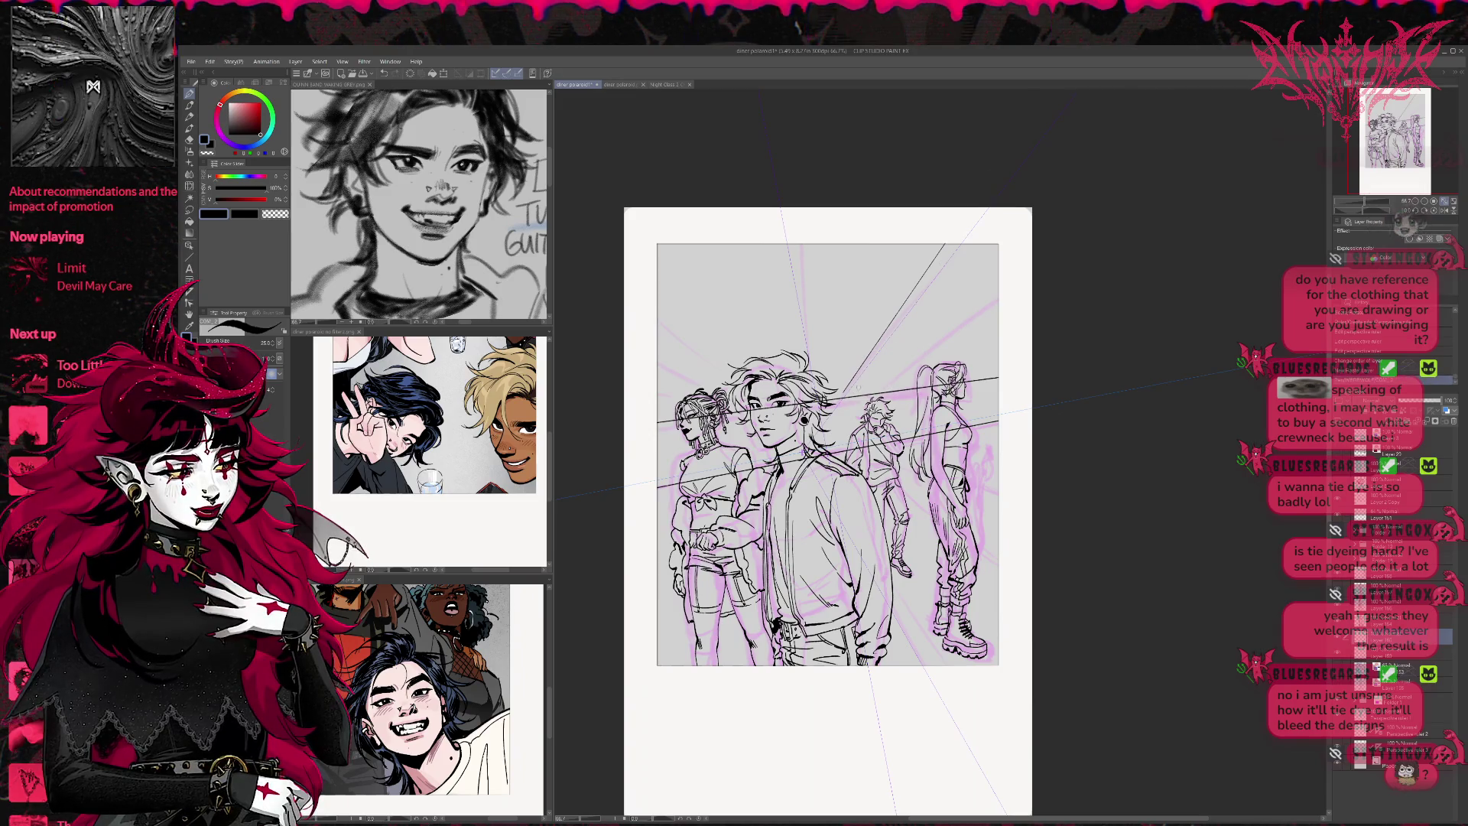
key("ctrl+z")
left_click_drag(845, 386, 943, 245)
left_click_drag(869, 382, 998, 246)
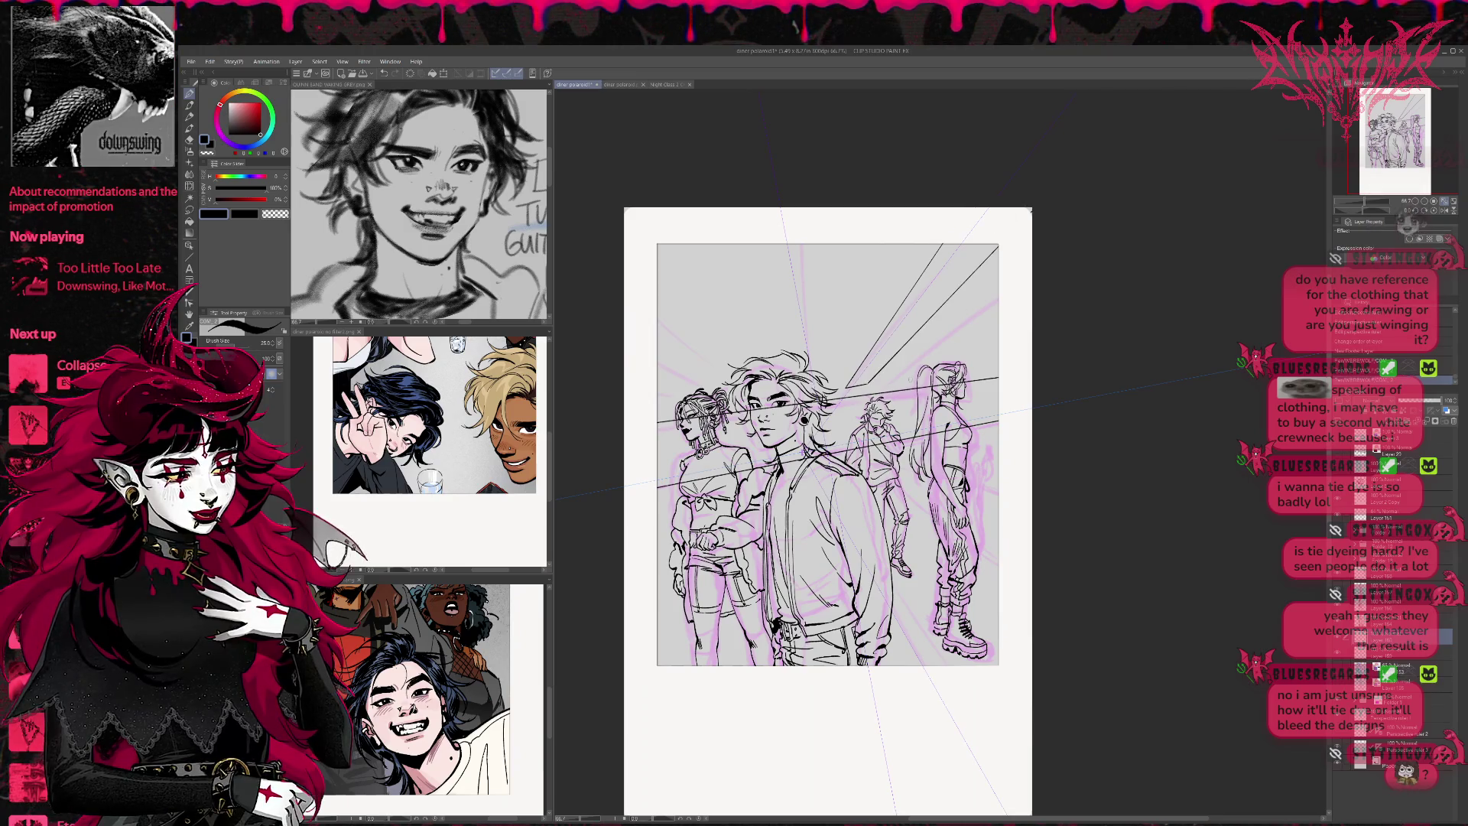
left_click_drag(892, 383, 986, 309)
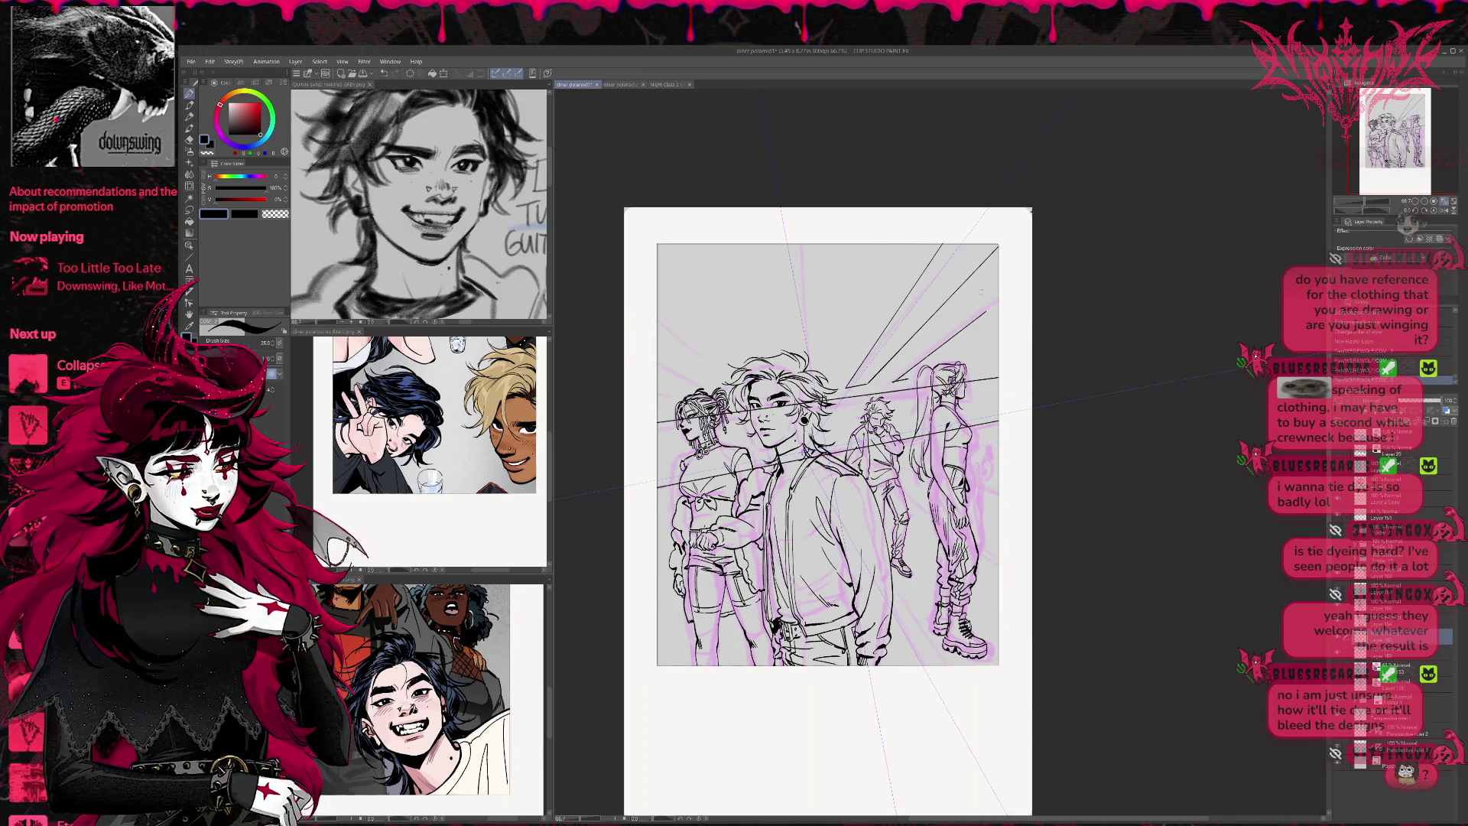
key("ctrl+z")
left_click_drag(892, 384, 998, 301)
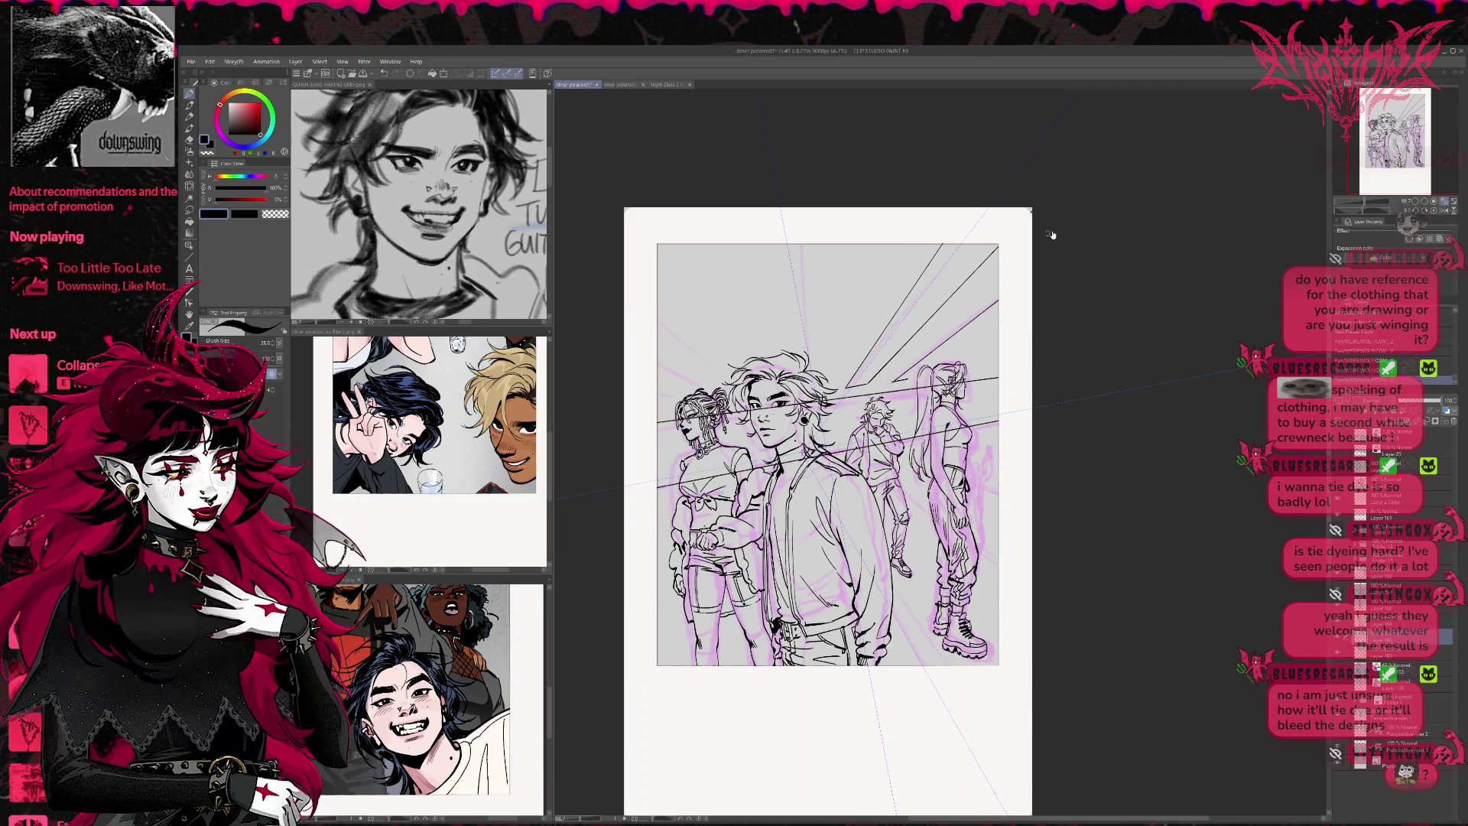
left_click_drag(906, 384, 973, 335)
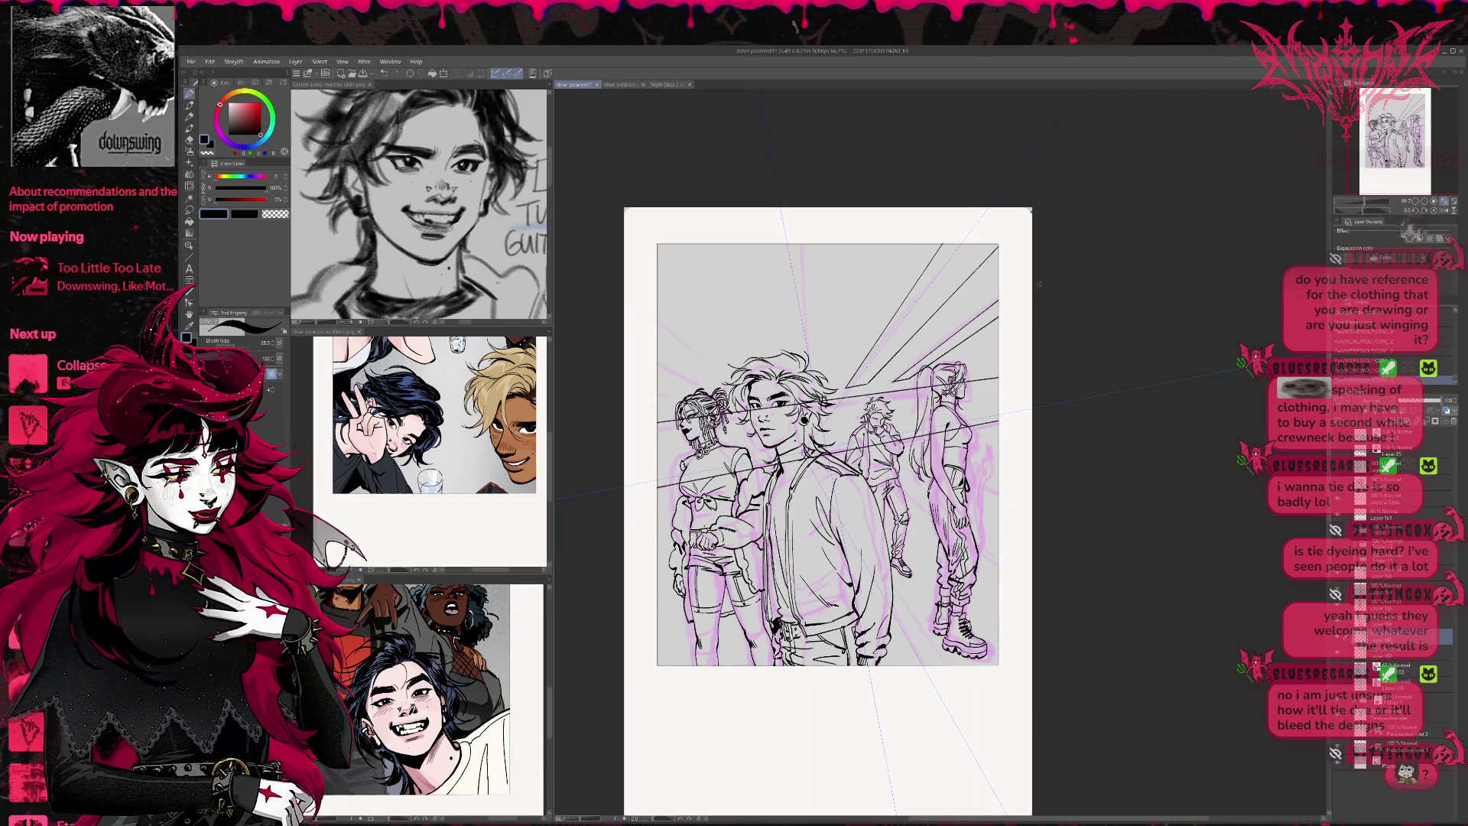
Draw rays rising to the frame top and fanning toward the left edge
left_click_drag(830, 388, 892, 244)
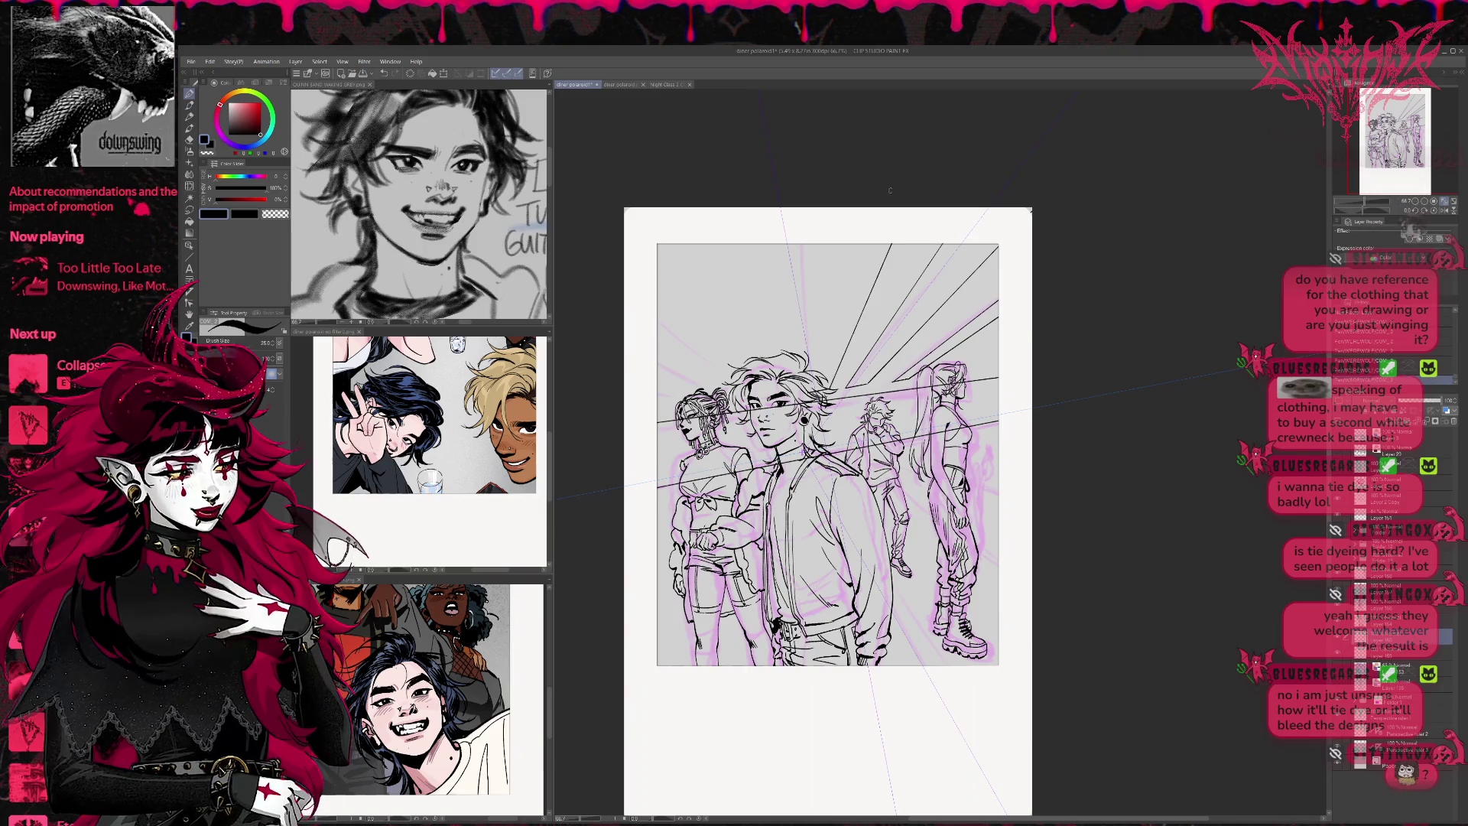
mouse_move(812, 337)
left_mouse_down()
mouse_move(809, 396)
mouse_move(810, 153)
left_mouse_up()
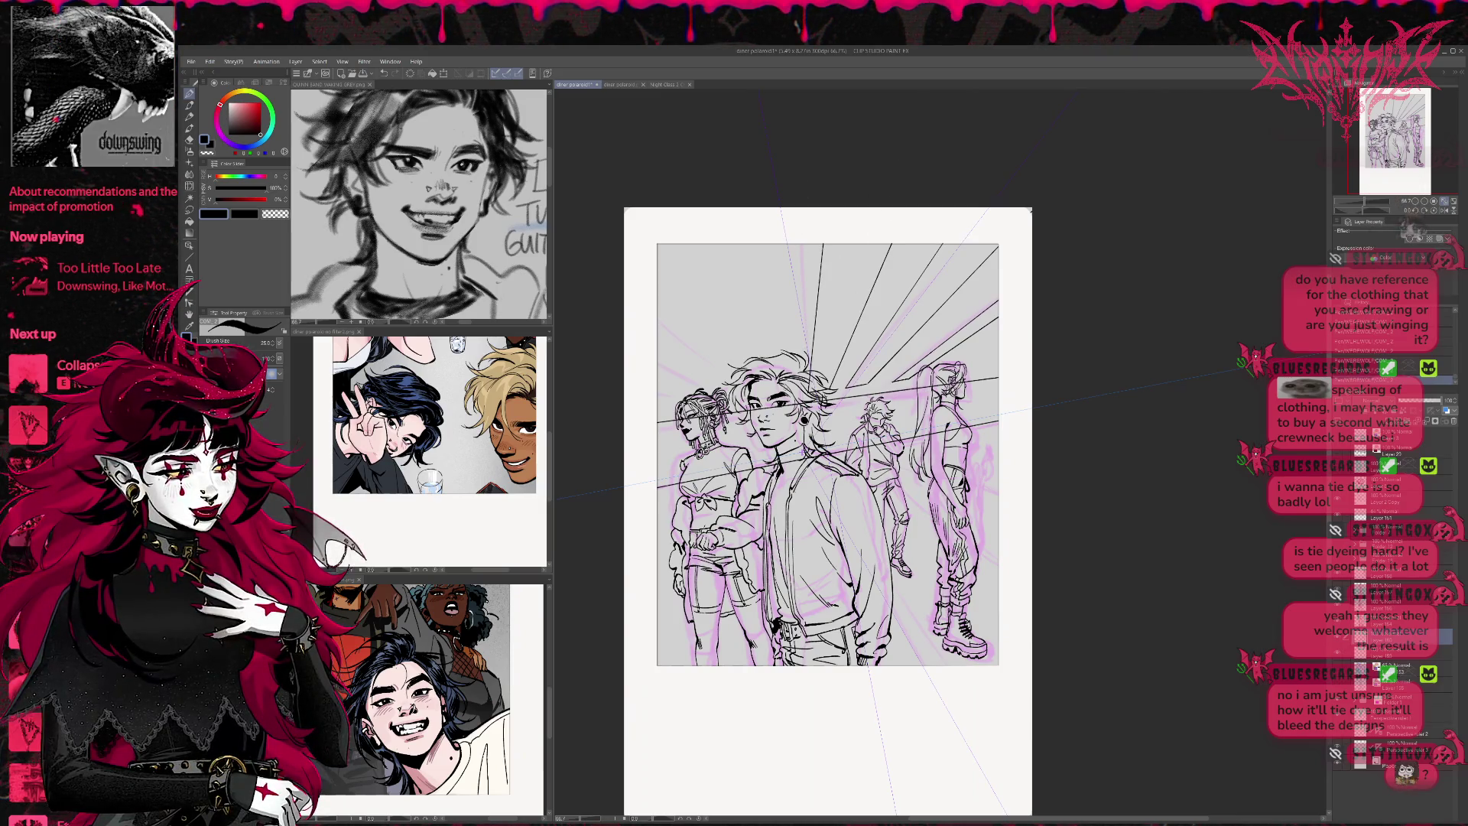
left_click_drag(800, 394, 784, 238)
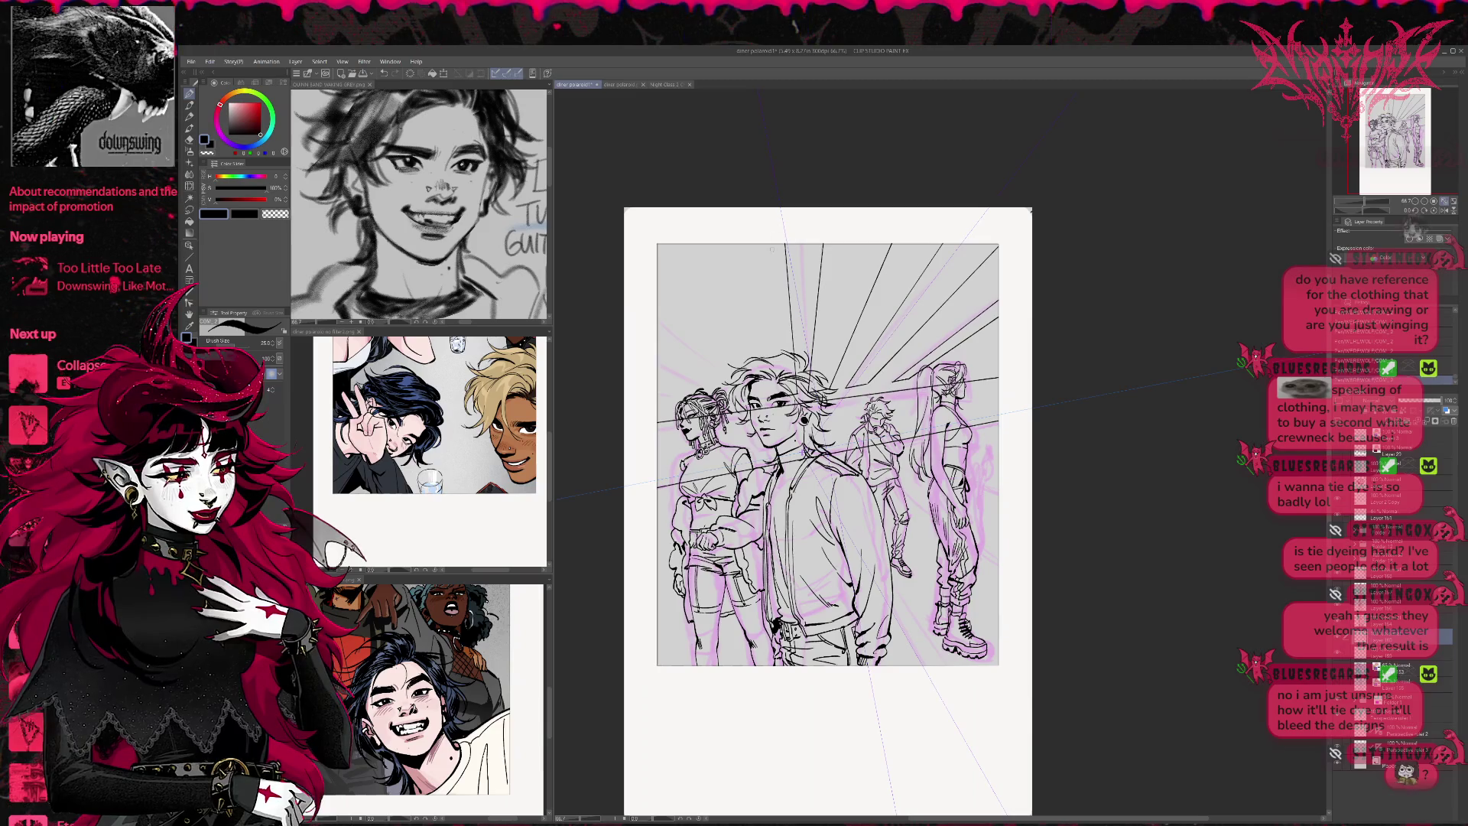
left_click_drag(780, 391, 709, 219)
key("ctrl+z")
left_click_drag(765, 382, 701, 169)
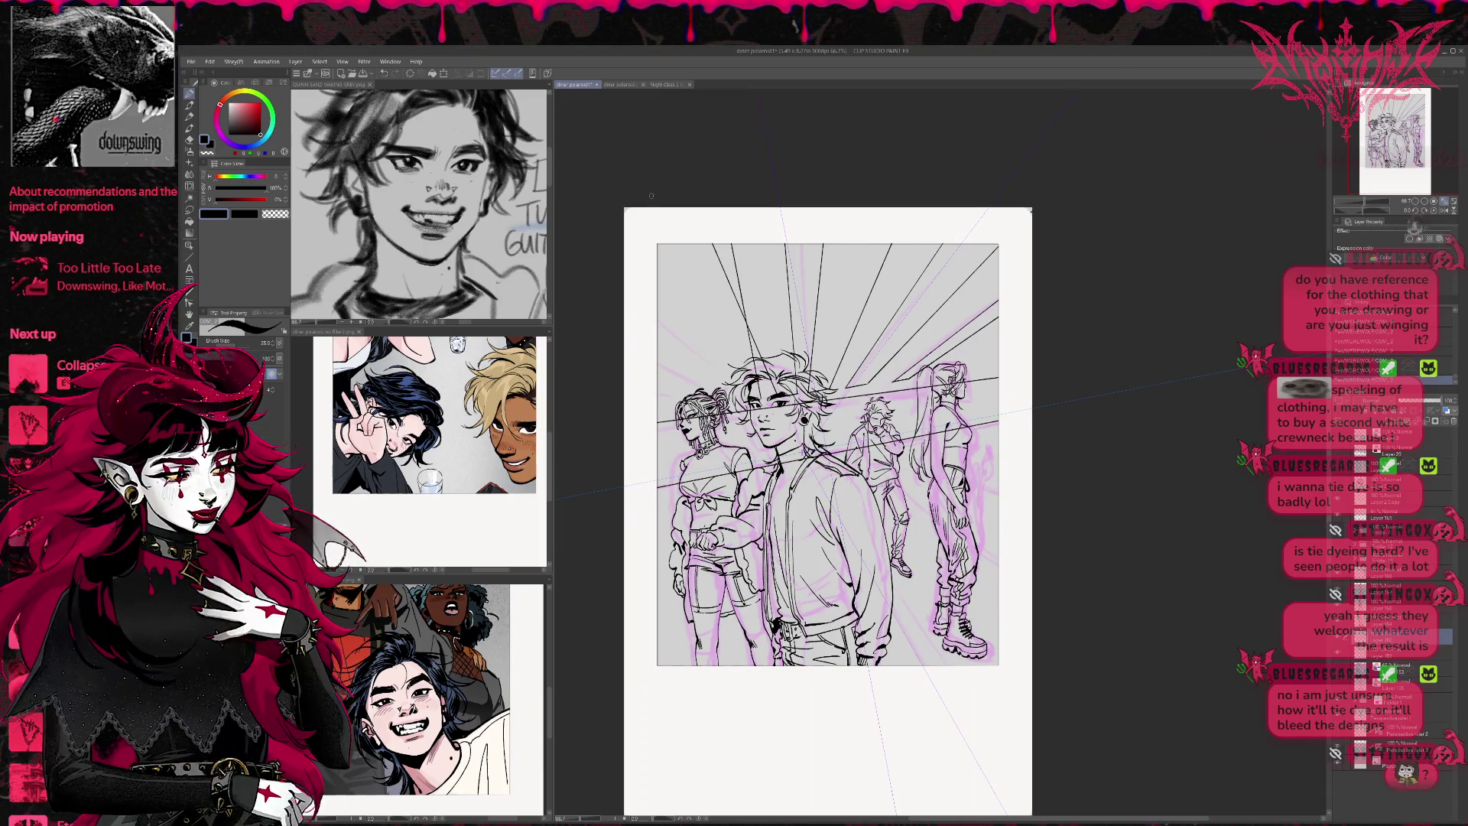
left_click_drag(761, 398, 658, 264)
left_click_drag(738, 401, 658, 337)
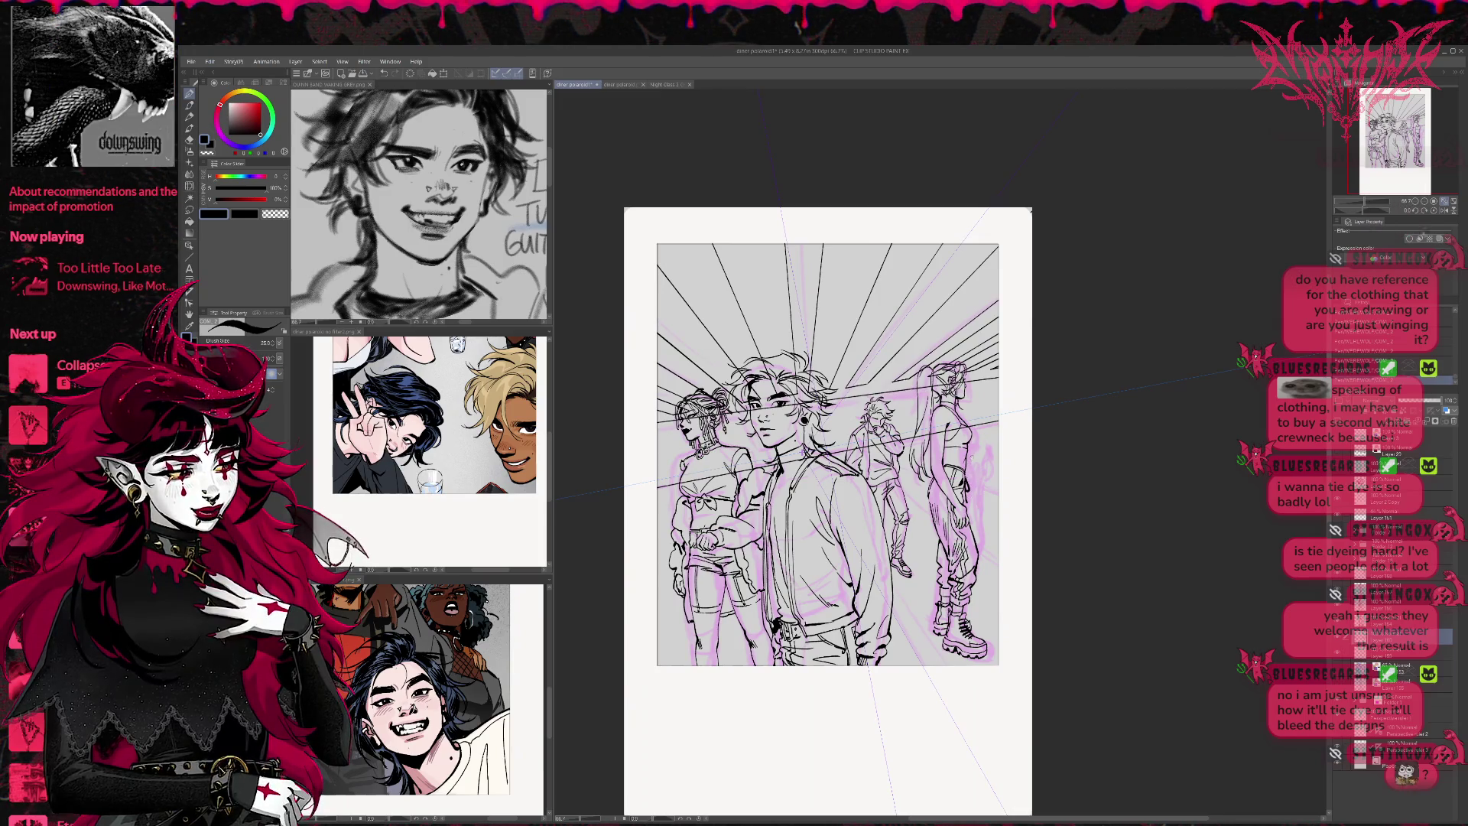
Switch to the eraser, try a line across the panel, and undo it
key("e")
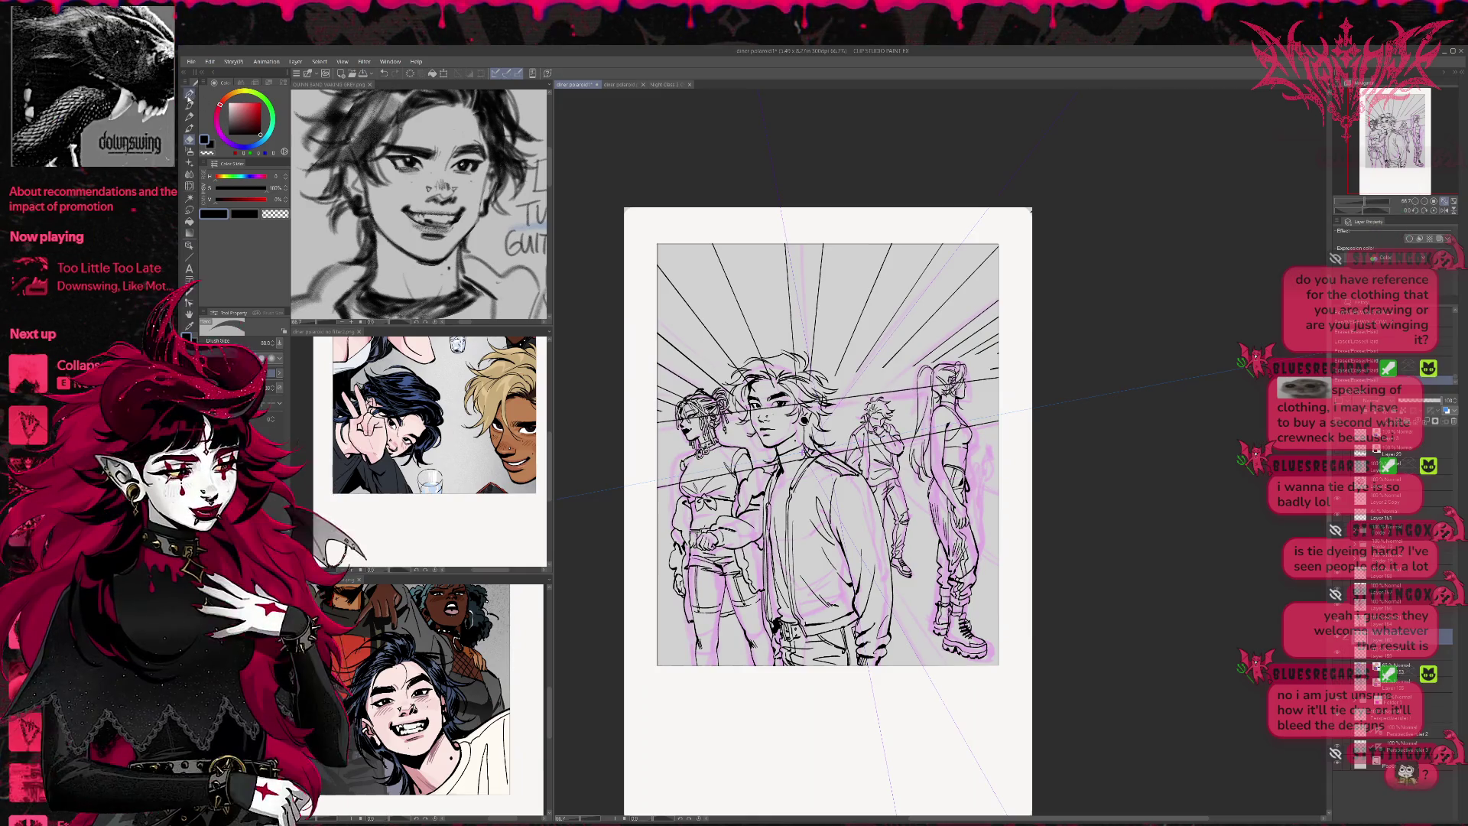
mouse_move(656, 413)
left_mouse_down()
mouse_move(998, 347)
mouse_move(841, 395)
mouse_move(660, 423)
left_mouse_up()
key("ctrl+z")
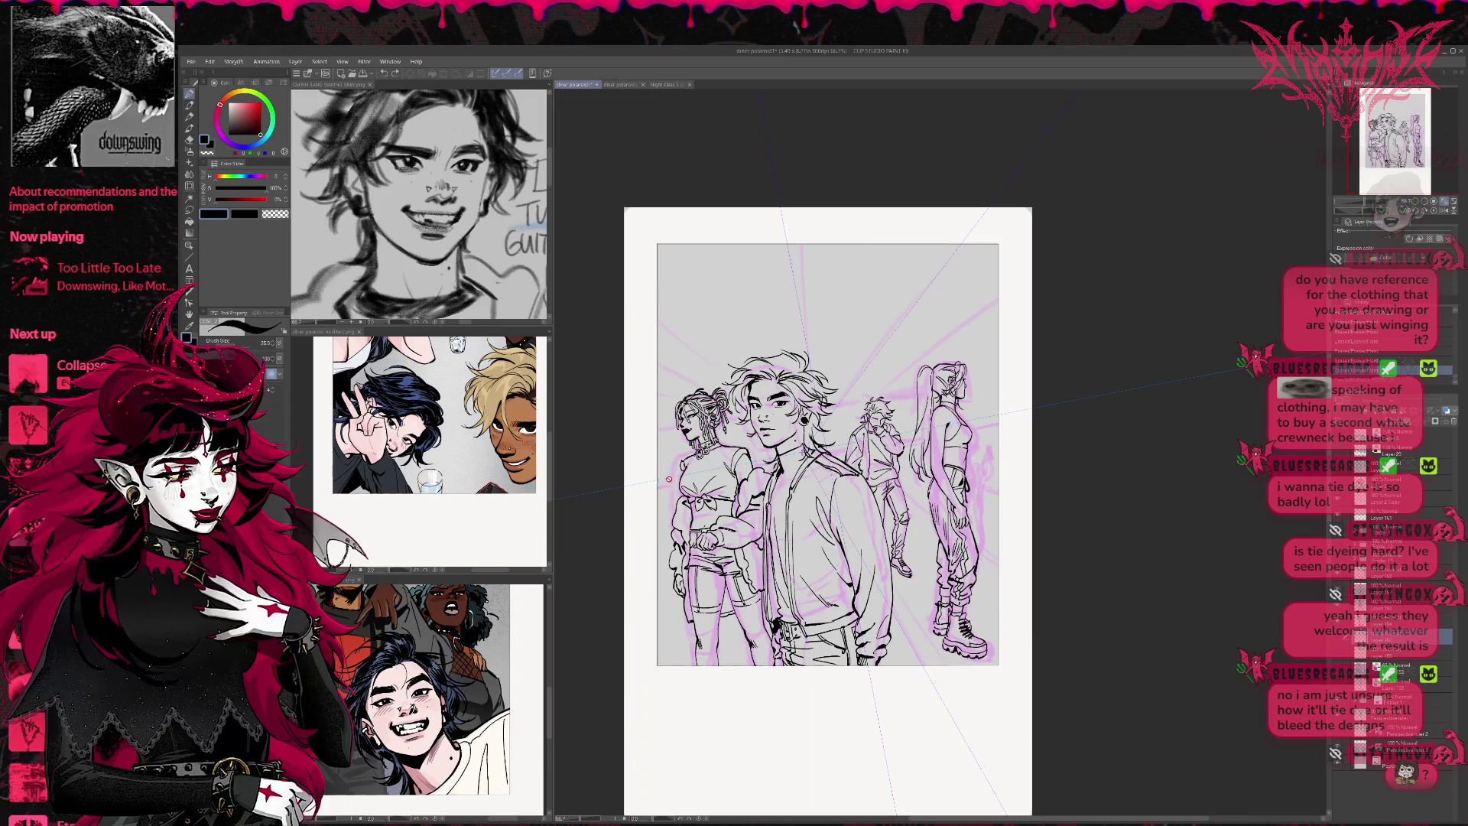
On a new raster layer, draw long straight lines across the canvas, including a sloping floor line
key("ctrl+shift+n")
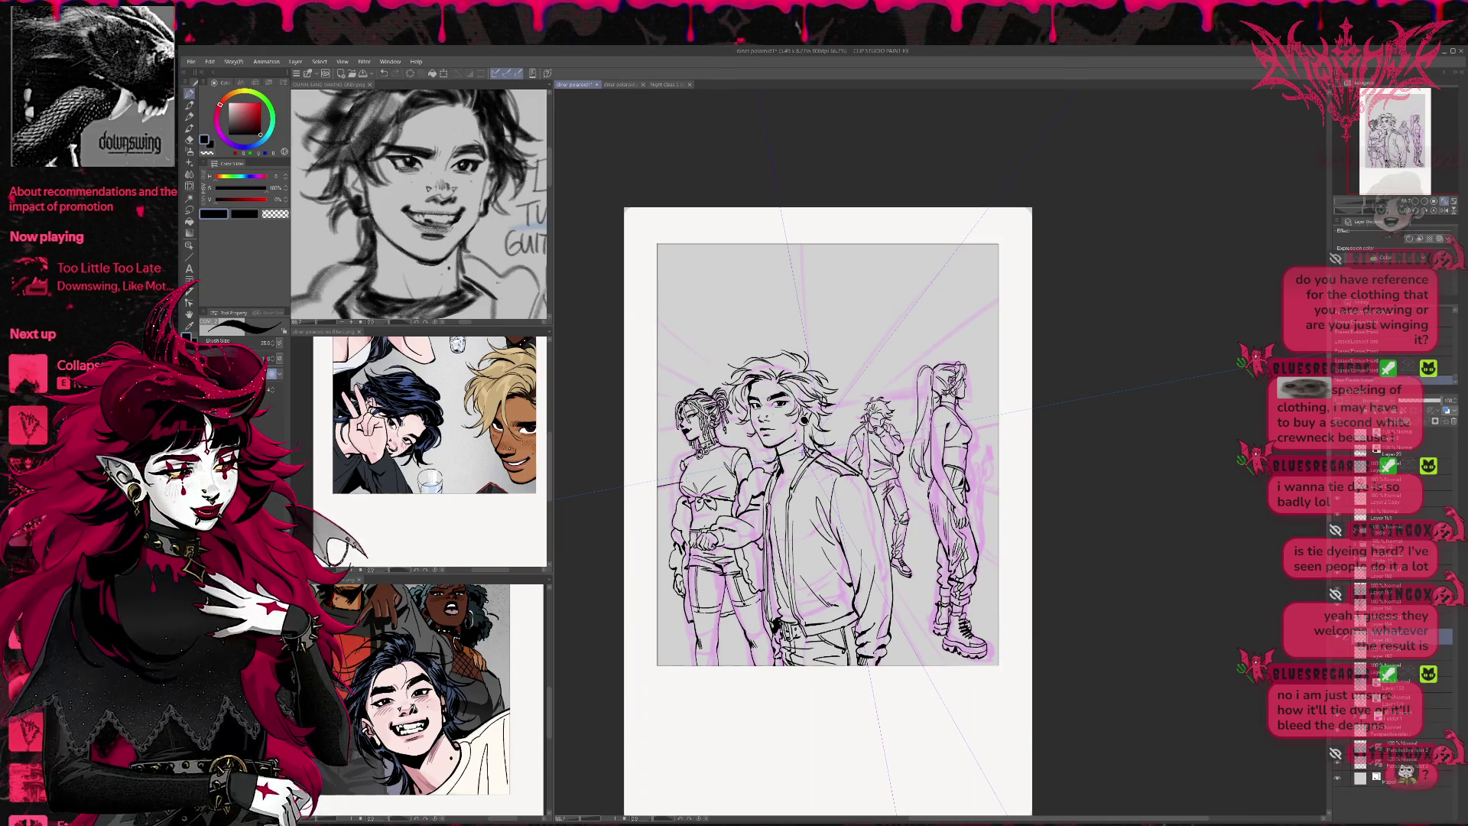
left_click_drag(658, 485, 999, 421)
left_click_drag(658, 428, 1146, 366)
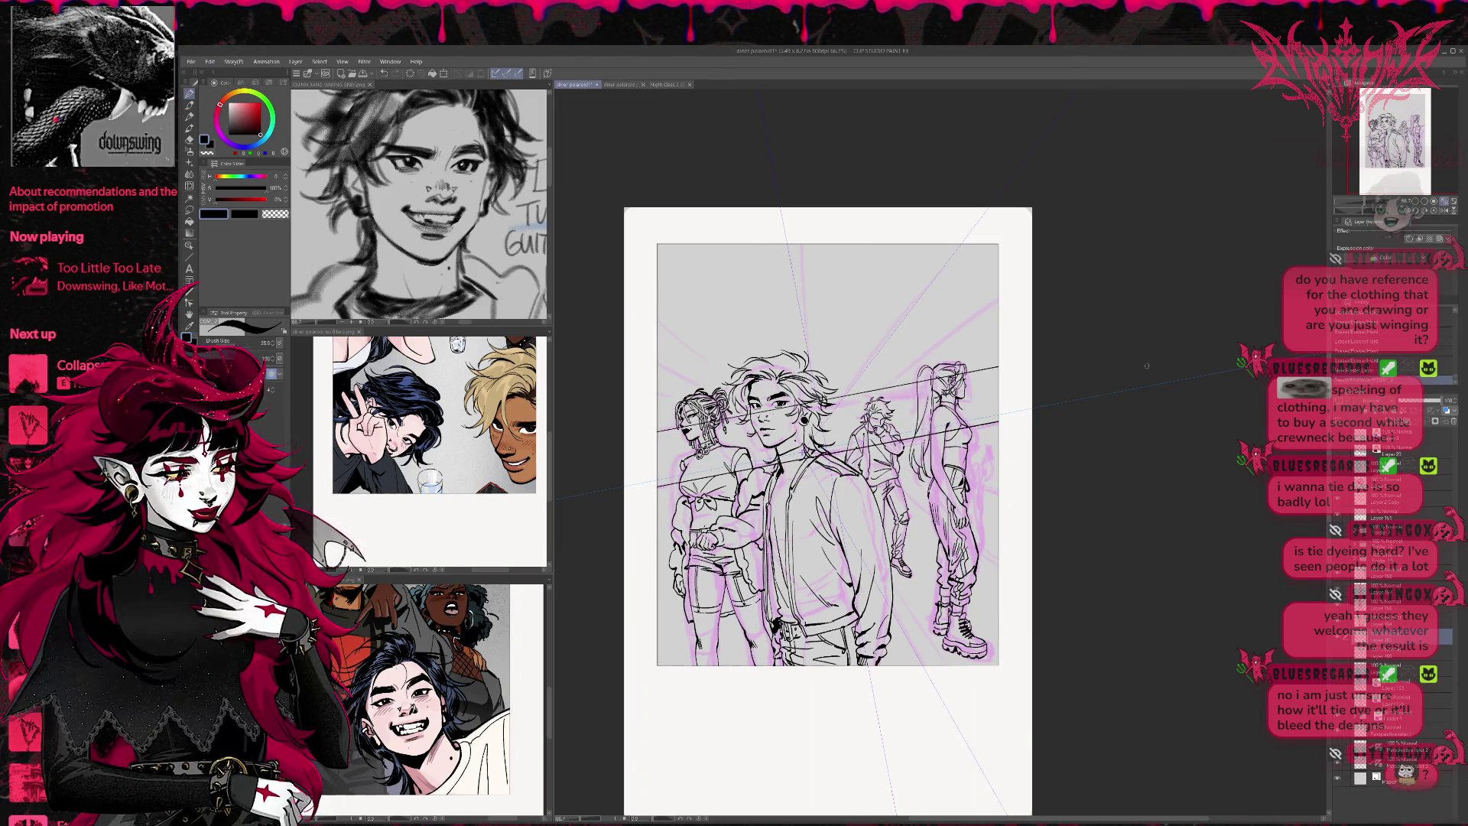
key("ctrl+z")
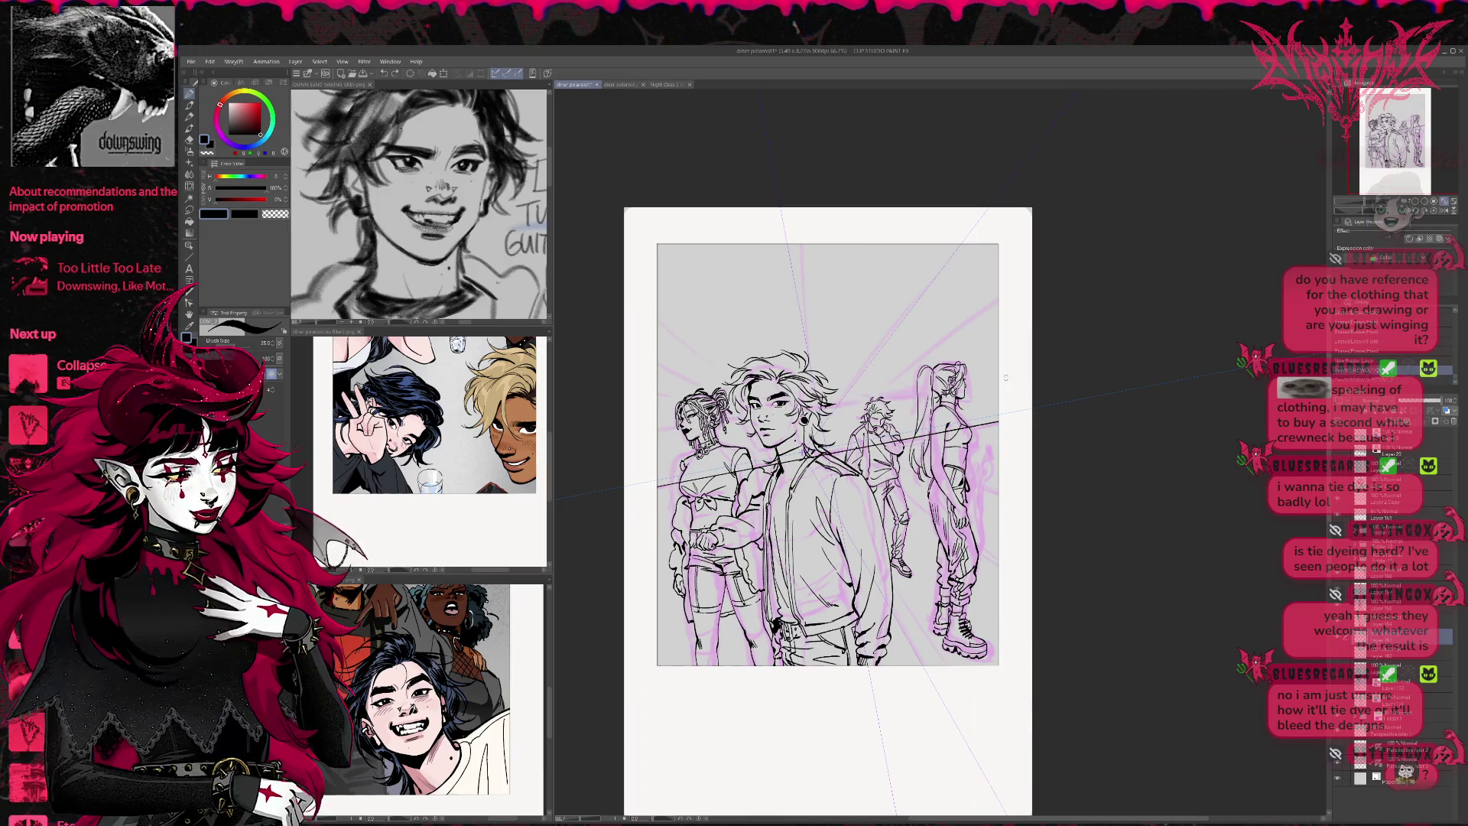
left_click_drag(658, 433, 998, 480)
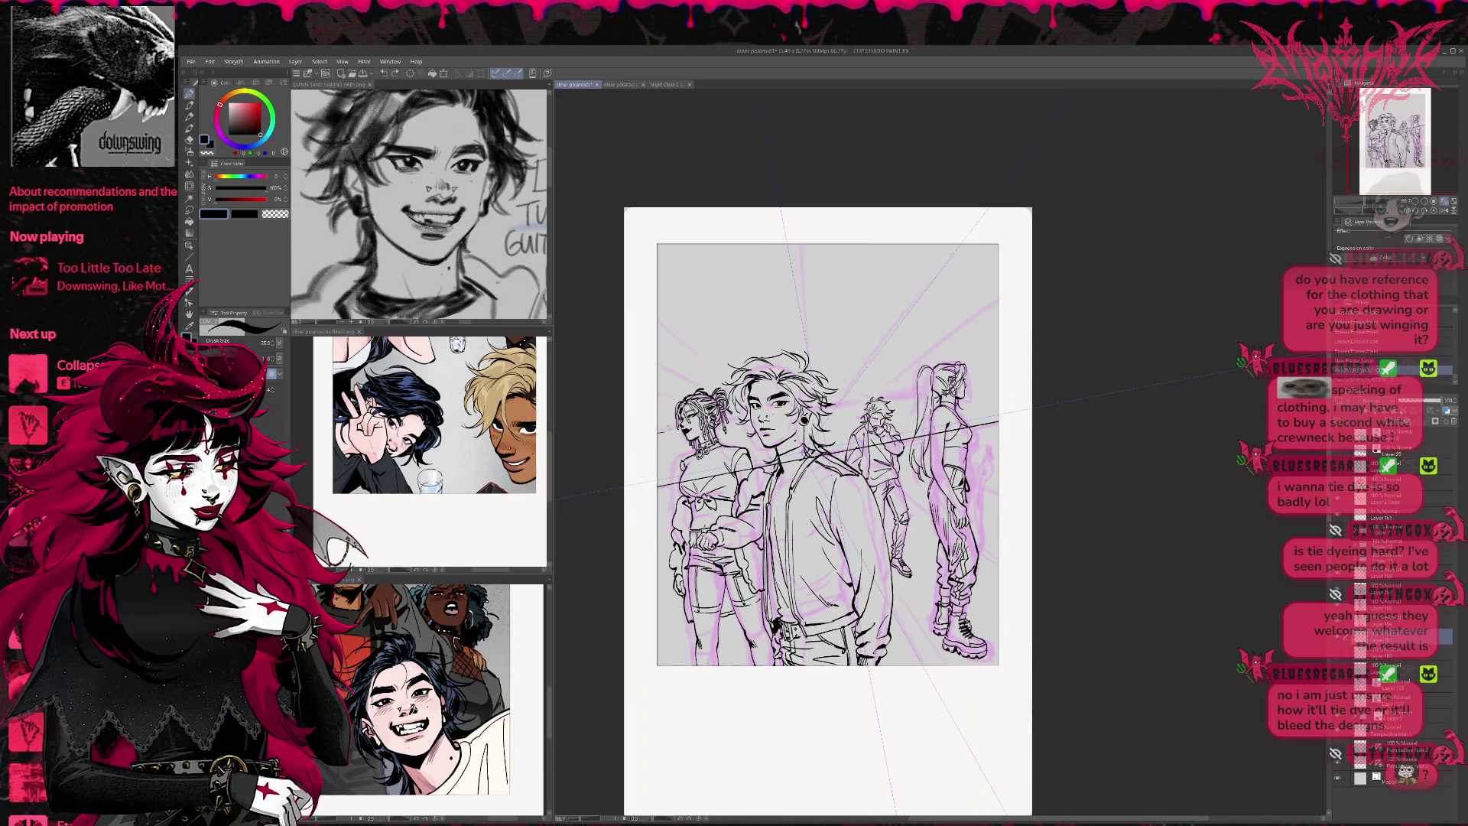
left_click_drag(658, 432, 999, 480)
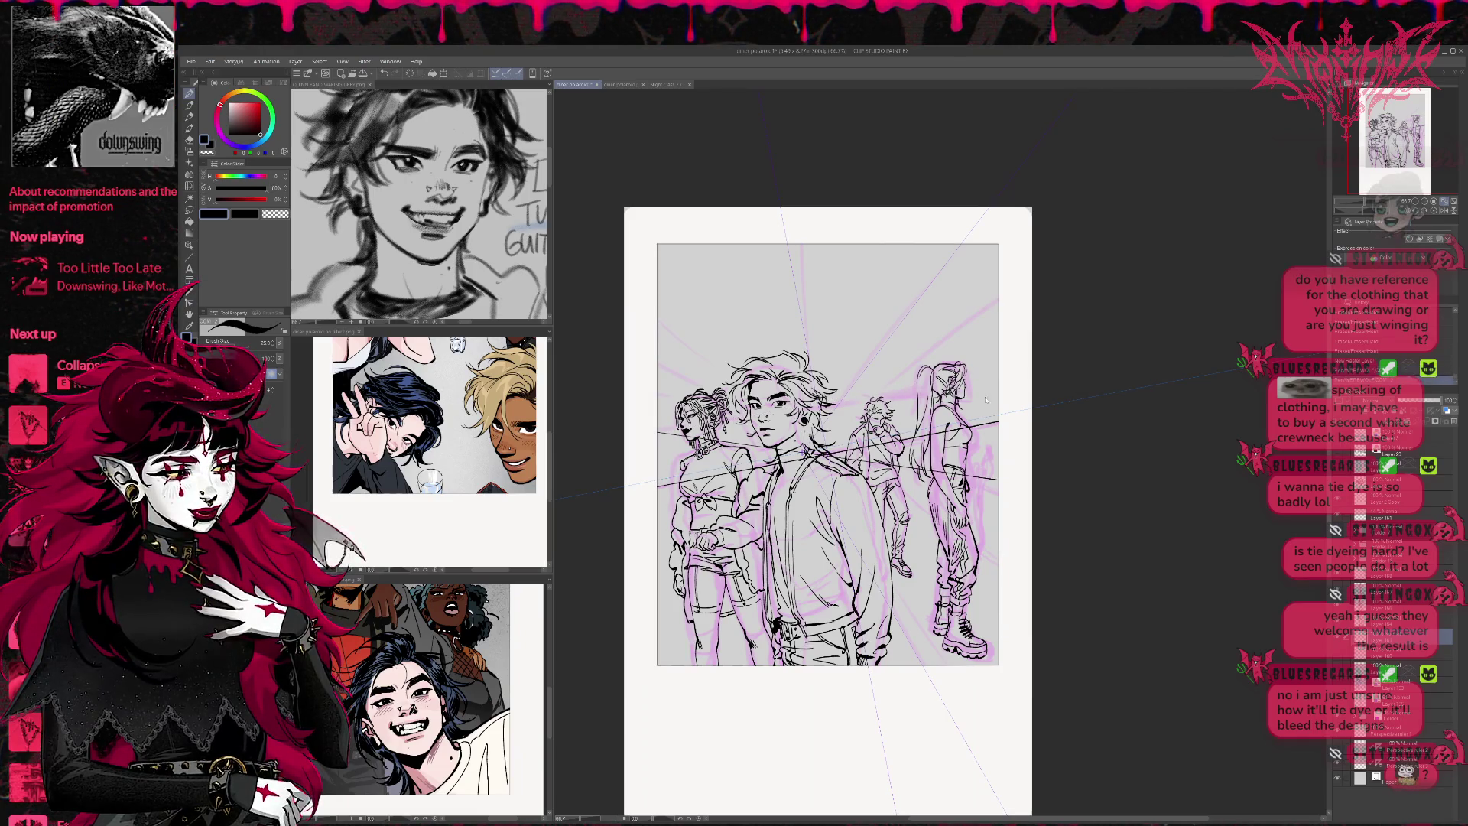
left_click_drag(658, 436, 999, 371)
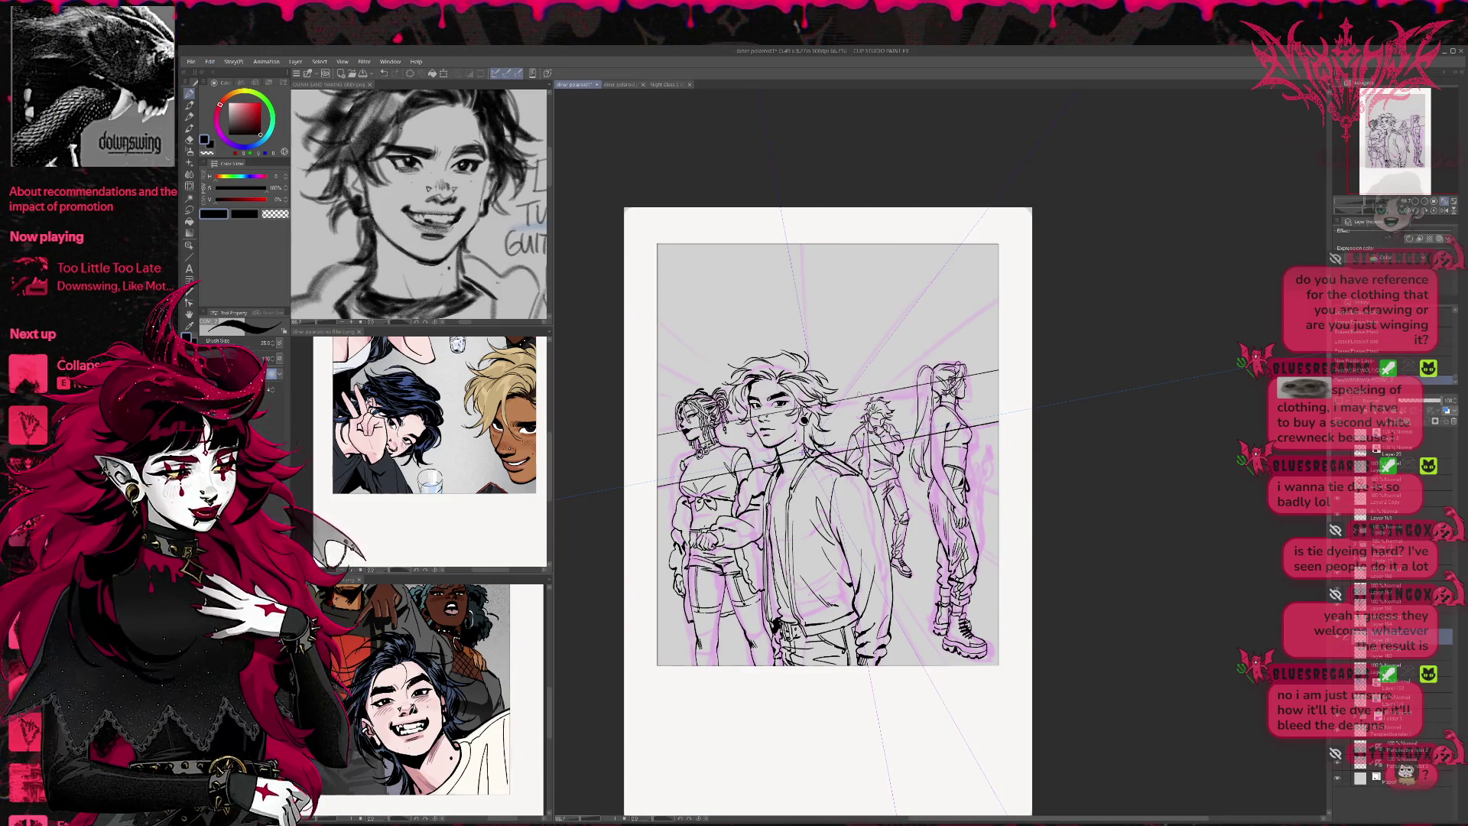
Fan rays from the vanishing point up to the panel's top edge, redoing two
left_click_drag(854, 391, 978, 245)
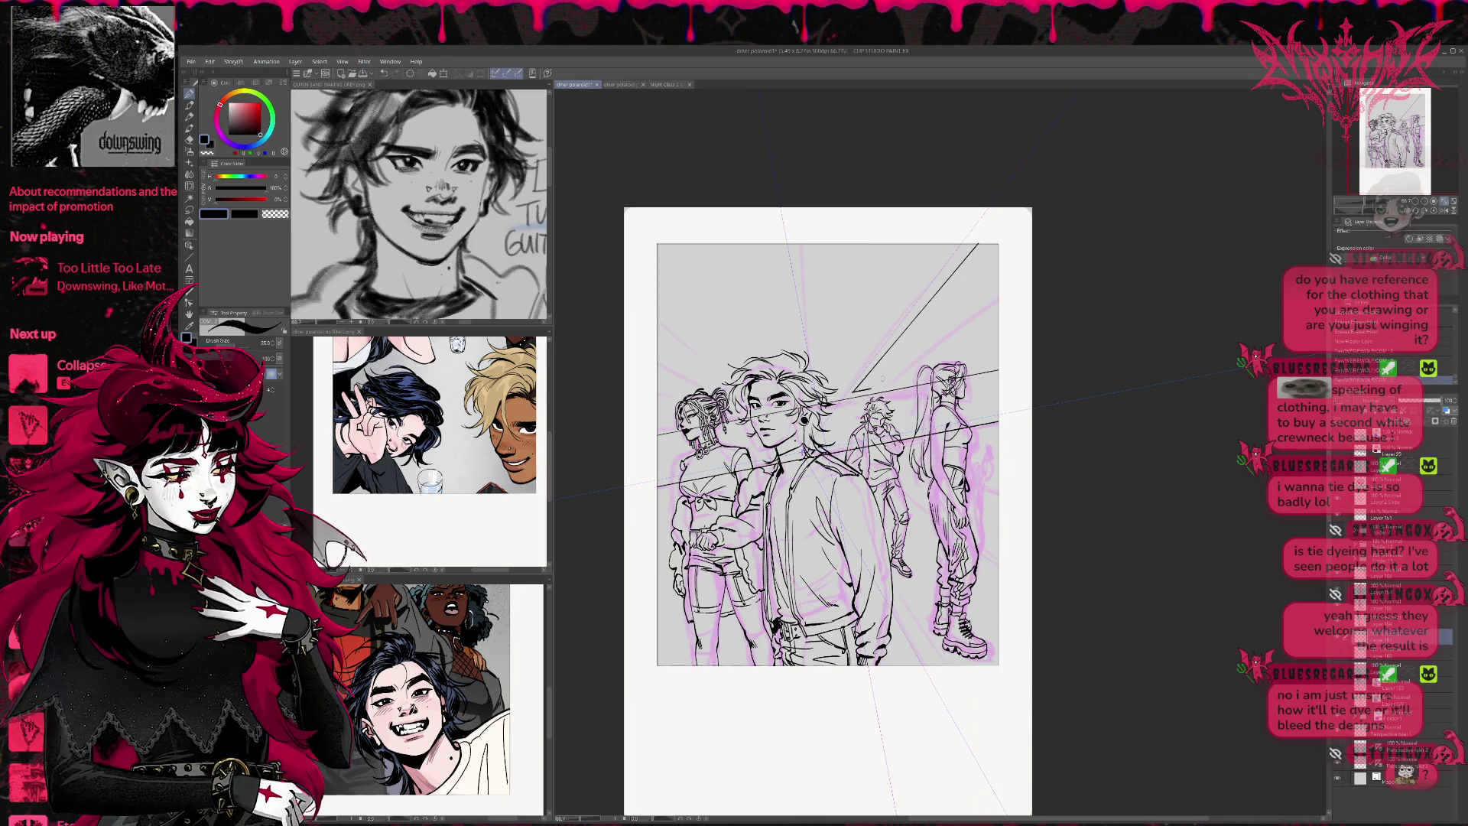
left_click_drag(854, 391, 998, 272)
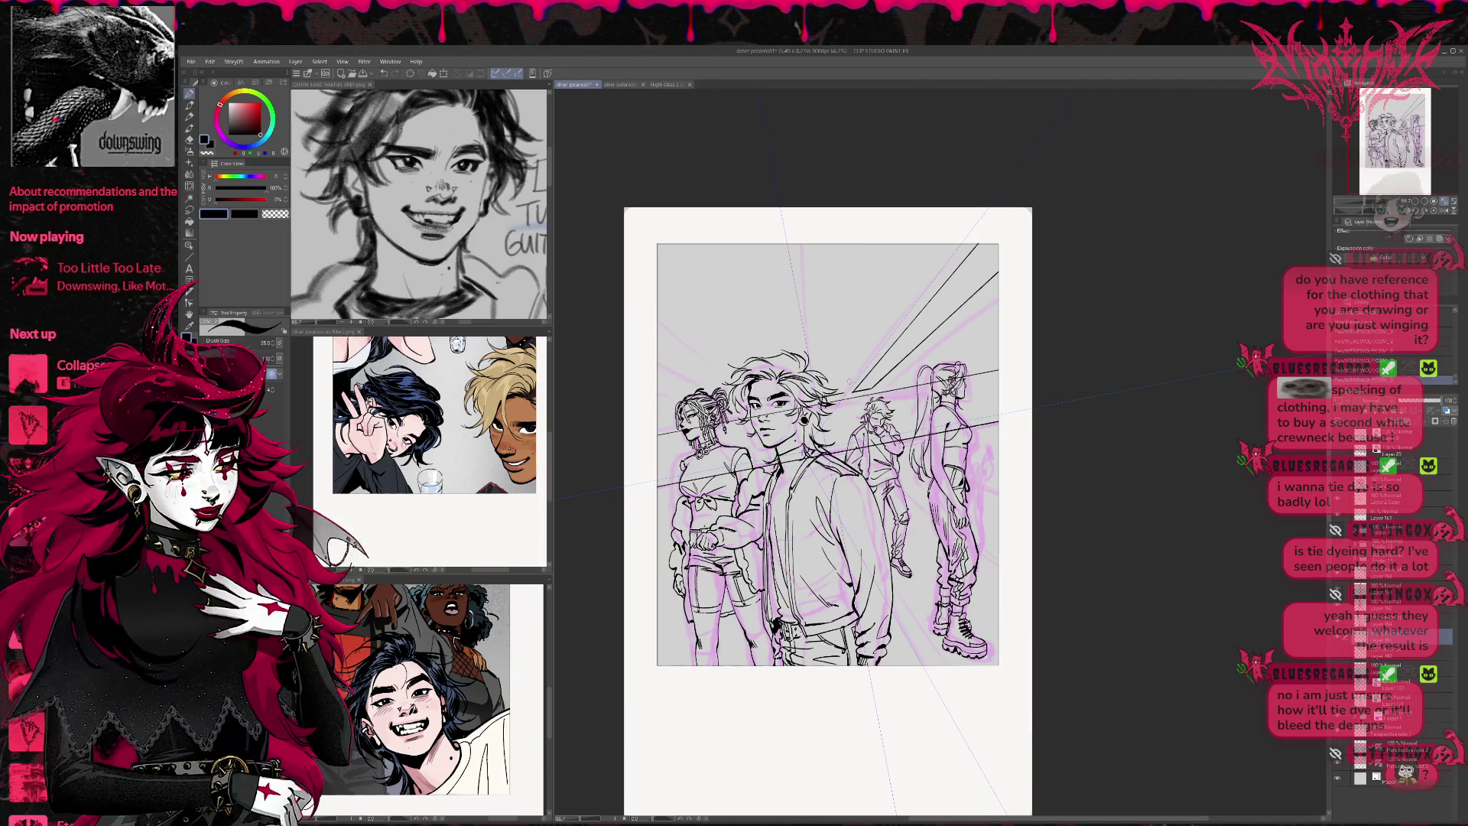
left_click_drag(849, 380, 954, 229)
left_click_drag(841, 394, 923, 183)
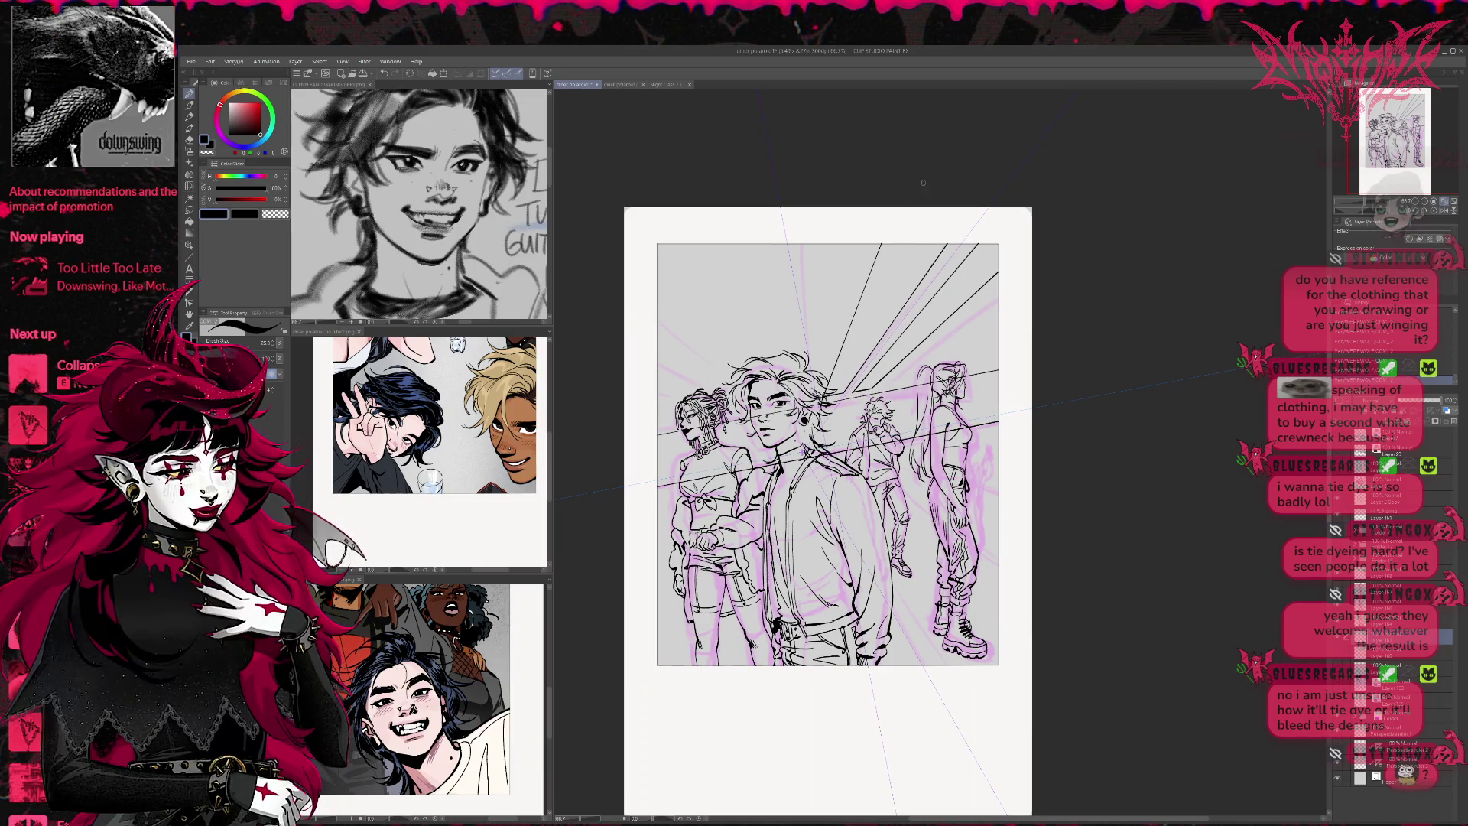
key("ctrl+z")
key("ctrl+z")
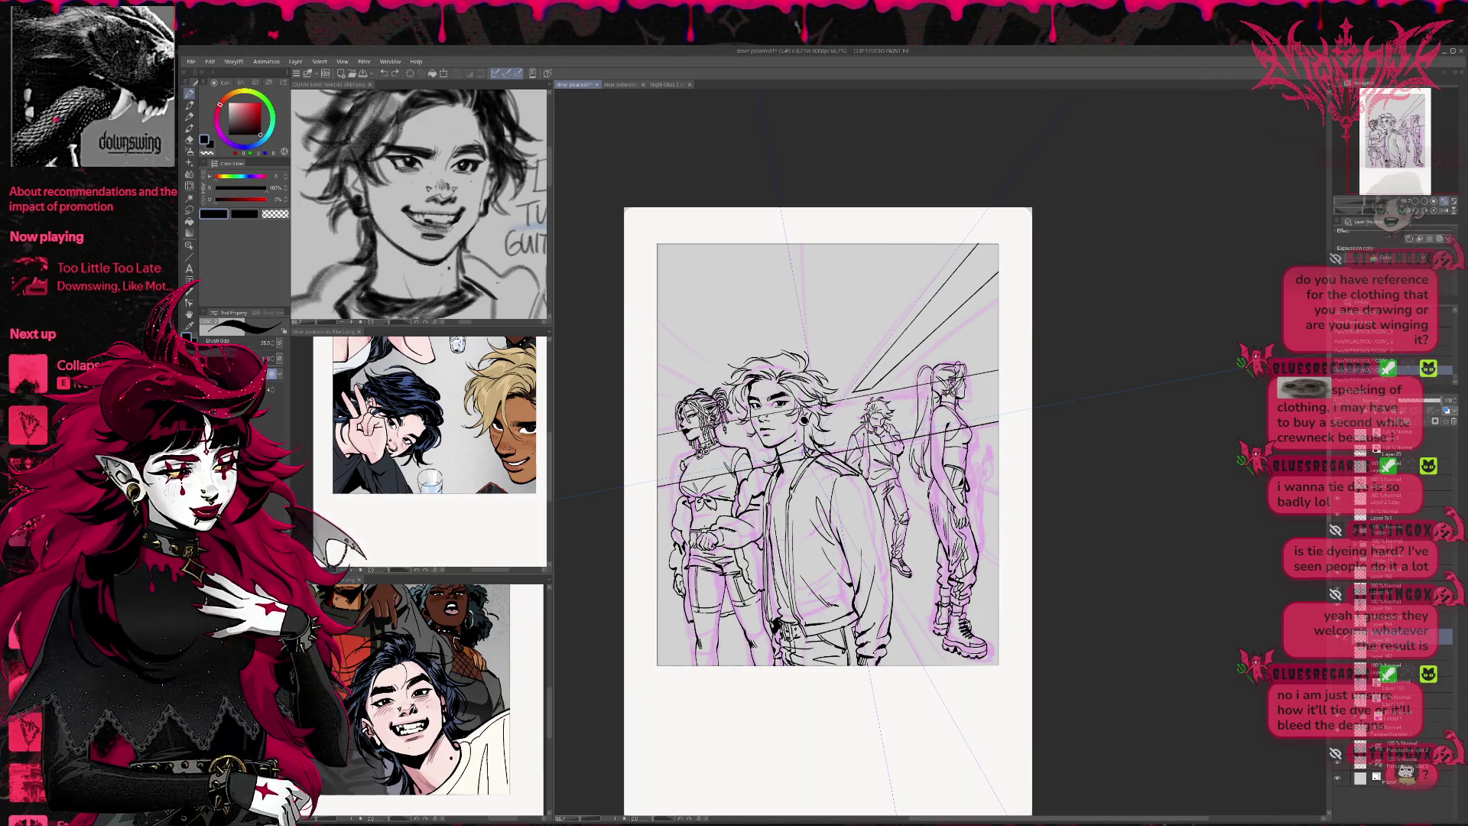
left_click_drag(870, 325, 910, 243)
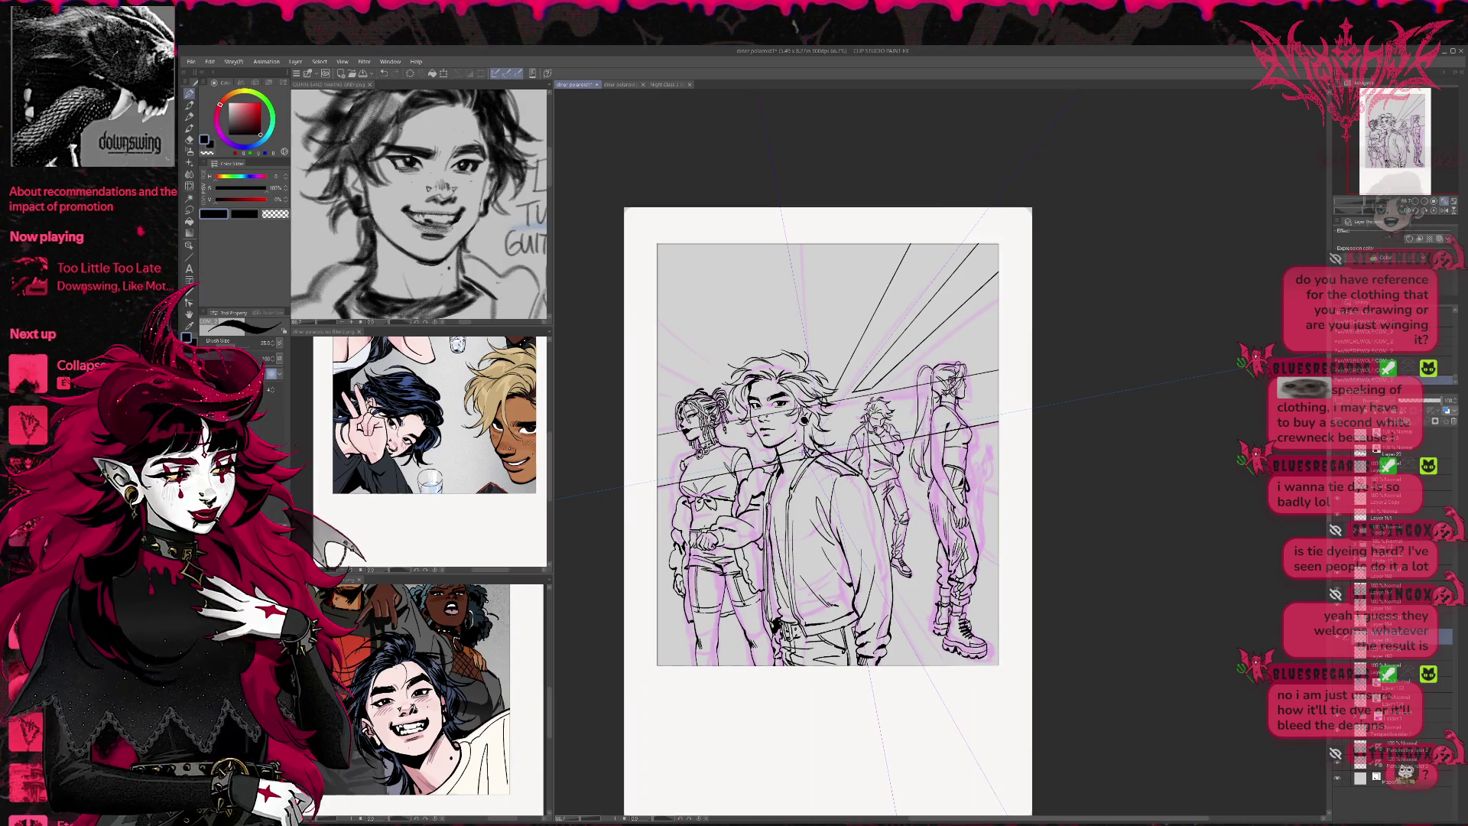
left_click_drag(813, 398, 889, 178)
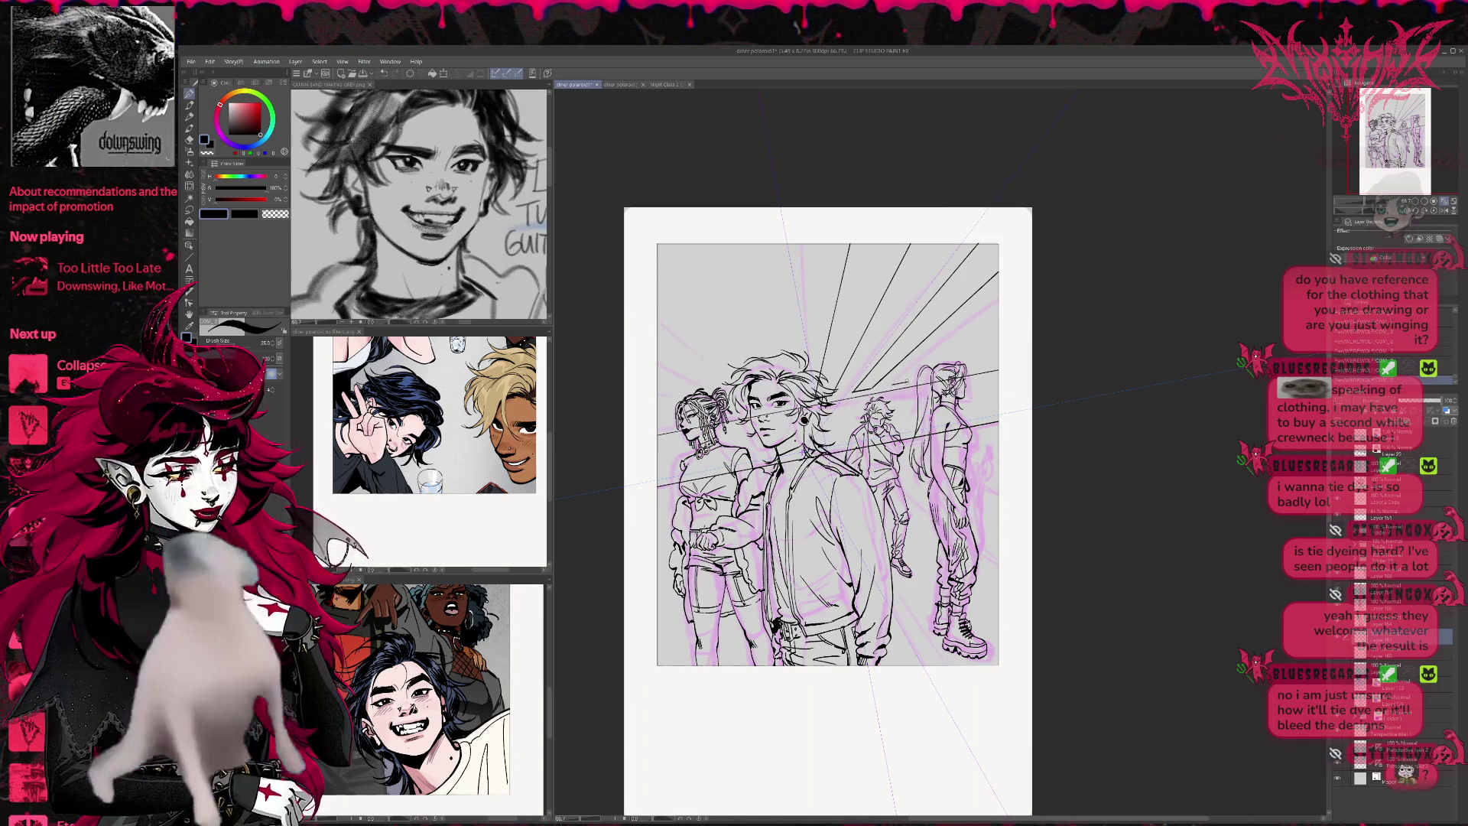
Add rays from the vanishing point out to the panel's right edge
left_click_drag(891, 386, 1027, 280)
left_click_drag(907, 385, 998, 323)
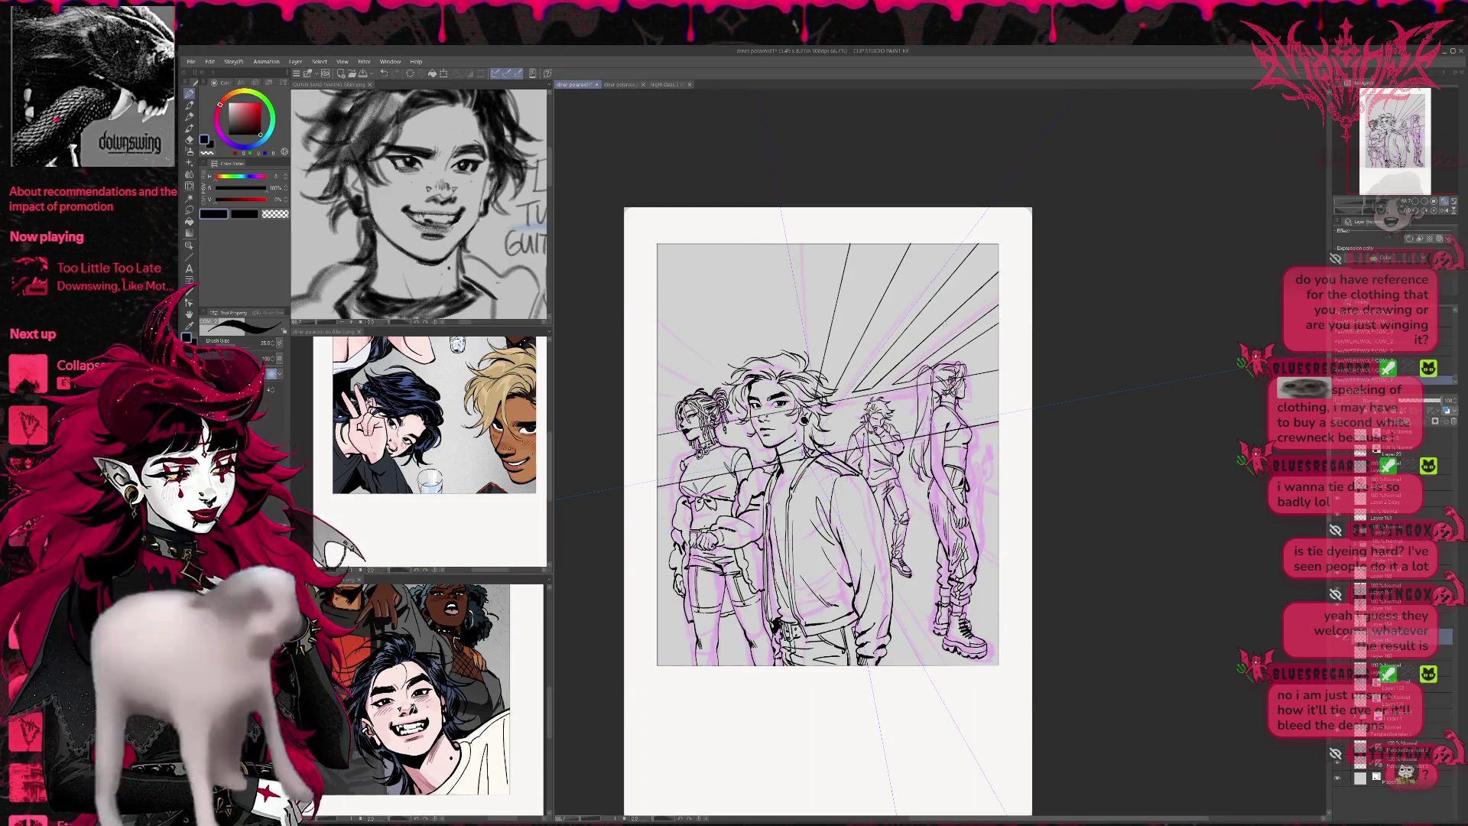
left_click_drag(719, 416, 998, 363)
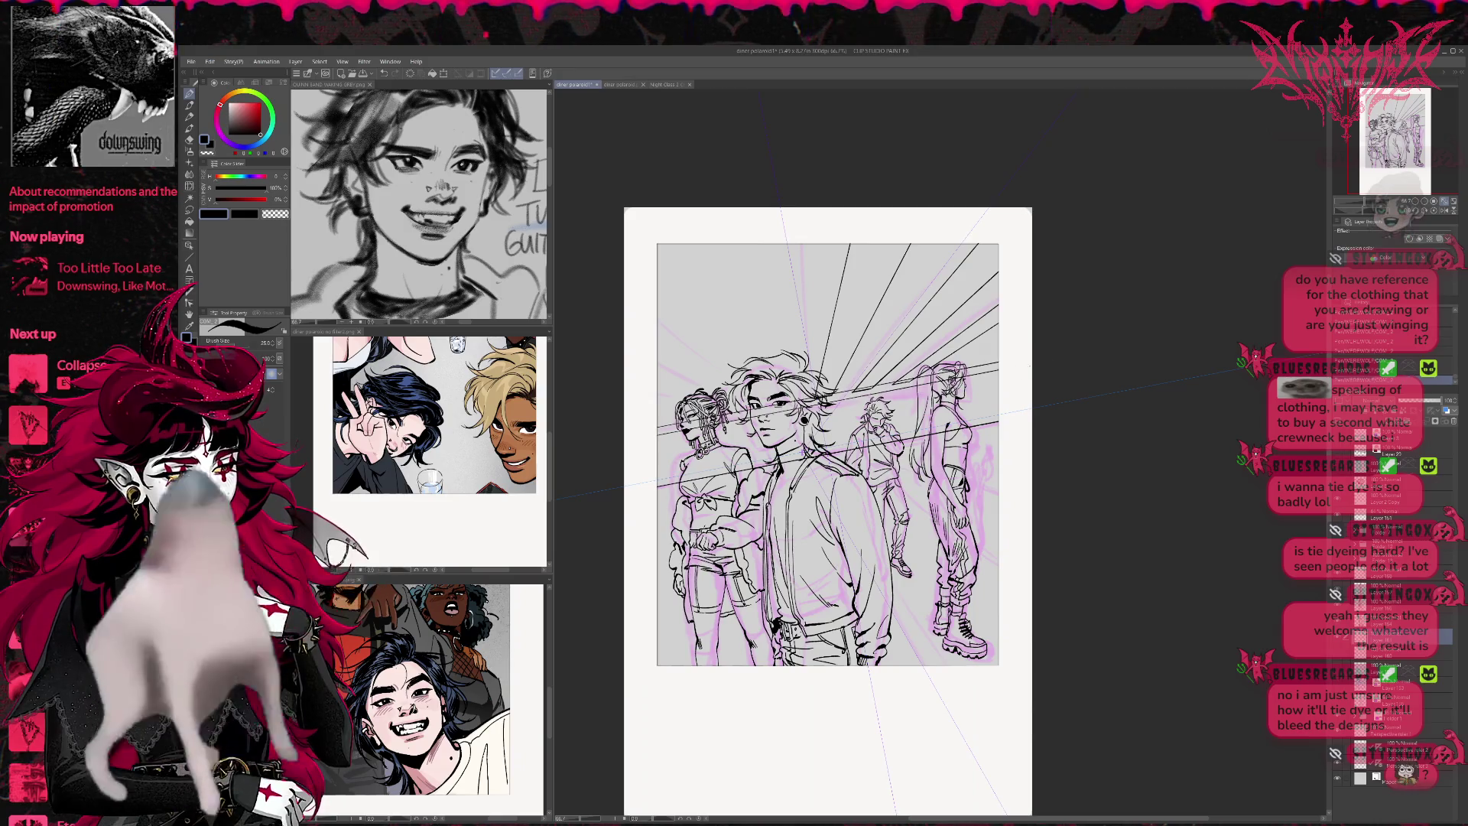
left_click_drag(828, 395, 998, 363)
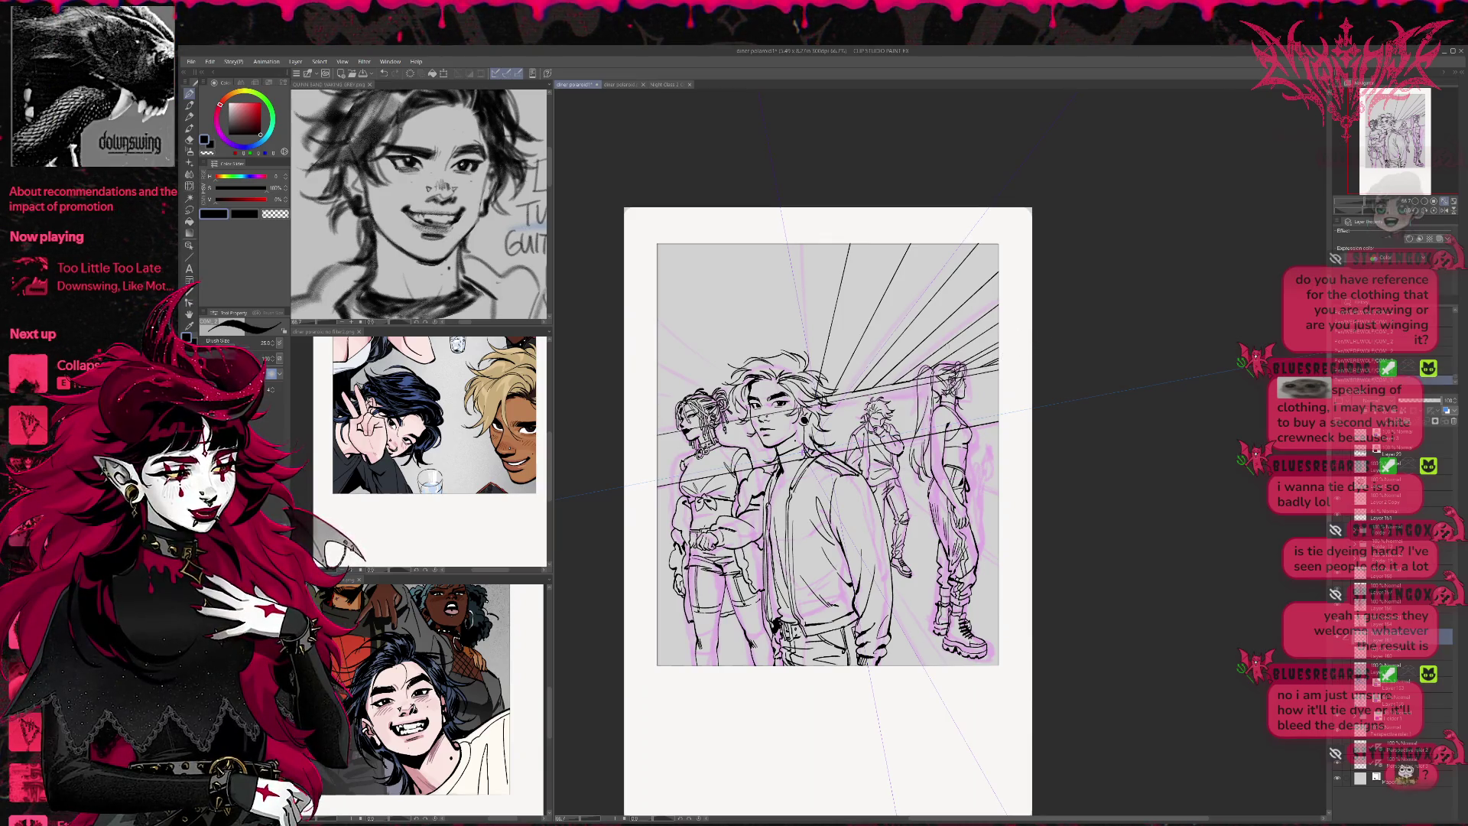
Add a ray across the left figures' heads and near-vertical rays above the left figure
left_click_drag(817, 396, 658, 430)
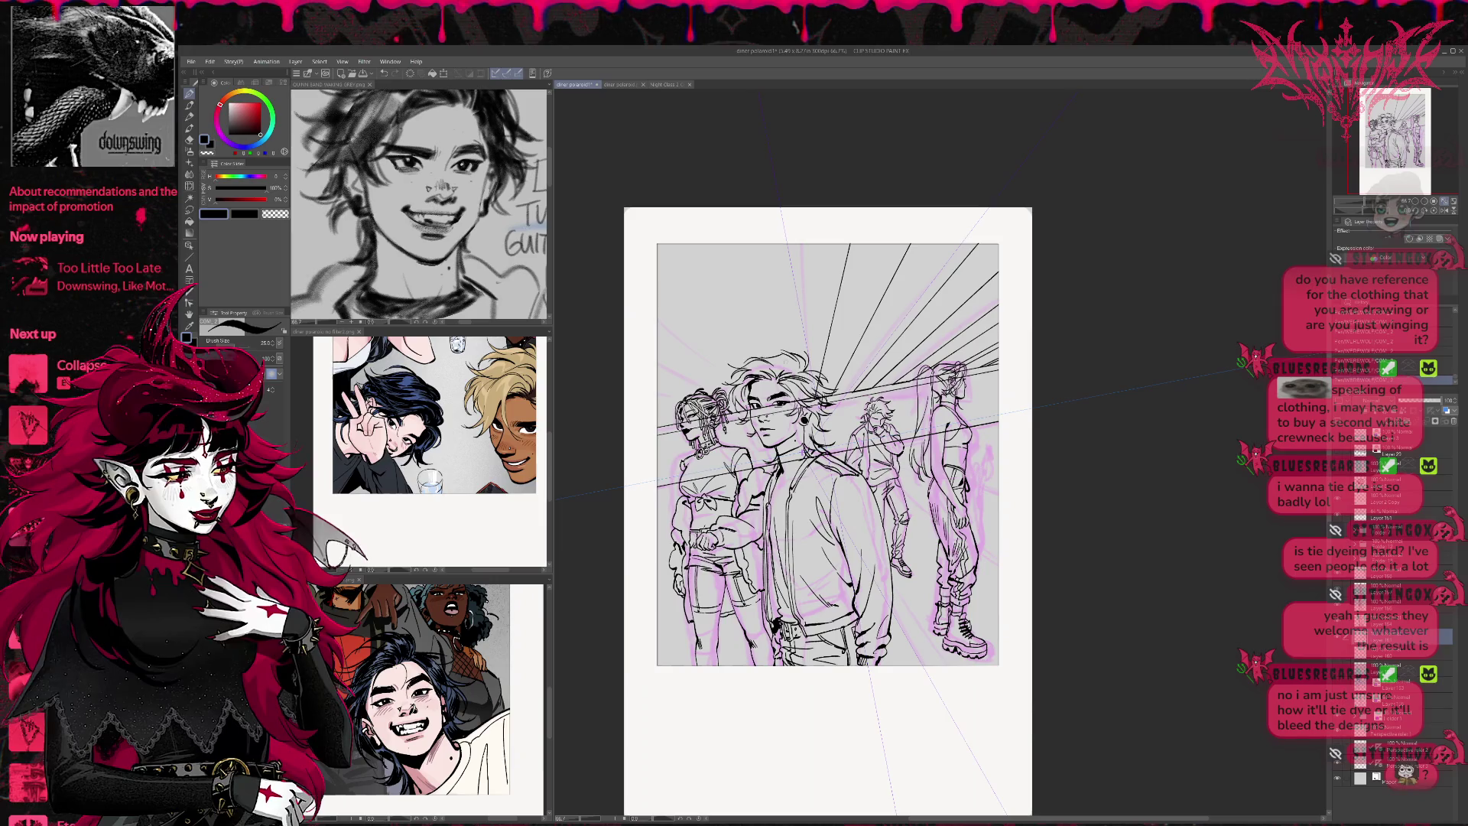
left_click_drag(803, 402, 795, 243)
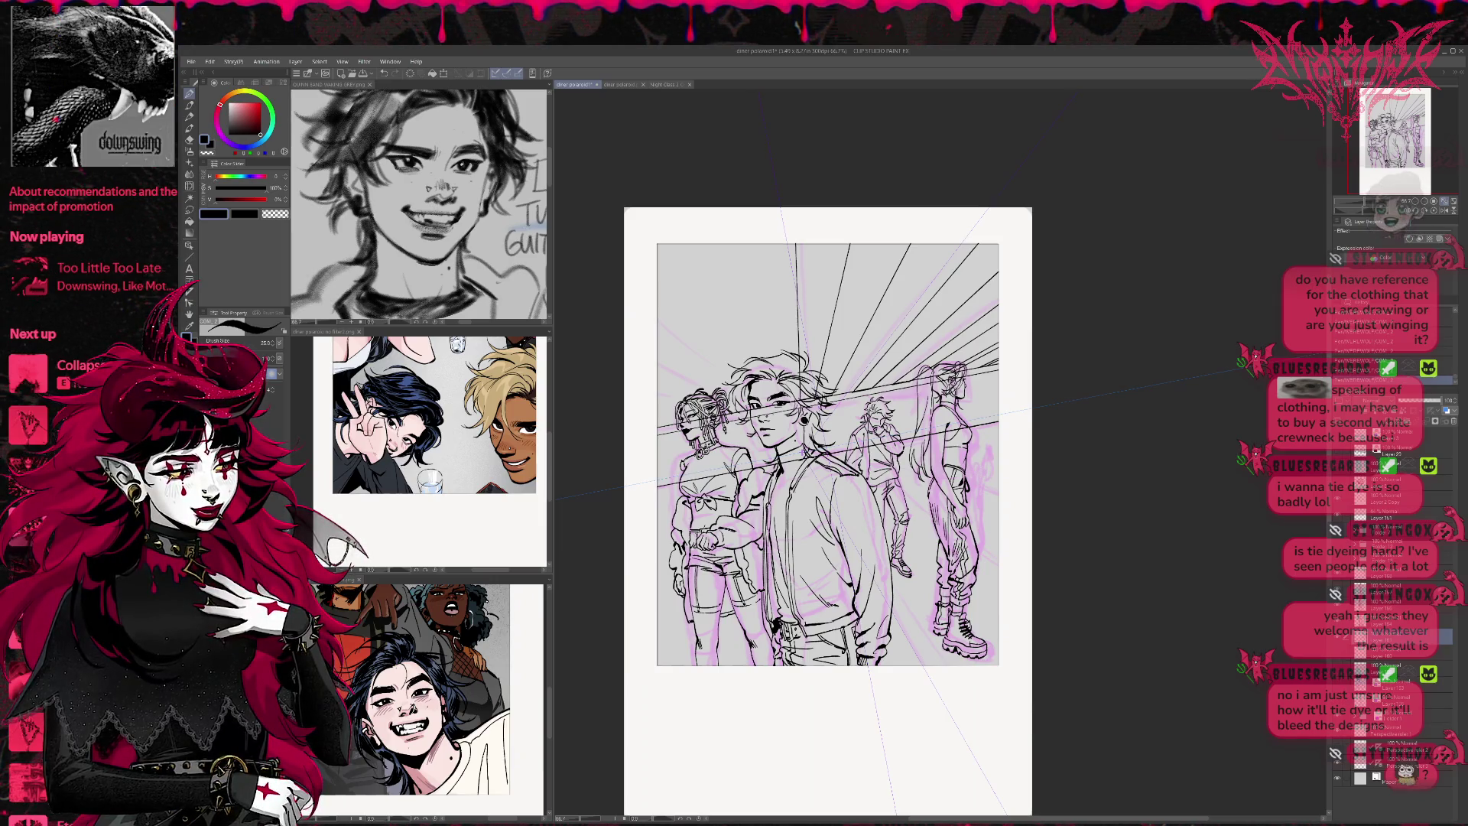
left_click_drag(773, 349, 752, 244)
left_click_drag(766, 411, 731, 243)
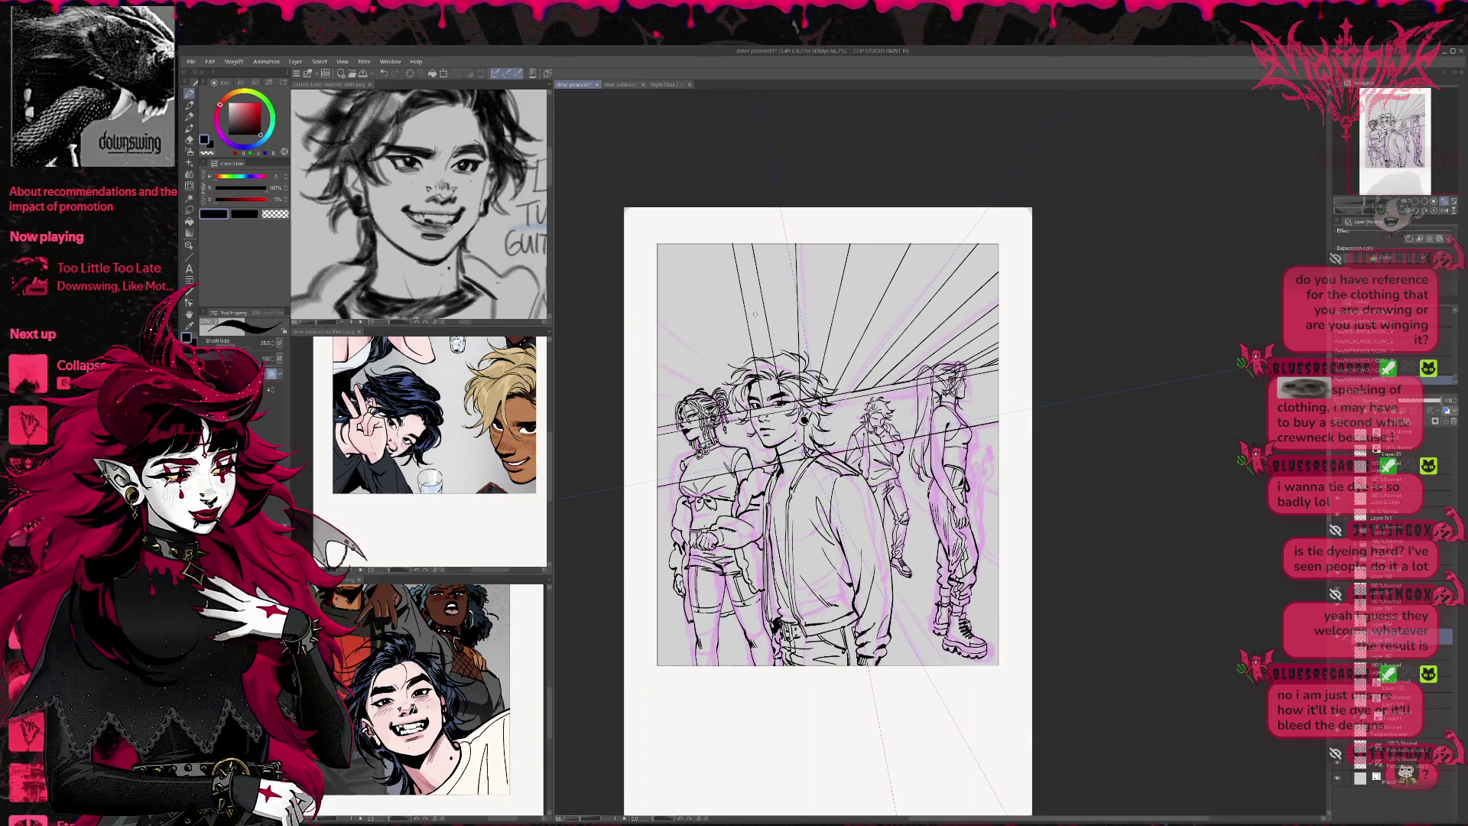
mouse_move(768, 406)
left_mouse_down()
mouse_move(734, 243)
mouse_move(748, 405)
mouse_move(734, 243)
left_mouse_up()
key("ctrl+z")
key("ctrl+z")
key("ctrl+z")
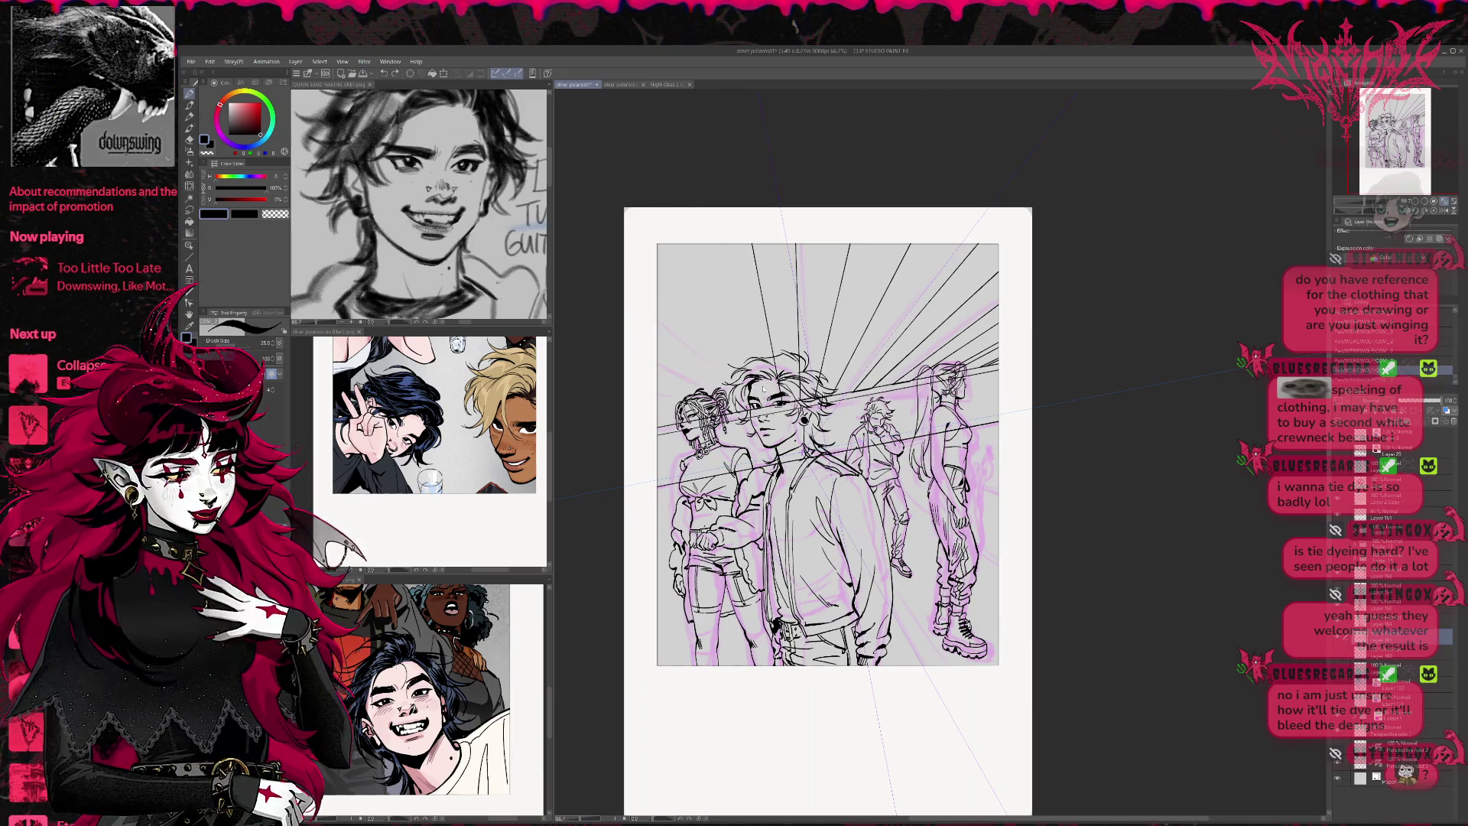
key("ctrl+z")
left_click_drag(776, 391, 719, 178)
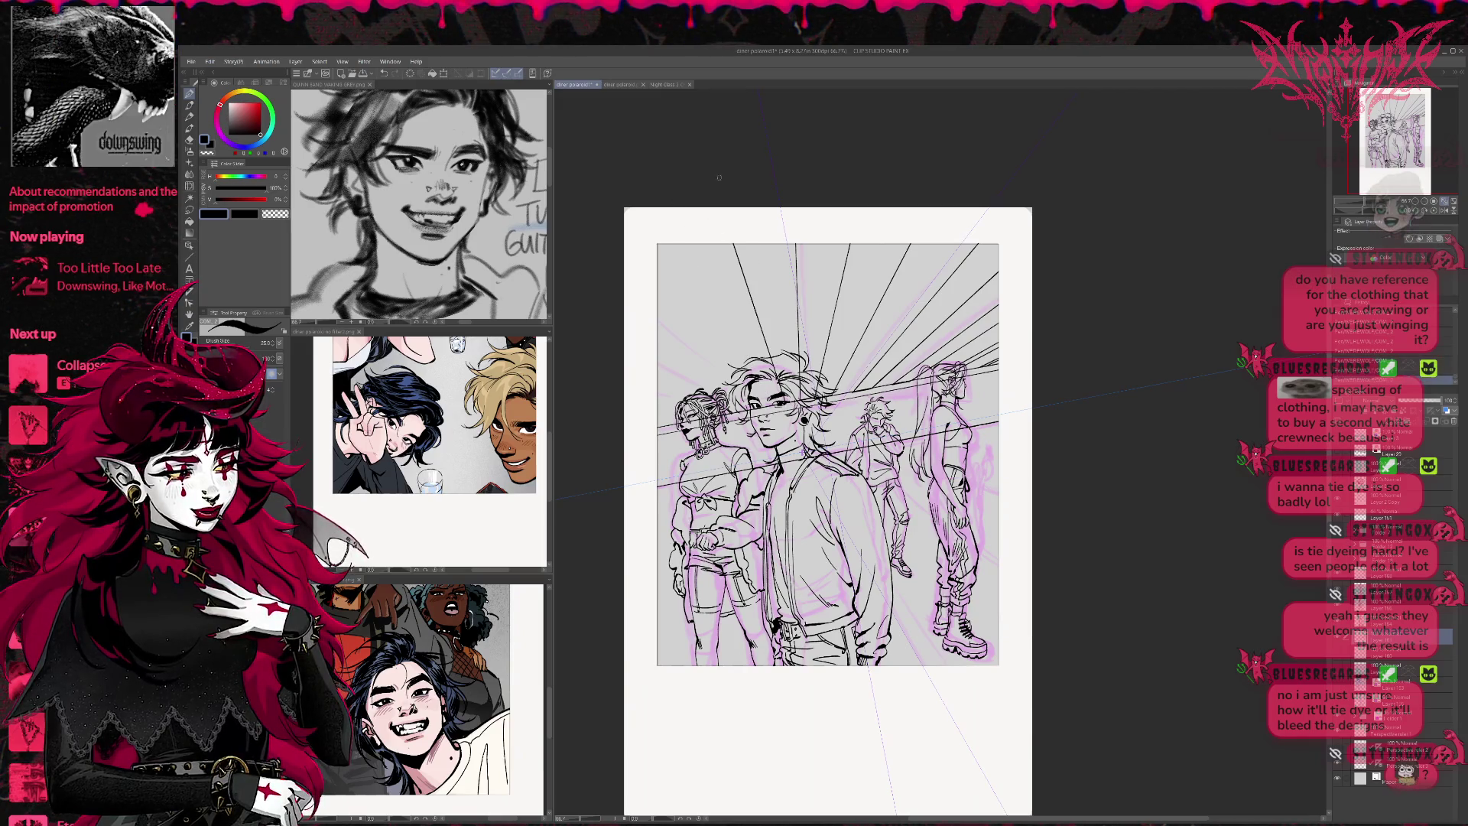
Draw the last top-left sunburst ray, then a right-side floor line toward the vanishing point
key("alt+bracketright")
left_click_drag(765, 390, 666, 177)
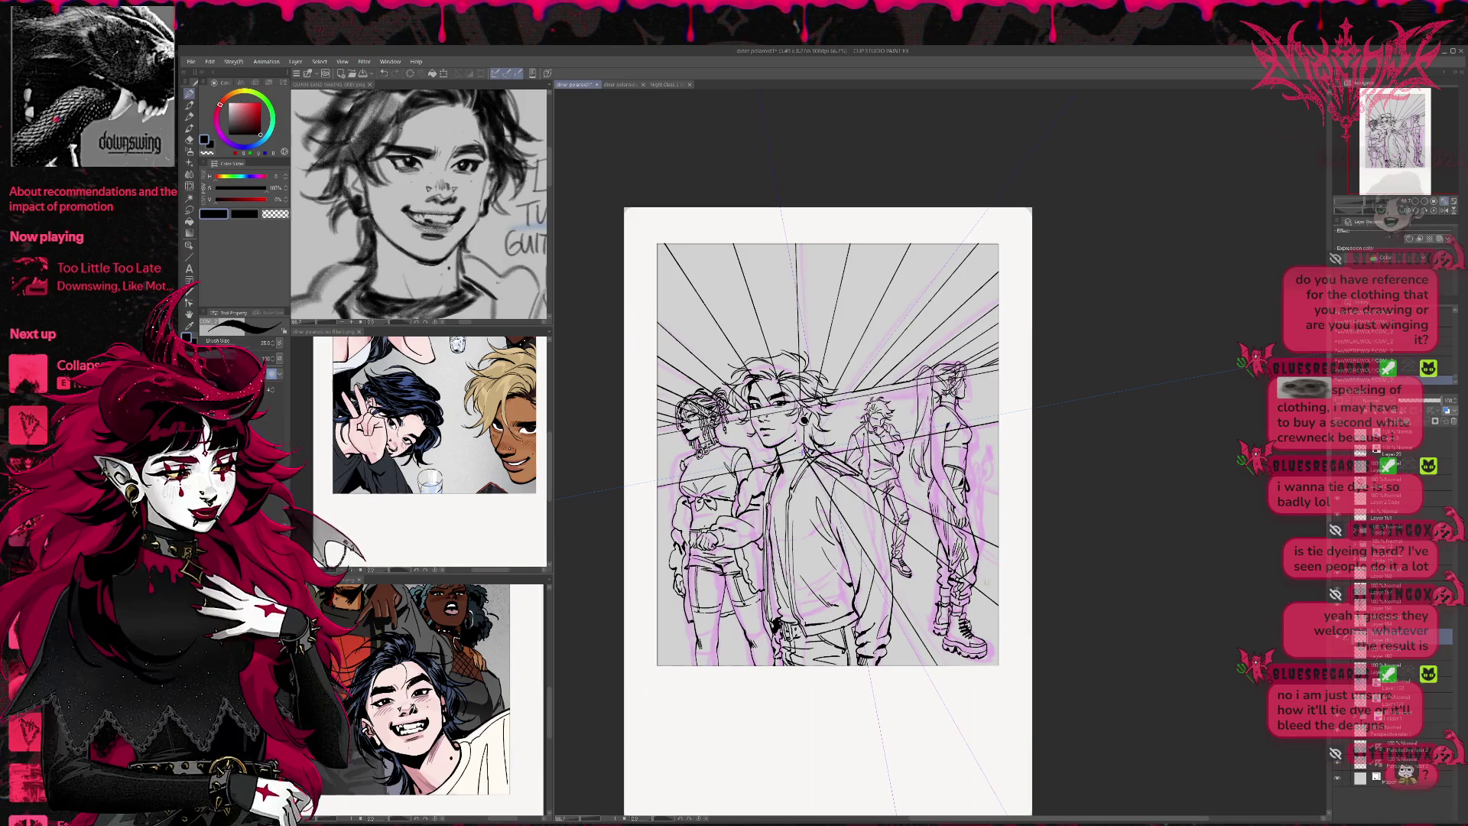
left_click(1385, 369)
left_click_drag(865, 498, 999, 595)
key("ctrl+z")
left_click_drag(931, 664, 811, 467)
key("ctrl+z")
left_click_drag(998, 595, 810, 452)
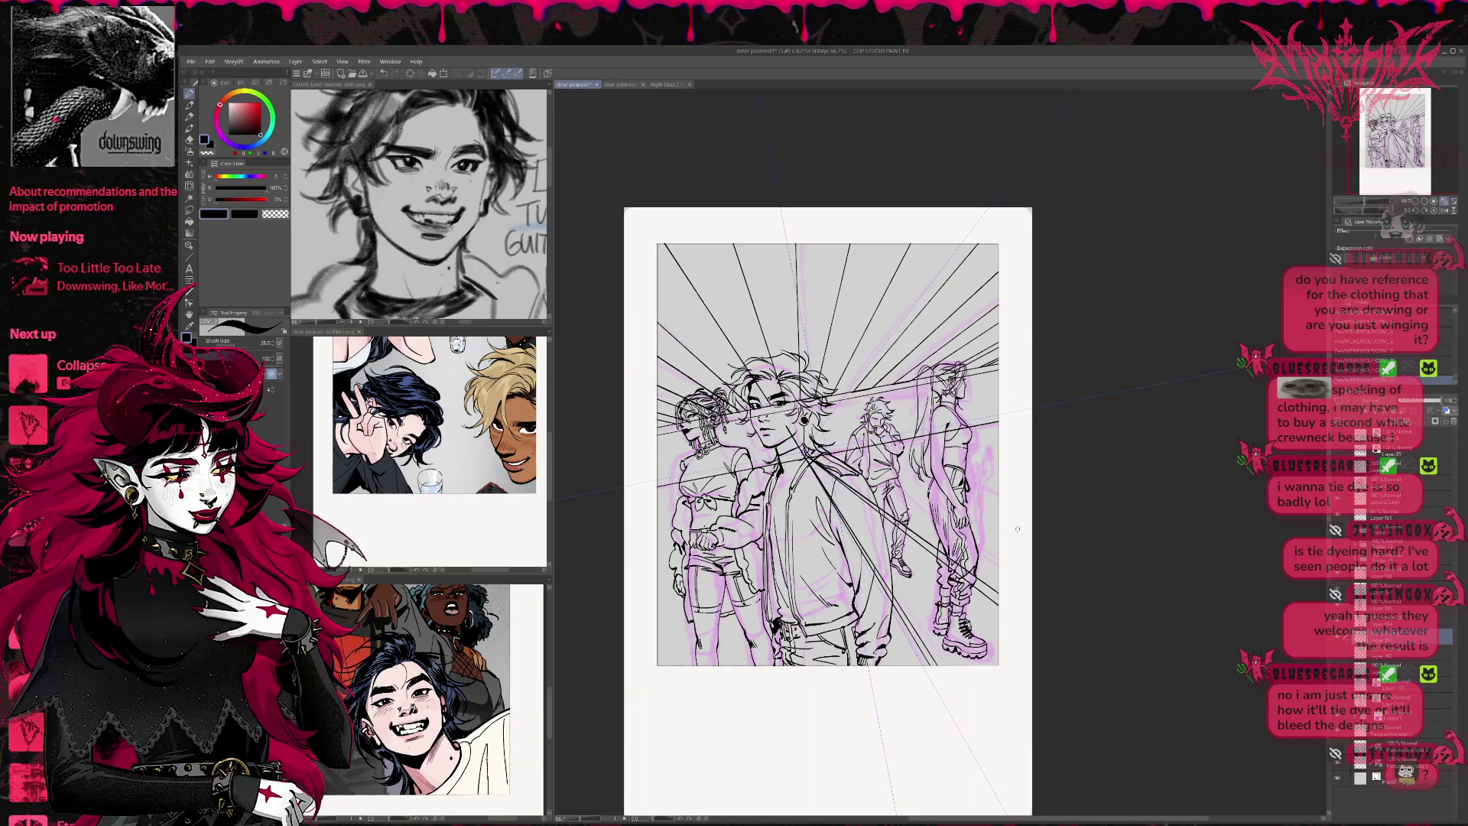
Add floor lines at the lower left and around the right figure, then hide the inks layer
left_click_drag(1017, 528, 858, 470)
key("ctrl+z")
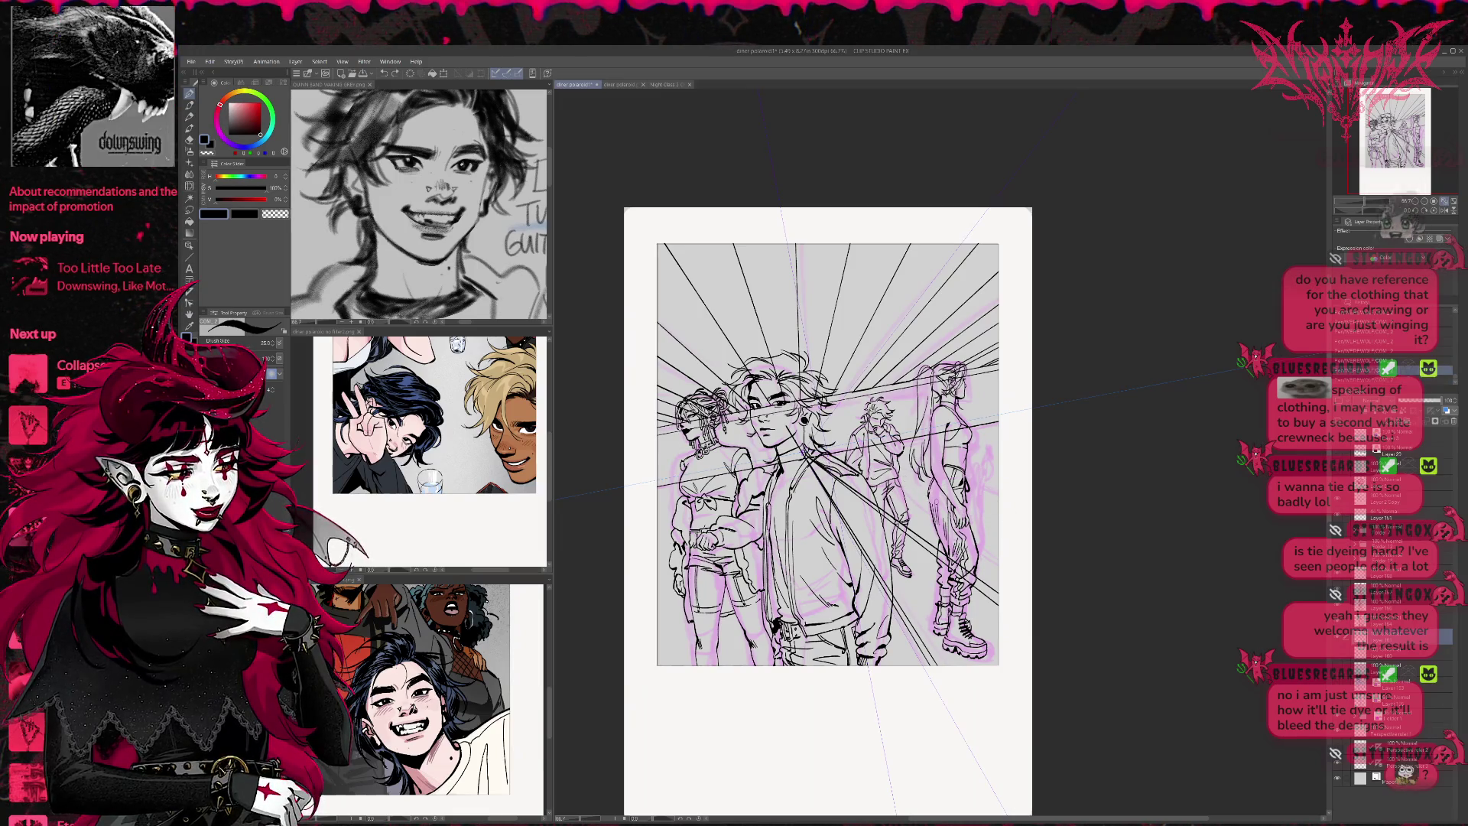
left_click_drag(665, 665, 765, 511)
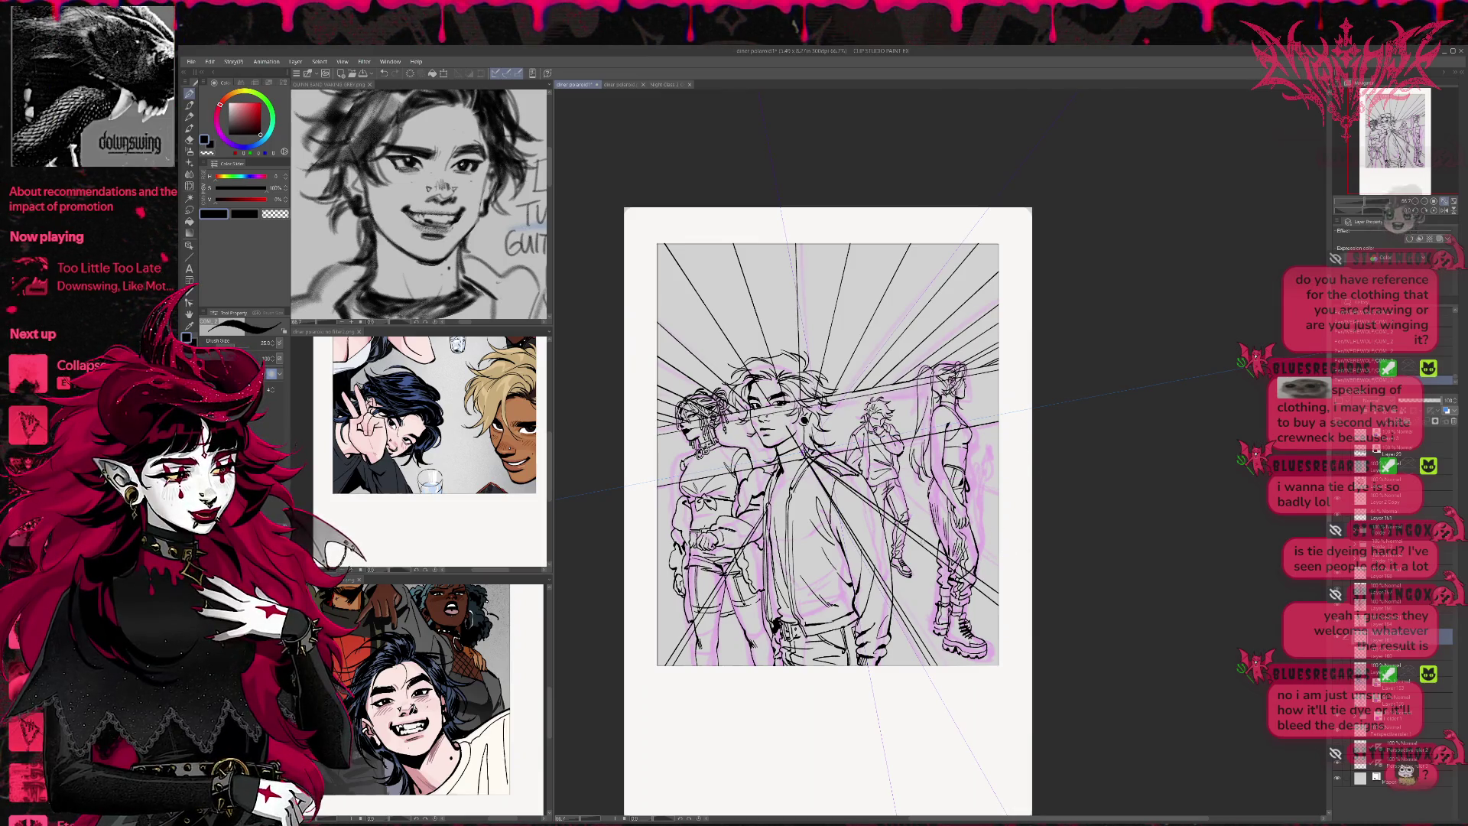
left_click_drag(1001, 558, 971, 573)
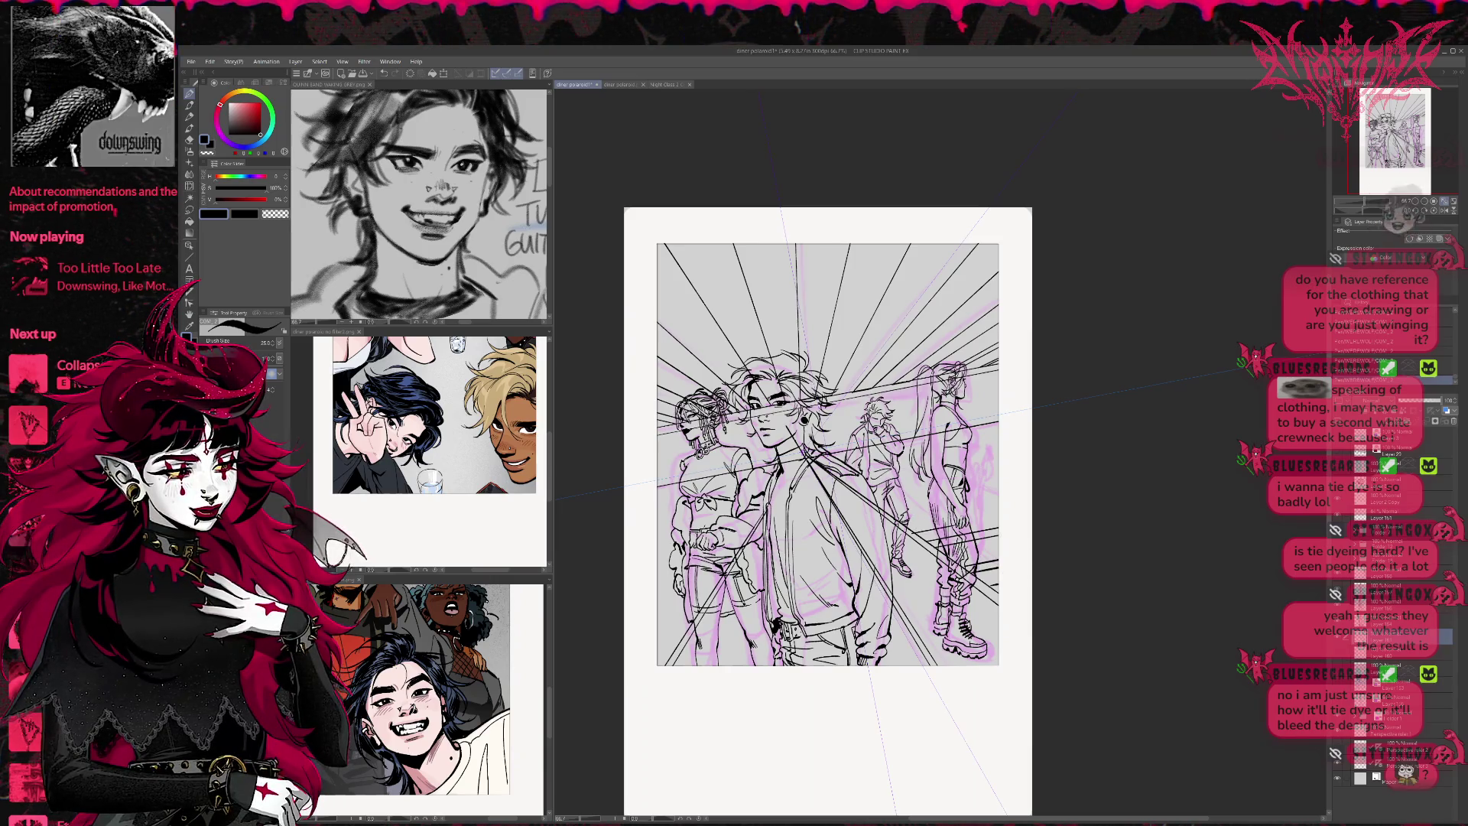
left_click(1369, 370)
left_click(1369, 379)
mouse_move(999, 513)
left_mouse_down()
mouse_move(962, 527)
mouse_move(903, 516)
mouse_move(883, 490)
left_mouse_up()
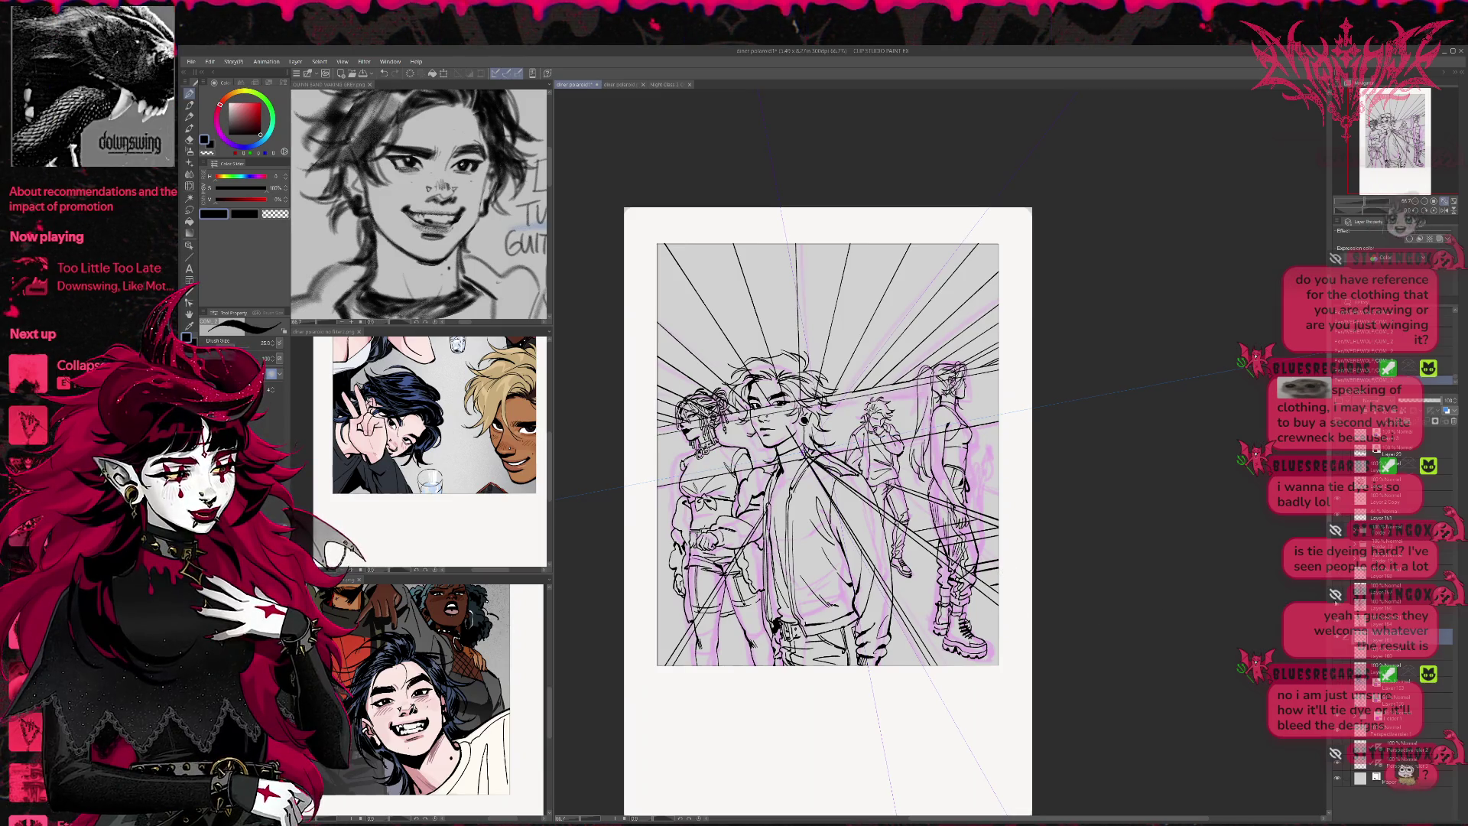
left_click(1338, 589)
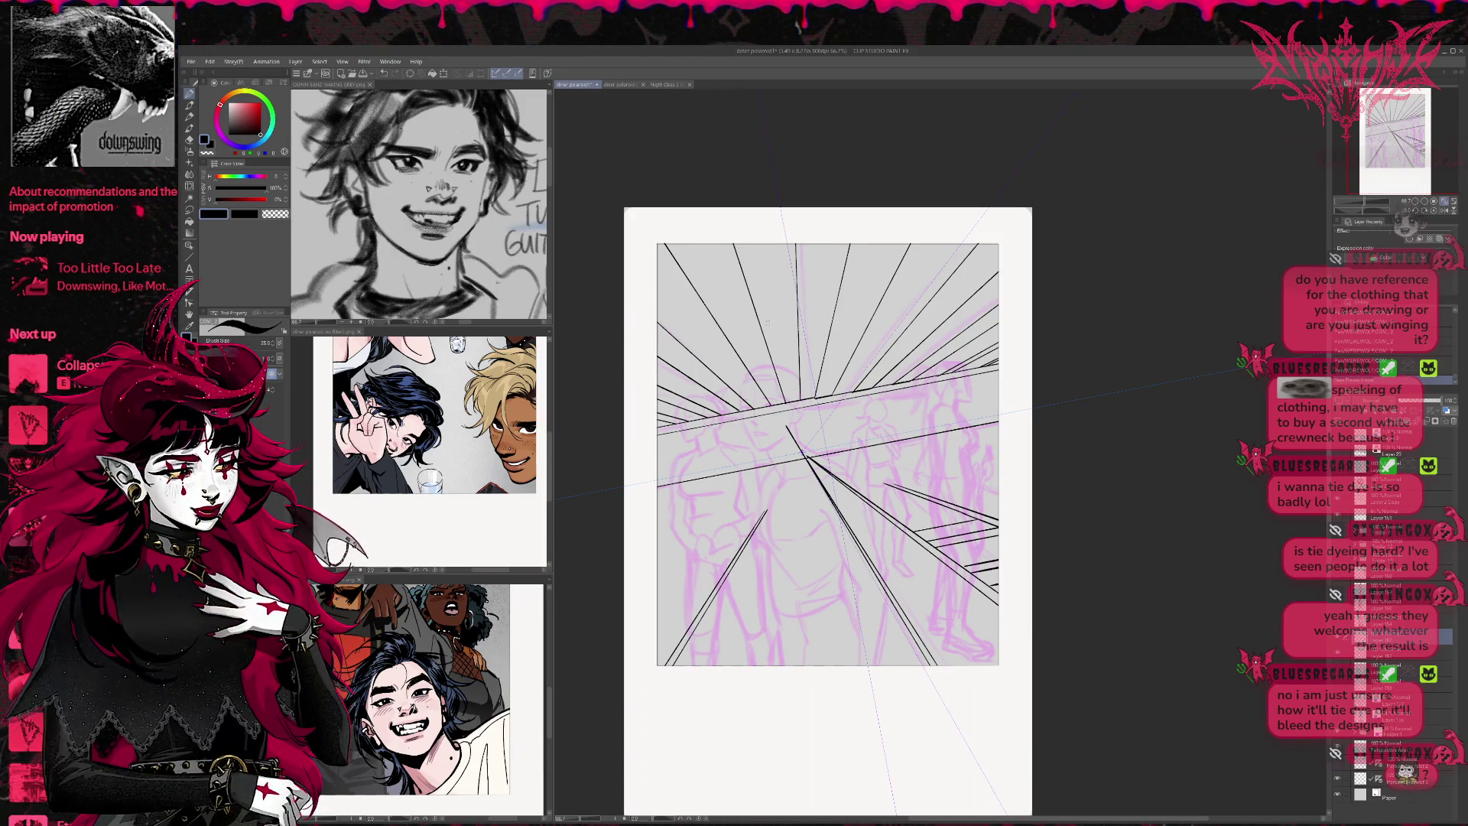
Fill the top wedge plus three upper-left and four upper-right sunburst wedges with pink
left_click(191, 223)
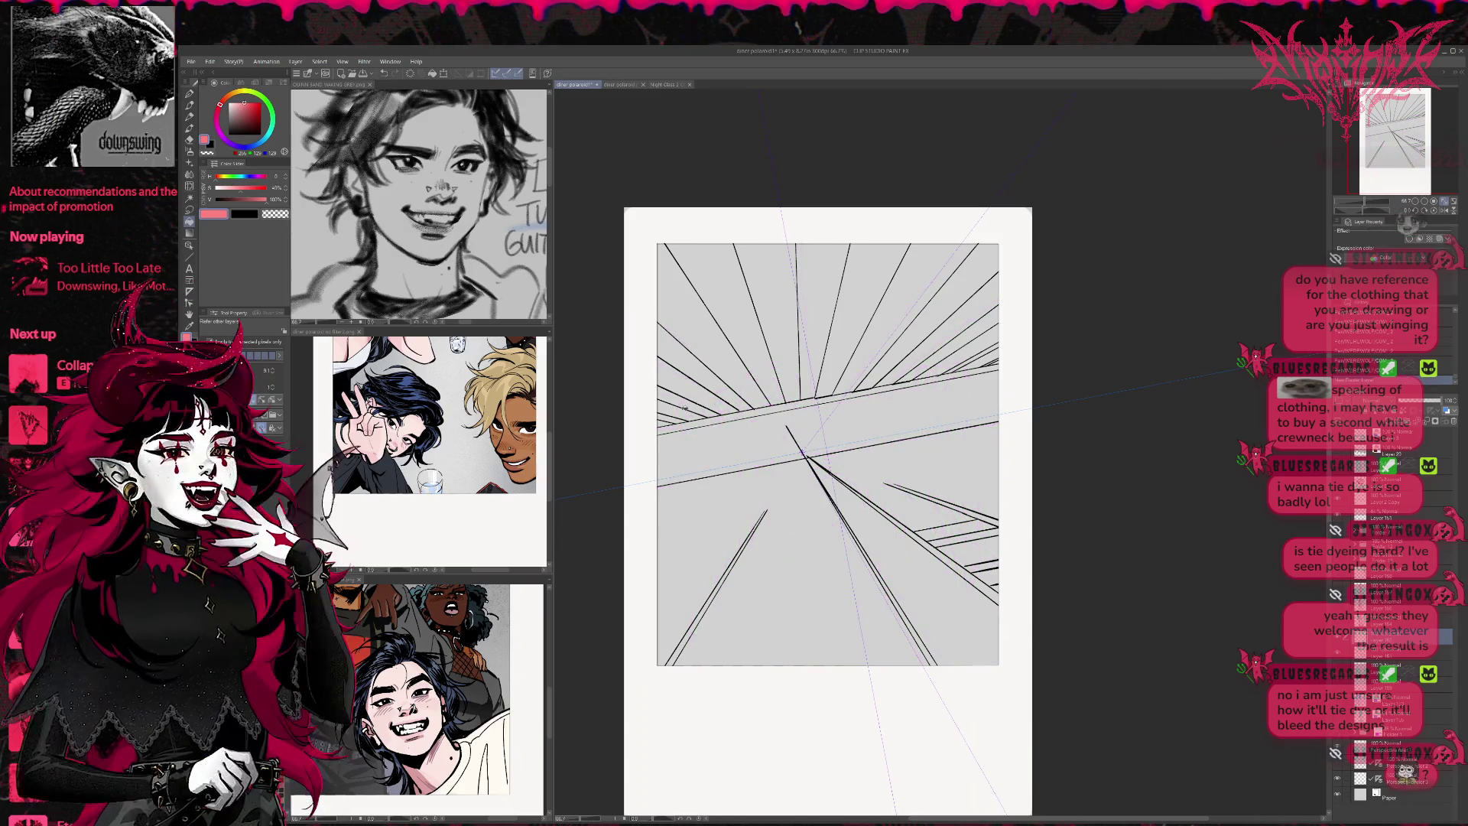
left_click(808, 361)
left_click(722, 306)
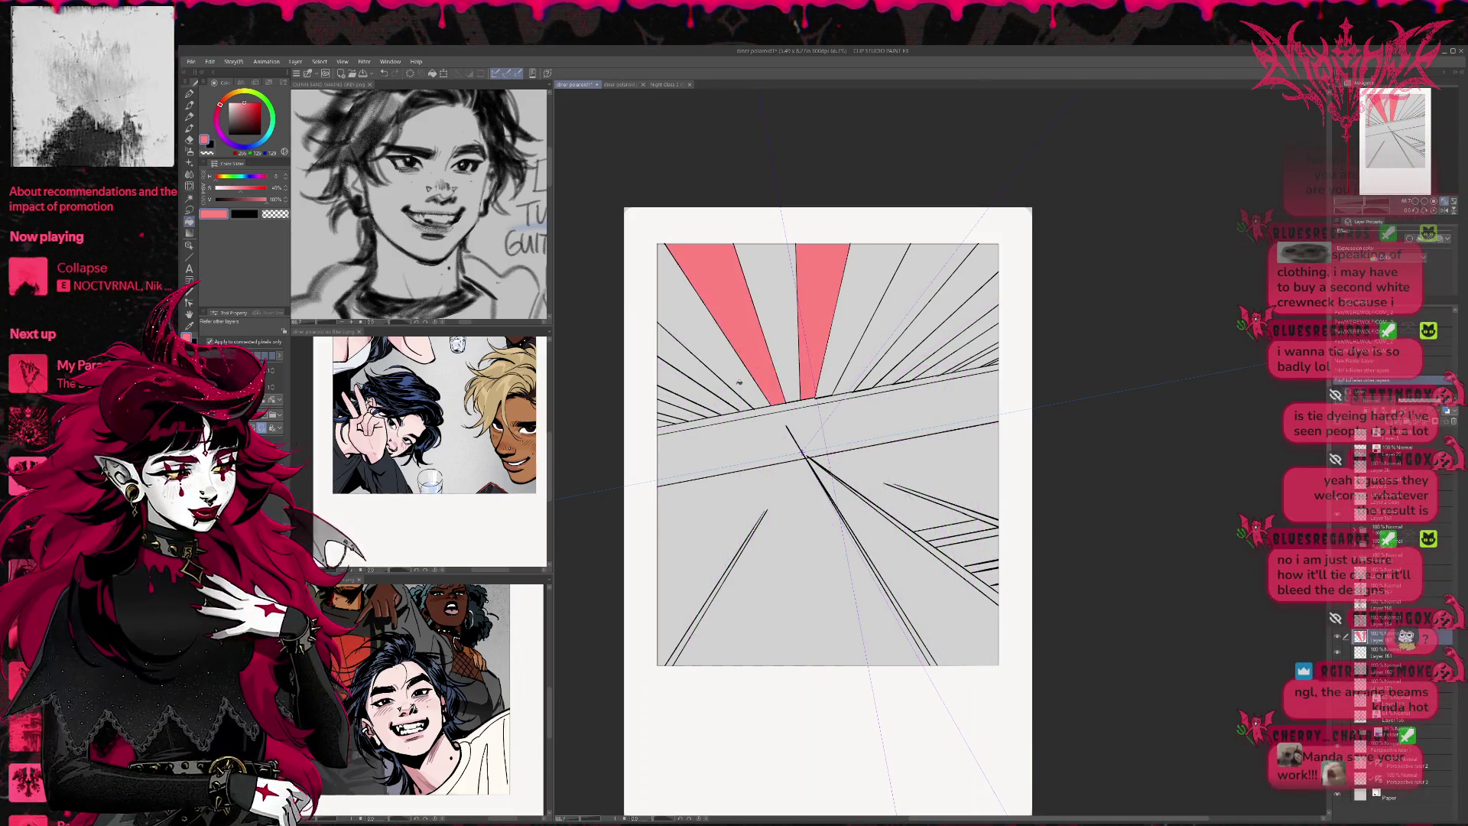
left_click(696, 359)
left_click(693, 403)
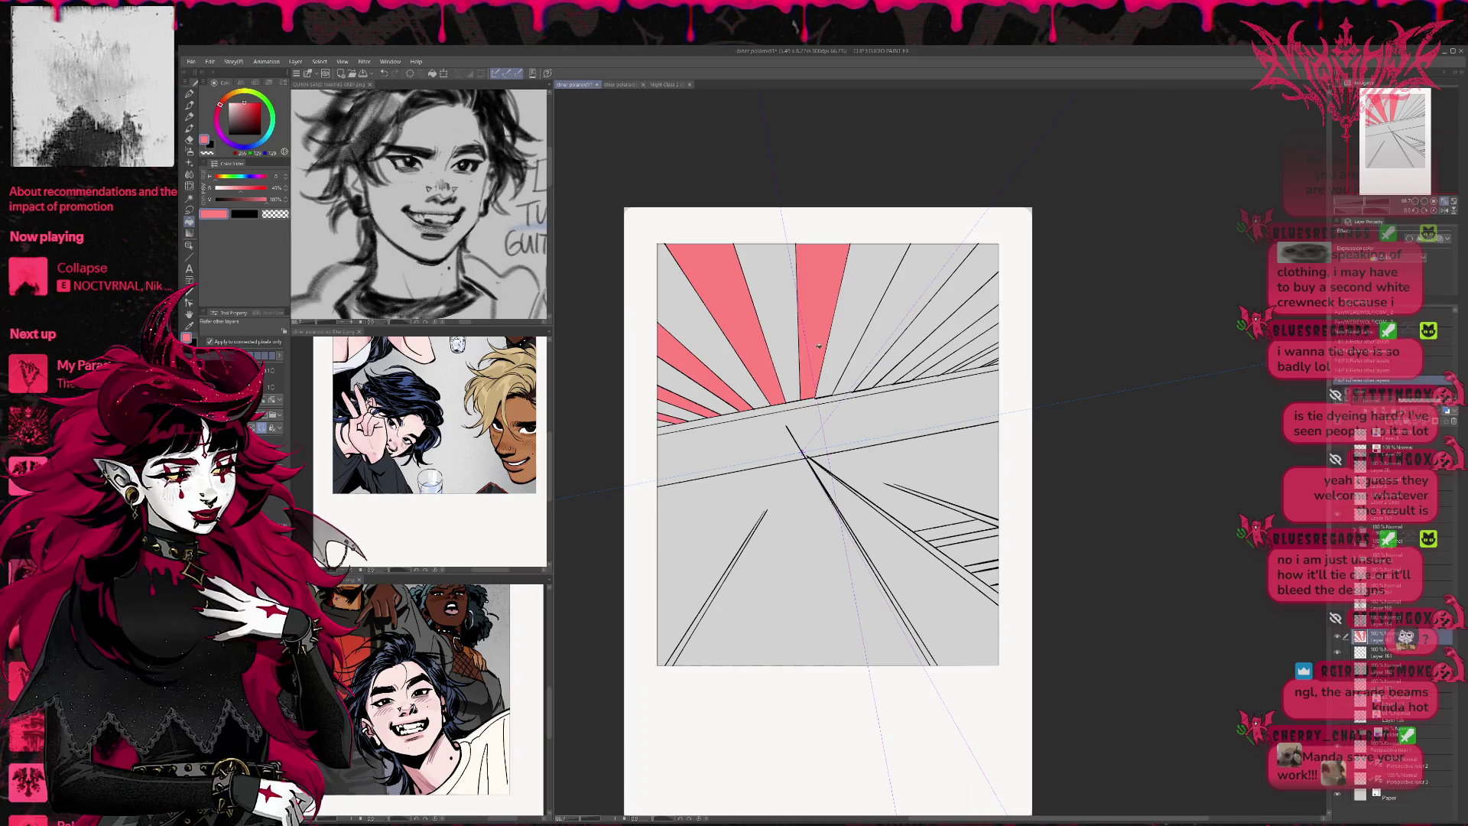
left_click(887, 313)
left_click(908, 353)
left_click(978, 348)
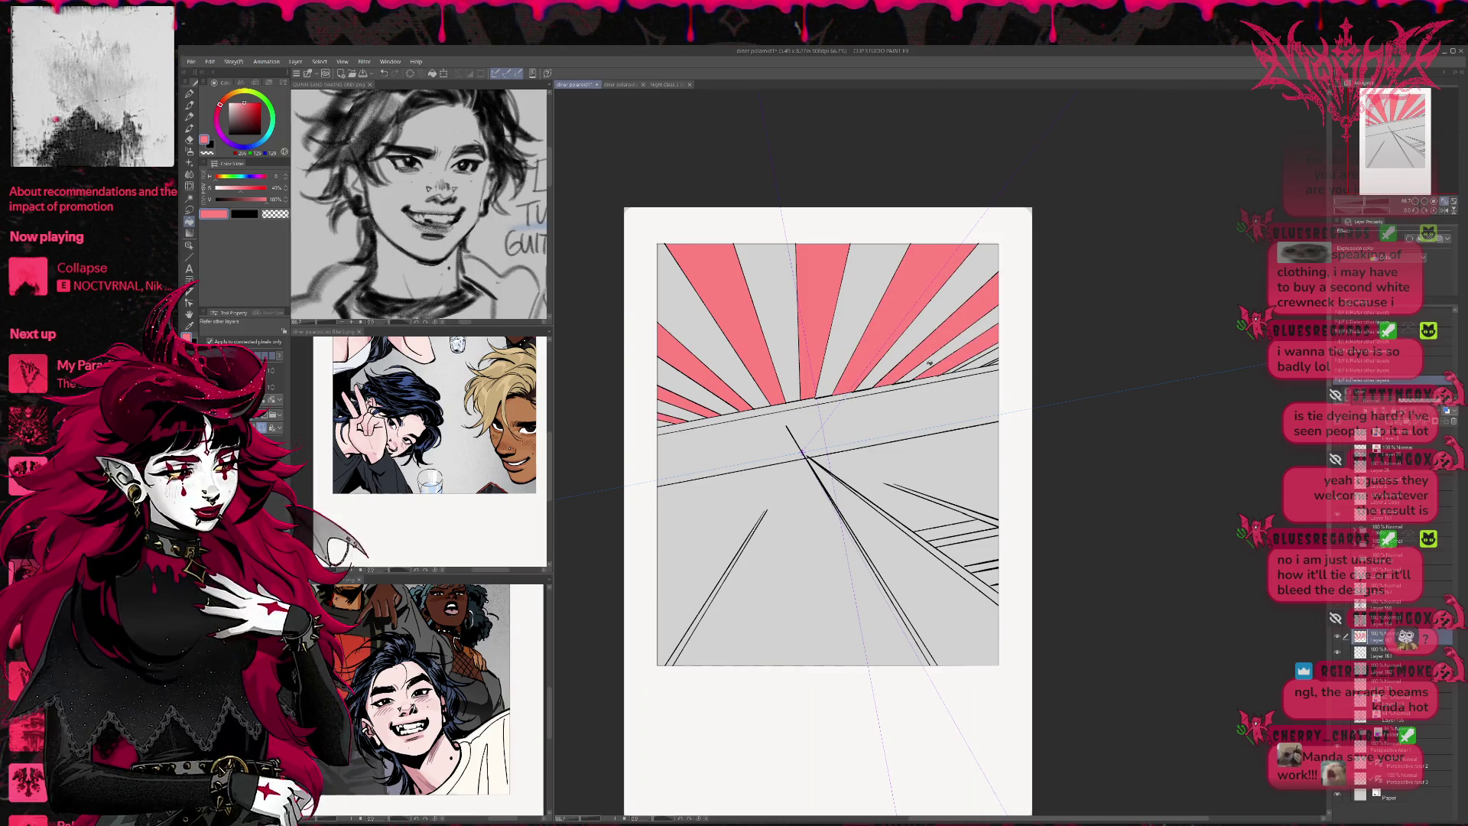
left_click(996, 359)
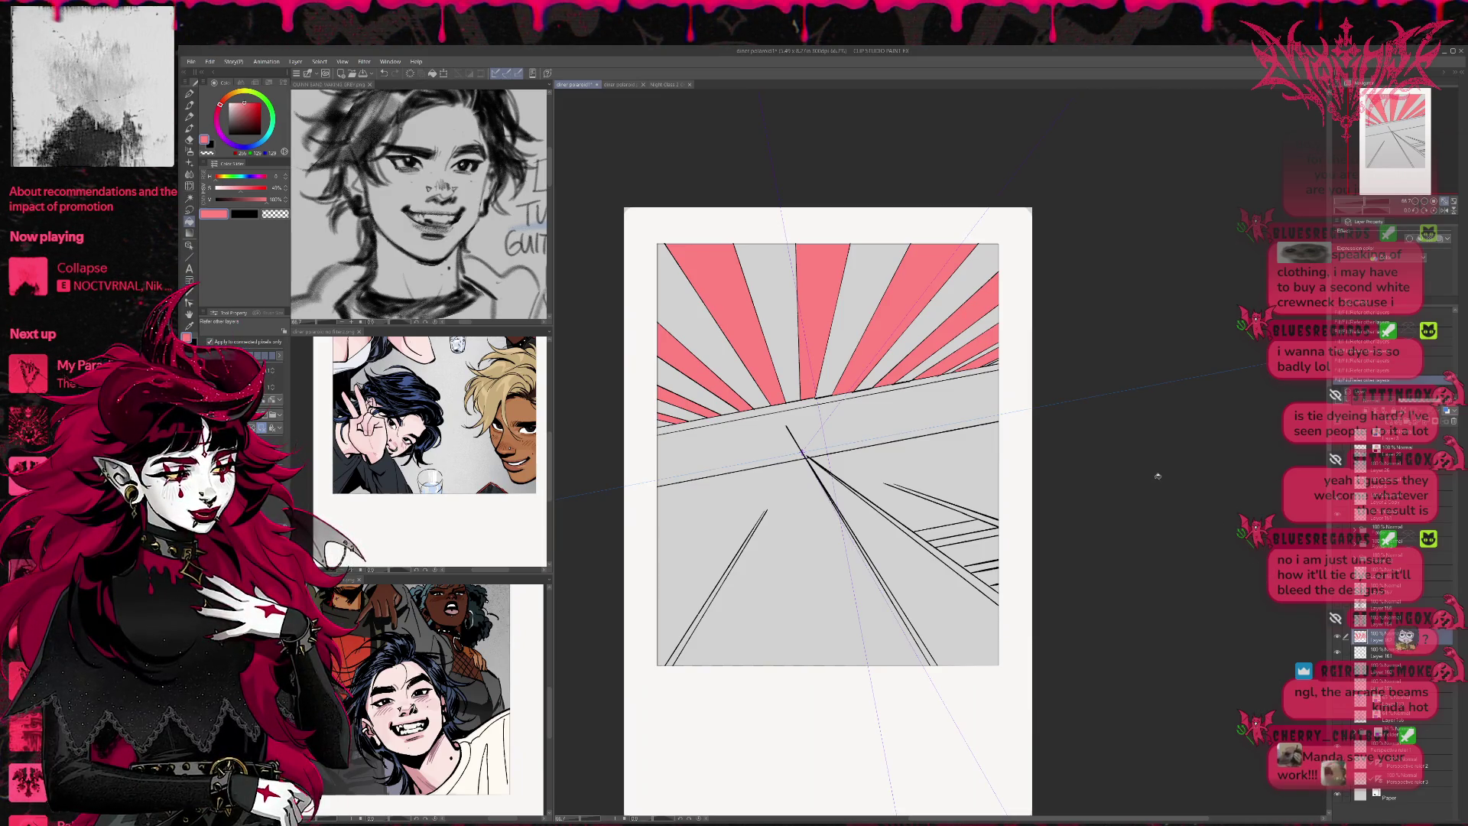
Toggle the line art and pink ray layers off and on to check the fill
left_click(1338, 652)
left_click(1337, 652)
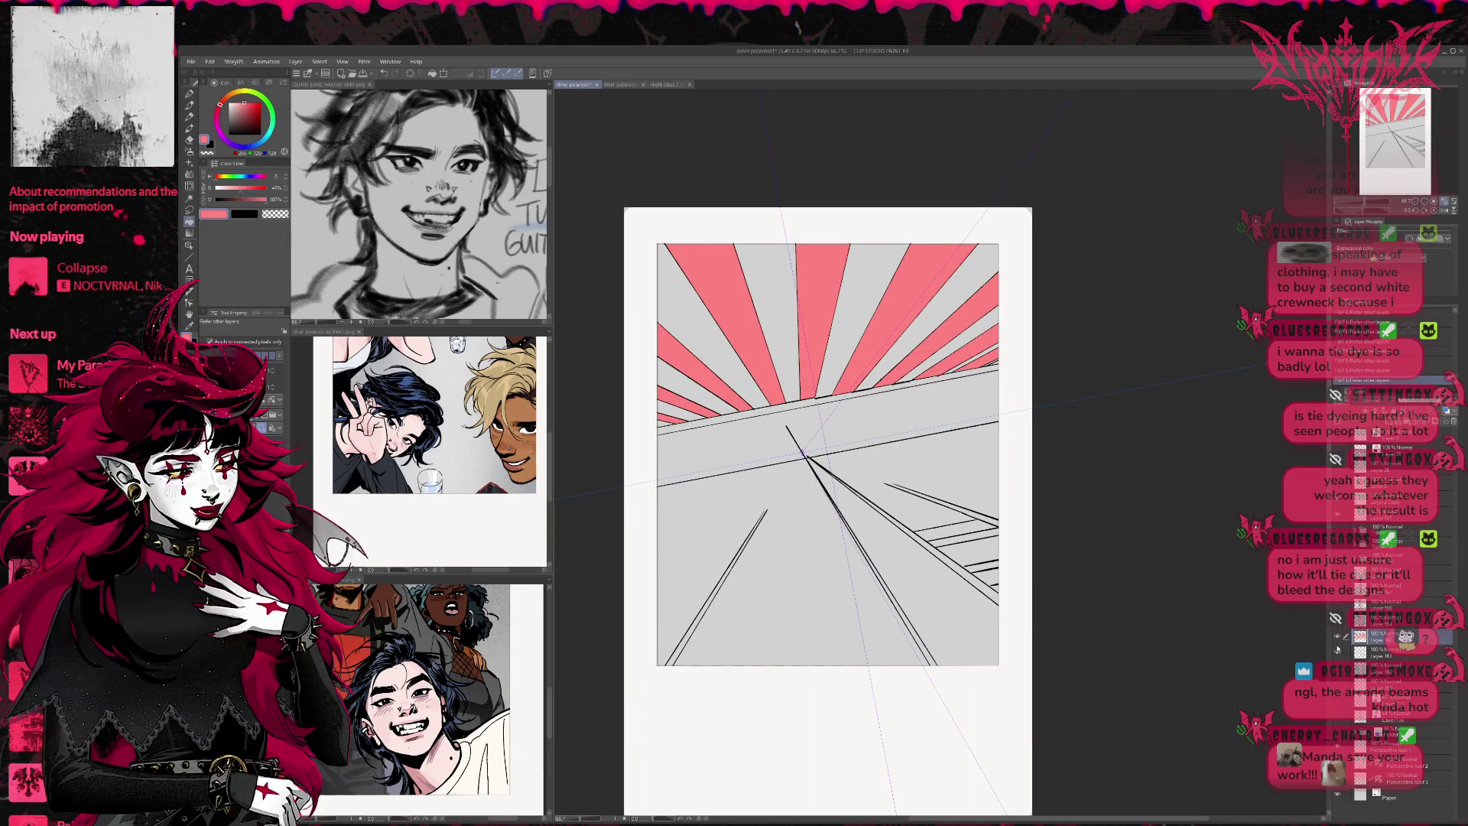
left_click(1338, 649)
left_click(1337, 650)
left_click(1373, 651)
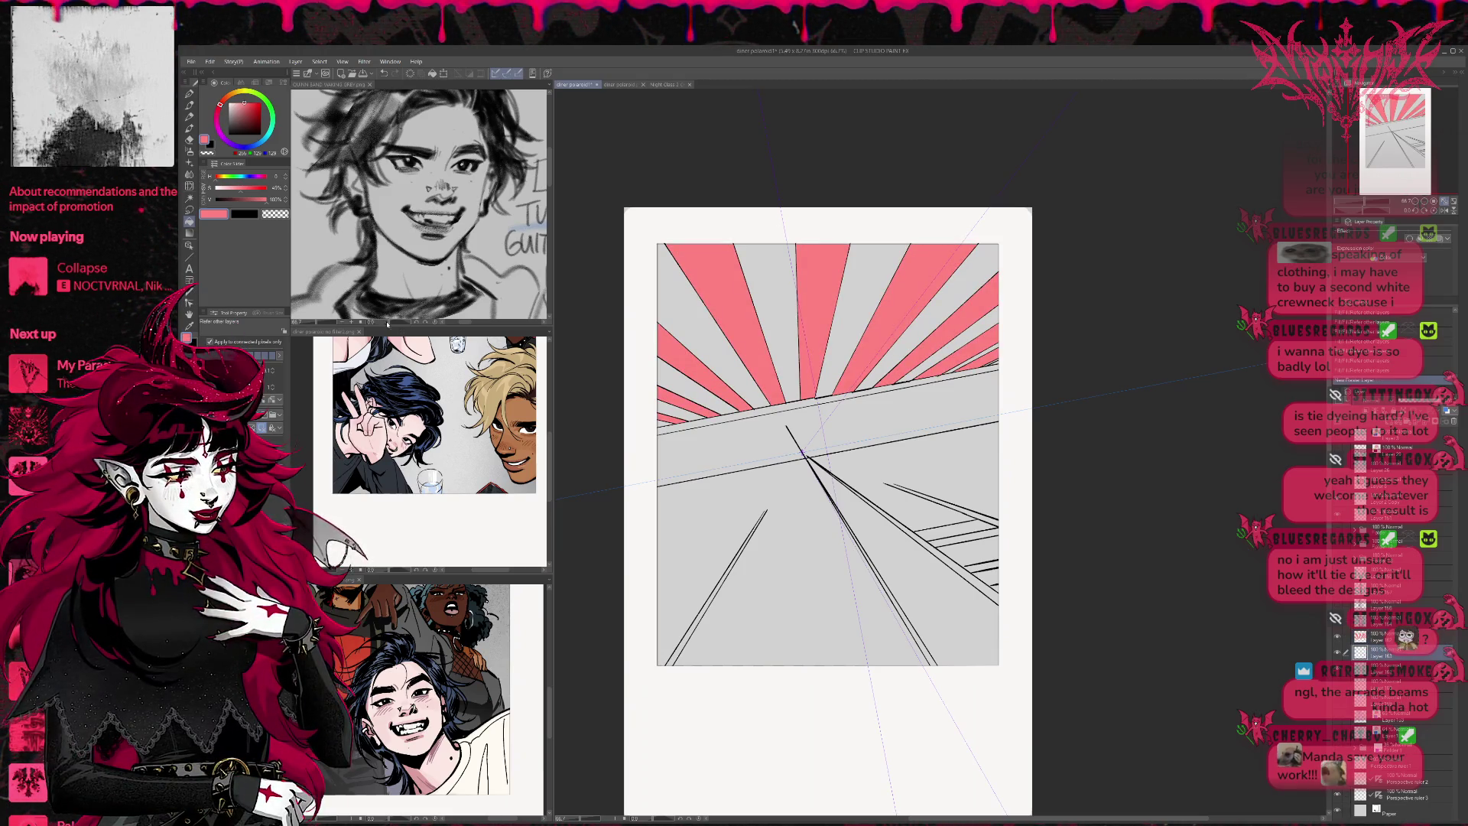
Paint white strips between the left and right floor-line pairs out to the page edge
key("x")
left_click_drag(765, 511, 667, 664)
left_click_drag(935, 664, 835, 507)
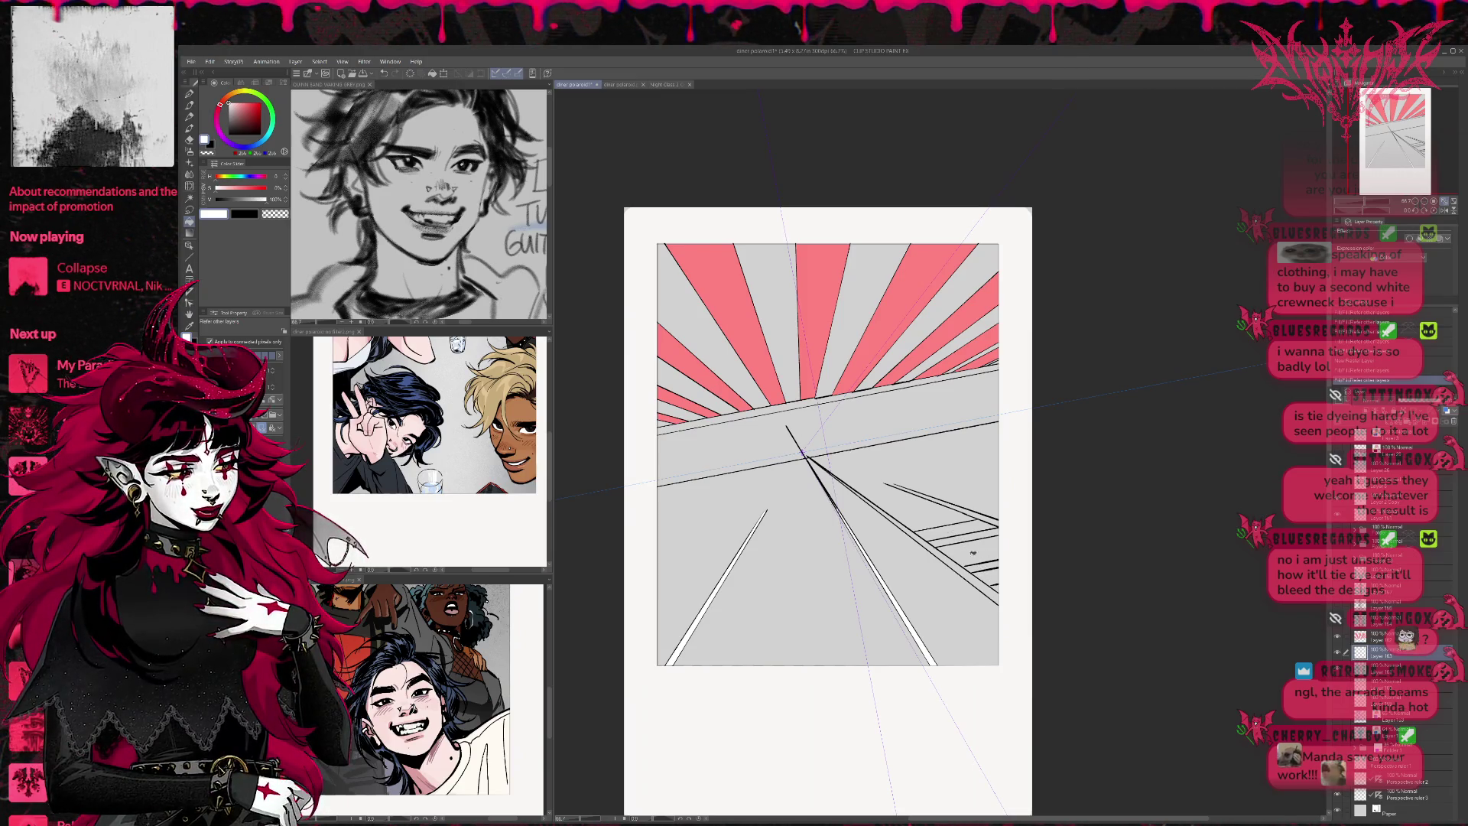
mouse_move(928, 545)
left_mouse_down()
mouse_move(999, 529)
mouse_move(999, 572)
mouse_move(956, 539)
mouse_move(999, 531)
left_mouse_up()
key("ctrl+z")
key("ctrl+z")
left_click_drag(893, 485, 998, 527)
left_click(975, 577)
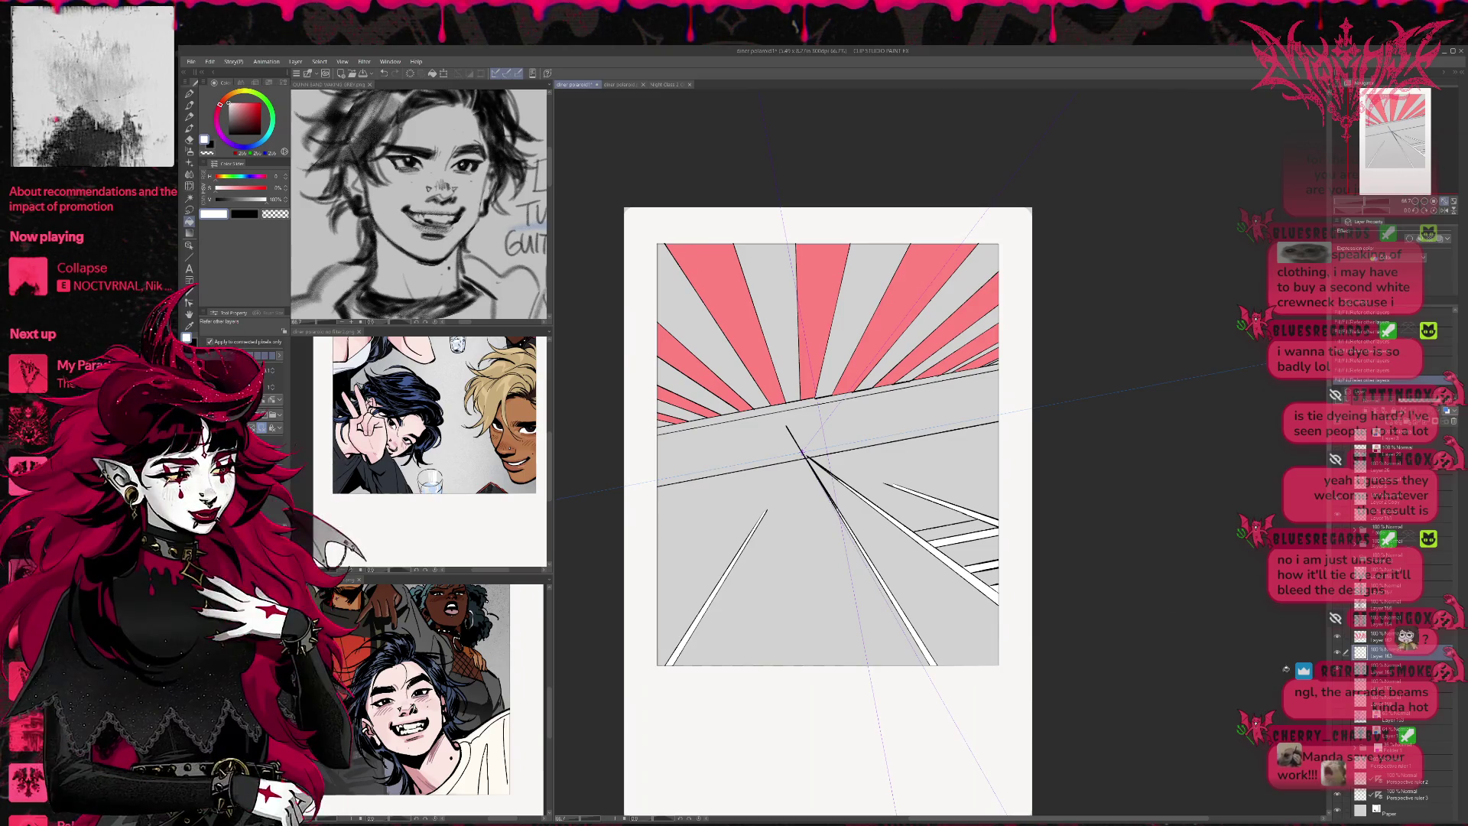
key("ctrl+z")
key("ctrl+y")
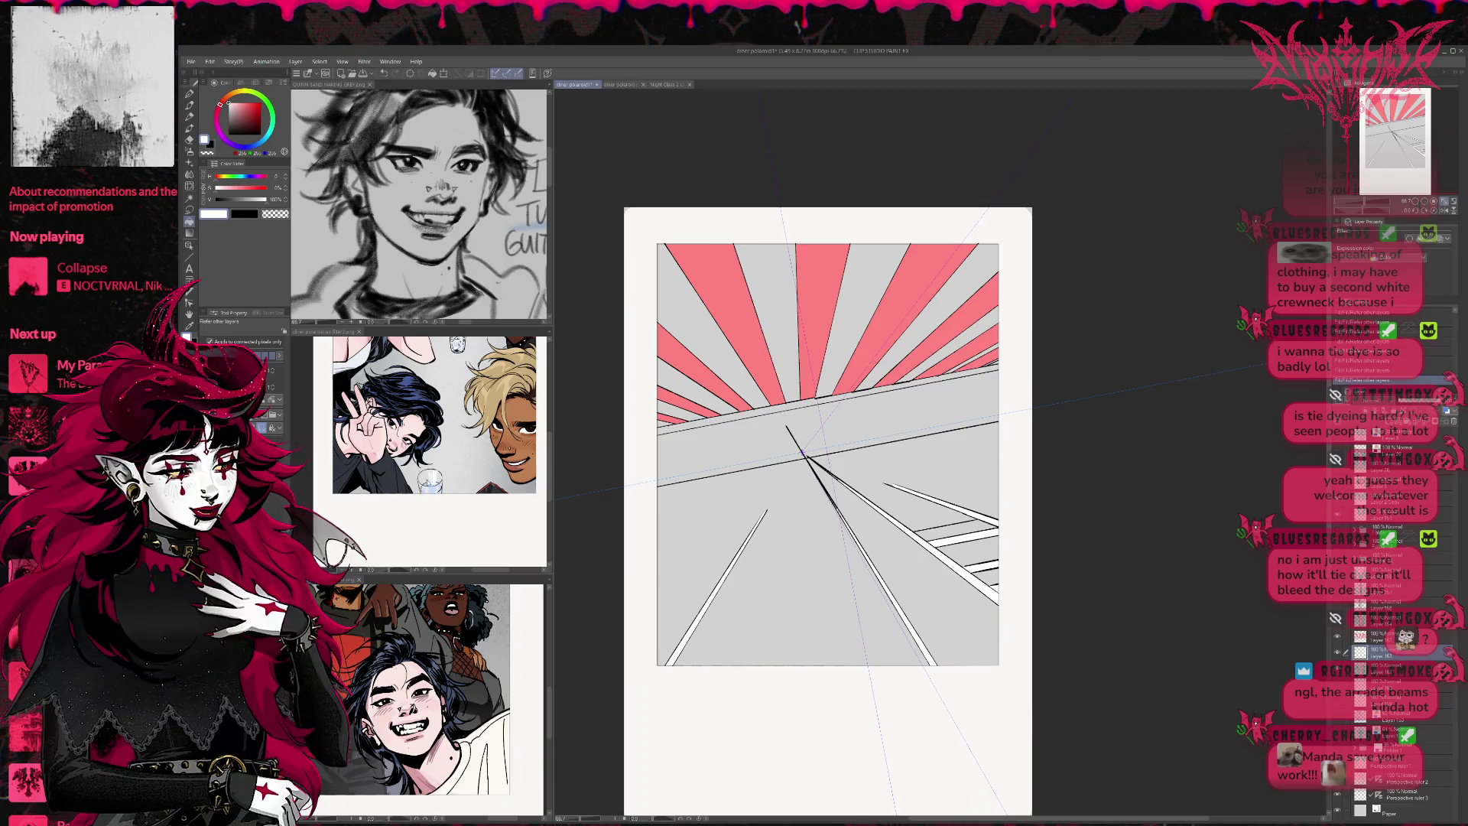
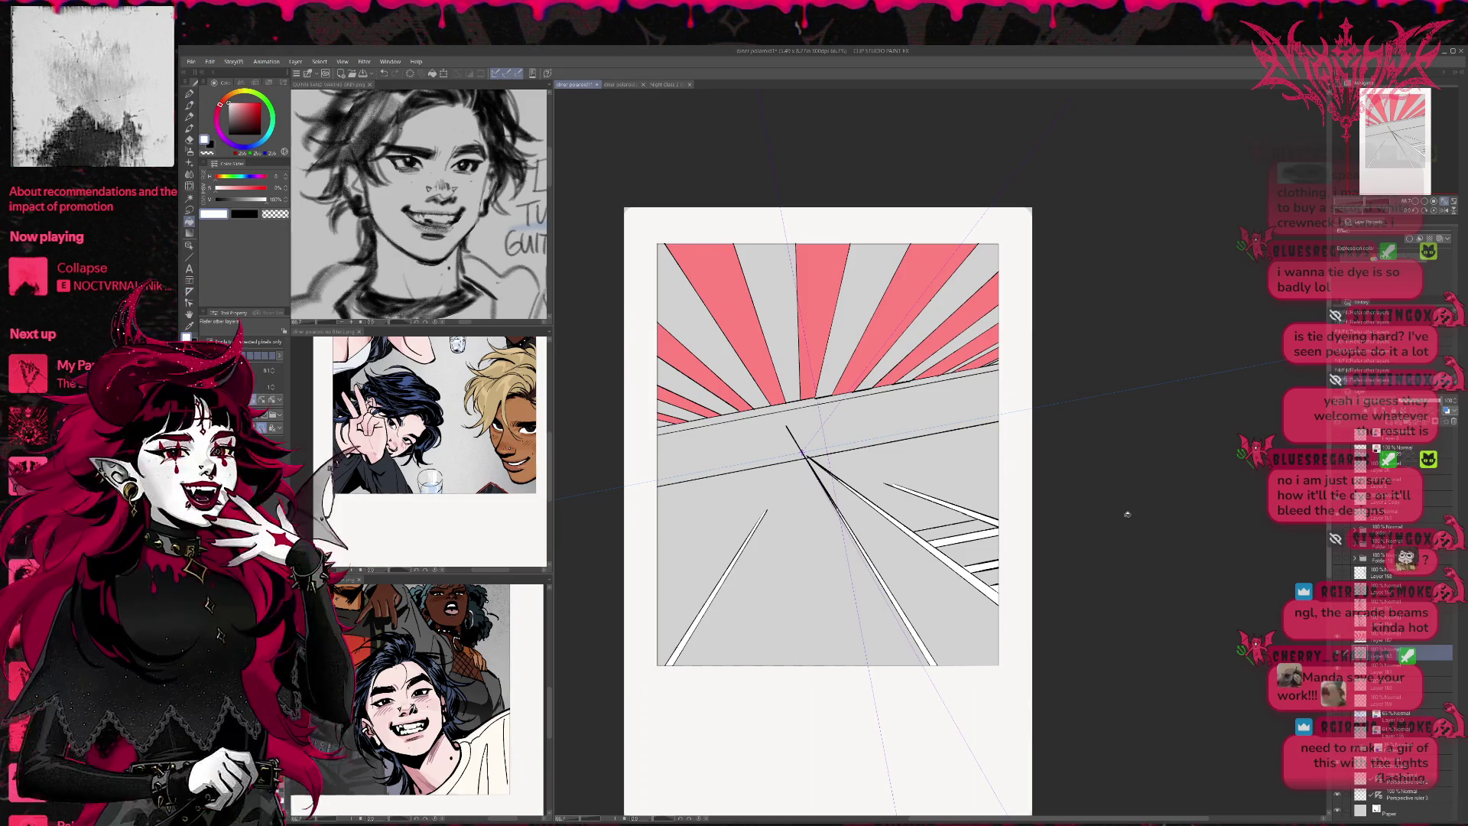
Draw two straight white lines along the road's top edge and fill the band between them white
key("p")
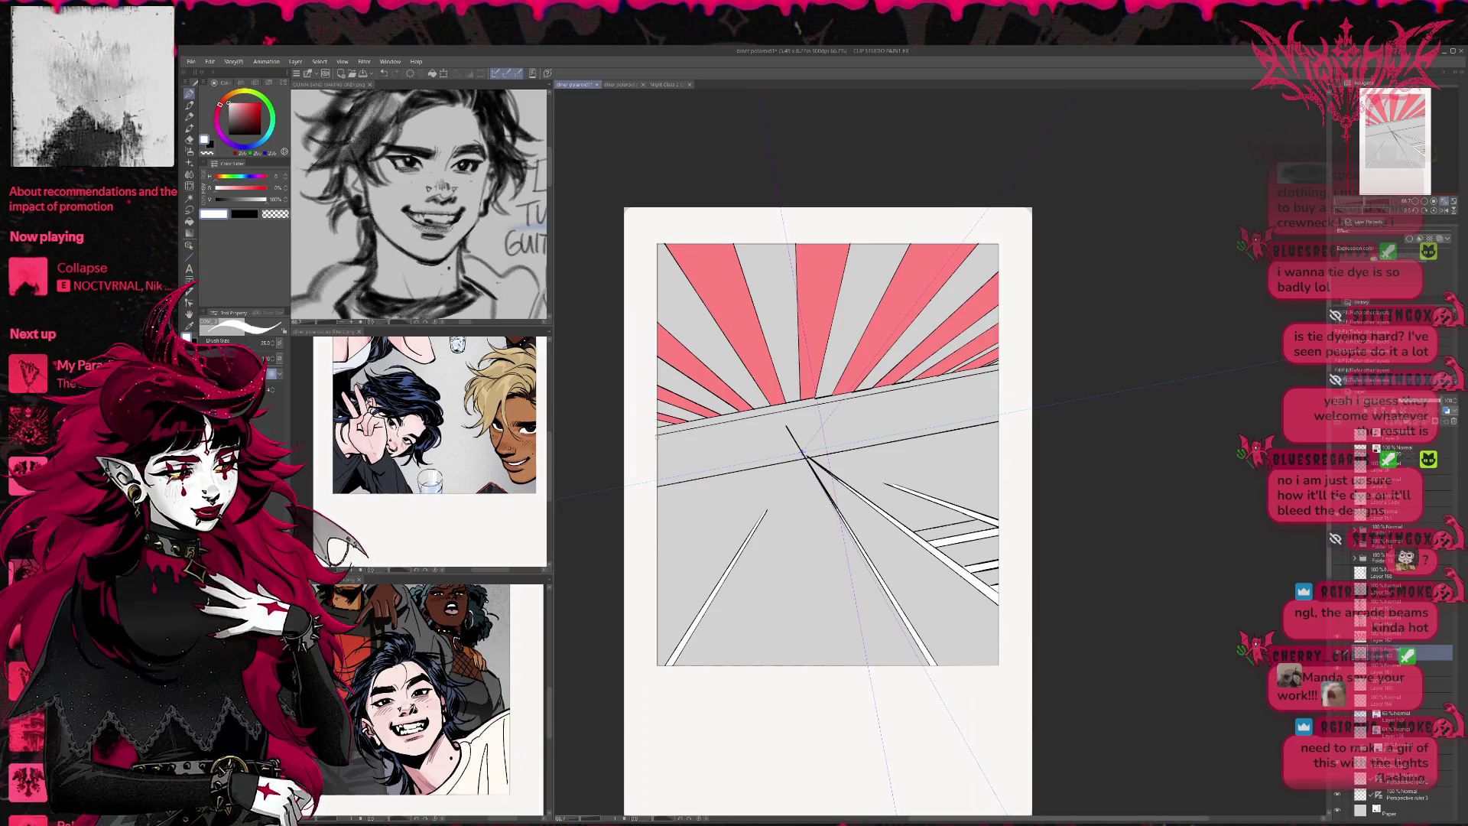
left_click_drag(656, 437, 1023, 368)
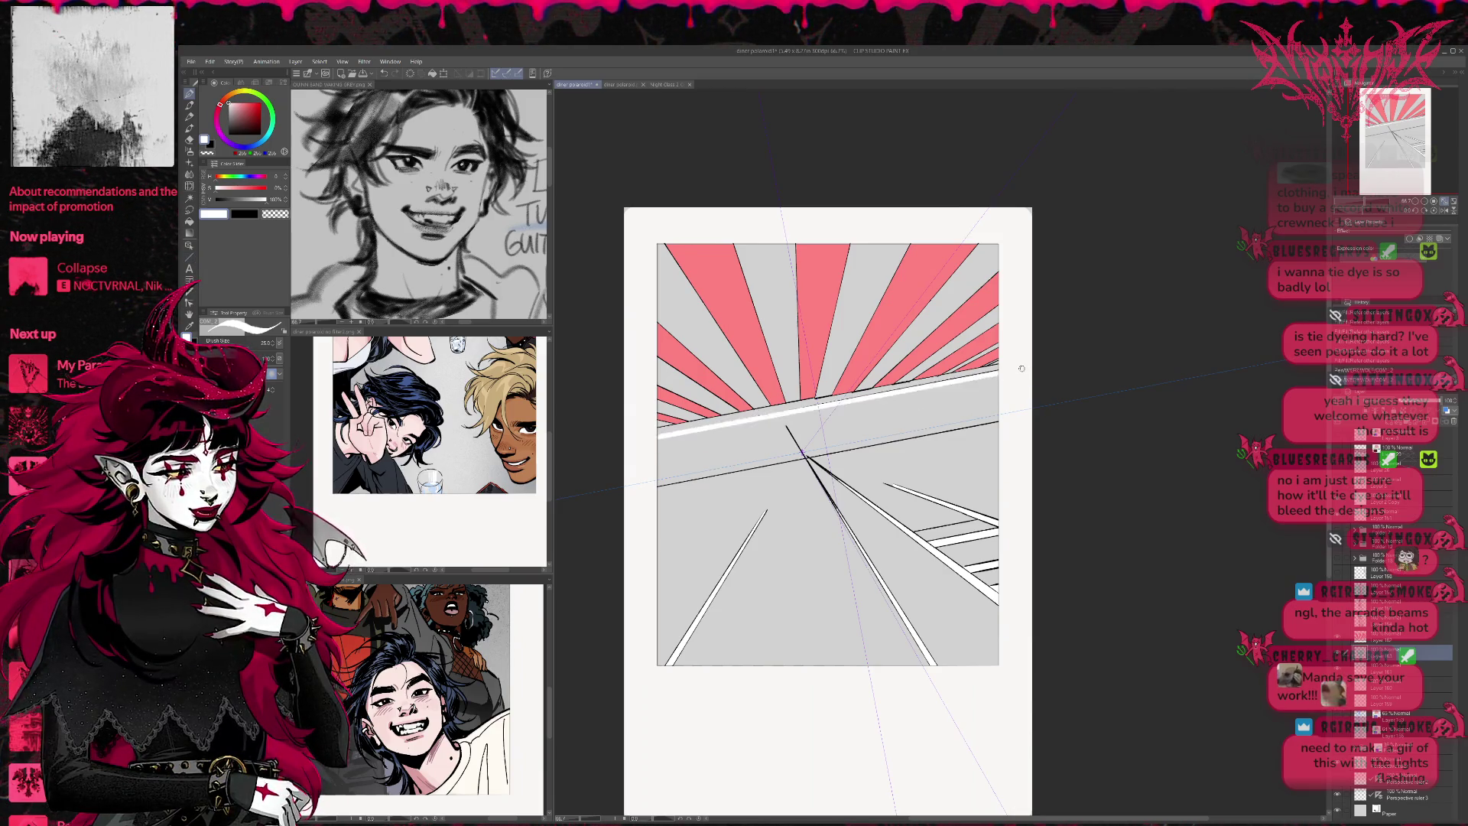
left_click_drag(652, 484, 1037, 409)
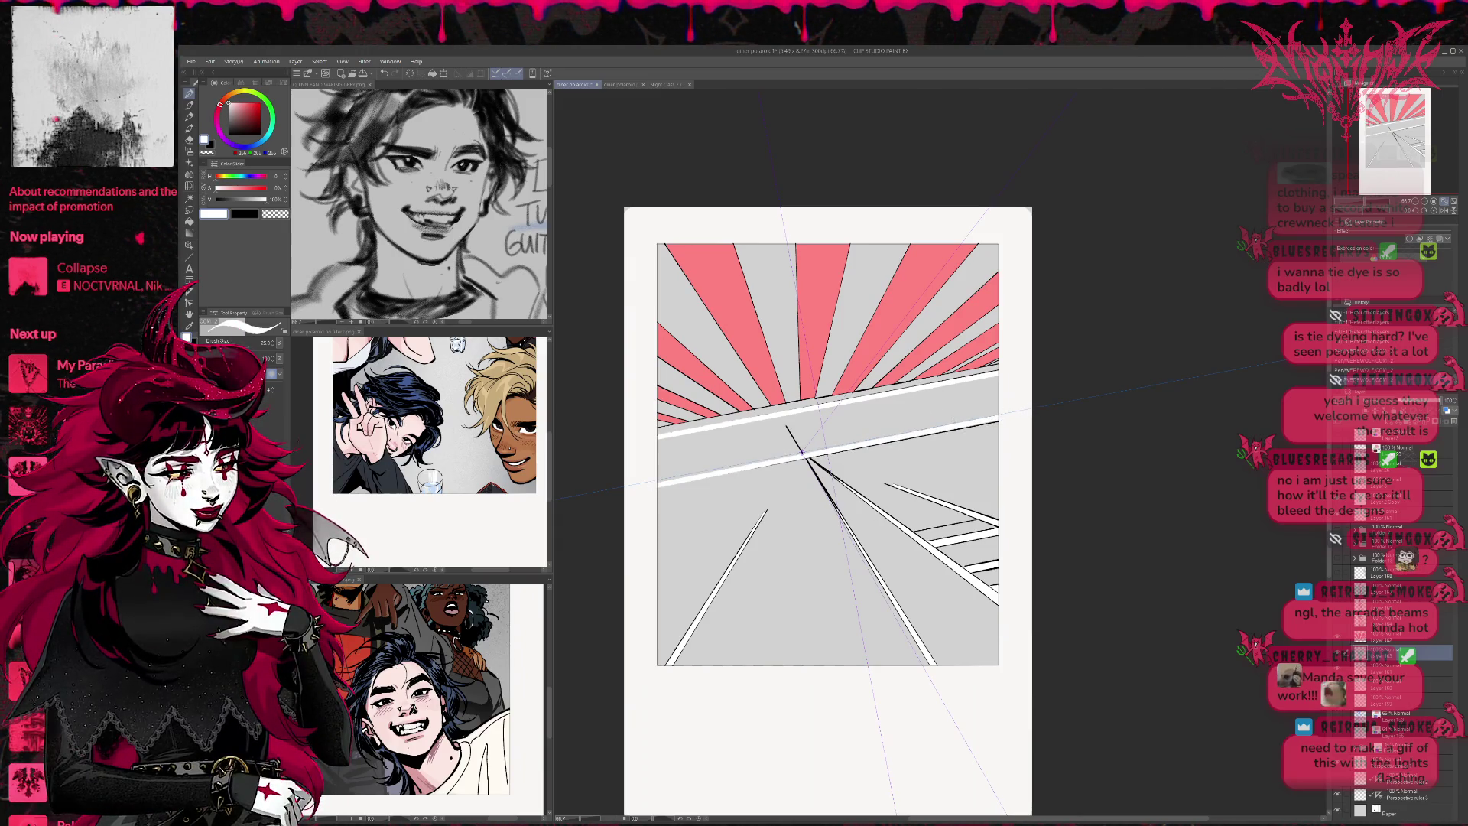
key("g")
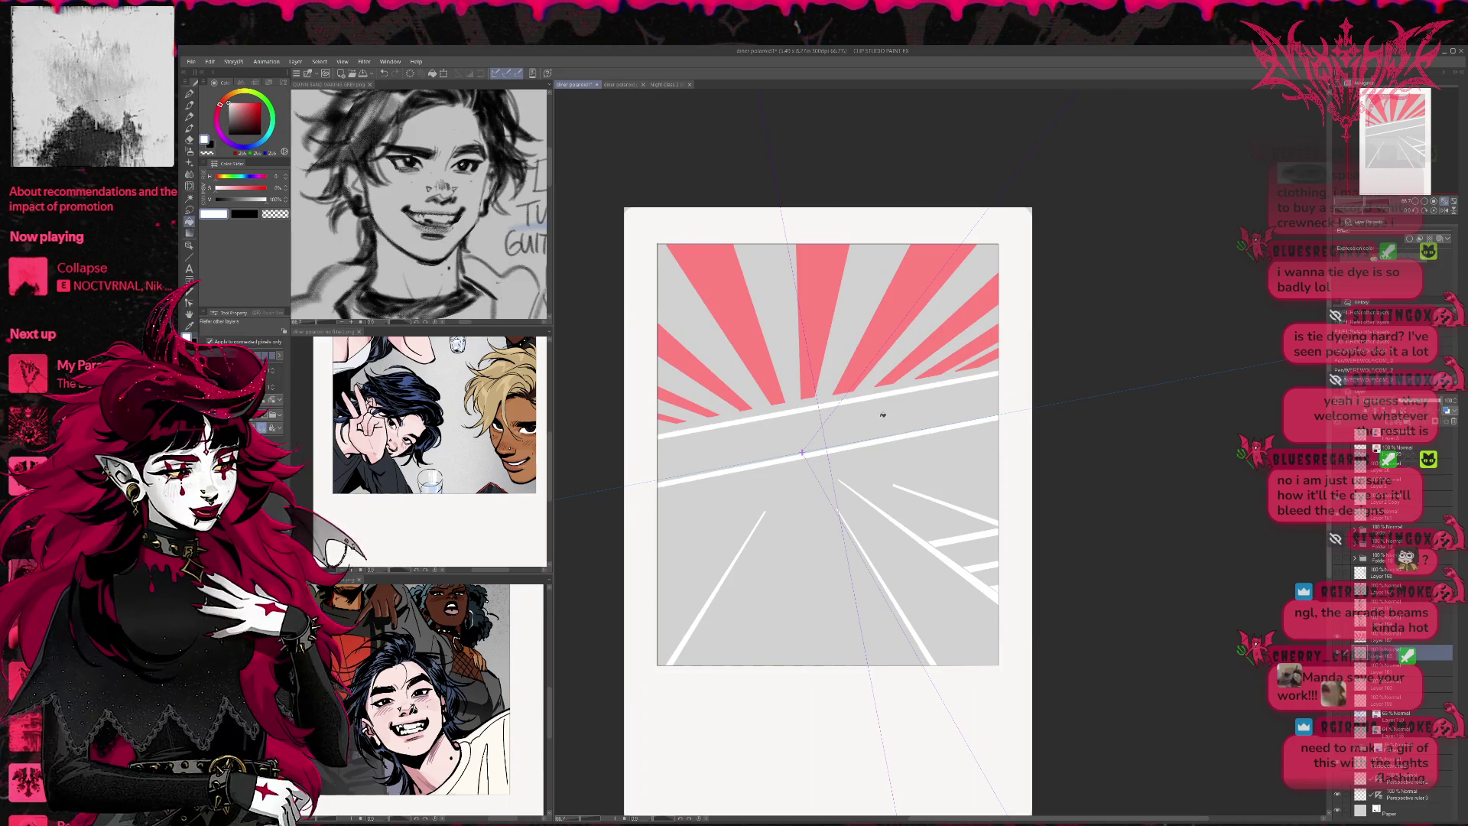
left_click(883, 414)
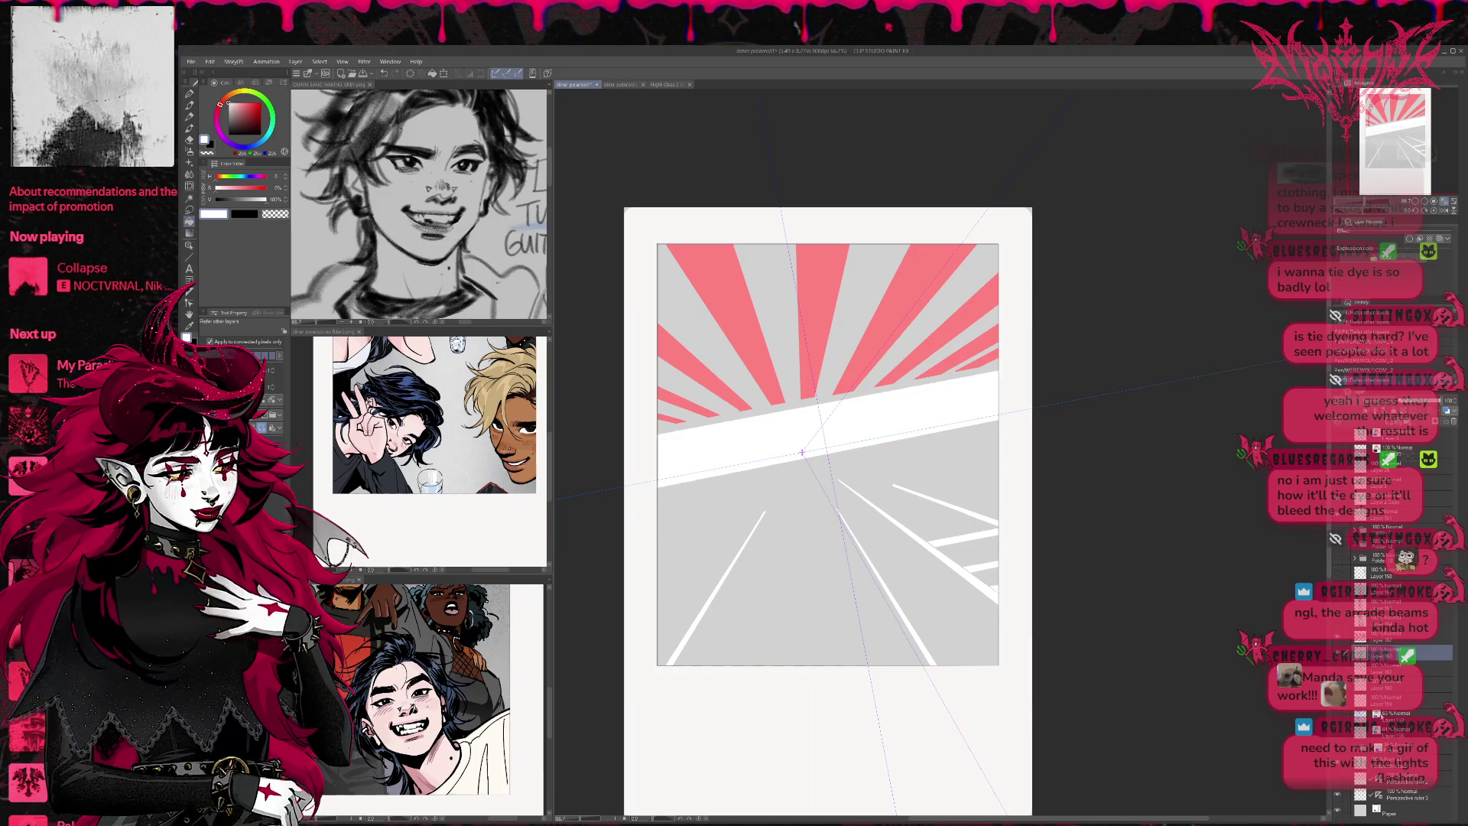
Enable Border effect on the road layers to outline the white band in black
left_click(1412, 241)
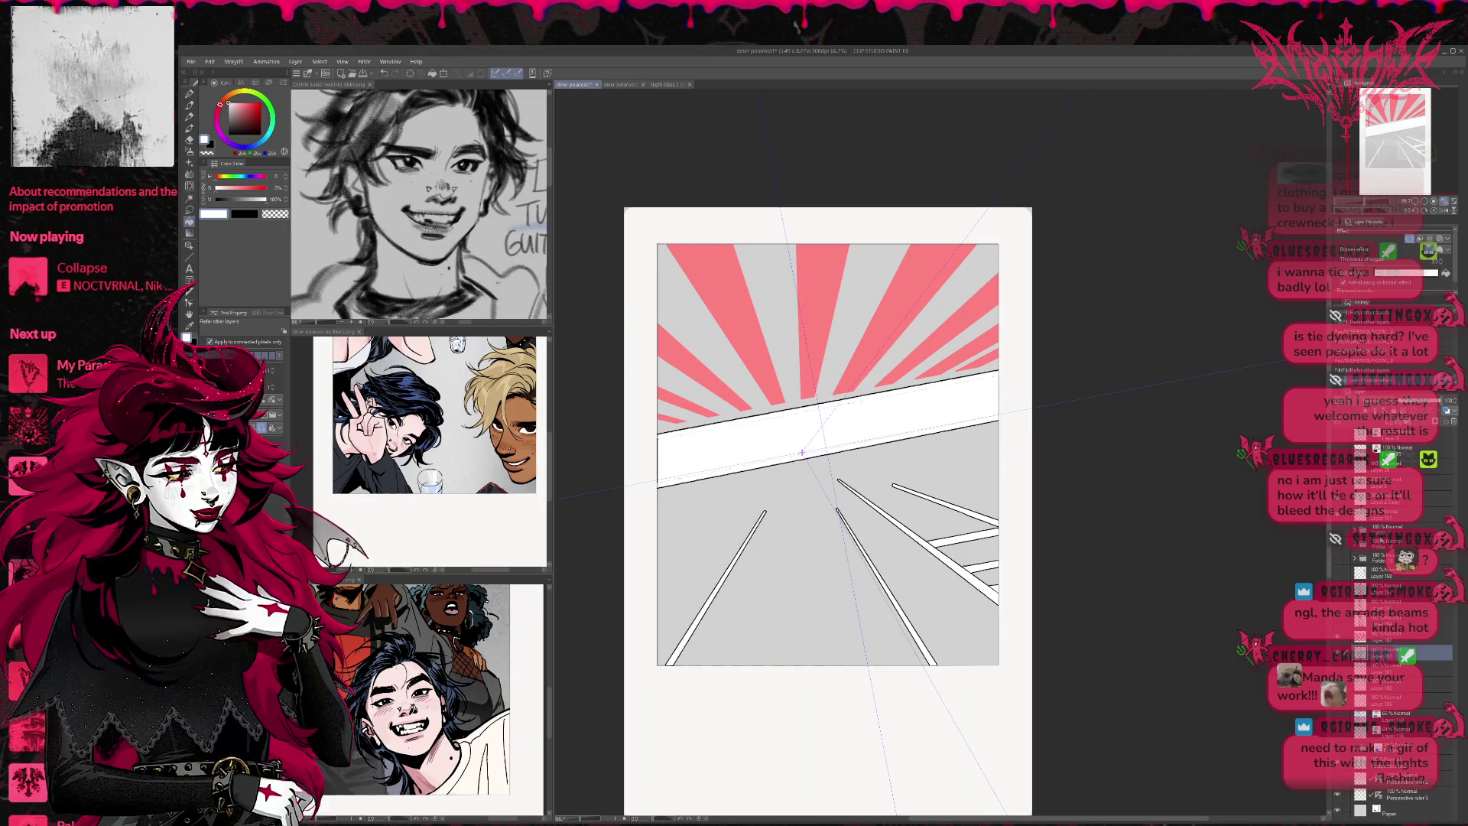
key("alt+bracketright")
left_click(1411, 237)
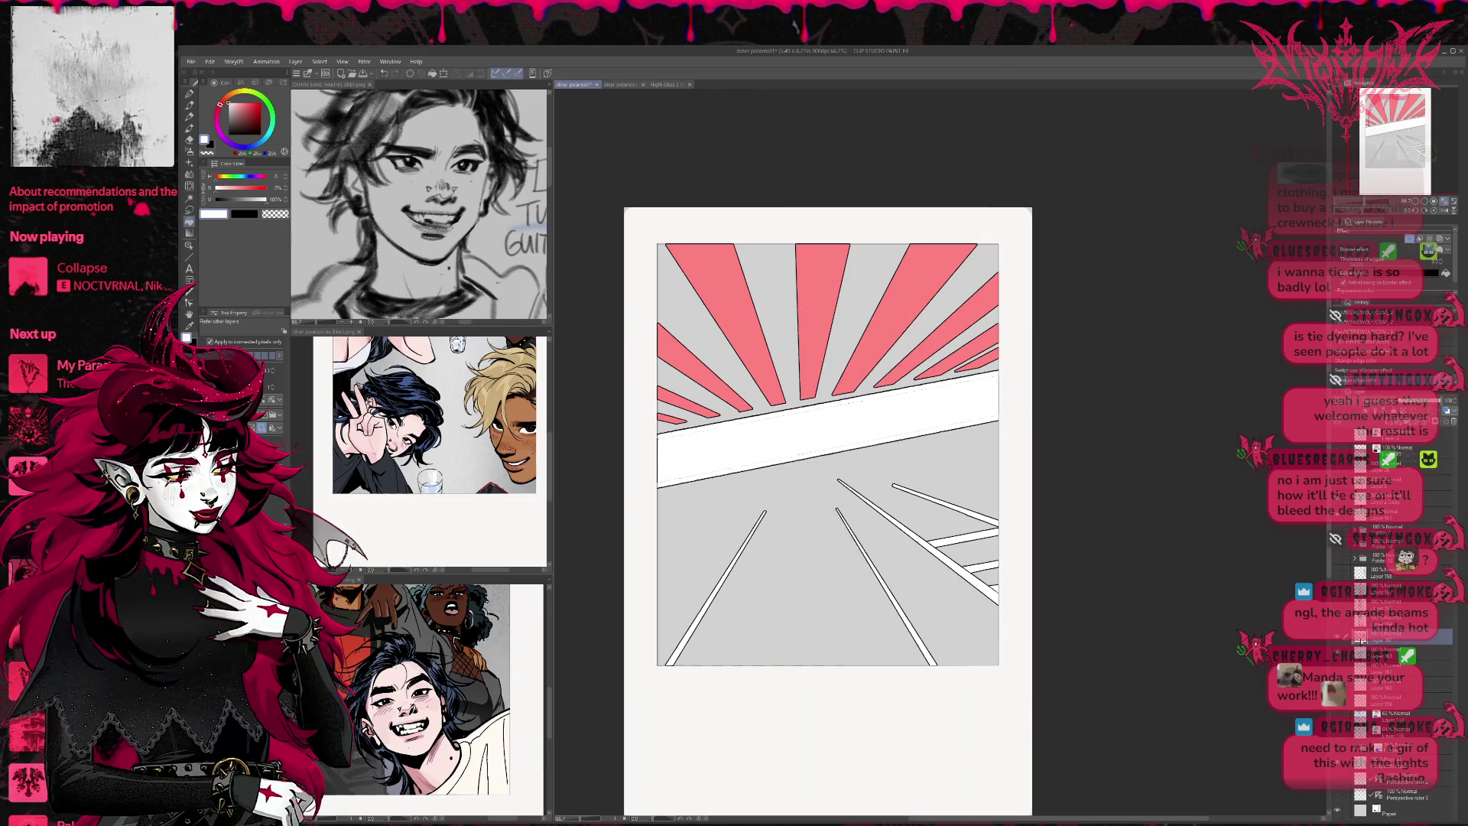
left_click(1399, 653)
left_click(190, 223)
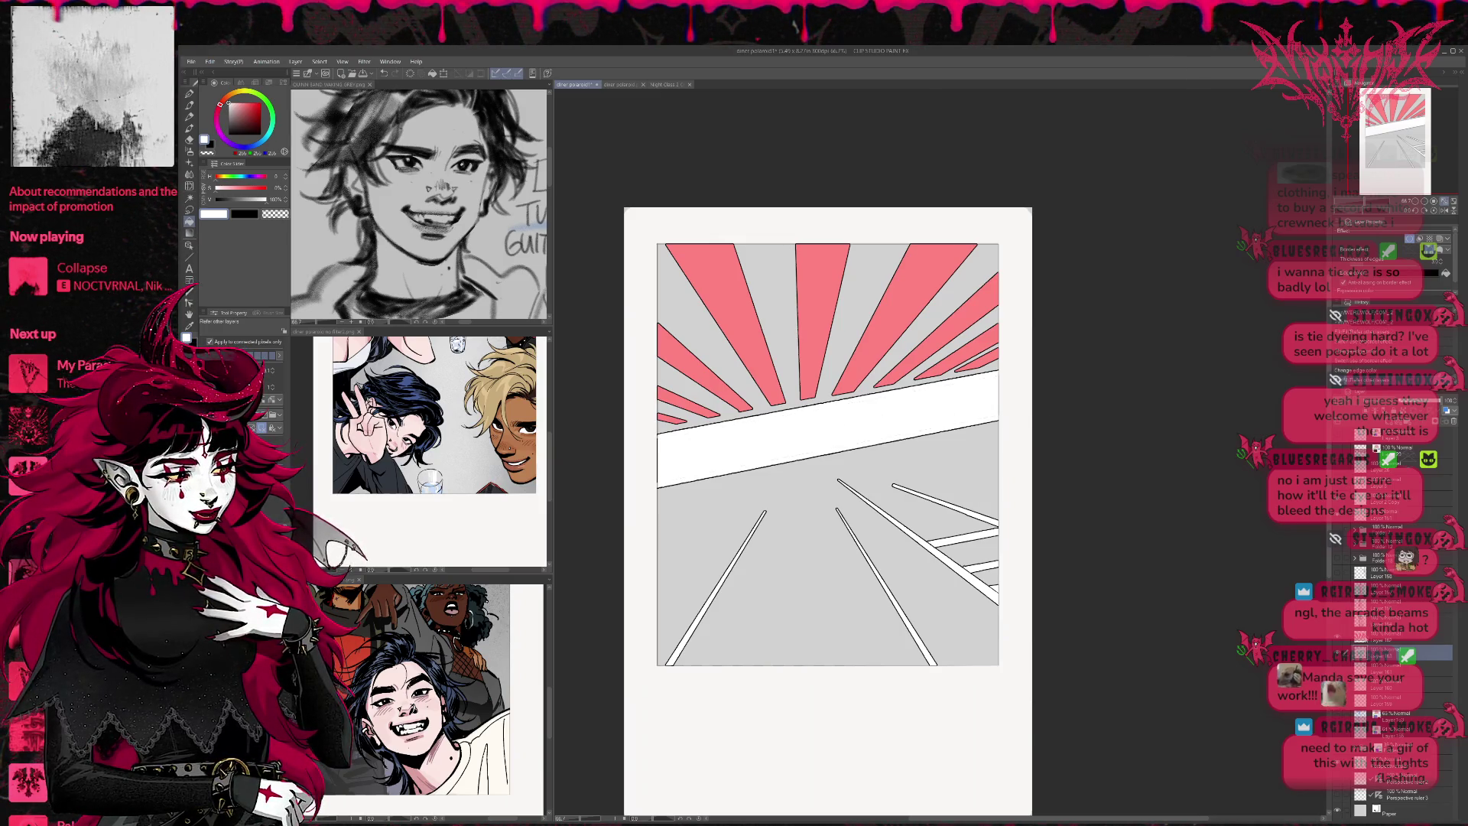
Hide the road scene, show the four-character lineart, and fill the background pale peach
left_click(1338, 639)
left_click(1338, 572)
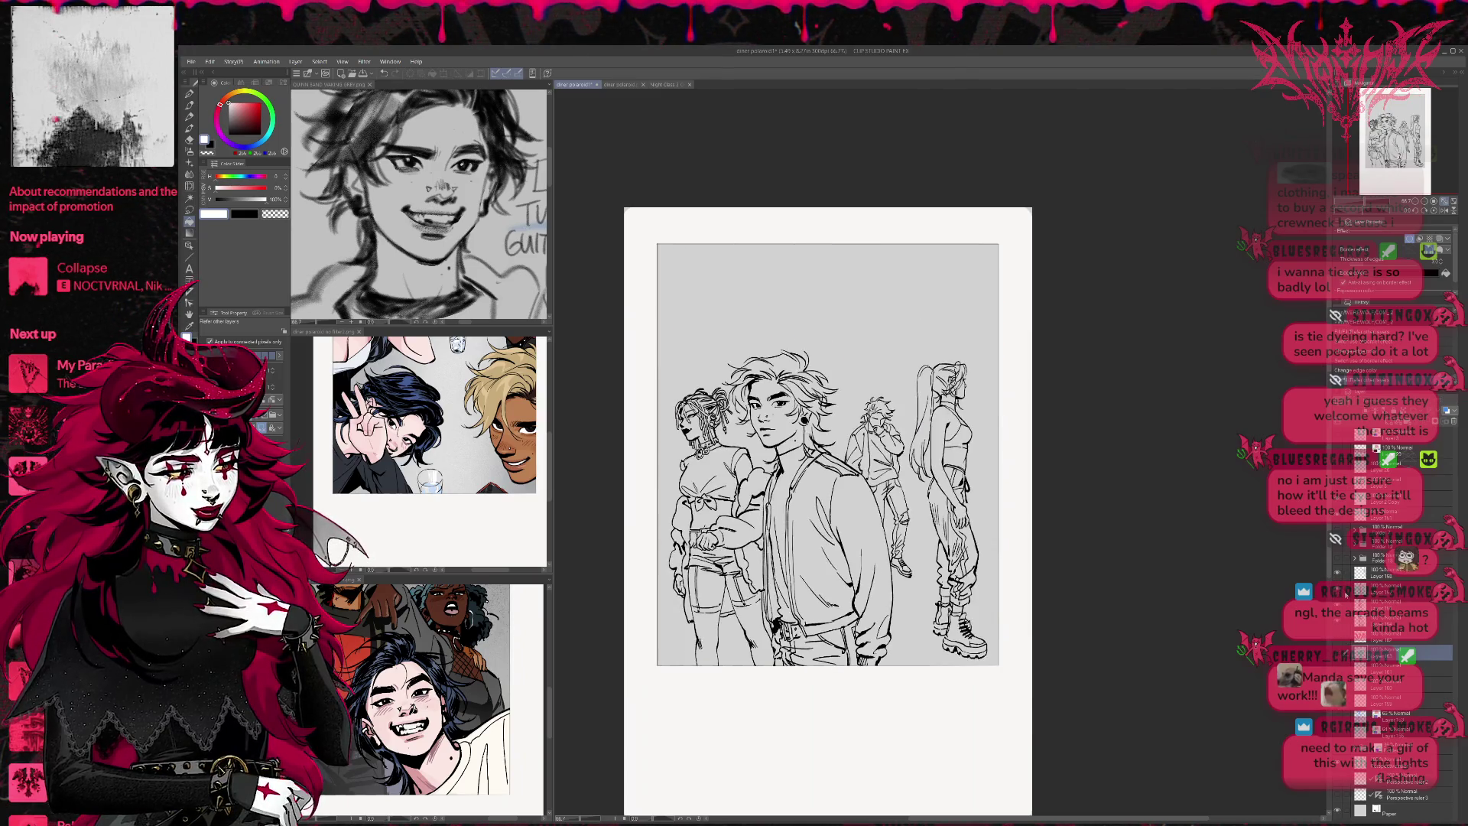
left_click(1400, 635)
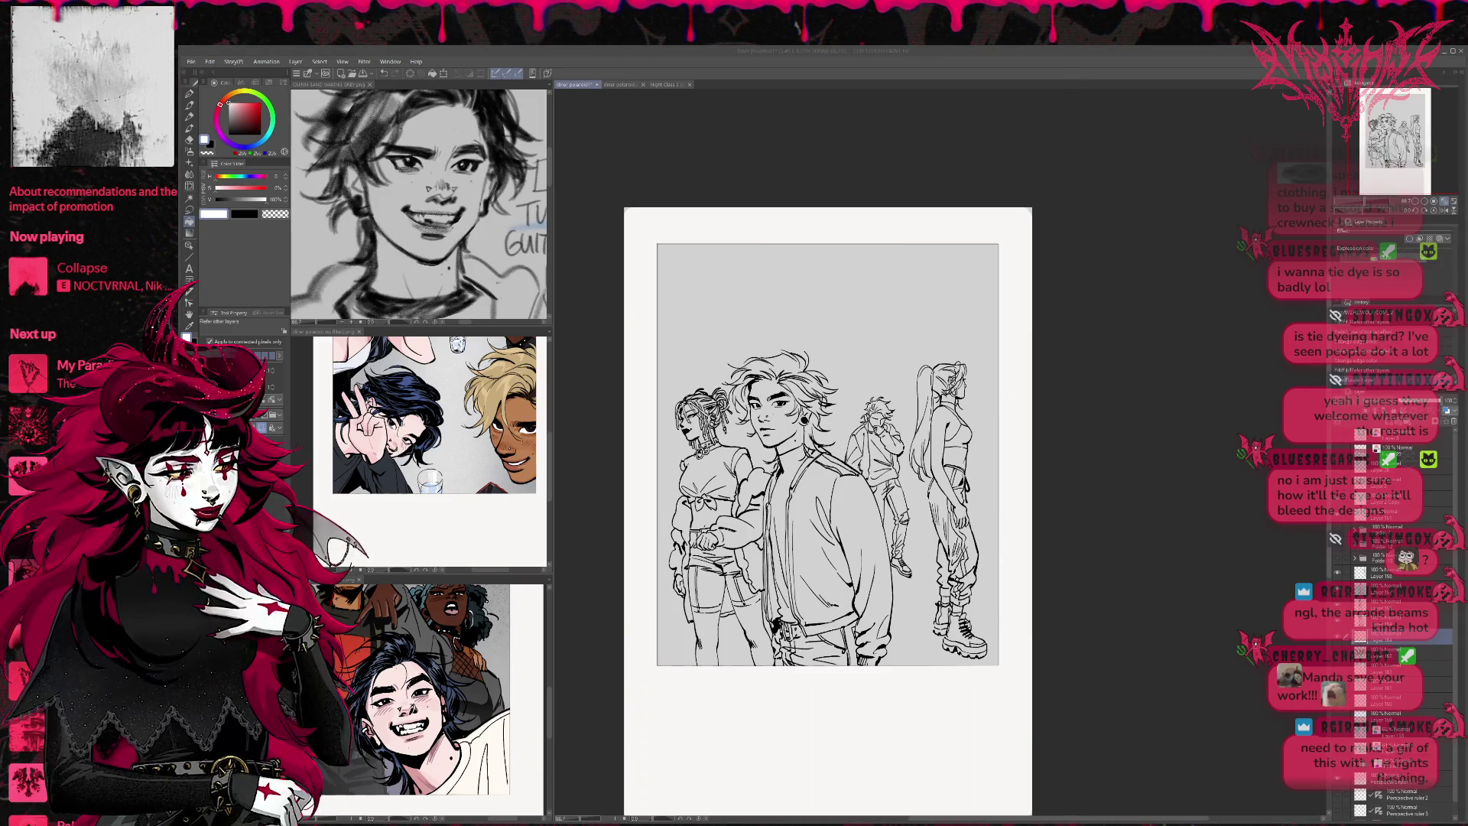
left_click(736, 317)
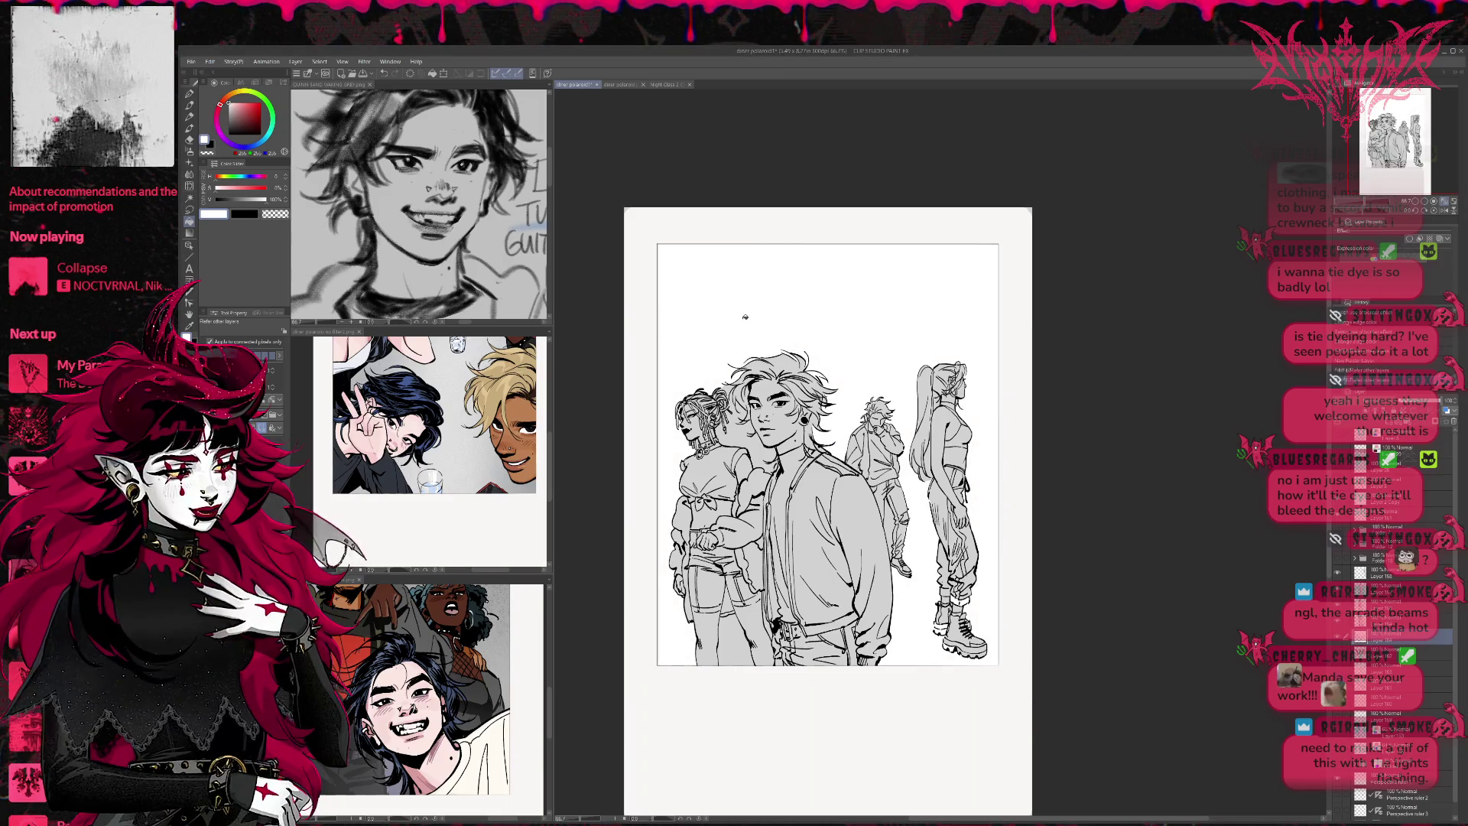
key("ctrl+z")
left_click(234, 93)
left_click(740, 318)
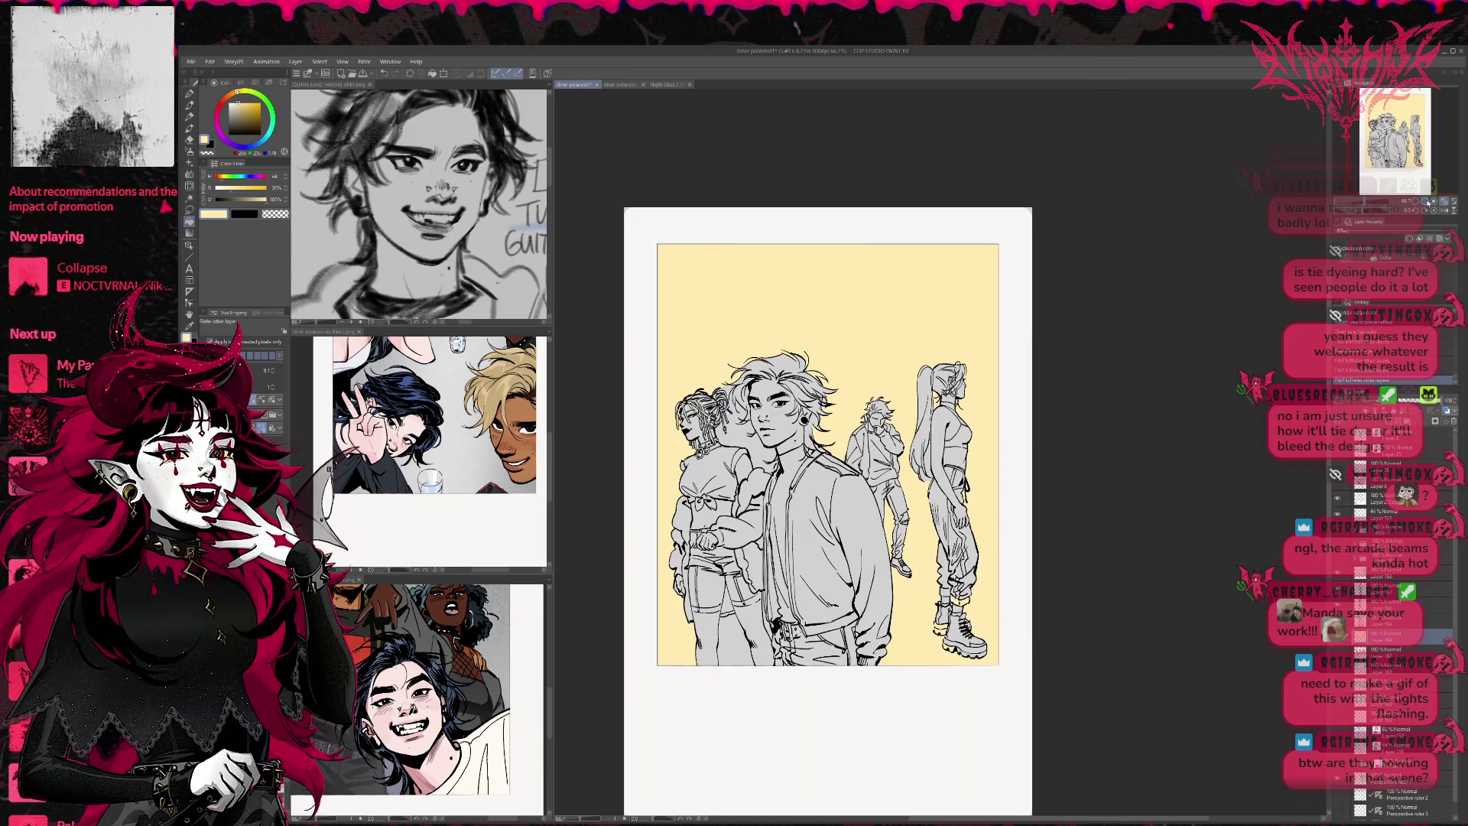
Fill the small leftover gaps near the girl's hair bun with peach
key("ctrl+alt+0")
scroll(795, 452, "right", 1)
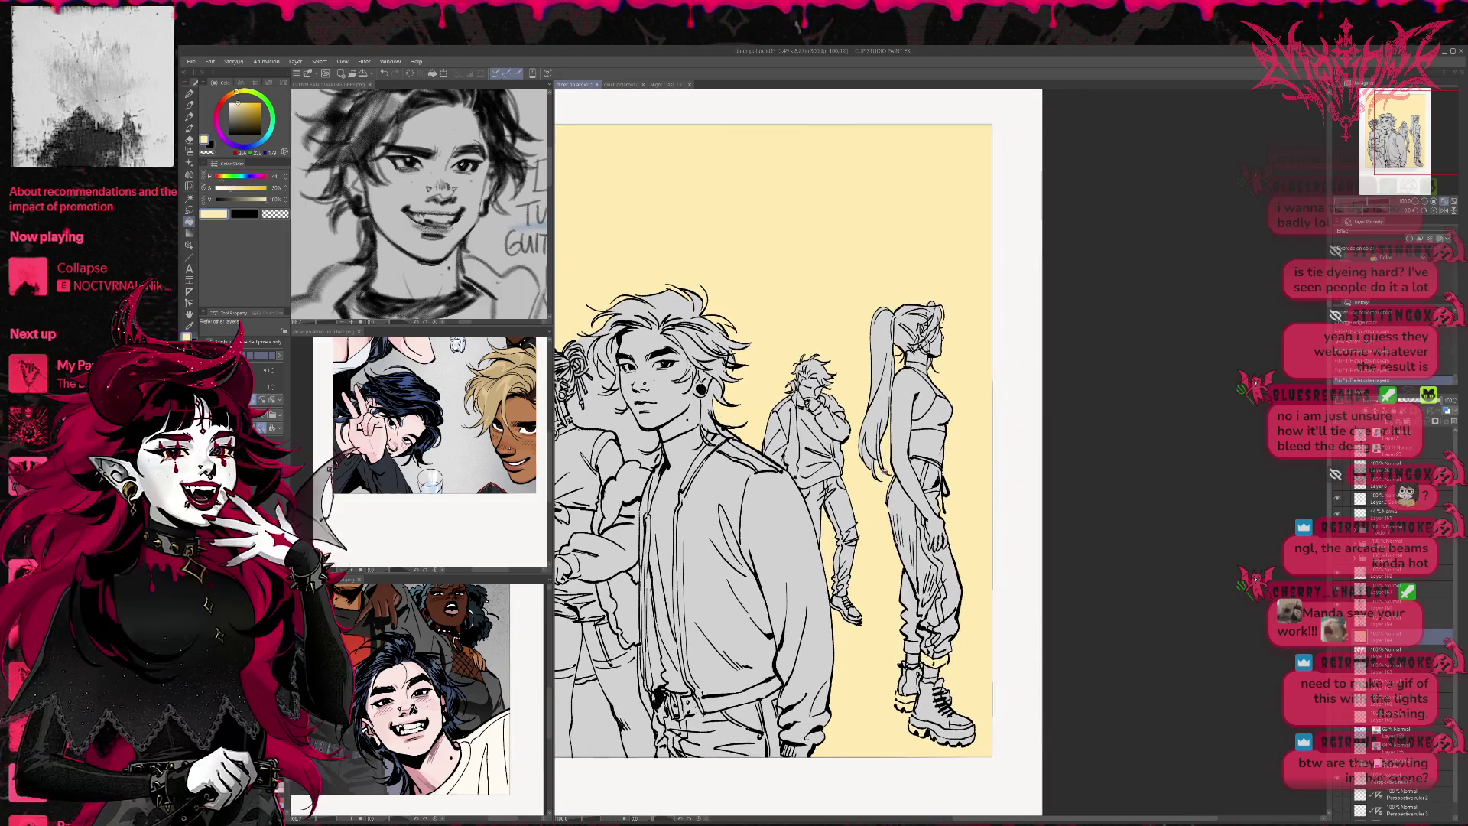
left_click_drag(933, 383, 973, 343)
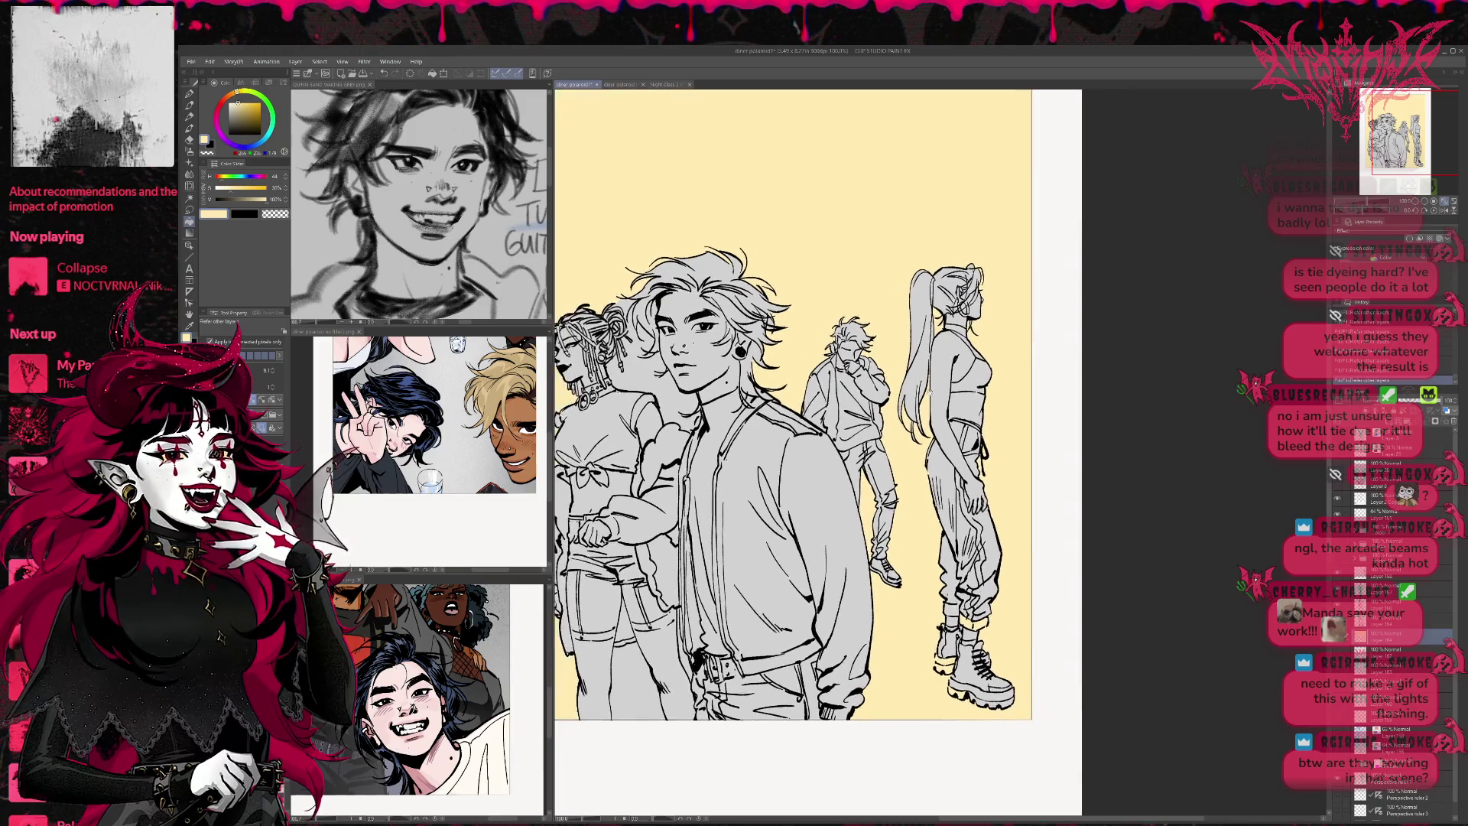
scroll(796, 451, "down", 1)
key("e")
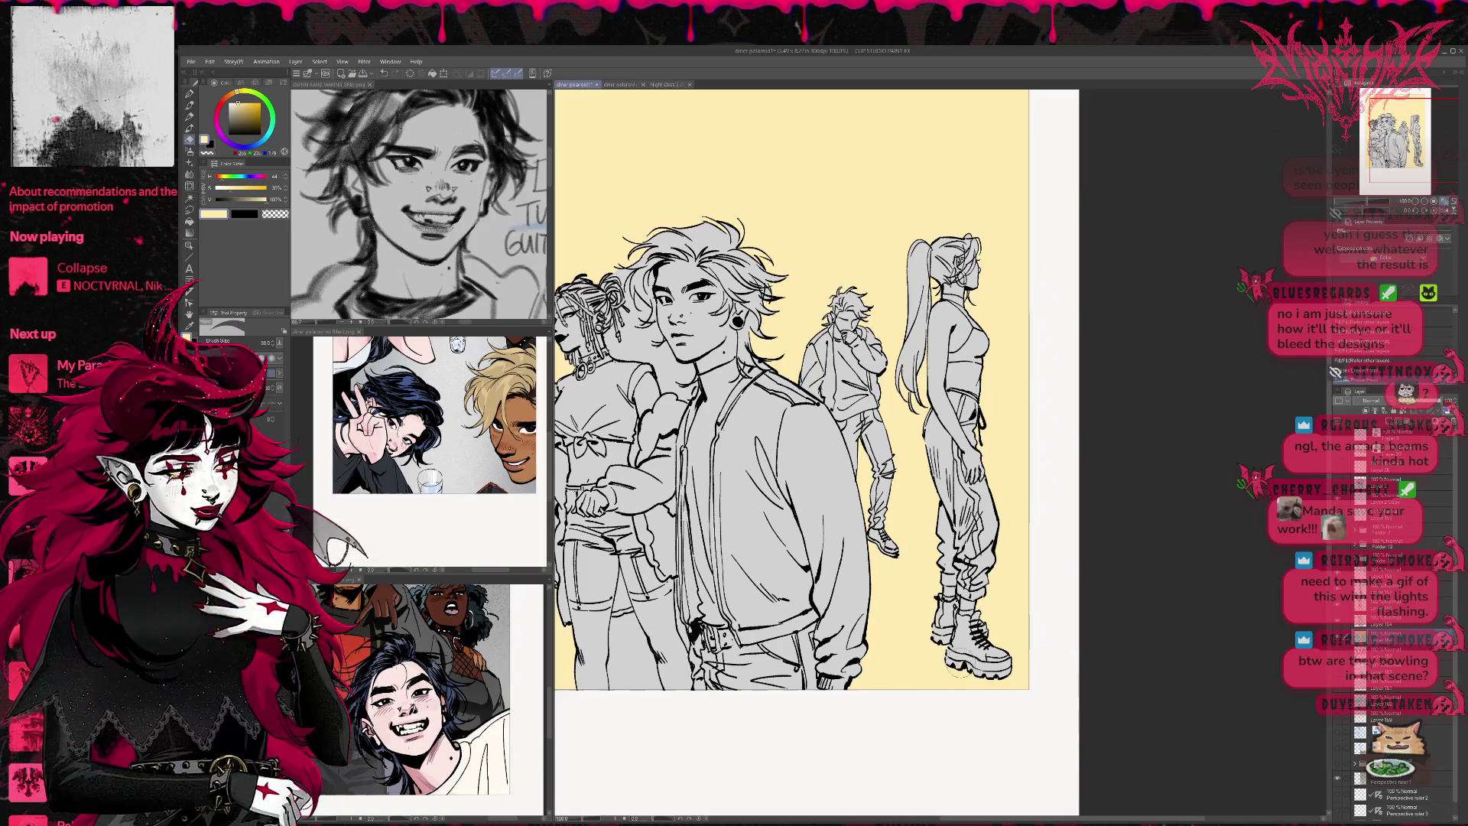
scroll(962, 487, "up", 1)
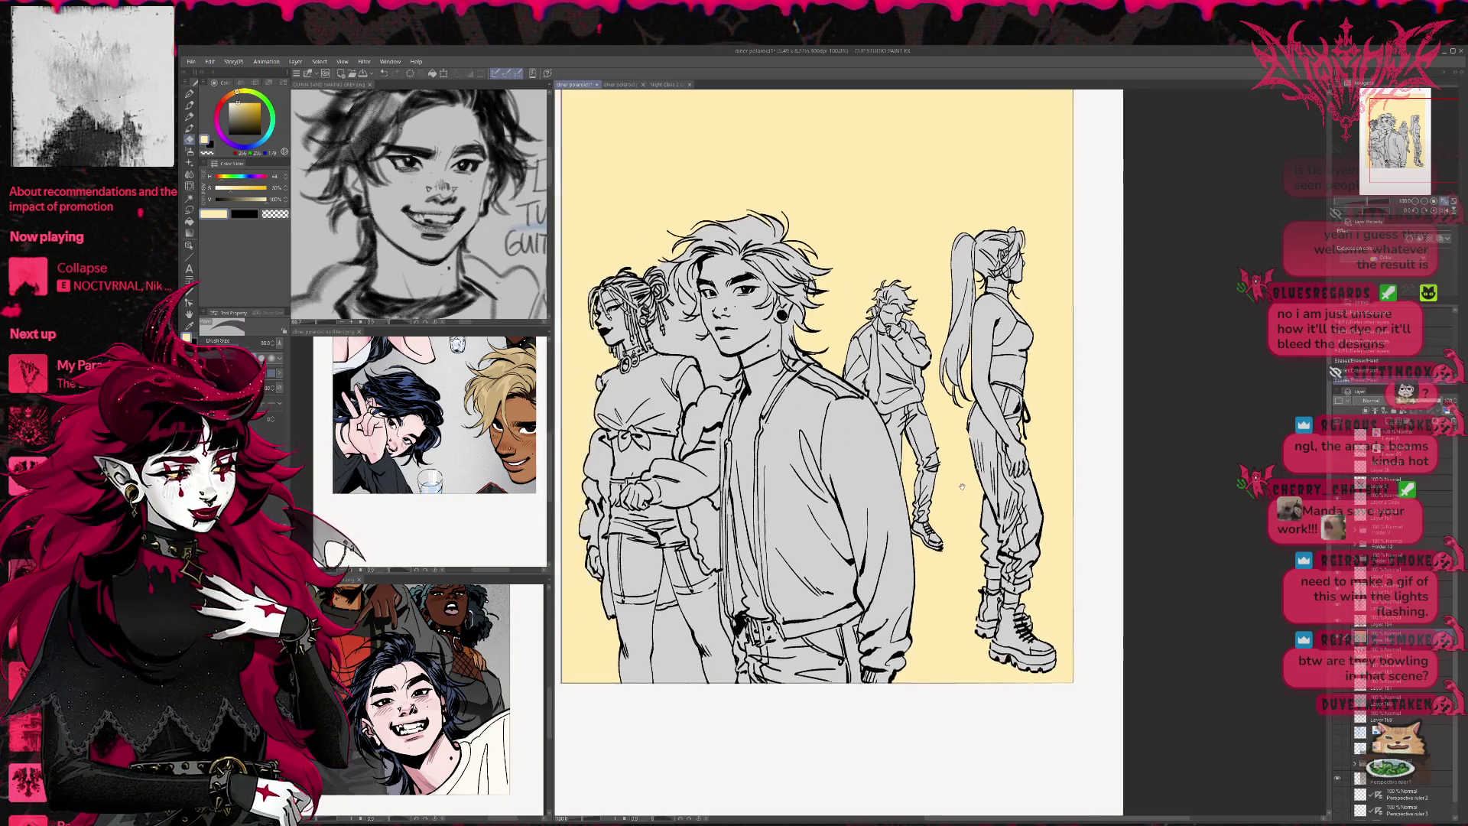
left_click_drag(963, 486, 1005, 482)
key("g")
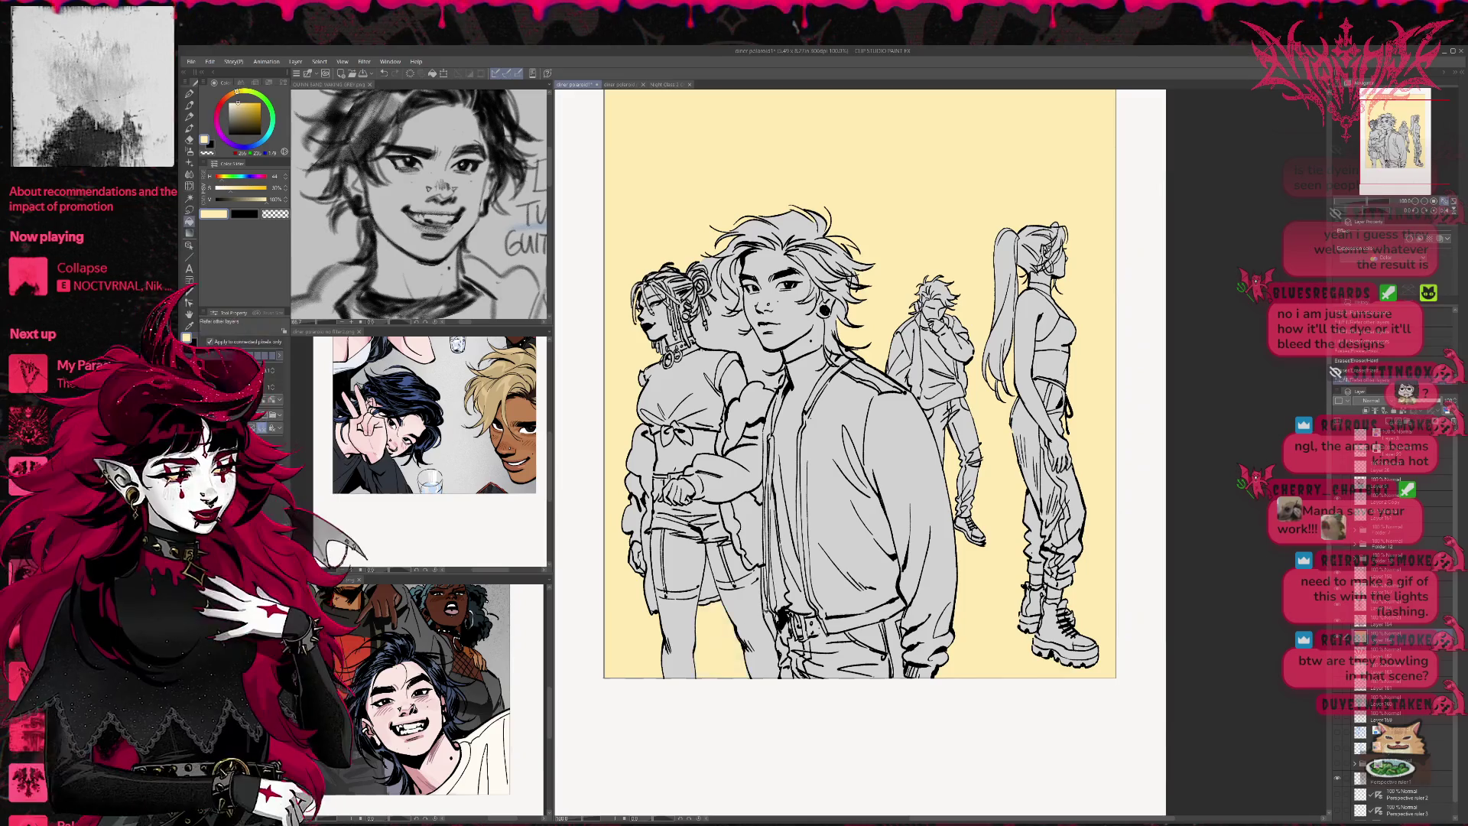
left_click_drag(803, 479, 815, 551)
left_click(792, 471)
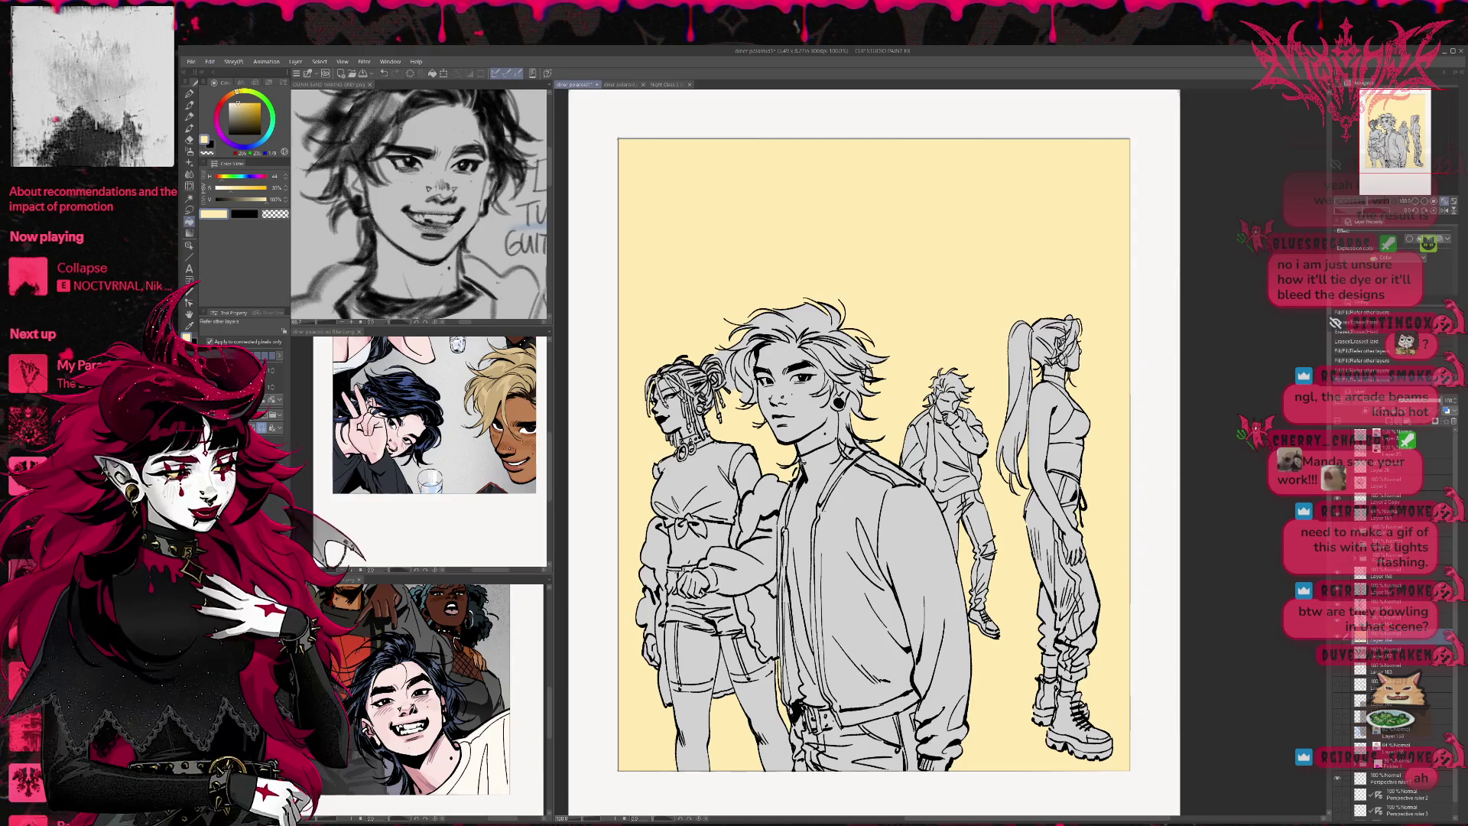
left_click(725, 359)
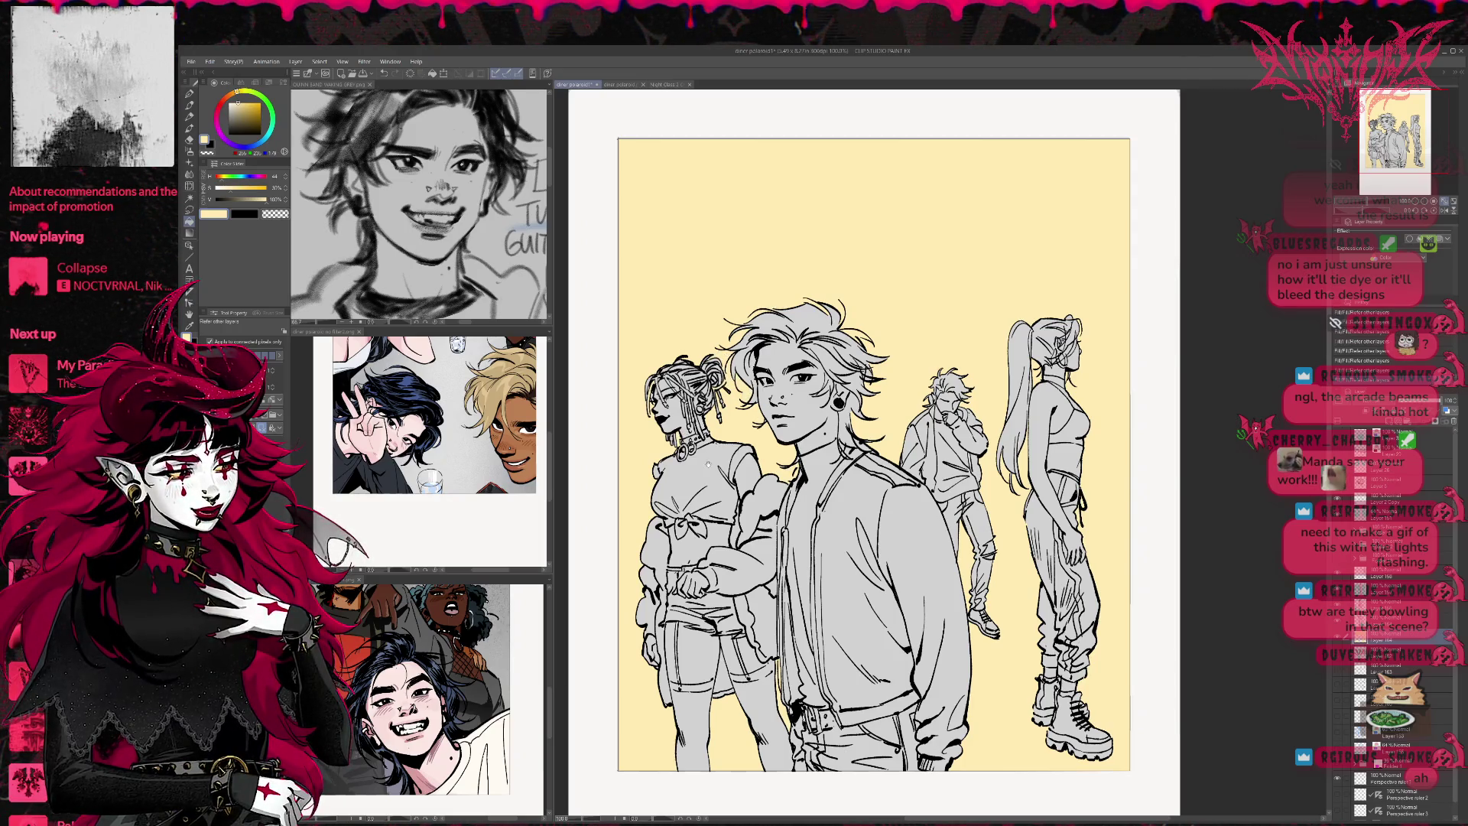
left_click_drag(752, 528, 747, 462)
left_click_drag(1030, 370, 986, 407)
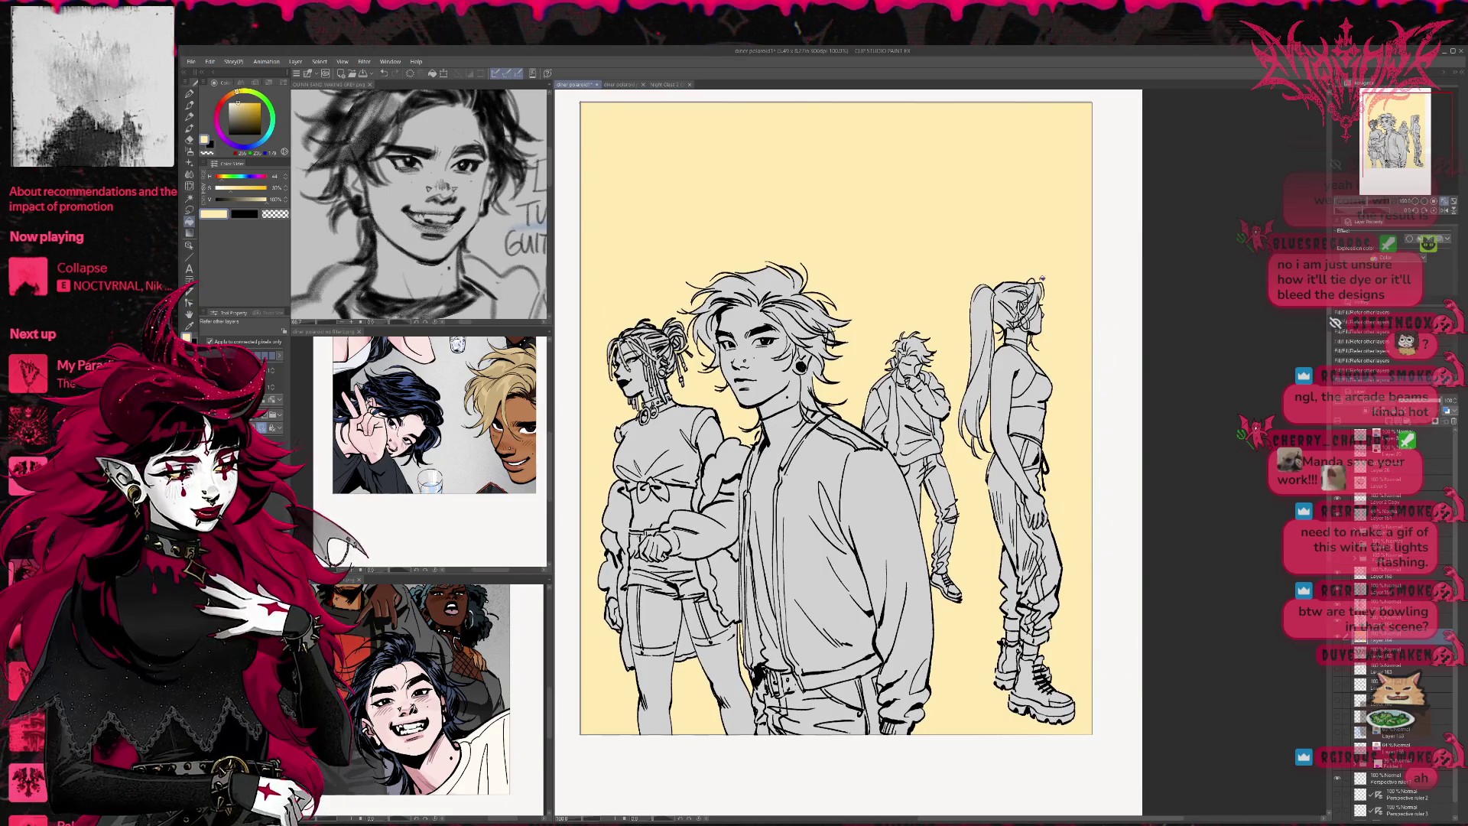
left_click_drag(1089, 513, 1102, 505)
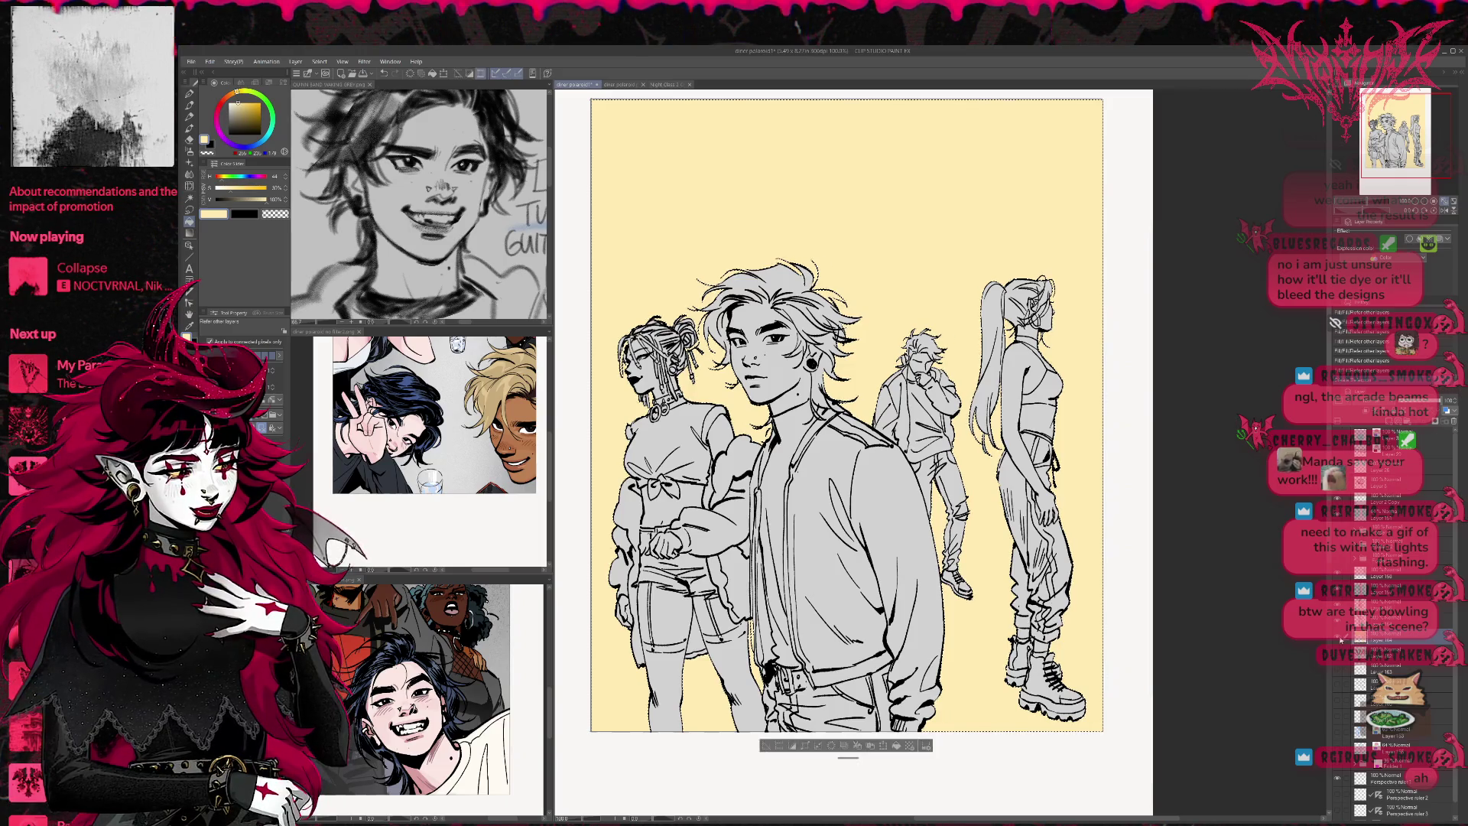
Select the figures' lineart area and paint white on the left girl's shoulder at brush size 120
left_click(1390, 423, "ctrl")
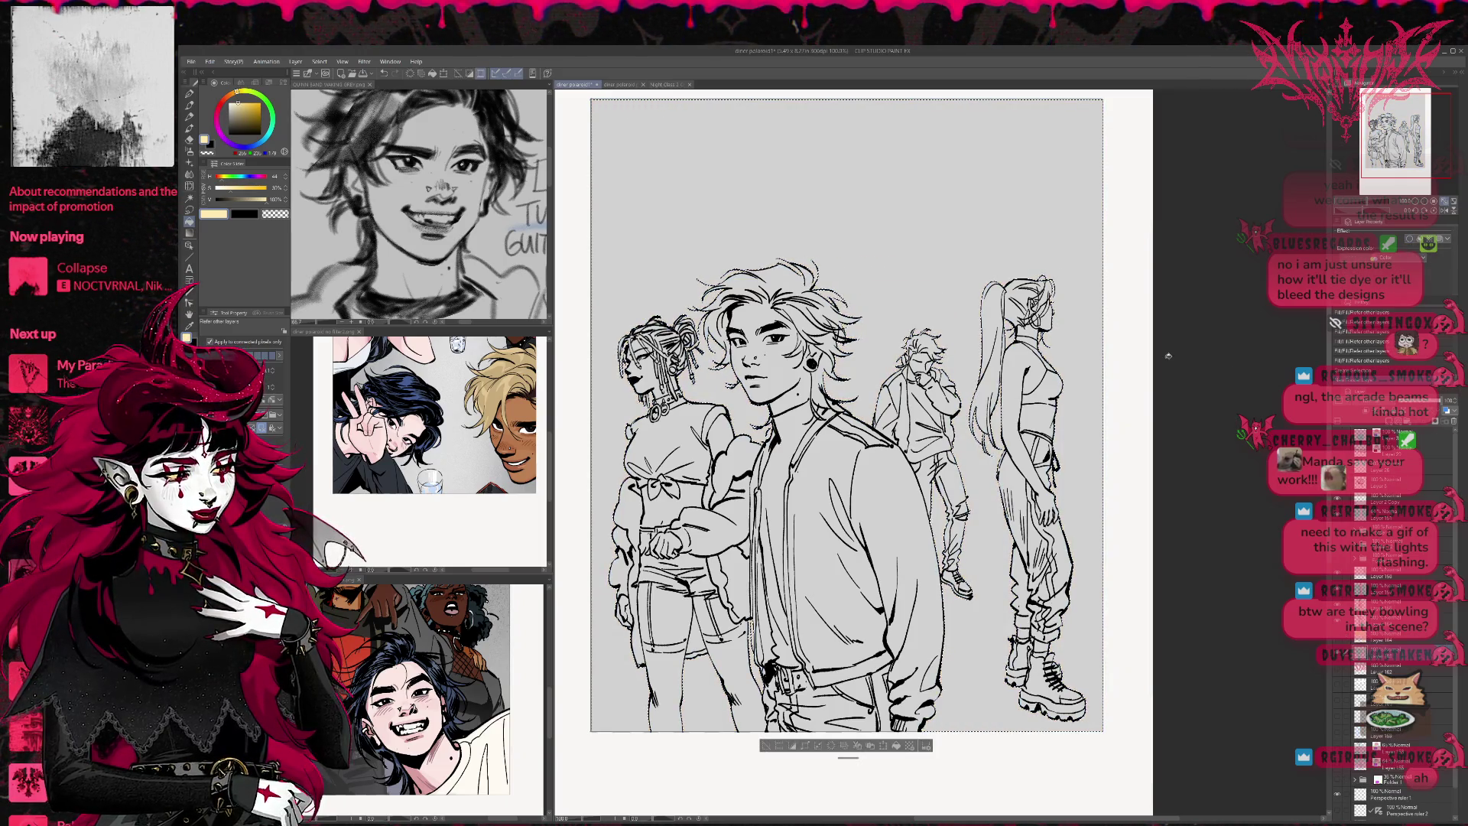
left_click(320, 61)
left_click(319, 104)
key("p")
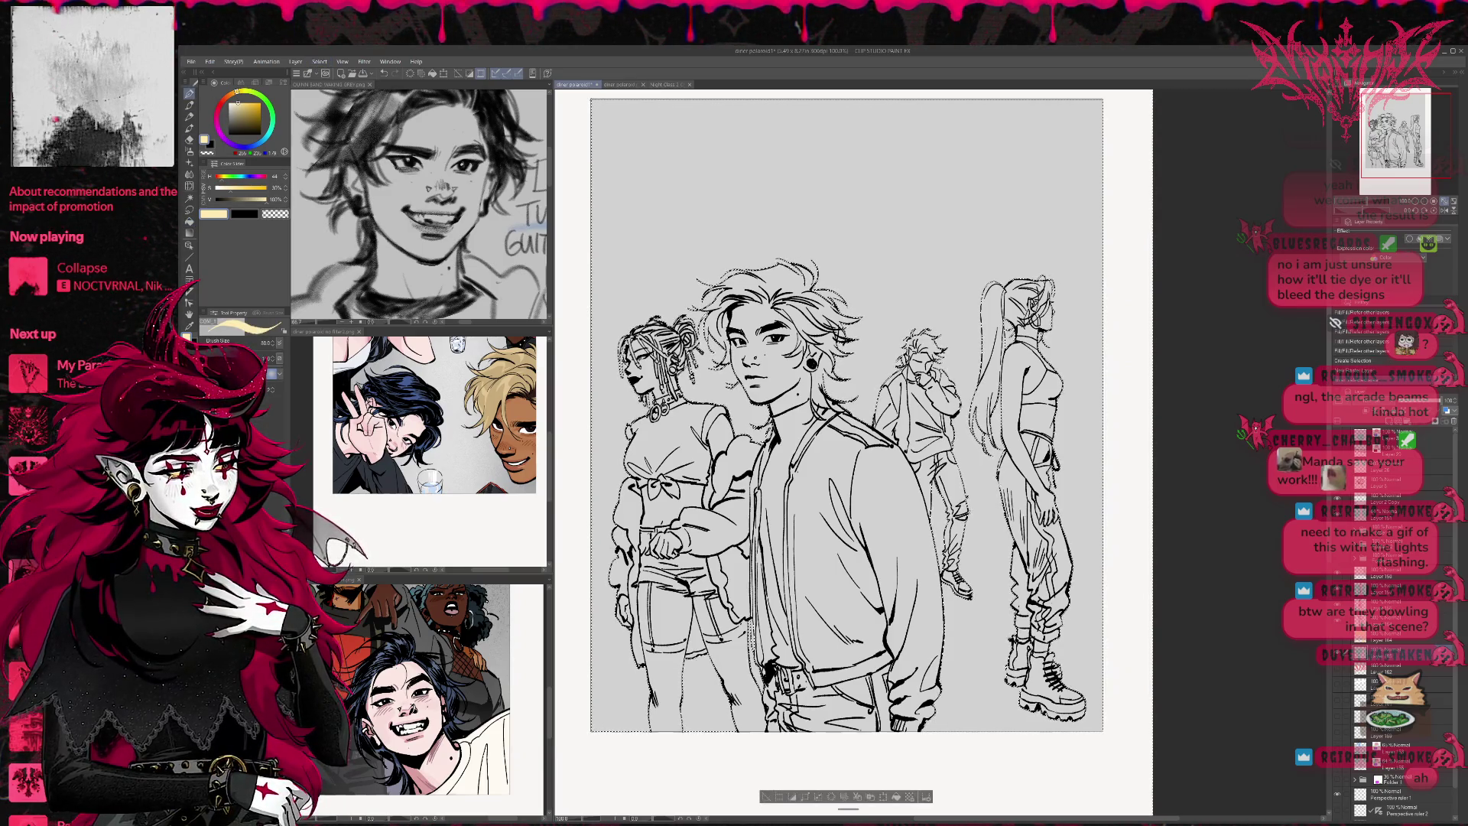
left_click(229, 103)
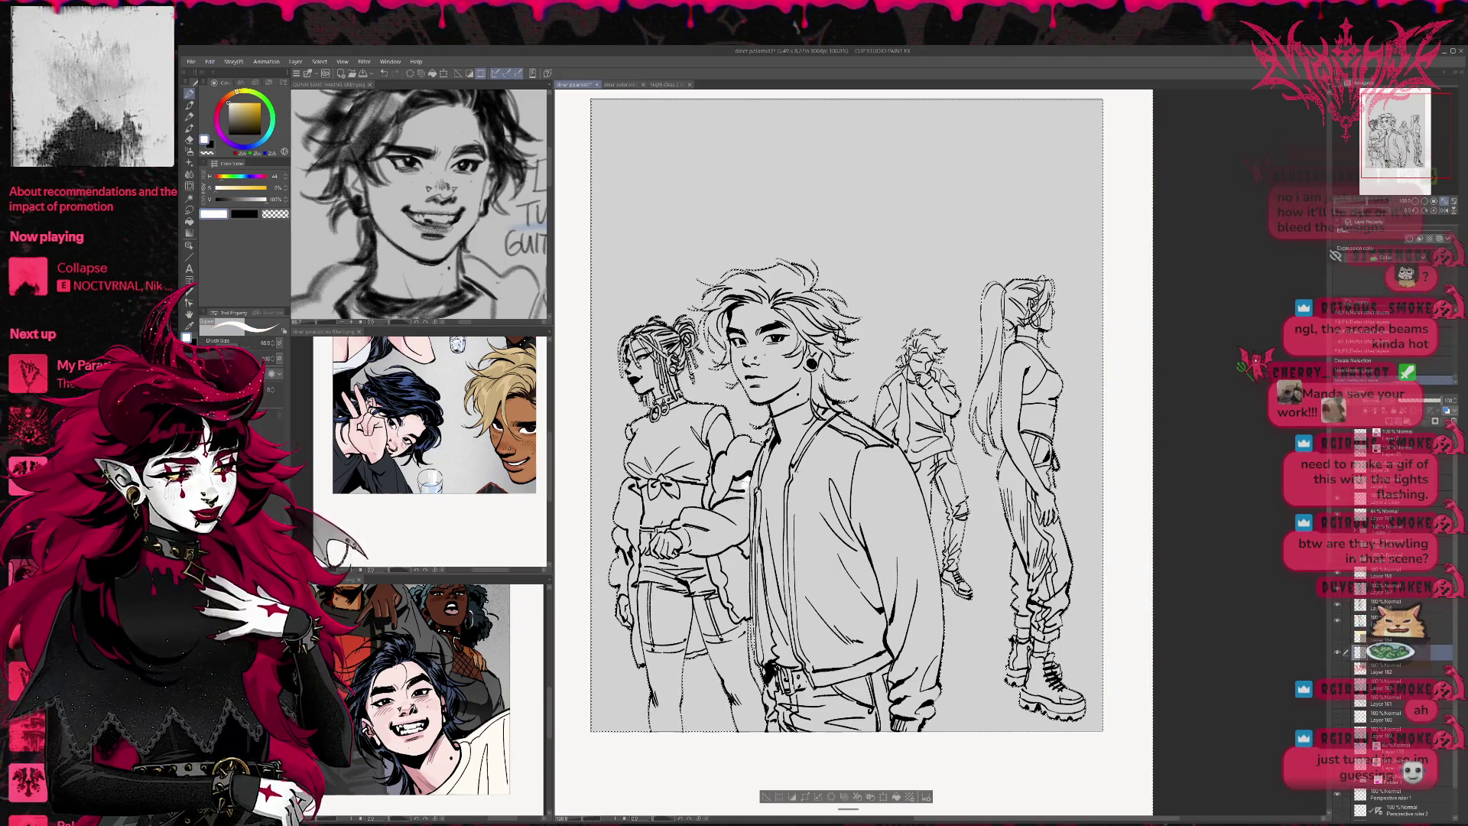
key("bracketright")
key("bracketright")
key("bracketright")
key("bracketright")
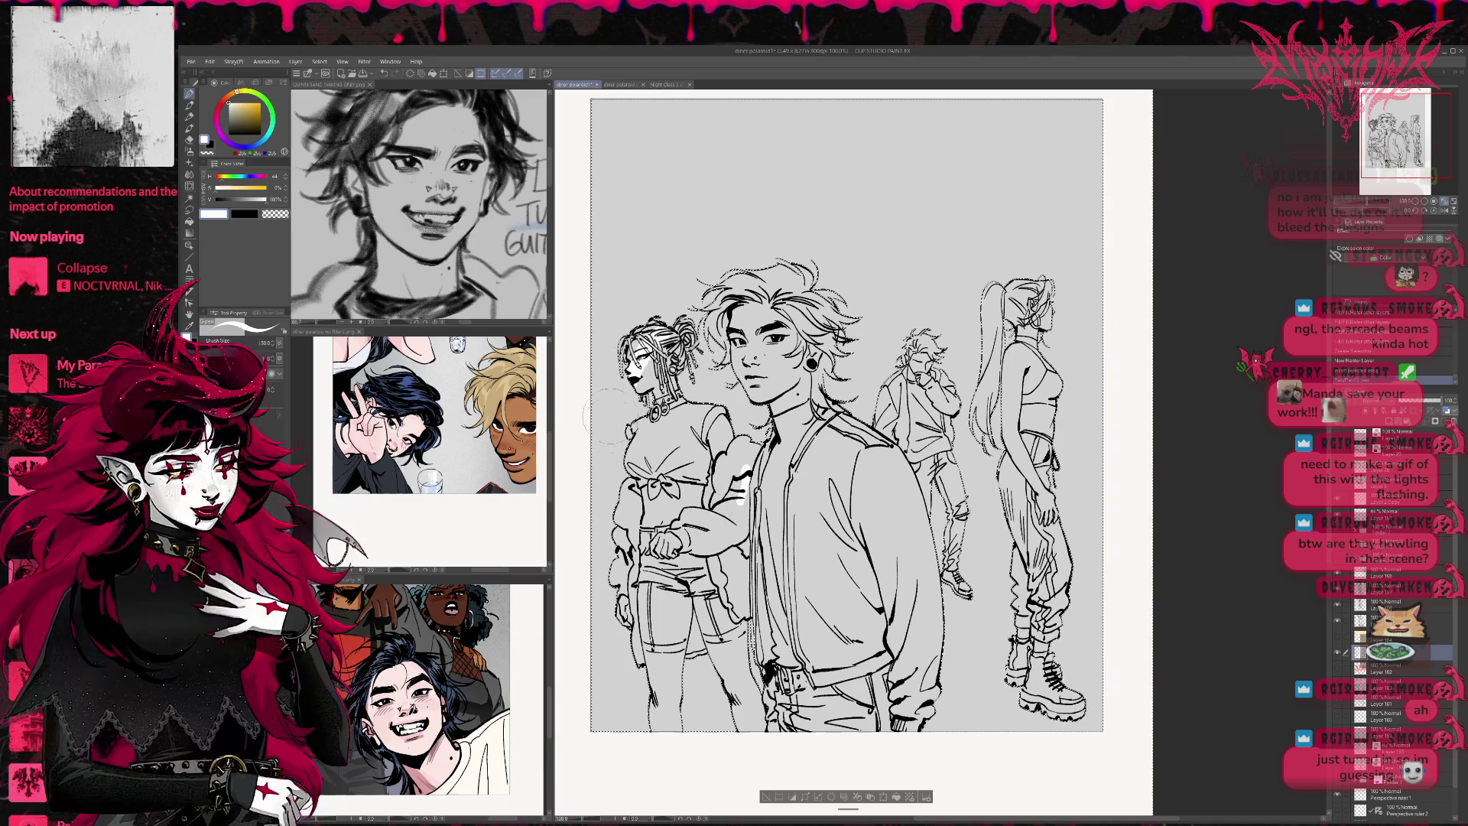
left_click_drag(650, 411, 638, 447)
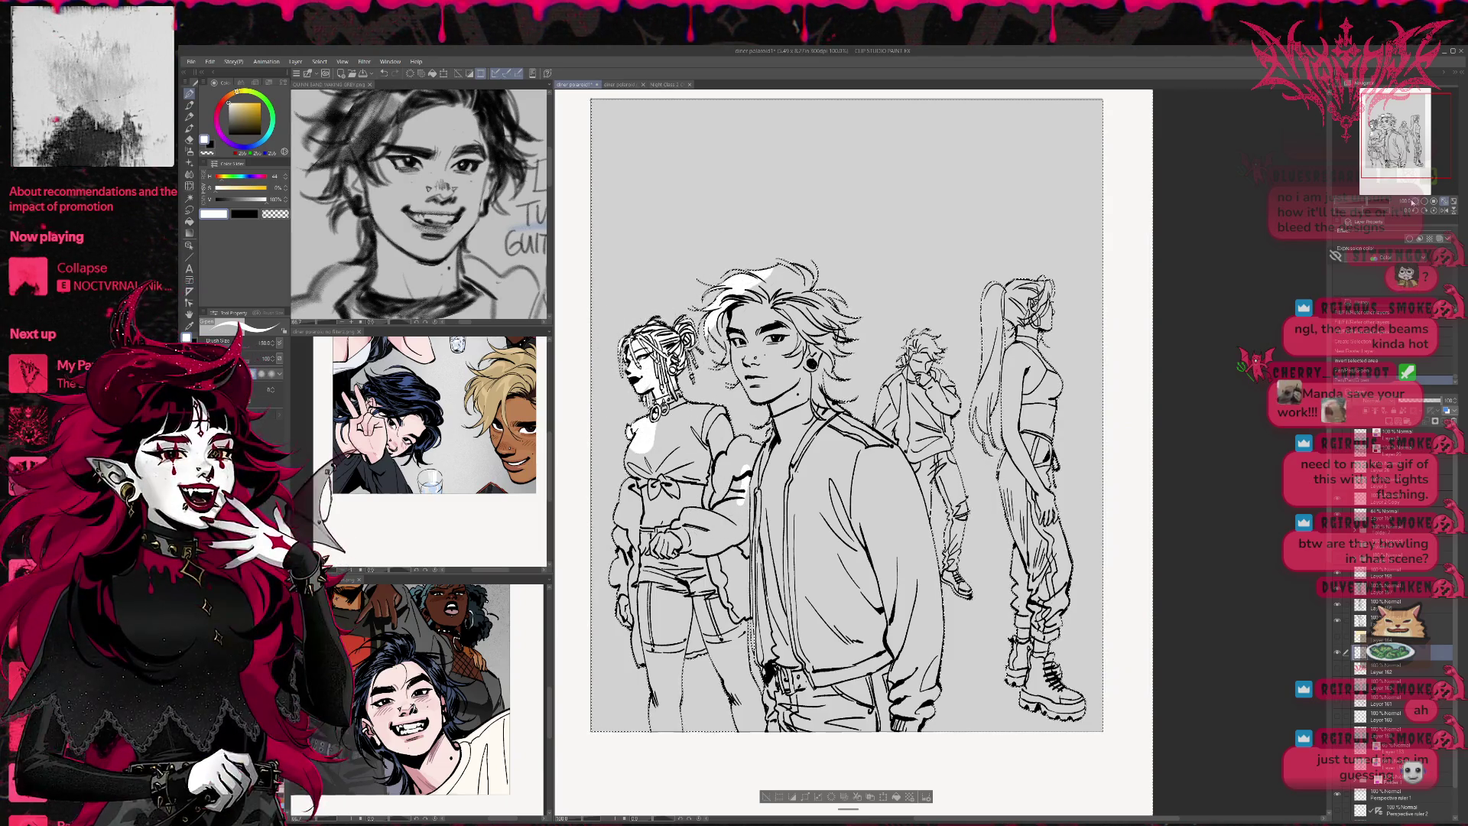
Enlarge the brush to 300 and clear the selection around the inner picture
key("ctrl+minus")
key("bracketright")
key("bracketright")
key("bracketright")
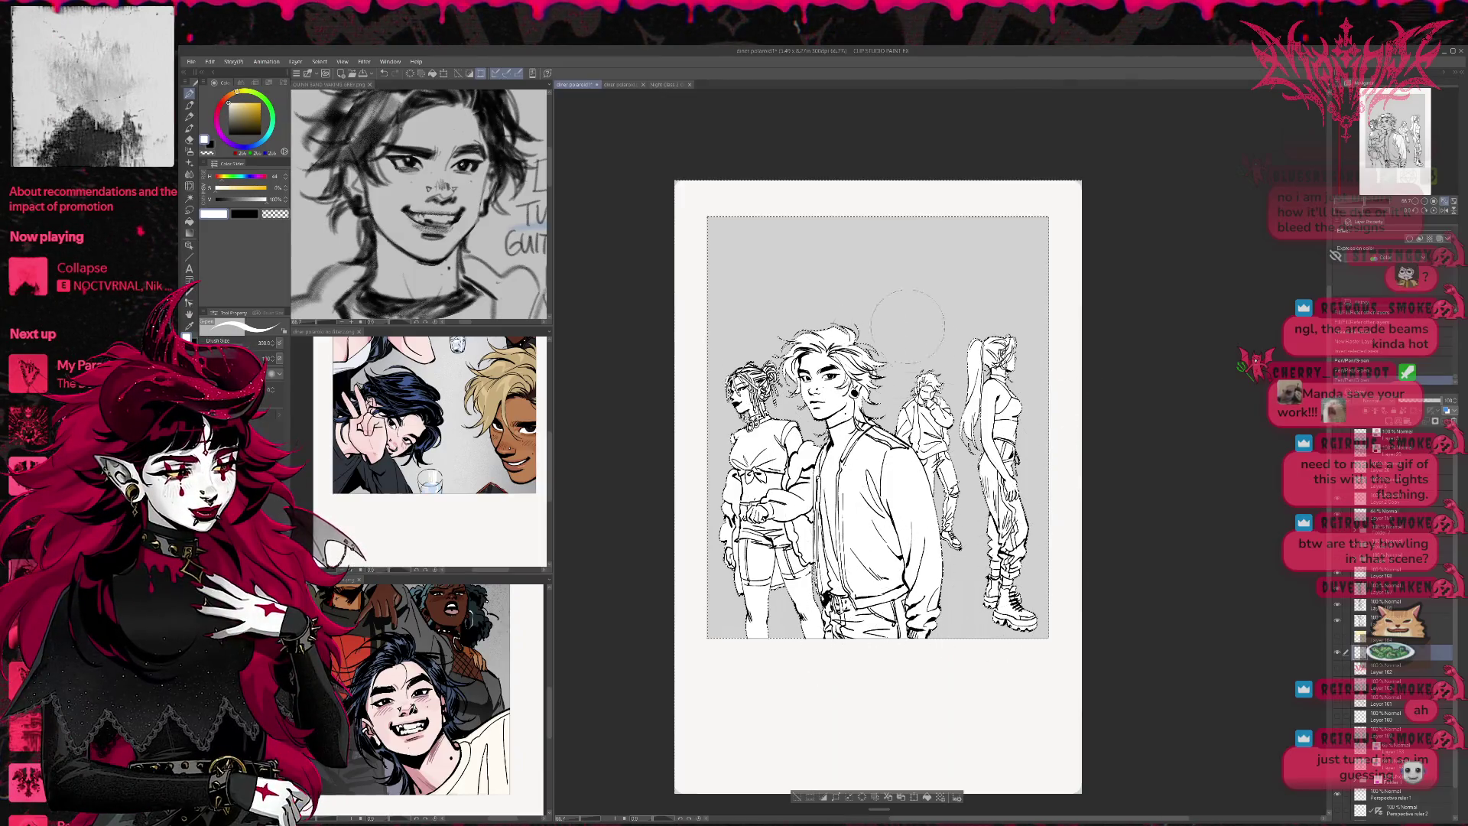
key("ctrl+d")
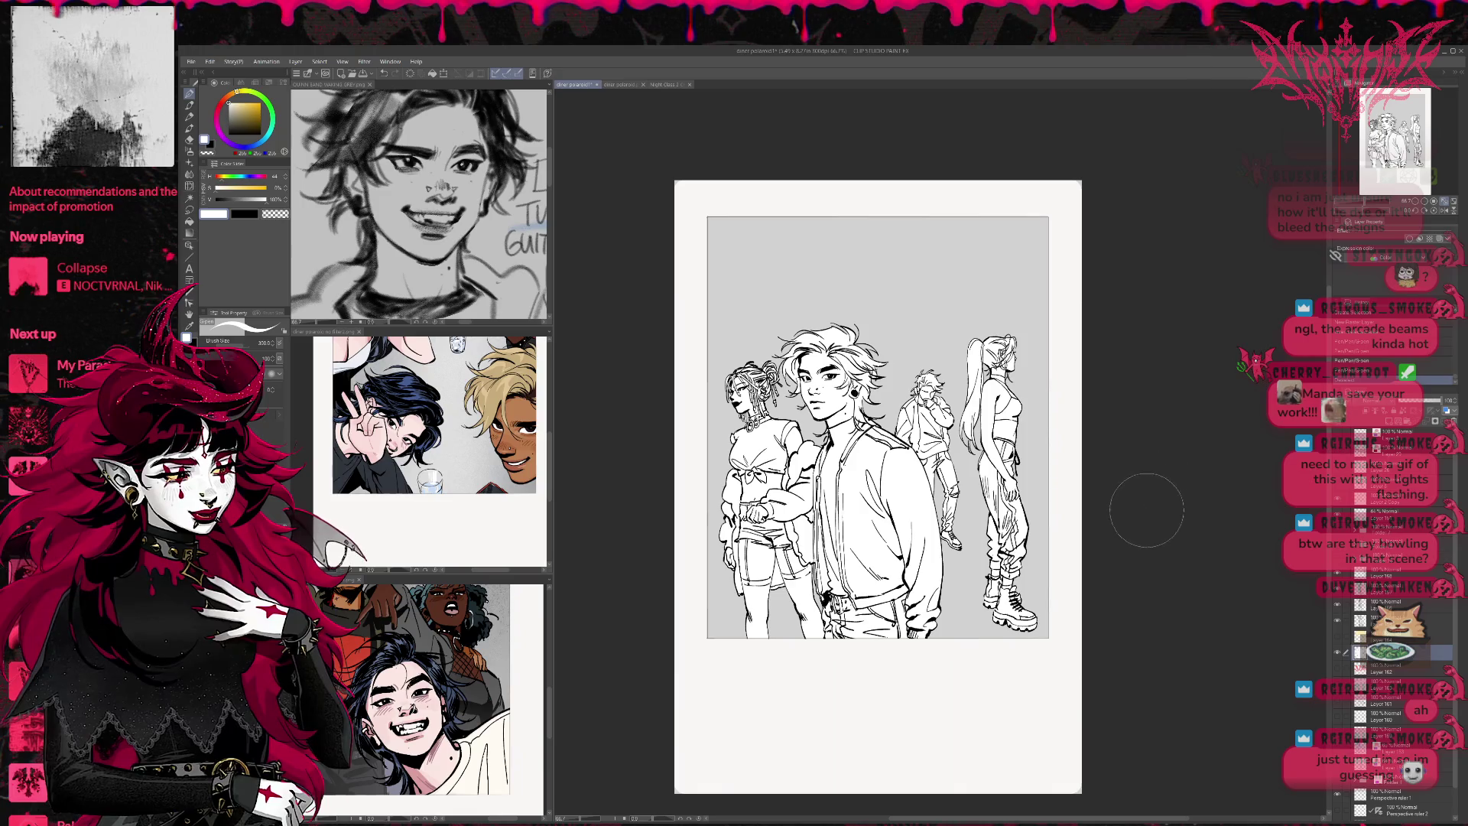
scroll(956, 432, "up", 5)
mouse_move(1123, 225)
left_mouse_down()
mouse_move(877, 281)
mouse_move(857, 394)
left_mouse_up()
key("p")
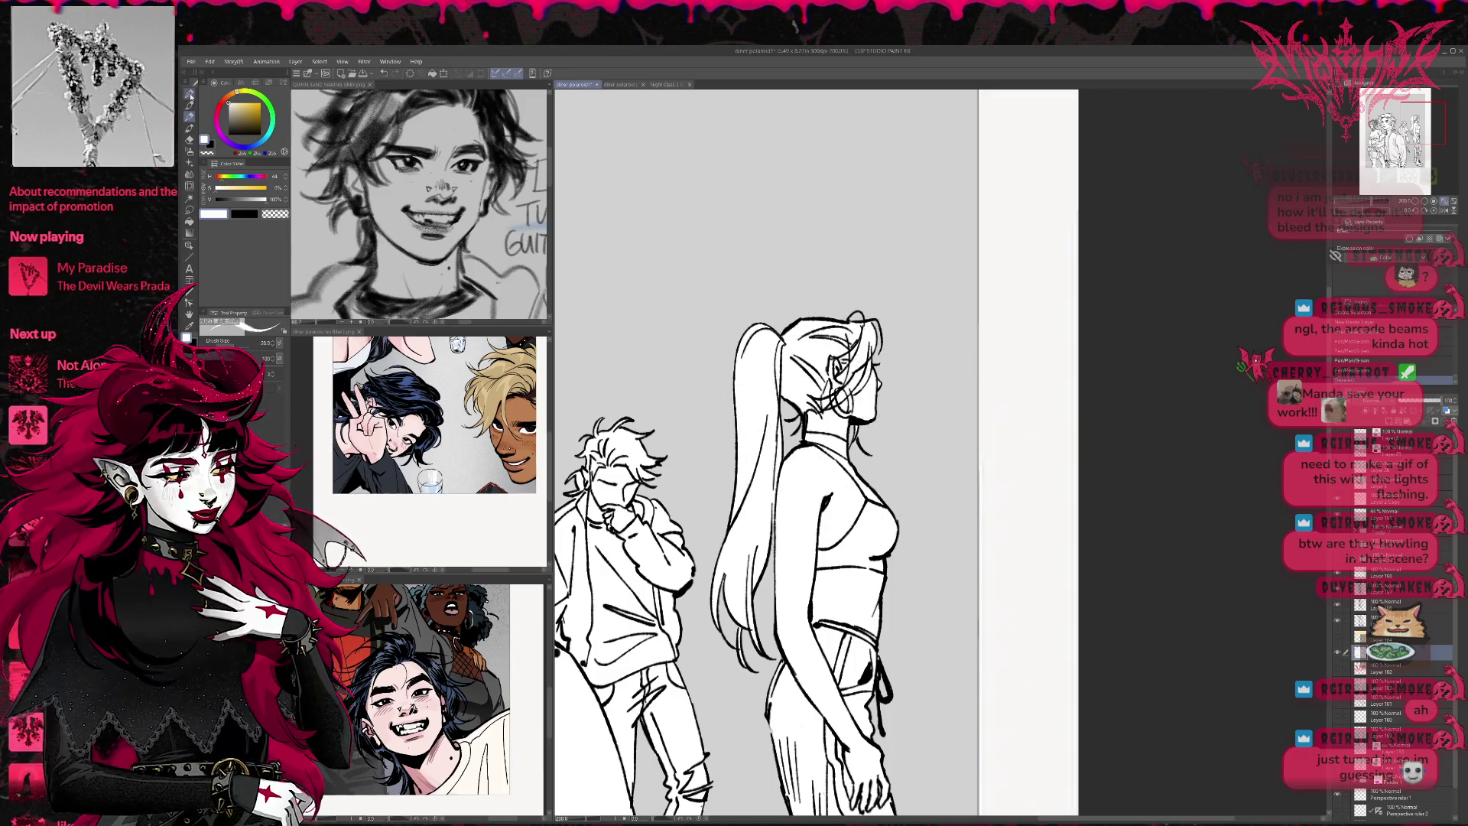
key("bracketleft")
key("bracketleft")
key("bracketleft")
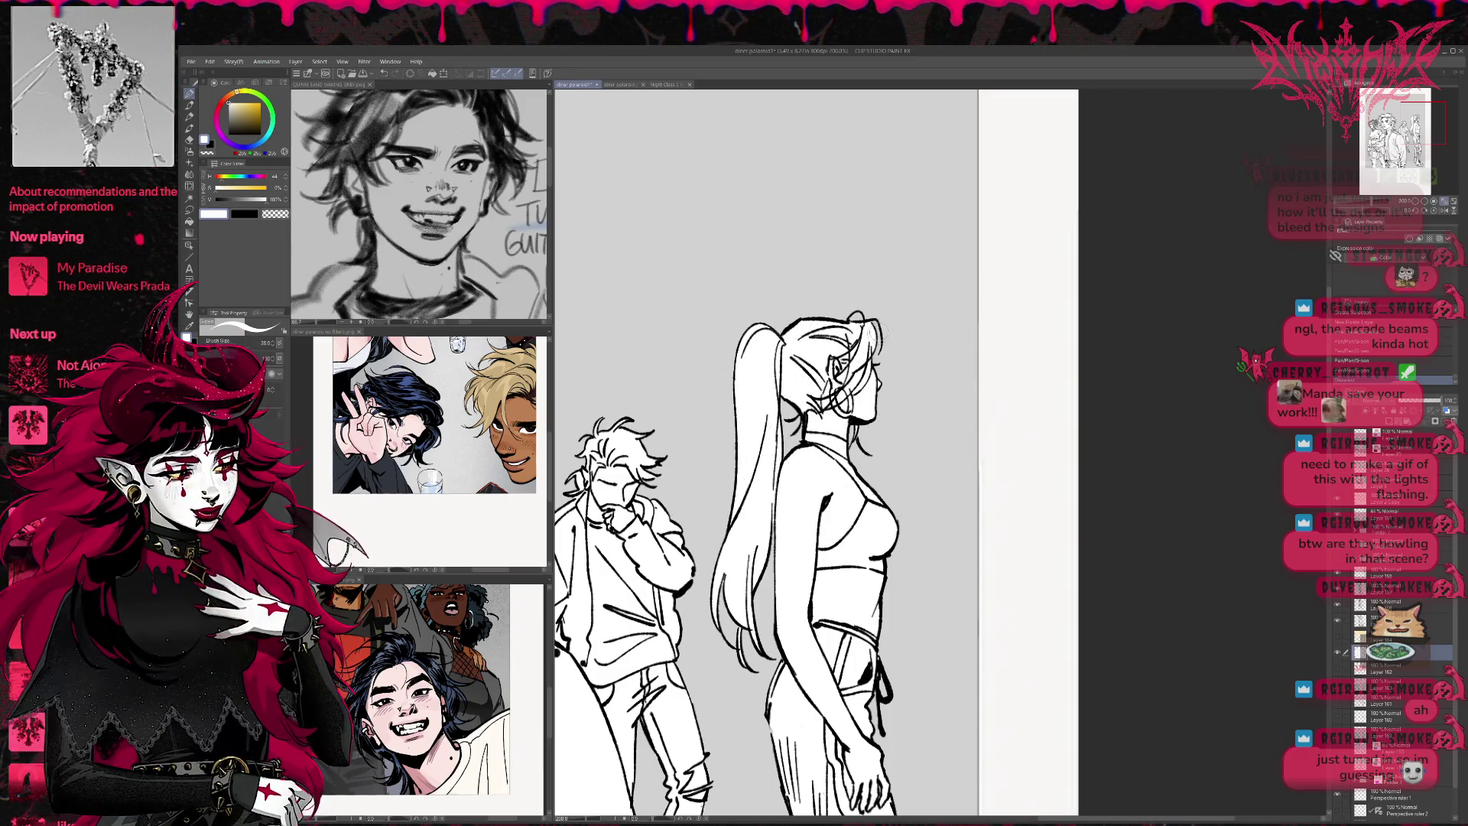
scroll(765, 459, "down", 5)
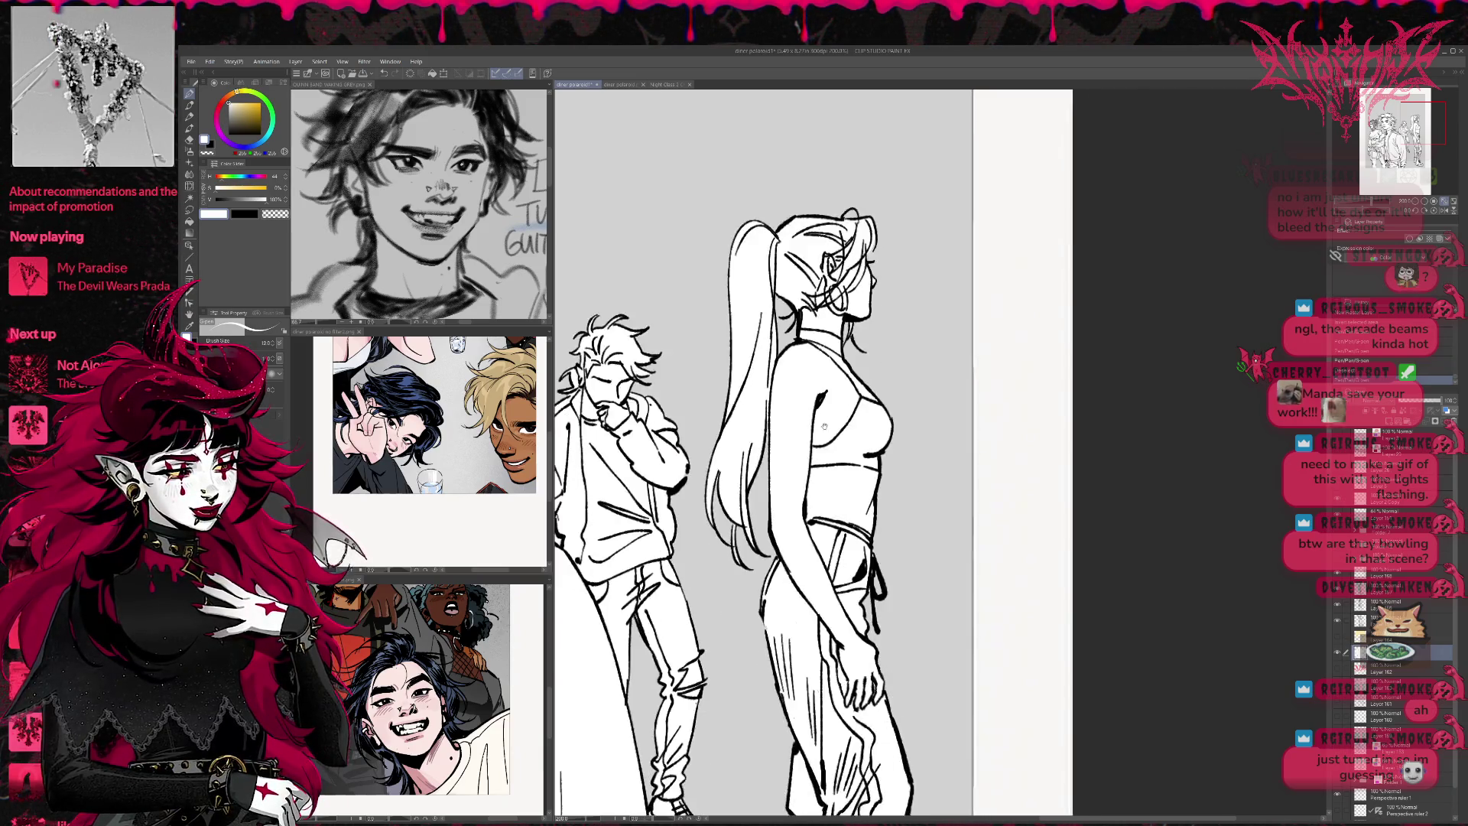
scroll(765, 459, "down", 1)
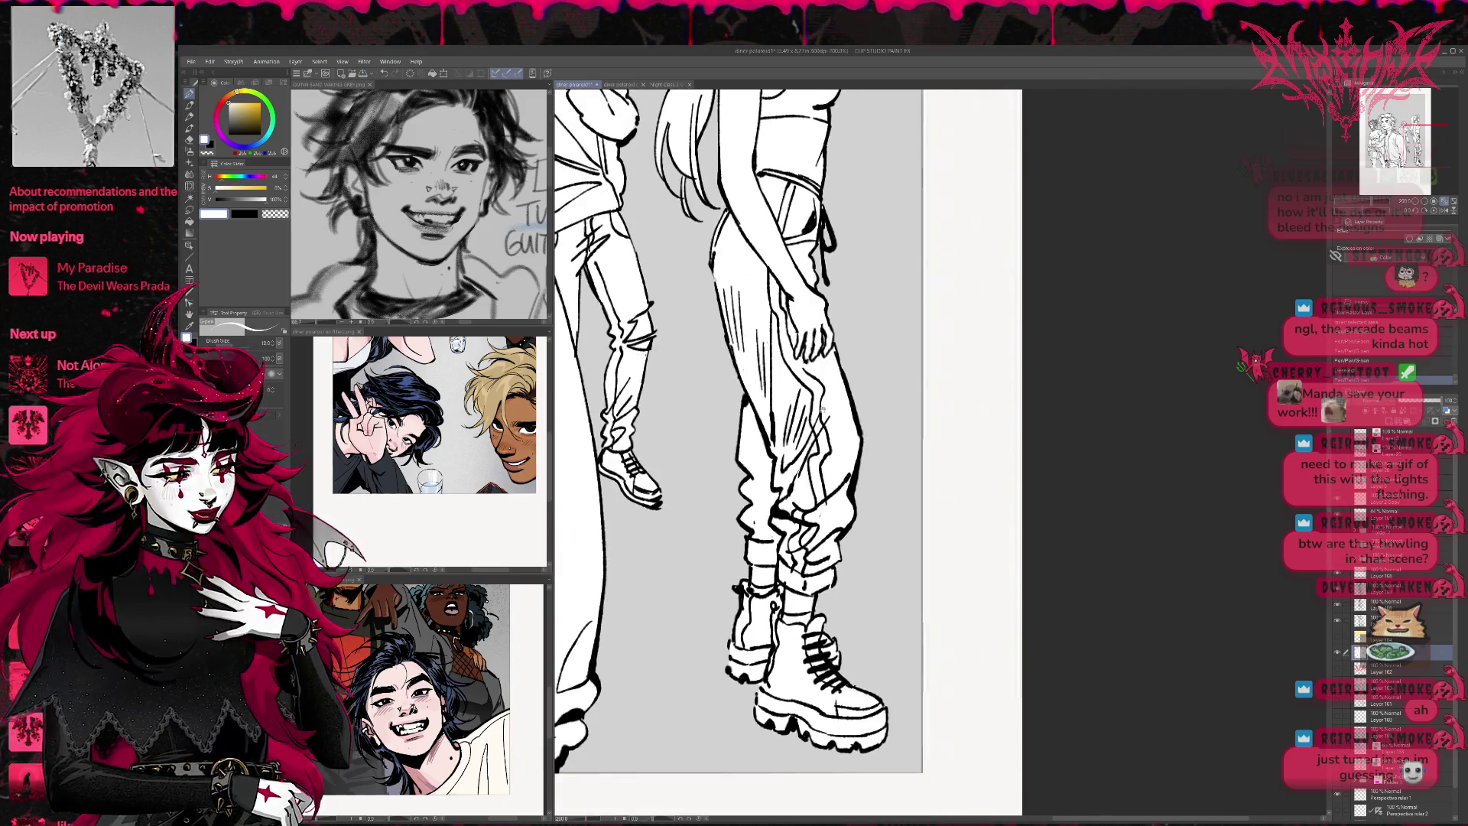
scroll(829, 532, "up", 5)
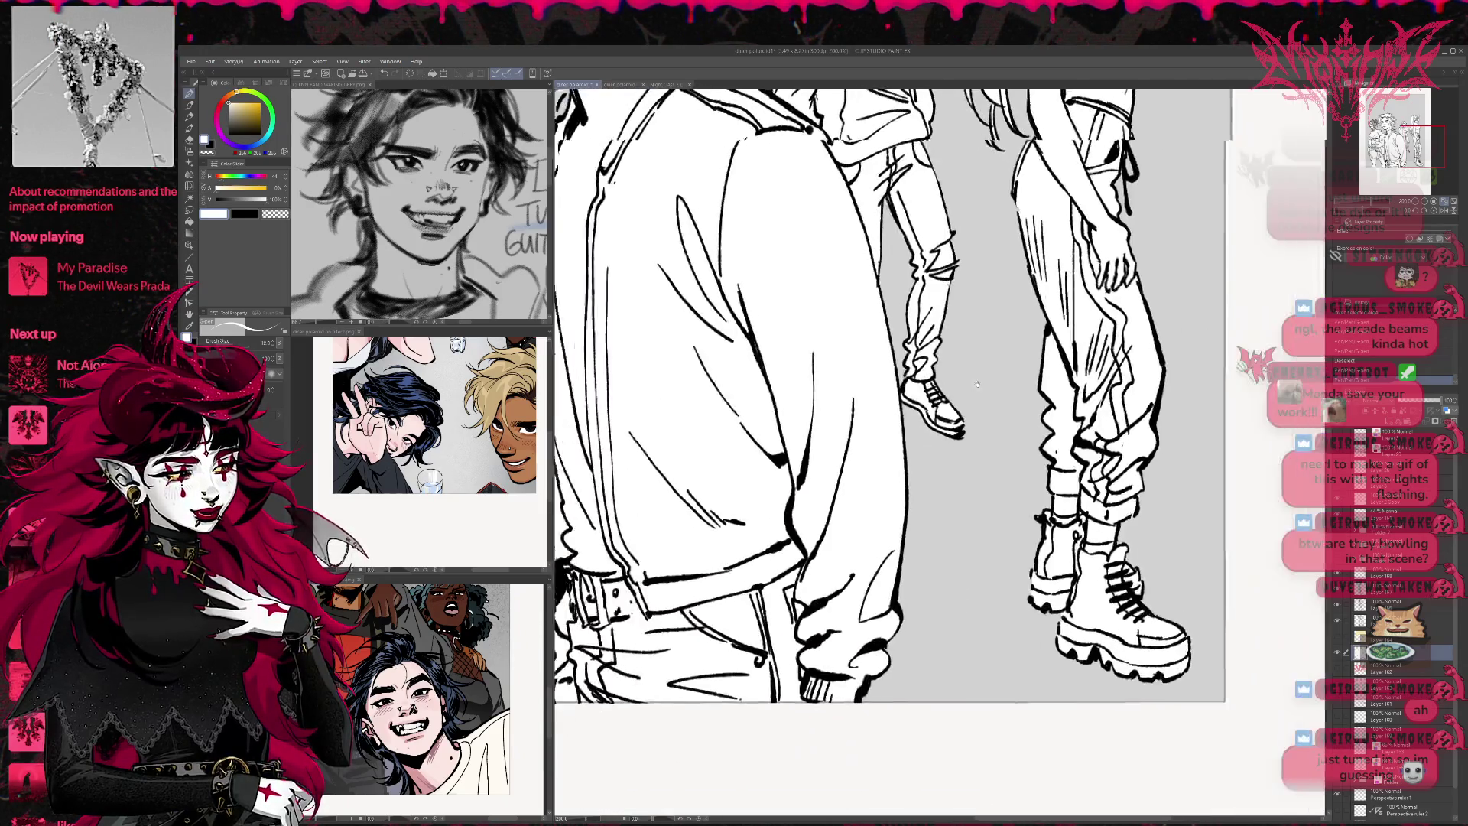
scroll(876, 445, "up", 5)
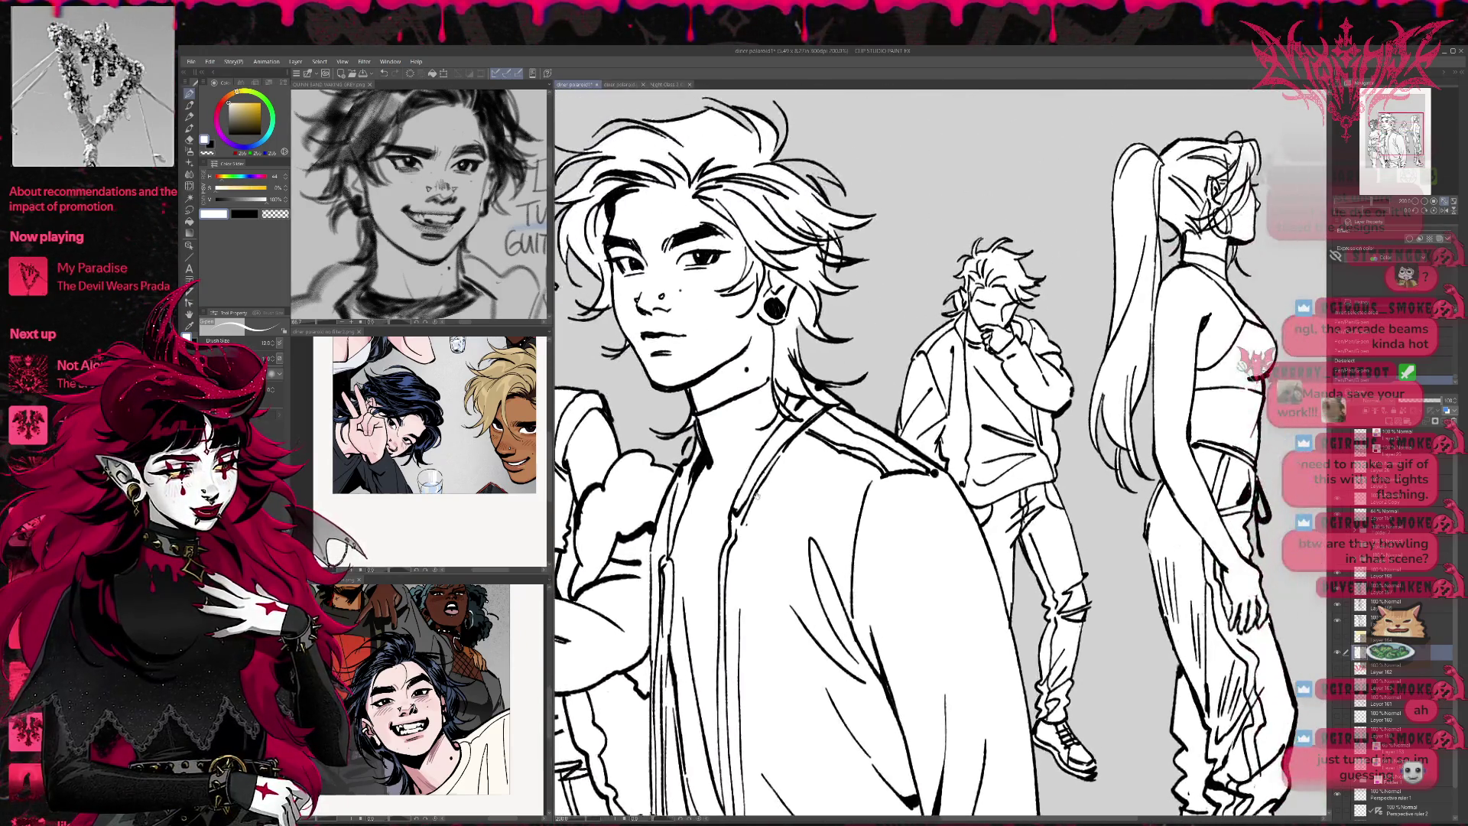
scroll(876, 445, "up", 2)
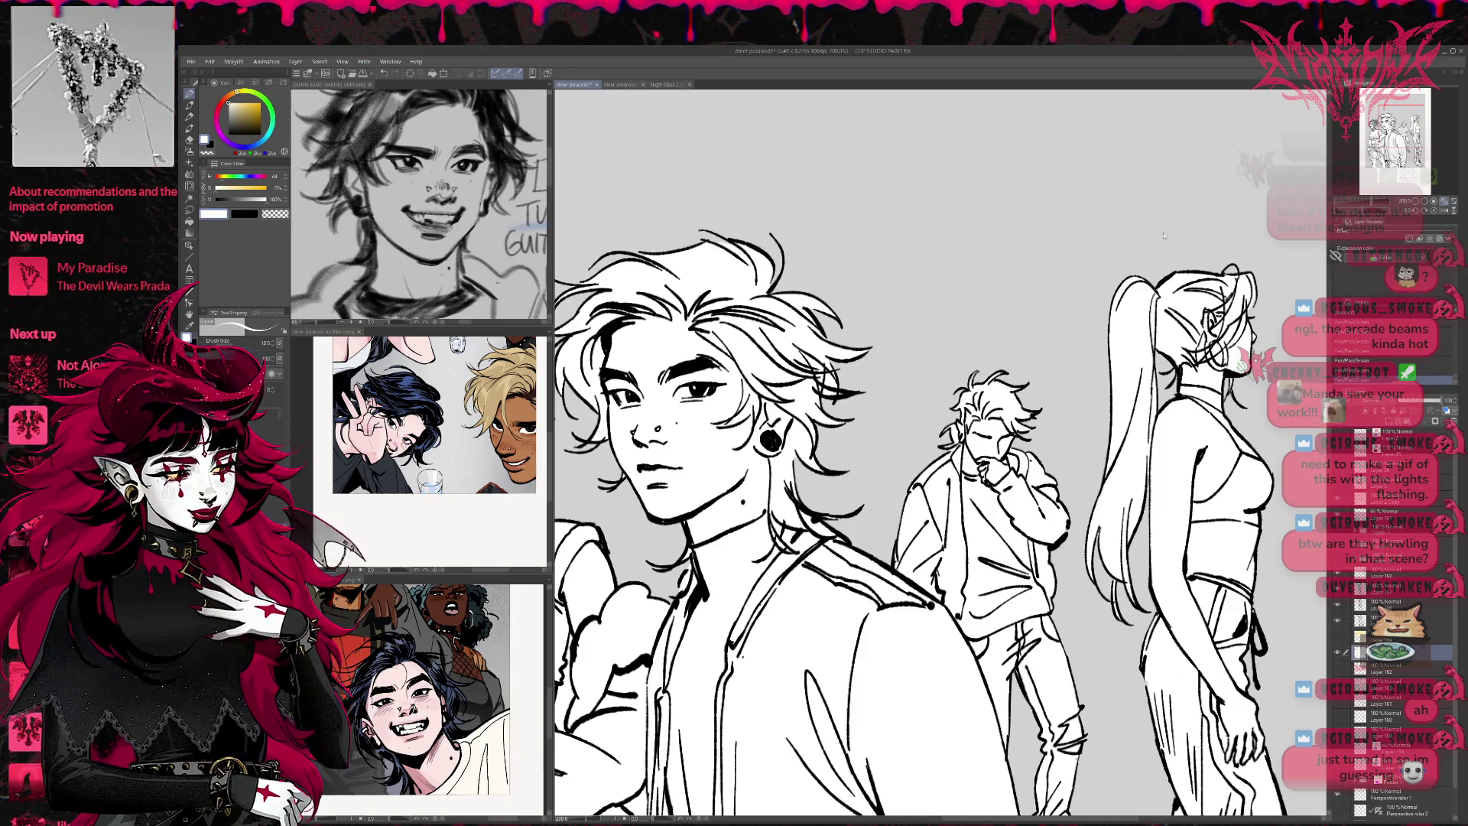
left_click_drag(1163, 235, 1279, 257)
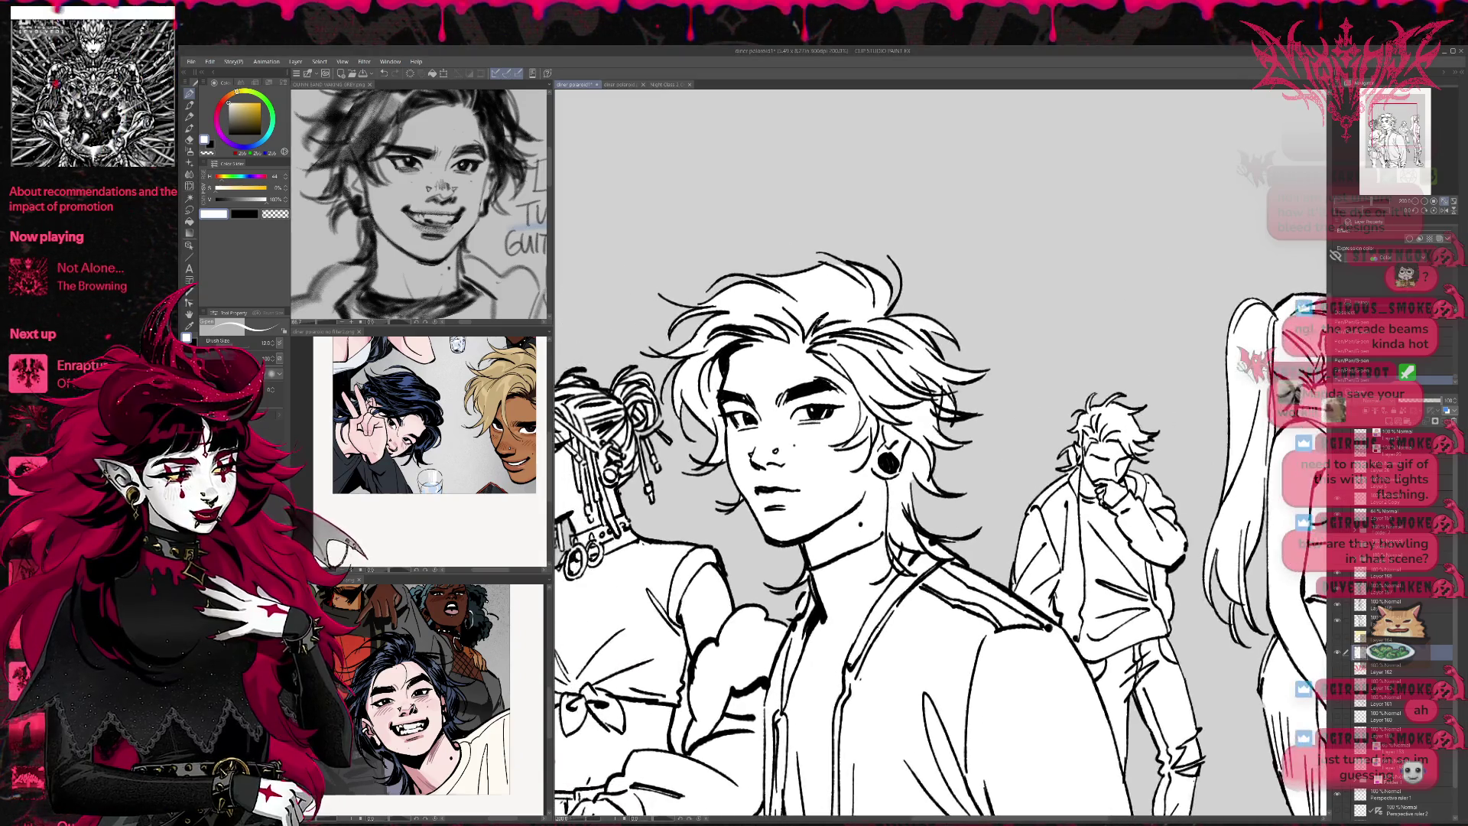
left_click_drag(663, 457, 797, 415)
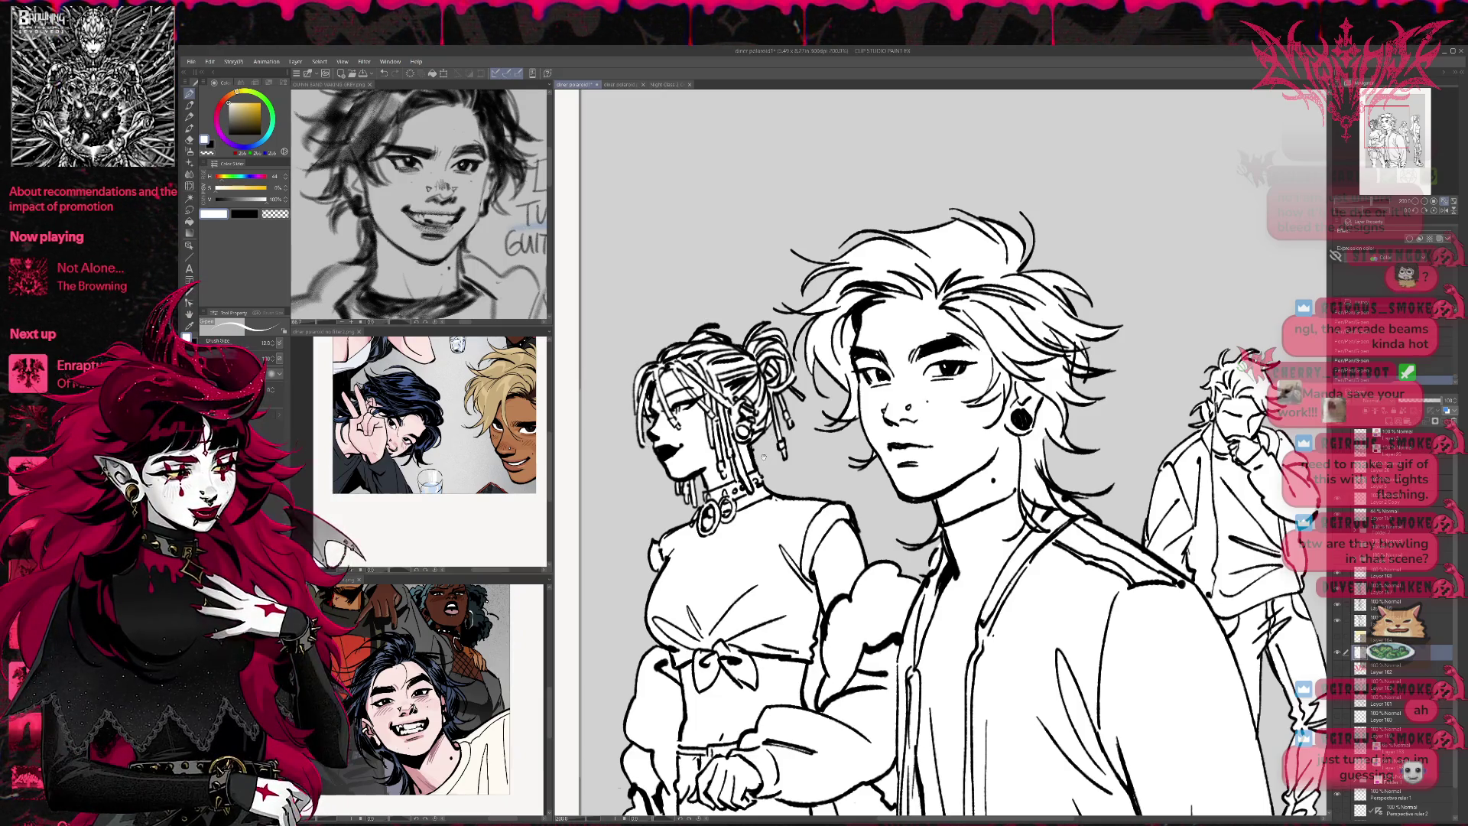
left_click_drag(763, 458, 757, 412)
mouse_move(787, 581)
left_mouse_down()
mouse_move(752, 382)
mouse_move(711, 321)
mouse_move(734, 428)
mouse_move(783, 509)
left_mouse_up()
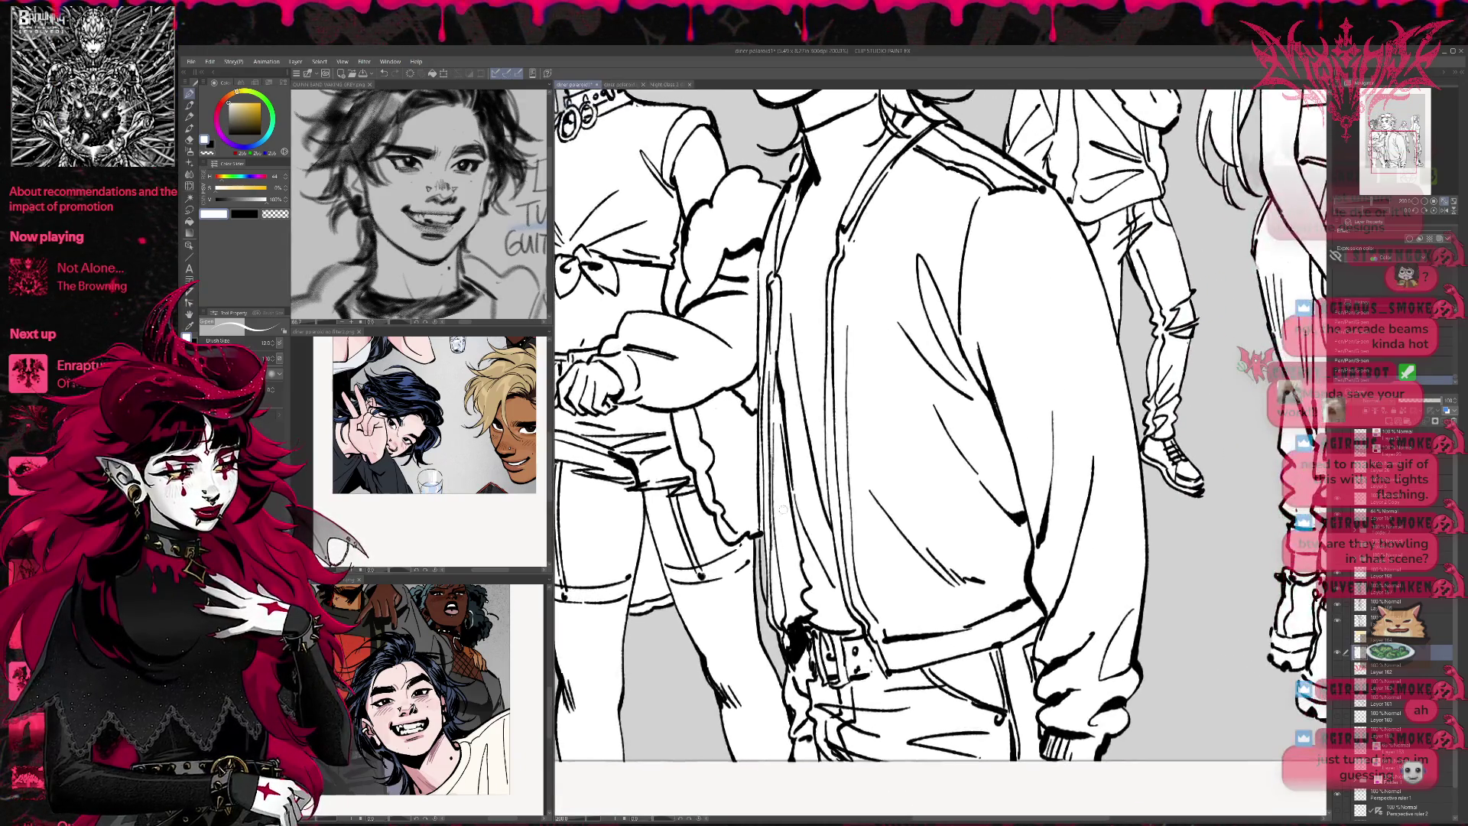
key("ctrl+0")
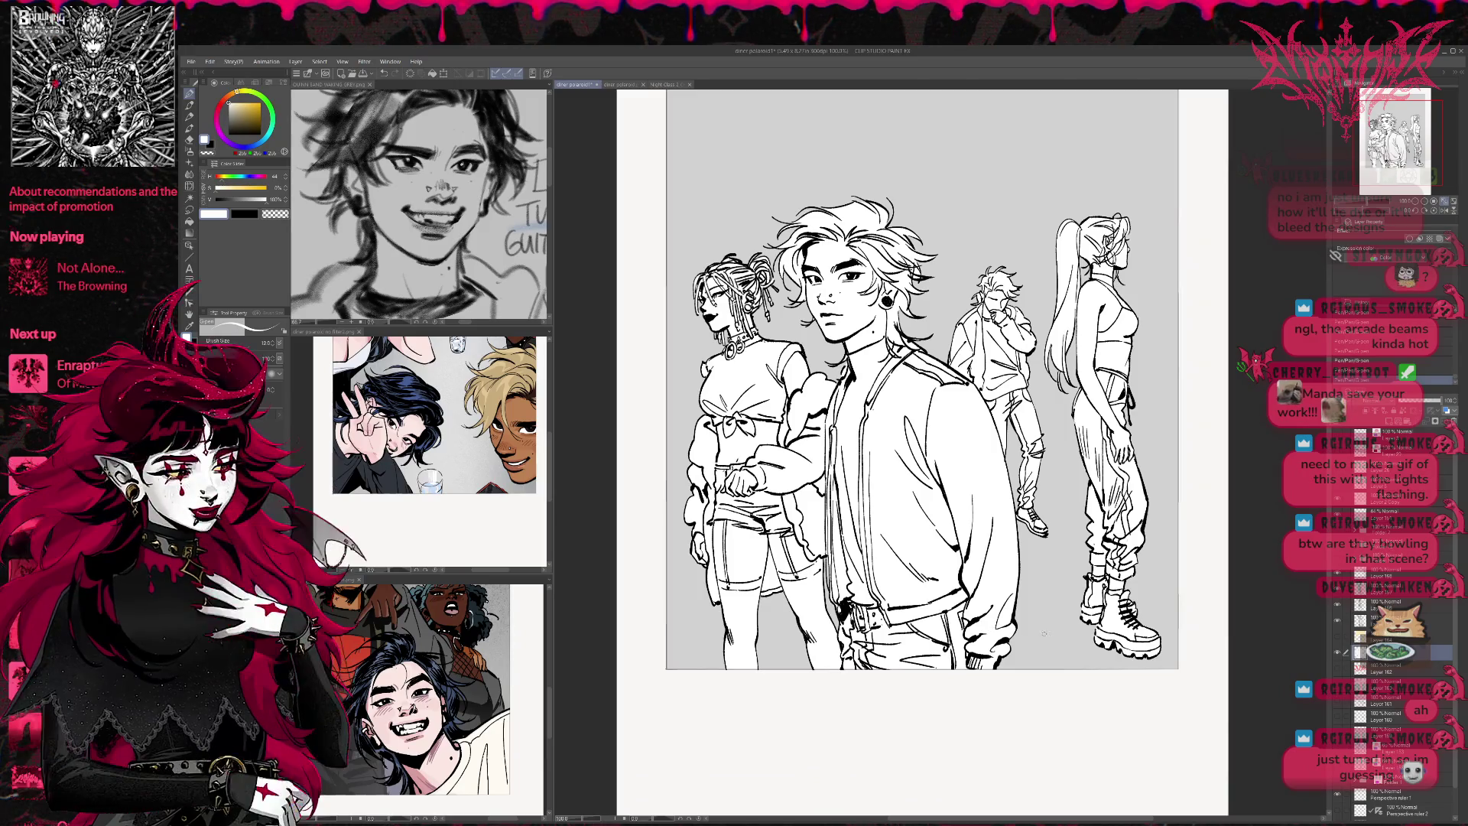
key("ctrl+minus")
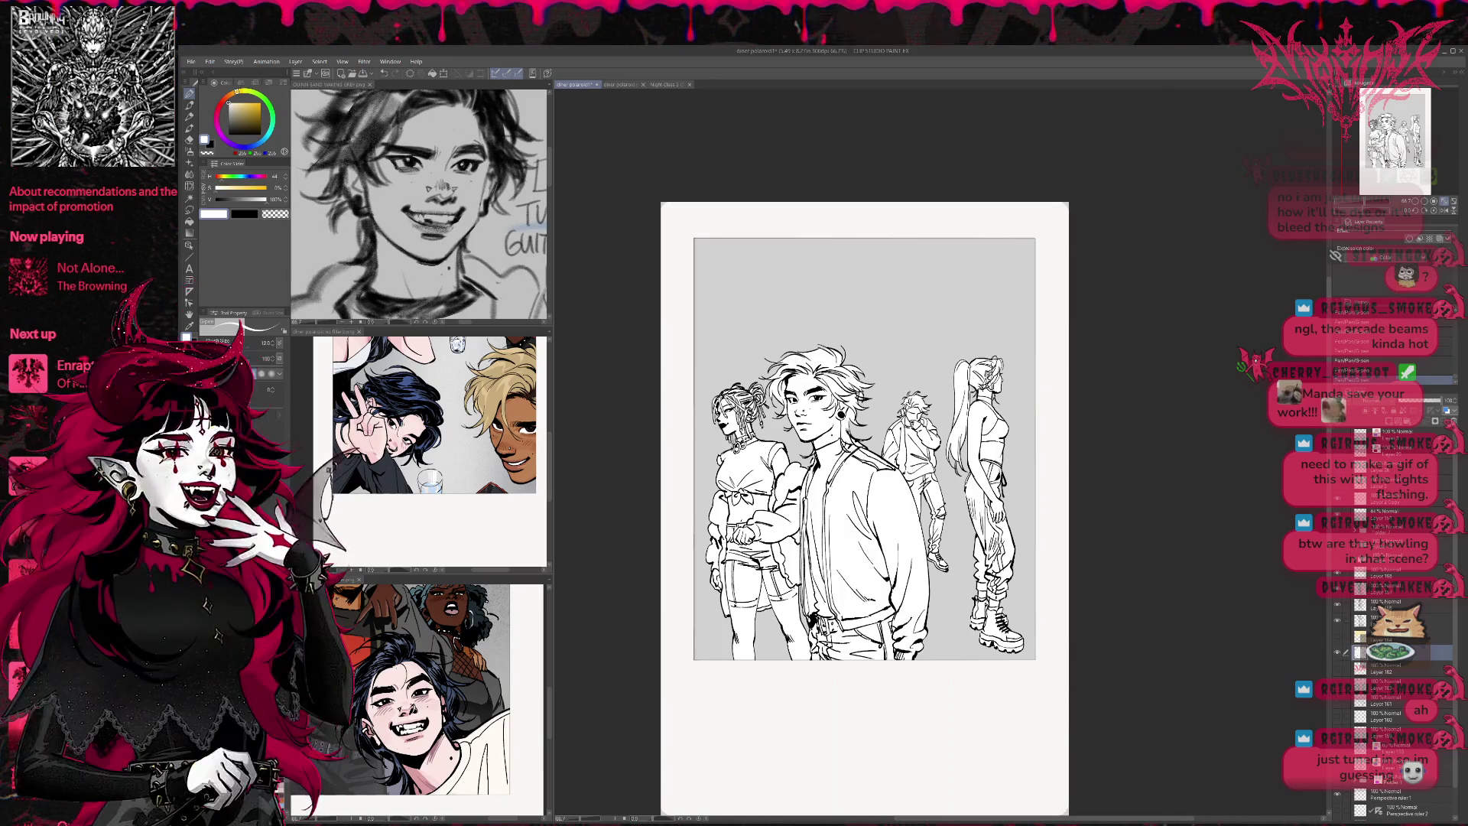
Show the sunburst layer and enable Layer Color on Layer 162 to tint the rays pale blue
left_click(1339, 668)
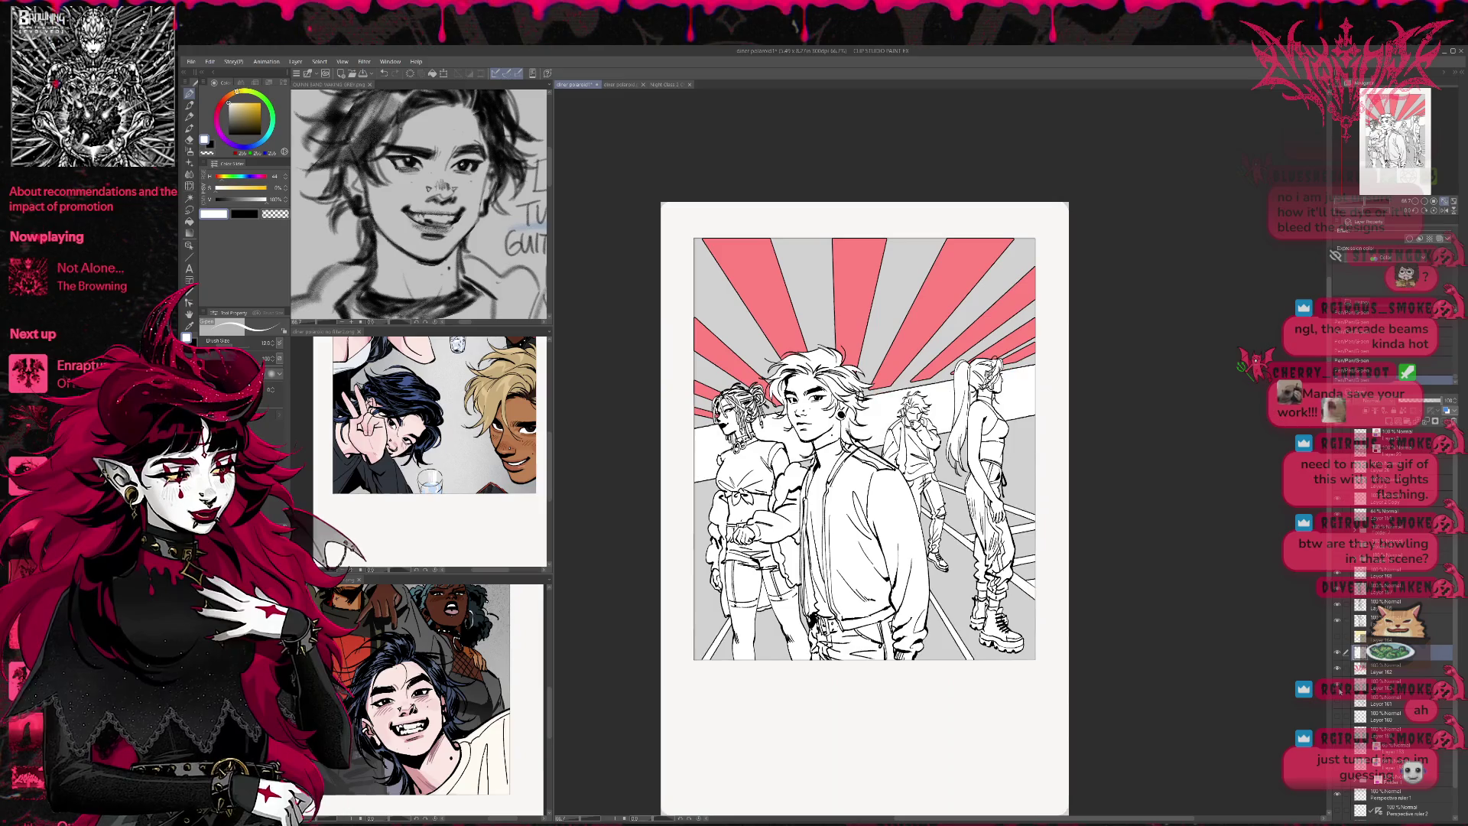
left_click(1376, 670)
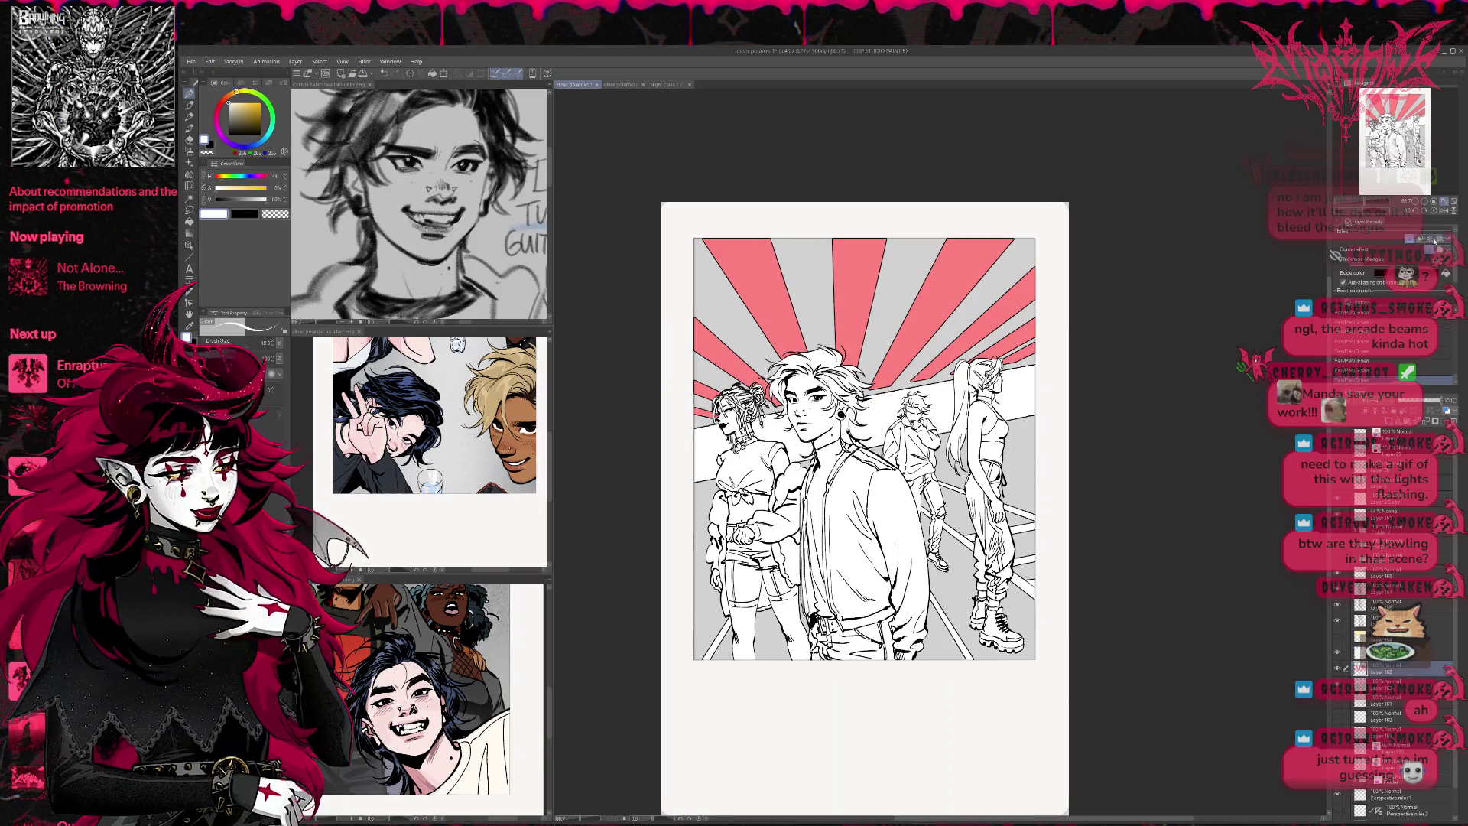
left_click(1440, 241)
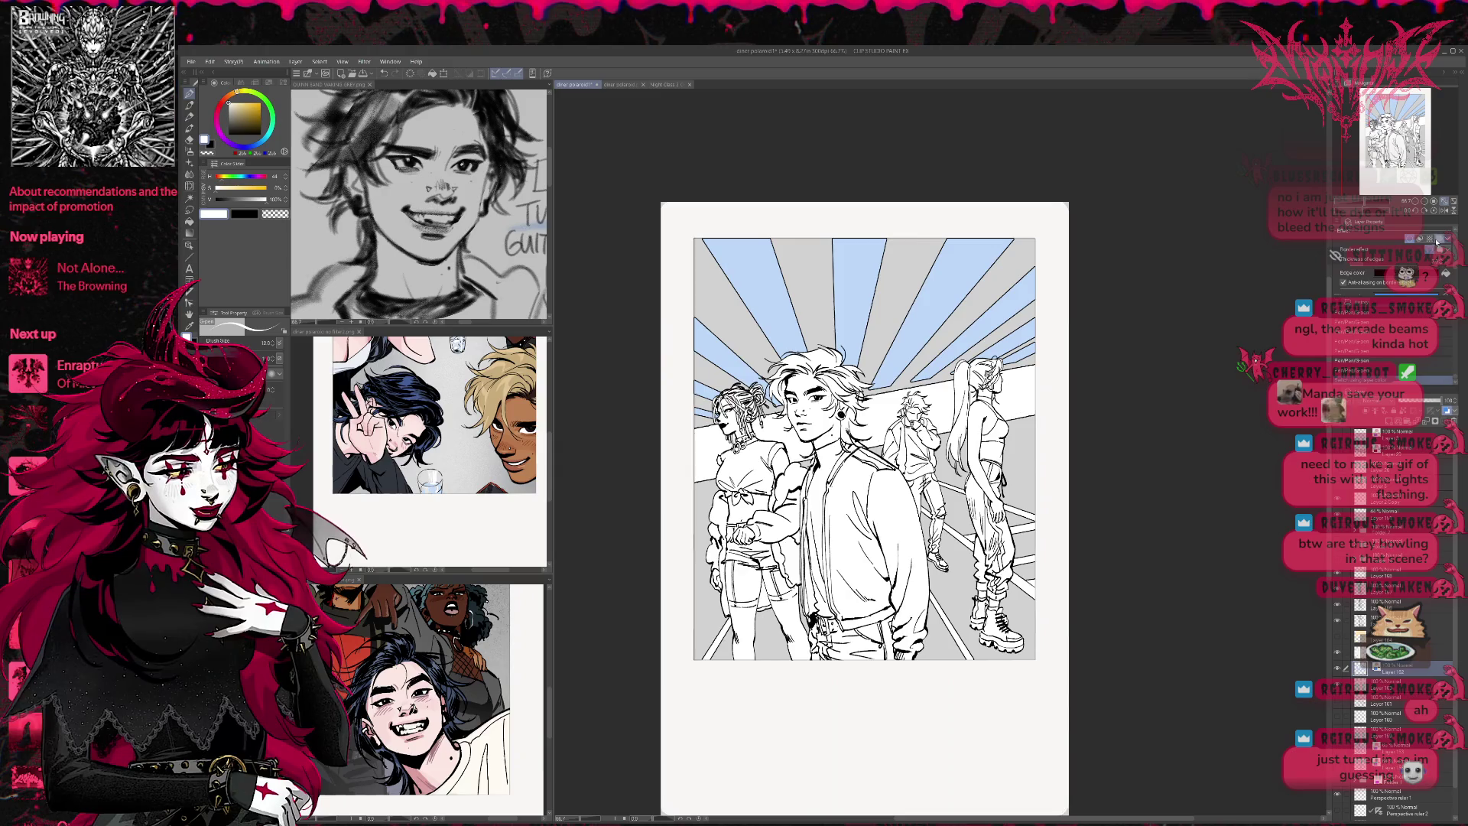
left_click(1350, 269)
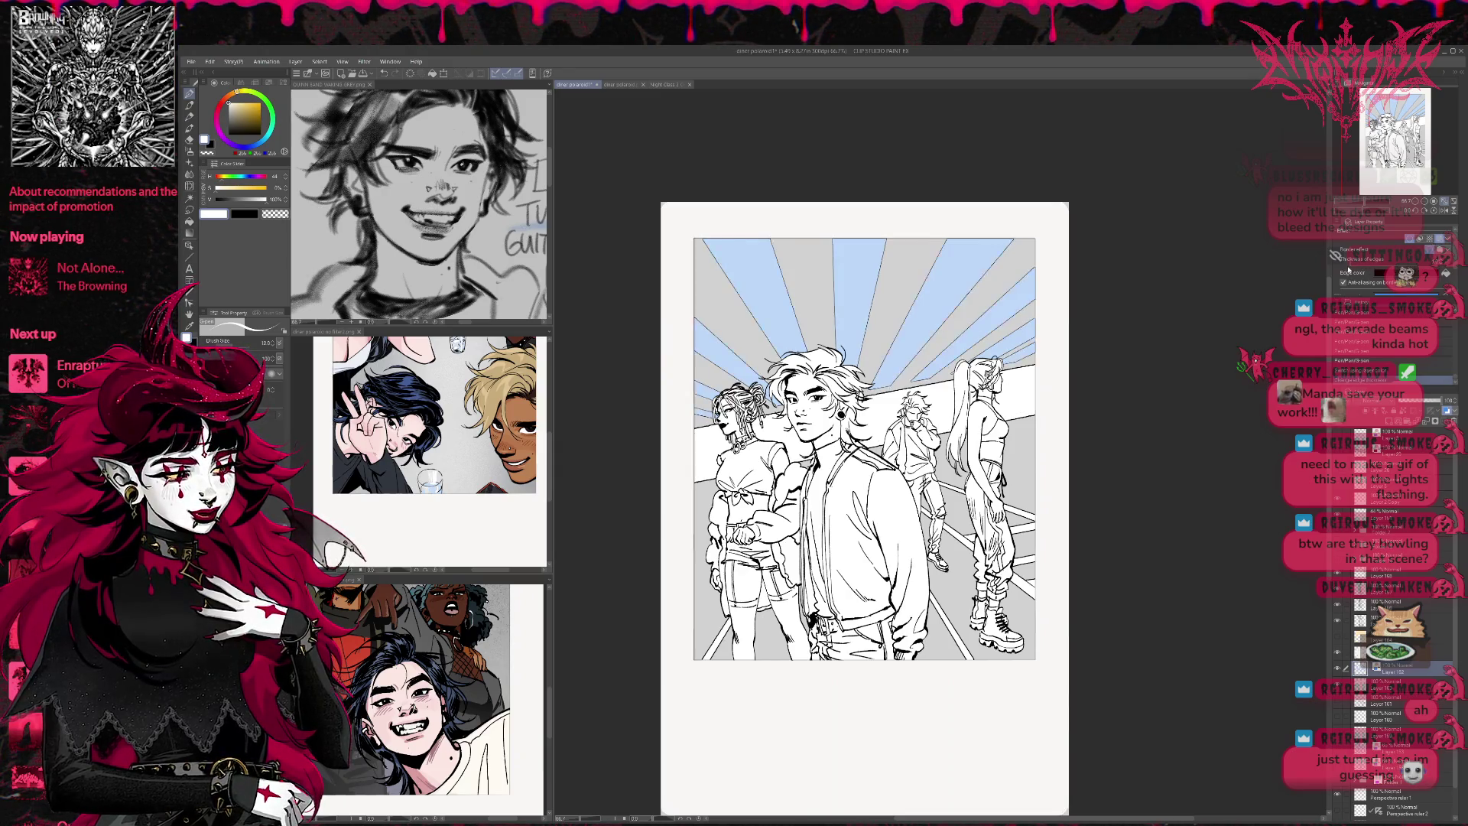
Toggle the background and character layers on and off to compare them behind the figures
left_click(1372, 684)
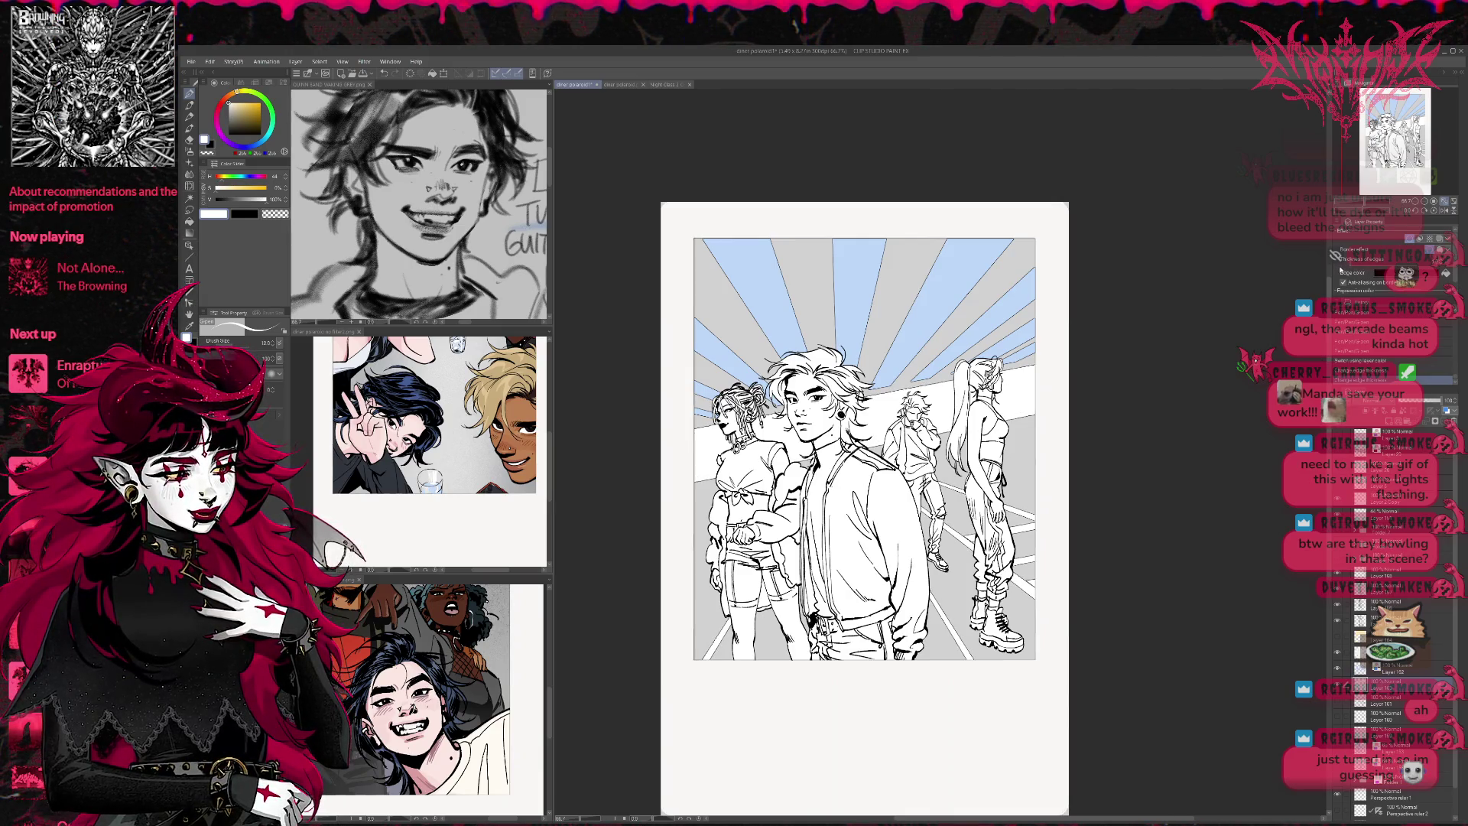
left_click(1344, 686)
left_click(1344, 685)
key("ctrl+plus")
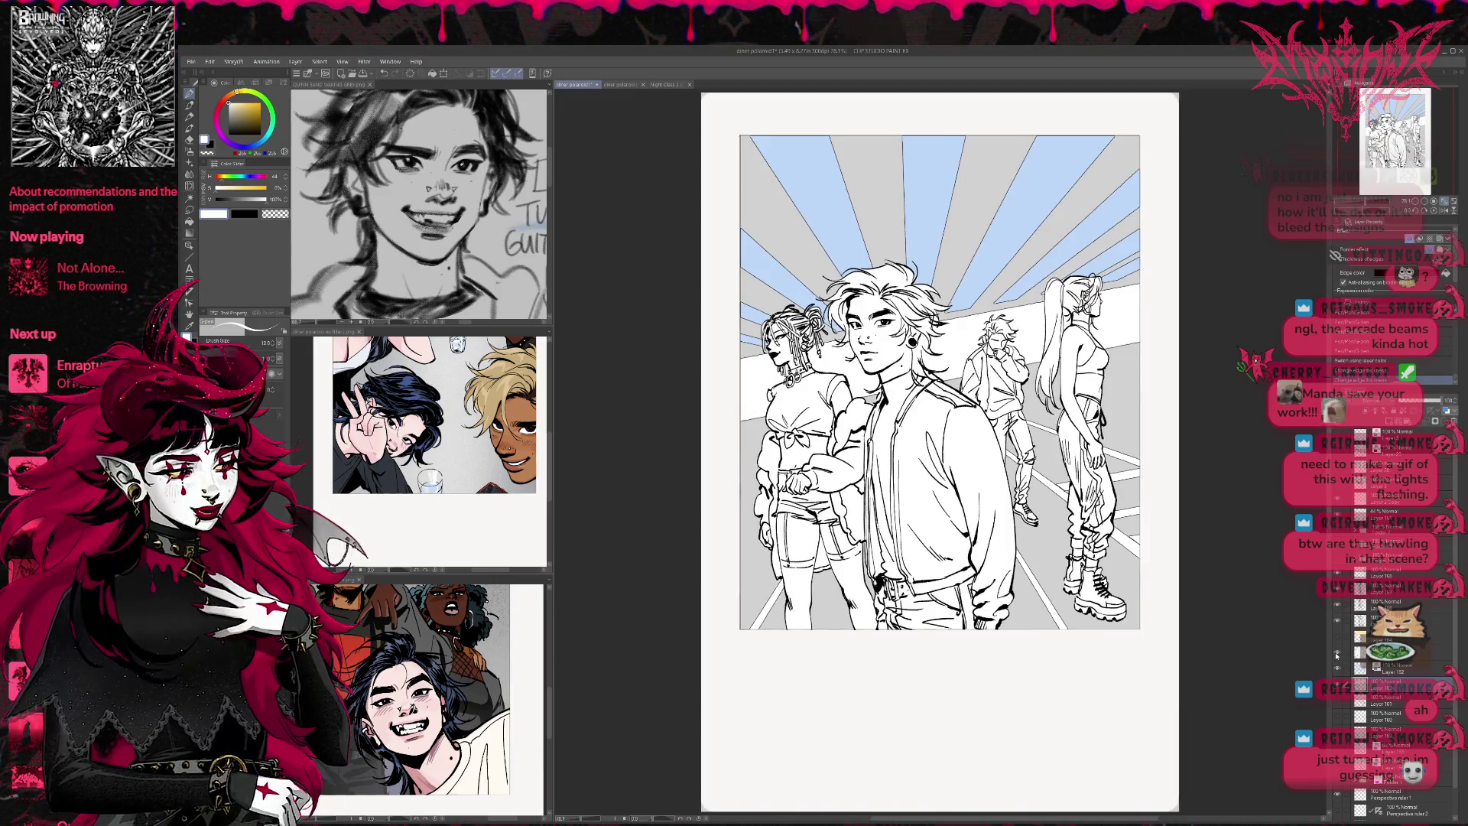
left_click(1338, 654)
left_click(1338, 654)
left_click(1354, 651)
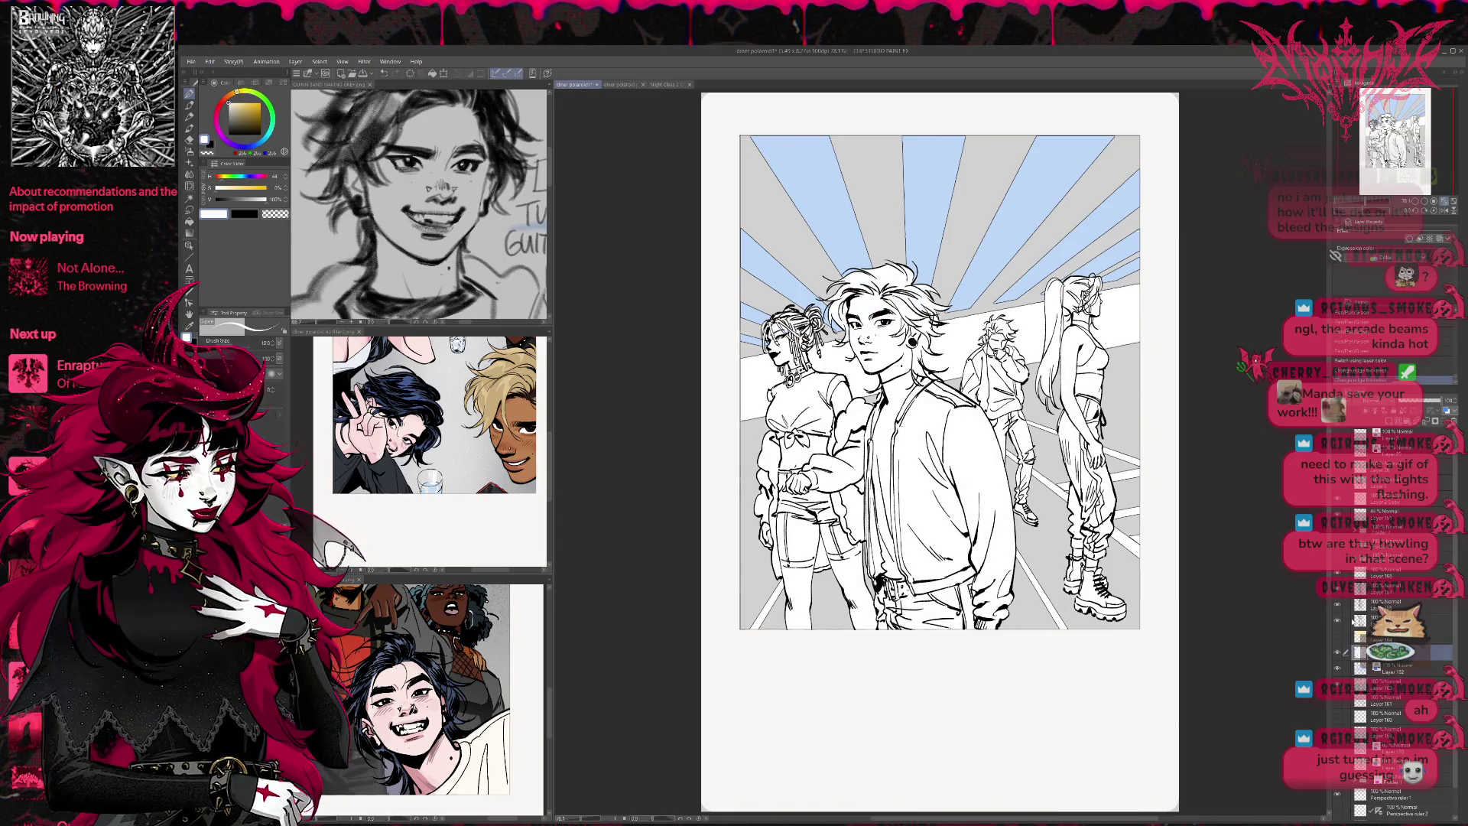
key("e")
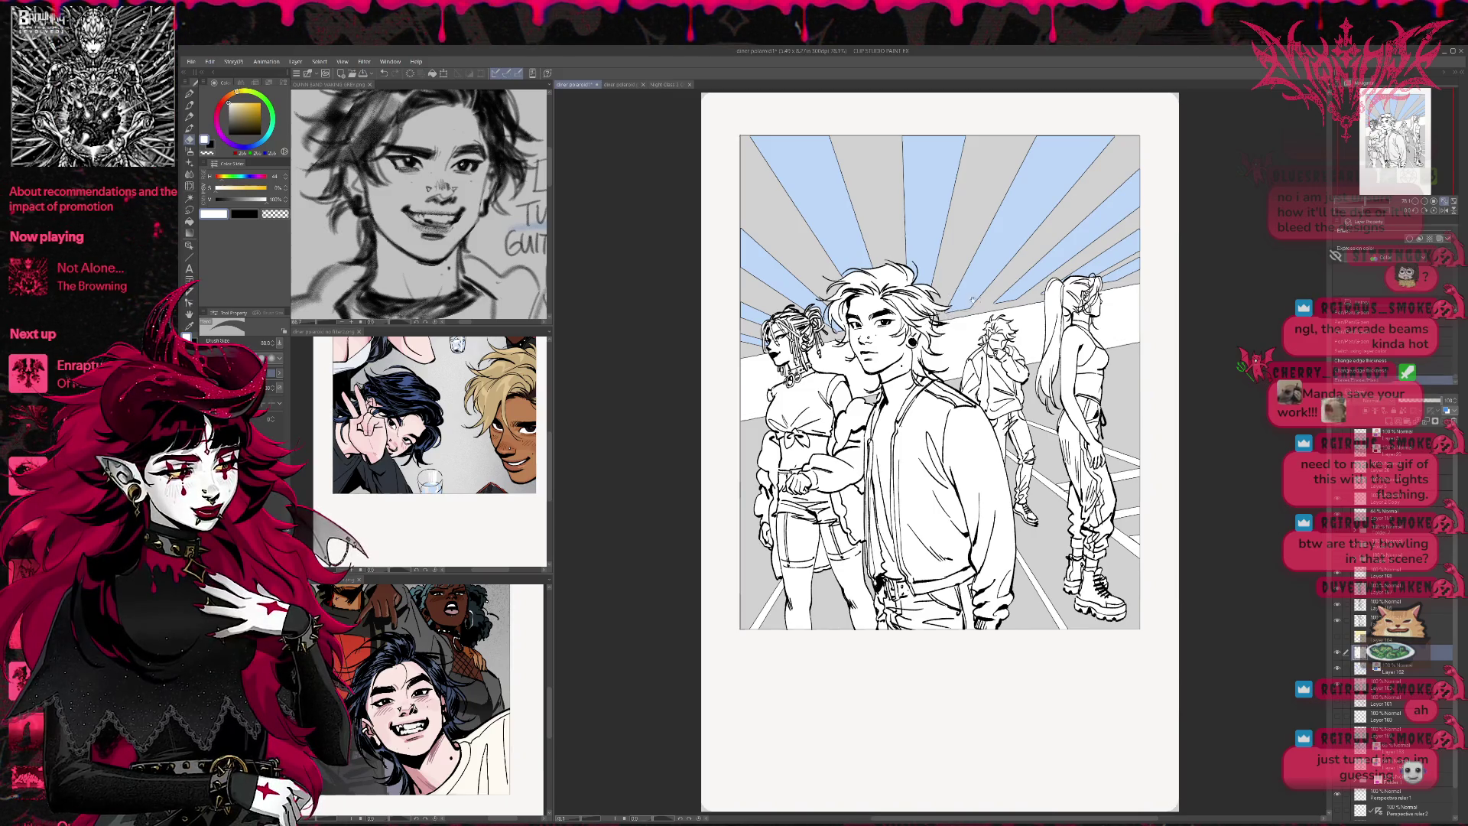
left_click_drag(939, 325, 835, 358)
left_click_drag(961, 371, 928, 386)
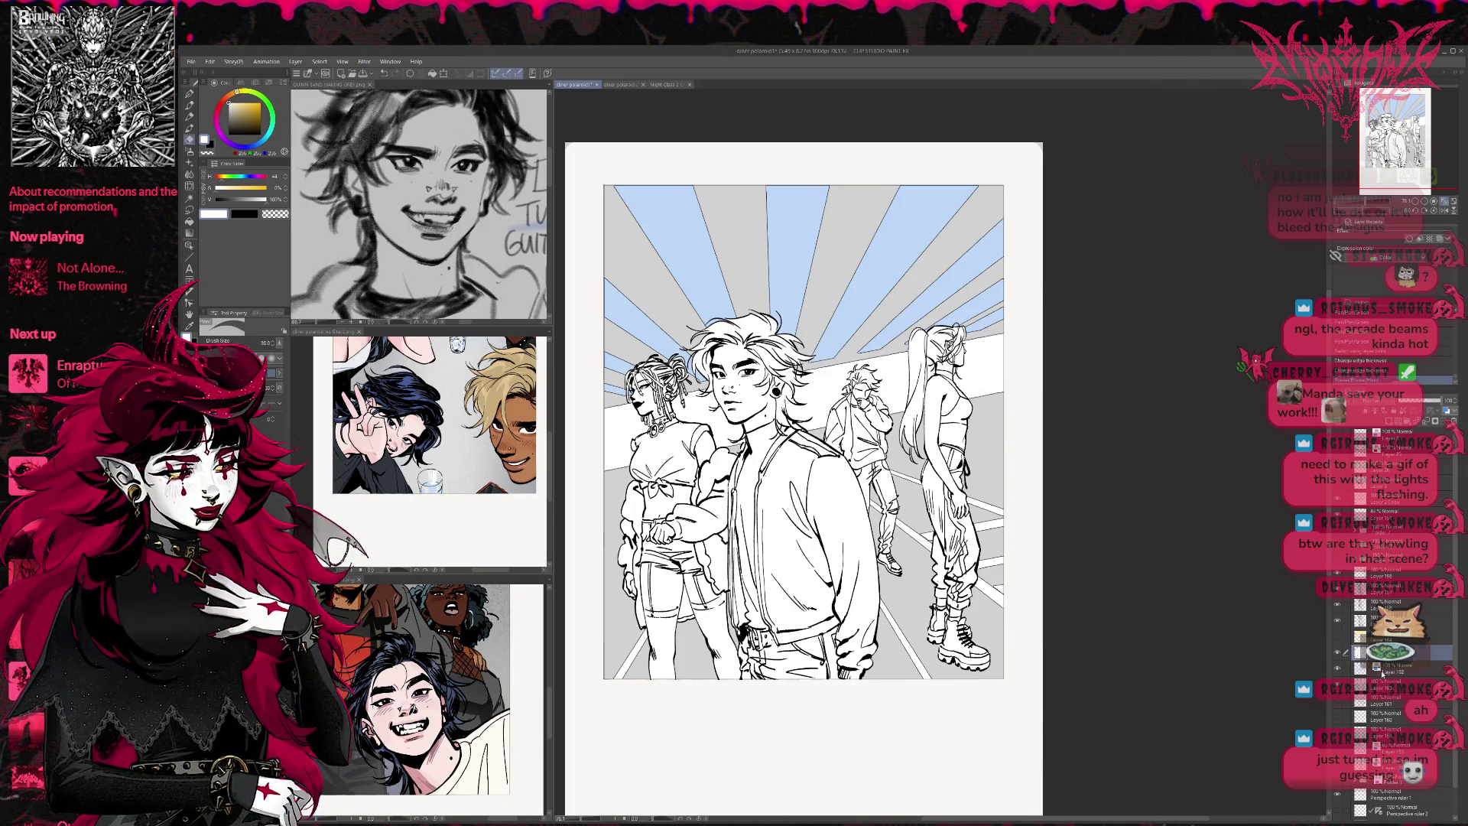
Clear a lasso selection, then turn off Layer Color on the sunburst layer to restore red rays
left_click(1384, 684)
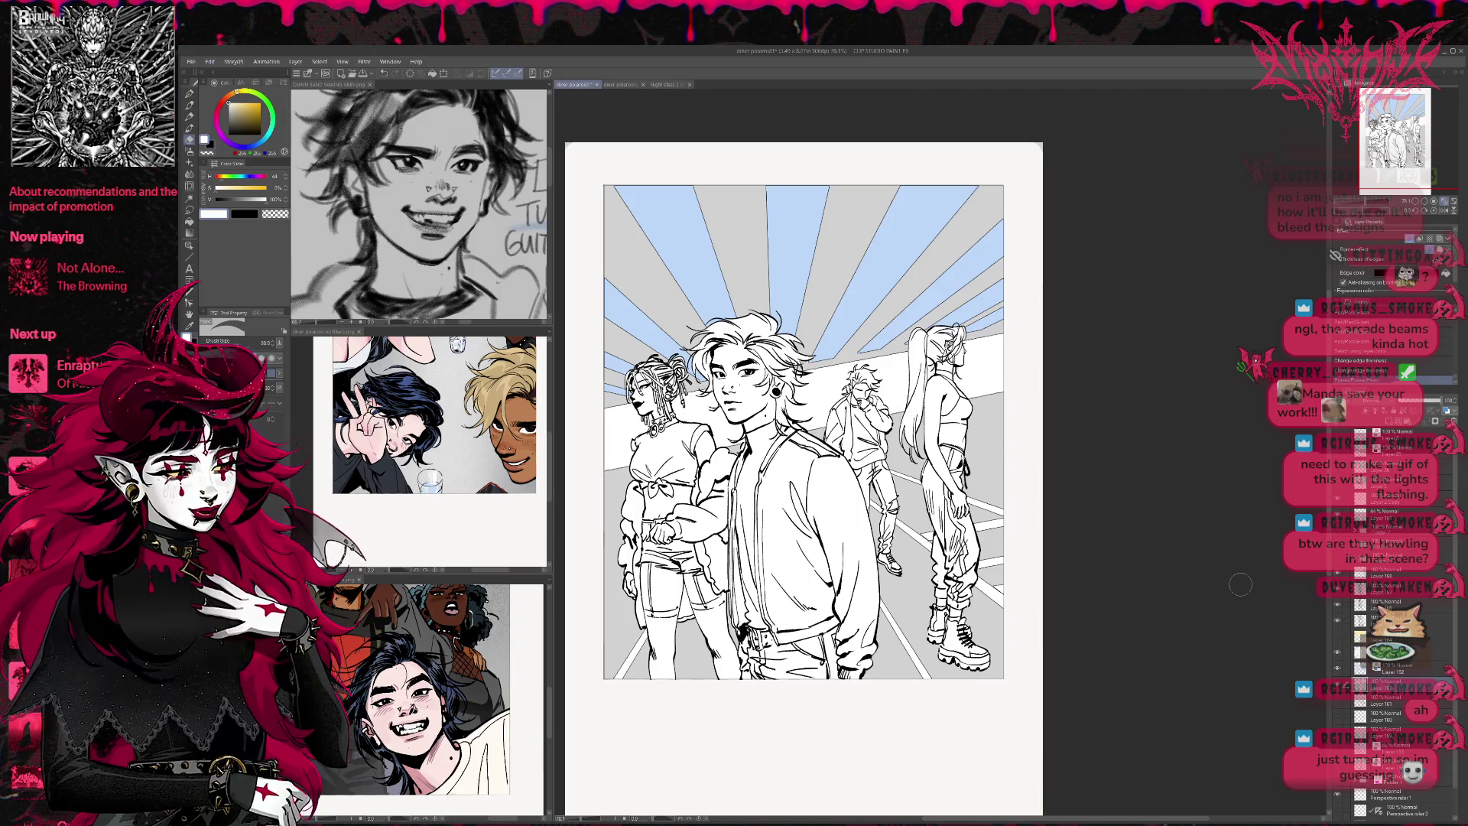
left_click(189, 210)
mouse_move(975, 417)
left_mouse_down()
mouse_move(560, 592)
mouse_move(1114, 599)
mouse_move(1032, 420)
left_mouse_up()
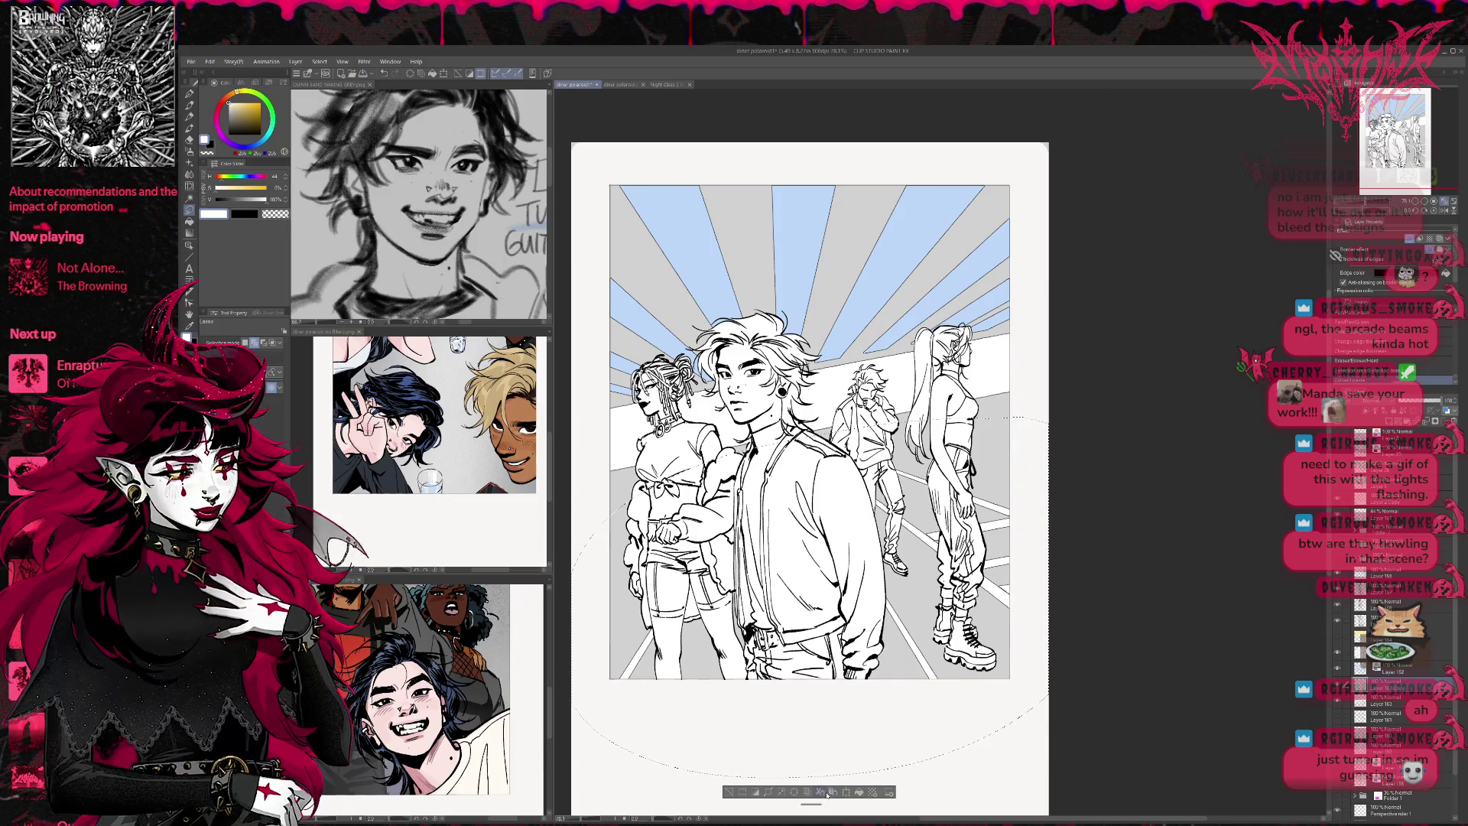
left_click(1384, 703)
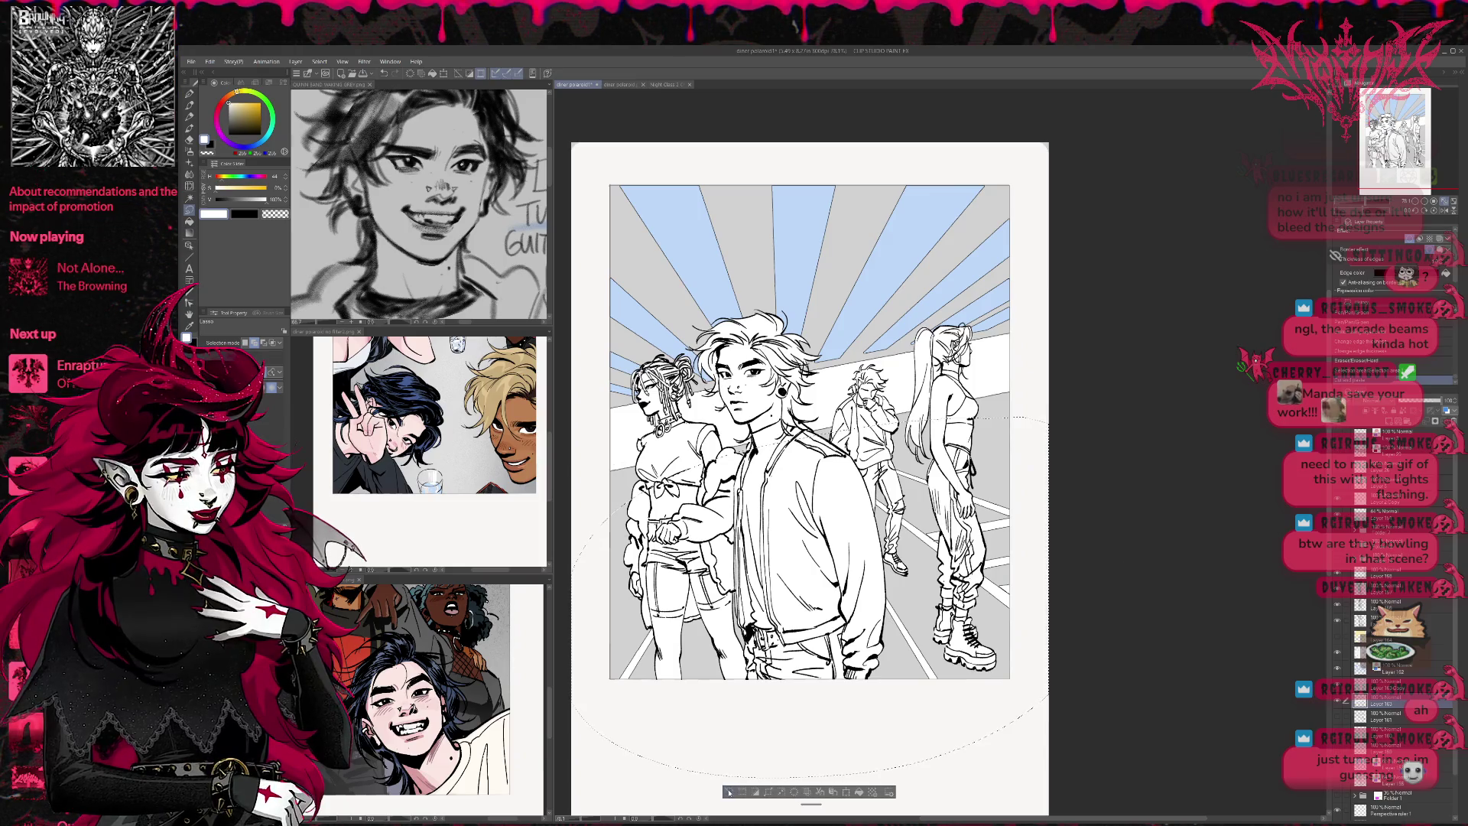
left_click(729, 792)
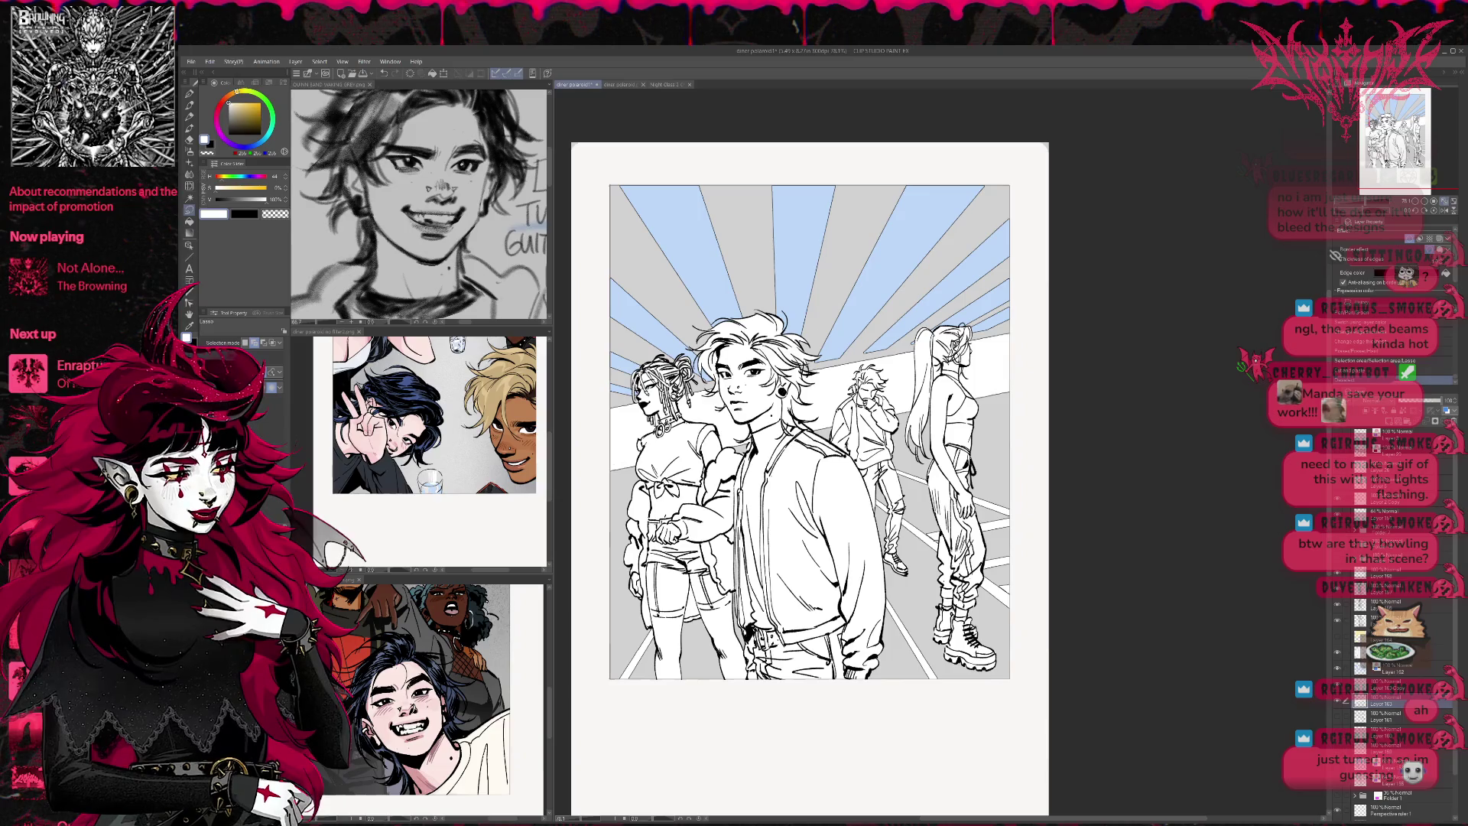
left_click(1388, 669)
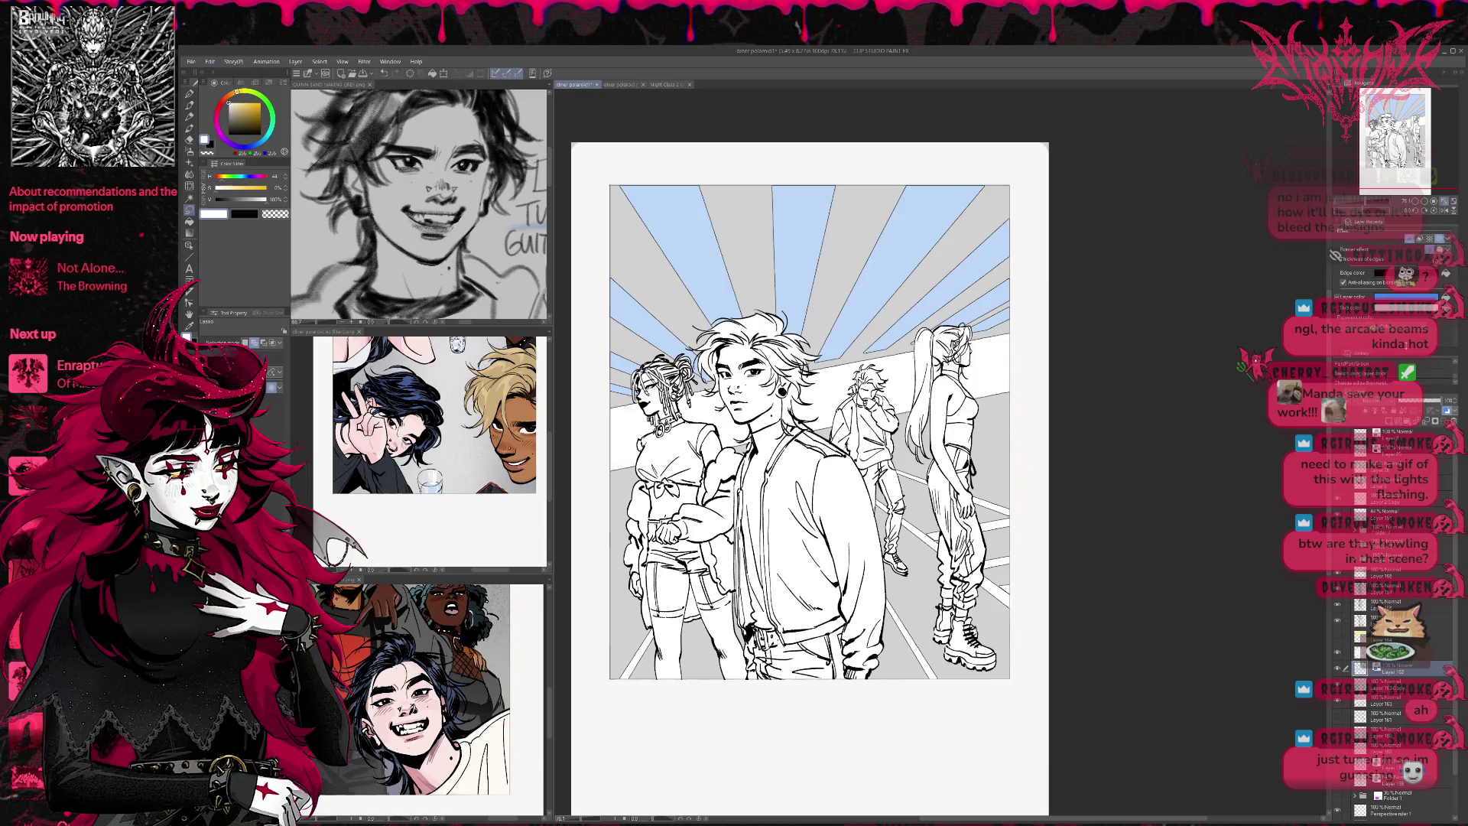
left_click(1444, 240)
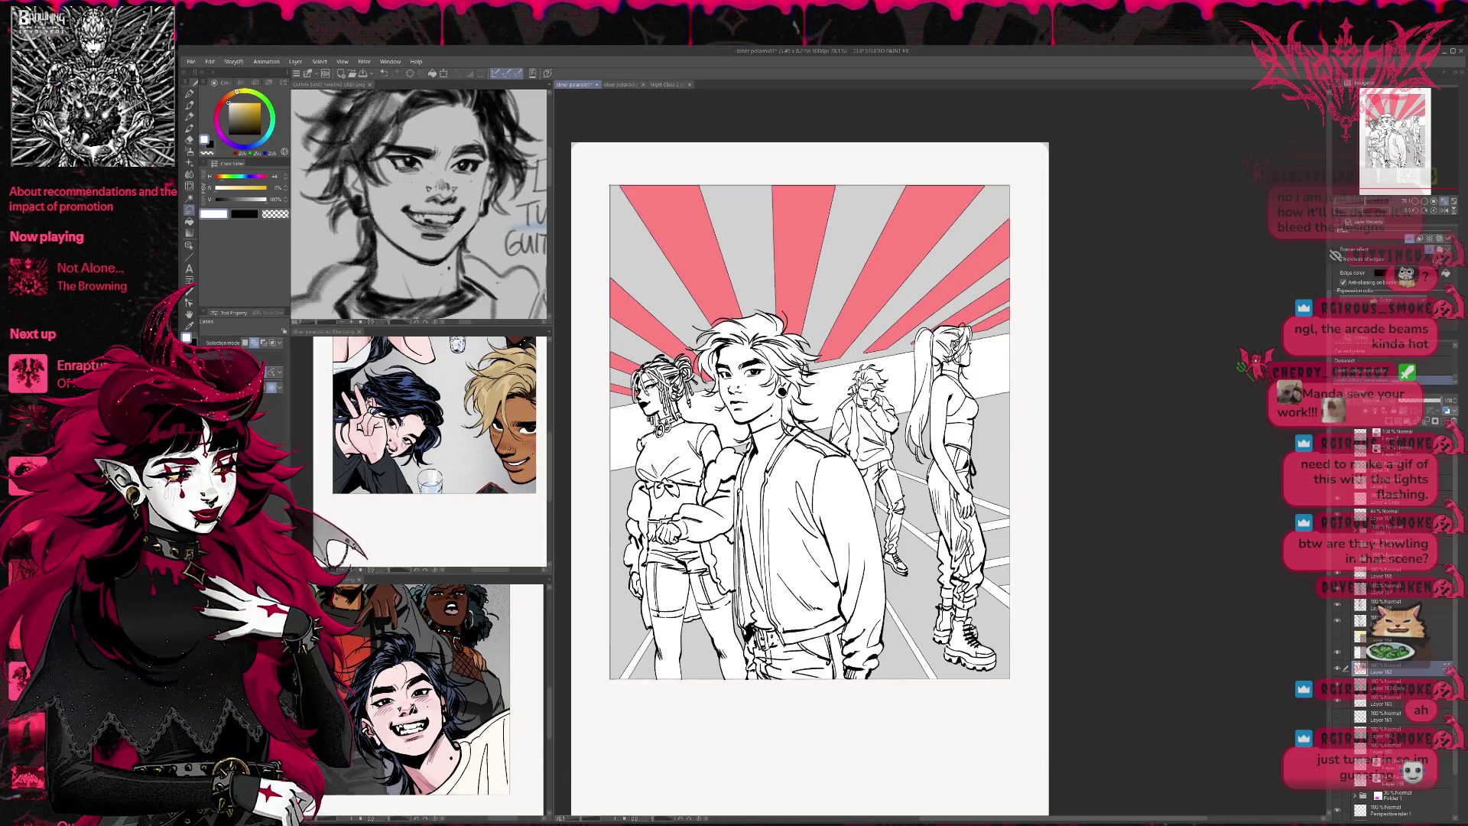
Repaint the red sunburst beams white with a large pen
left_click(188, 94)
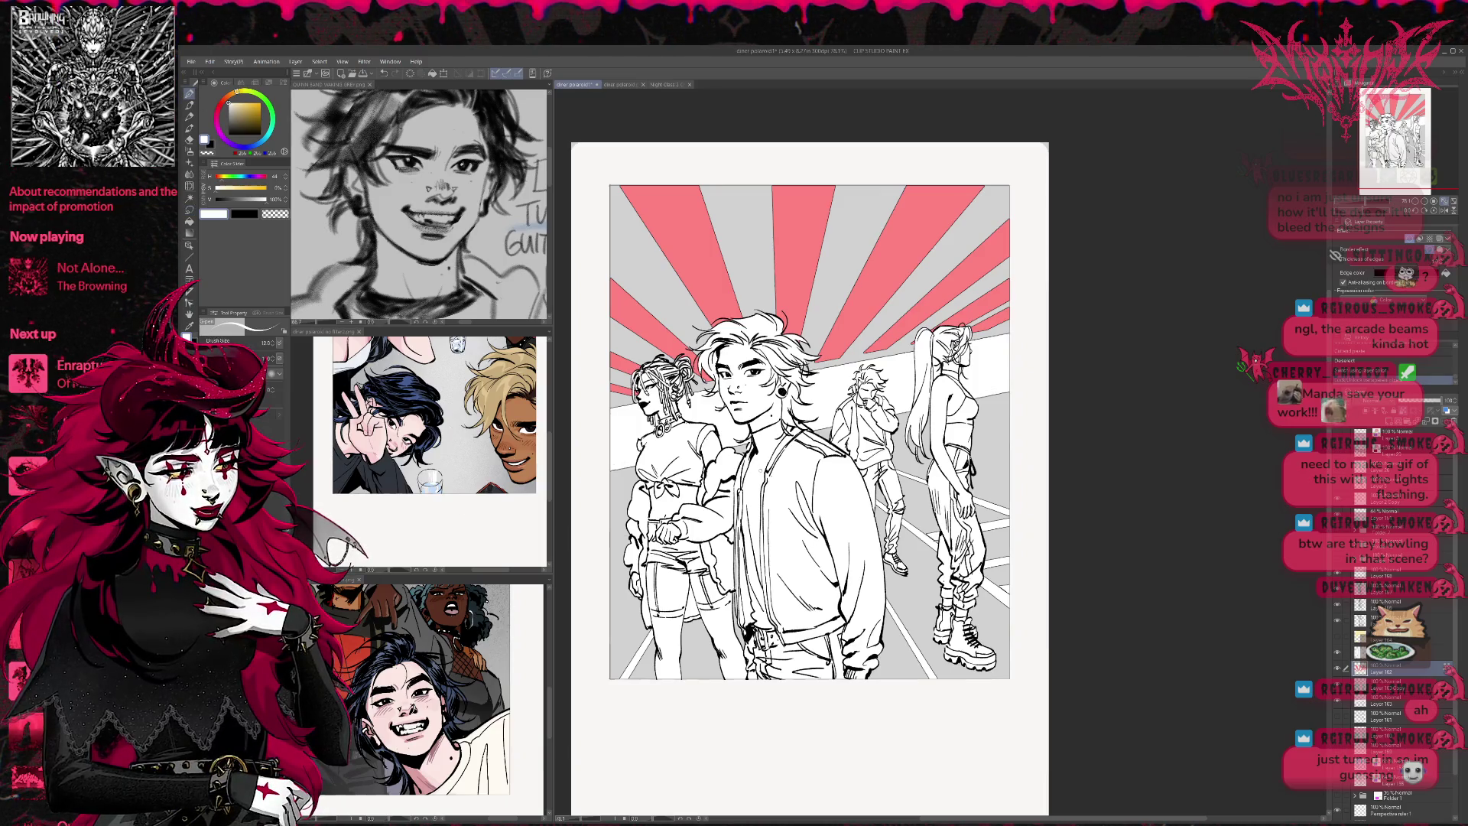
mouse_move(734, 306)
left_mouse_down()
mouse_move(673, 253)
mouse_move(902, 276)
left_mouse_up()
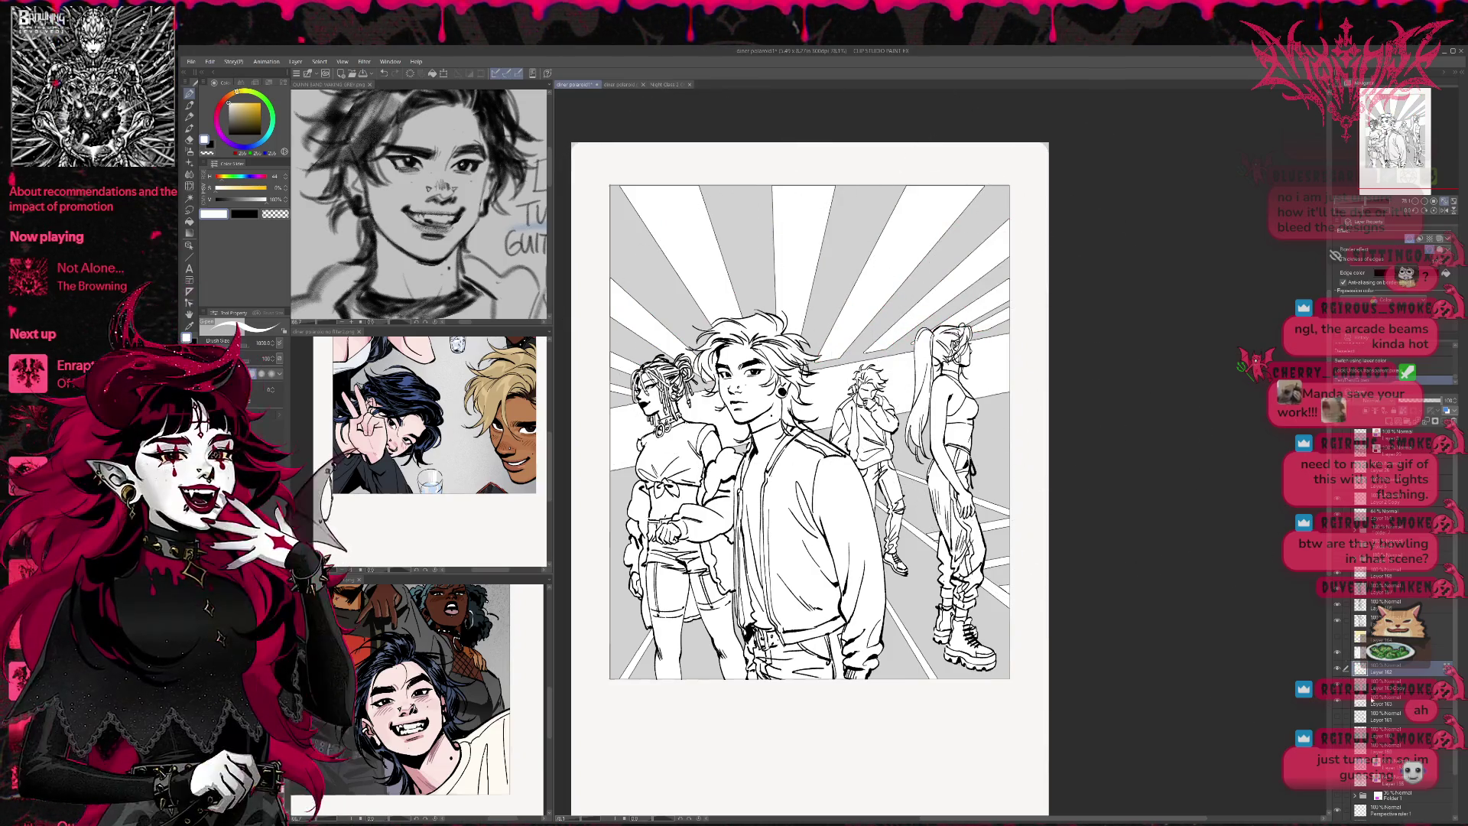
left_click(1338, 700)
Paint a darker grey floor band behind the figures with light grey at lowered opacity
left_click(339, 174)
left_click(241, 199)
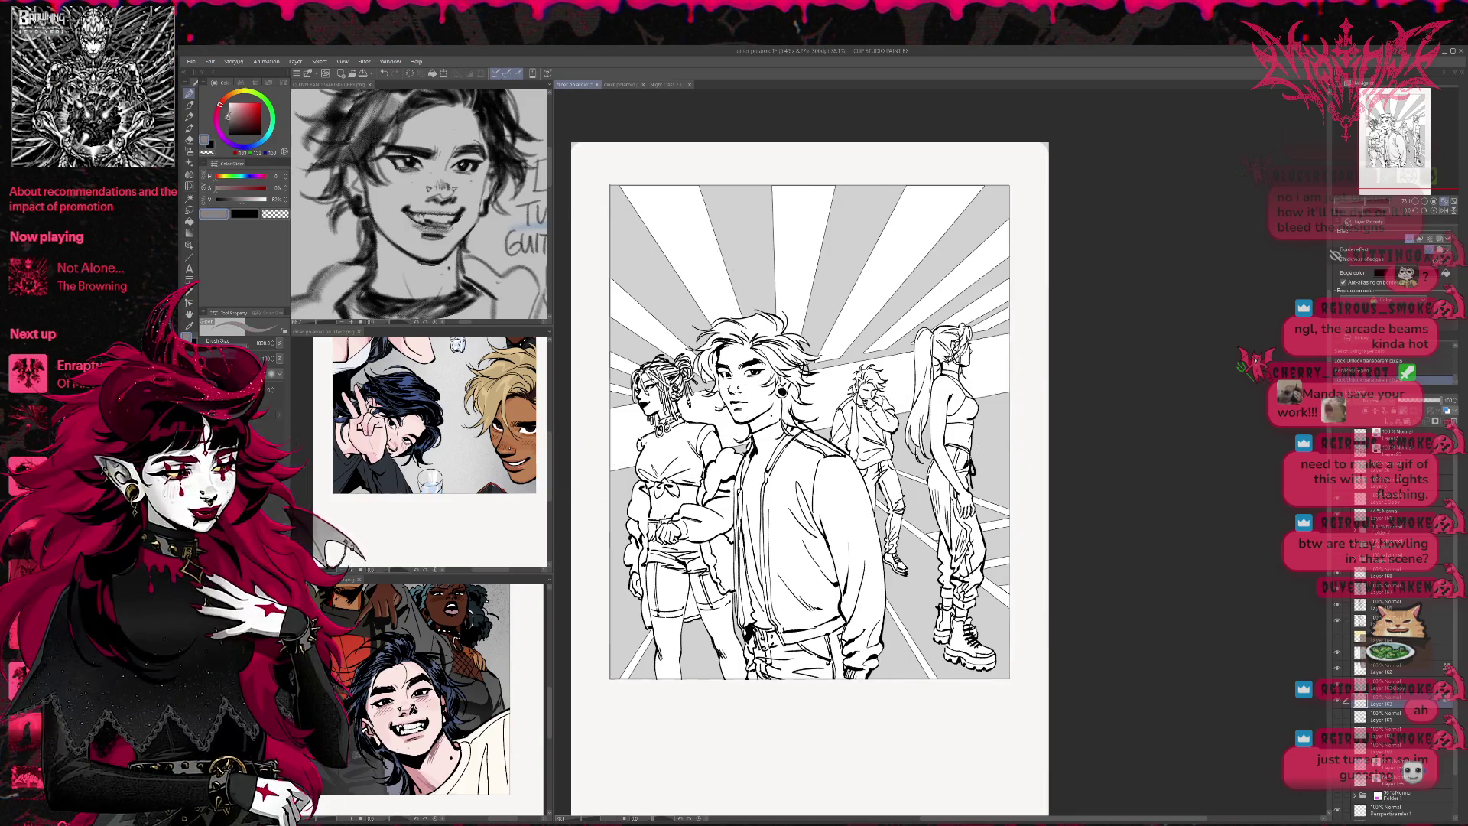
left_click_drag(681, 416, 1005, 359)
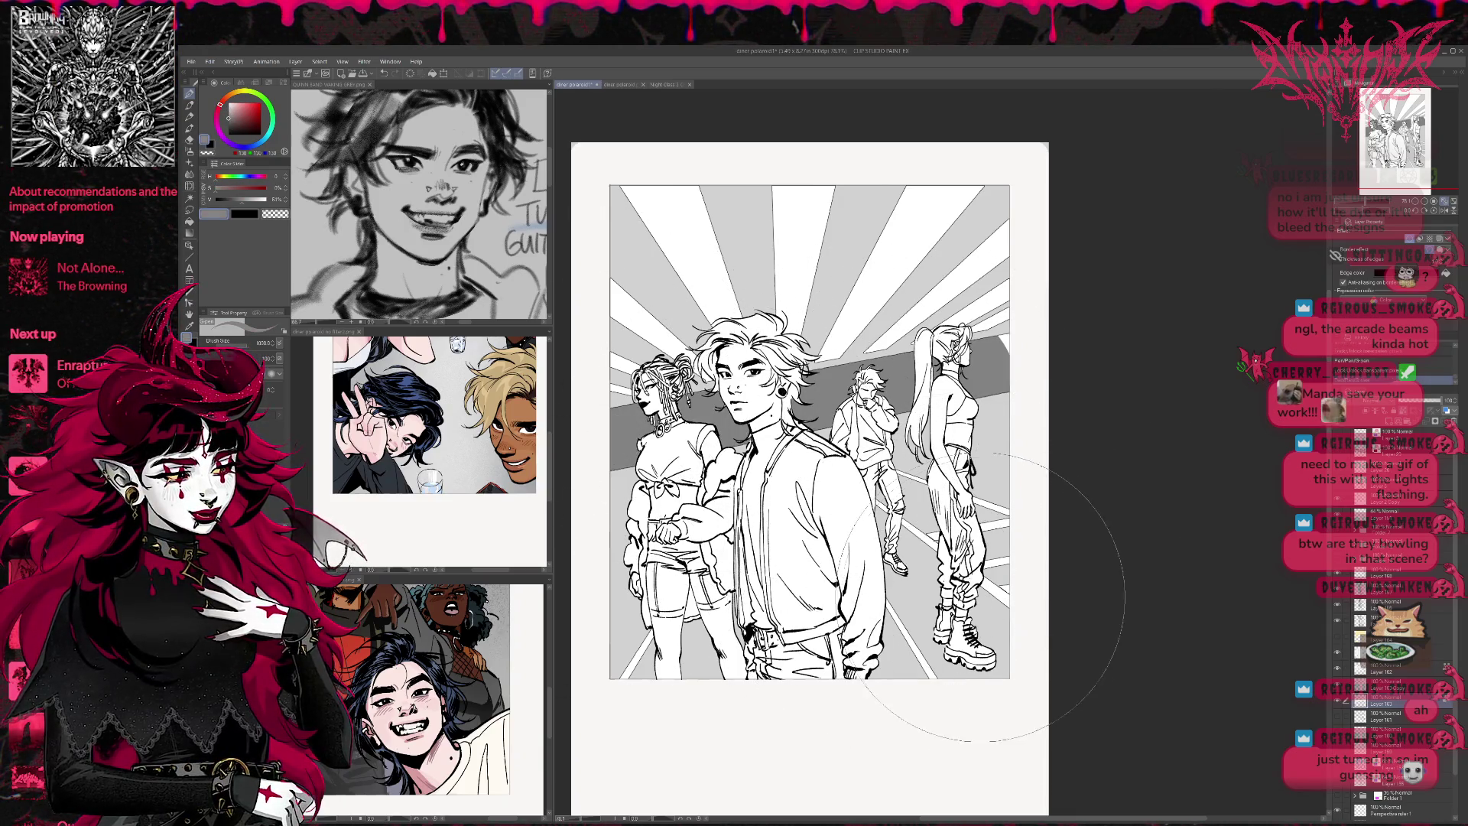
left_click(1400, 686)
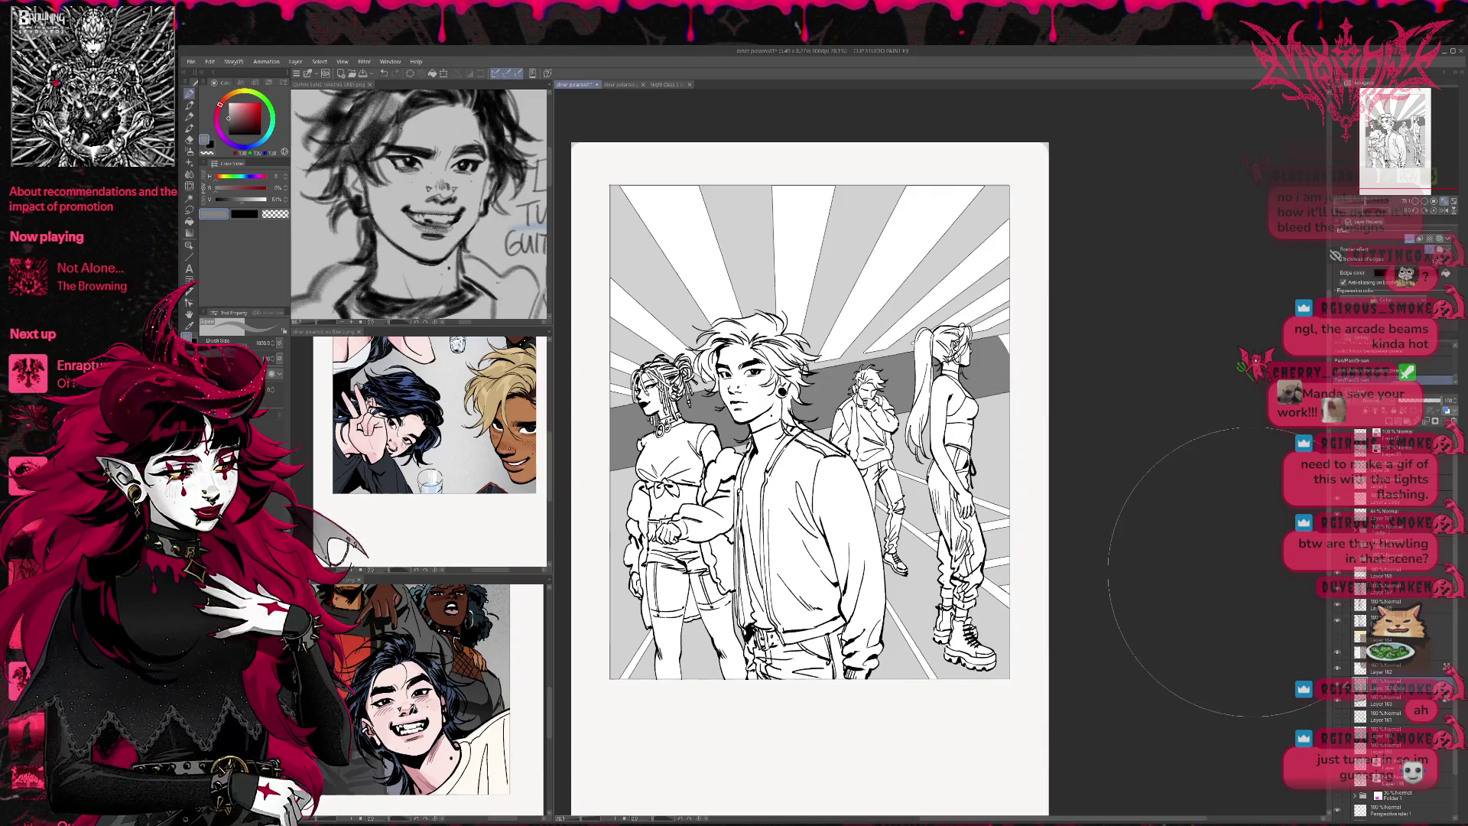
key("alt+bracketleft")
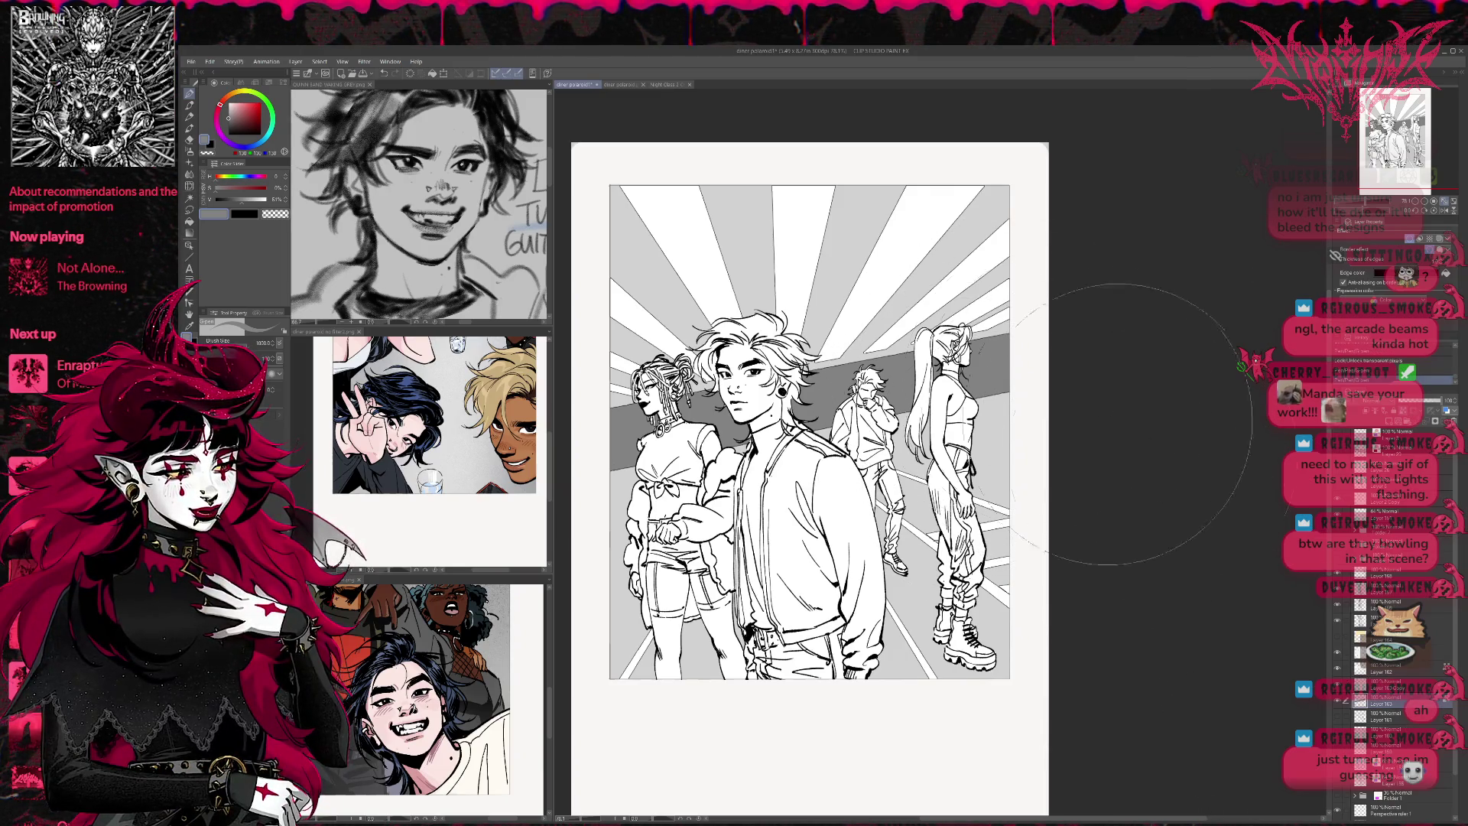
key("alt+bracketright")
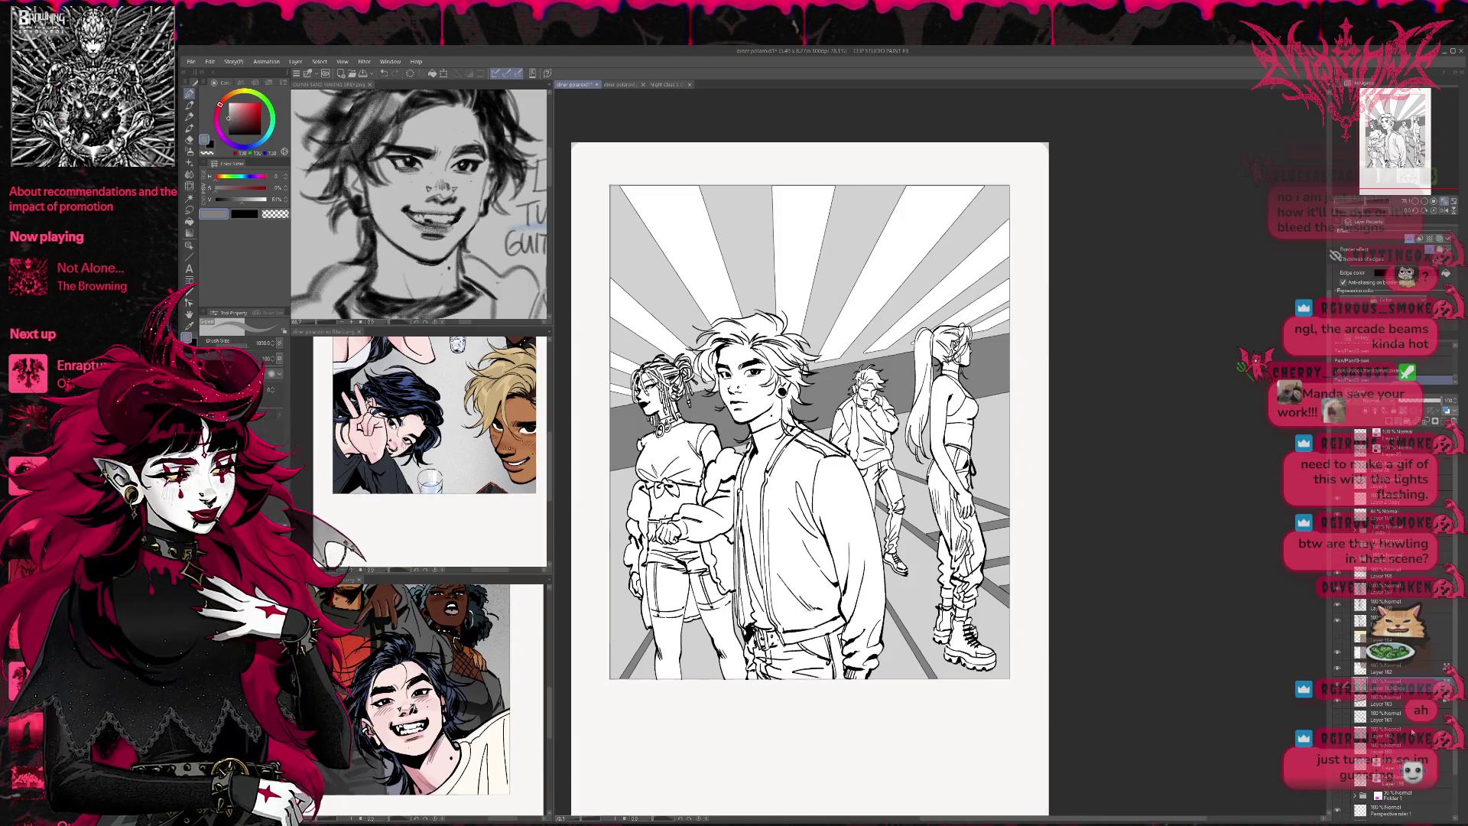
Paint grey over the background band on Layer 161 at 50 opacity, then lighter grey over floor and rays
left_click(1392, 639)
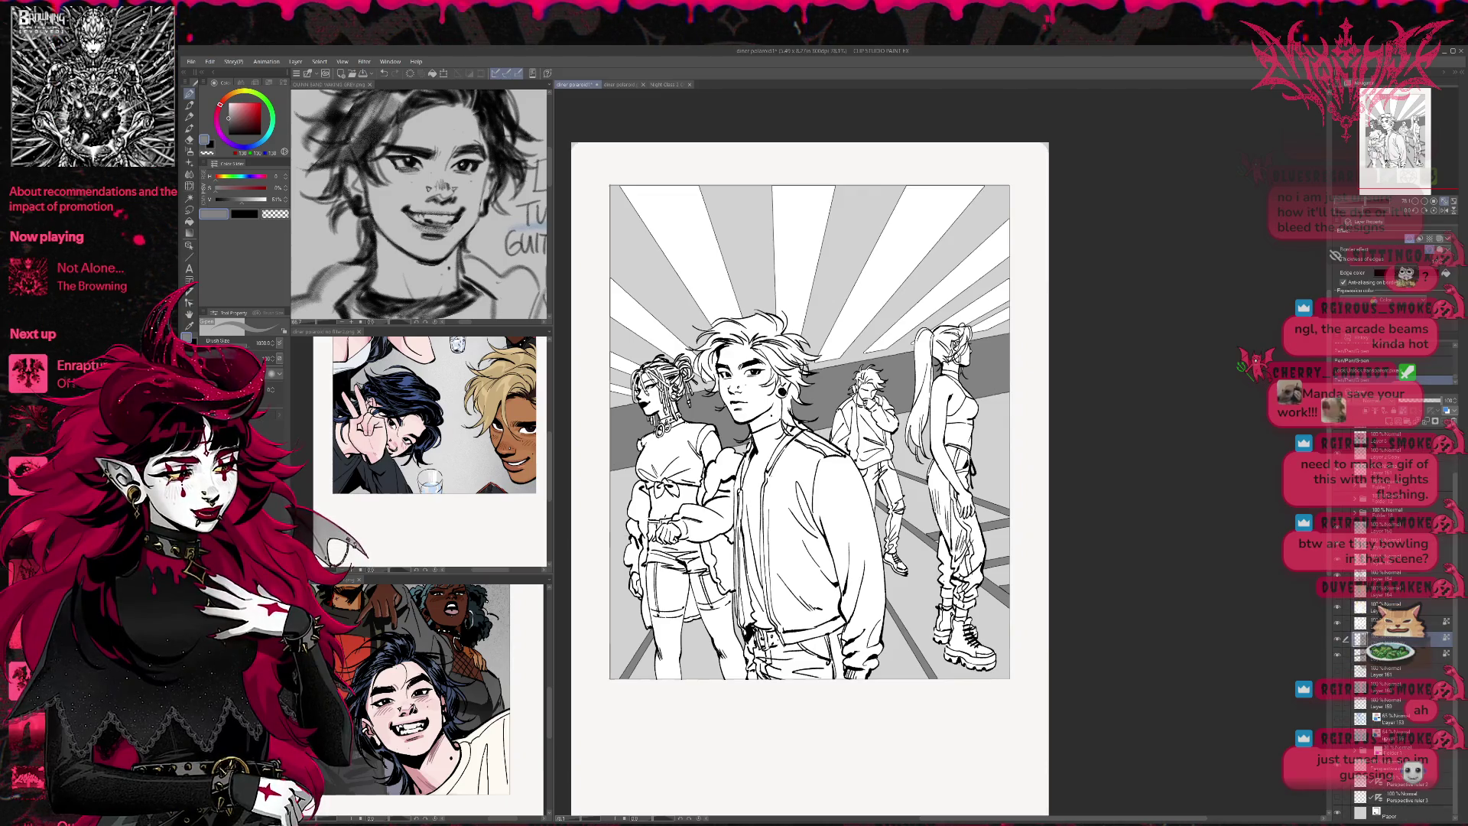
left_click(1388, 672)
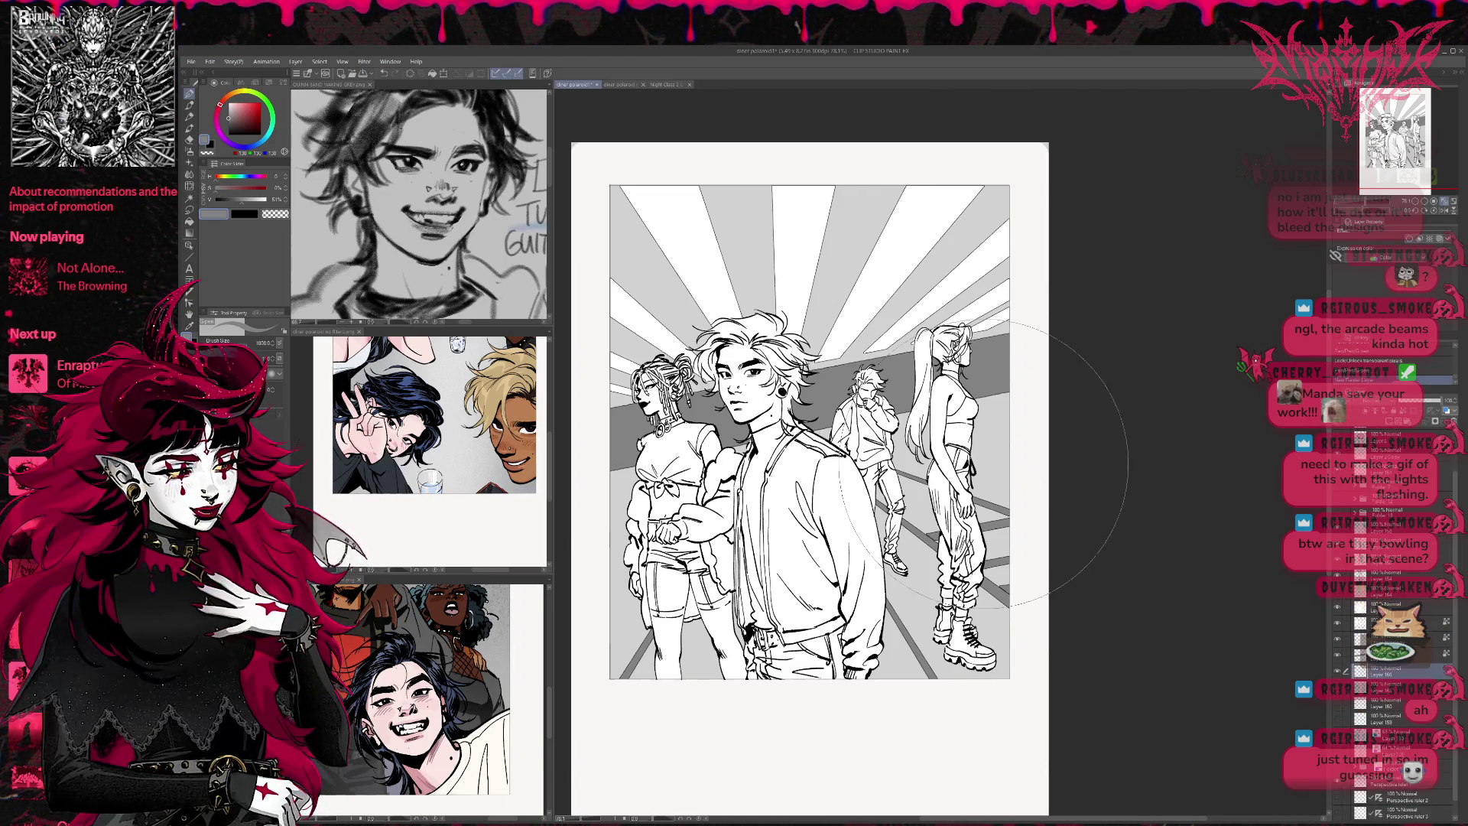
mouse_move(764, 345)
left_mouse_down()
mouse_move(956, 287)
mouse_move(1193, 252)
mouse_move(1033, 550)
mouse_move(1086, 589)
left_mouse_up()
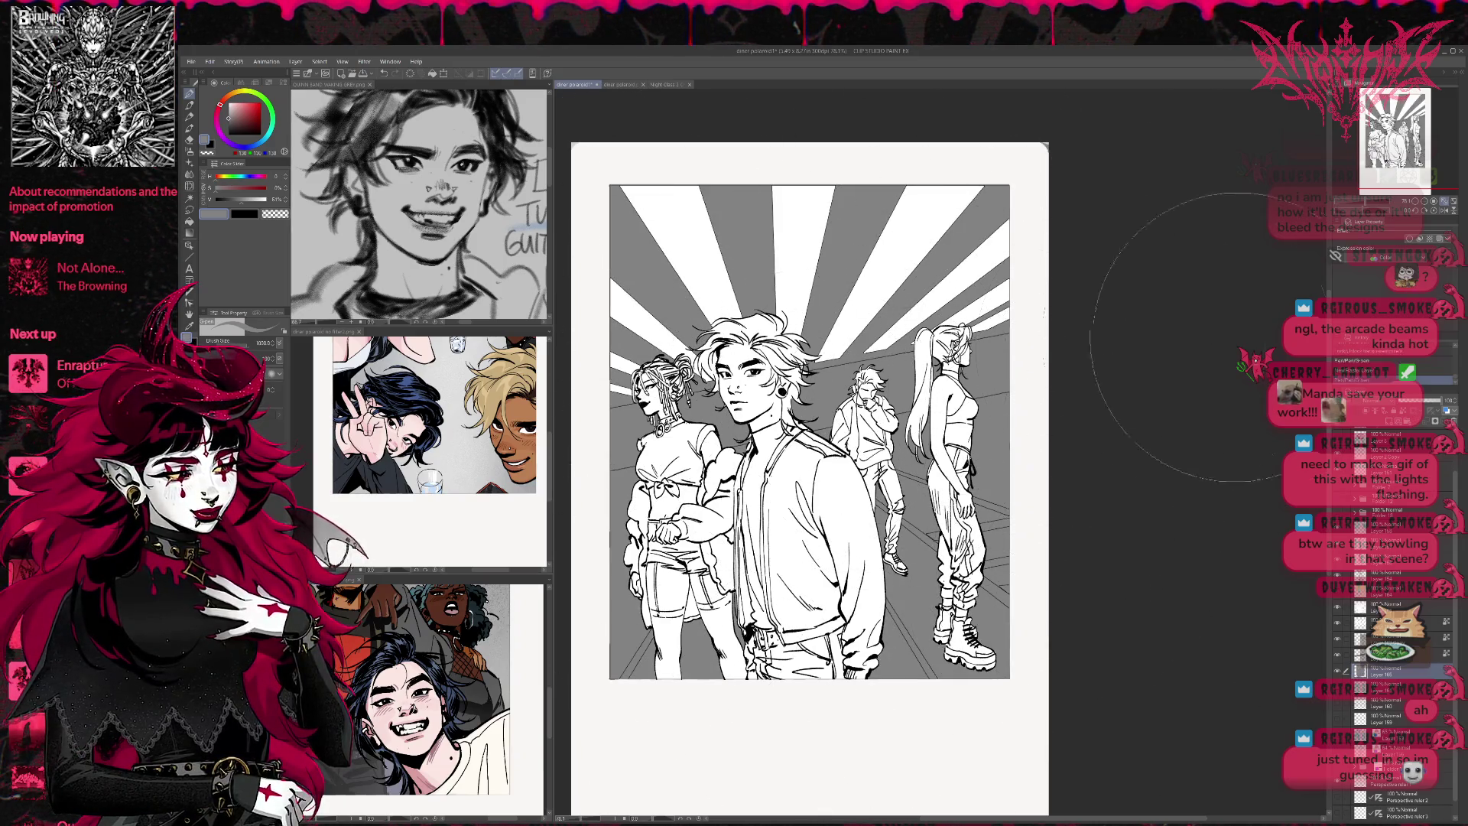
left_click_drag(1434, 405, 1420, 406)
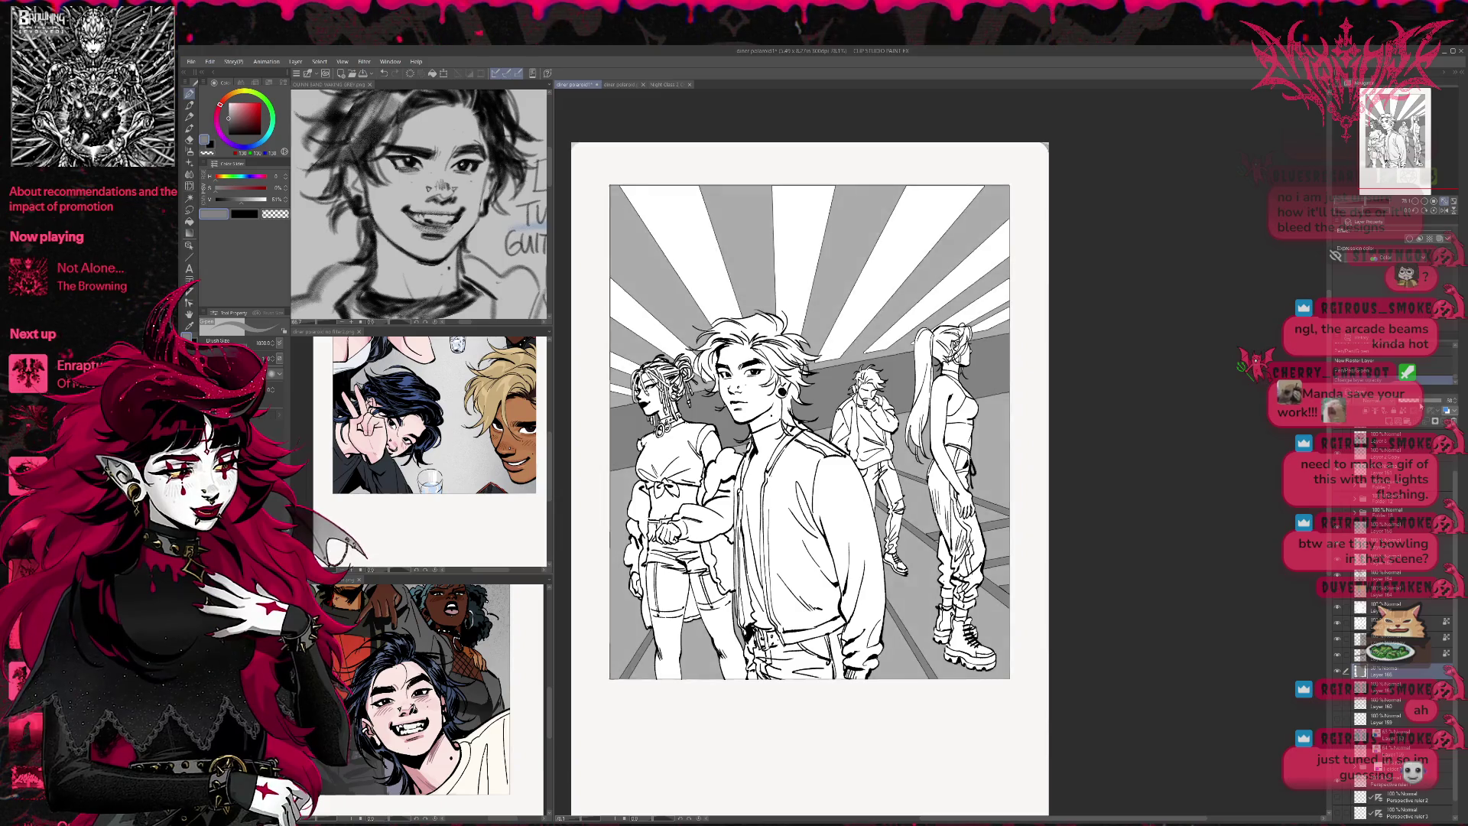
left_click(991, 432, "alt")
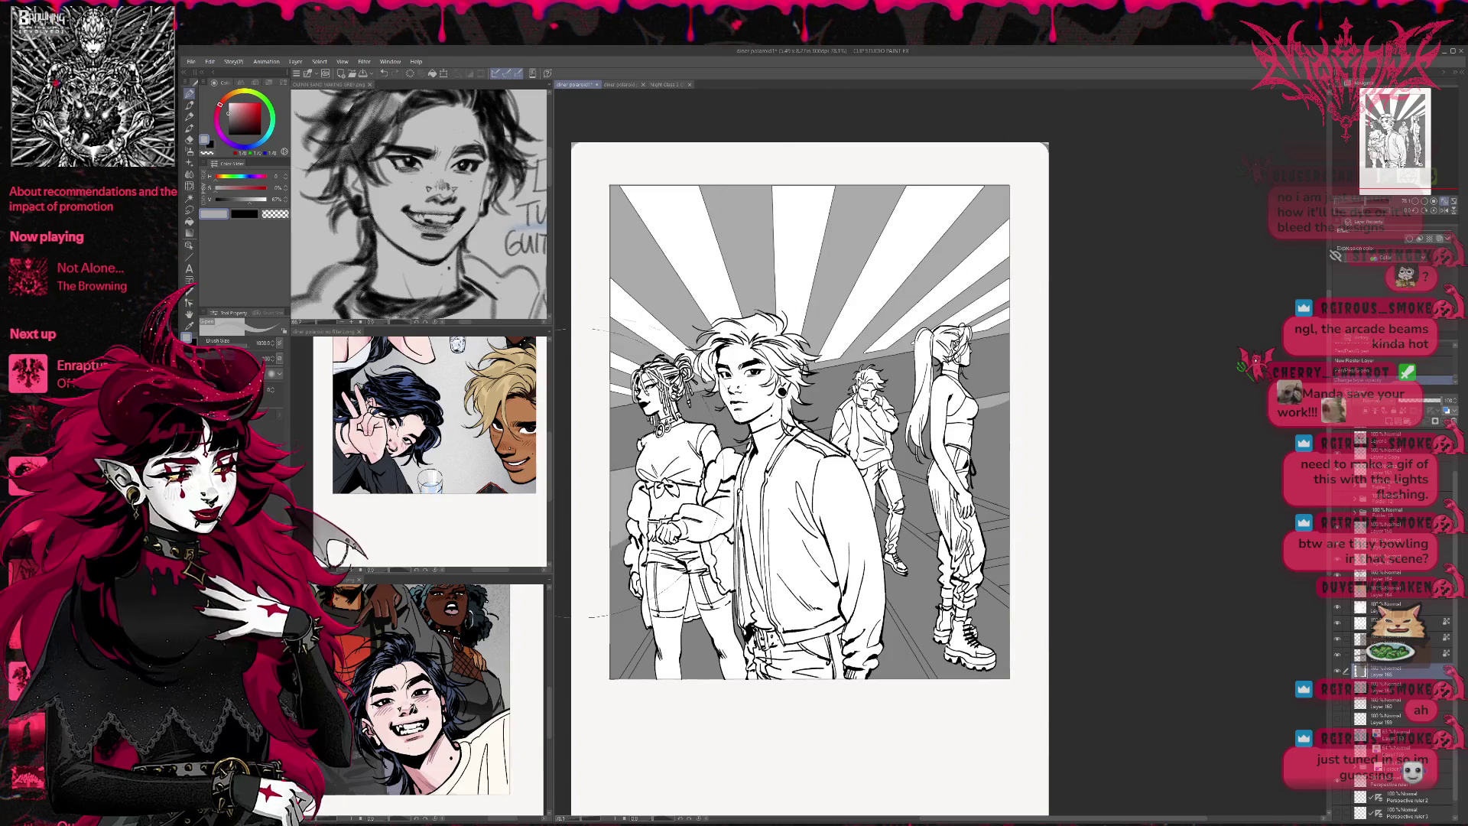
mouse_move(681, 470)
left_mouse_down()
mouse_move(765, 551)
mouse_move(971, 489)
mouse_move(918, 635)
mouse_move(911, 604)
left_mouse_up()
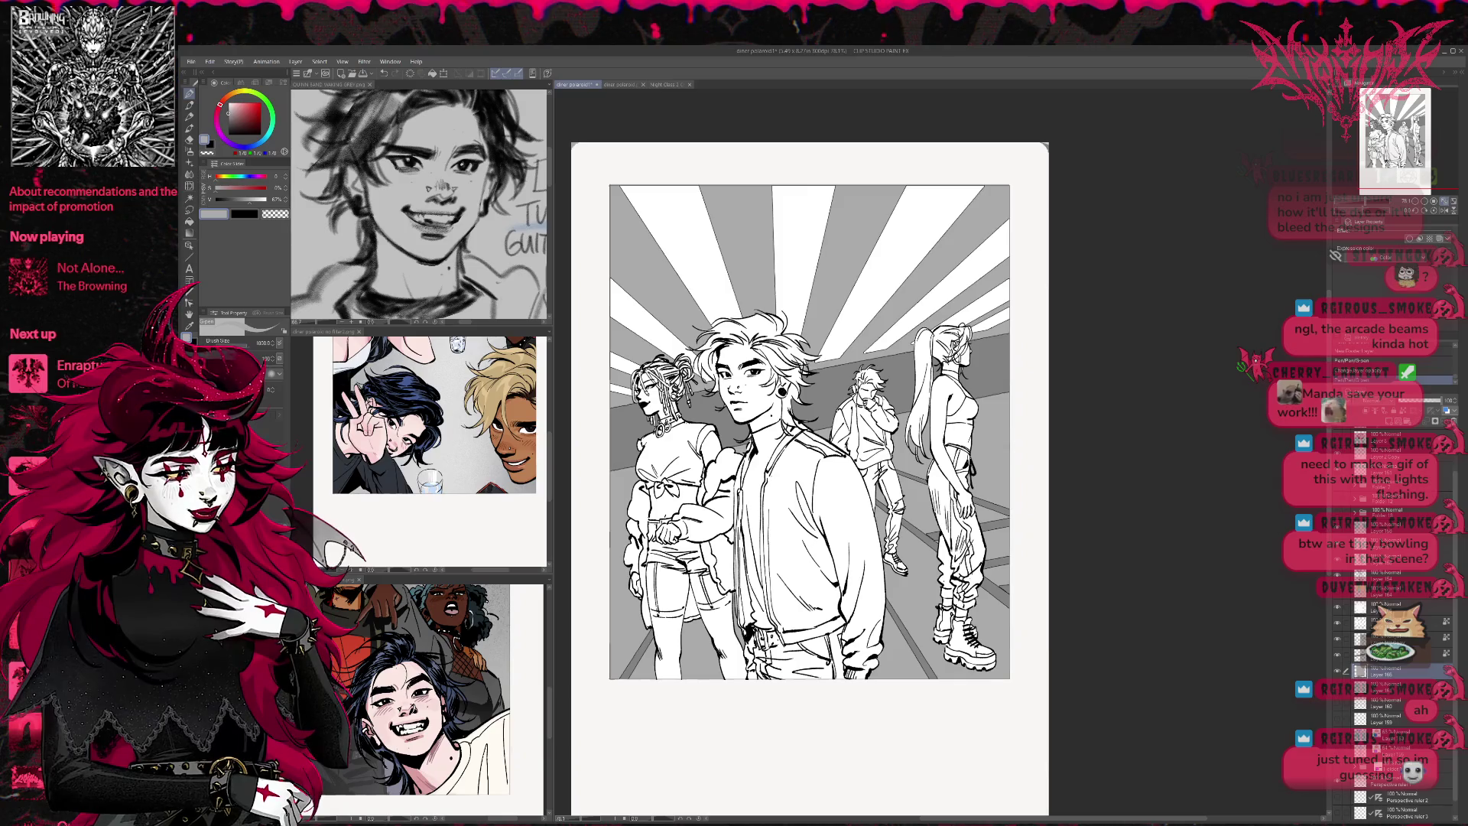
Group the background layers into one folder and tint it light blue with Layer color
left_click(1349, 641)
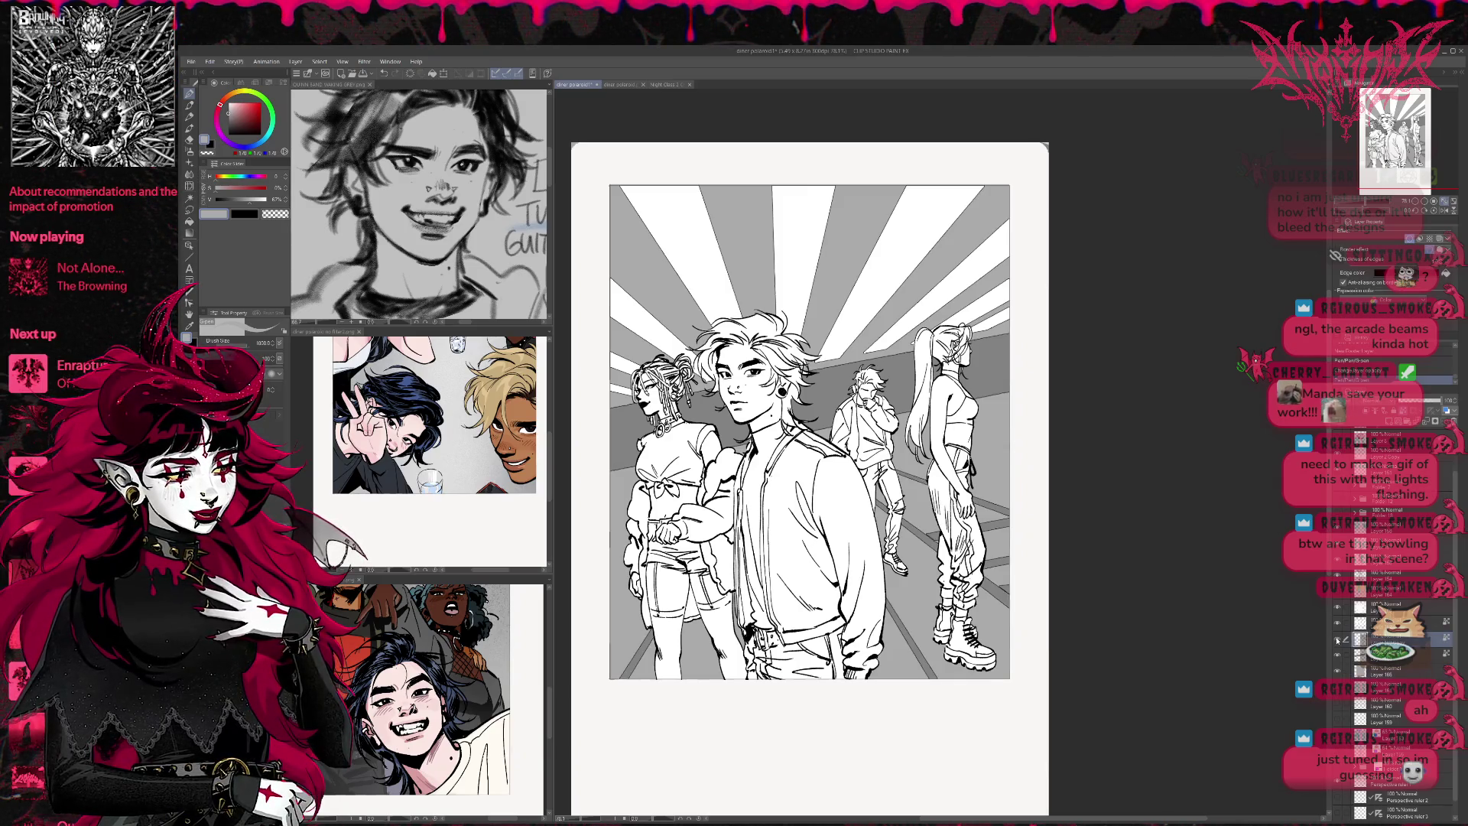
left_click(1338, 623)
left_click(1337, 623)
left_click(1338, 640)
left_click(1338, 639)
left_click(1369, 623)
left_click(1369, 671, "shift")
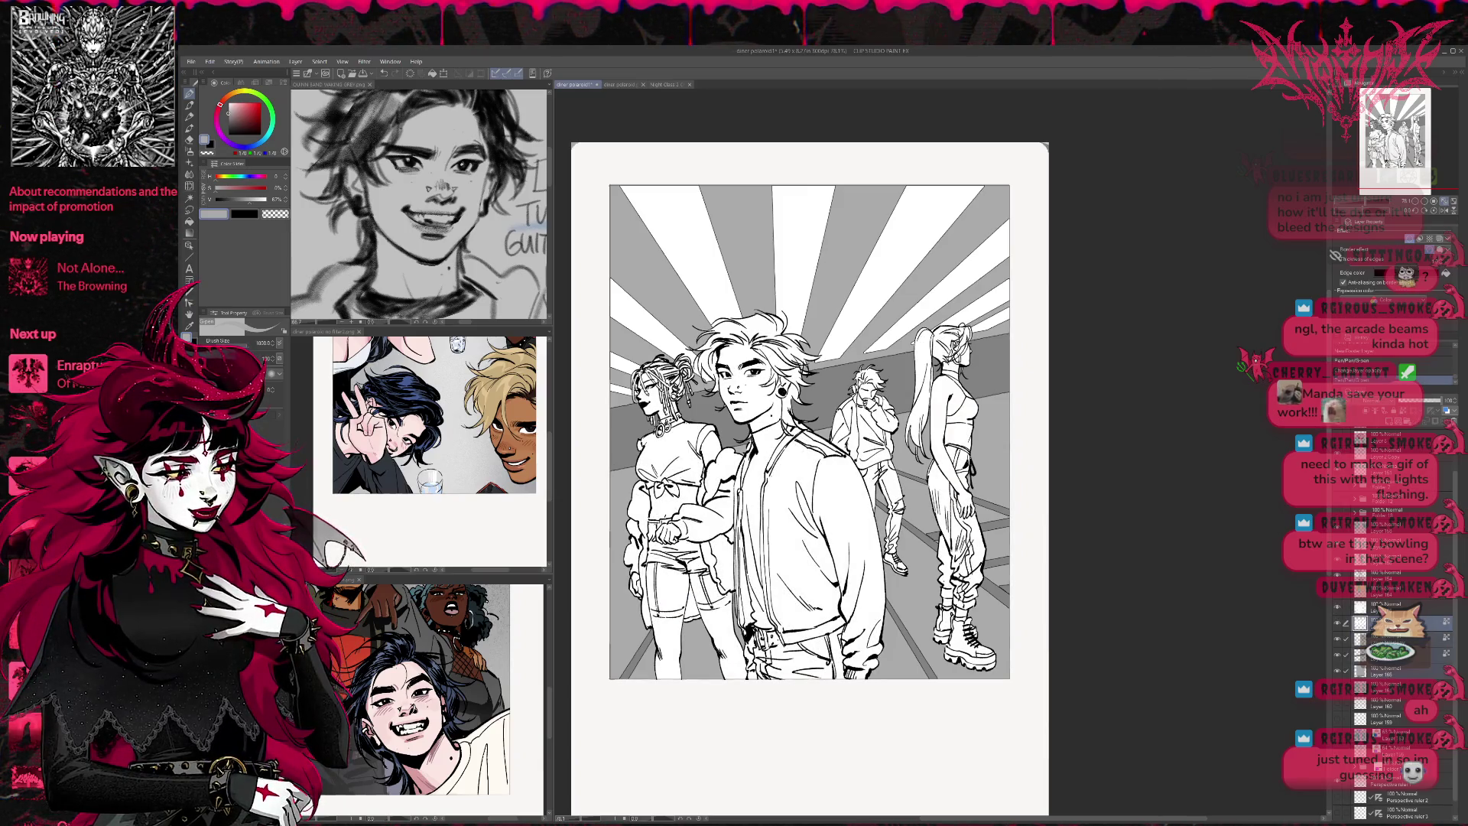
key("ctrl+g")
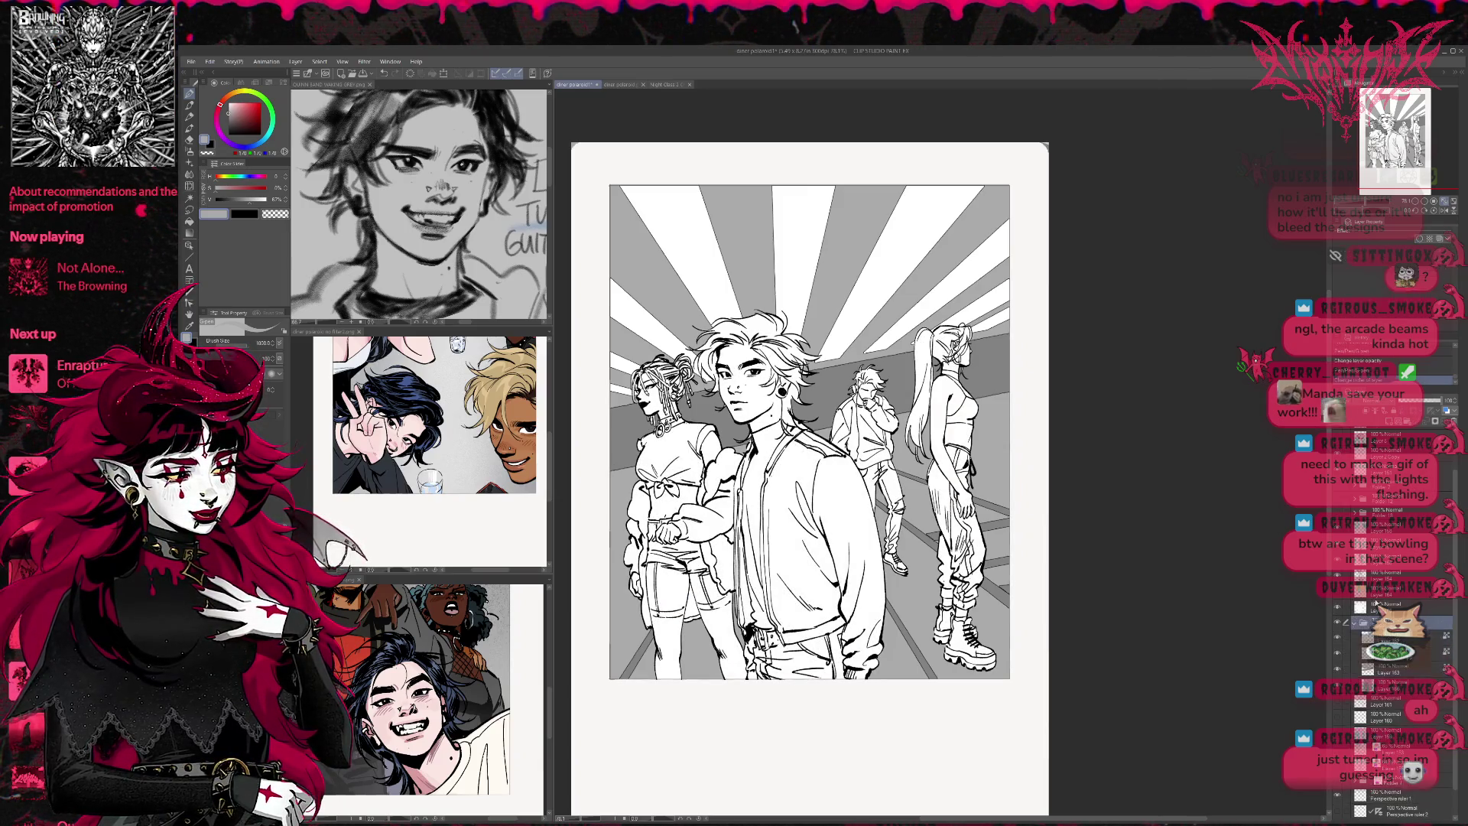
left_click(1446, 411)
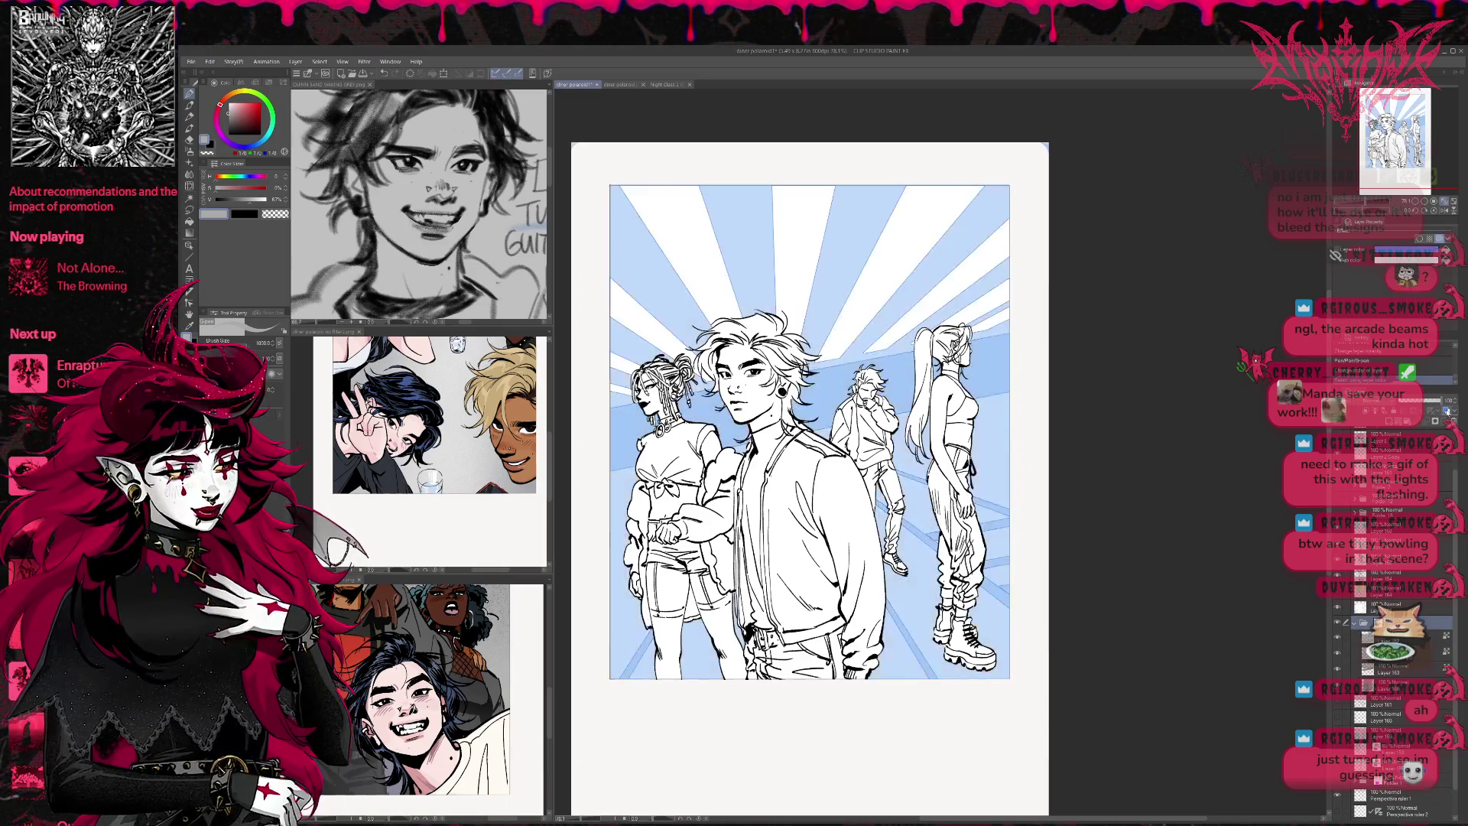
Tone the background folder's tint down to pale blue-grey and add a new colouring layer
left_click(1407, 406)
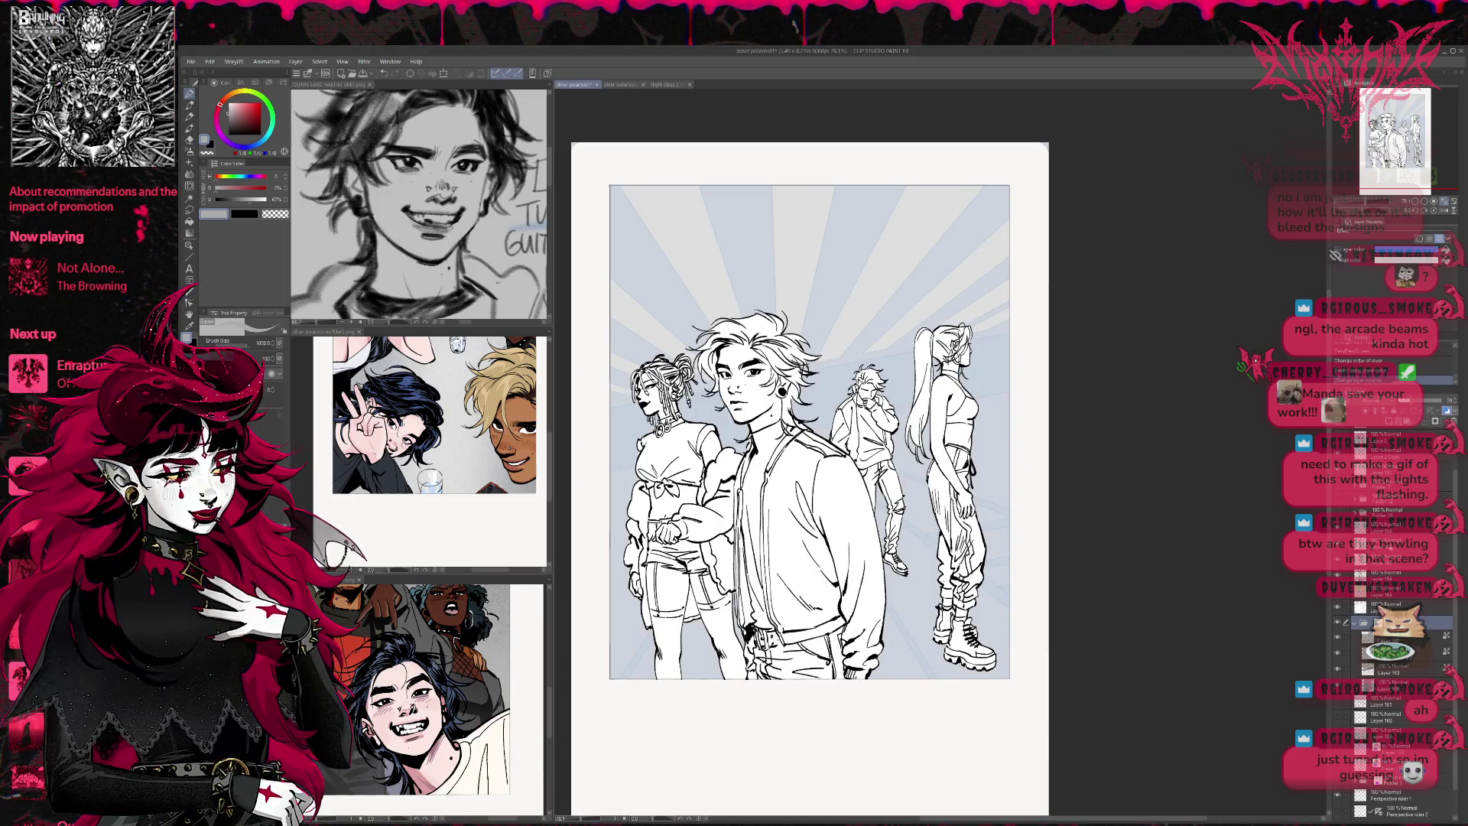
left_click(1380, 606)
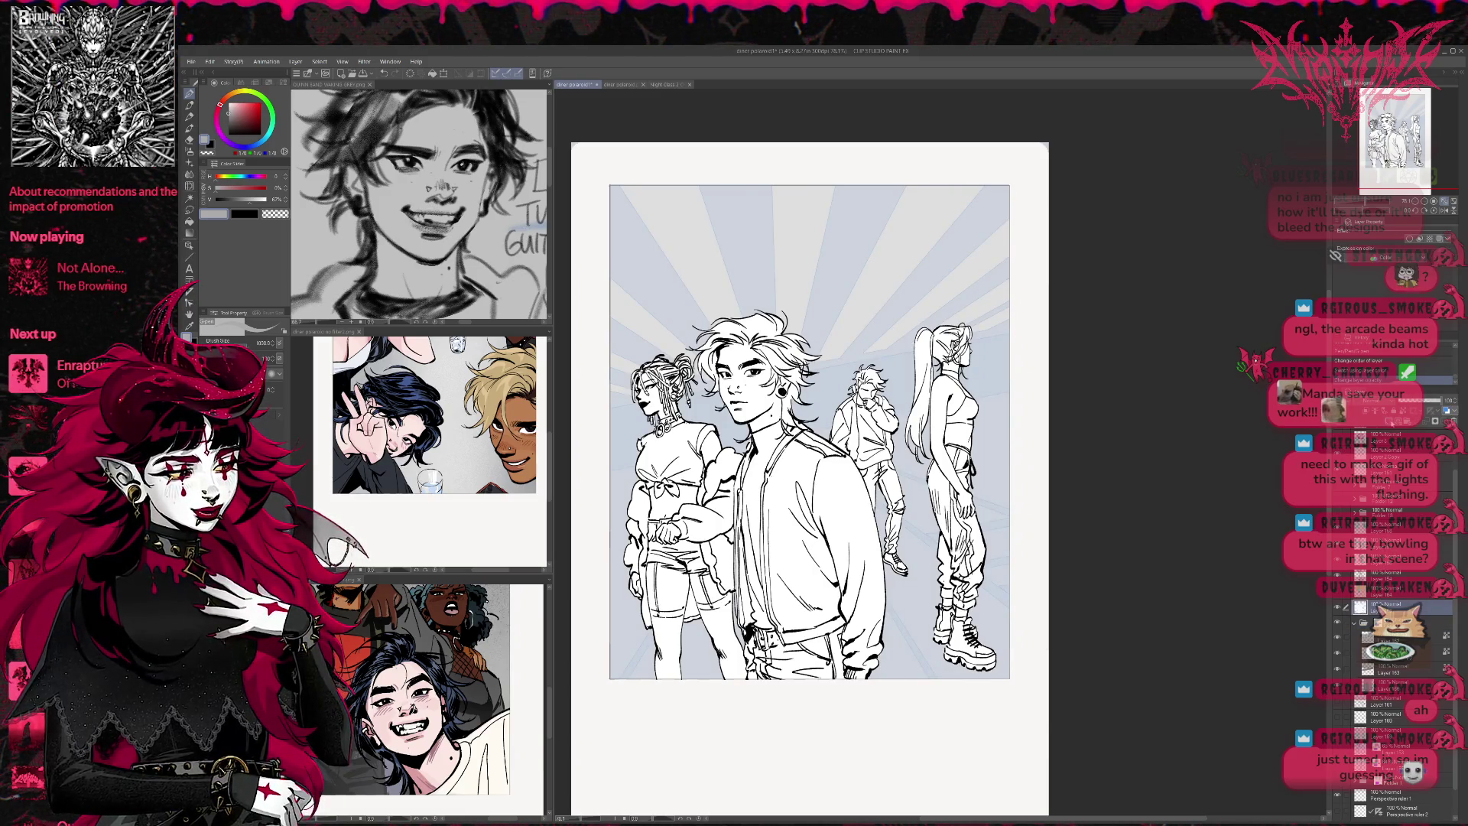
key("ctrl+c")
key("ctrl+v")
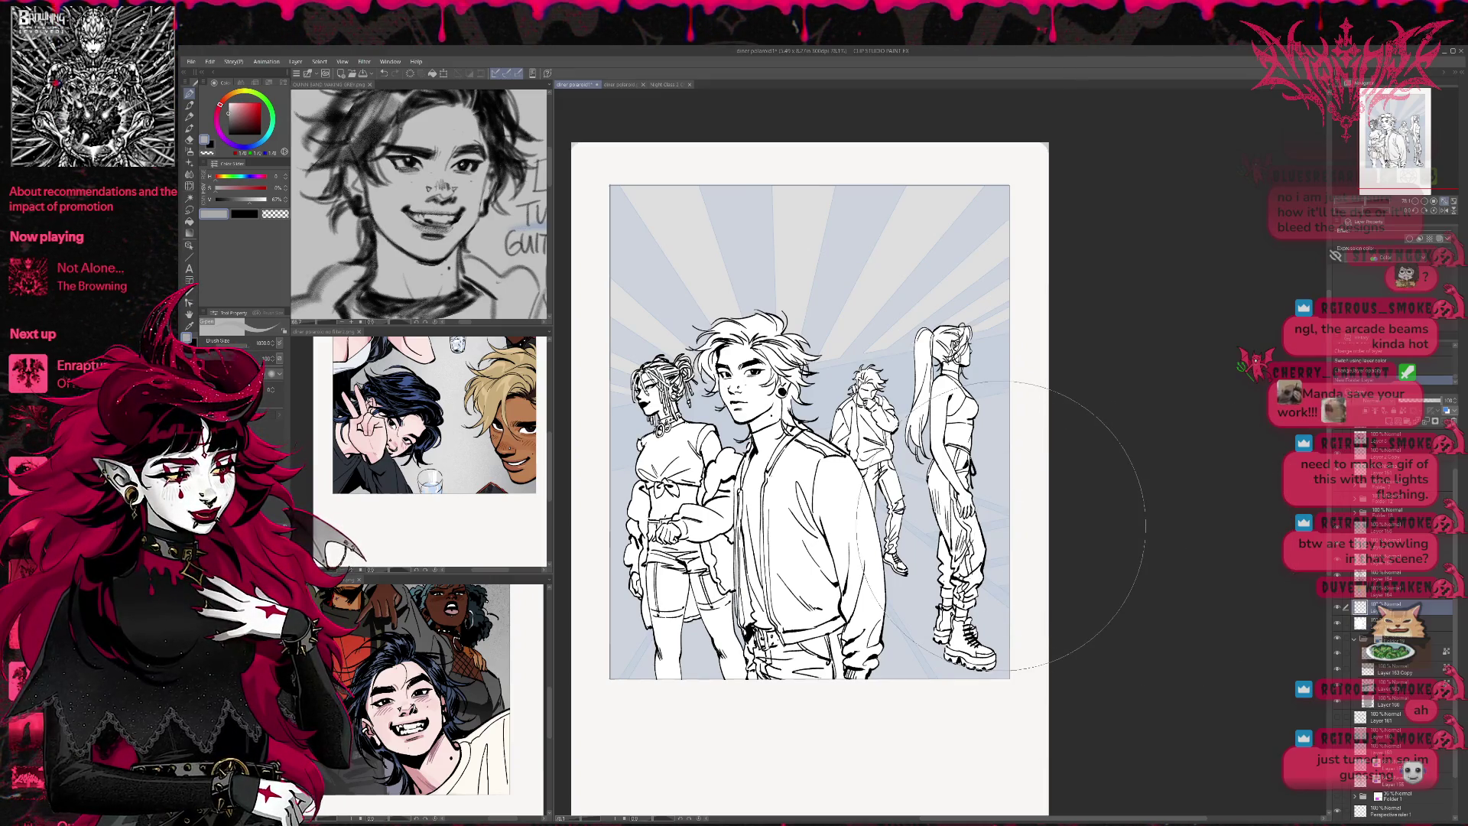
Fill the central figure's face, neck and ear with light pink sampled from the reference
left_click(440, 757)
left_click(440, 757, "alt")
key("g")
left_click(765, 422)
left_click(776, 406)
left_click(750, 391)
left_click(742, 353)
left_click(726, 386)
left_click(778, 386)
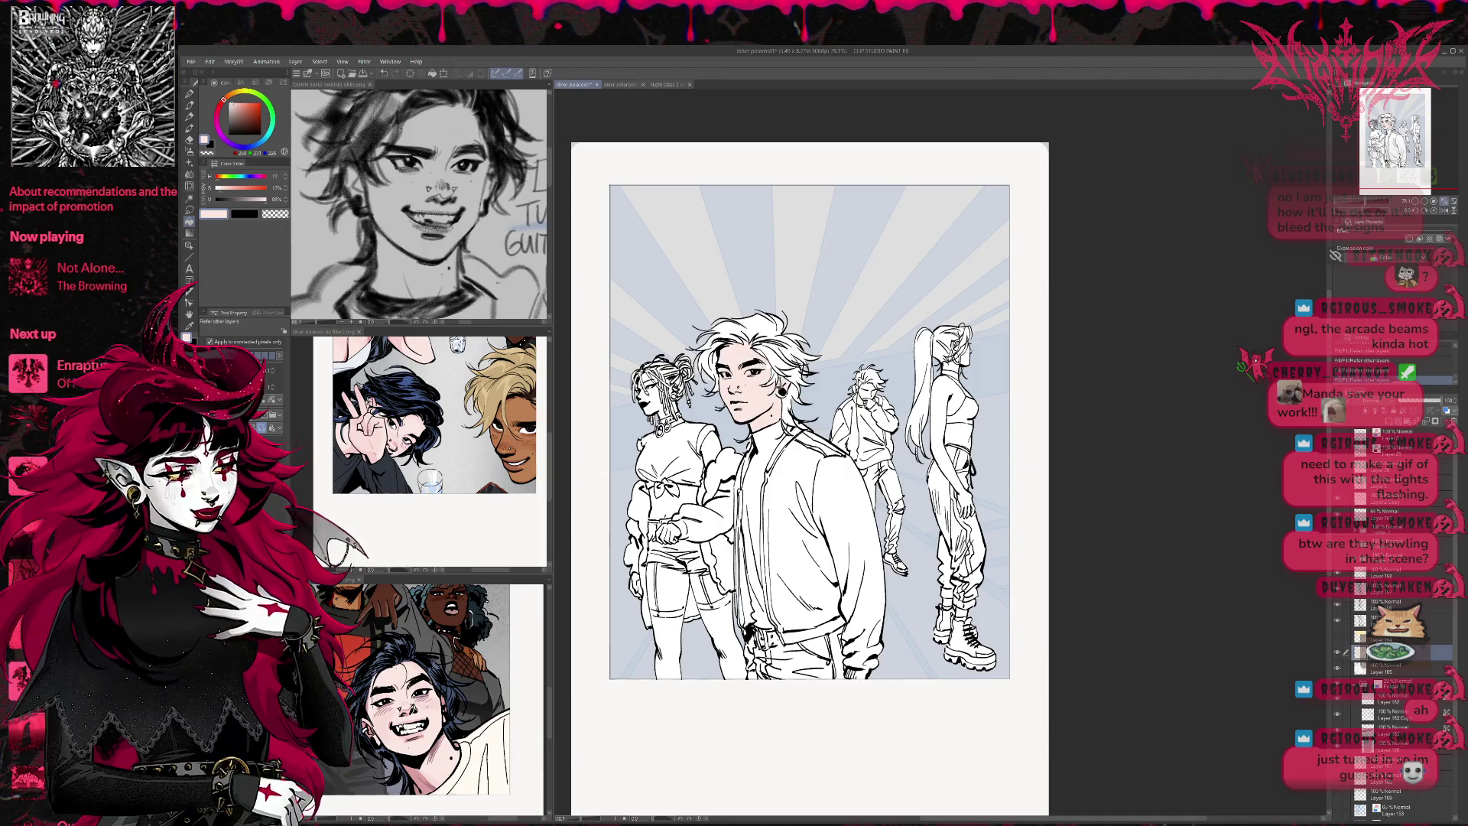
scroll(750, 260, "up", 5)
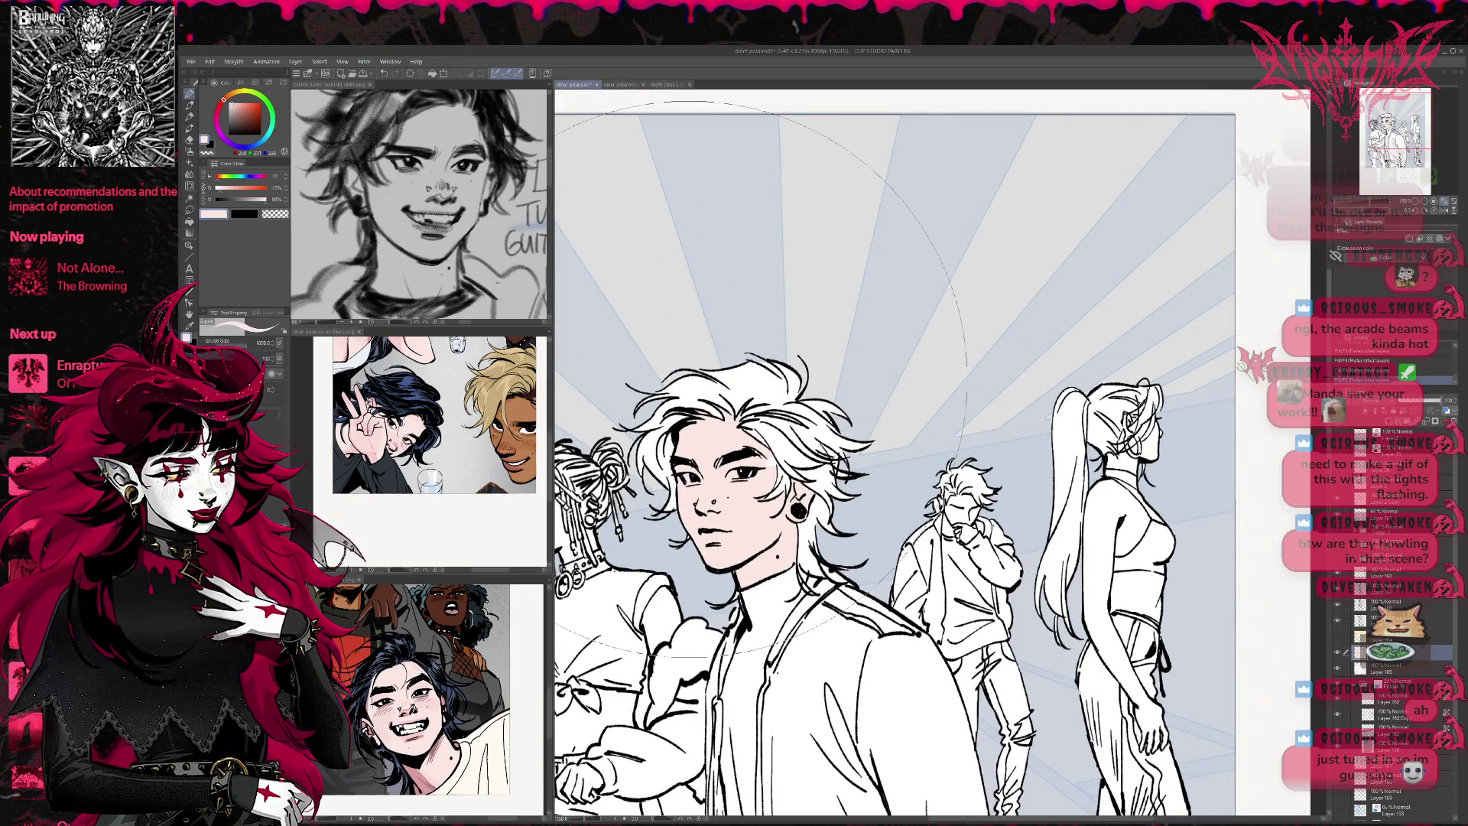
Pick the navy hair colour from the reference and fill the central figure's main hair areas
key("p")
left_click_drag(749, 466, 699, 478)
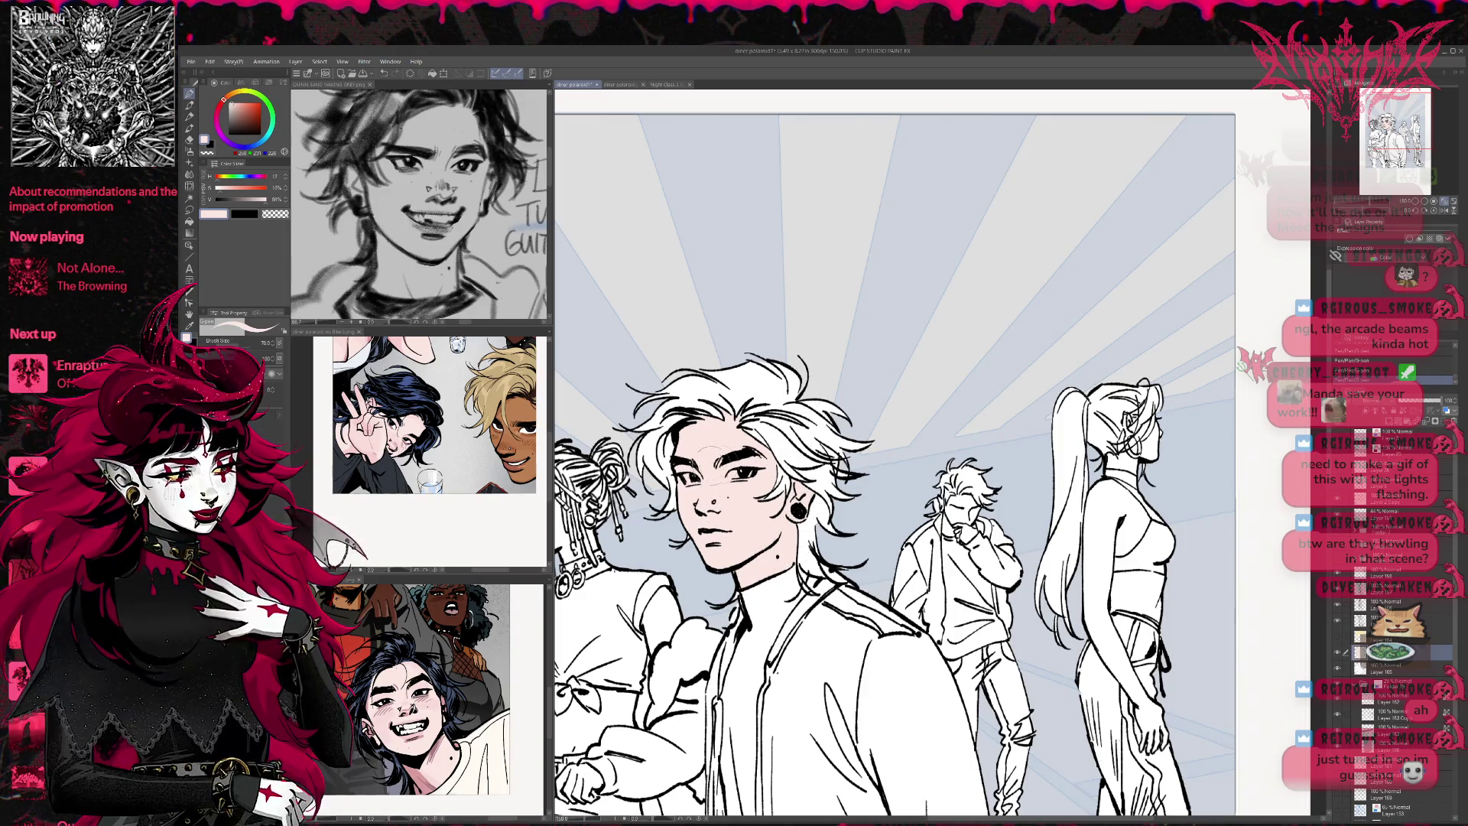
left_click(416, 662)
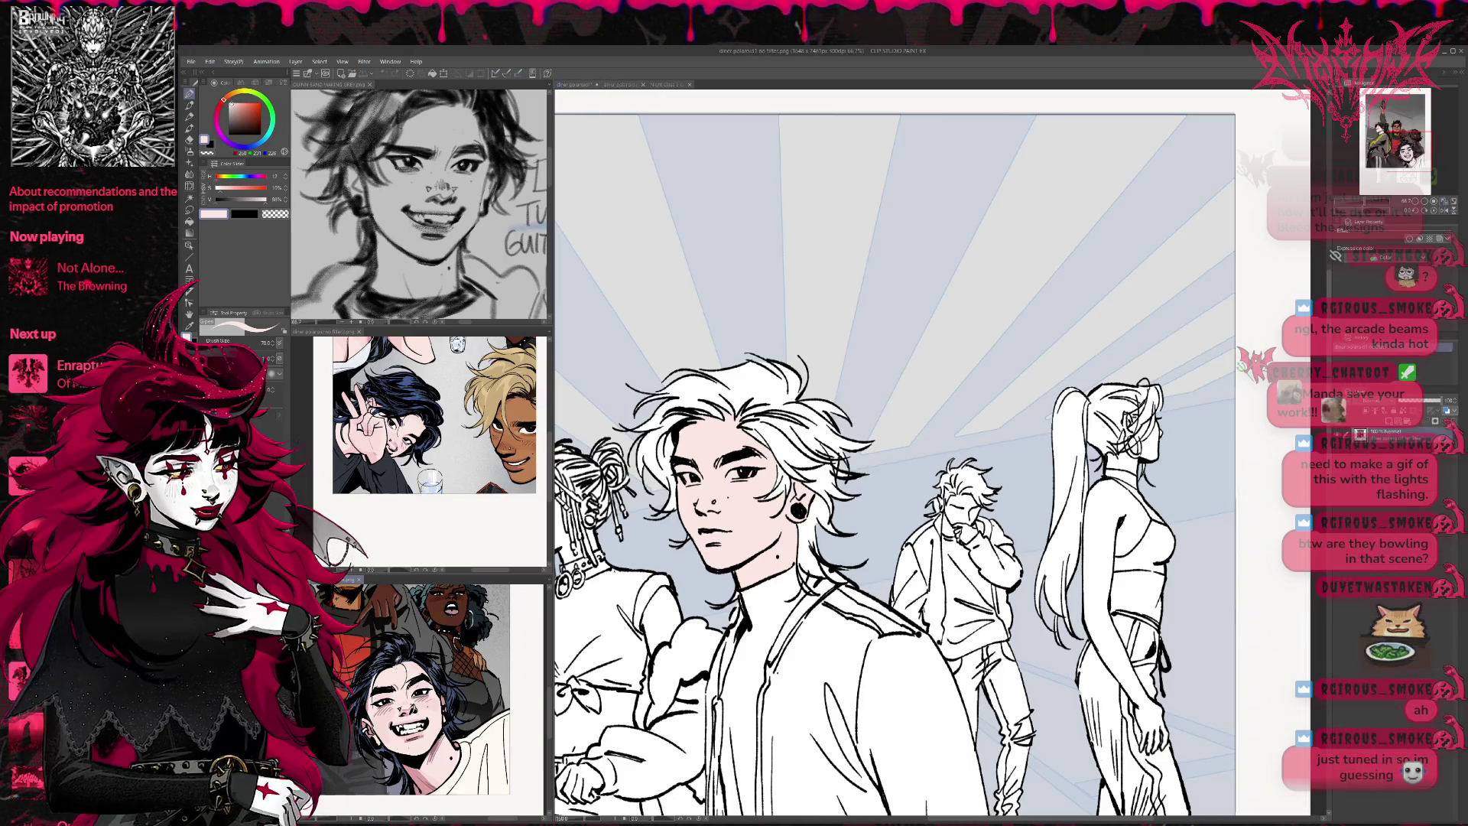
left_click(795, 452)
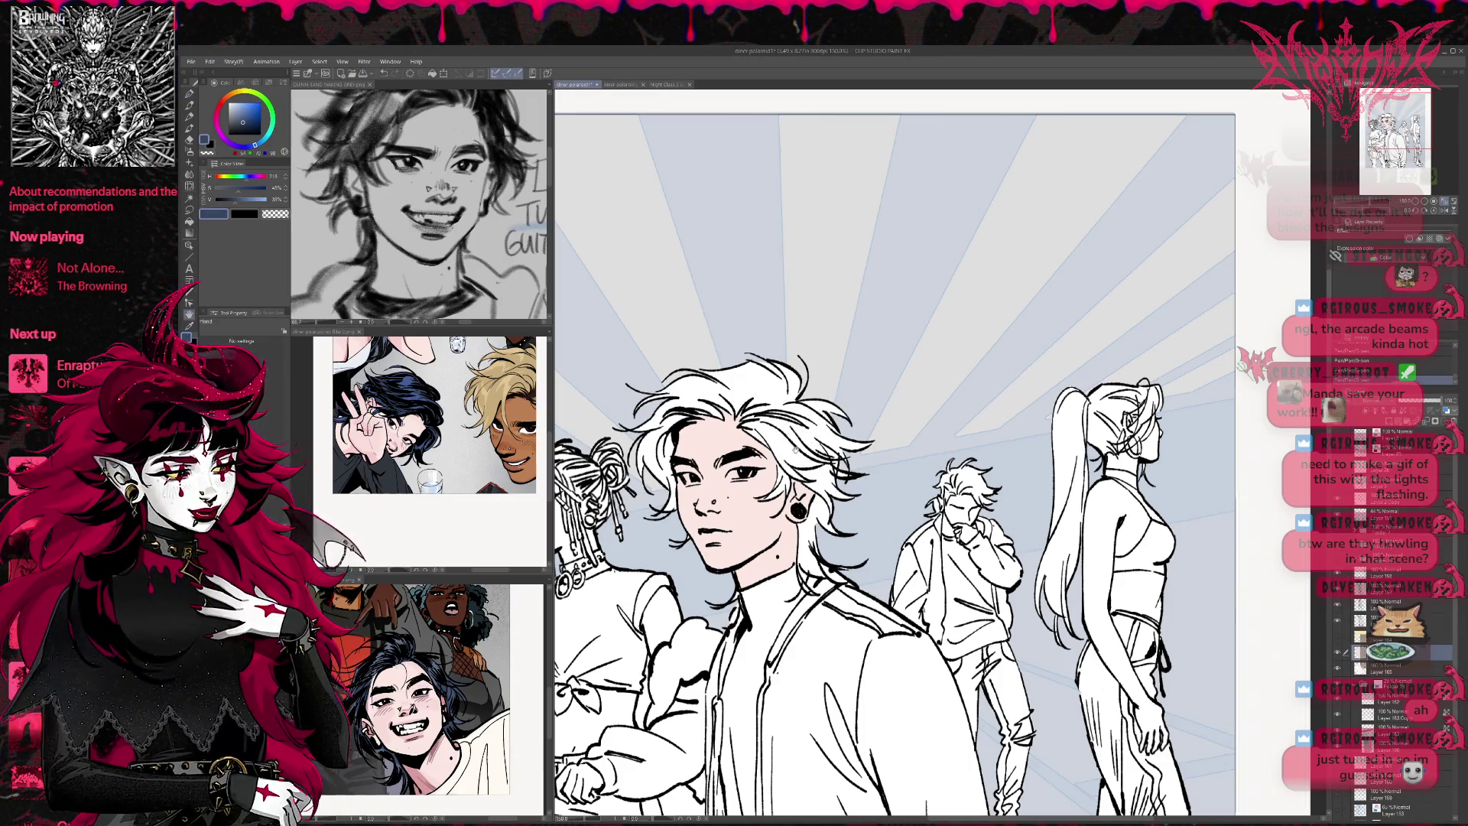
left_click(803, 443)
left_click(765, 425)
left_click(742, 386)
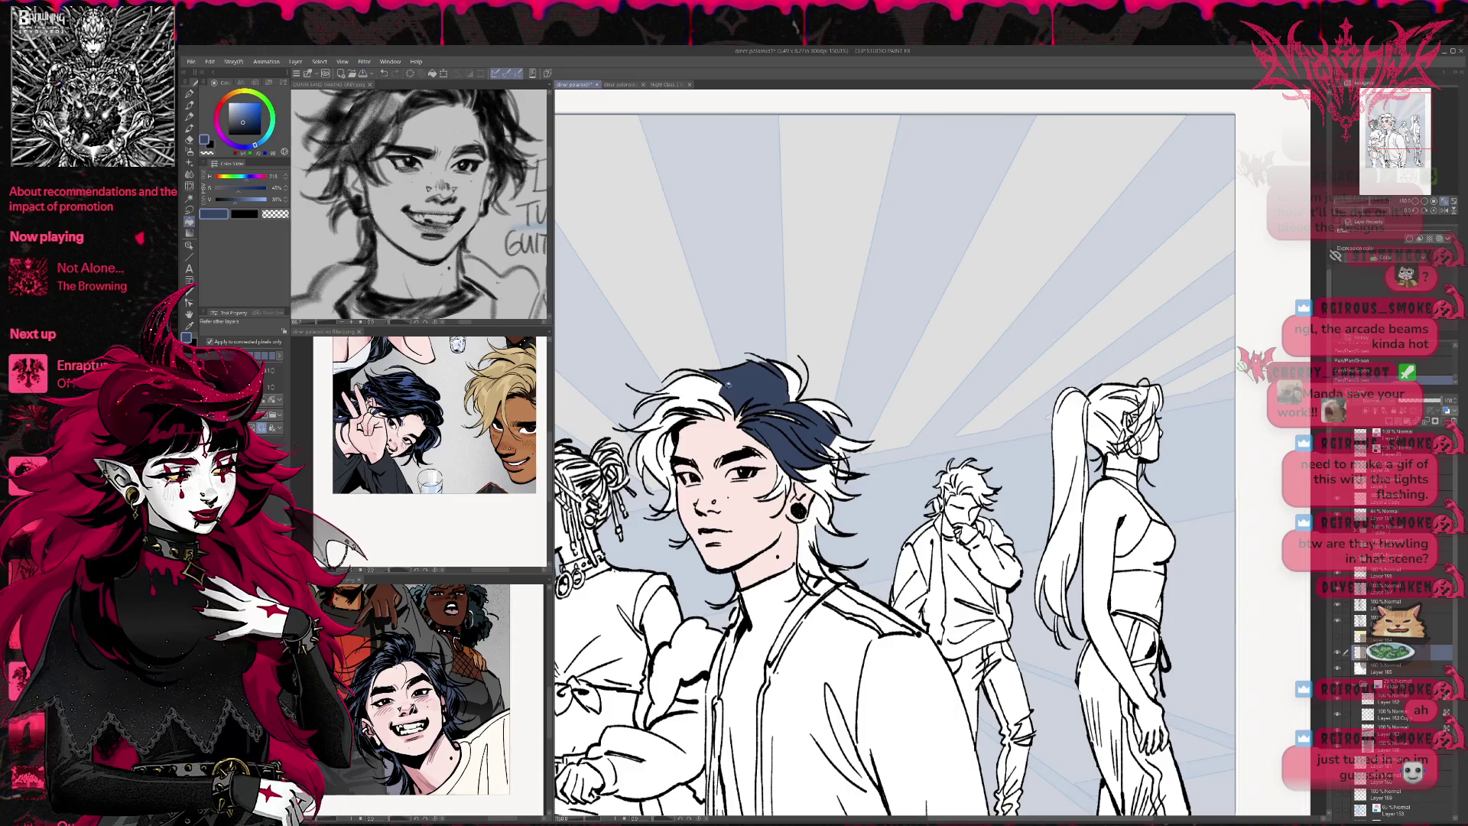
left_click(685, 394)
left_click(652, 463)
Fill the remaining left hair strands, strands near the earring, and the last white strand navy
left_click(664, 449)
left_click(667, 490)
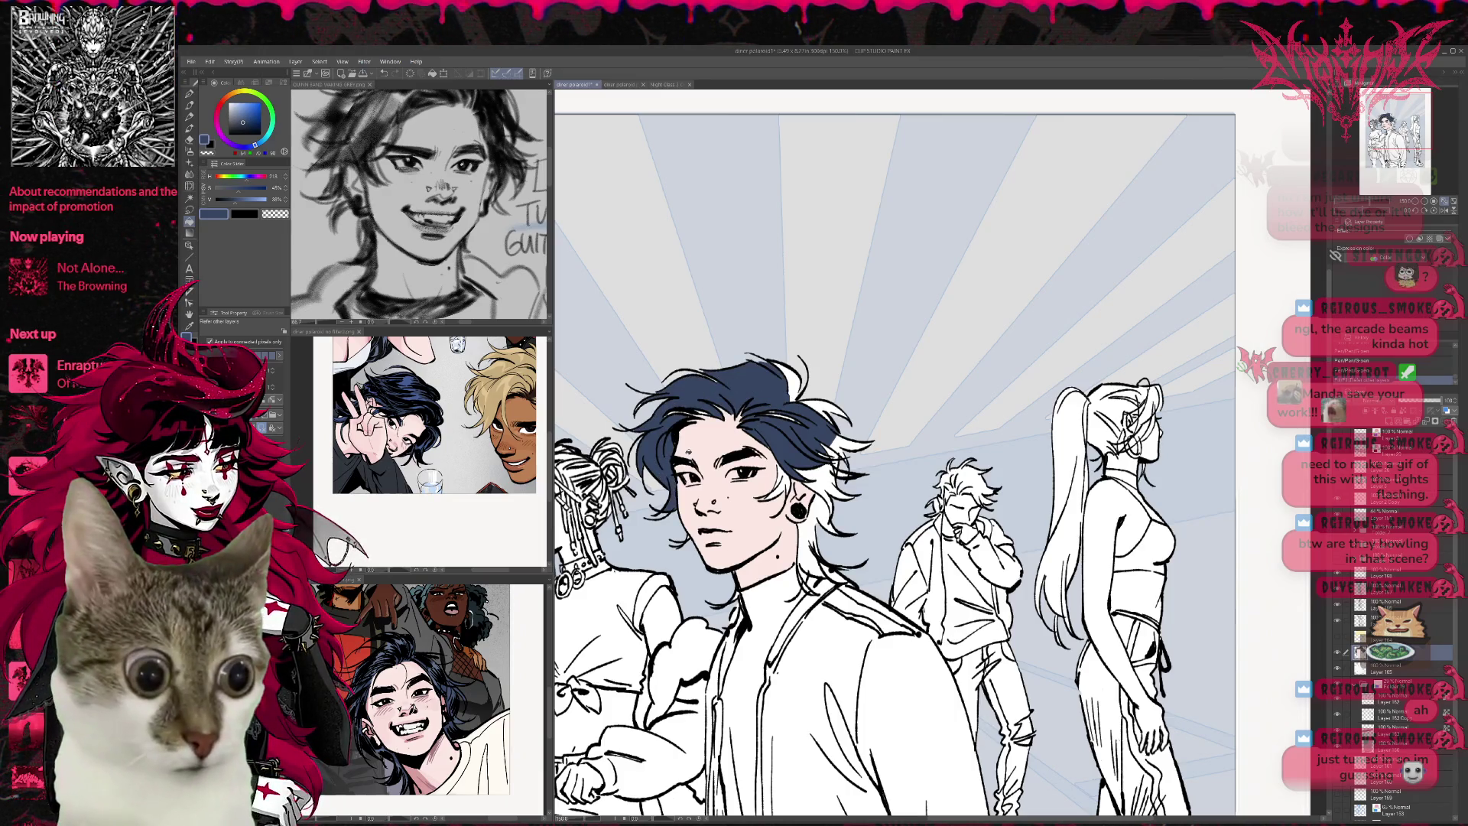
left_click(807, 543)
left_click(809, 570)
left_click(807, 519)
left_click(830, 504)
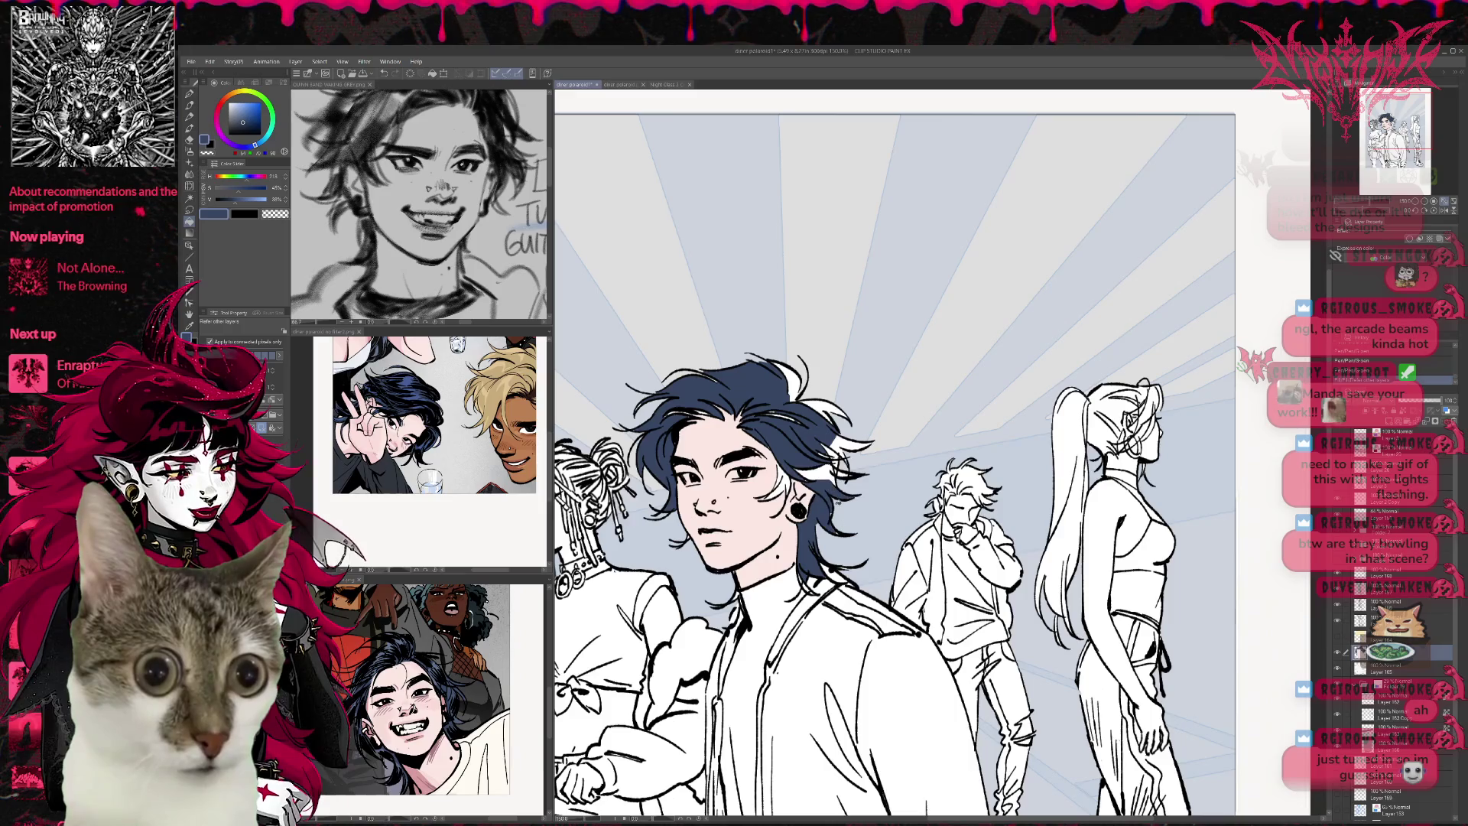
left_click(814, 474)
left_click(845, 447)
left_click(824, 405)
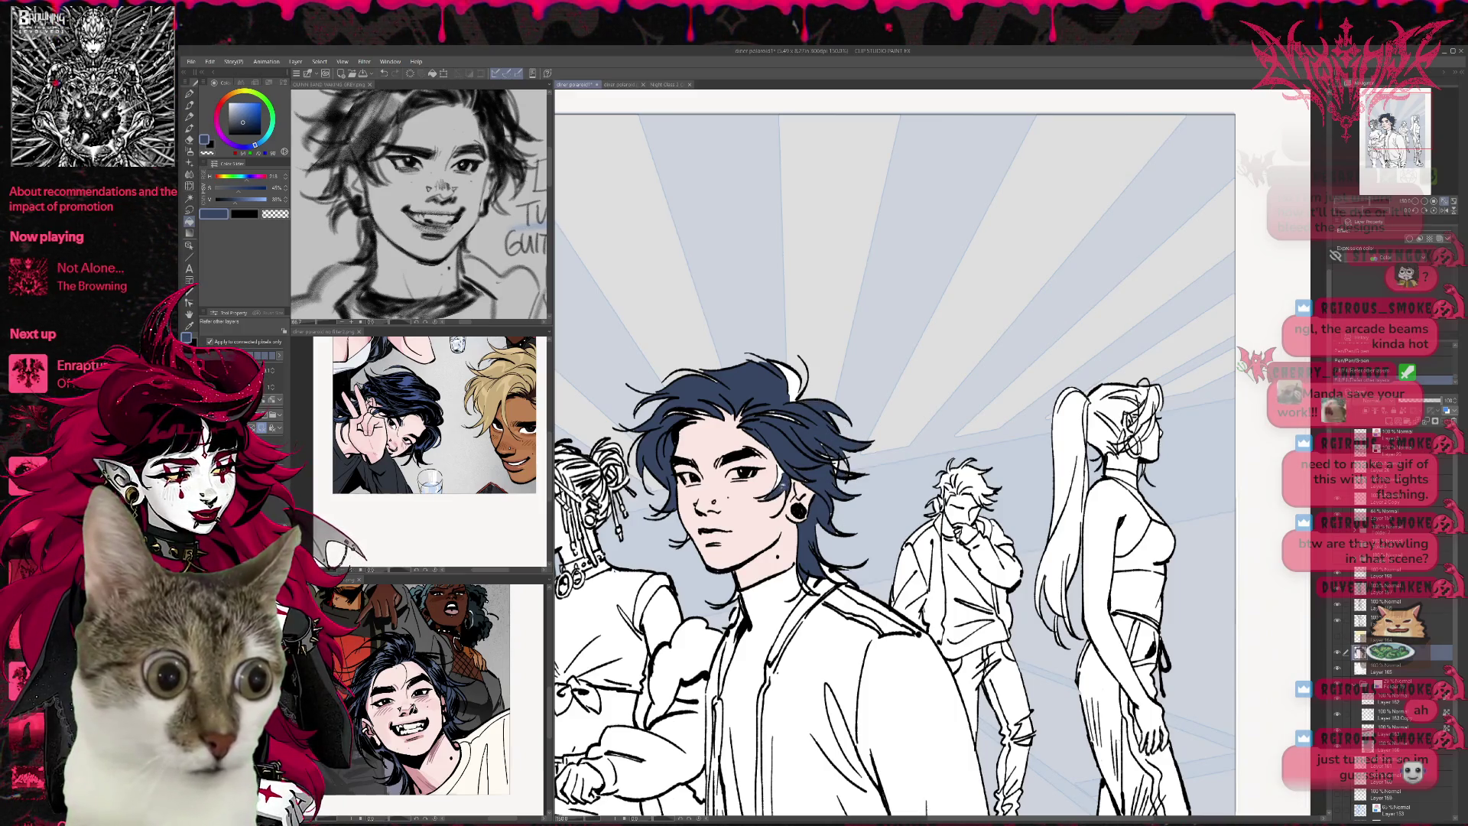
key("p")
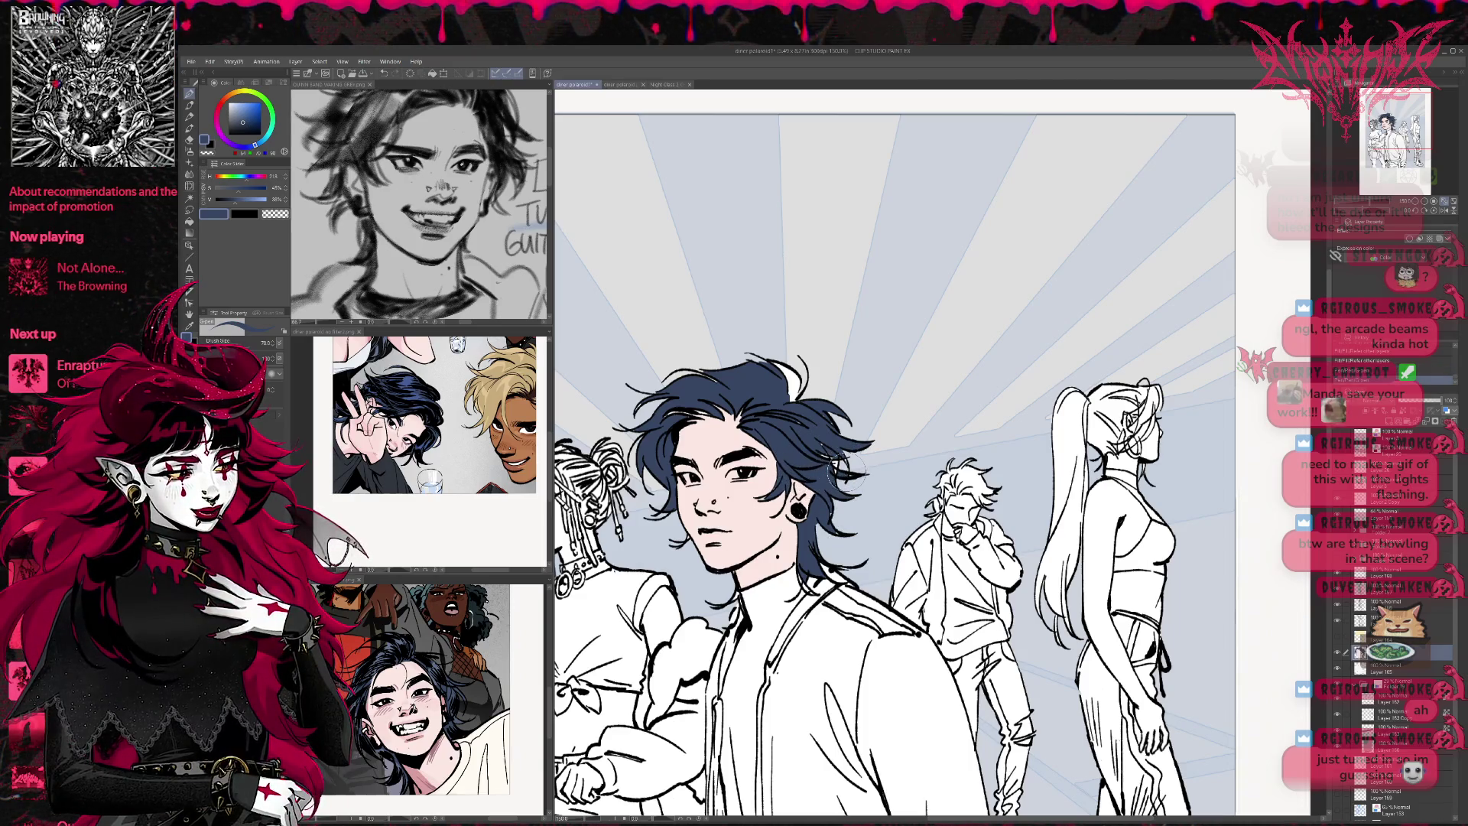
Move the colouring layer up into the folder and shrink the brush to size 25
left_click(818, 398)
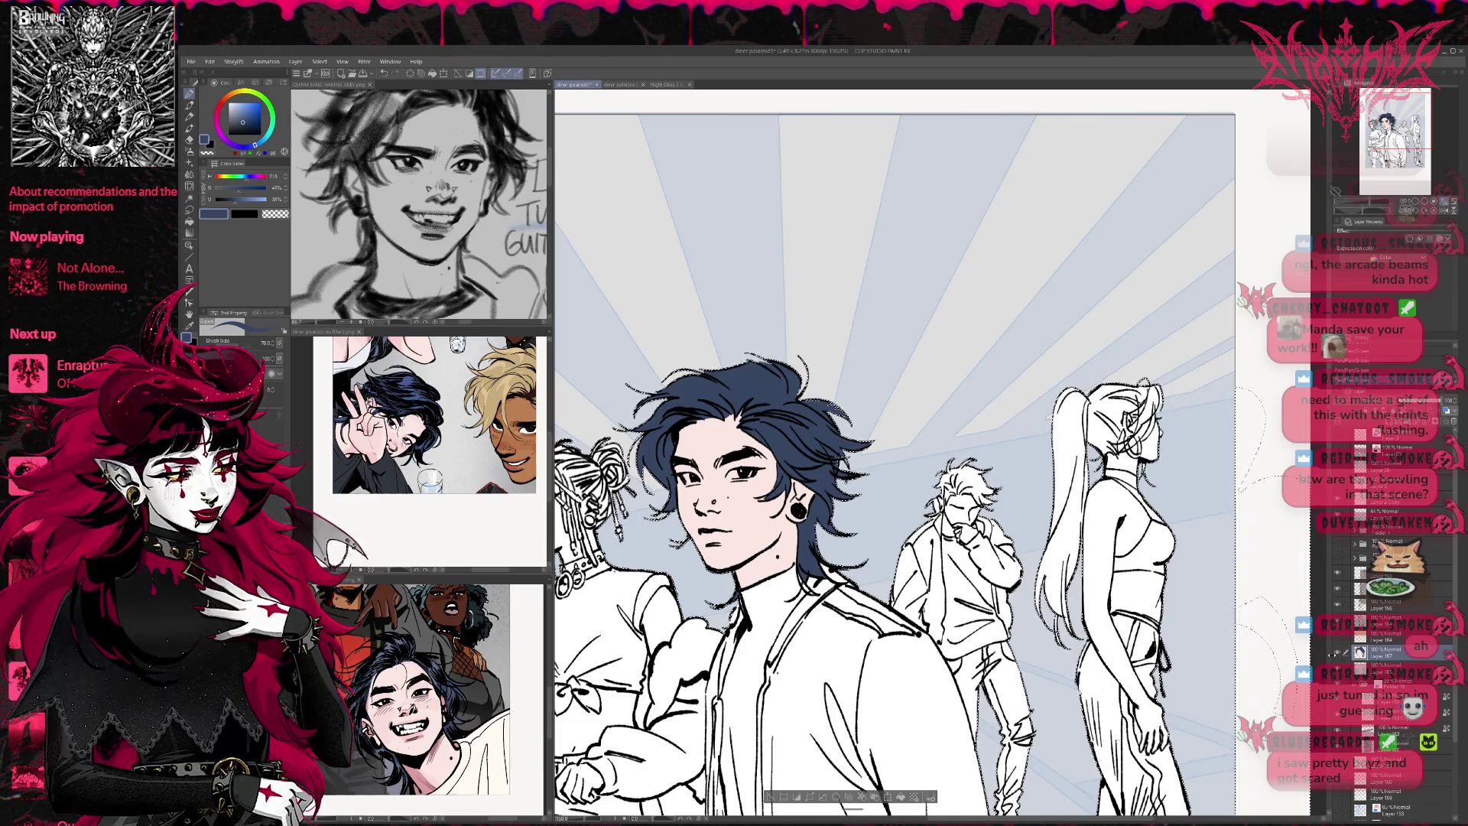
left_click_drag(1335, 652, 1361, 563)
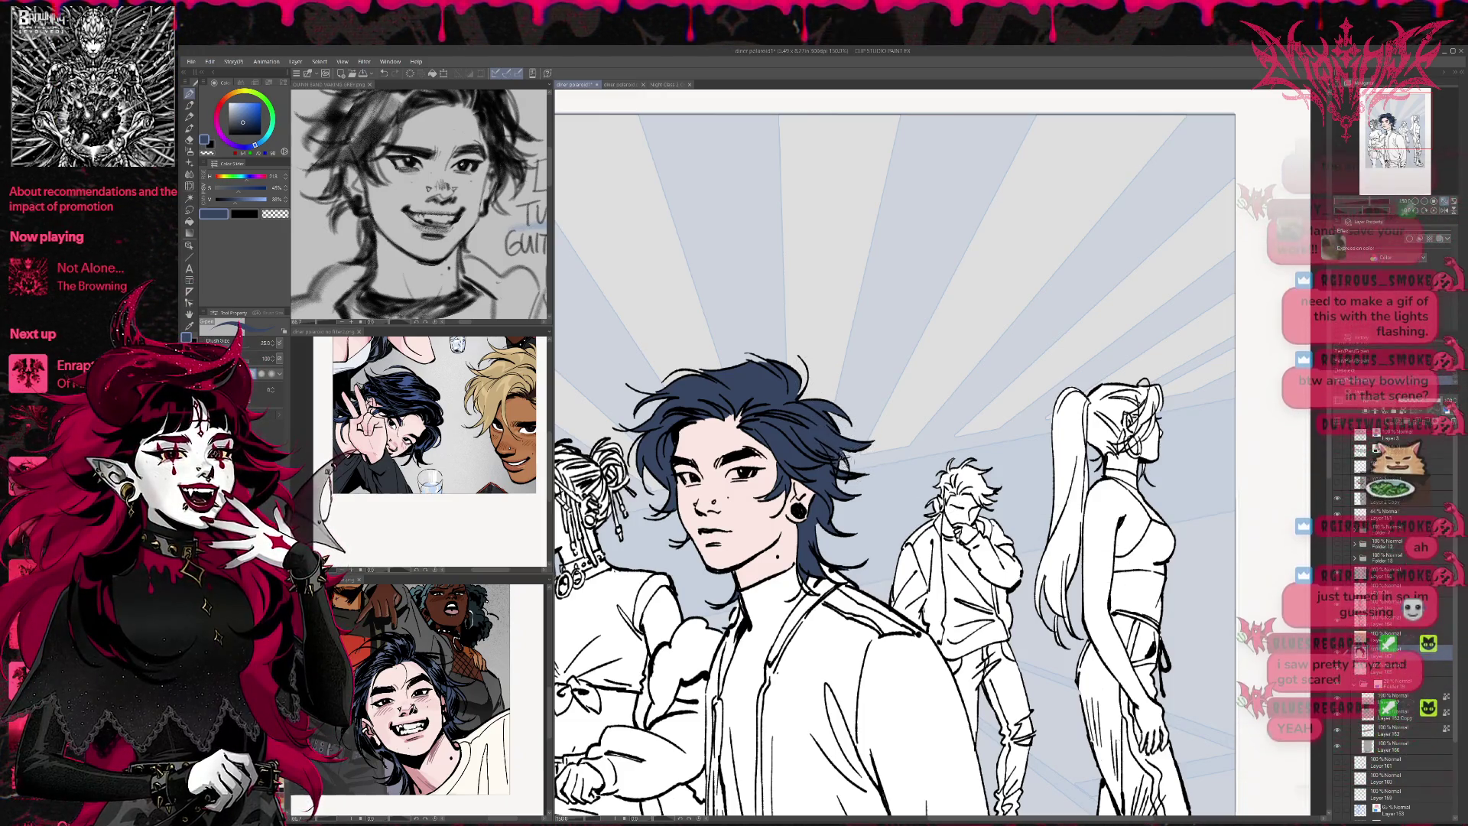
key("bracketleft")
key("bracketleft")
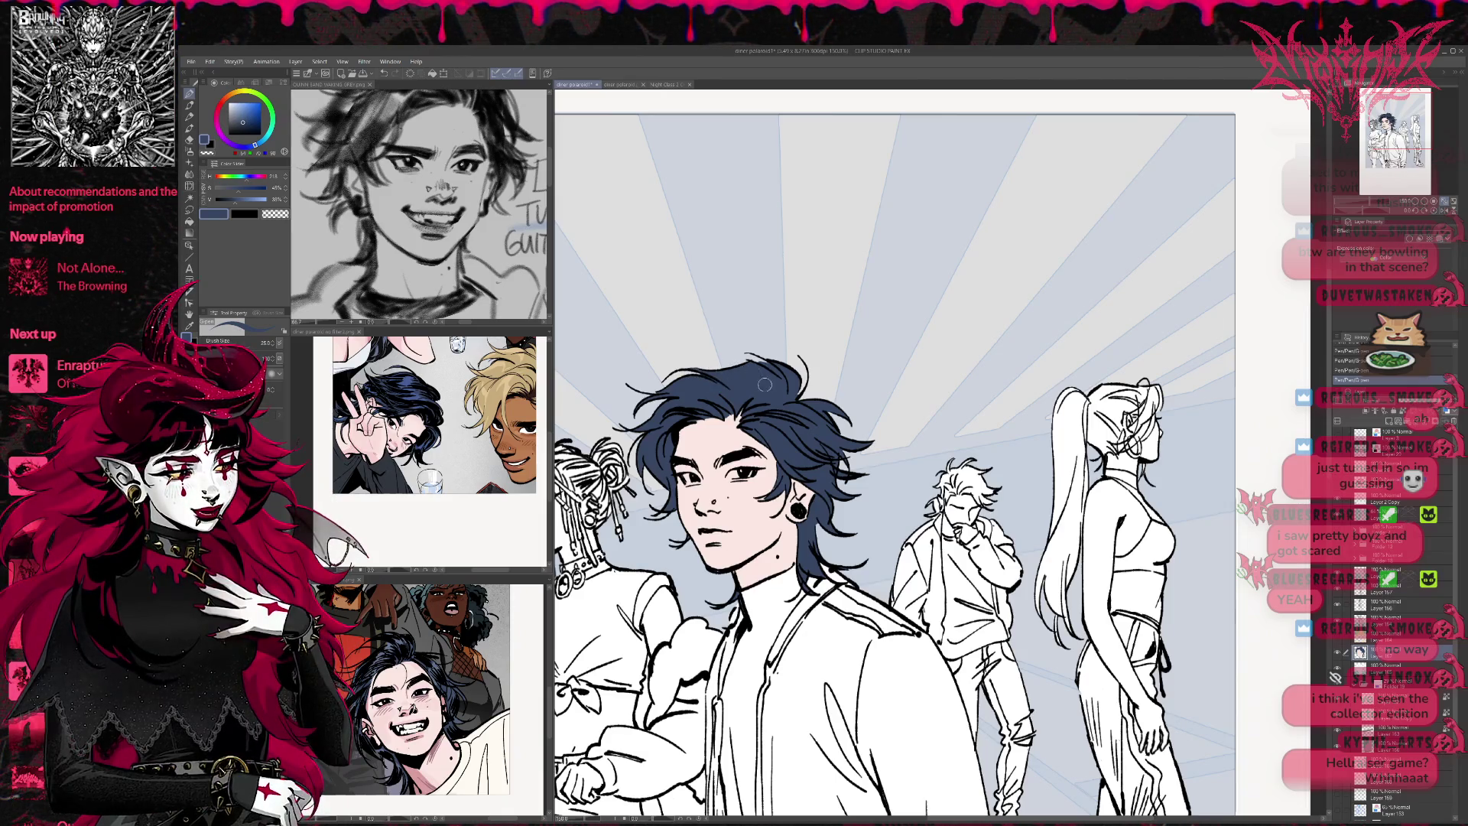
Clean the hair edges by alternating skin pink and navy sampled from the figure
left_click(725, 412, "alt")
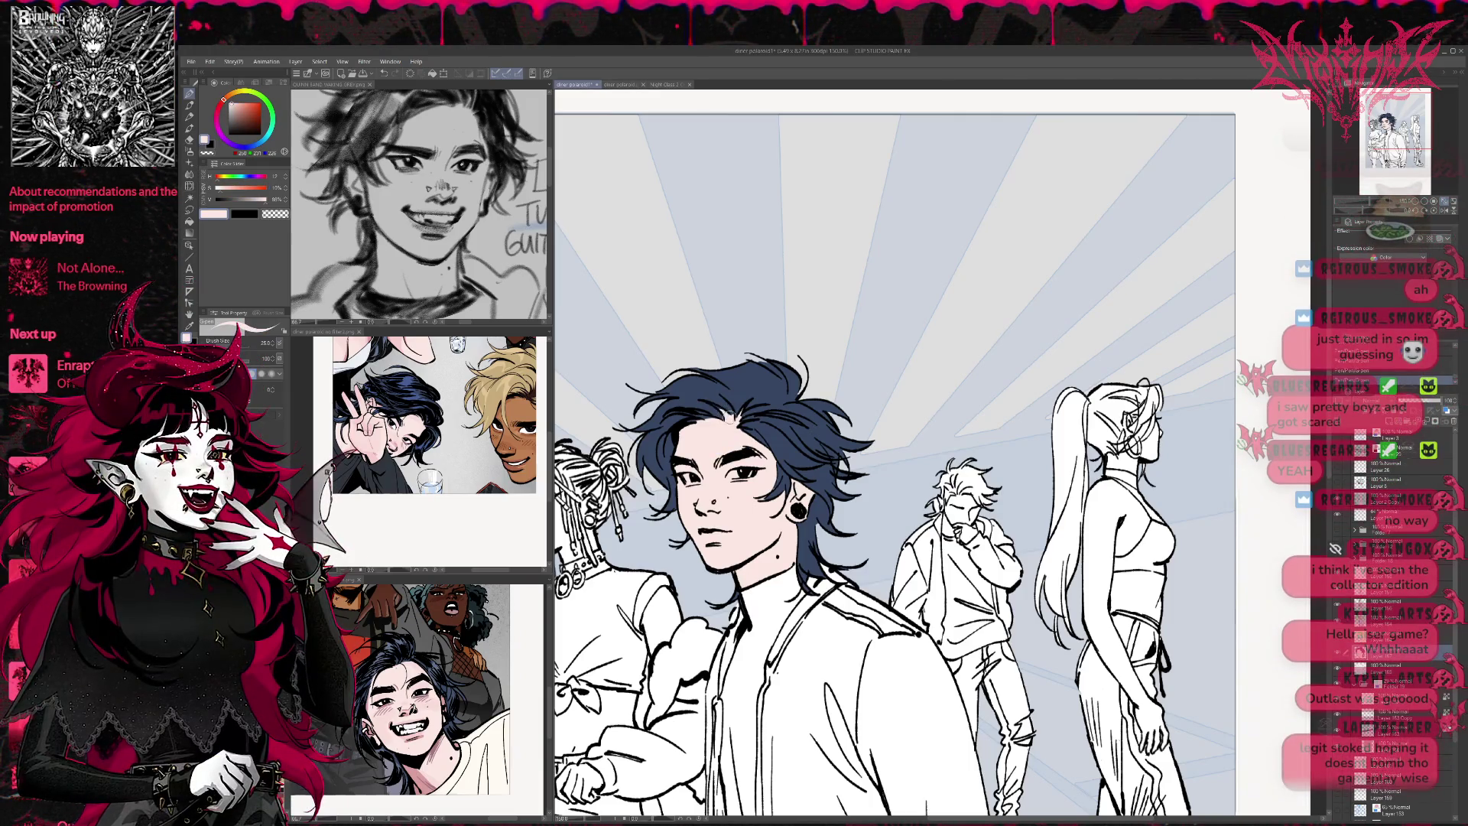
left_click(729, 407, "alt")
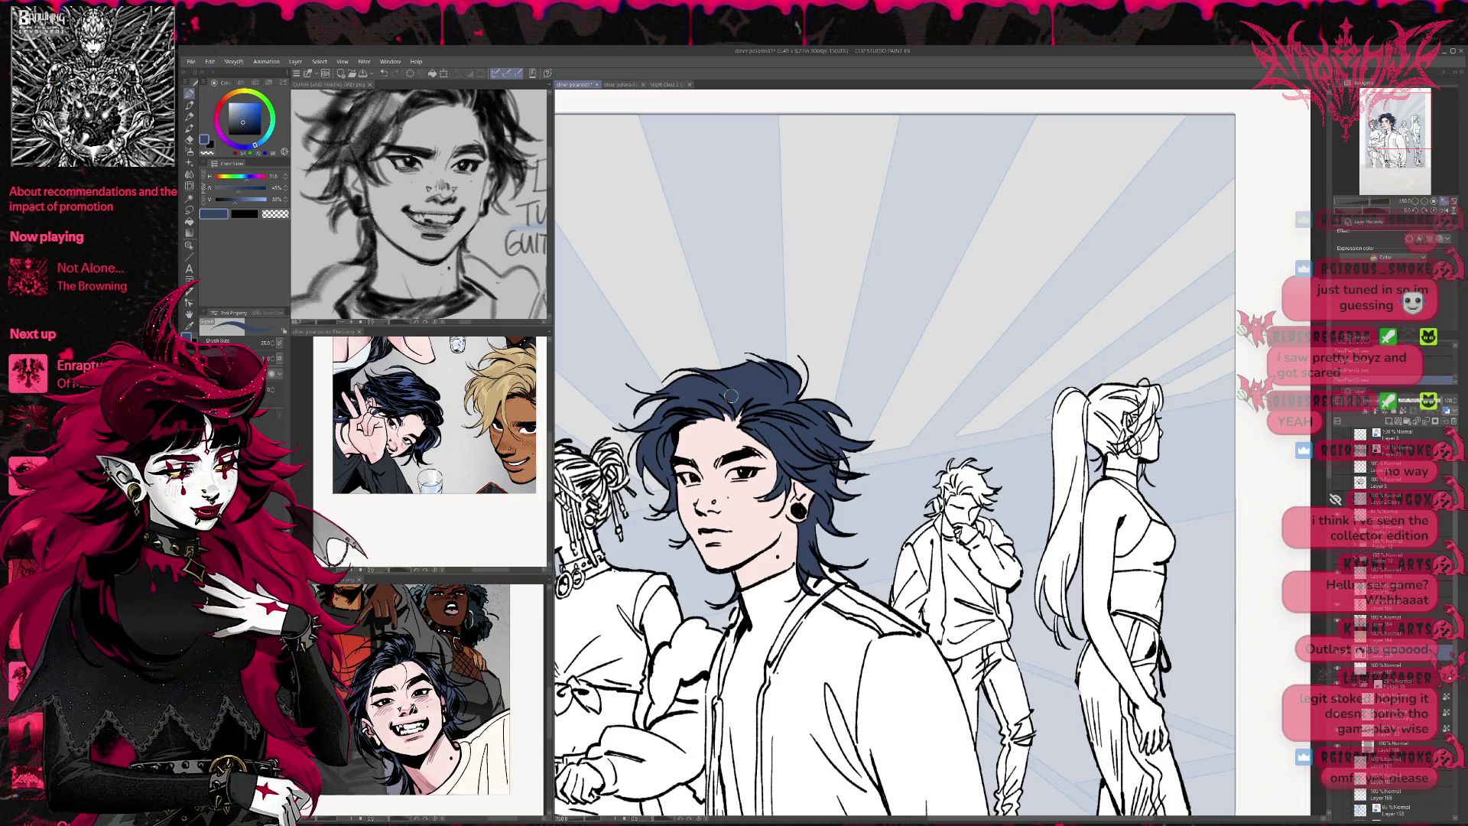
left_click(771, 483, "alt")
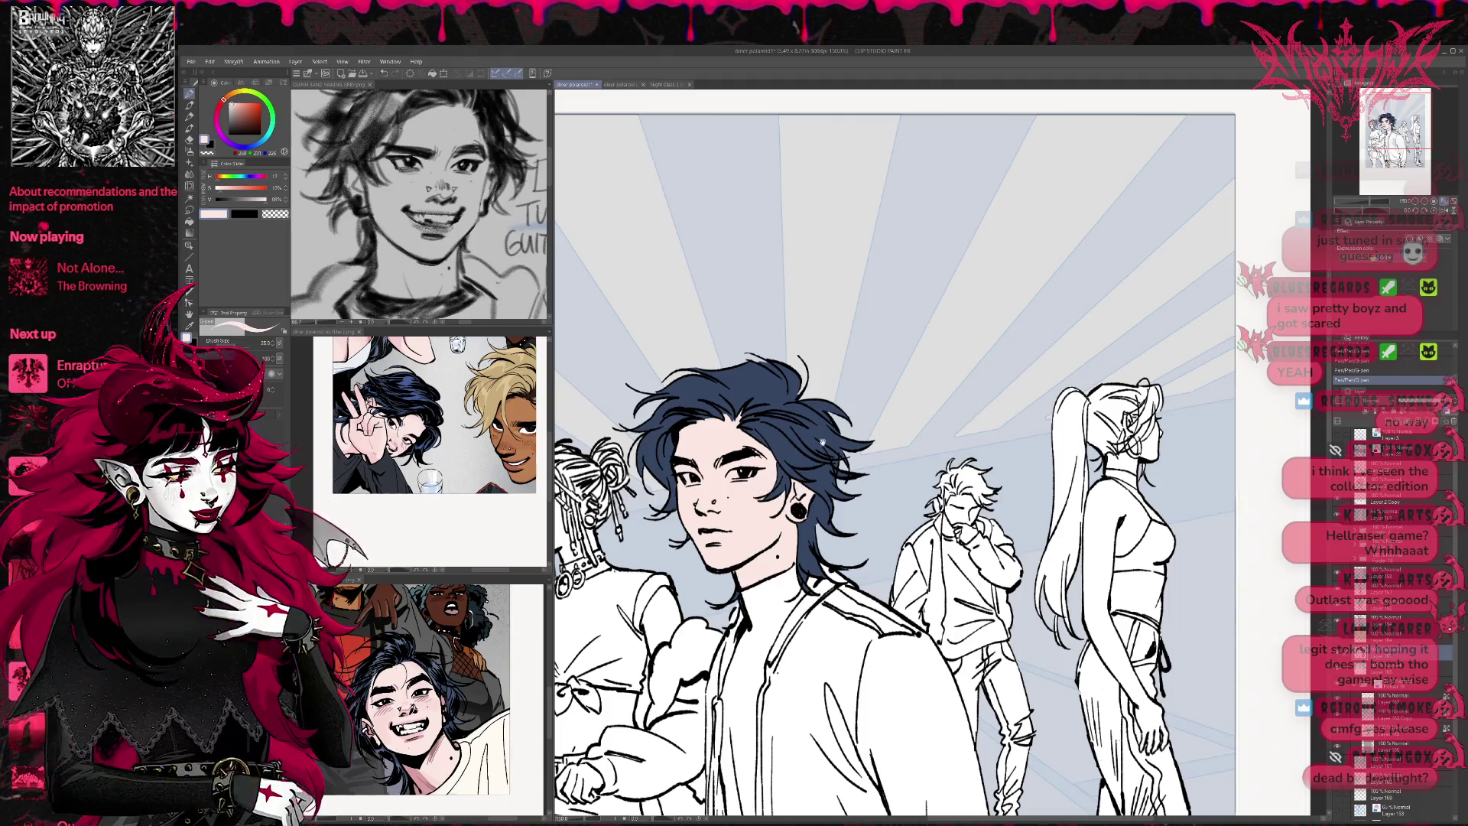
left_click(827, 470, "alt")
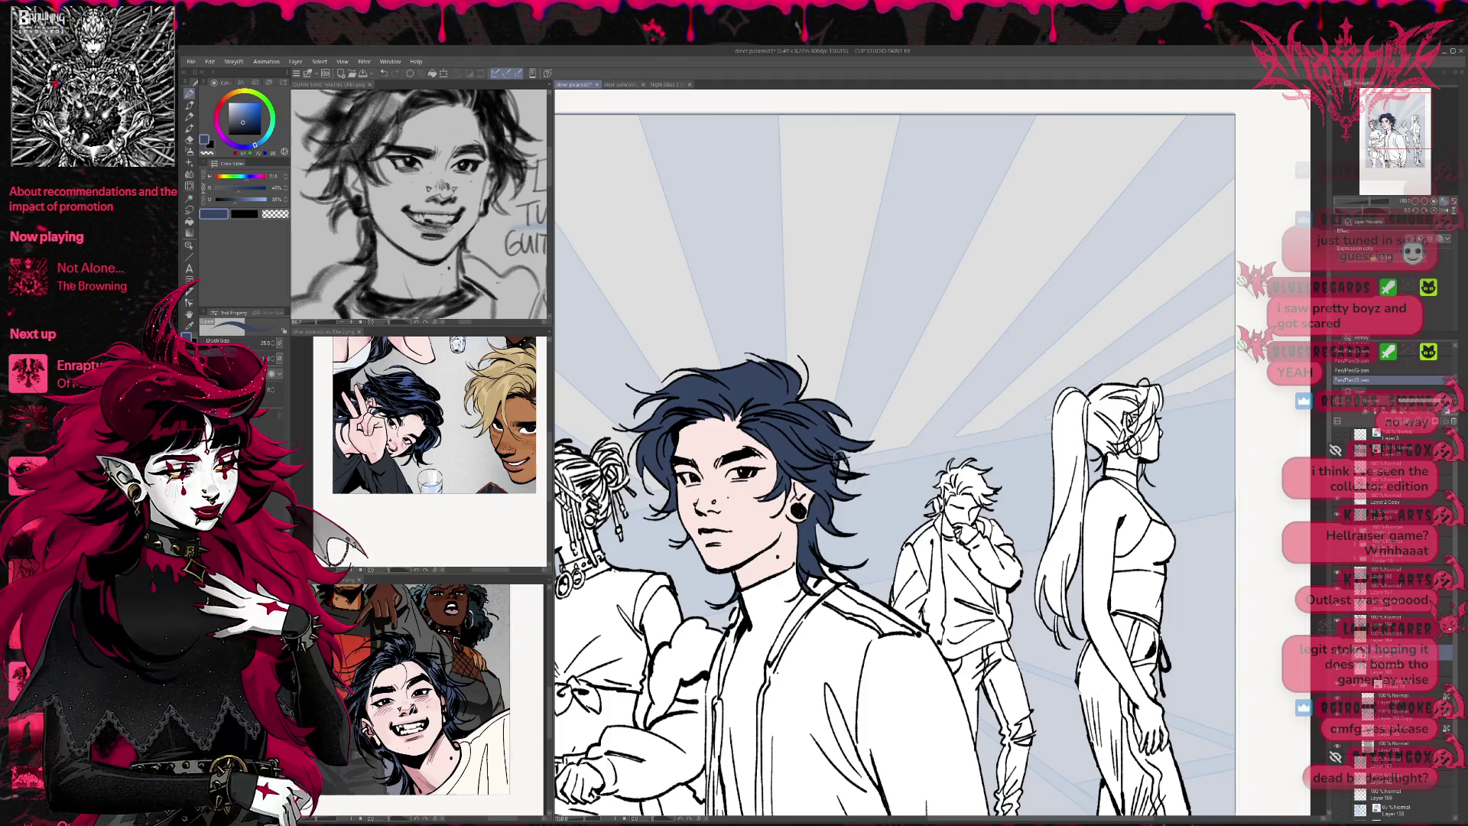
scroll(834, 459, "down", 1)
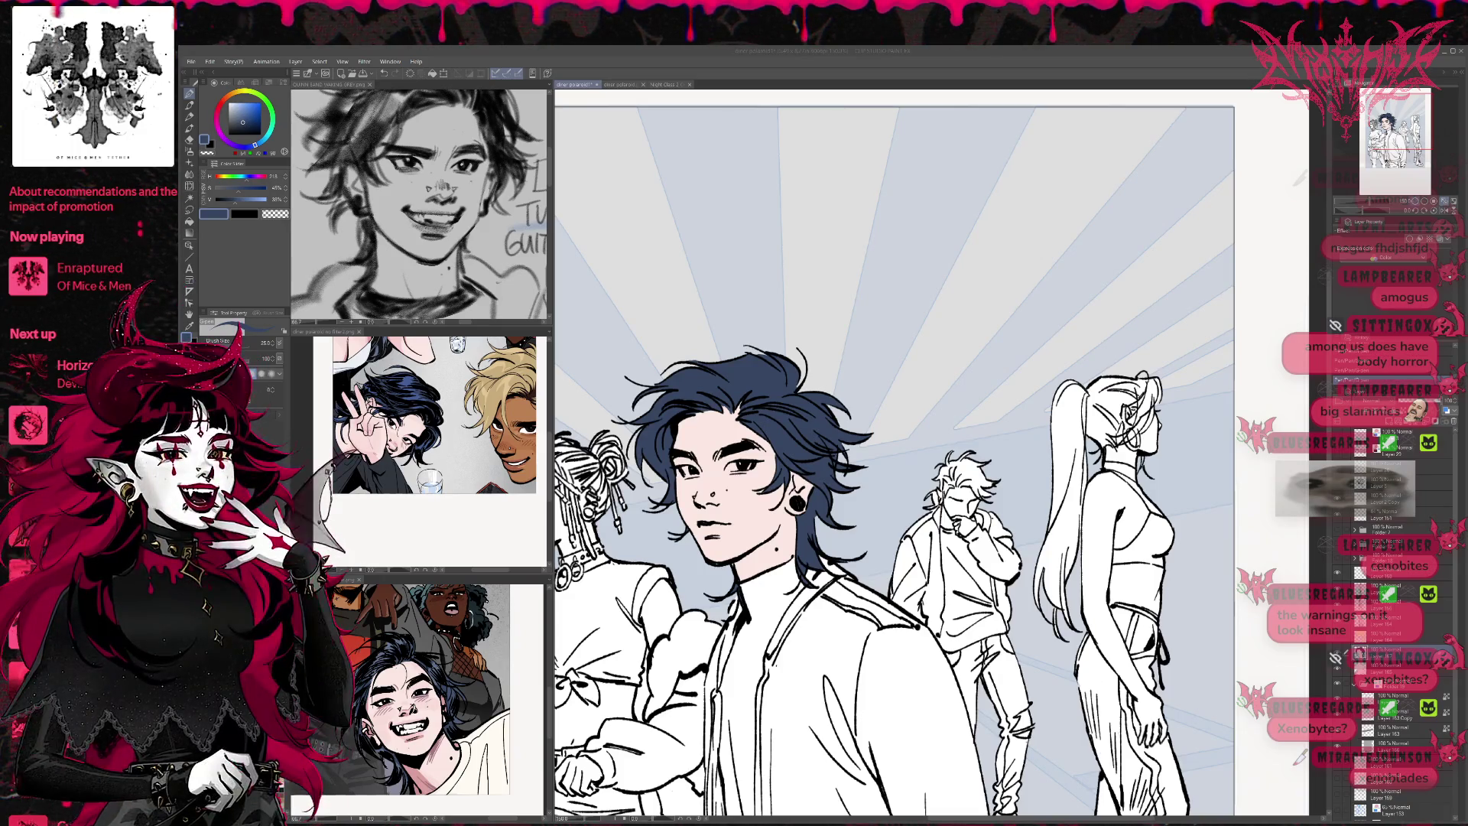
key("ctrl+minus")
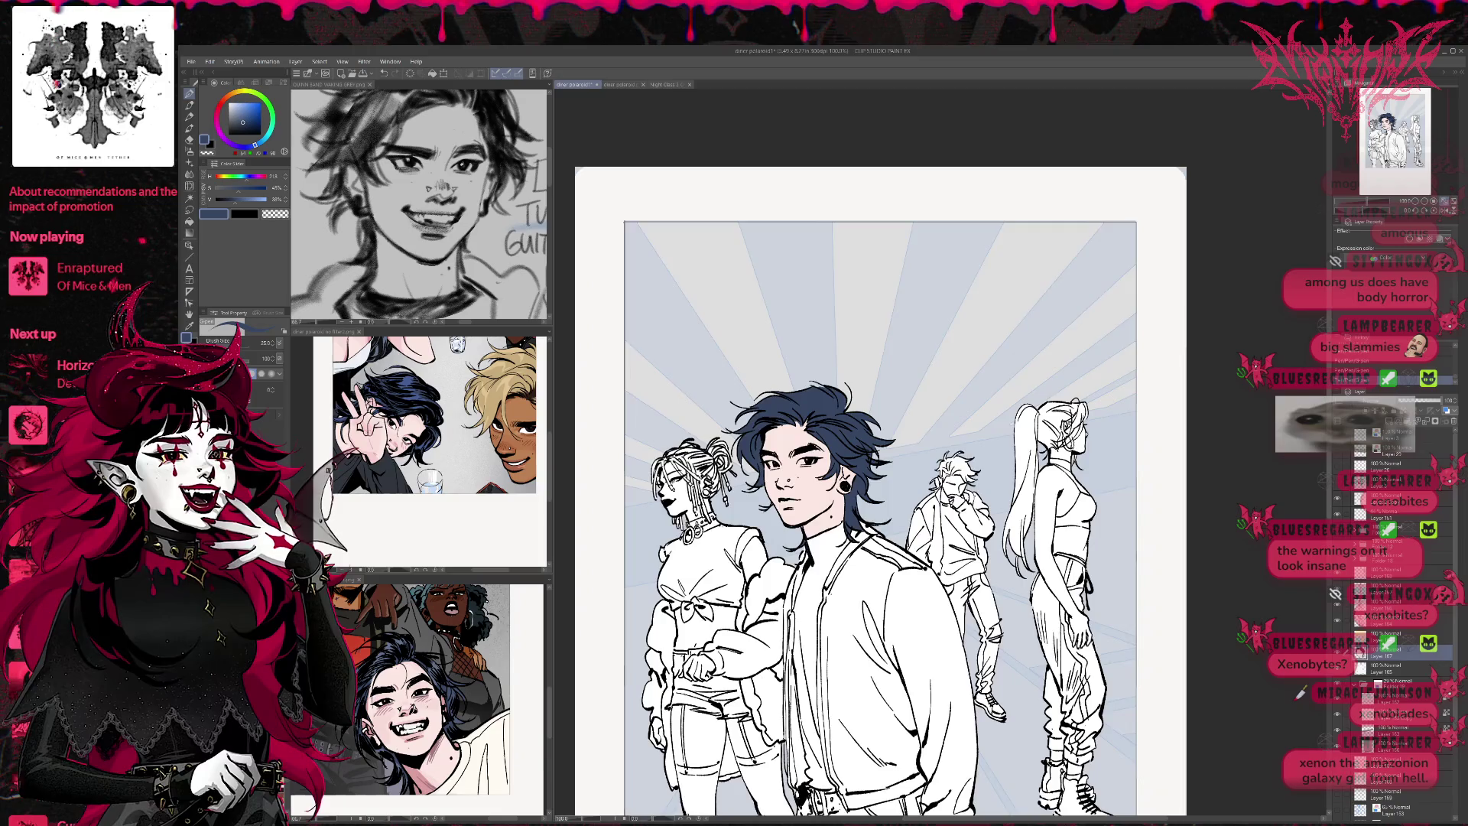
scroll(867, 455, "down", 2)
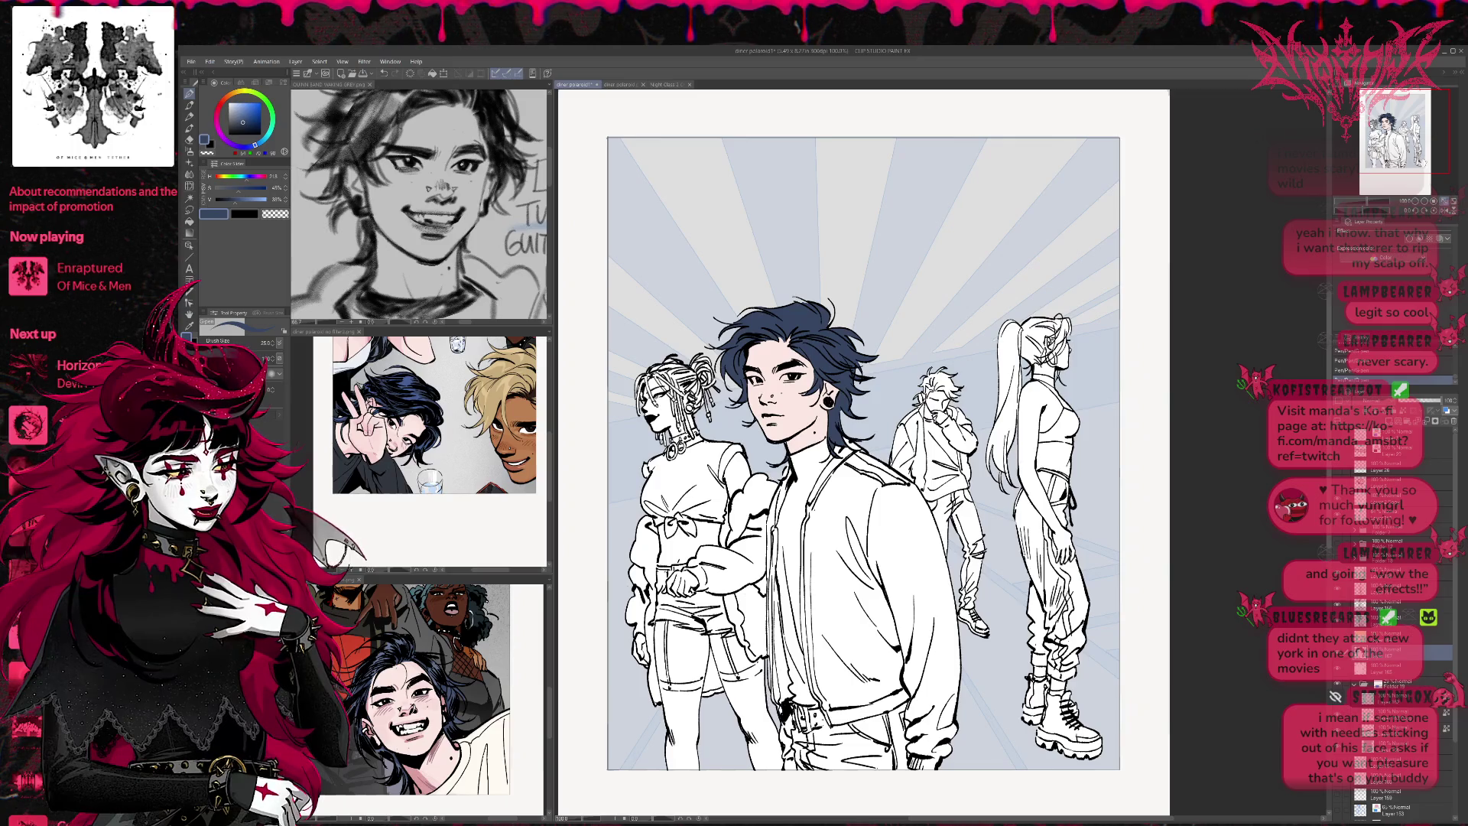
left_click(803, 460)
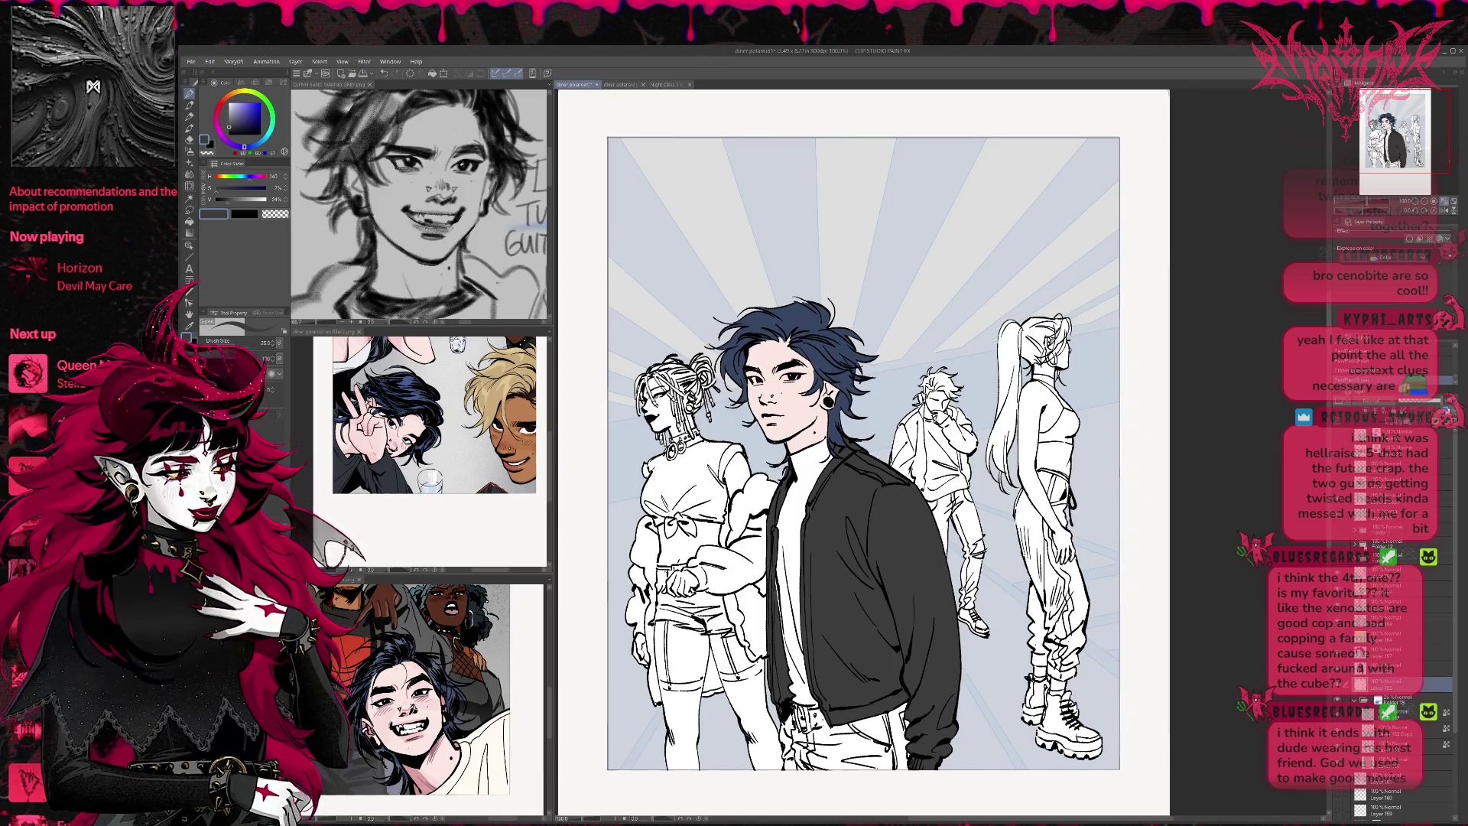
Paint dark strokes along the jacket collar, the belt and the shirt below the collar
mouse_move(796, 450)
left_mouse_down()
mouse_move(792, 476)
mouse_move(837, 452)
left_mouse_up()
left_click_drag(796, 701, 814, 705)
mouse_move(788, 627)
left_mouse_down()
mouse_move(796, 692)
mouse_move(811, 700)
mouse_move(796, 535)
mouse_move(780, 566)
mouse_move(788, 497)
mouse_move(802, 654)
left_mouse_up()
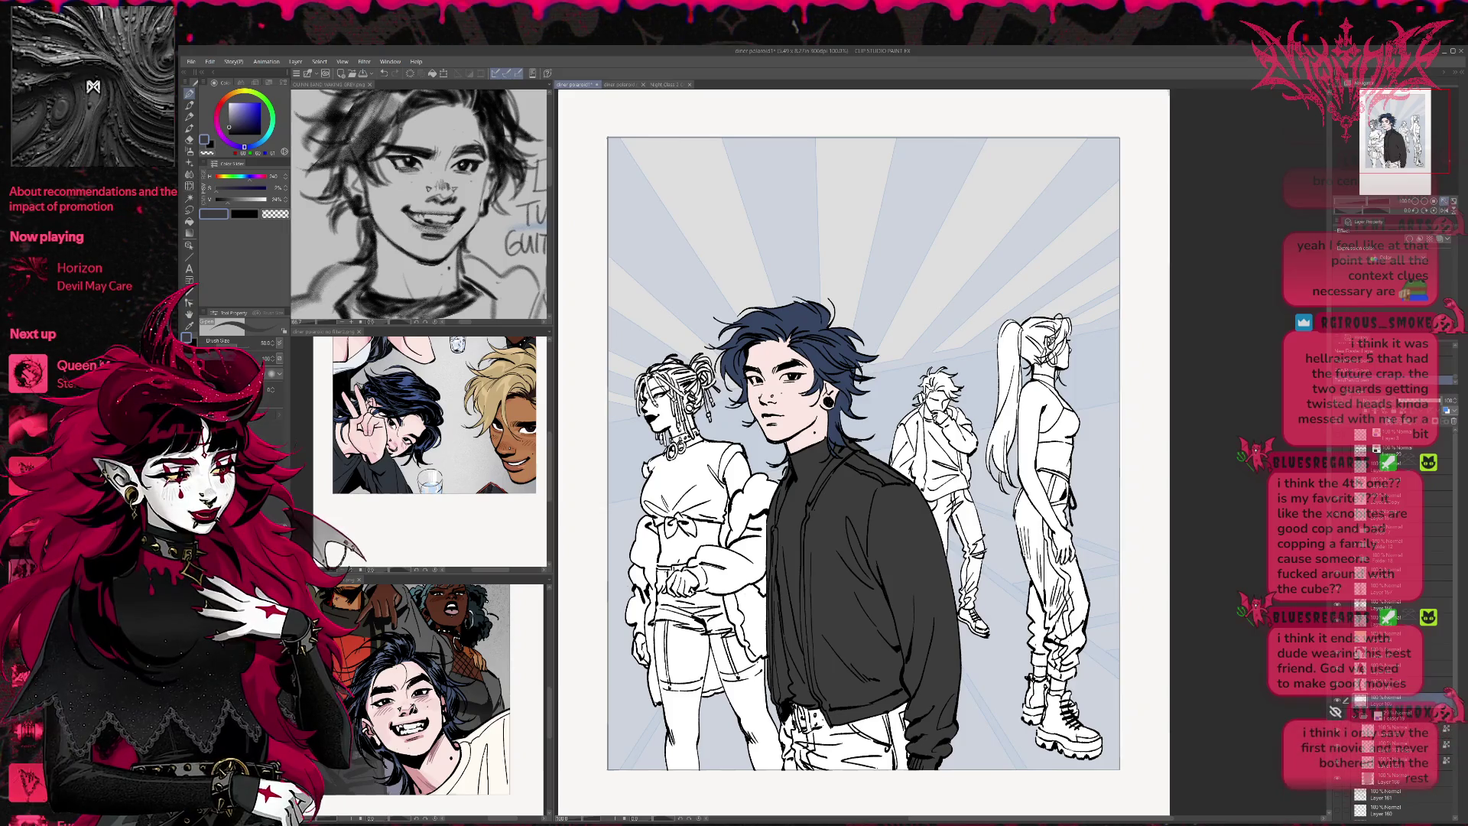
left_click_drag(862, 455, 821, 396)
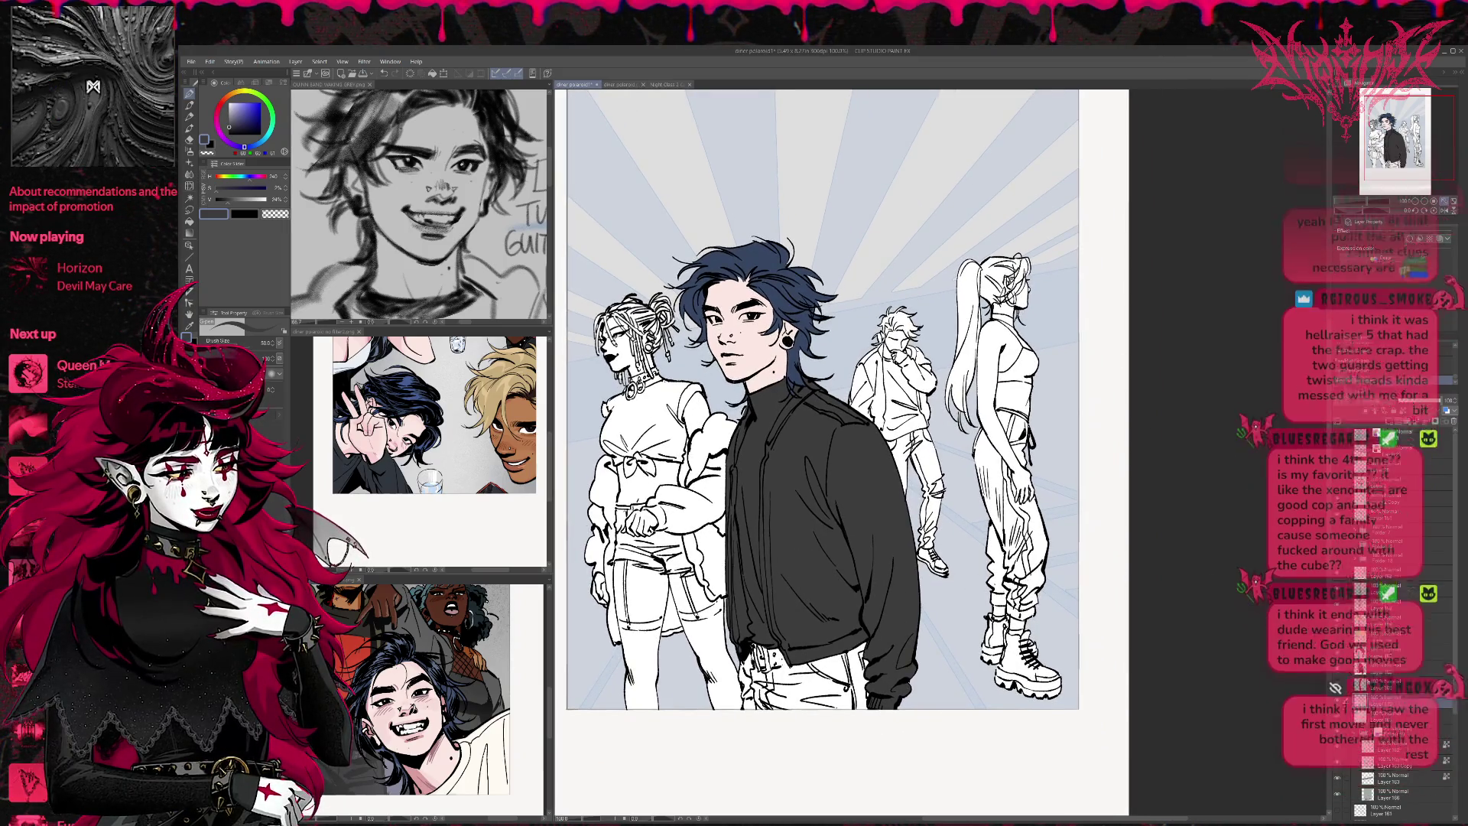
Add small dark strokes on the jeans, then pan down to the main character's lower body
mouse_move(740, 664)
left_mouse_down()
mouse_move(756, 688)
mouse_move(760, 676)
mouse_move(759, 709)
mouse_move(752, 683)
left_mouse_up()
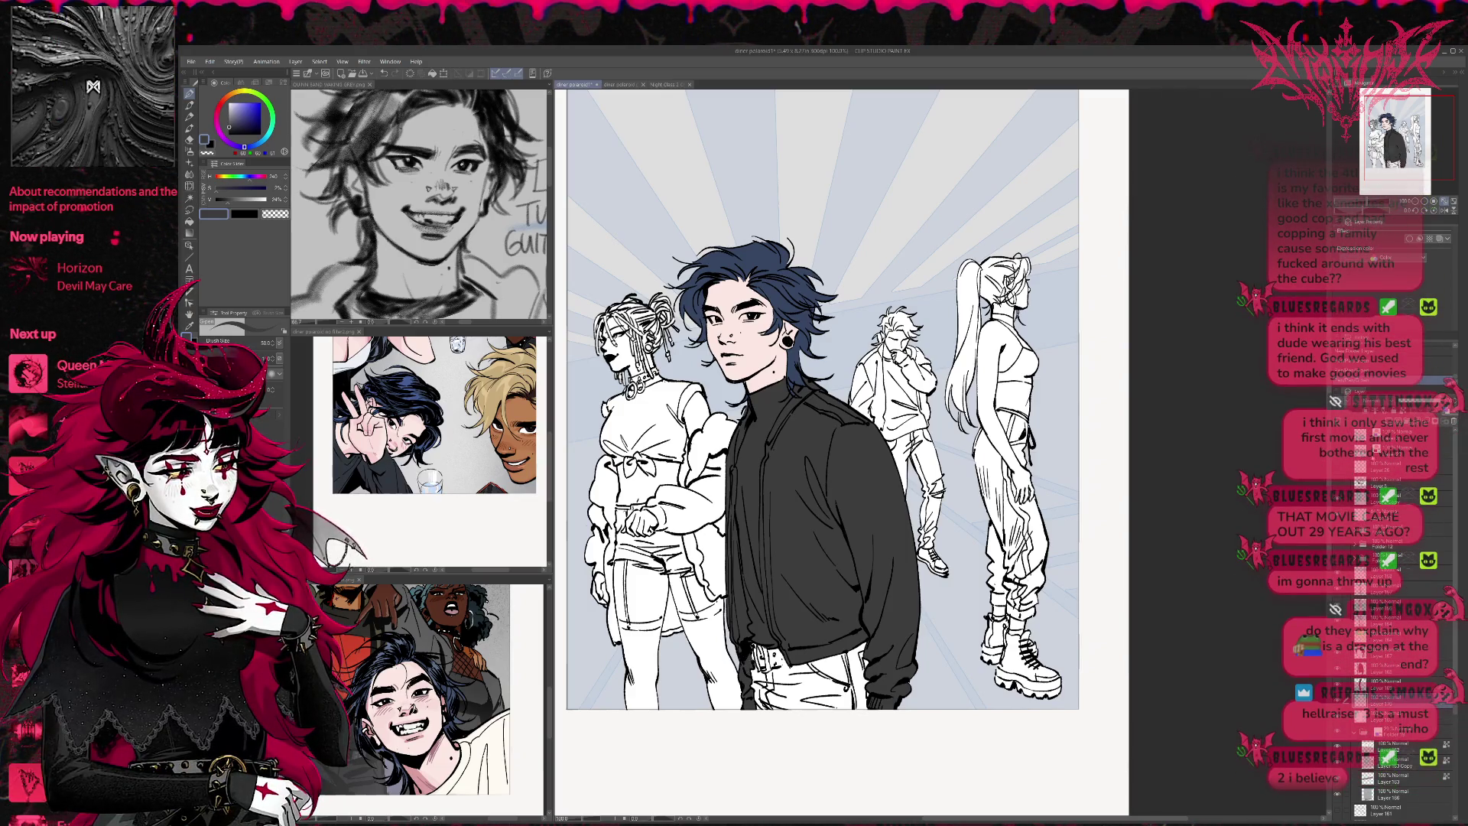
left_click_drag(738, 484, 675, 452)
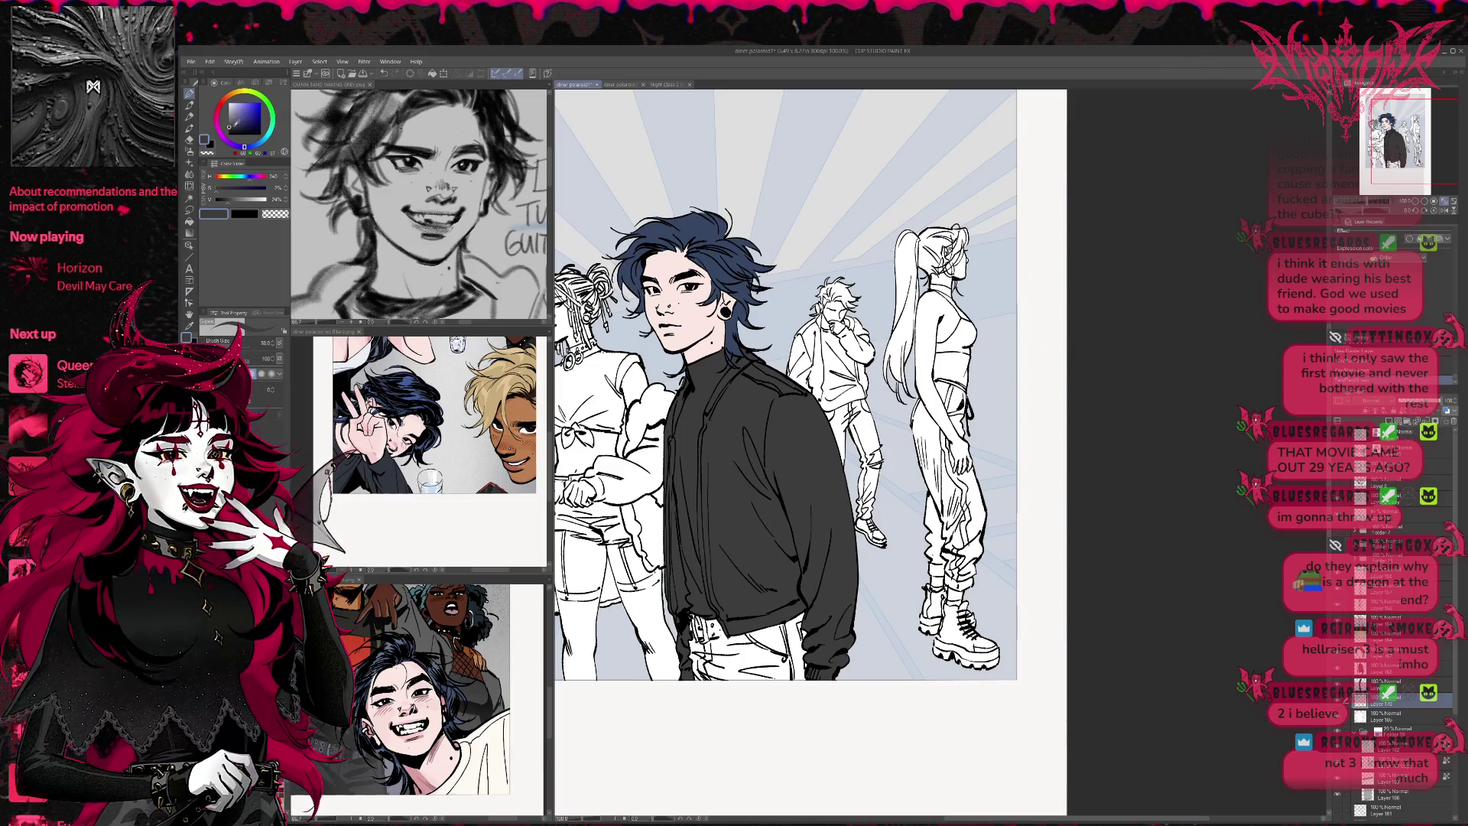
Paint the trousers dark, then pure black around the belt, and select Layer 169 with light grey
left_click(228, 128)
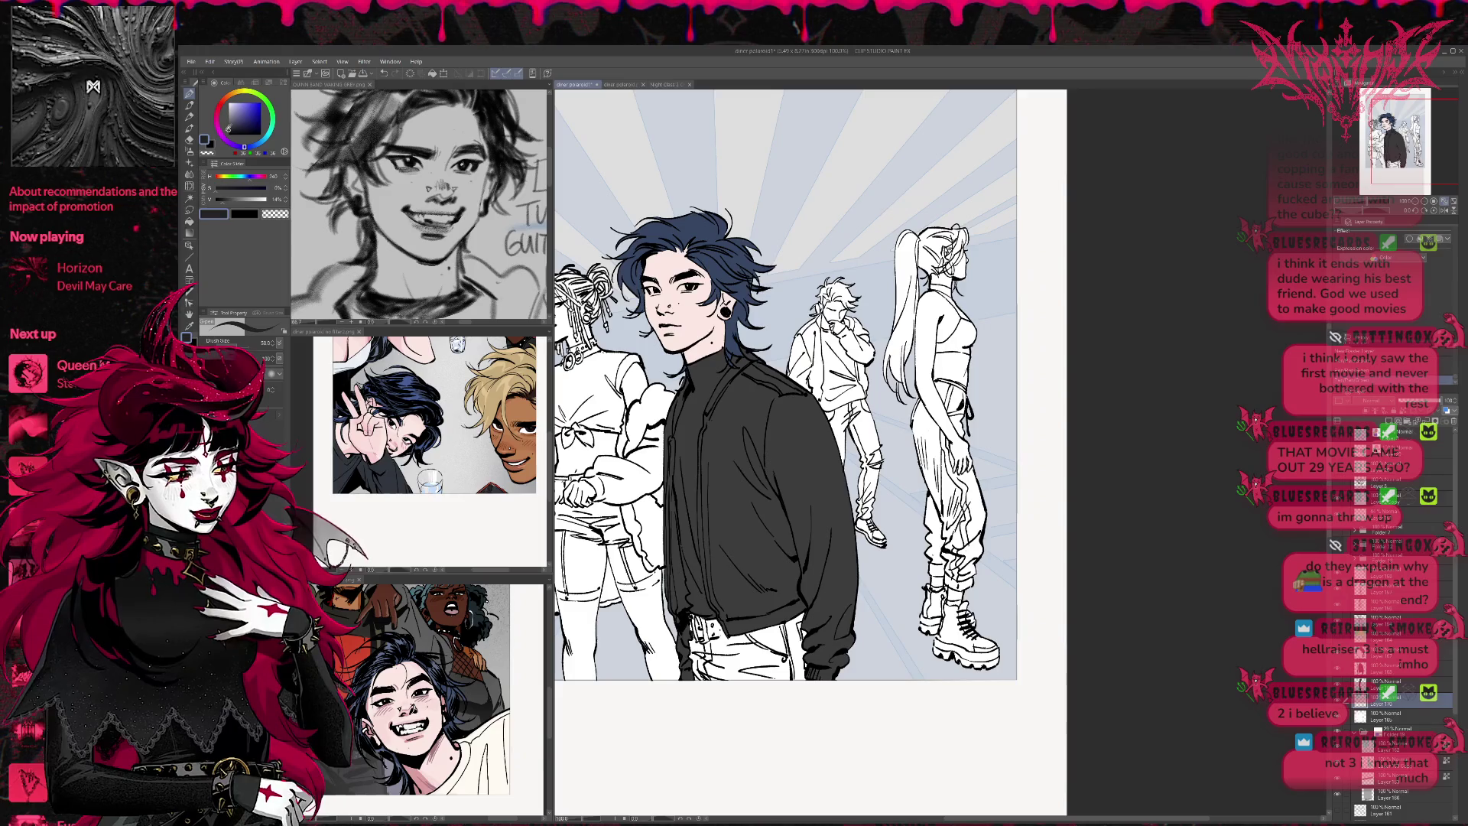
mouse_move(708, 642)
left_mouse_down()
mouse_move(692, 673)
mouse_move(684, 646)
mouse_move(754, 623)
mouse_move(772, 639)
mouse_move(799, 619)
mouse_move(799, 676)
mouse_move(788, 650)
mouse_move(695, 673)
mouse_move(792, 650)
mouse_move(799, 680)
mouse_move(787, 654)
left_mouse_up()
left_click(245, 214)
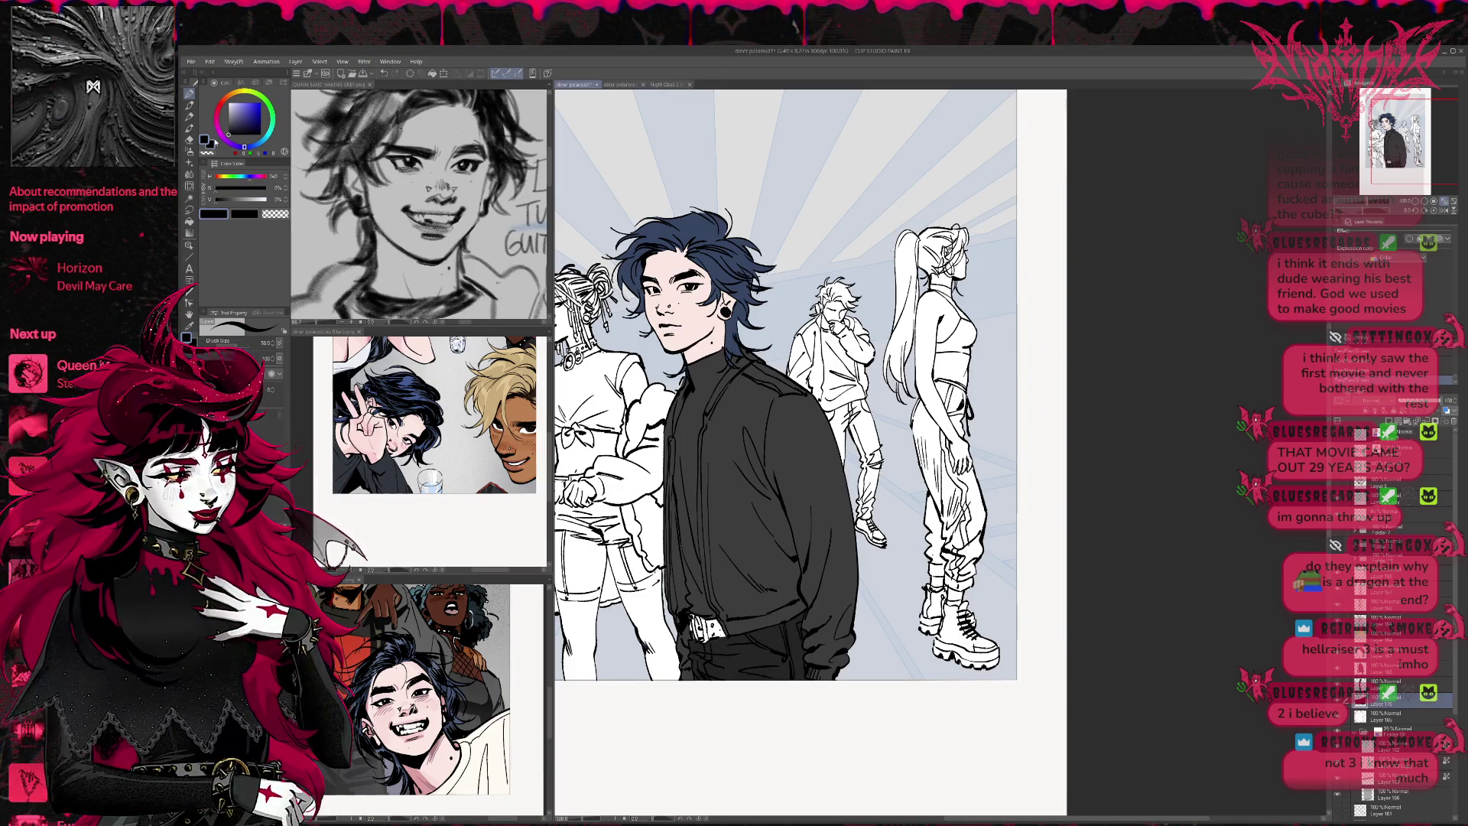
mouse_move(697, 616)
left_mouse_down()
mouse_move(692, 635)
mouse_move(719, 618)
mouse_move(723, 639)
mouse_move(717, 621)
left_mouse_up()
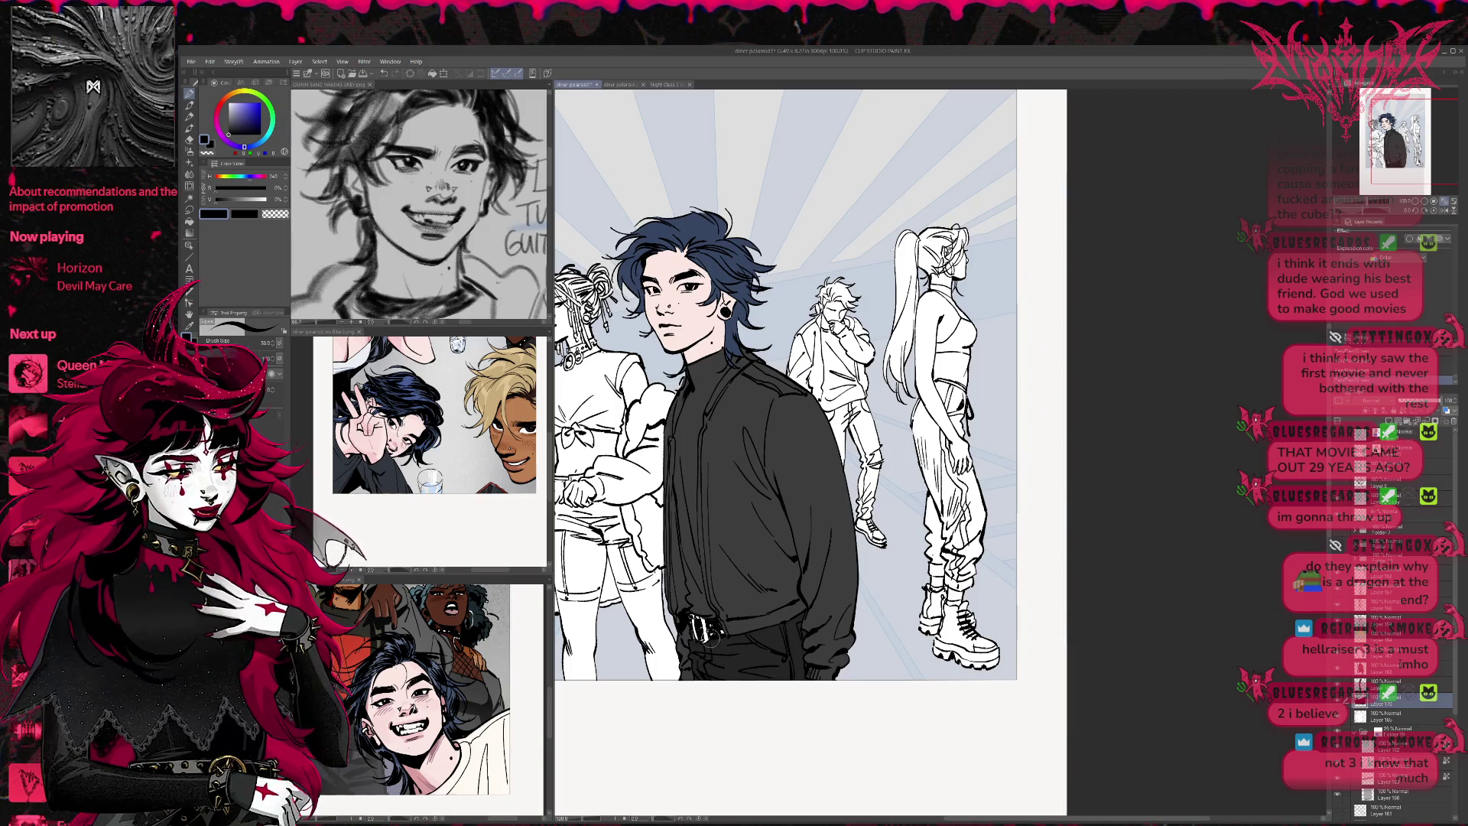
left_click(1395, 716)
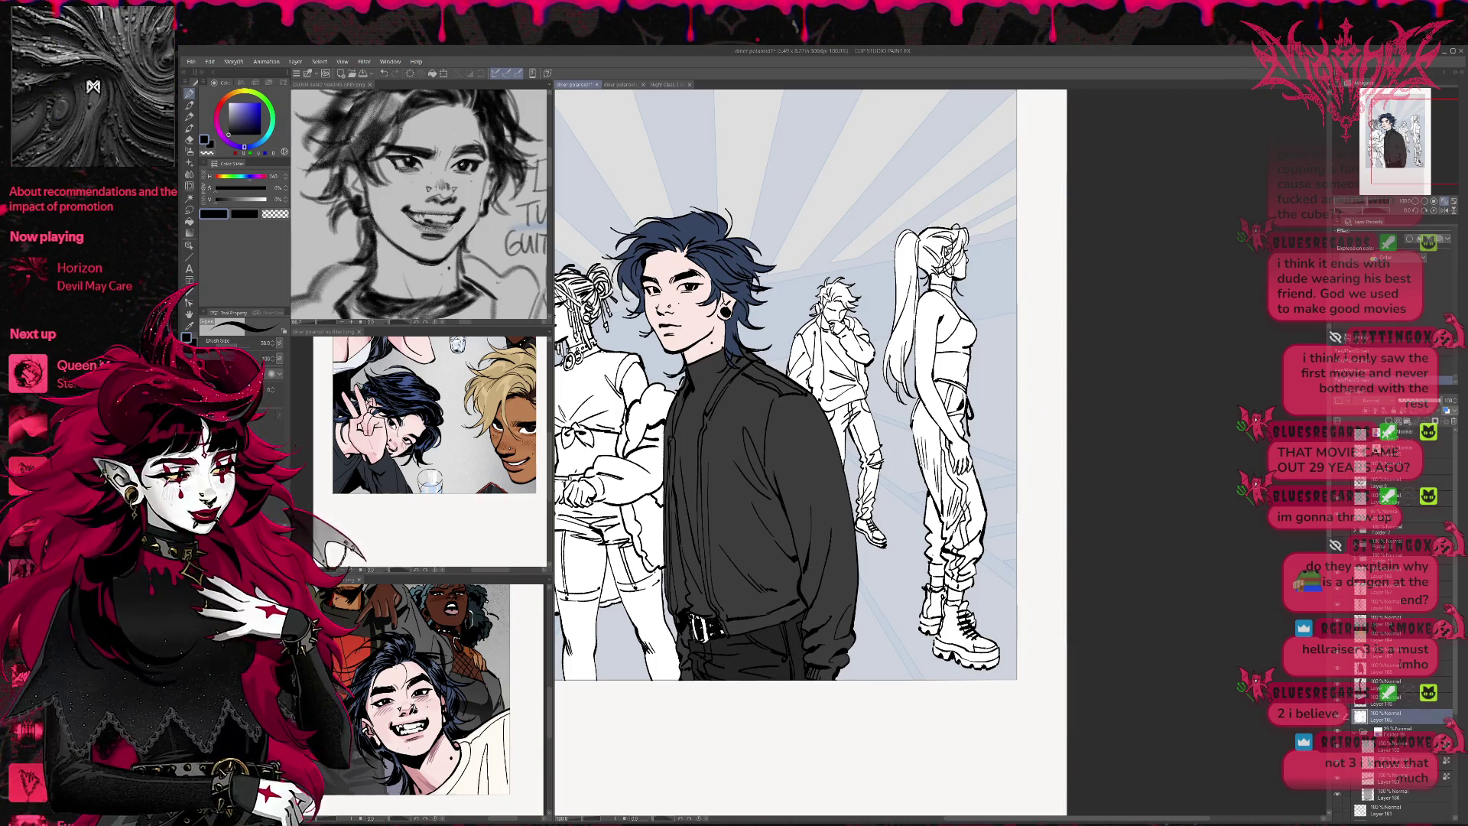
left_click(221, 112)
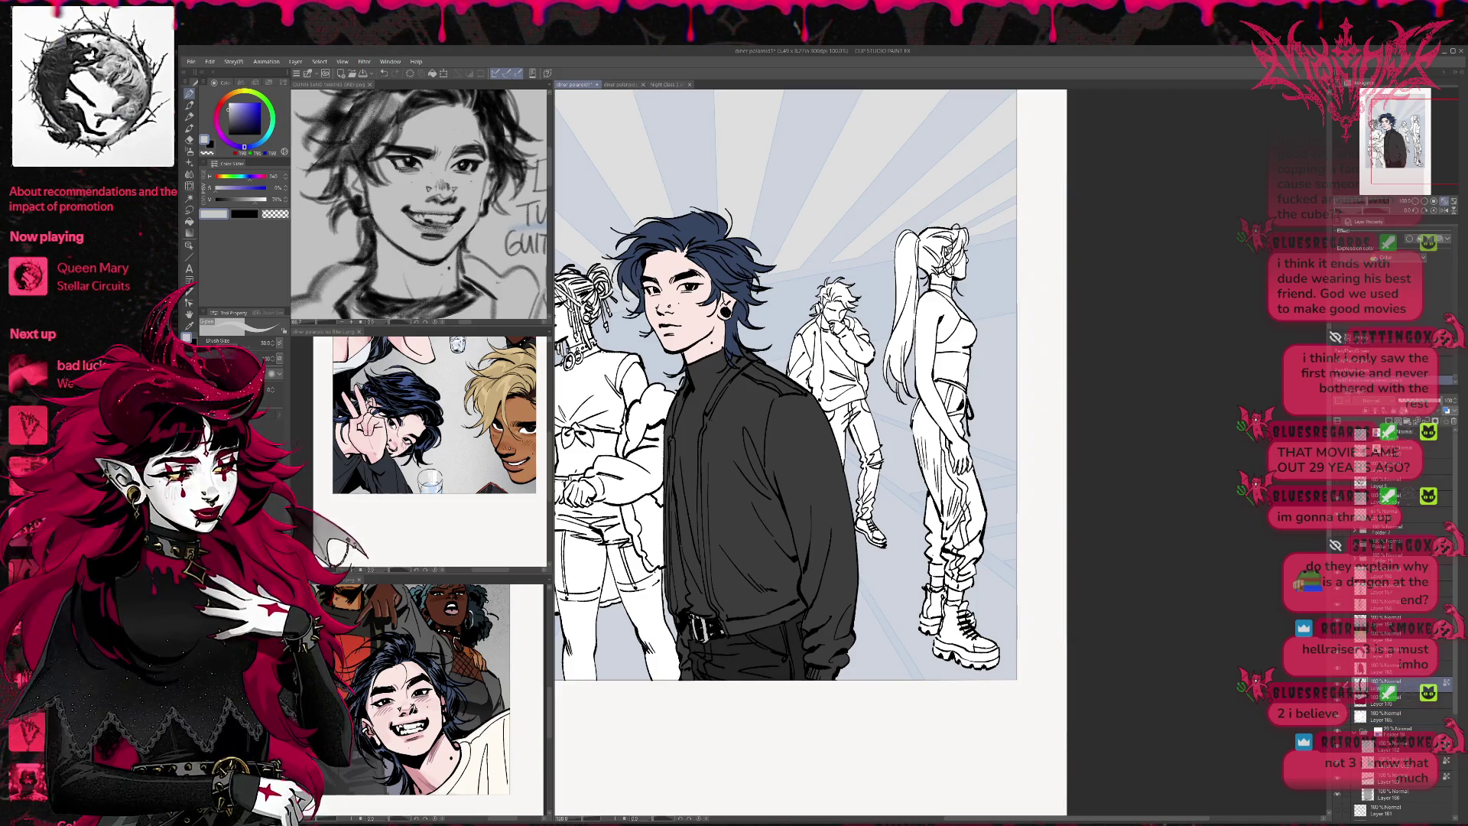
Speckle light grey grain over the turtleneck with the grain texture brush, redoing the first stroke
left_click(194, 107)
key("e")
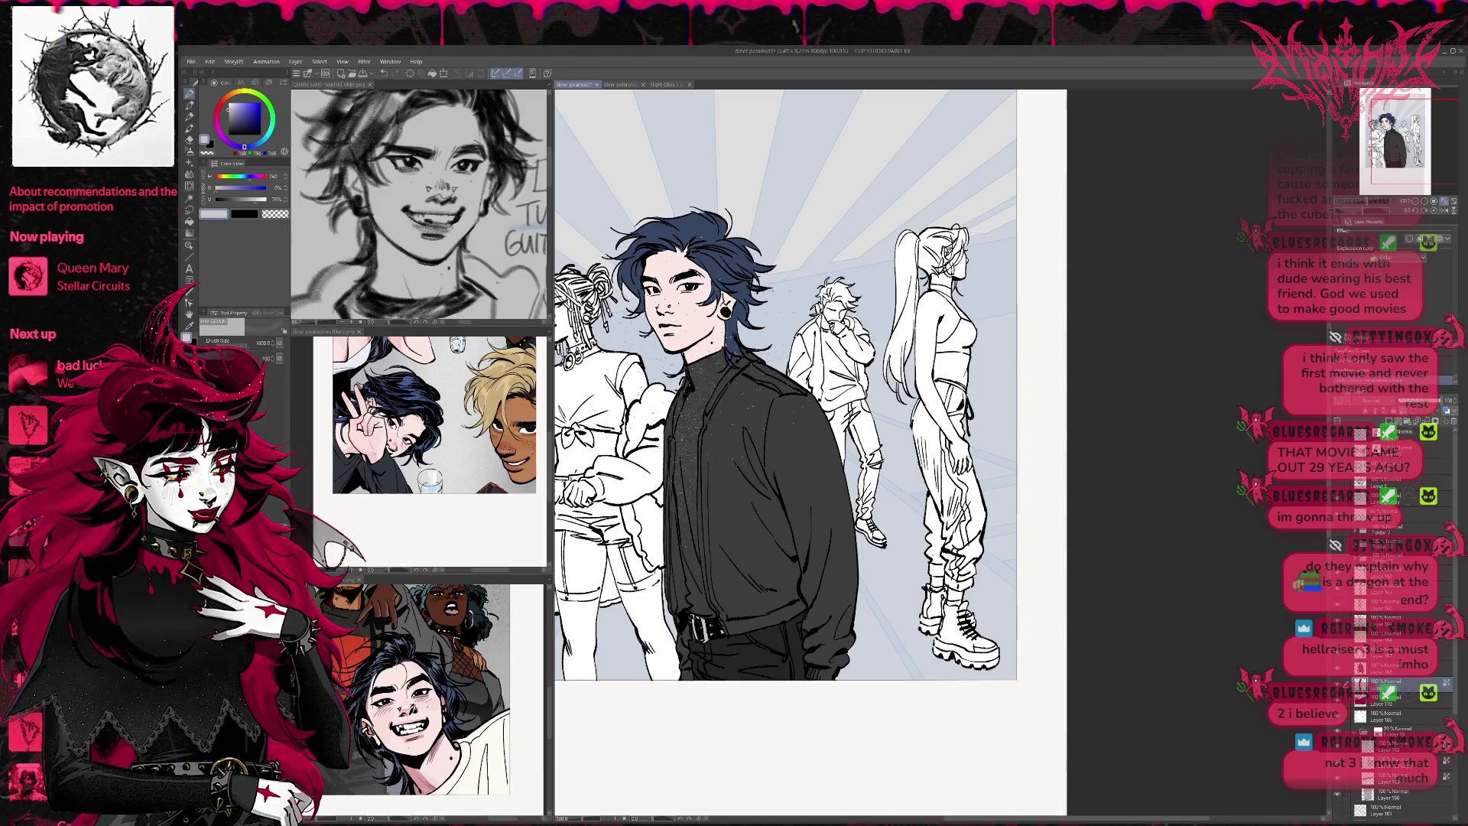
left_click_drag(702, 355, 702, 528)
key("ctrl+z")
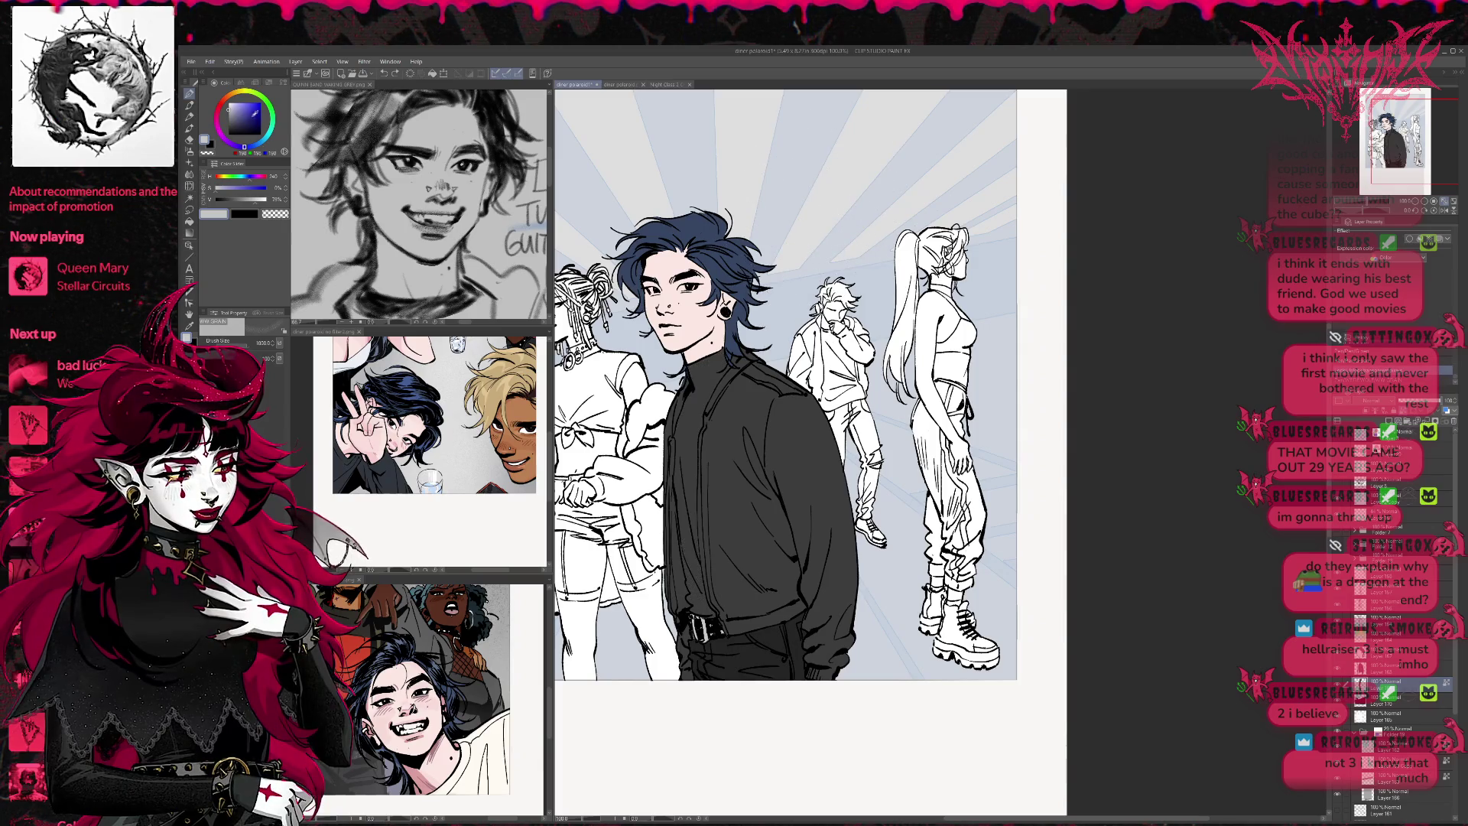
left_click_drag(718, 357, 697, 394)
Add more grain speckle on the jacket and shift stray grain beside and below the figure
left_click(1392, 381)
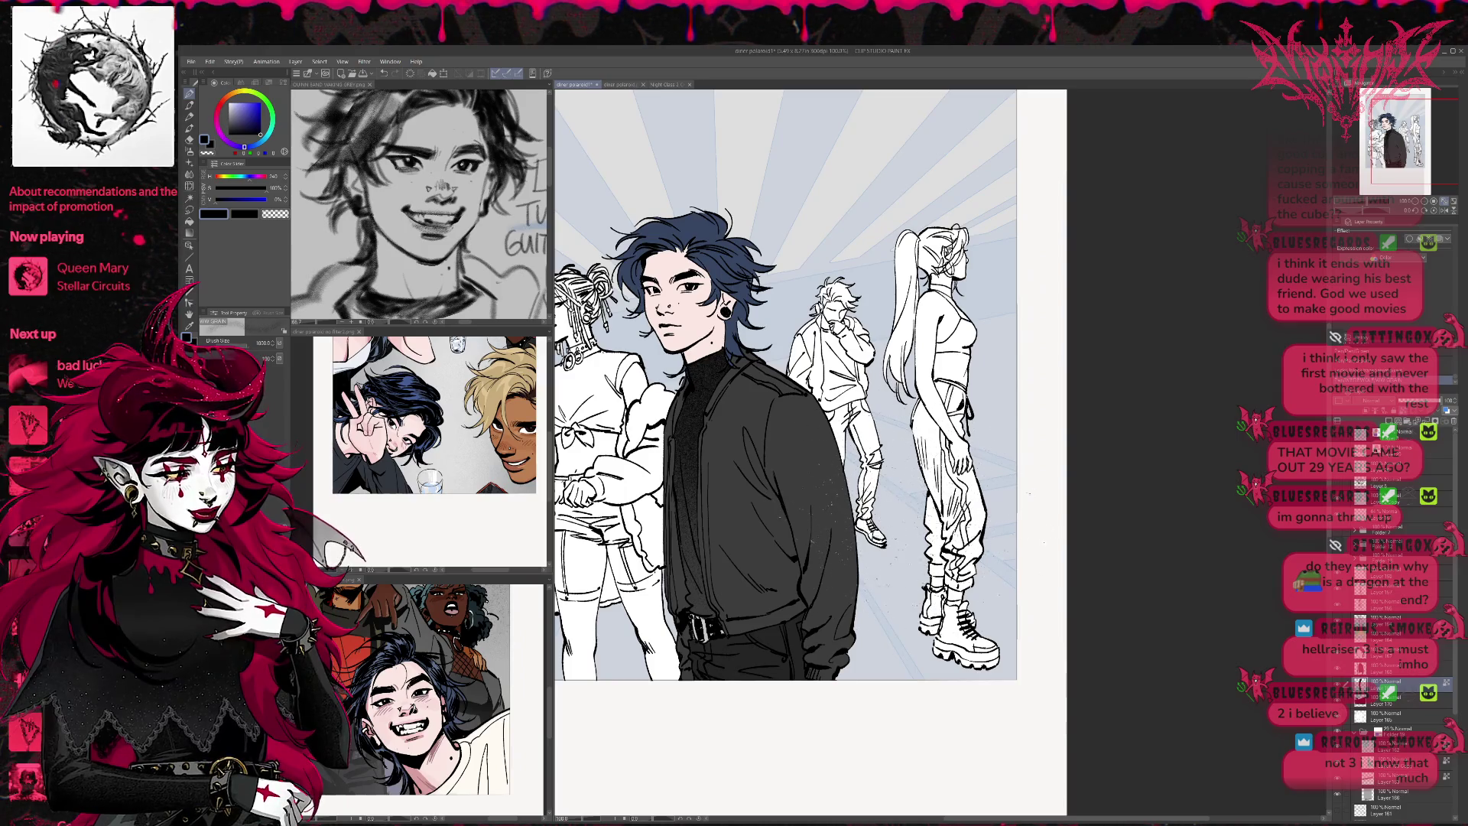
left_click(1392, 665)
mouse_move(734, 574)
left_mouse_down()
mouse_move(811, 527)
mouse_move(841, 661)
left_mouse_up()
left_click_drag(902, 474, 1086, 581)
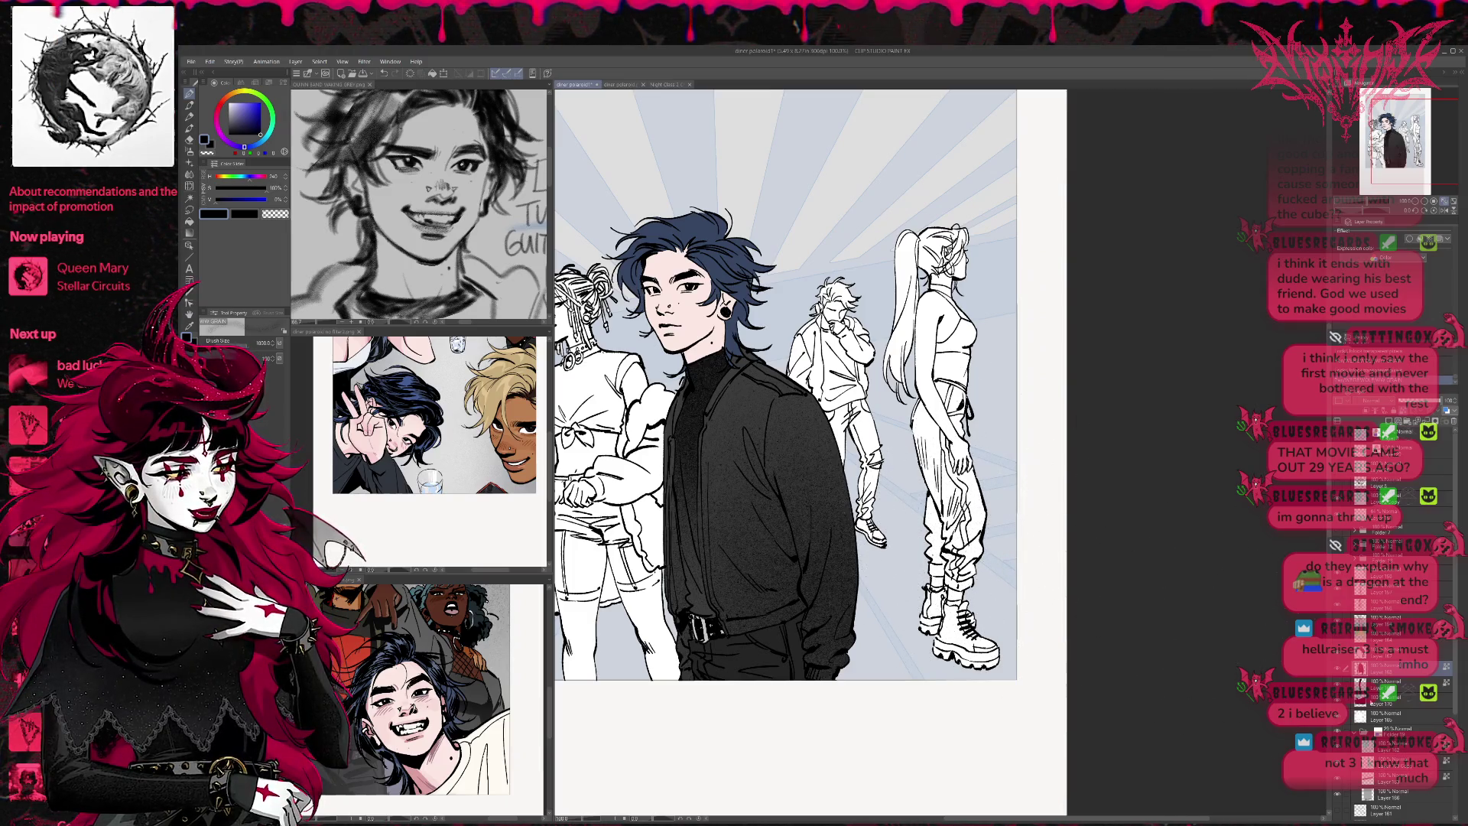
left_click(1392, 700)
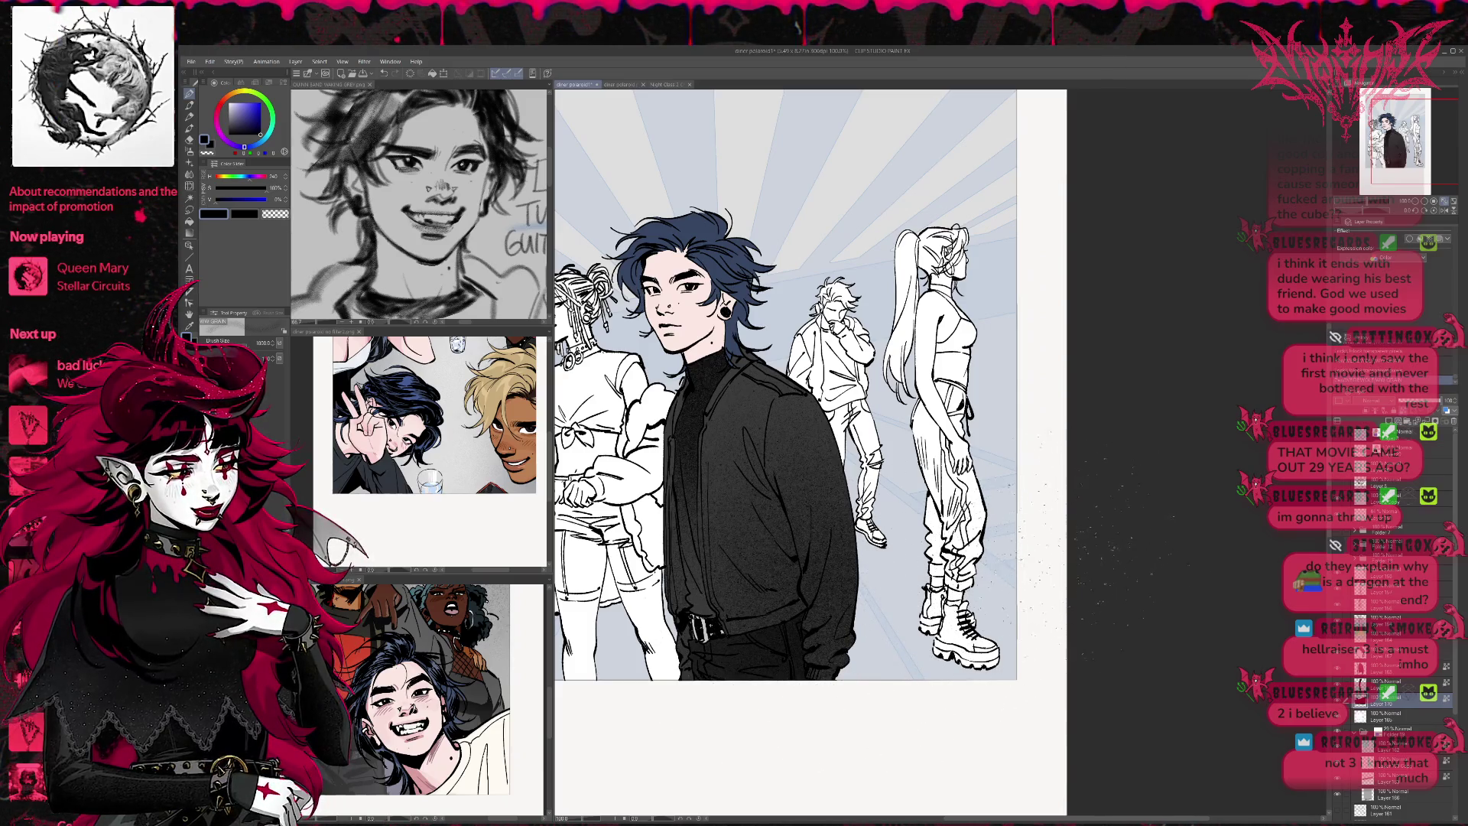
left_click_drag(898, 704, 665, 735)
left_click(1394, 381)
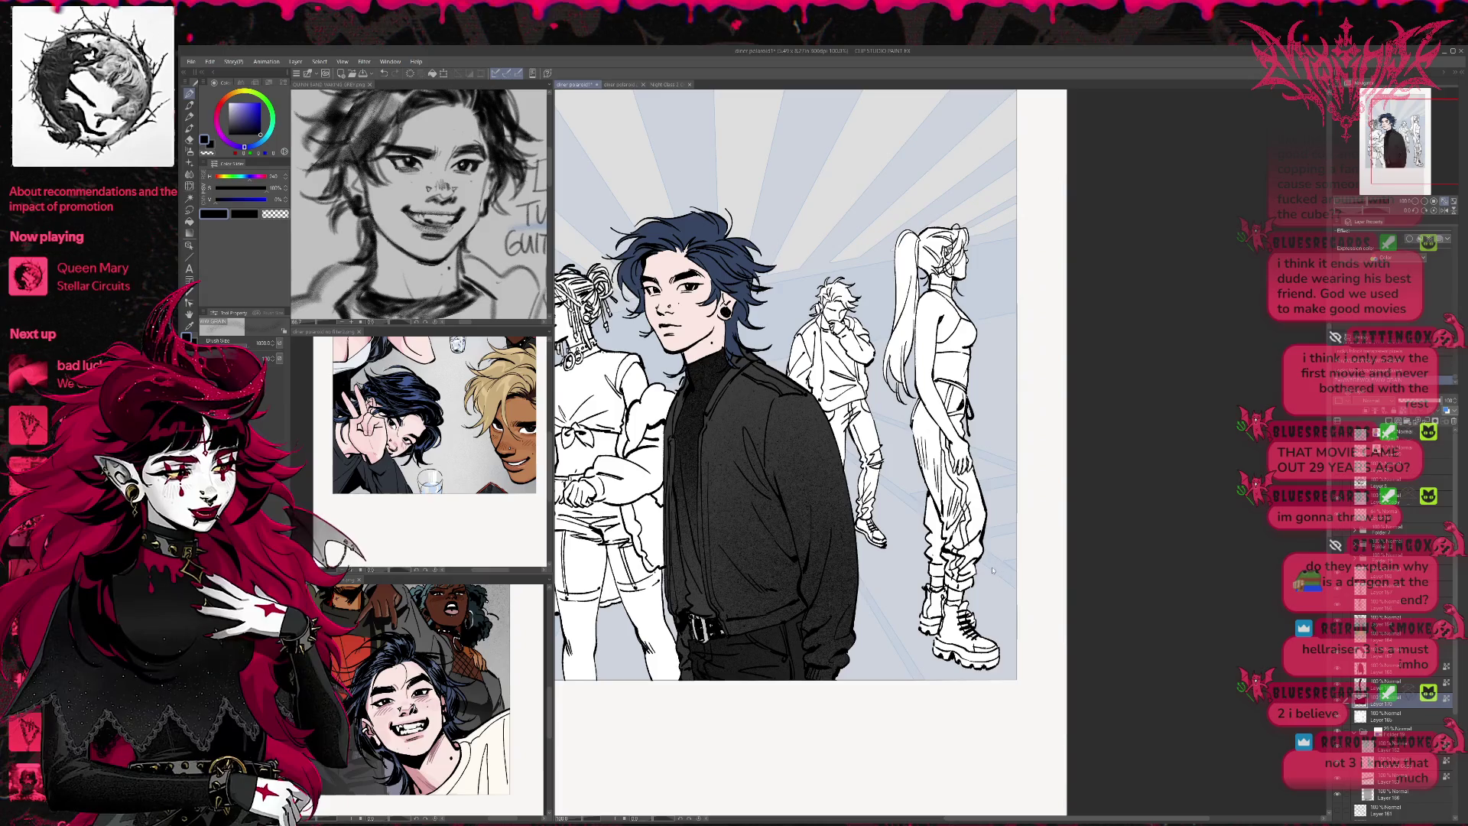
Mirror the canvas and stipple dark grey grain speckles onto the black jacket
key("h")
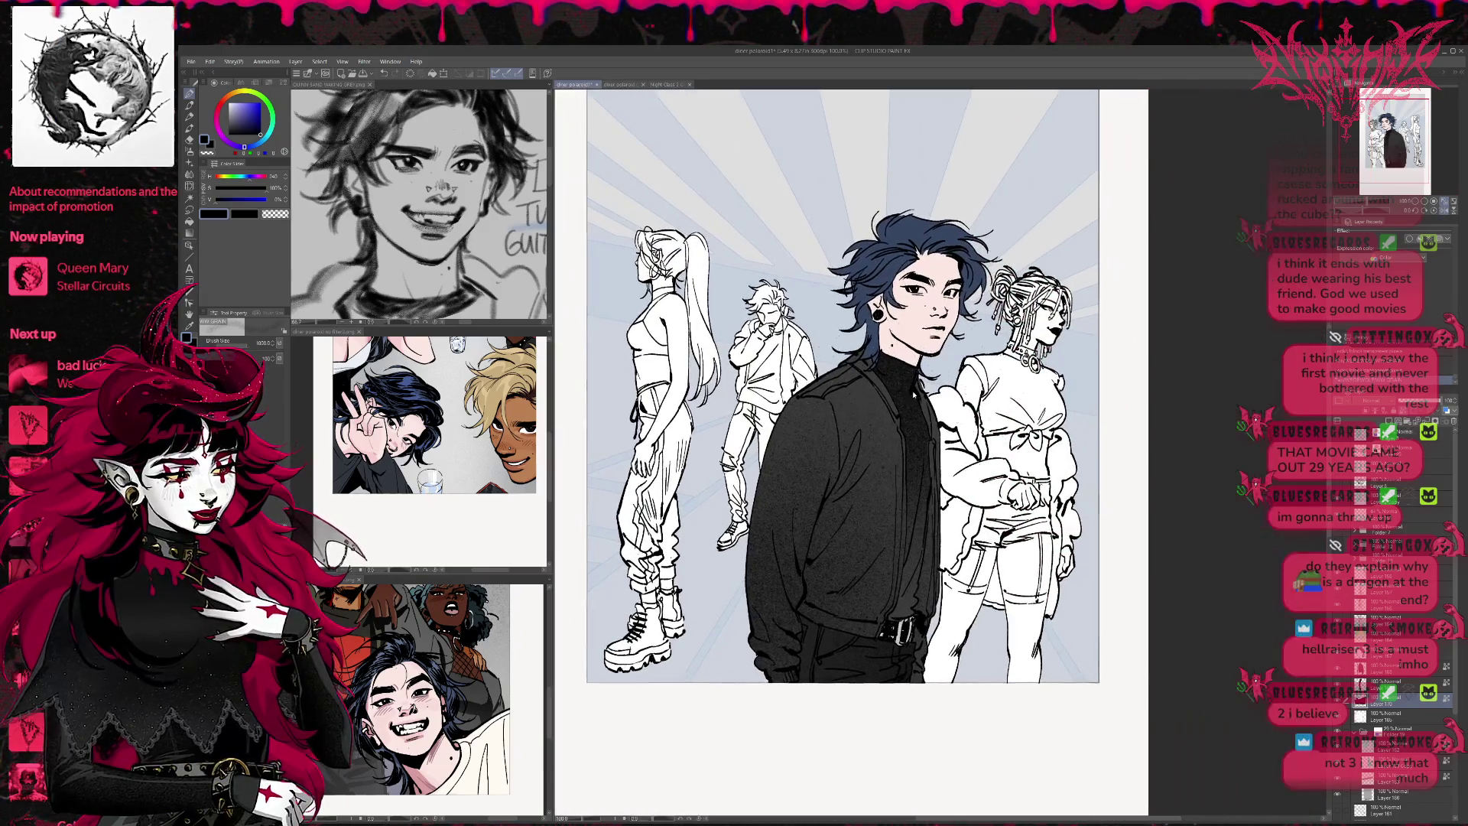
left_click(923, 582, "alt")
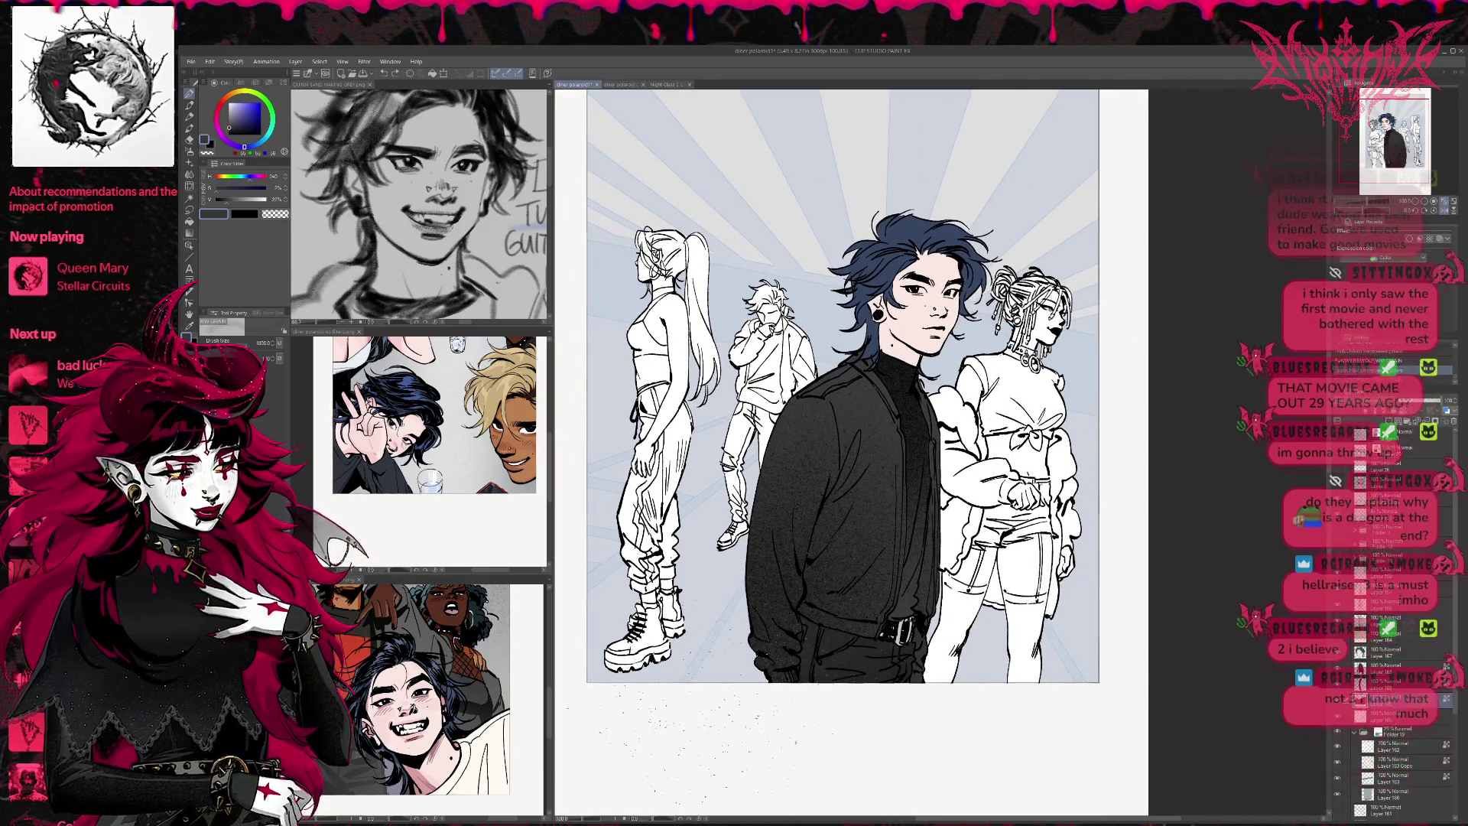
left_click(911, 650, "alt")
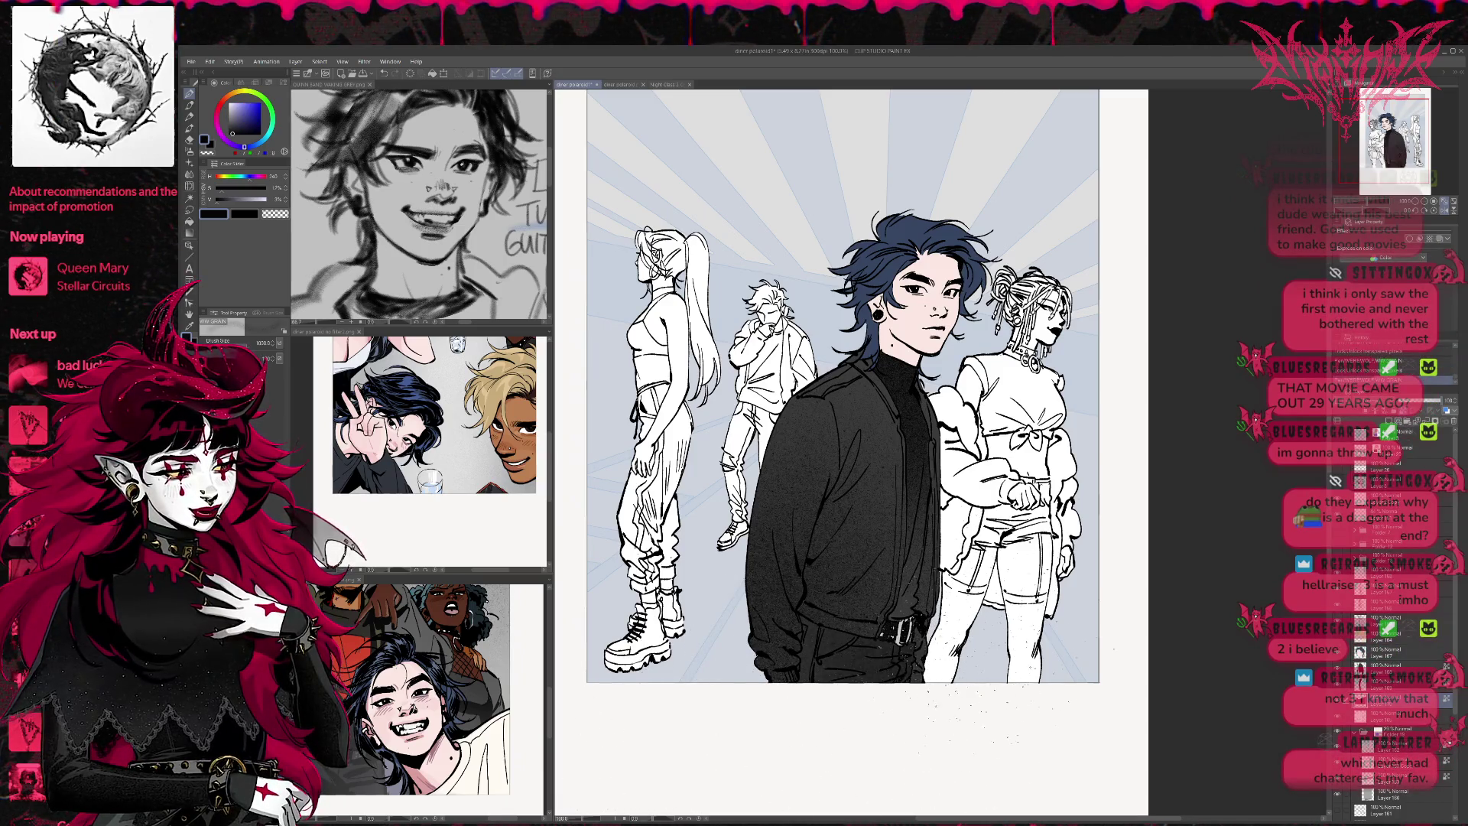
left_click_drag(847, 415, 849, 375)
left_click(852, 367, "alt")
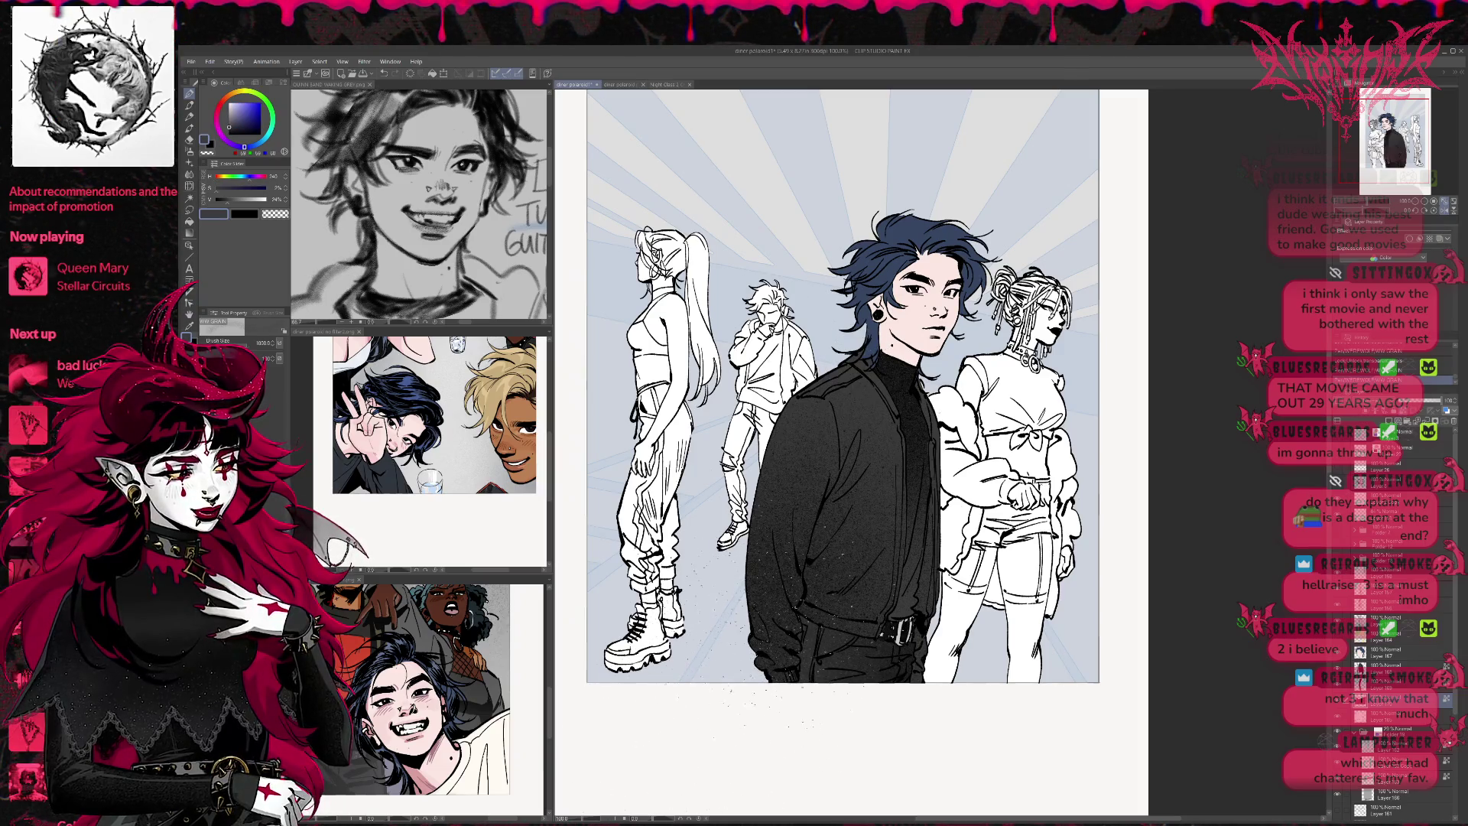
Mirror the canvas back, recentre the artwork and select the layer higher in the stack
mouse_move(950, 533)
left_mouse_down()
mouse_move(923, 587)
mouse_move(949, 627)
left_mouse_up()
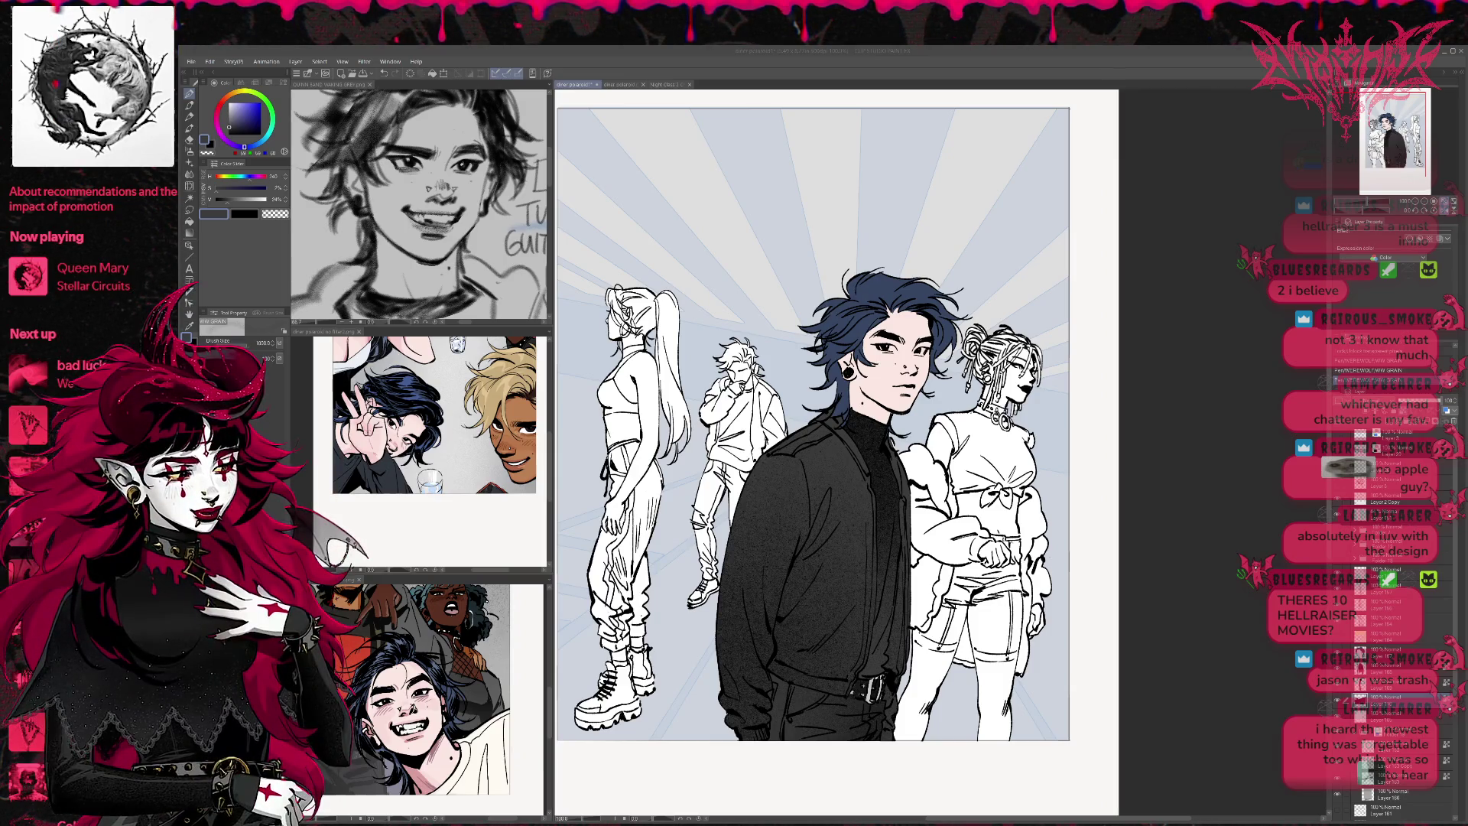
left_click(1440, 211)
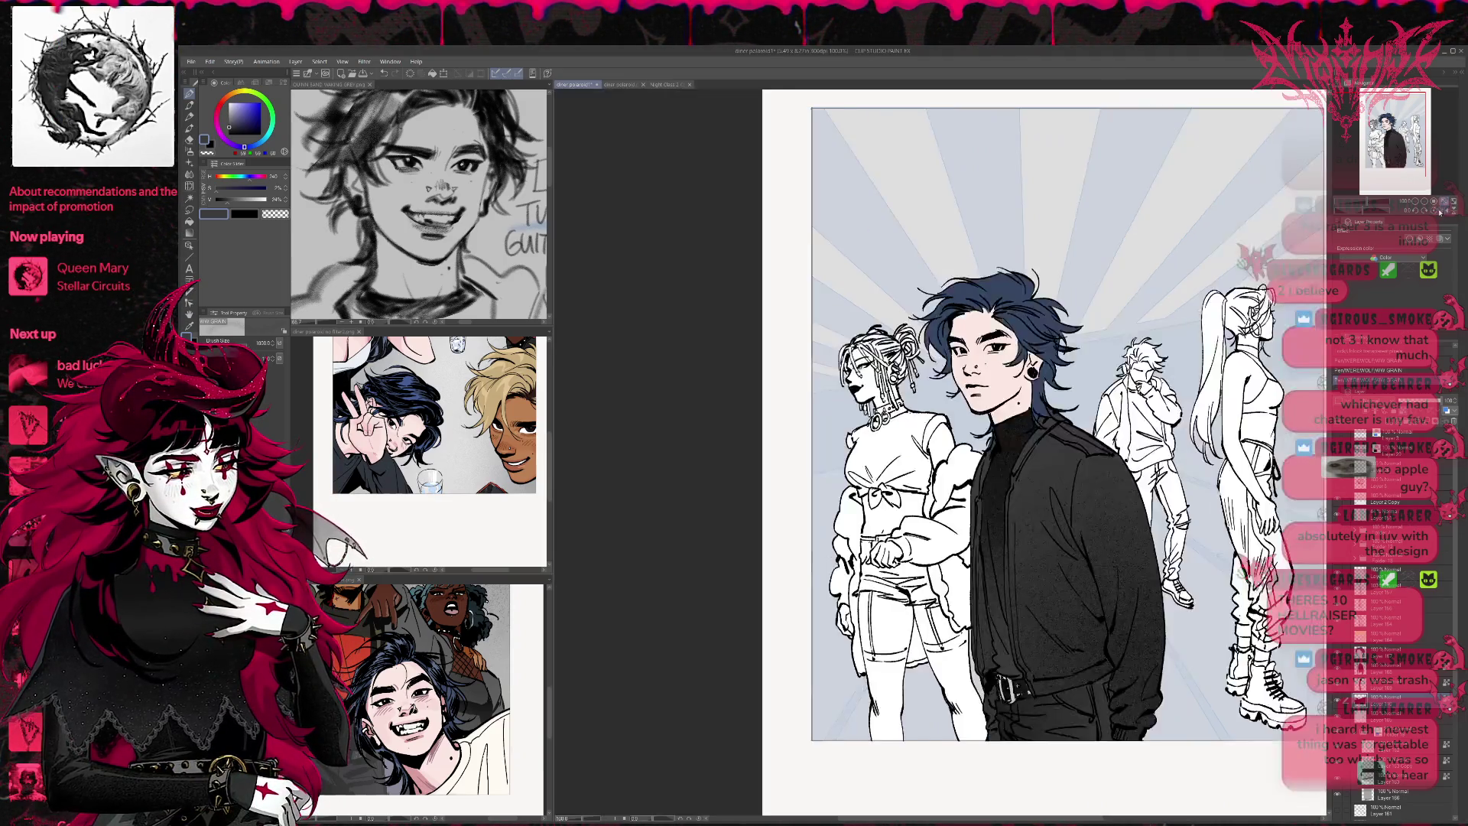
left_click_drag(994, 459, 787, 459)
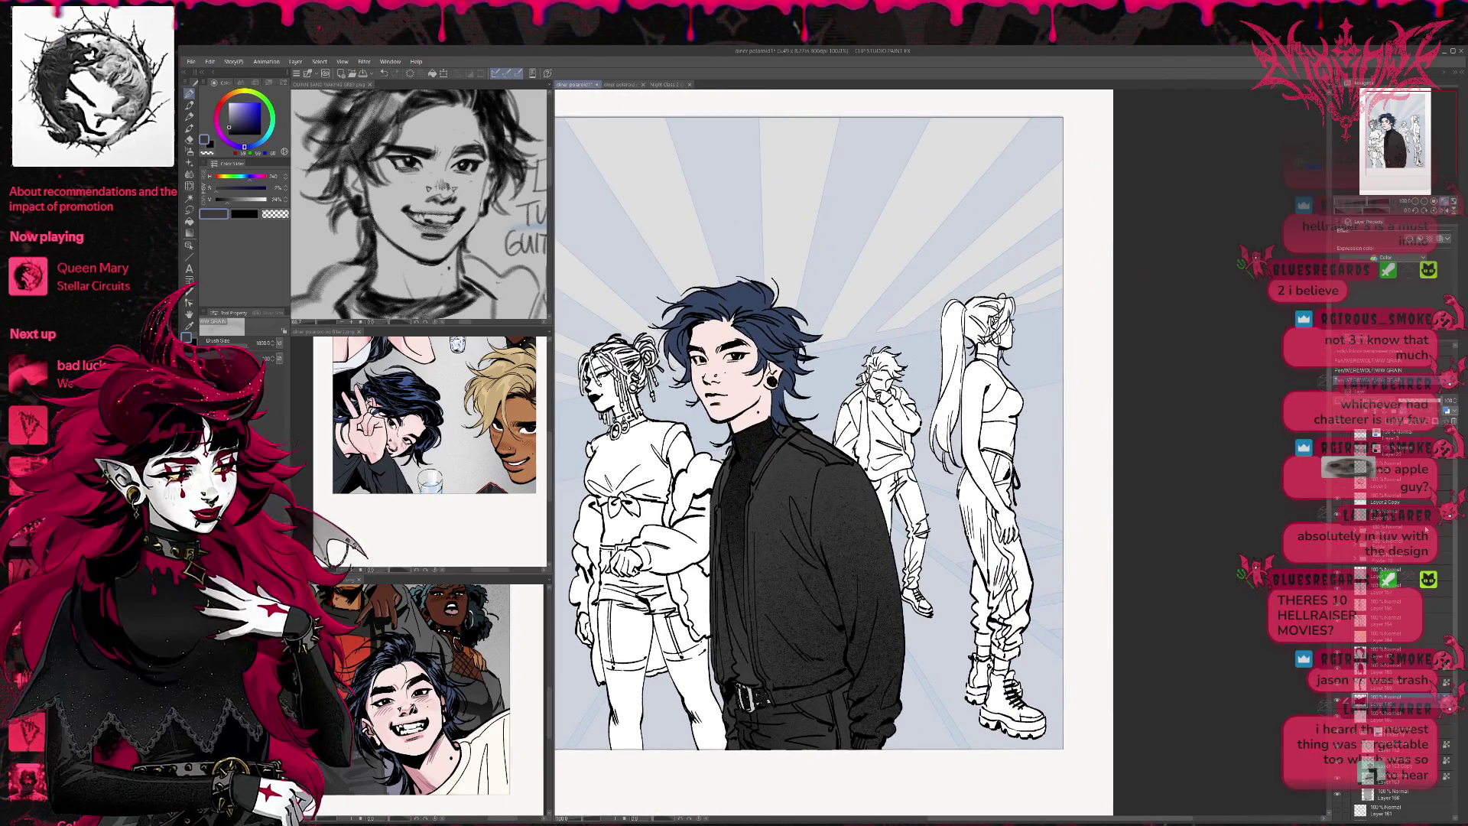
left_click(1392, 652)
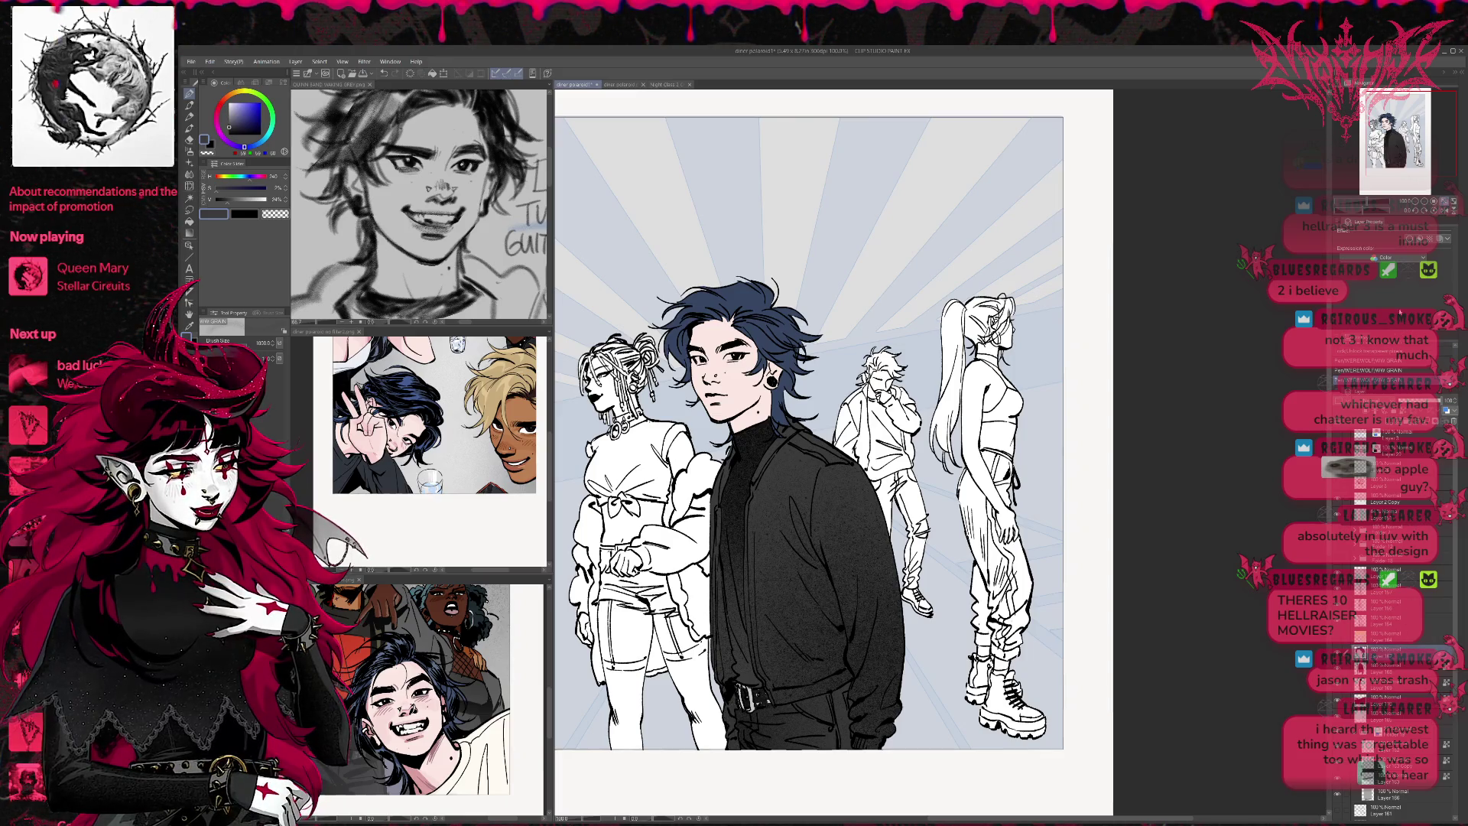
scroll(949, 478, "up", 6)
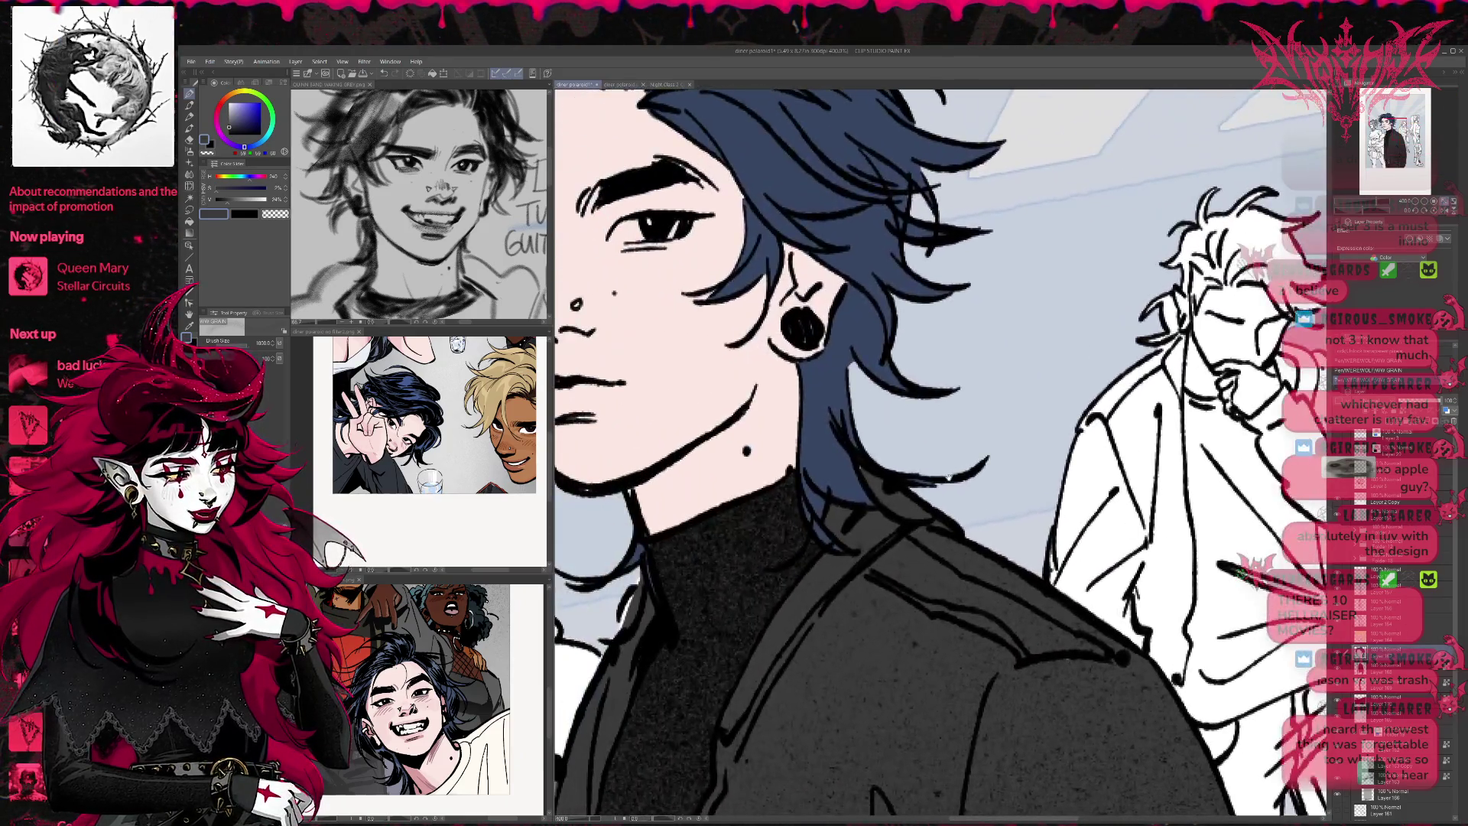
Paint the upper and lower lips skin-pink, reducing the brush to size 20
left_click_drag(952, 478, 1174, 658)
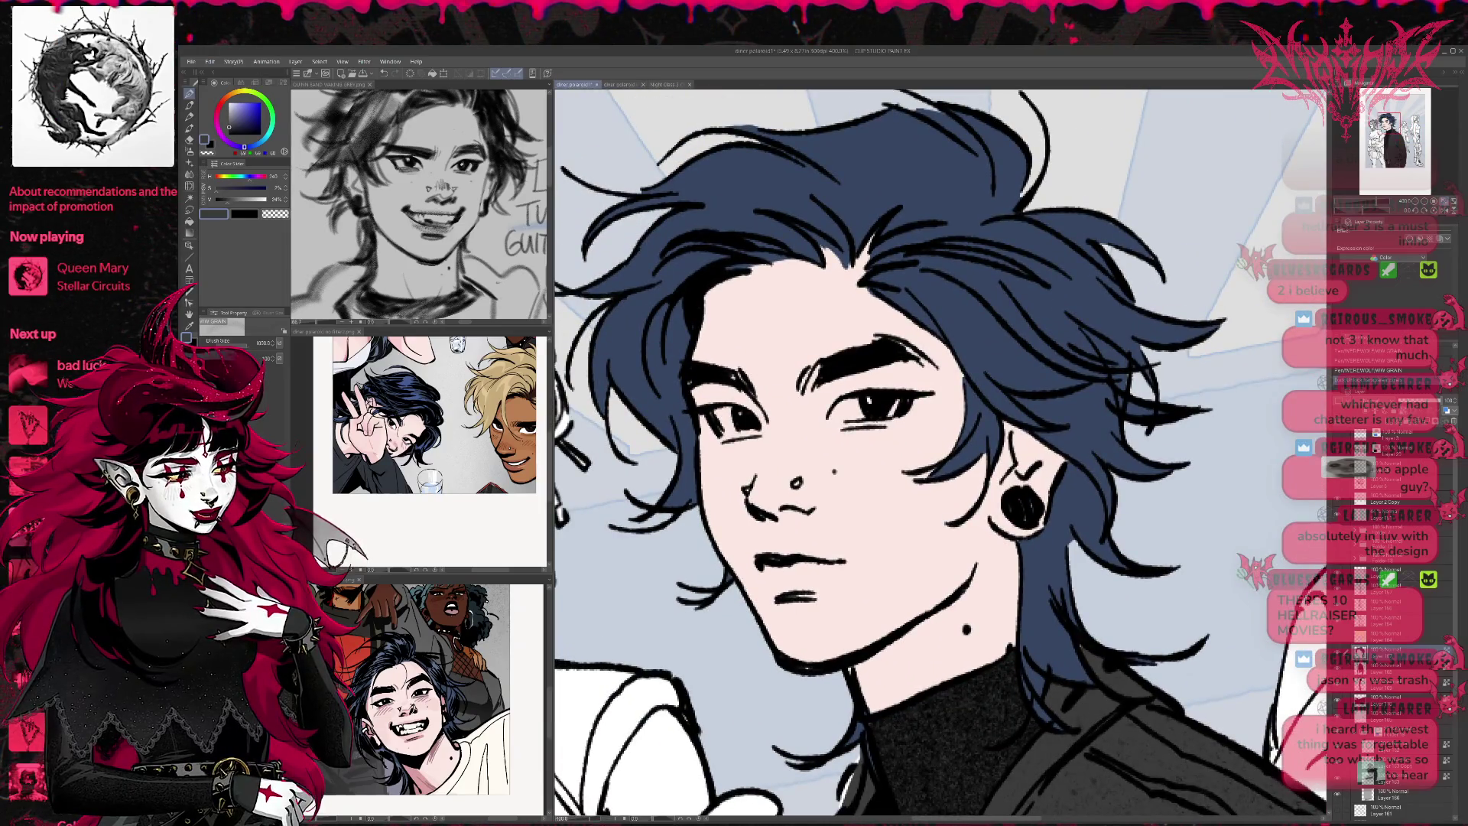
scroll(430, 690, "up", 3)
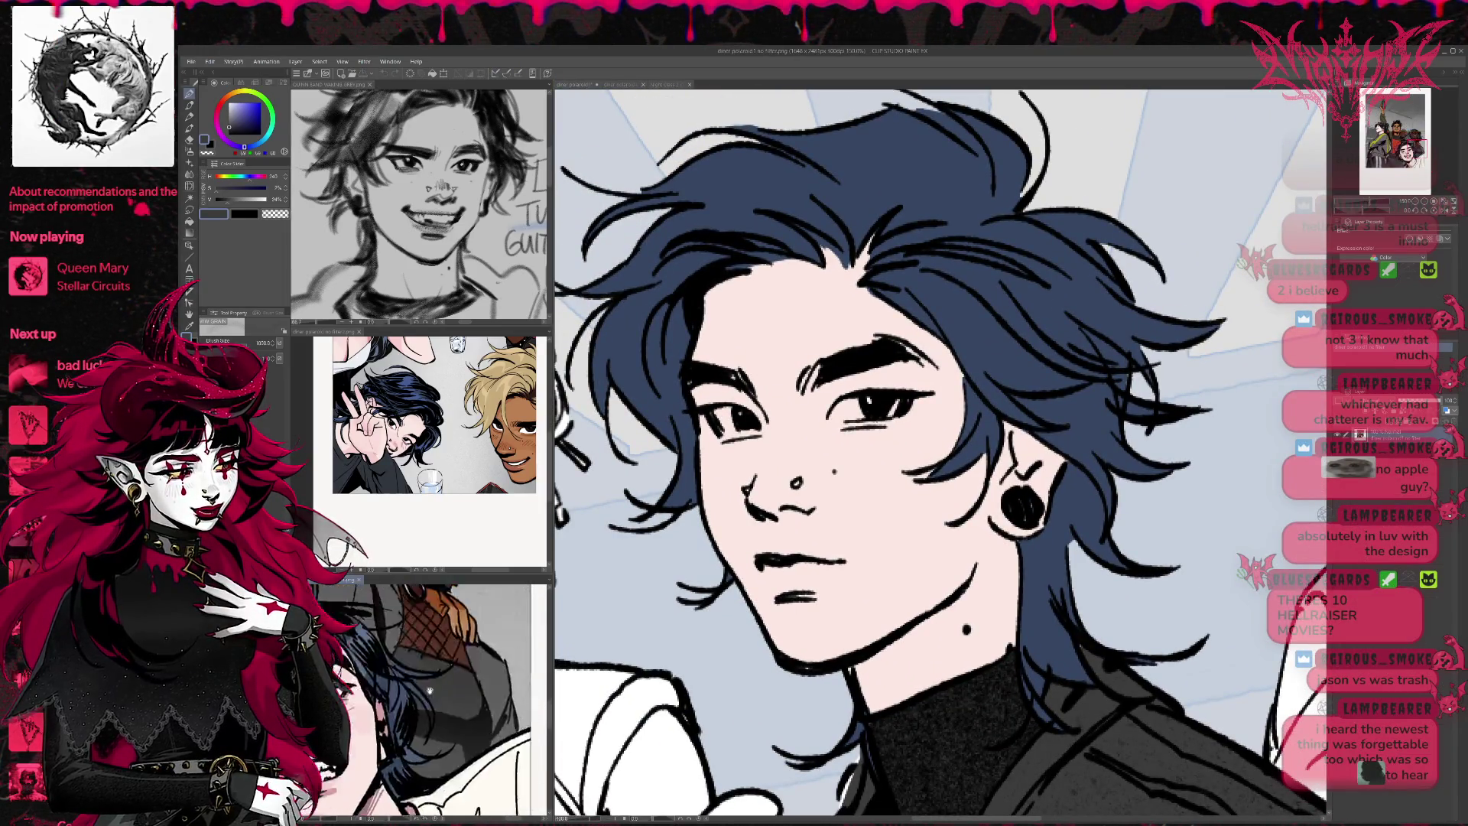
scroll(430, 691, "down", 2)
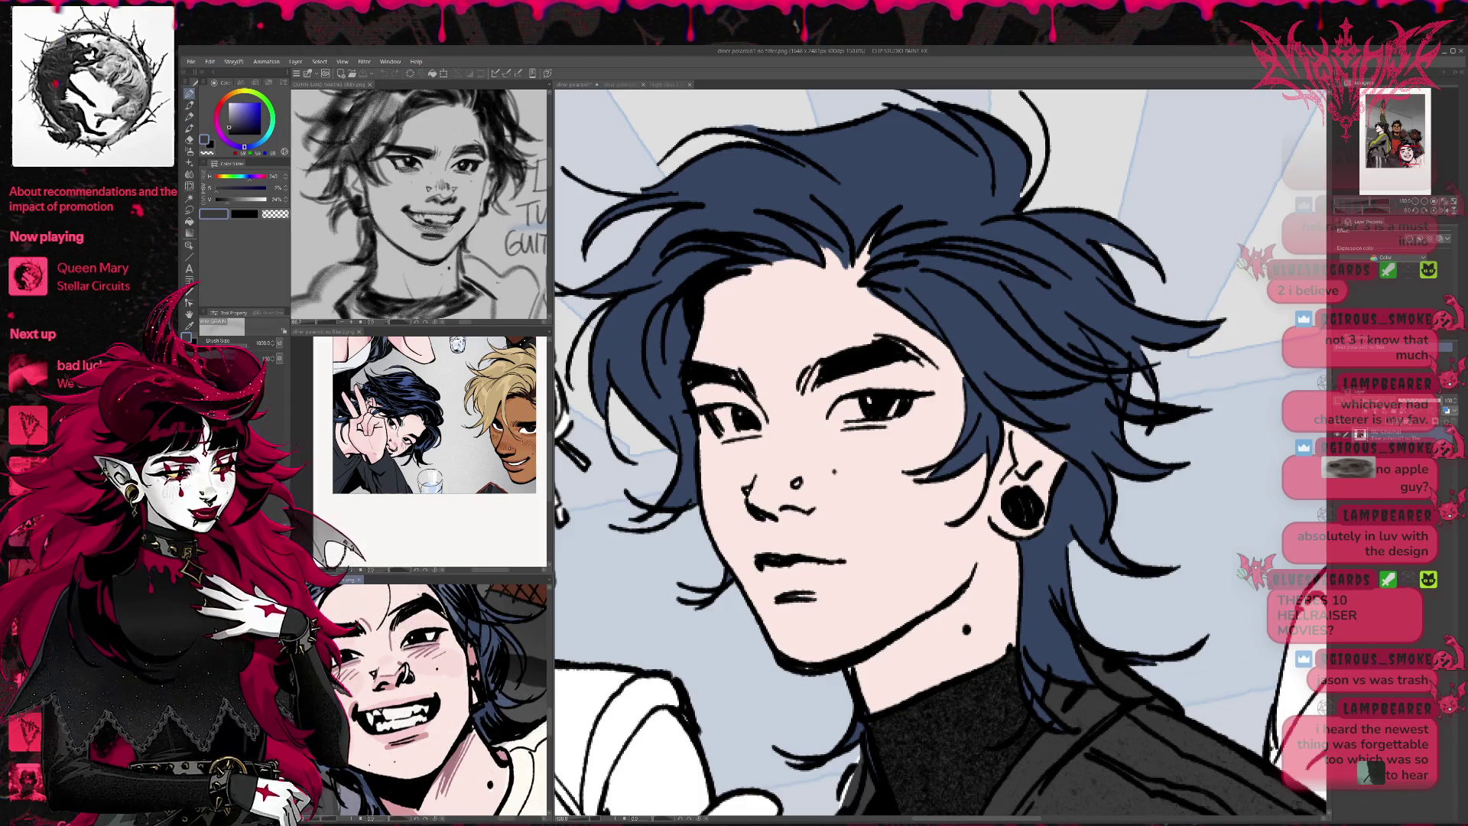
left_click(428, 712, "alt")
left_click(780, 558)
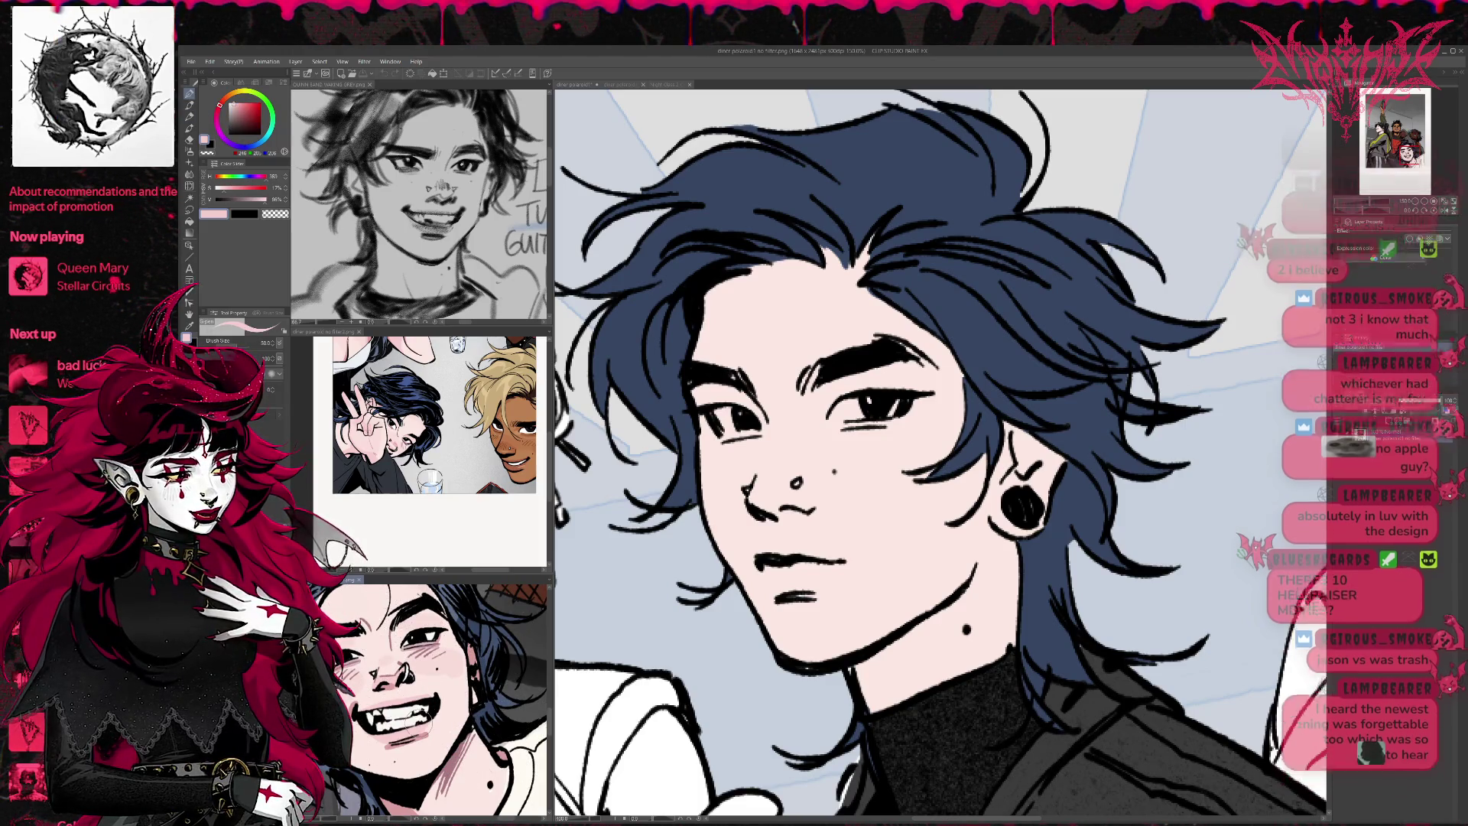
left_click_drag(761, 549, 830, 545)
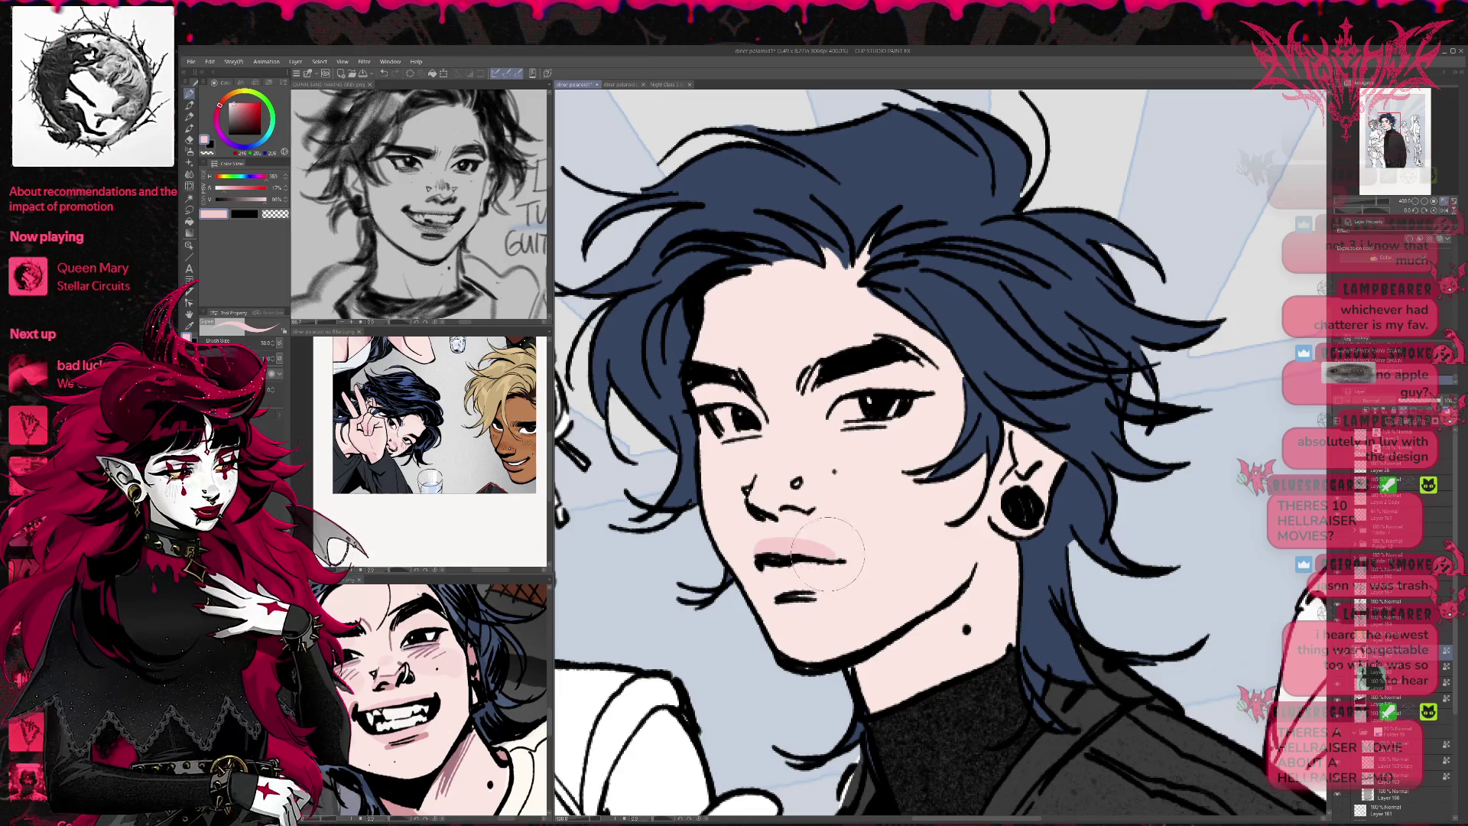
key("bracketleft")
key("bracketleft")
key("bracketleft")
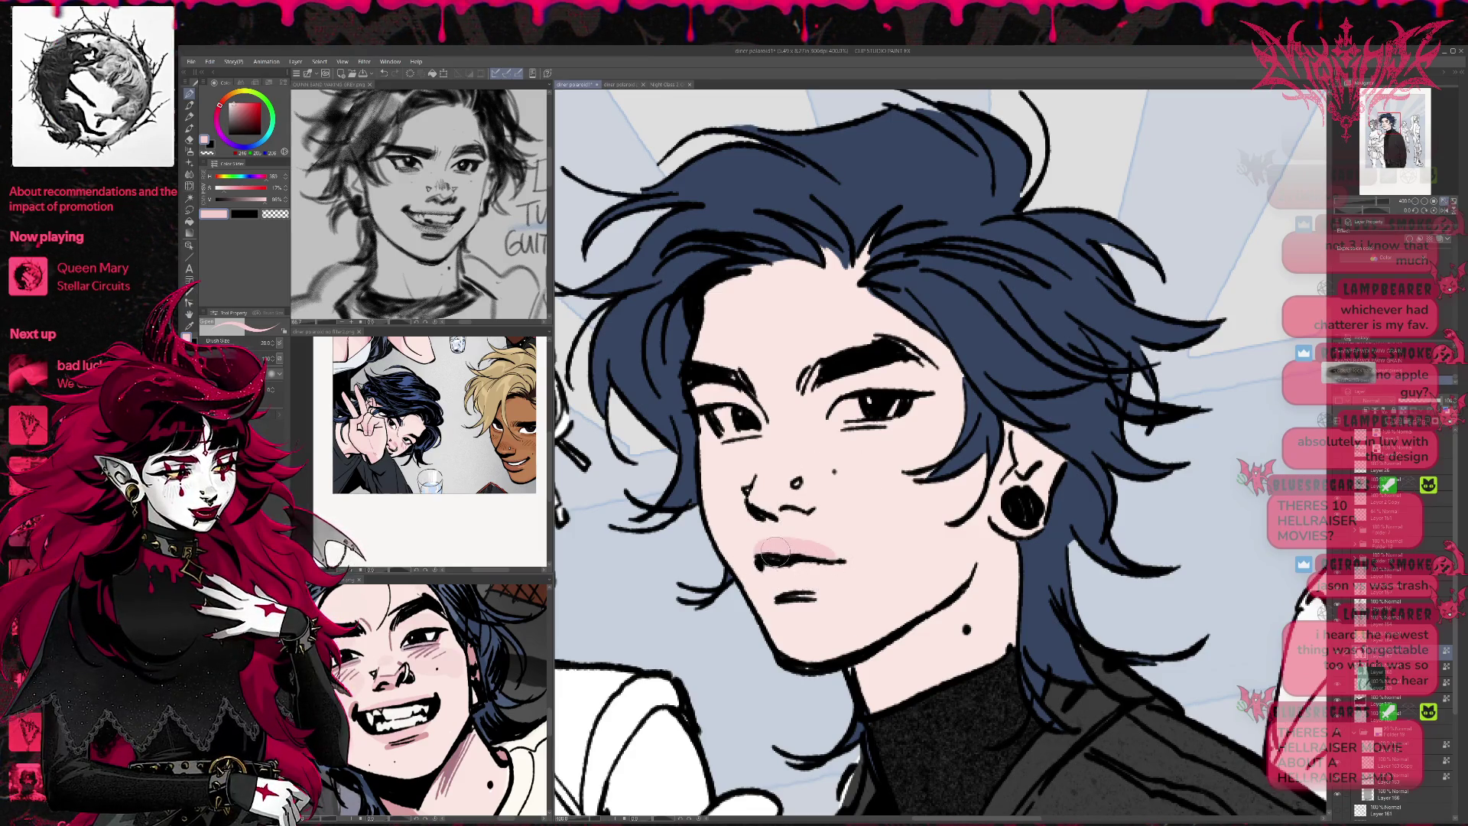
mouse_move(773, 561)
left_mouse_down()
mouse_move(795, 582)
mouse_move(842, 562)
left_mouse_up()
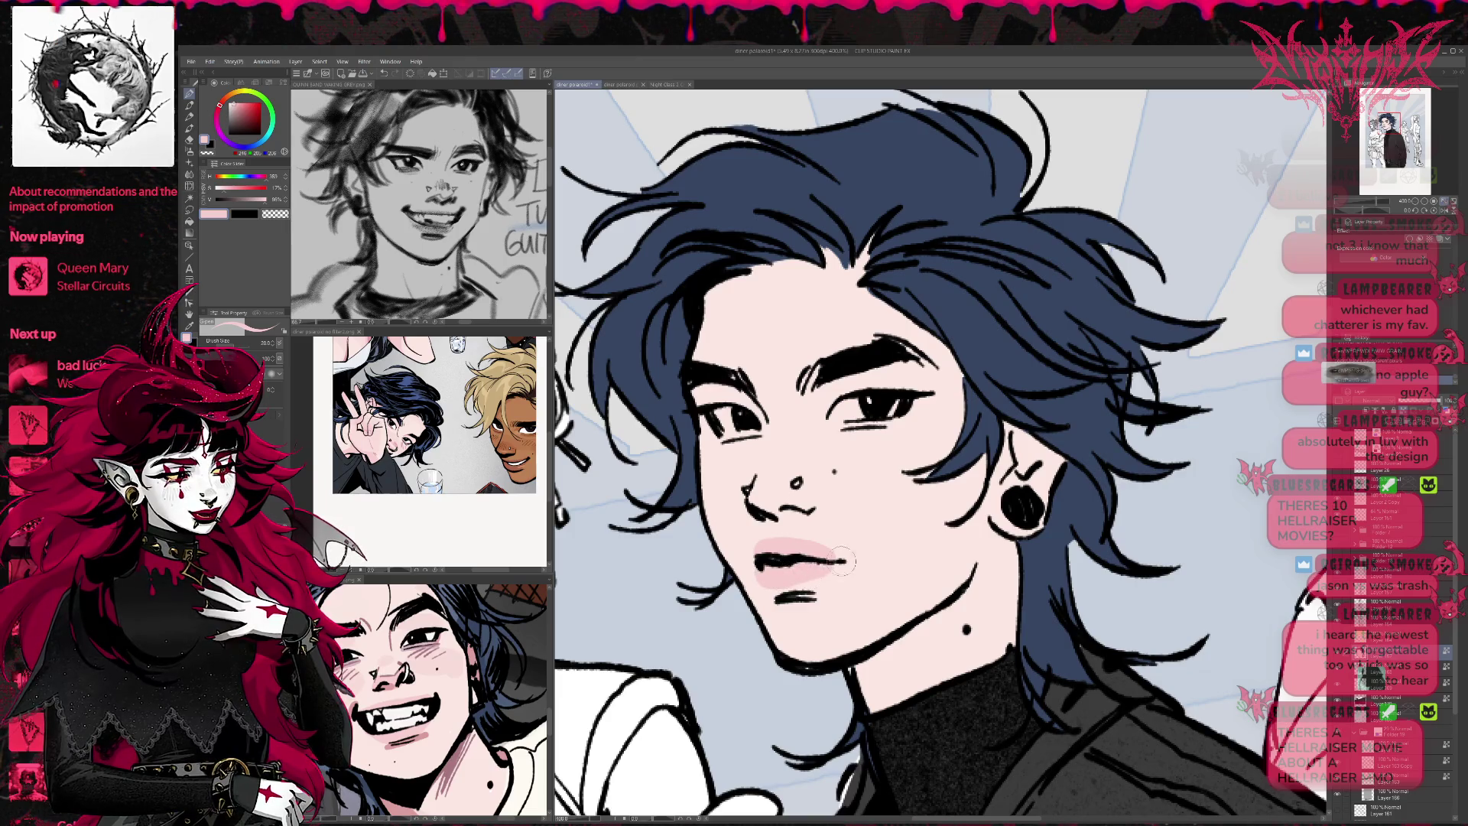
Brush soft pink blush across both cheeks and the right jaw, checking against the reference photo
key("ctrl+Tab")
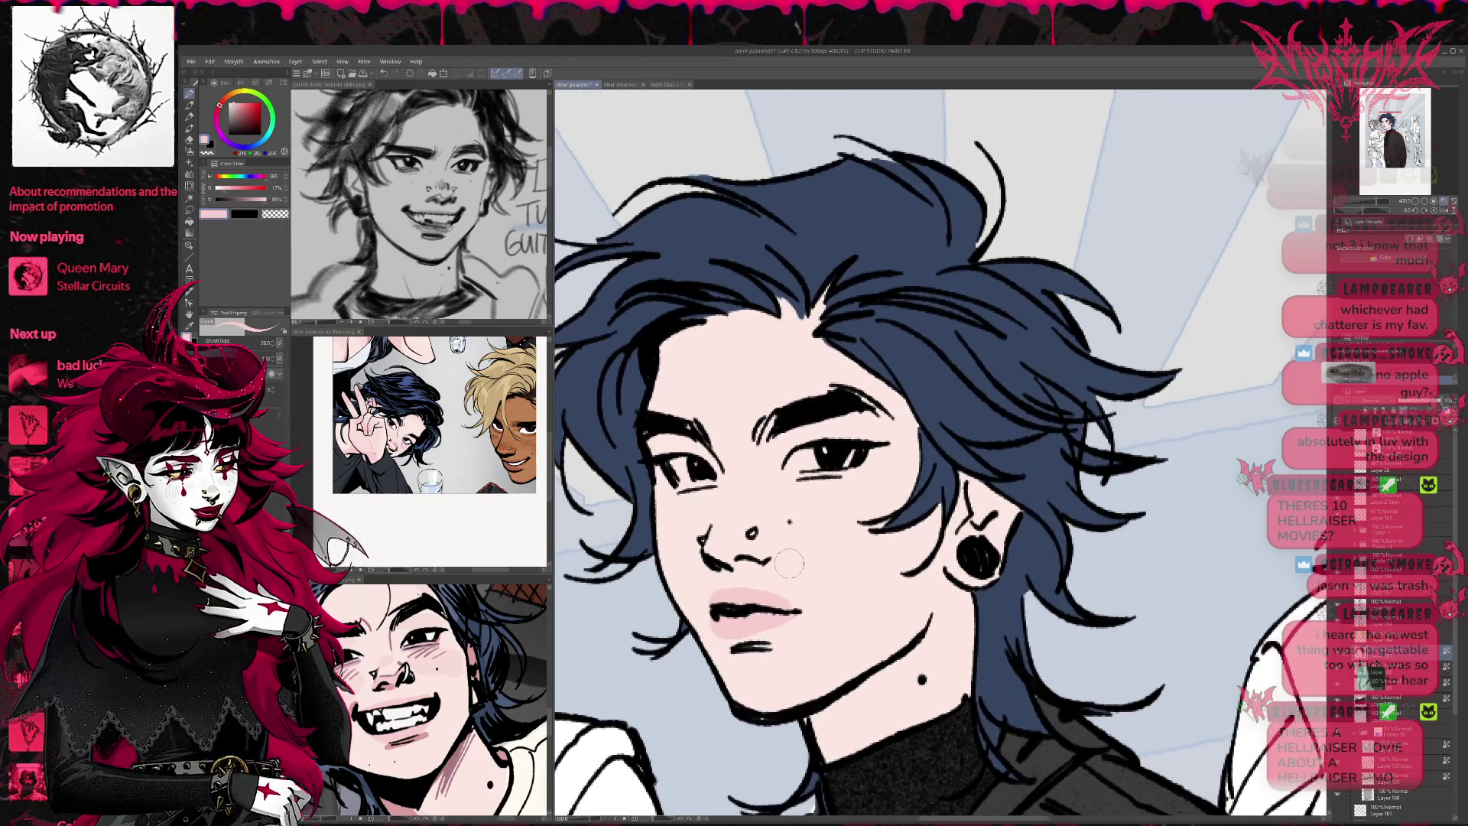
key("ctrl+Tab")
mouse_move(700, 493)
left_mouse_down()
mouse_move(673, 528)
mouse_move(772, 493)
mouse_move(849, 535)
mouse_move(906, 545)
mouse_move(921, 489)
left_mouse_up()
left_click(907, 512, "alt")
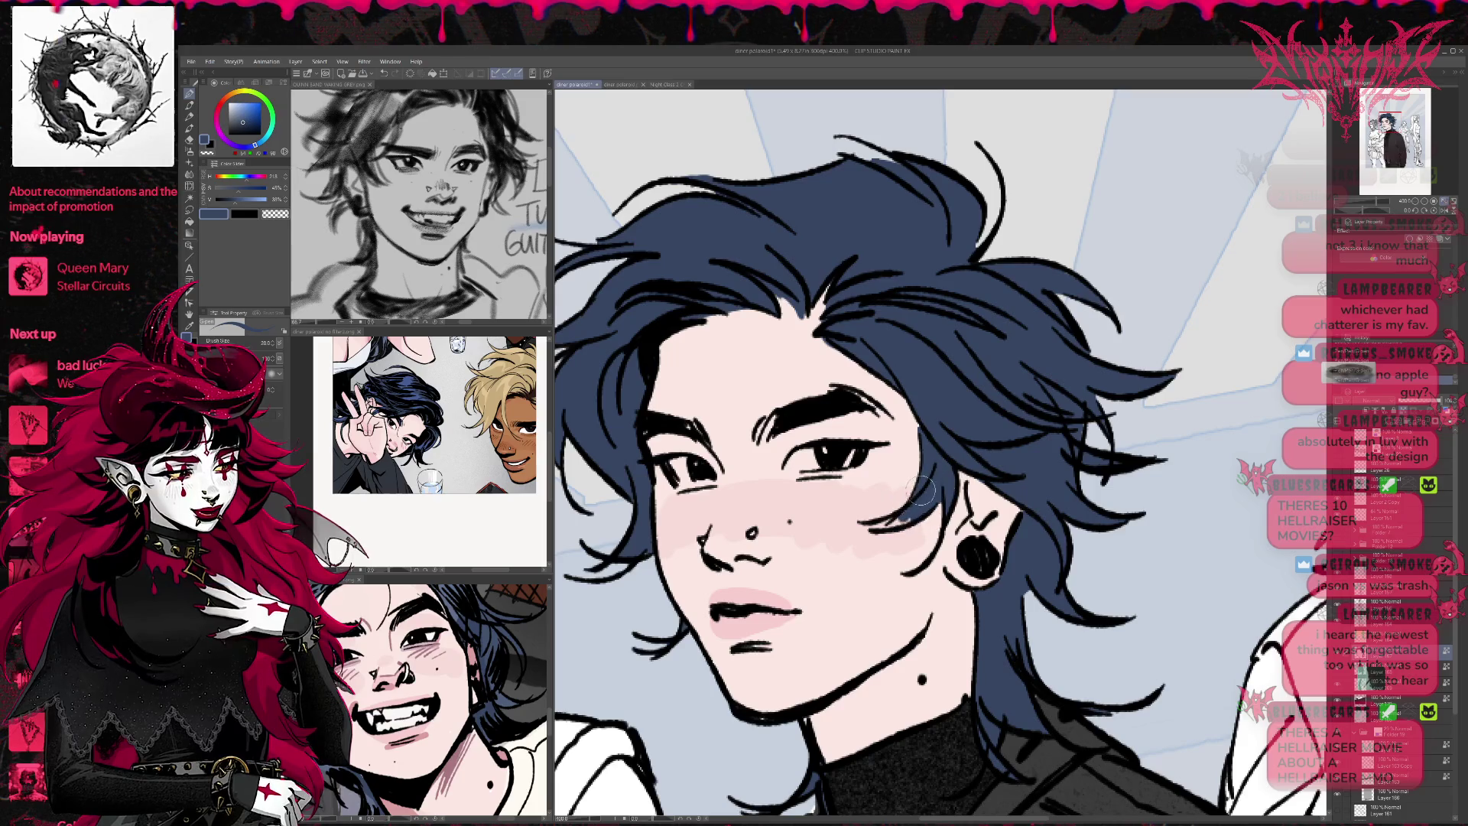
left_click(768, 539, "alt")
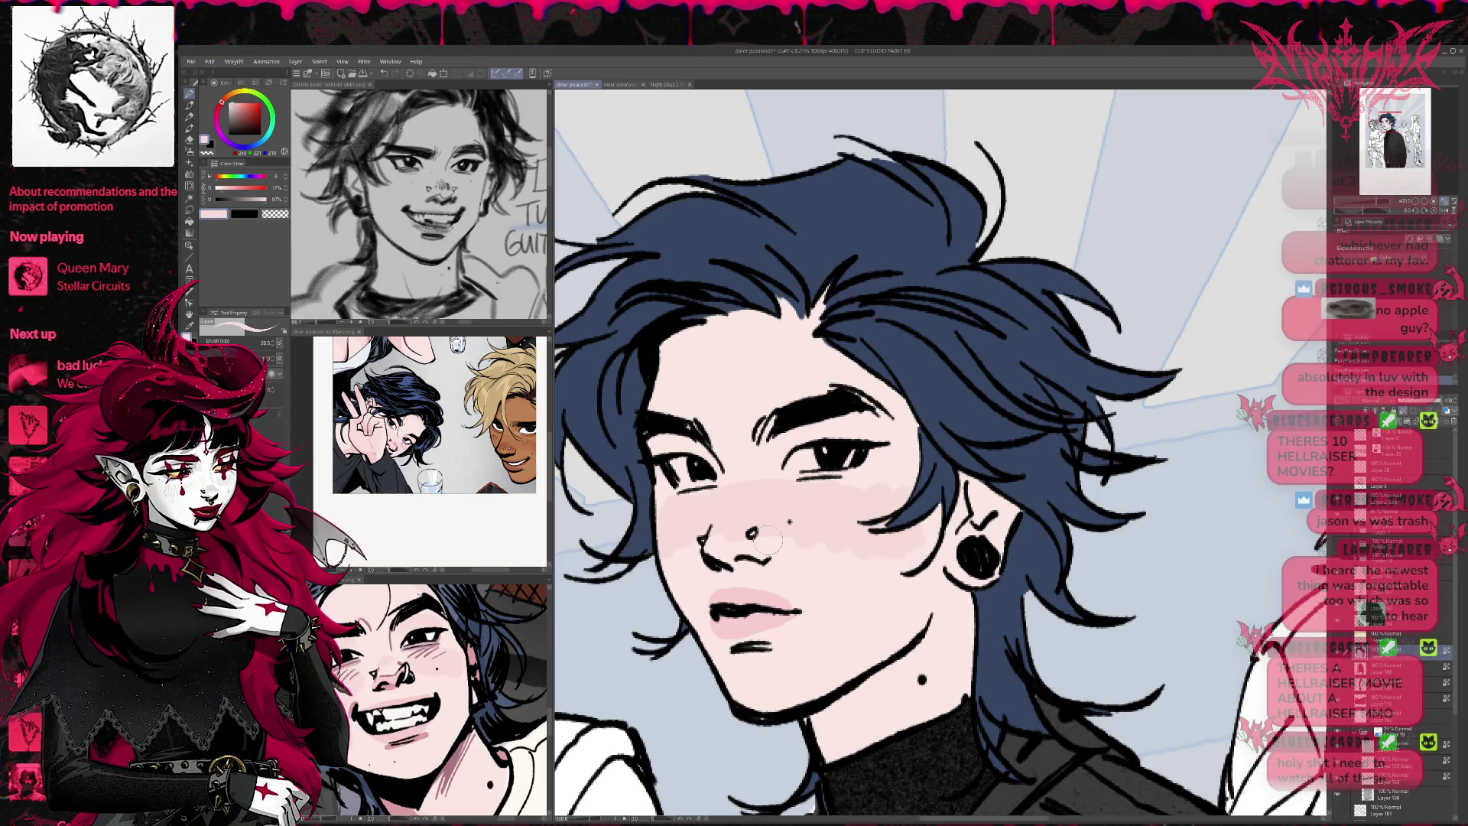
left_click_drag(842, 546, 880, 619)
mouse_move(868, 570)
left_mouse_down()
mouse_move(888, 563)
mouse_move(929, 589)
mouse_move(902, 612)
mouse_move(933, 604)
left_mouse_up()
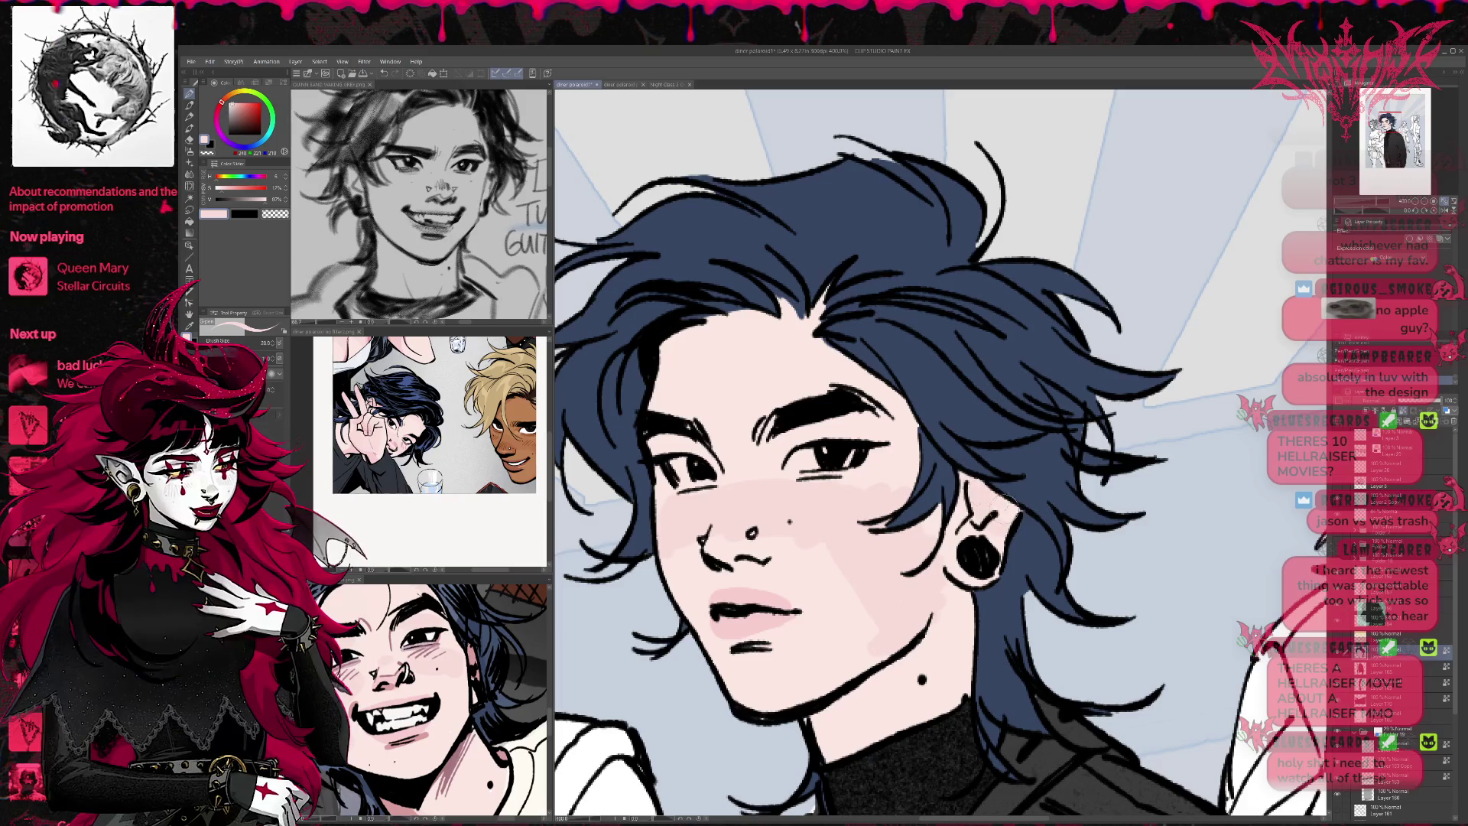
key("ctrl+Tab")
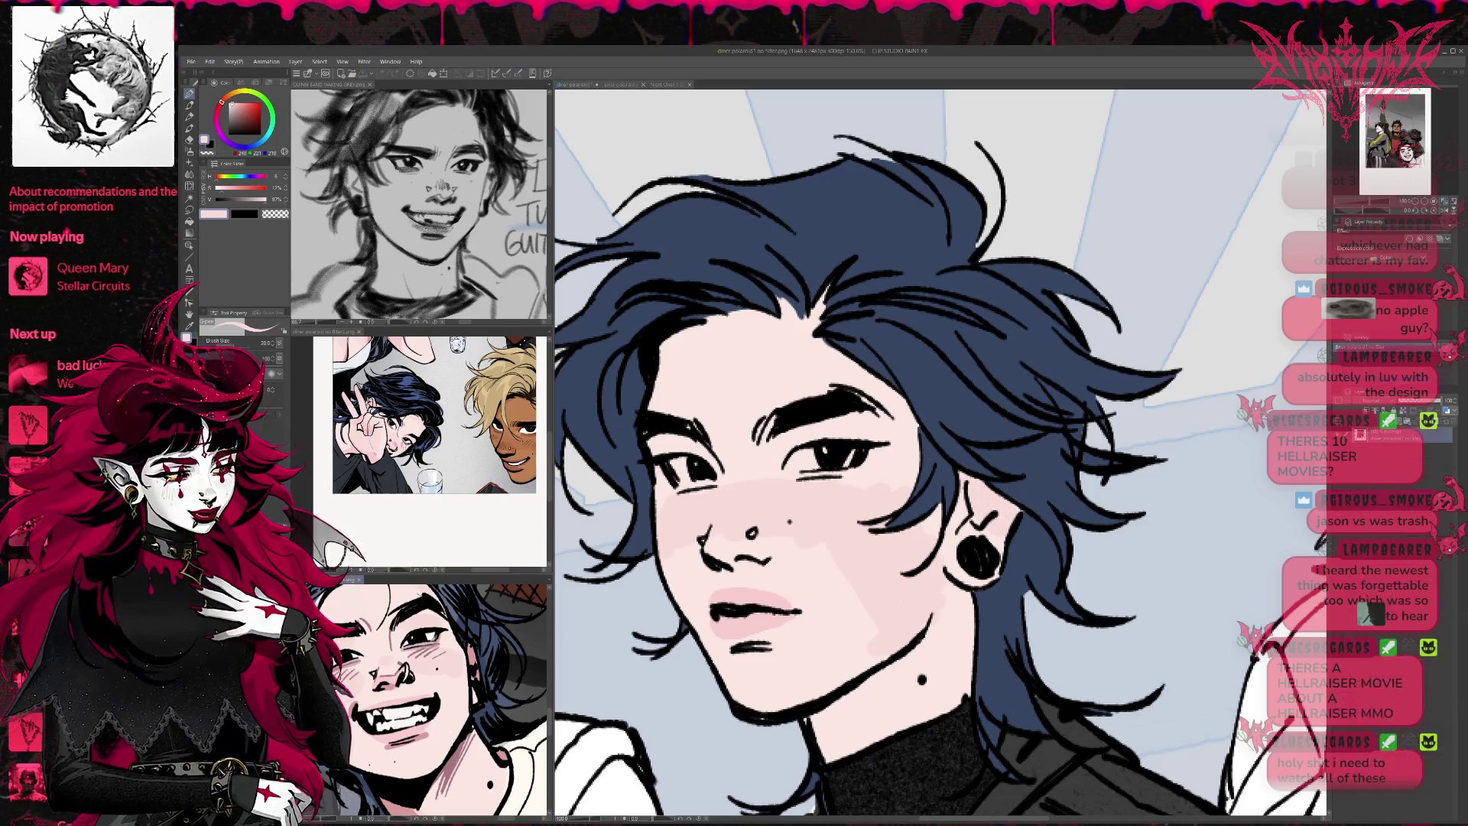
Shade purple under both eyes, extending it to the outer eye corner
key("ctrl+Tab")
mouse_move(715, 478)
left_mouse_down()
mouse_move(673, 489)
mouse_move(849, 479)
mouse_move(873, 463)
mouse_move(861, 455)
left_mouse_up()
mouse_move(658, 466)
left_mouse_down()
mouse_move(688, 490)
mouse_move(704, 475)
left_mouse_up()
Sample a pink from the face and tint both upper eyelids with it
left_click(715, 539, "alt")
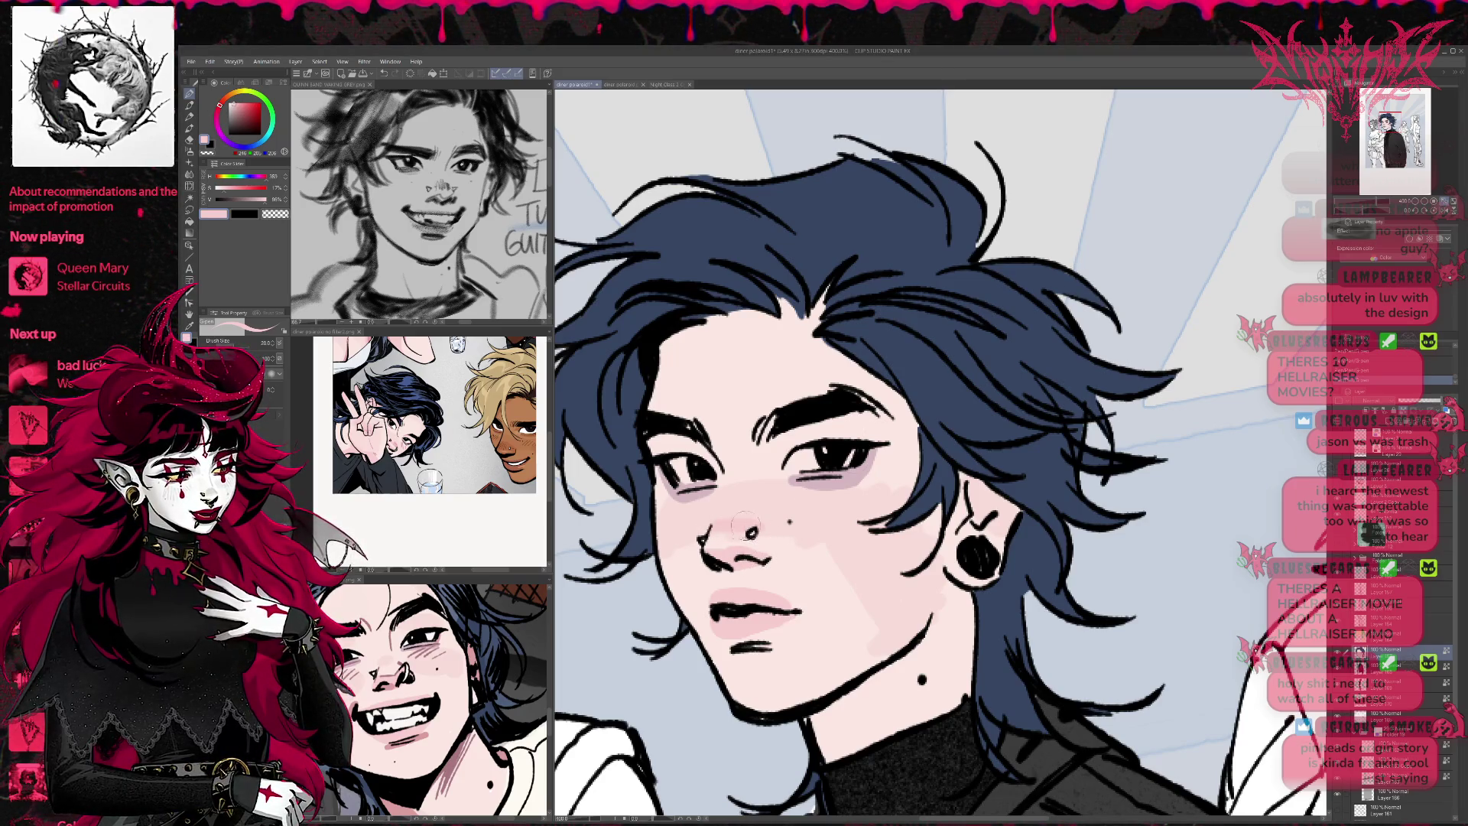
left_click_drag(781, 483, 840, 383)
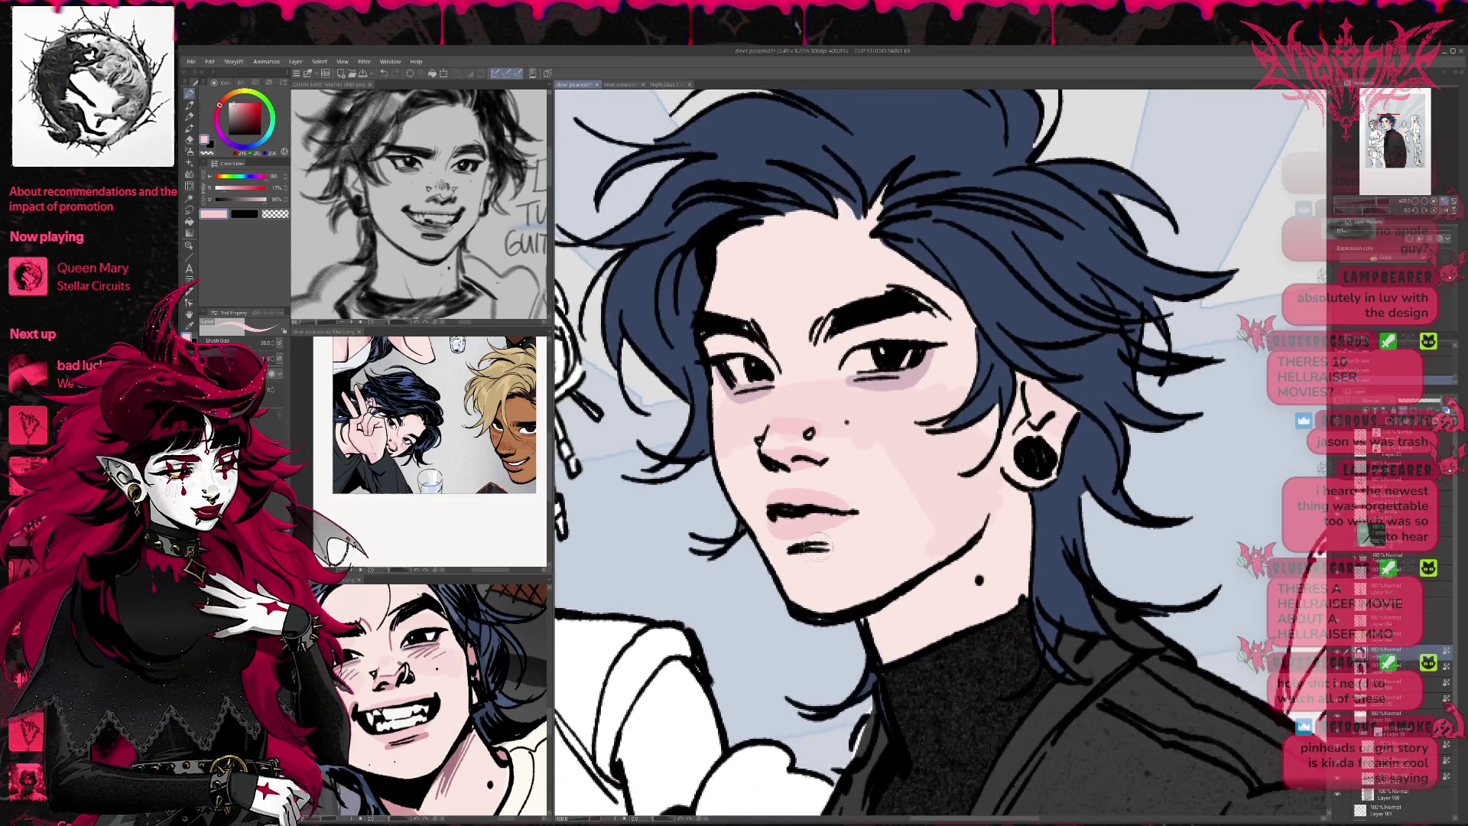
left_click_drag(951, 452, 932, 519)
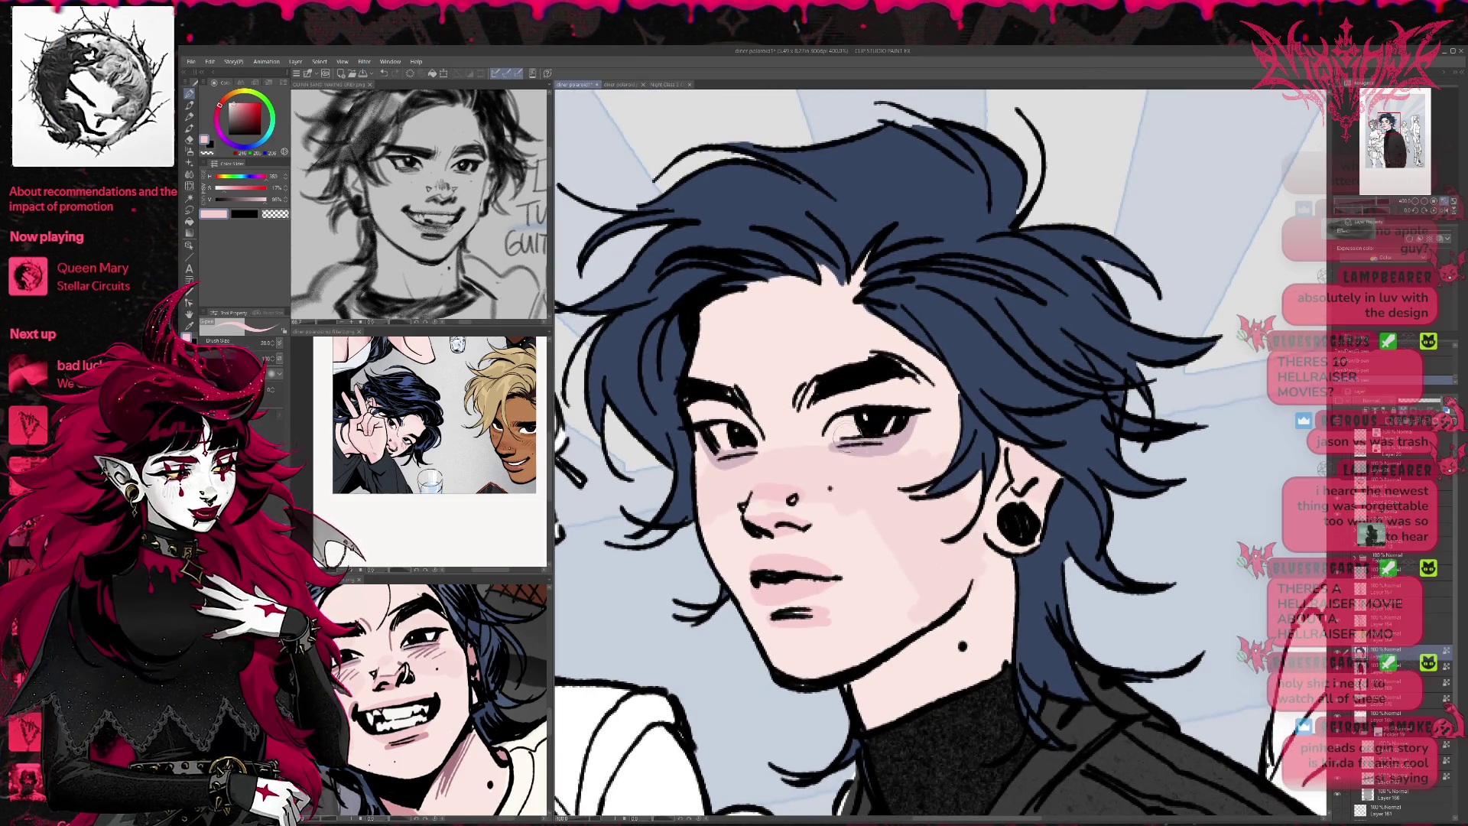
left_click_drag(895, 399, 927, 392)
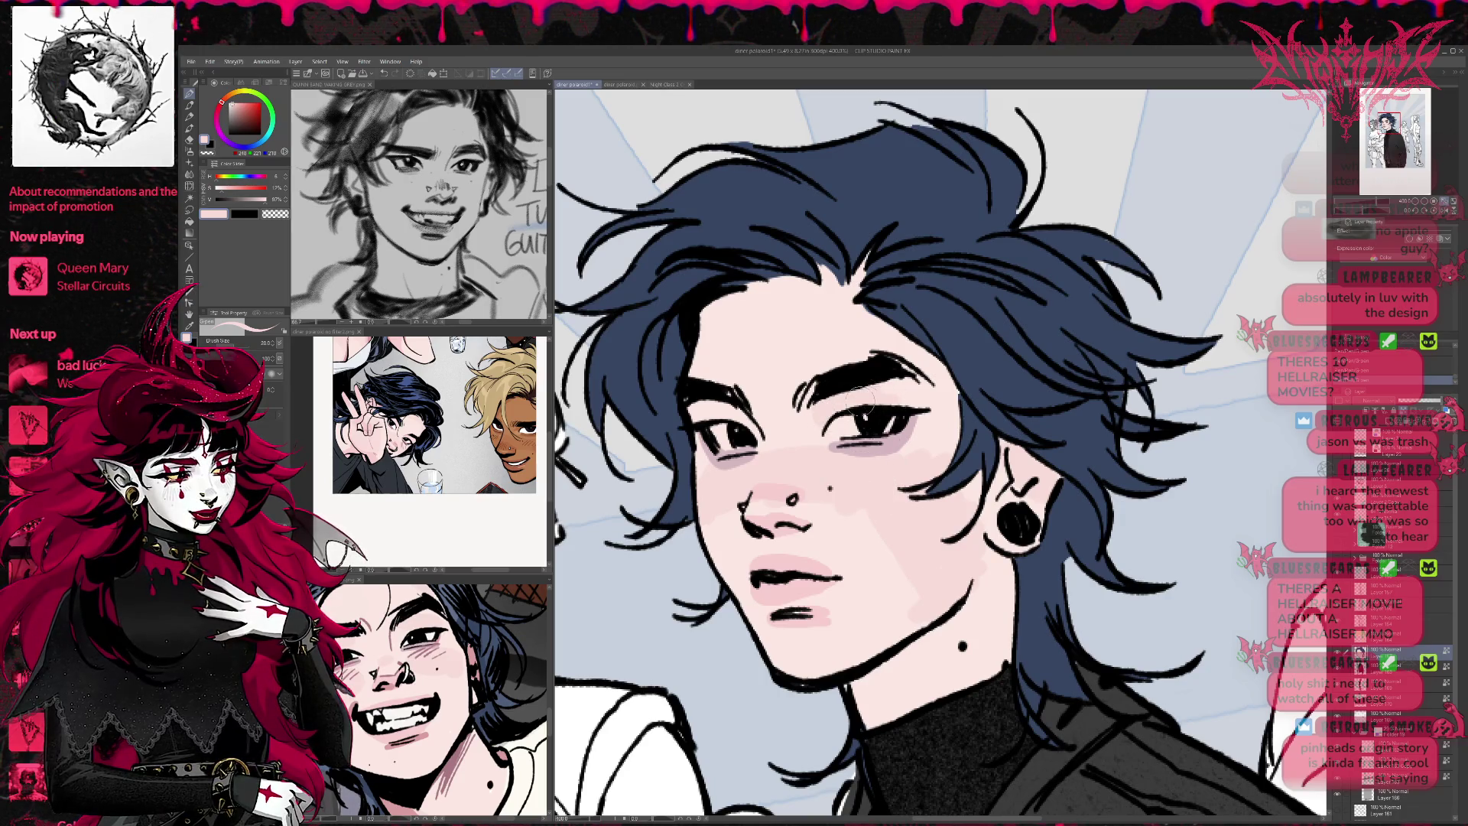
mouse_move(711, 413)
left_mouse_down()
mouse_move(739, 404)
mouse_move(719, 407)
left_mouse_up()
Eyedrop white from the reference photo's teeth and return to the main drawing
left_click(420, 712)
left_click(420, 711, "alt")
left_click(727, 436)
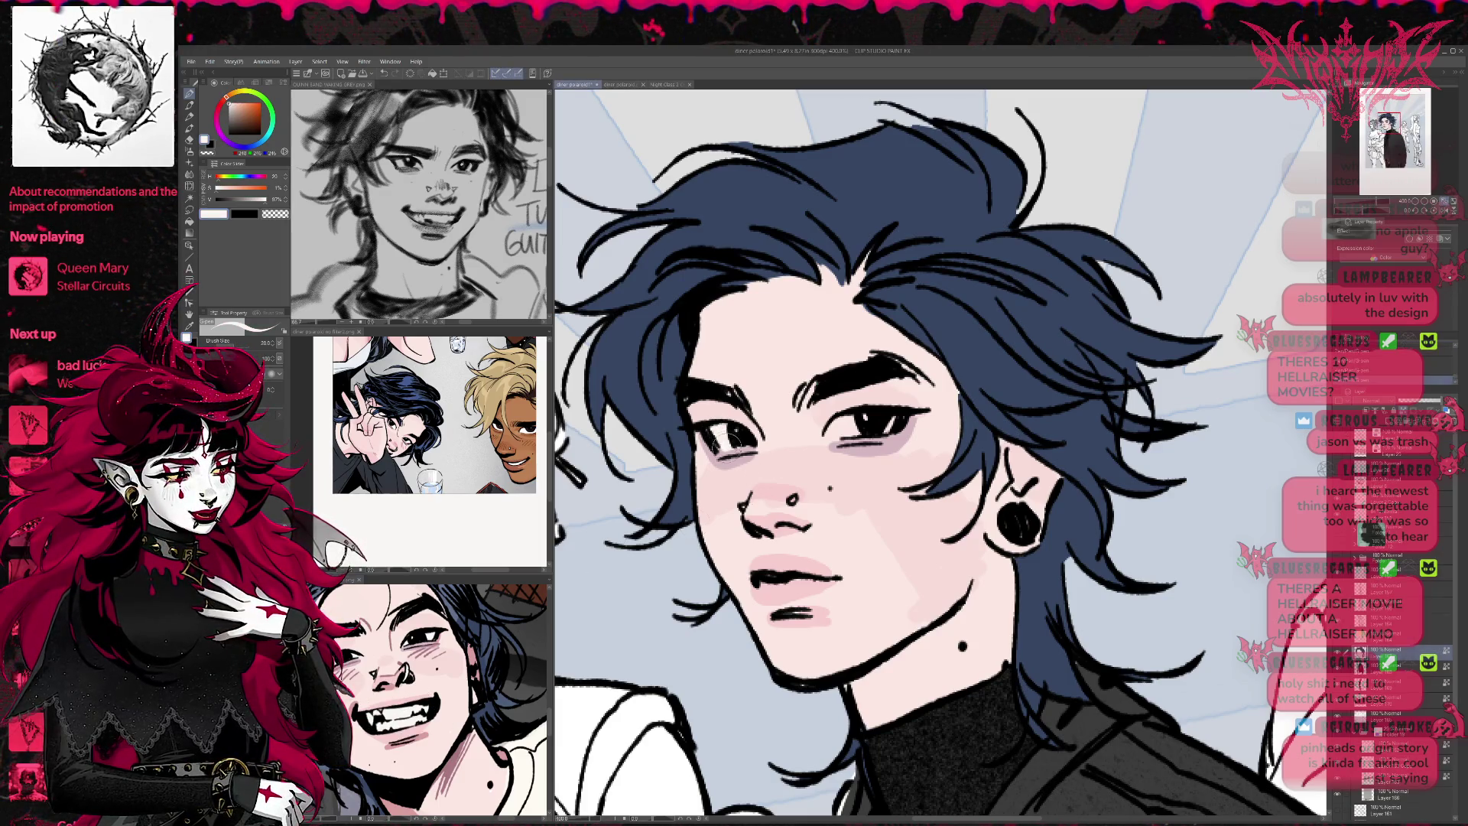